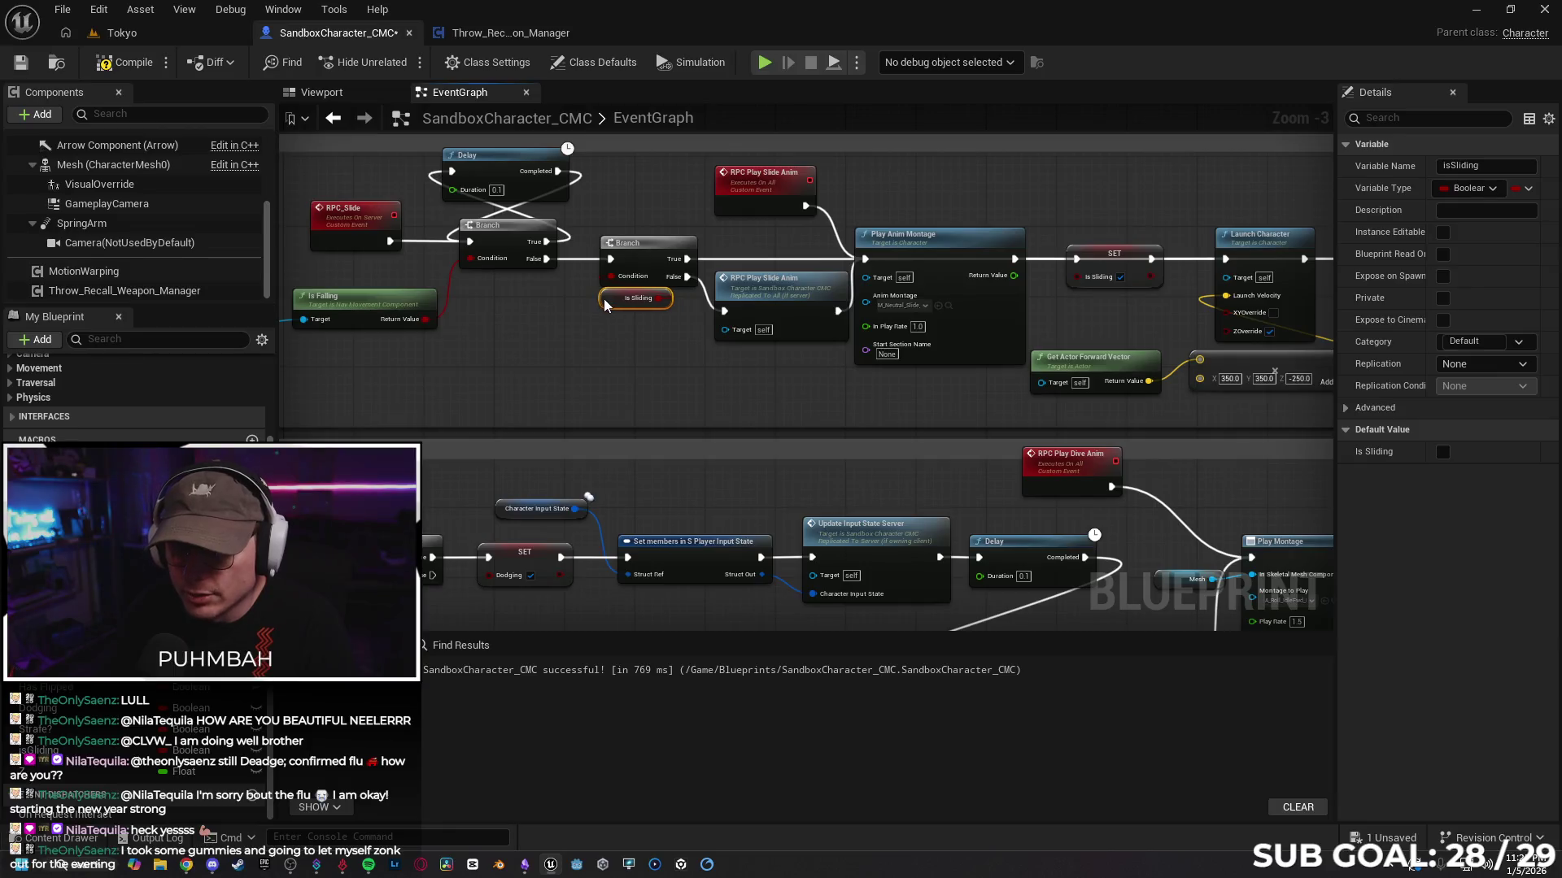
Step: Nudge the RPC Play Slide Anim node, compile SandboxCharacter_CMC, and return to the Tokyo level
left_click_drag(794, 287, 784, 286)
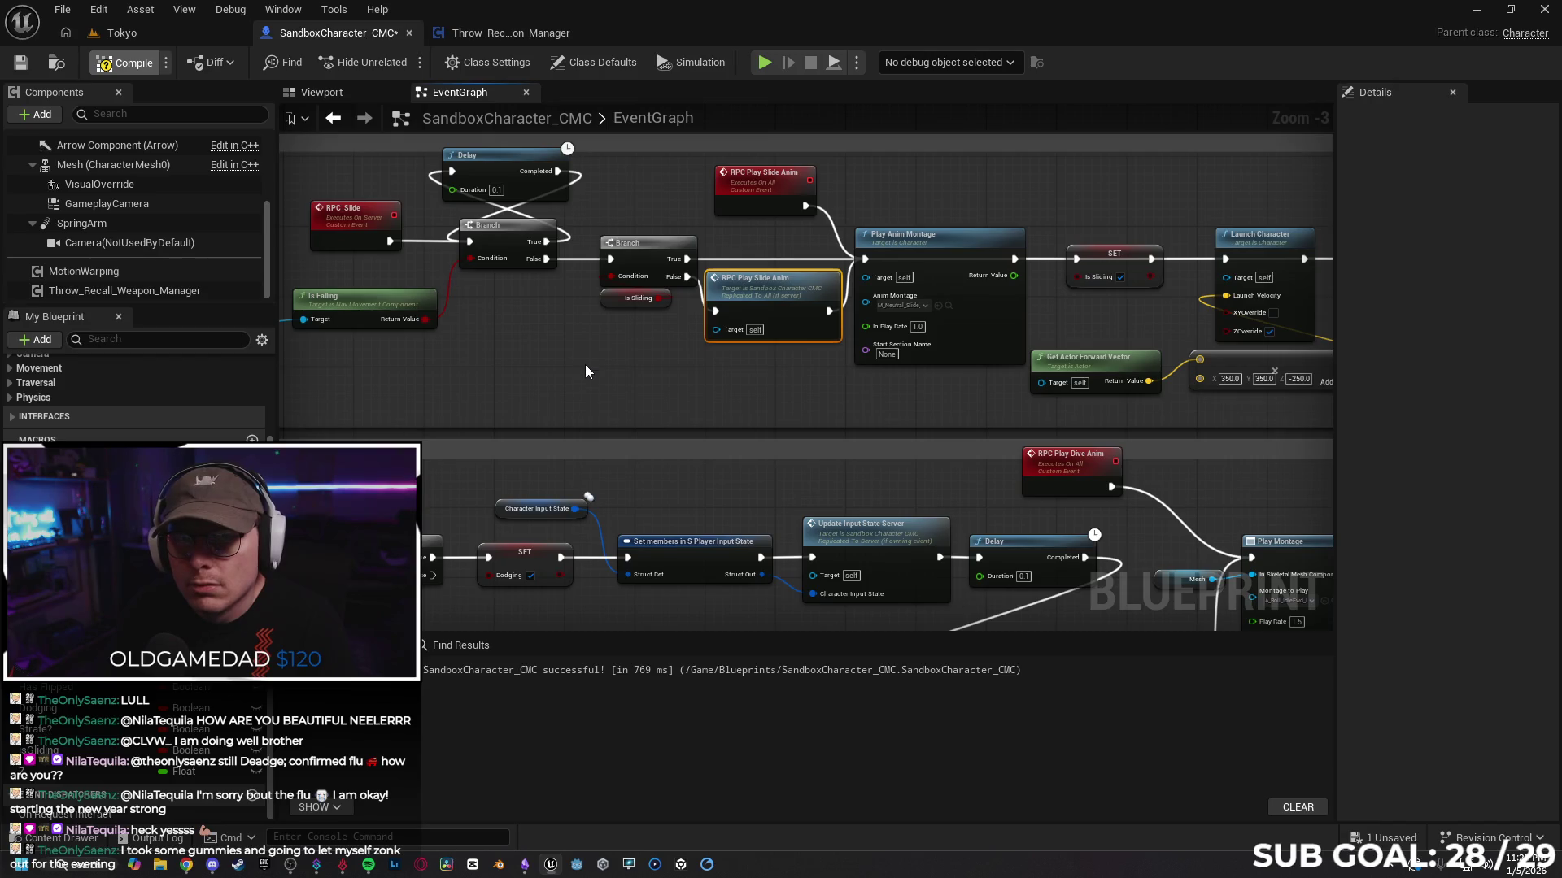
left_click(756, 195)
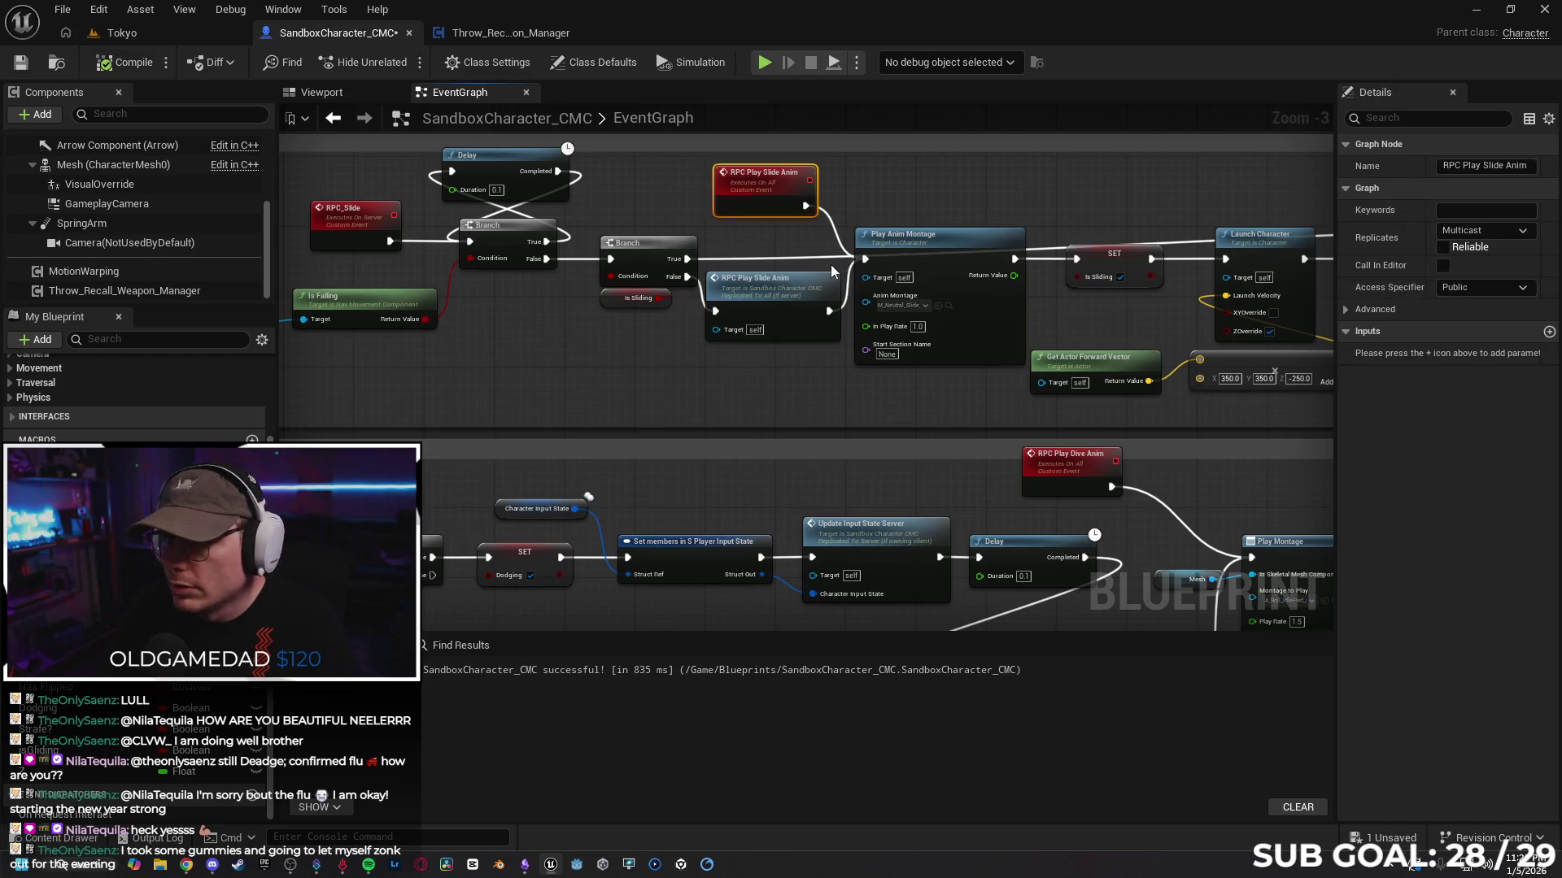
left_click(193, 29)
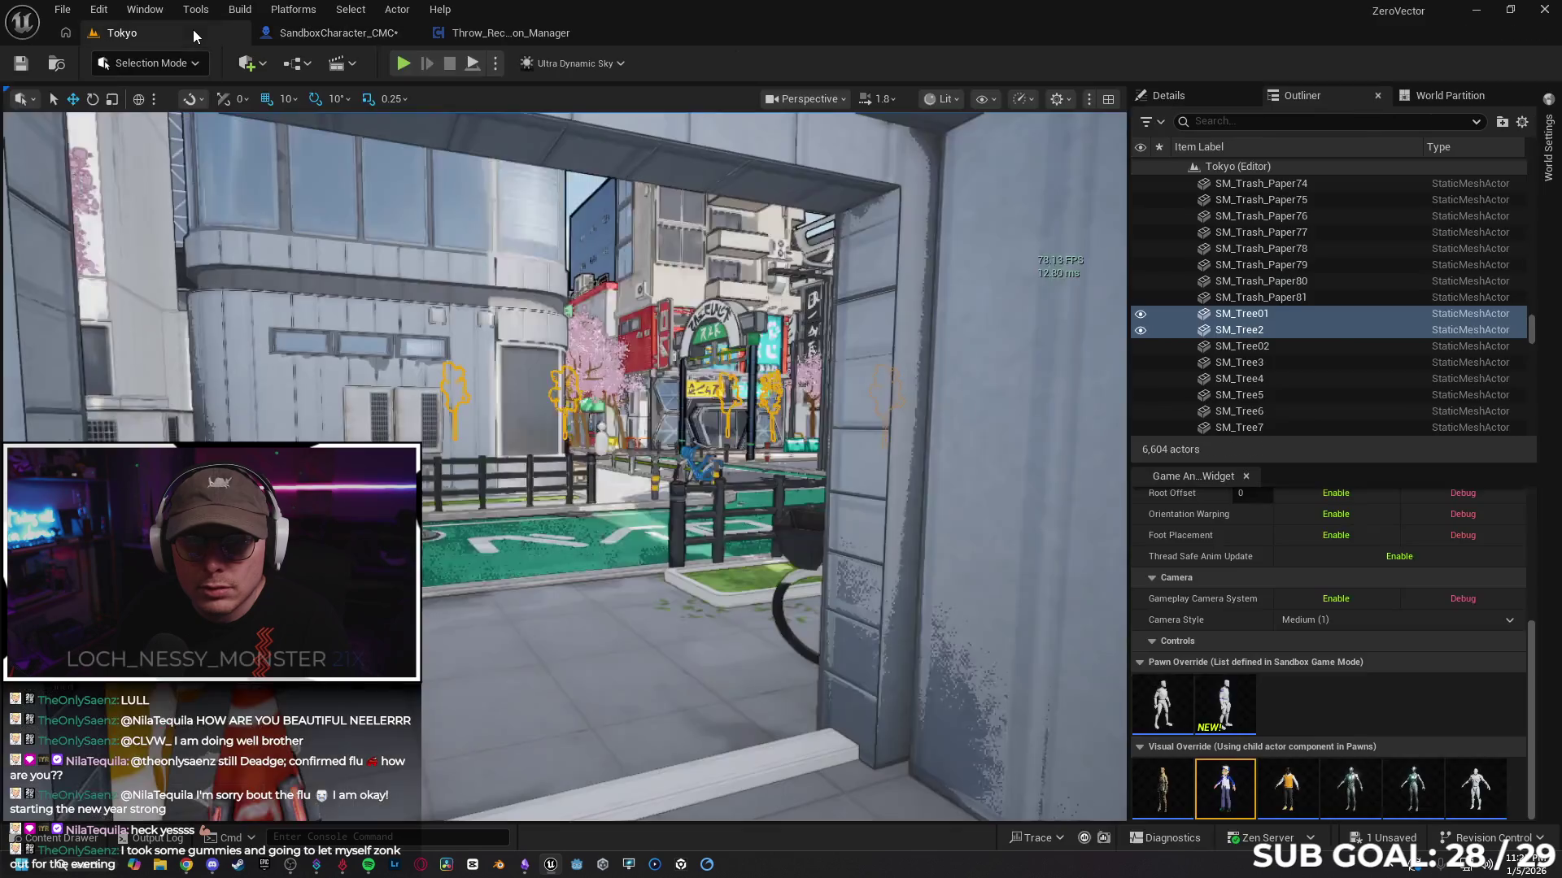
Step: Set play-in-editor to 2 players with Net Mode Play As Client and start playing
left_click(495, 66)
left_click(641, 374)
type("2")
mouse_move(637, 399)
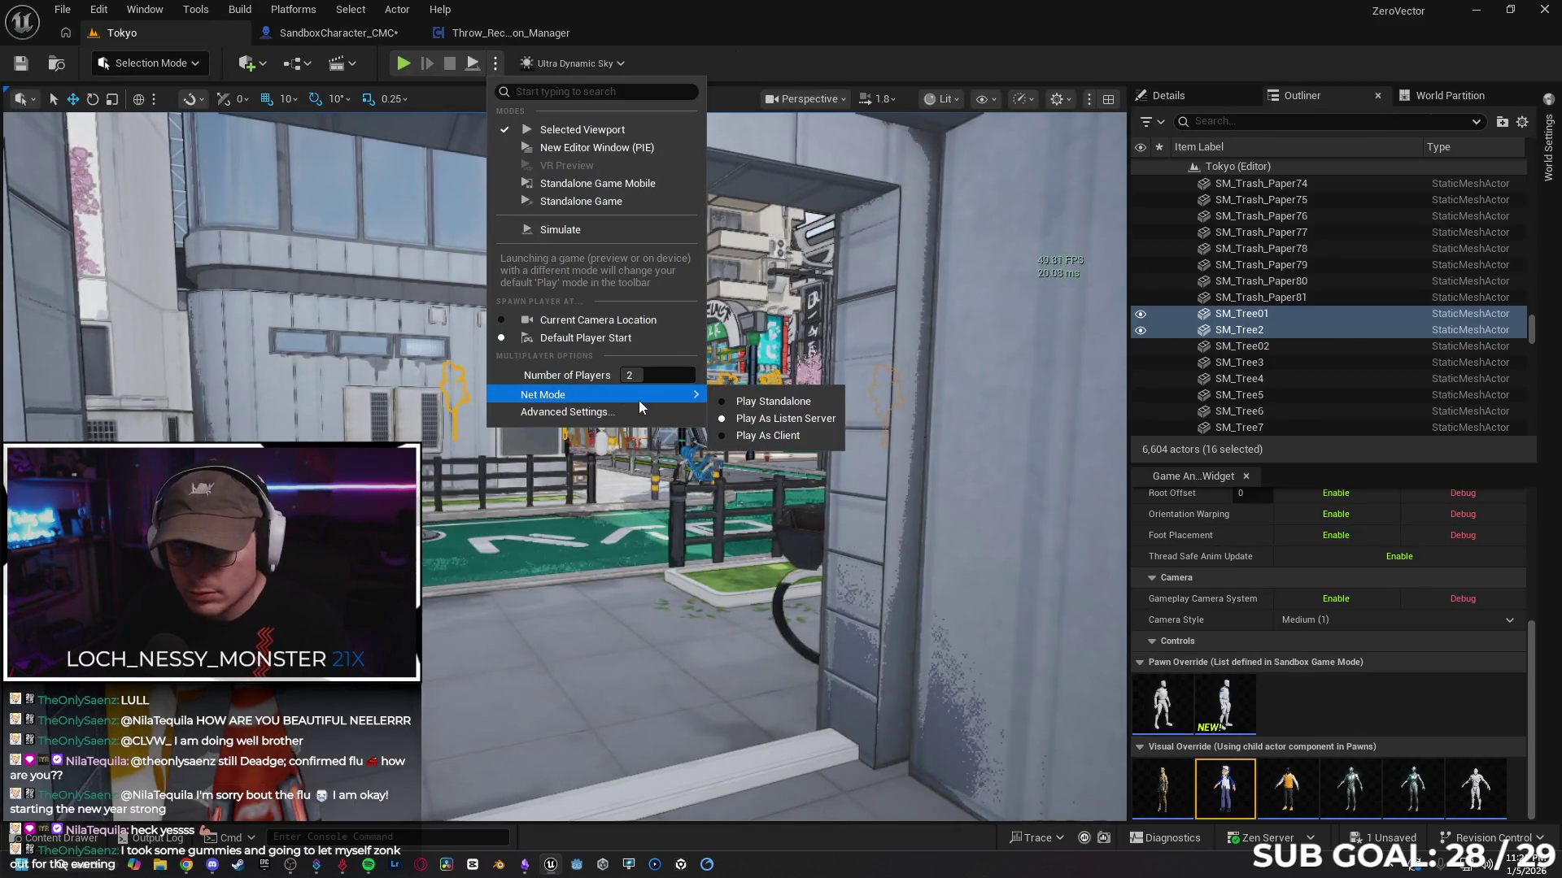
left_click(753, 409)
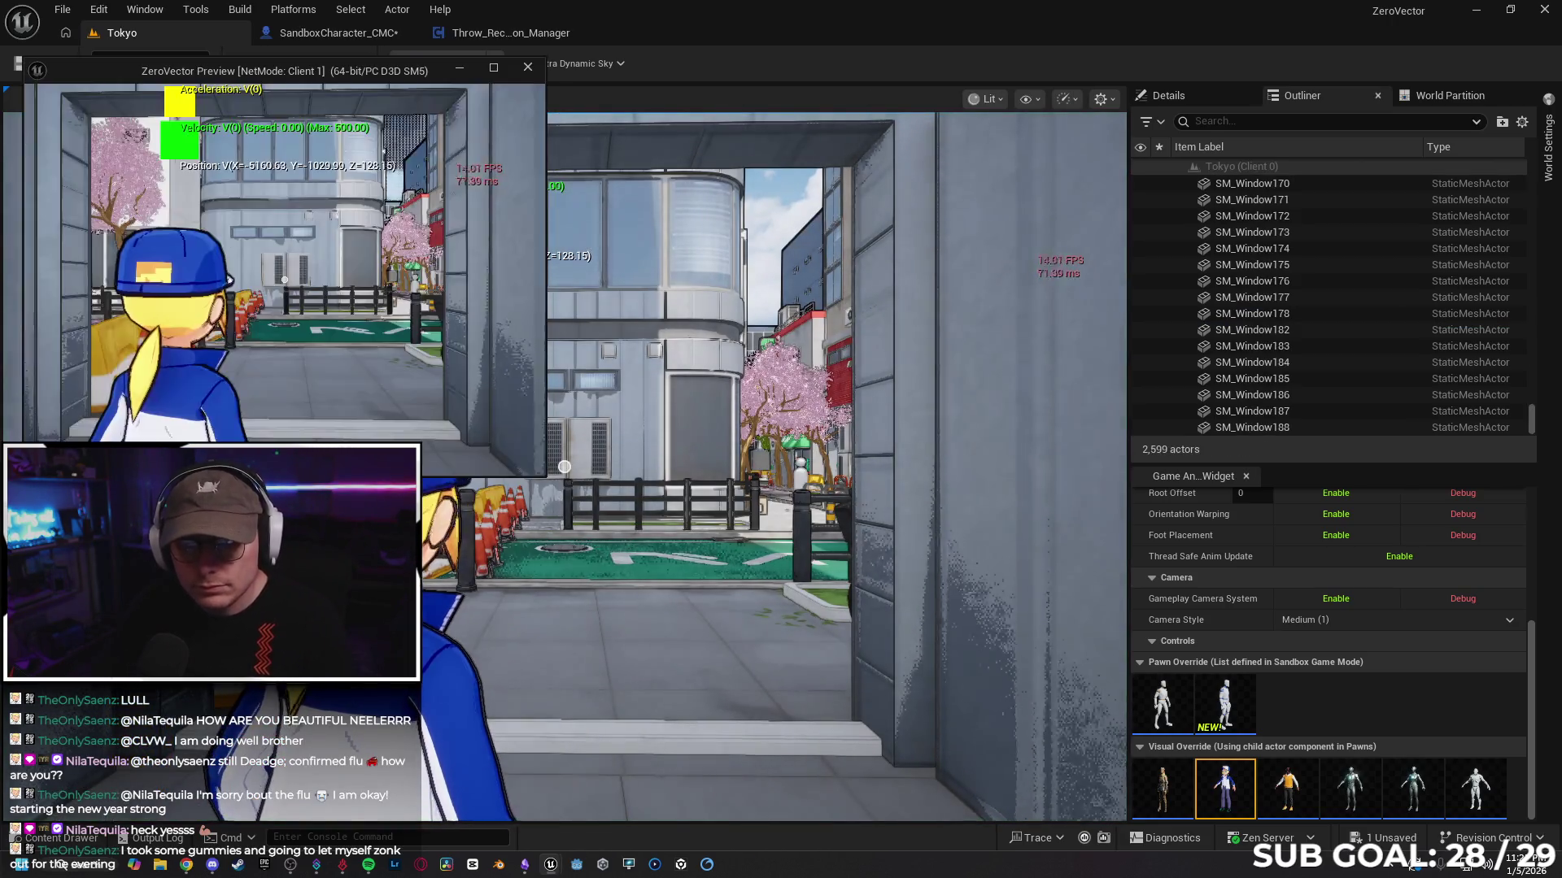
Step: Walk the client character forward and back, then stop the play session
key("w")
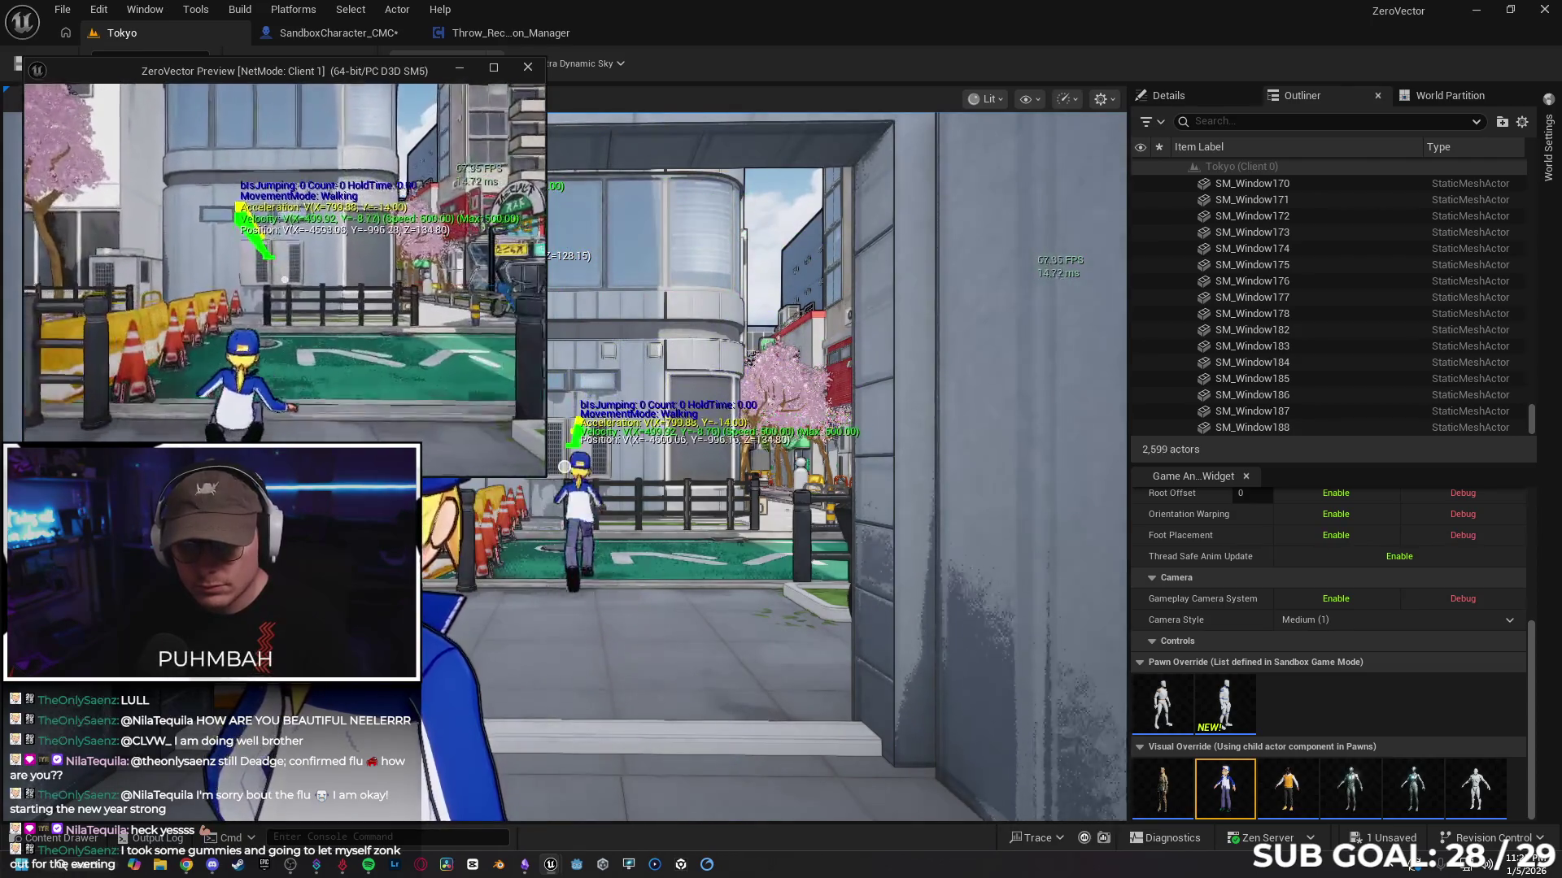
key("s")
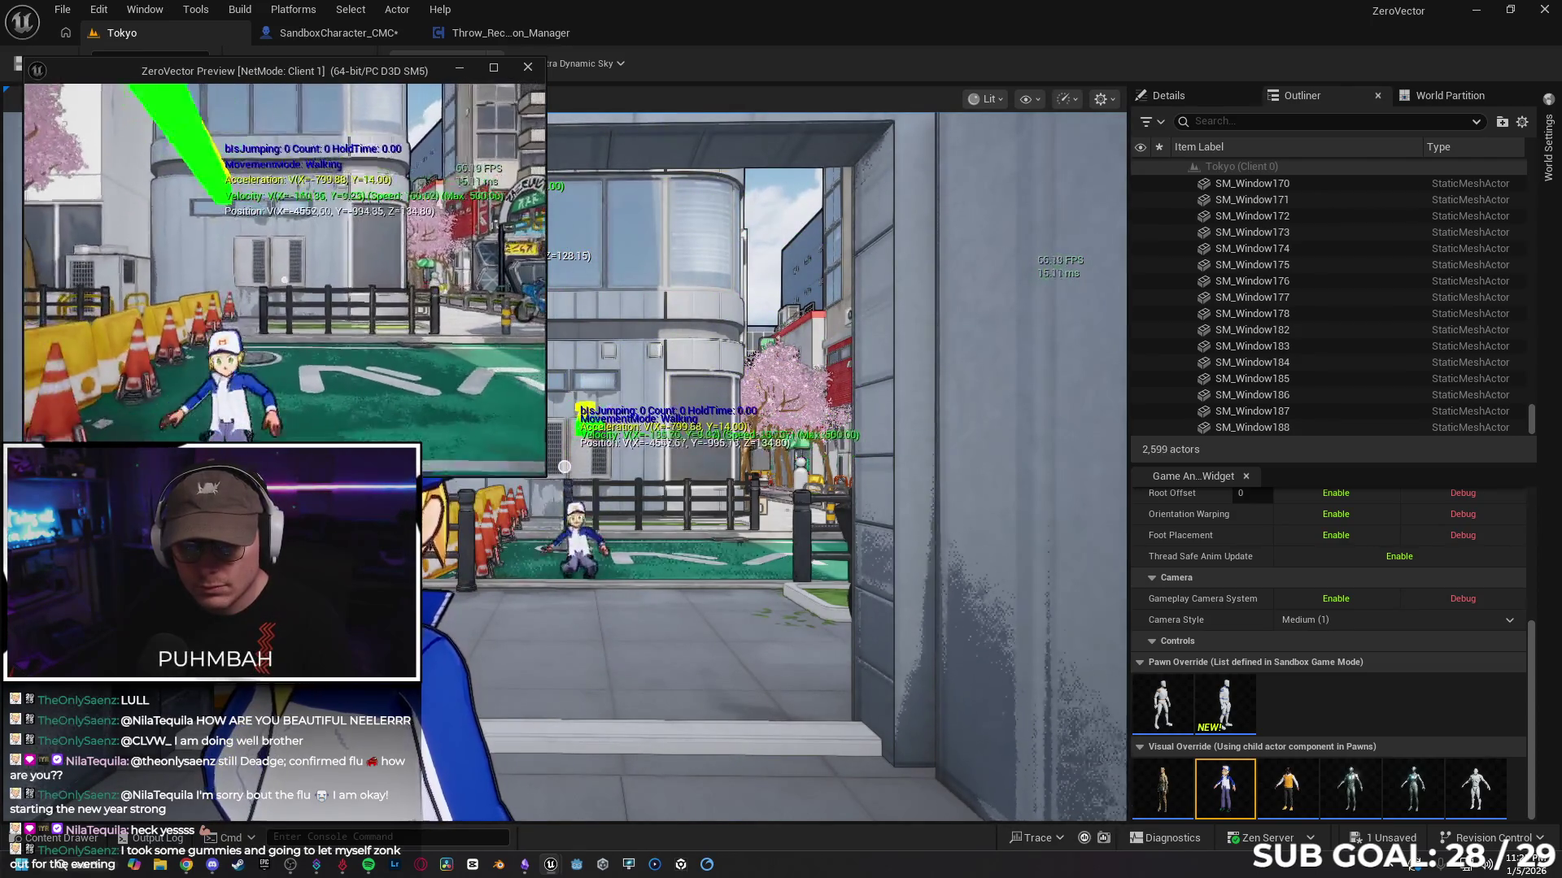
key("w")
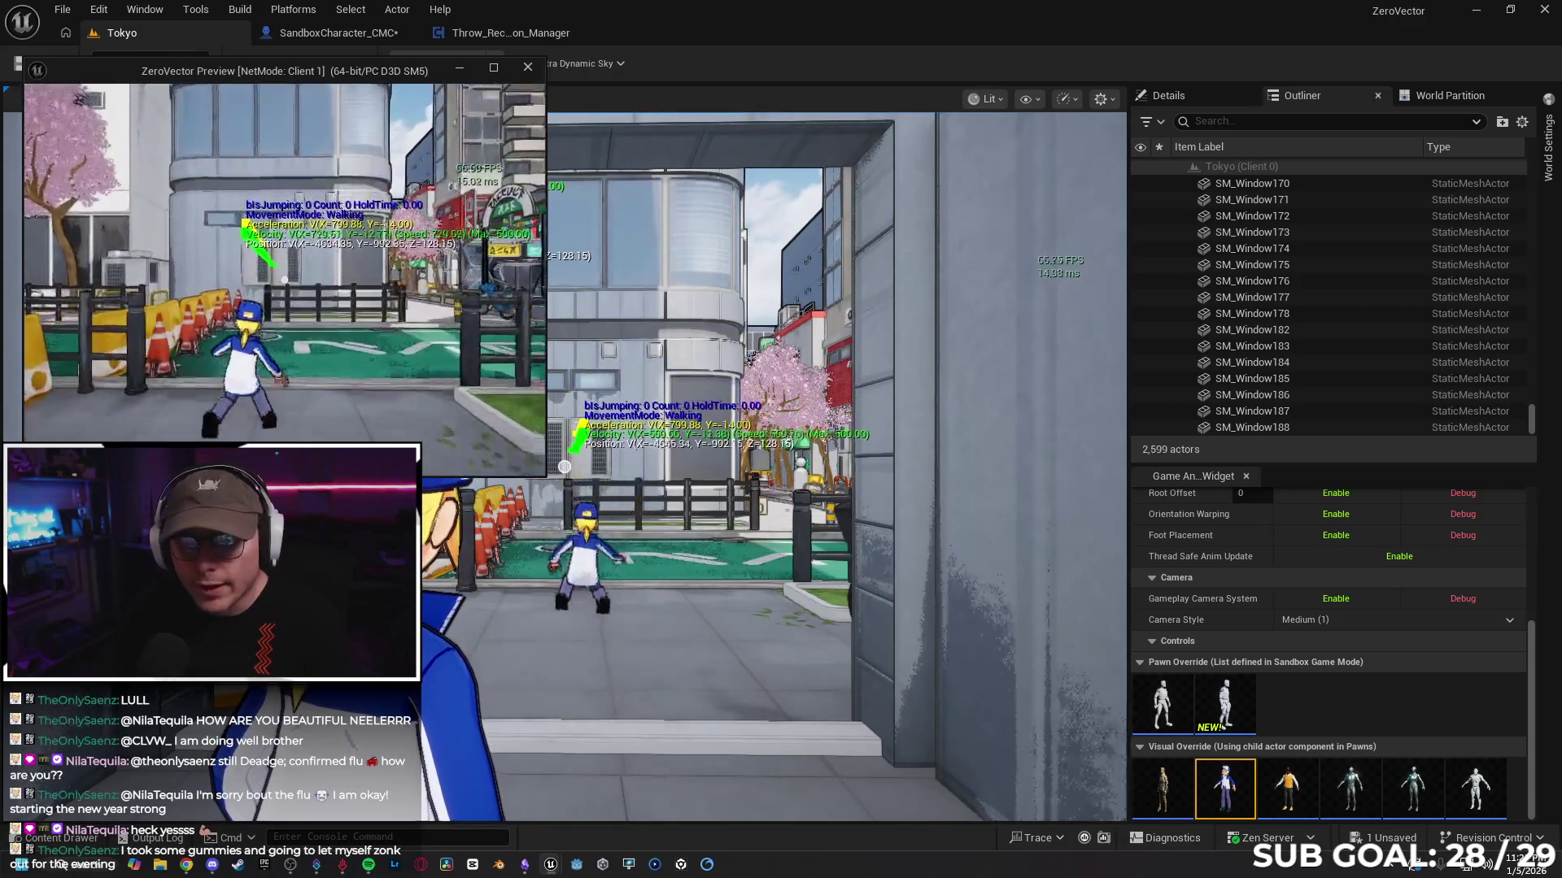
key("s")
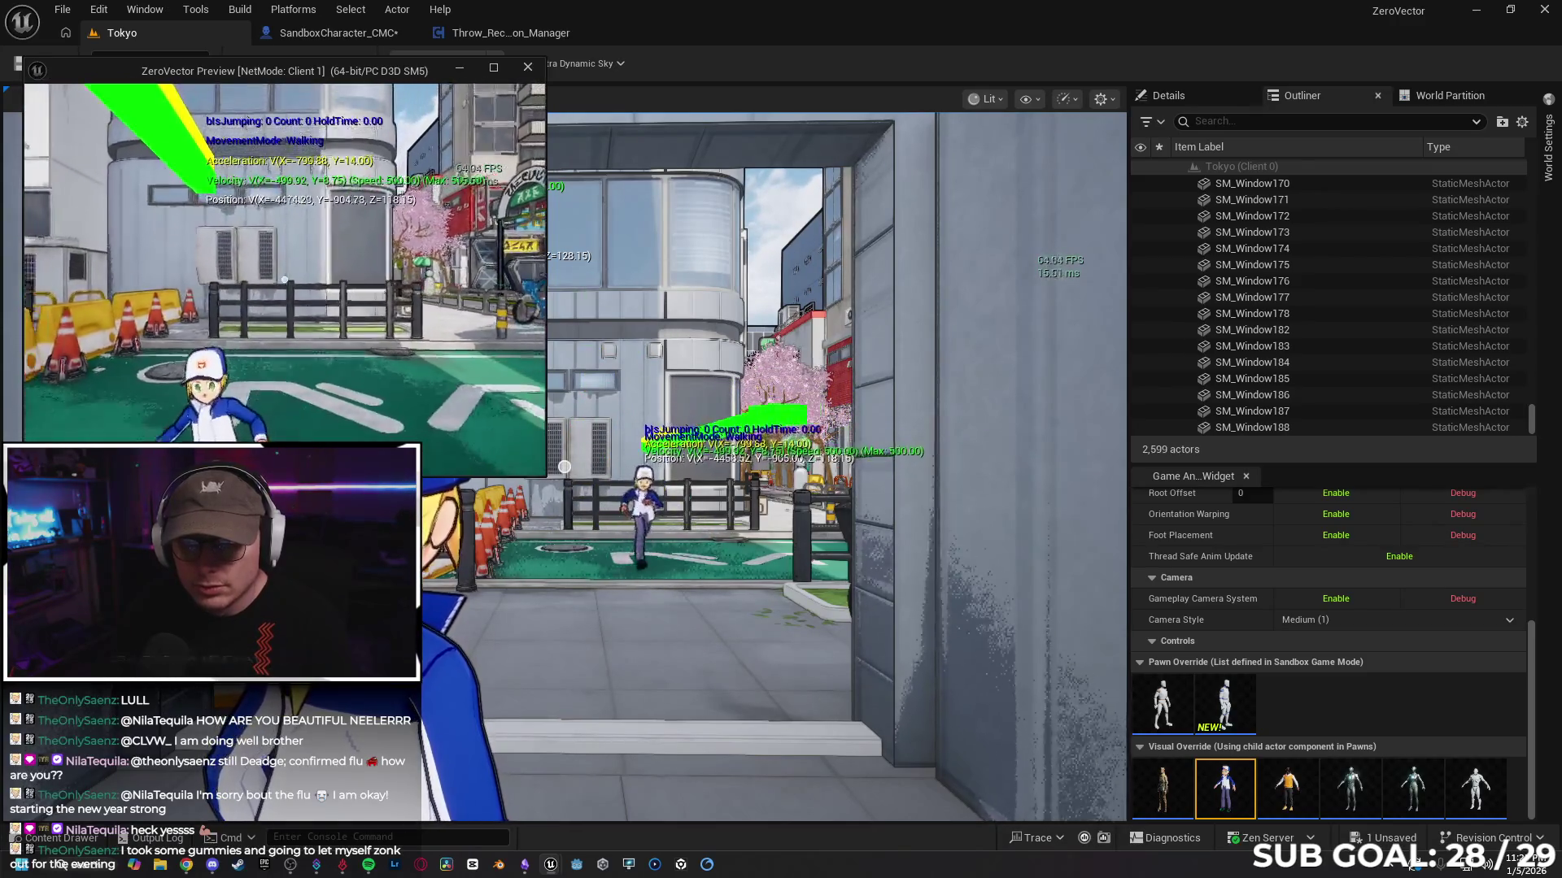
key("Escape")
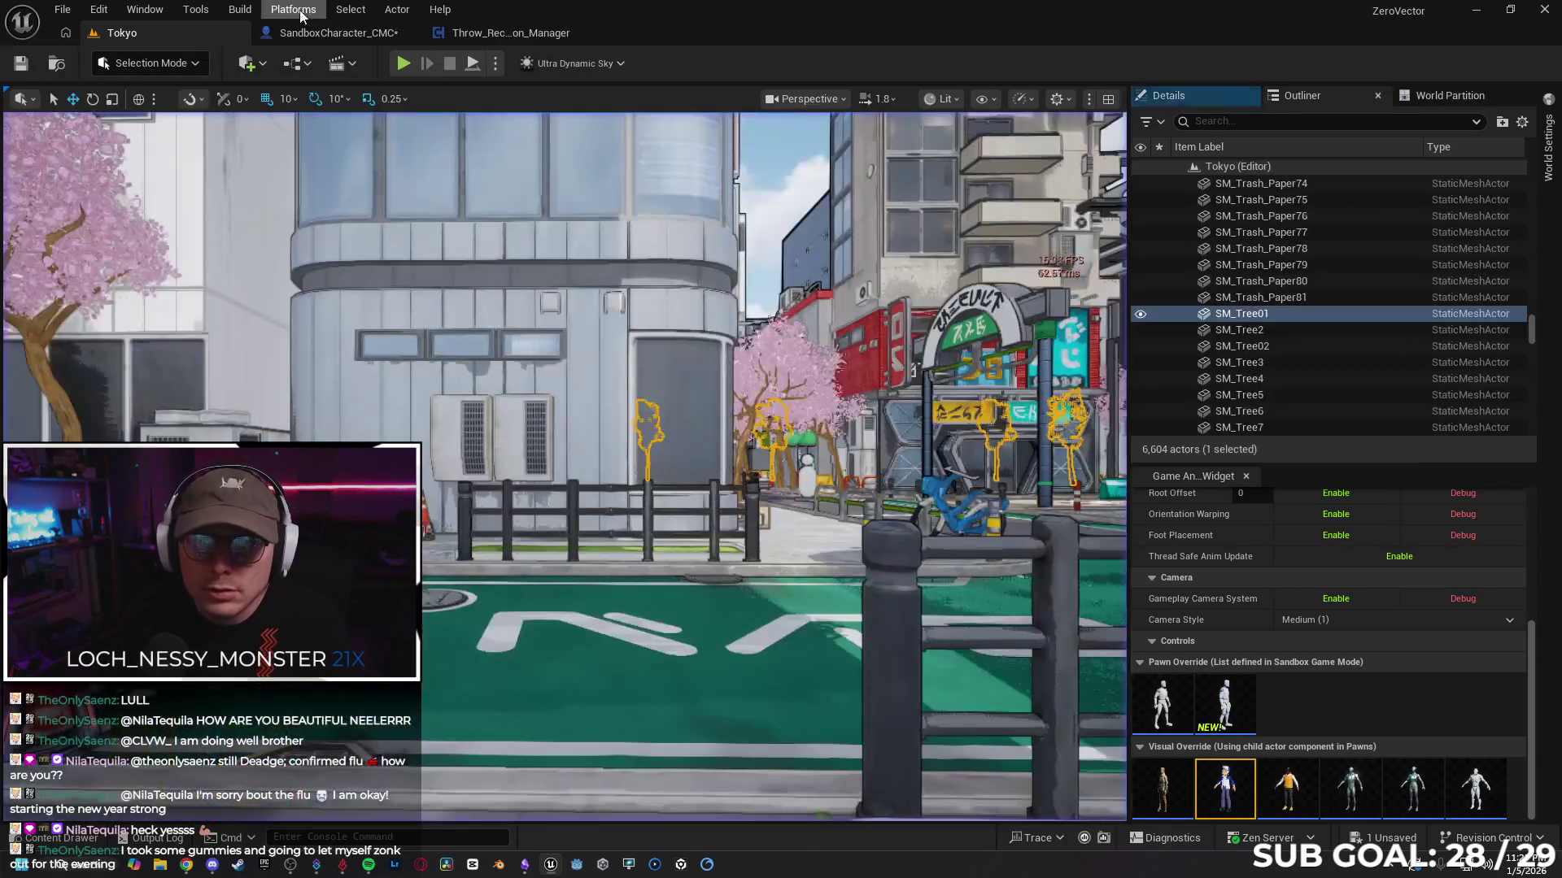
Step: Check Throw_Recall_Weapon_Manager, revisit the SandboxCharacter_CMC slide Branch nodes, then play Tokyo again
left_click(498, 34)
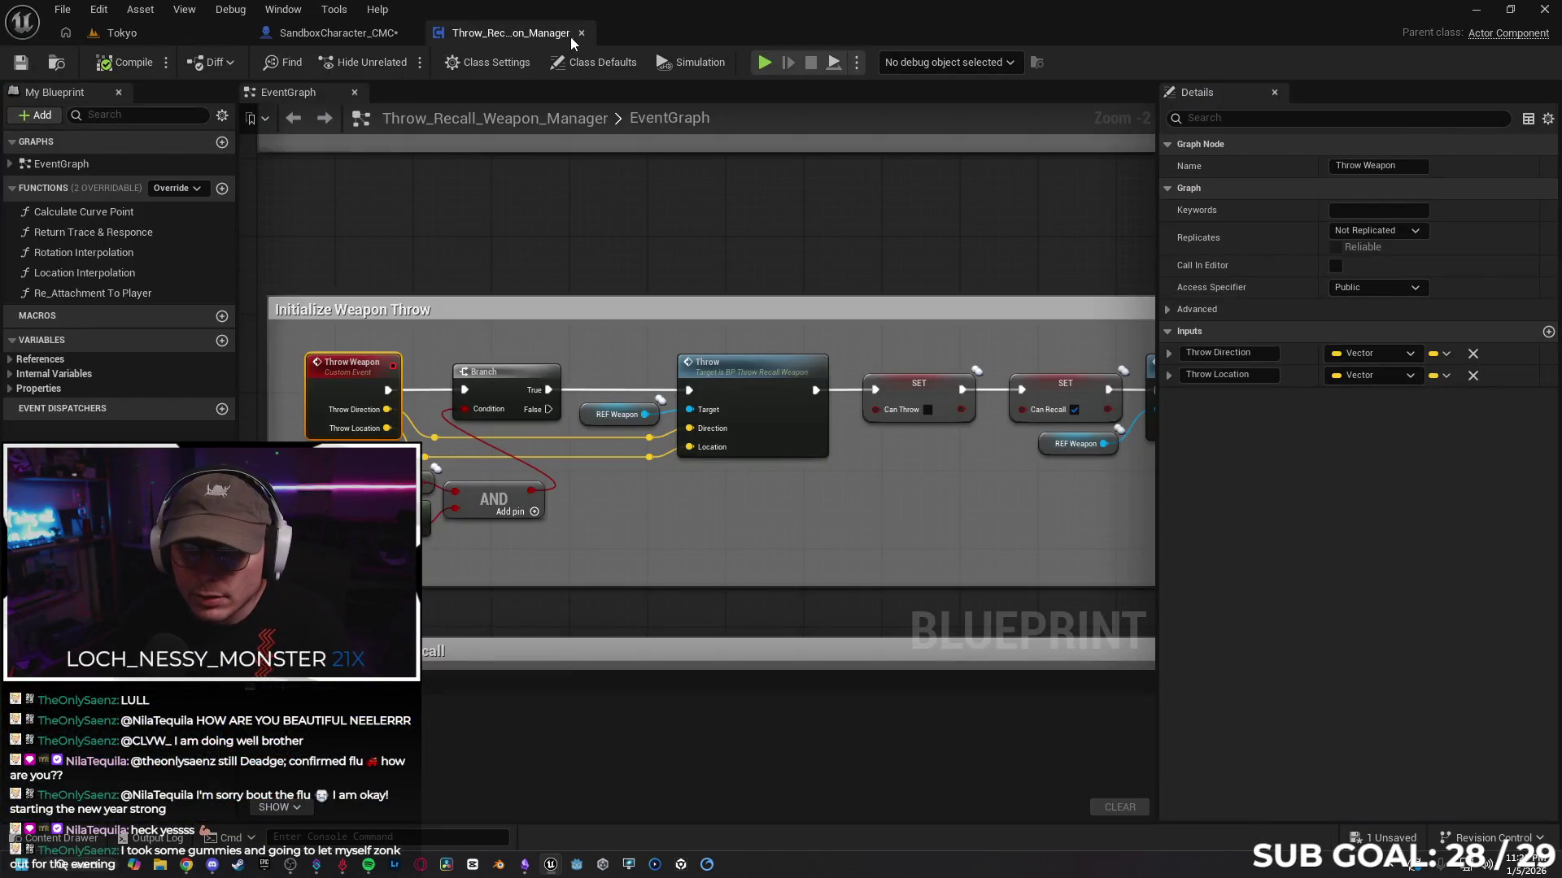
left_click(325, 33)
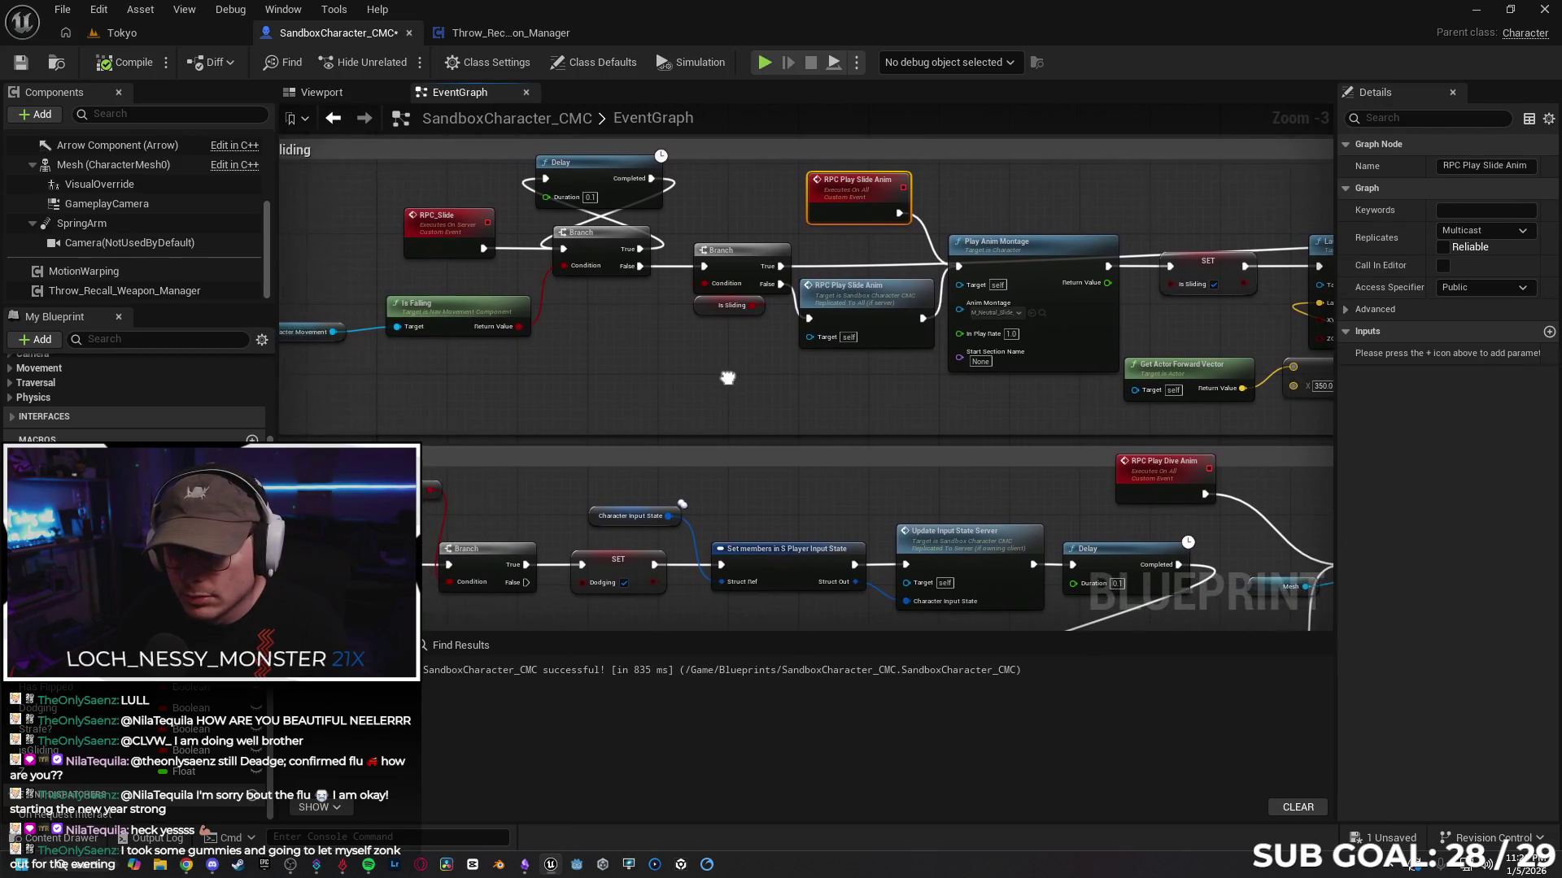
mouse_move(598, 248)
left_mouse_down()
mouse_move(605, 266)
mouse_move(614, 237)
left_mouse_up()
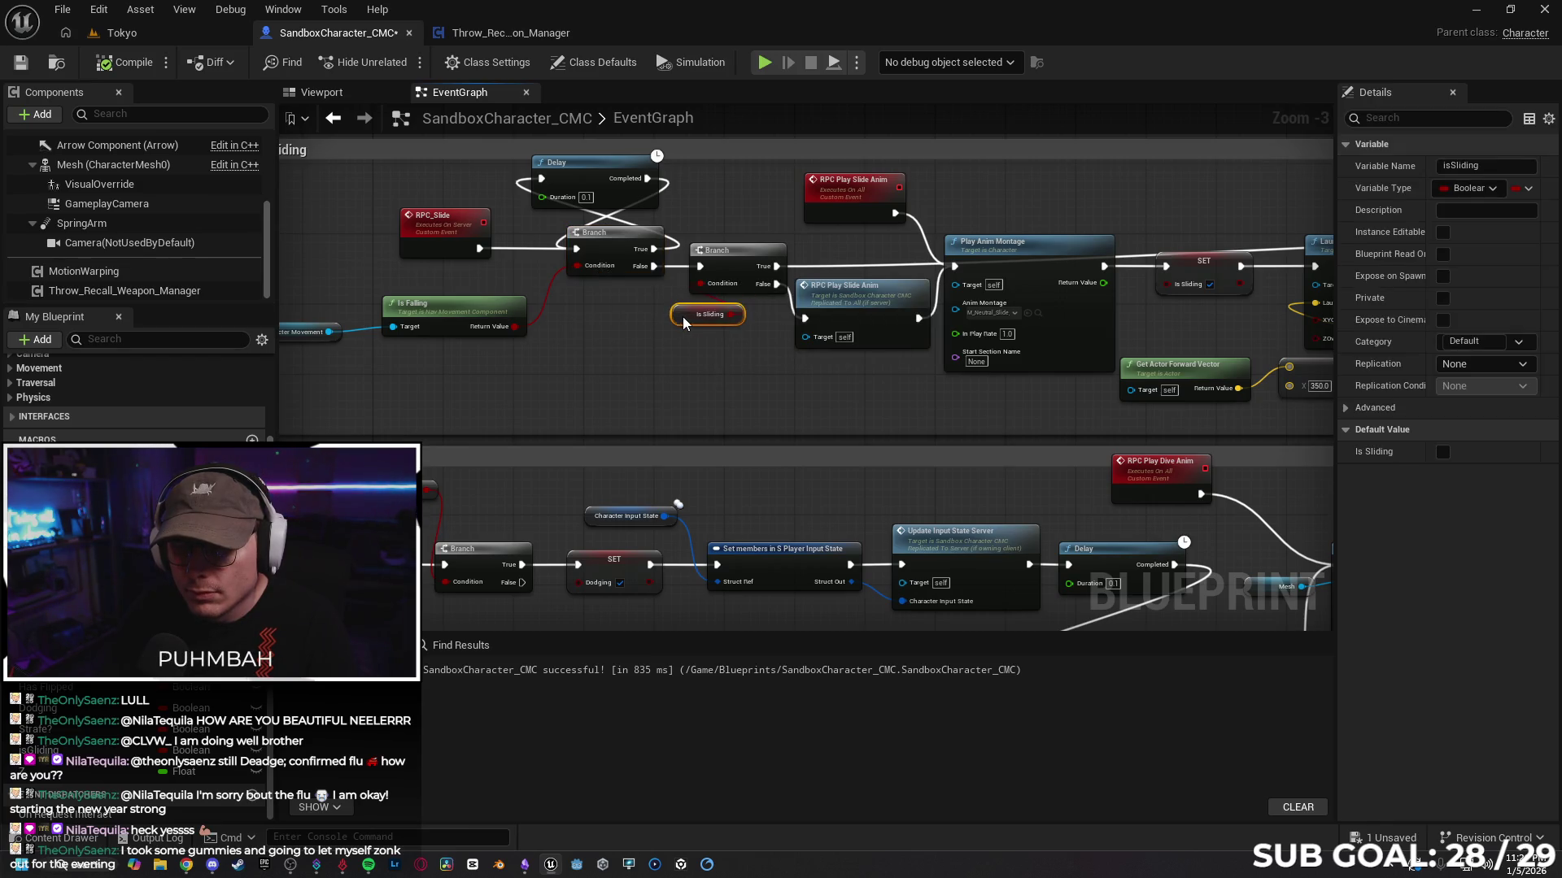
left_click(200, 36)
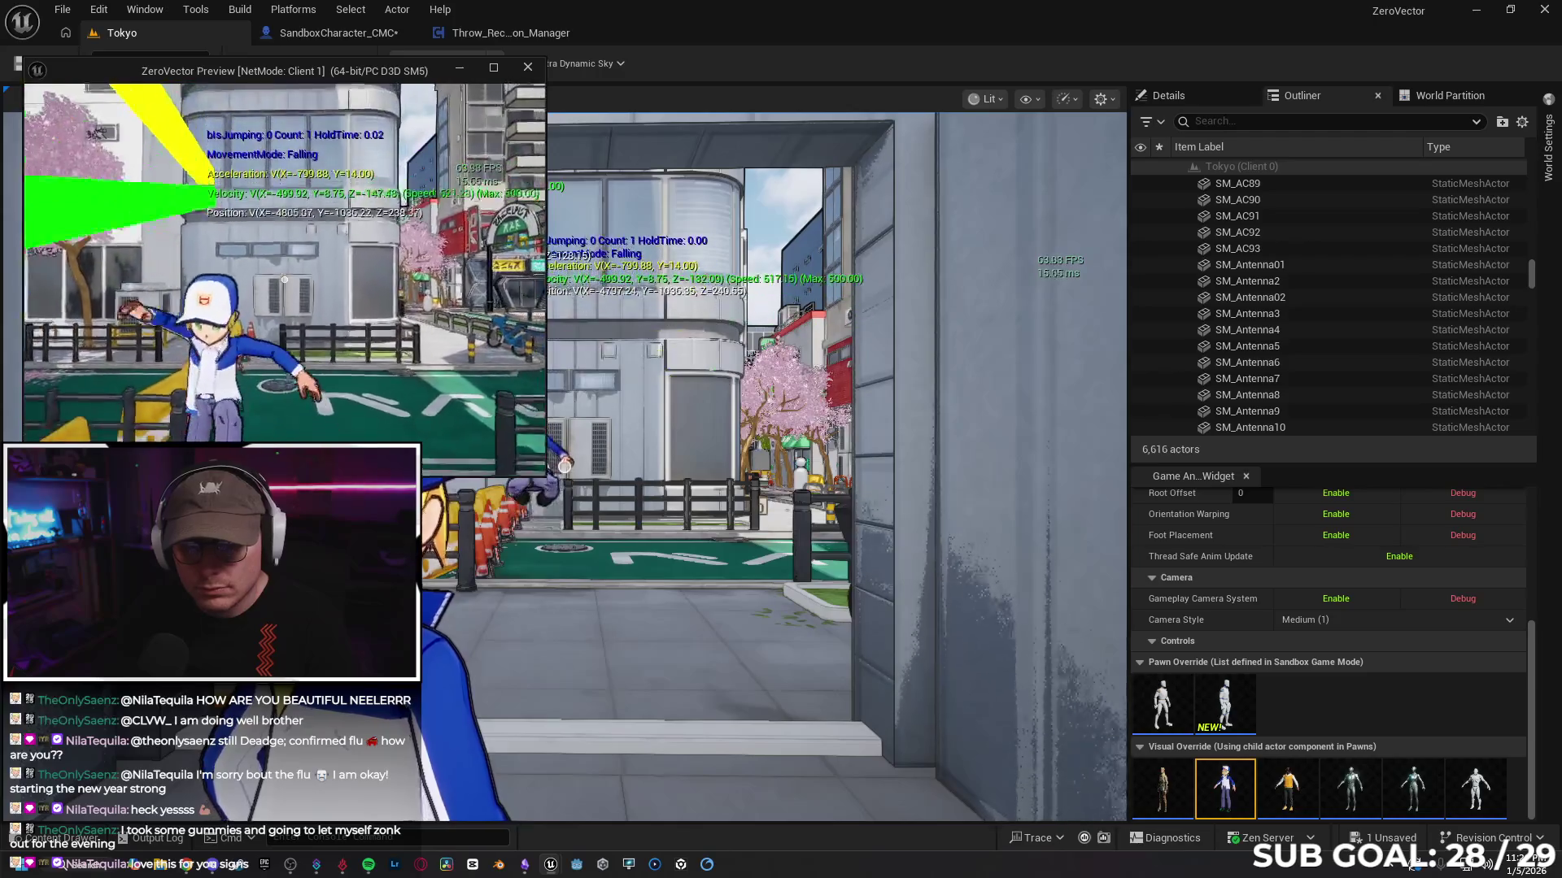
Step: Walk and jump the client character with W and Space, then close the preview window
key("w")
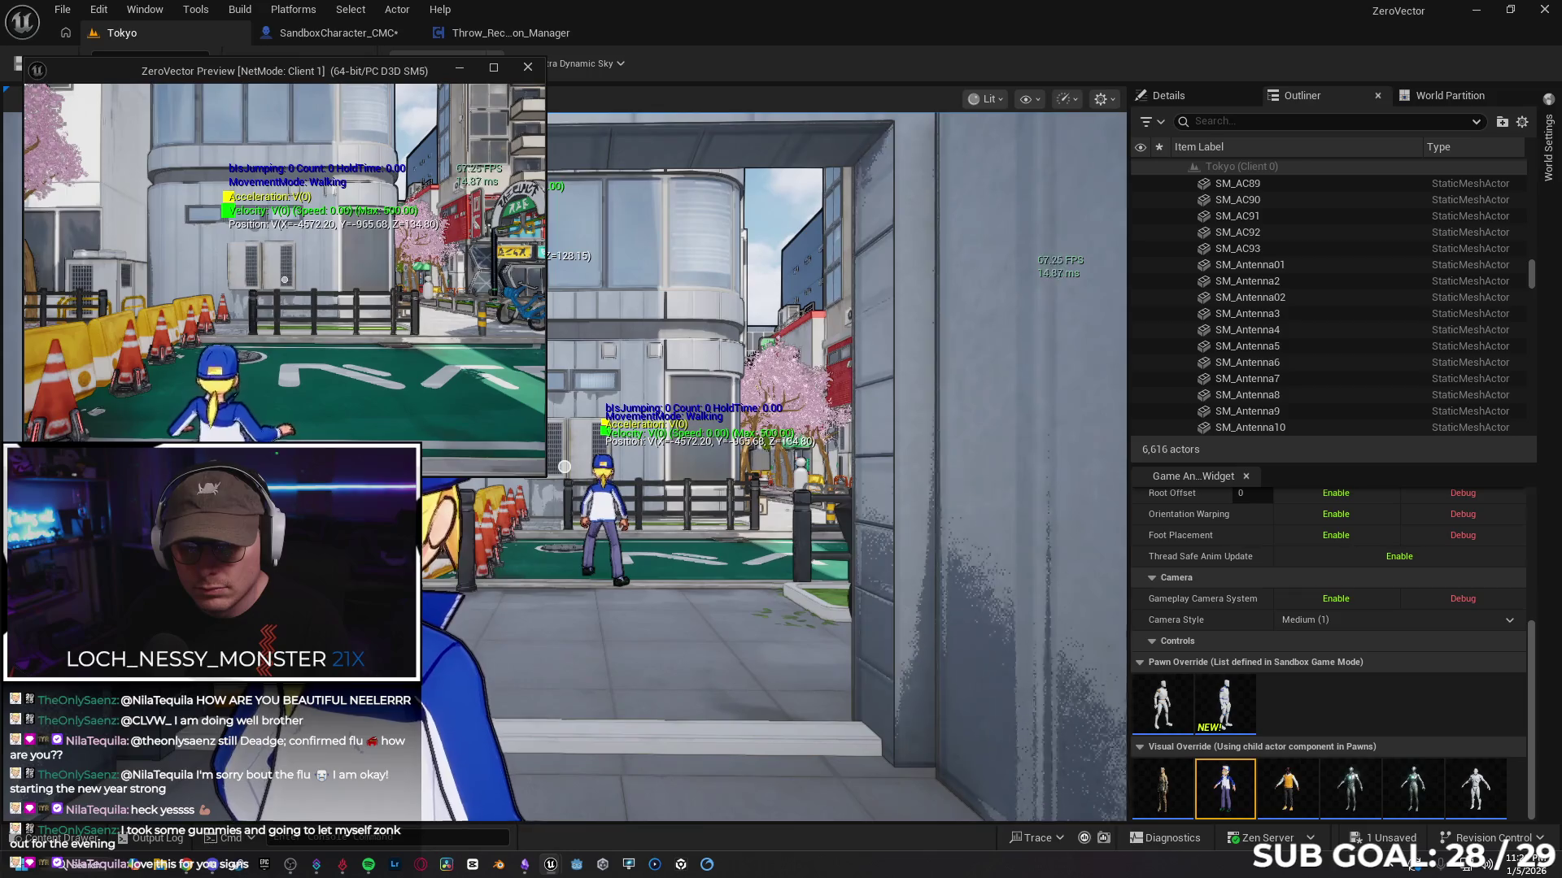
key("space")
key("w")
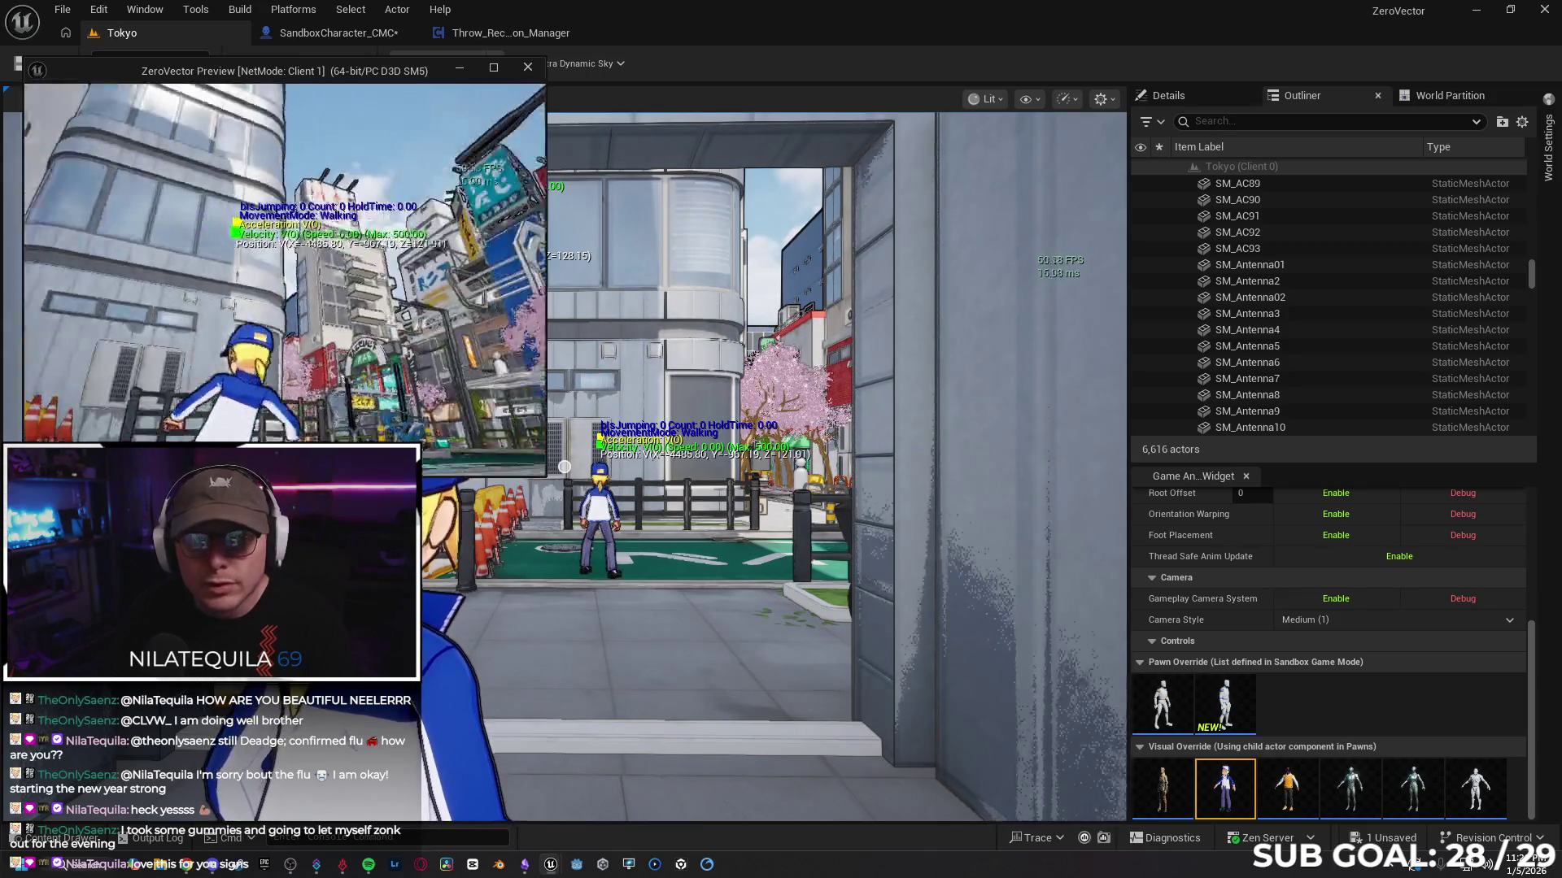
left_click(451, 10)
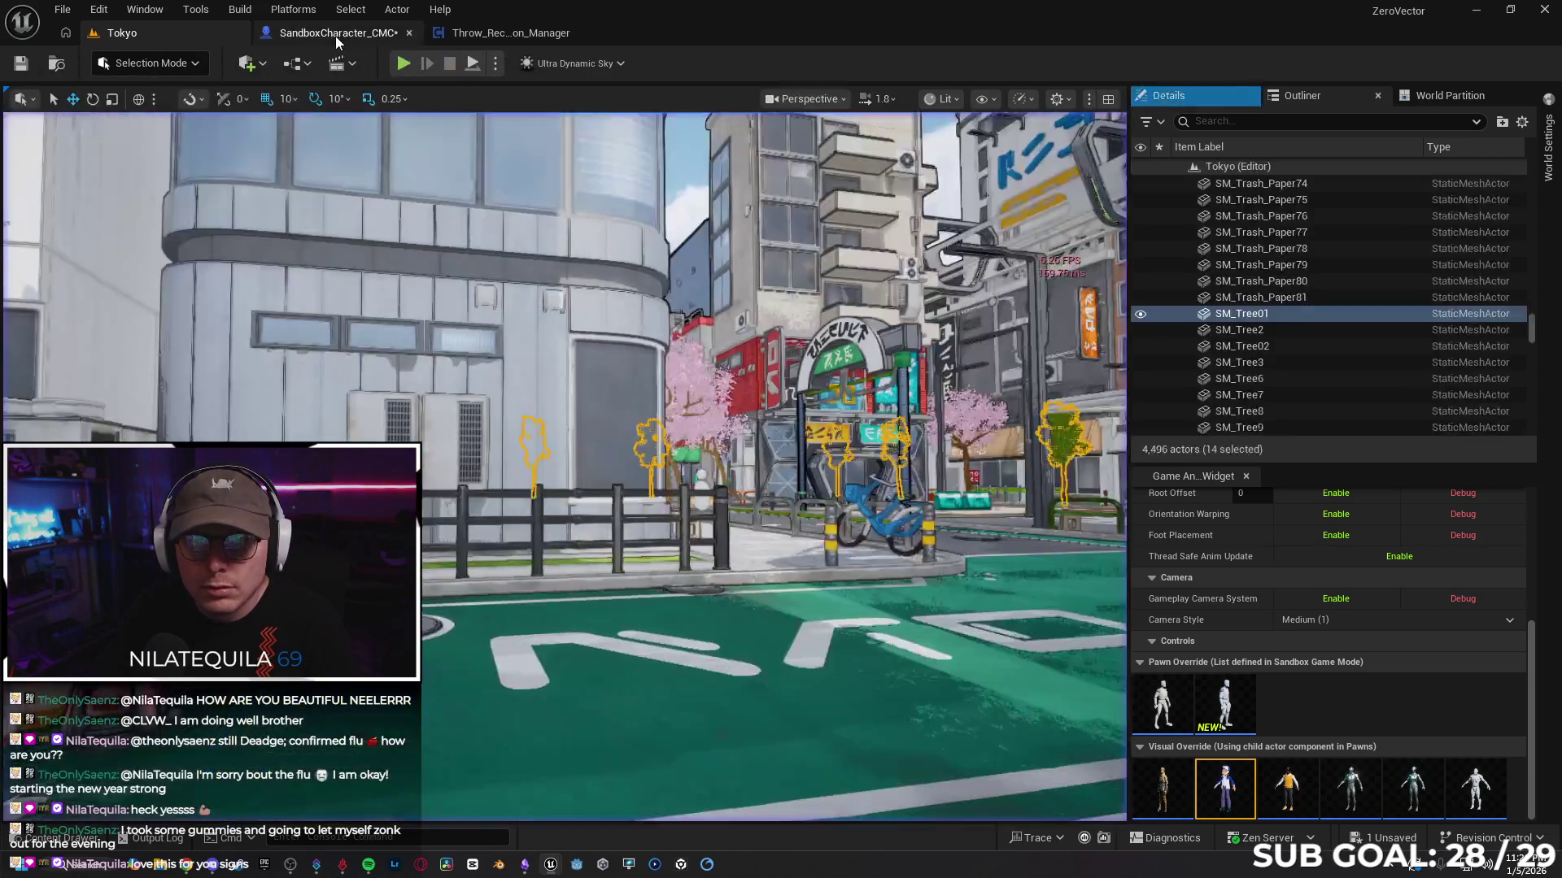
Step: In SandboxCharacter_CMC, shift Is Sliding left and Character Movement slightly right in Crouch Sliding
left_click(335, 32)
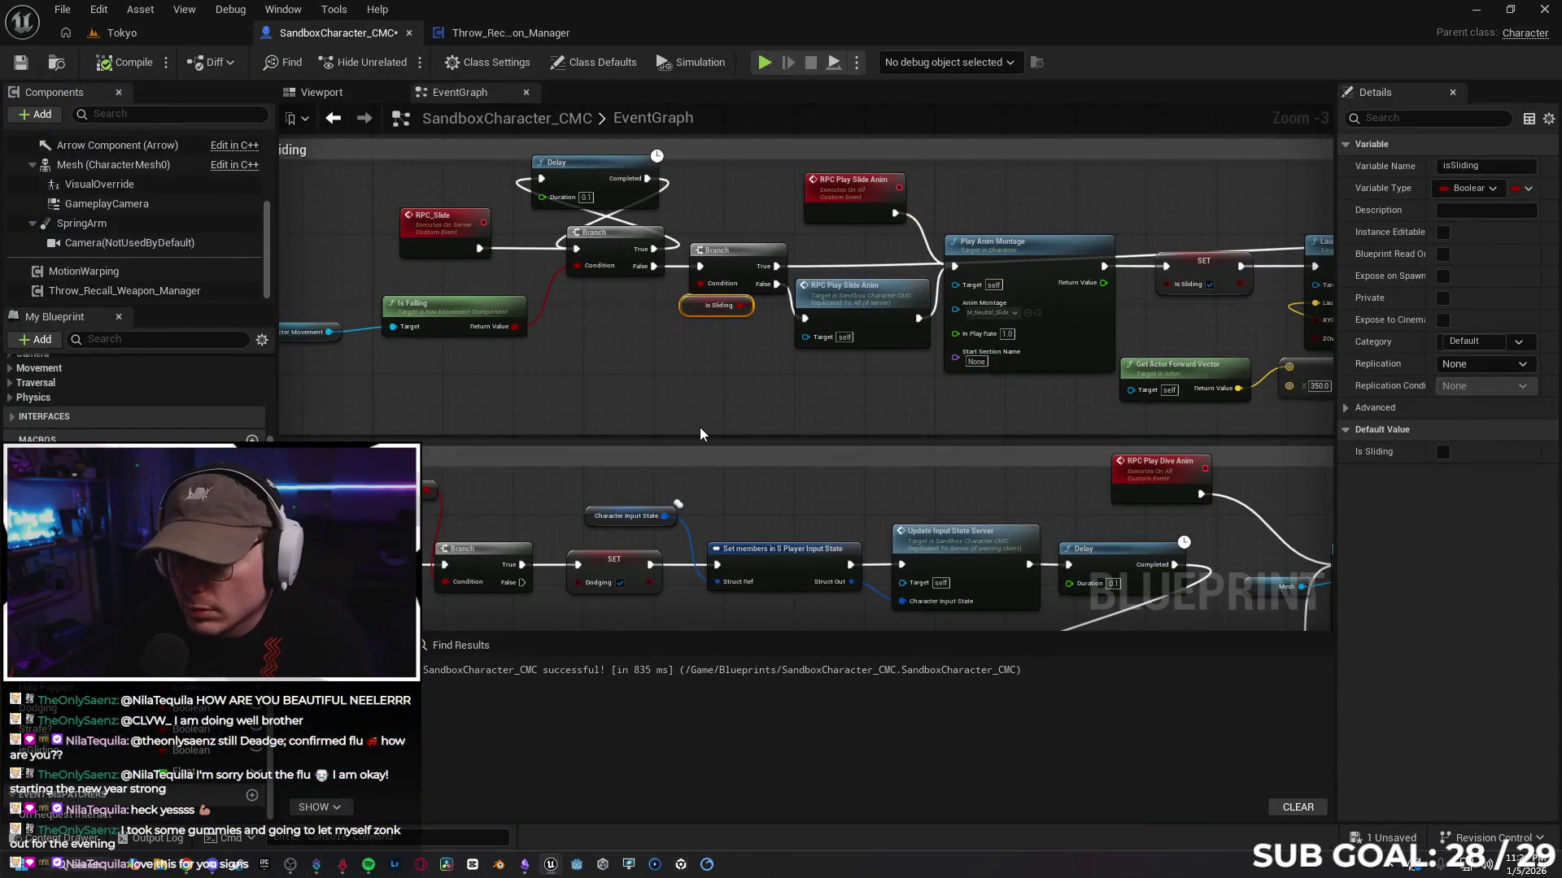
left_click_drag(693, 310, 666, 319)
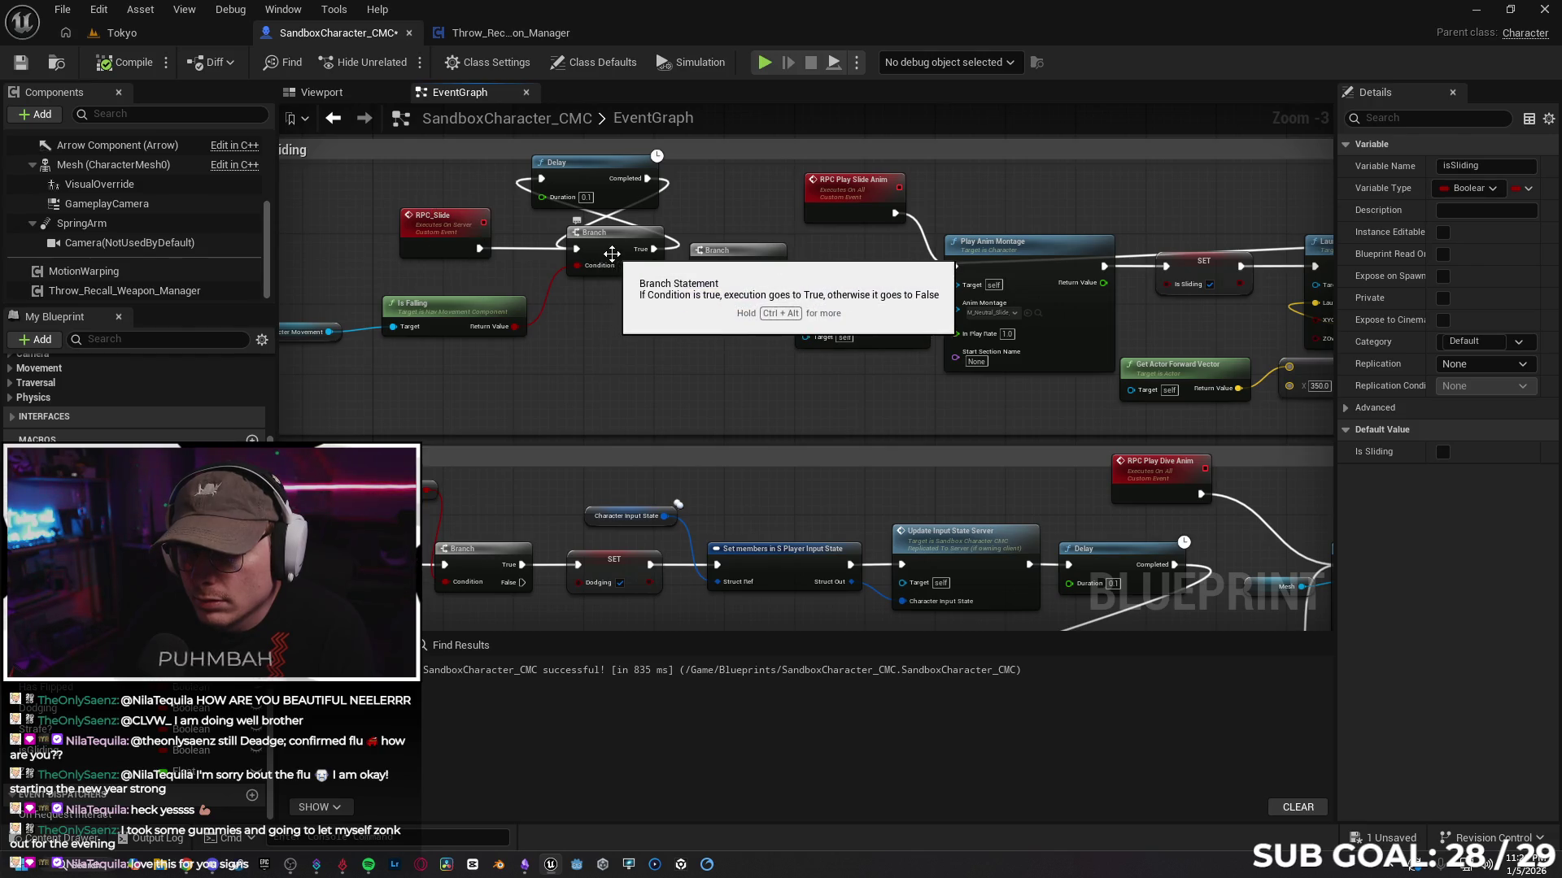
left_click_drag(476, 354, 550, 350)
left_click_drag(325, 330, 342, 326)
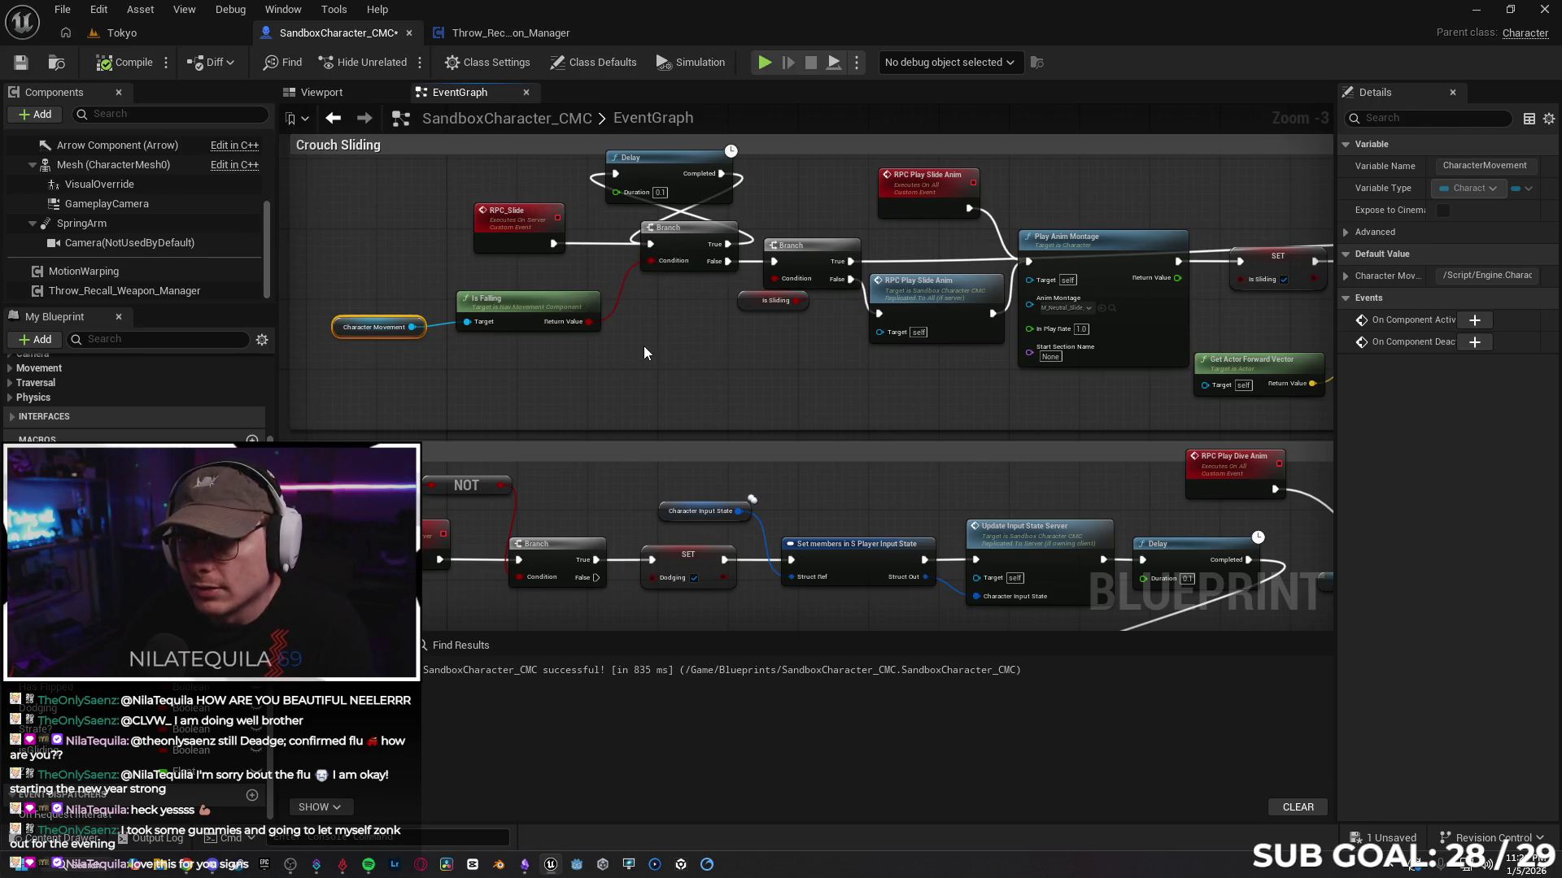
mouse_move(727, 364)
left_mouse_down()
mouse_move(621, 331)
mouse_move(603, 349)
mouse_move(550, 349)
mouse_move(616, 299)
left_mouse_up()
Step: Shift Play Anim Montage right and raise Launch Character in the Crouch Sliding chain
scroll(616, 299, "down", 4)
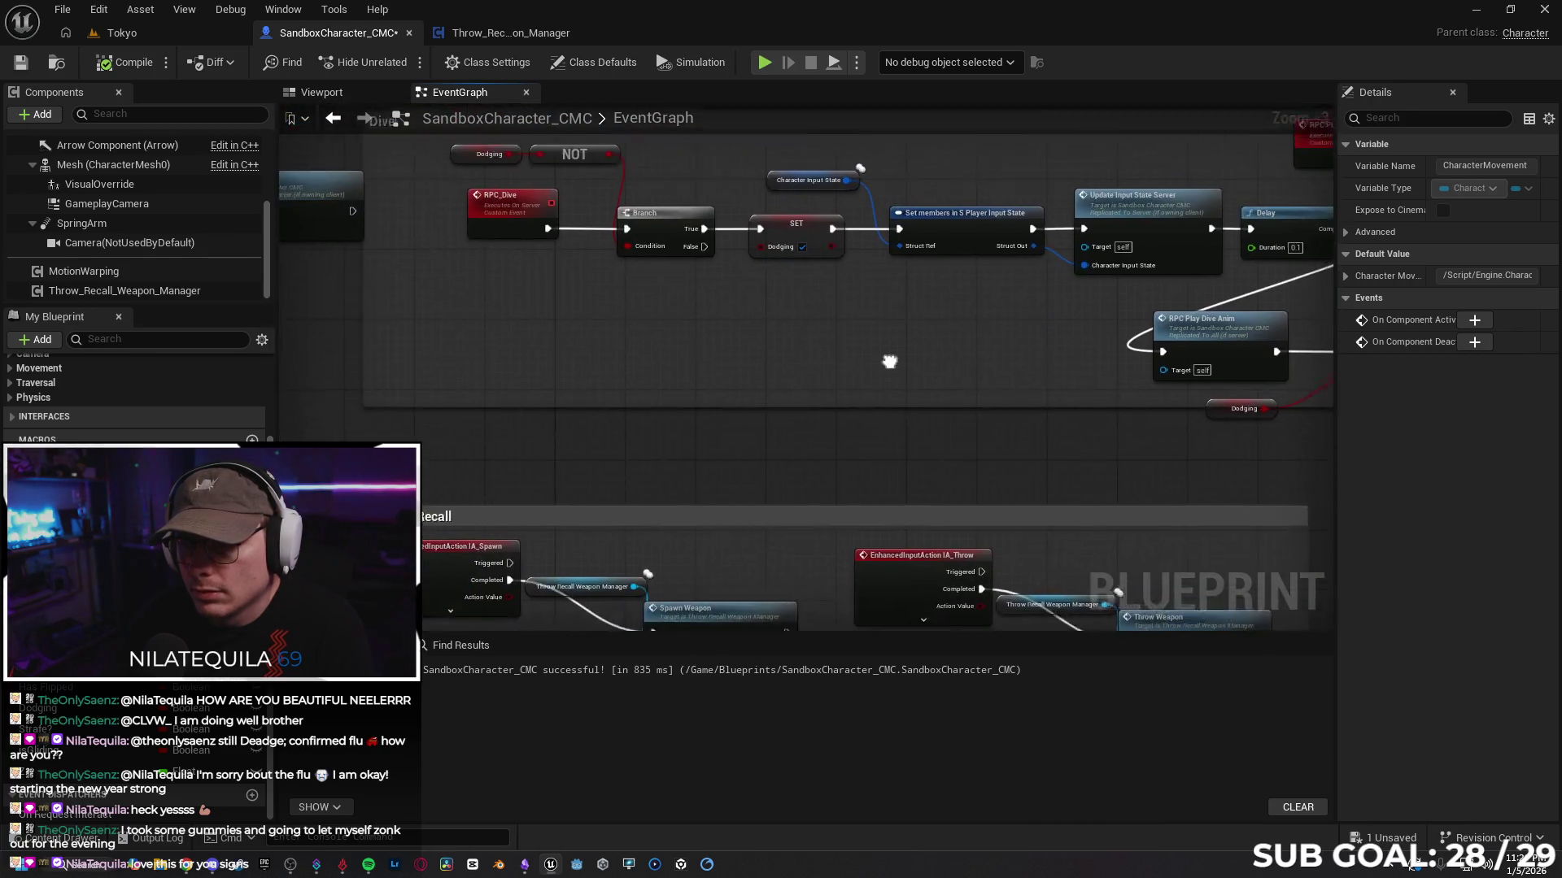
scroll(725, 430, "up", 4)
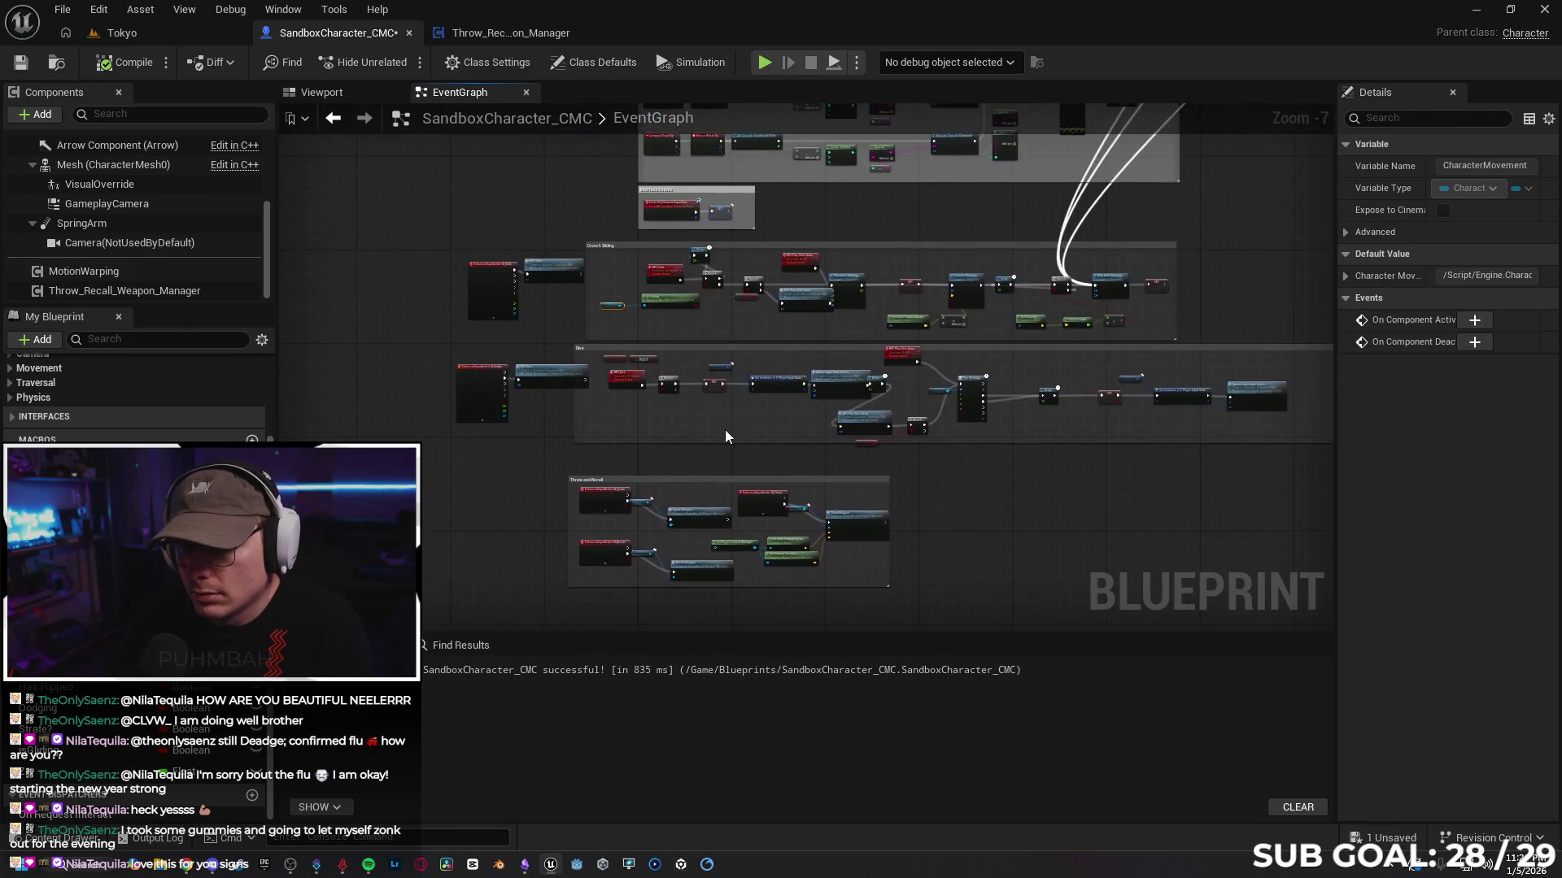
scroll(725, 324, "down", 1)
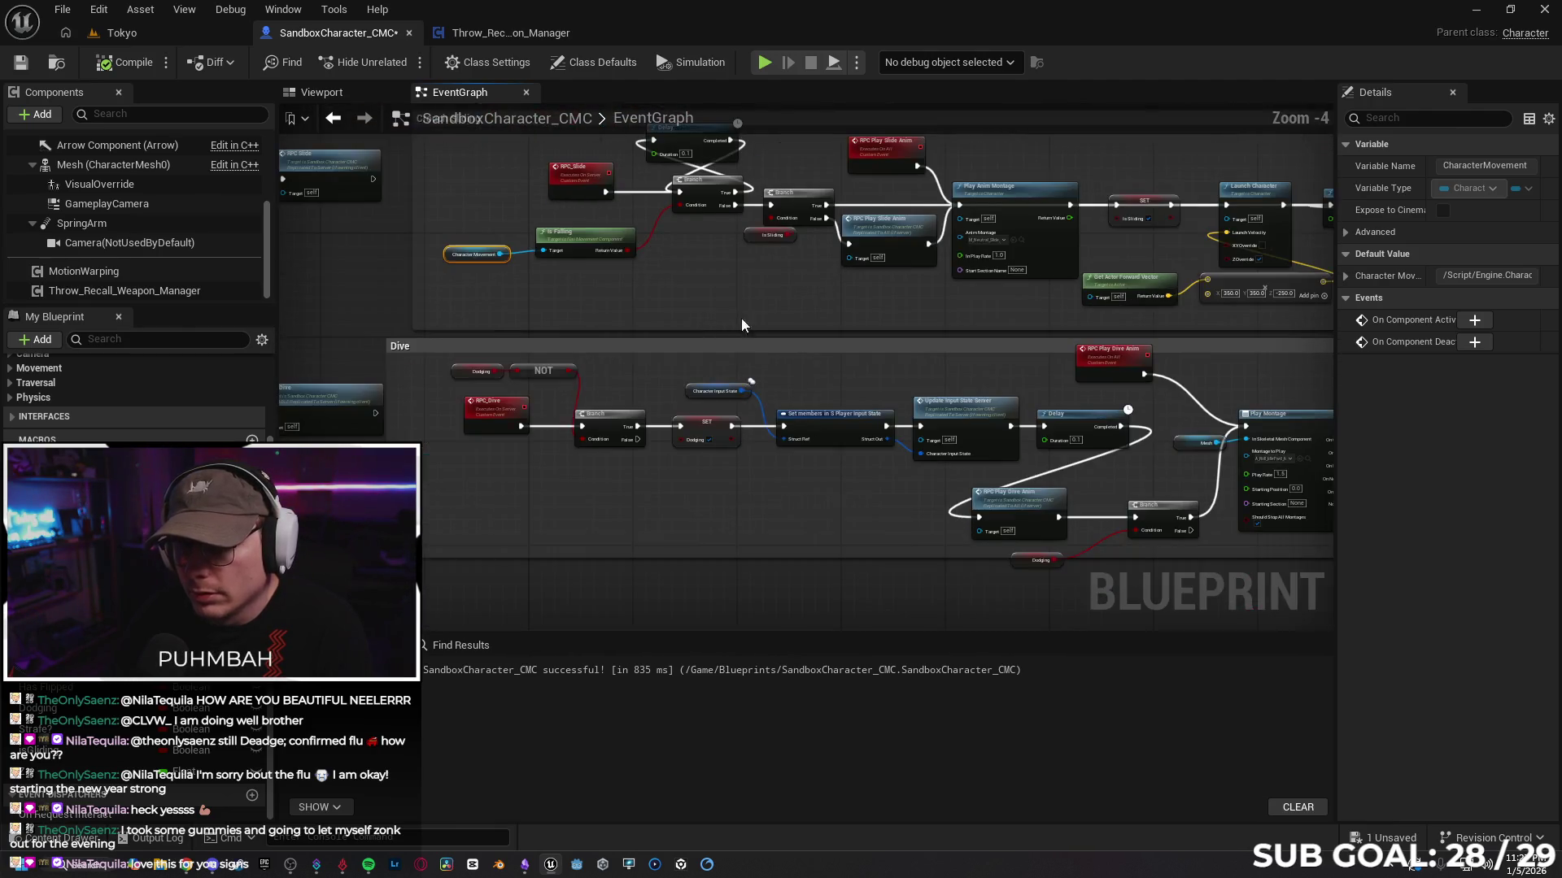
mouse_move(786, 250)
left_mouse_down()
mouse_move(728, 274)
mouse_move(731, 256)
left_mouse_up()
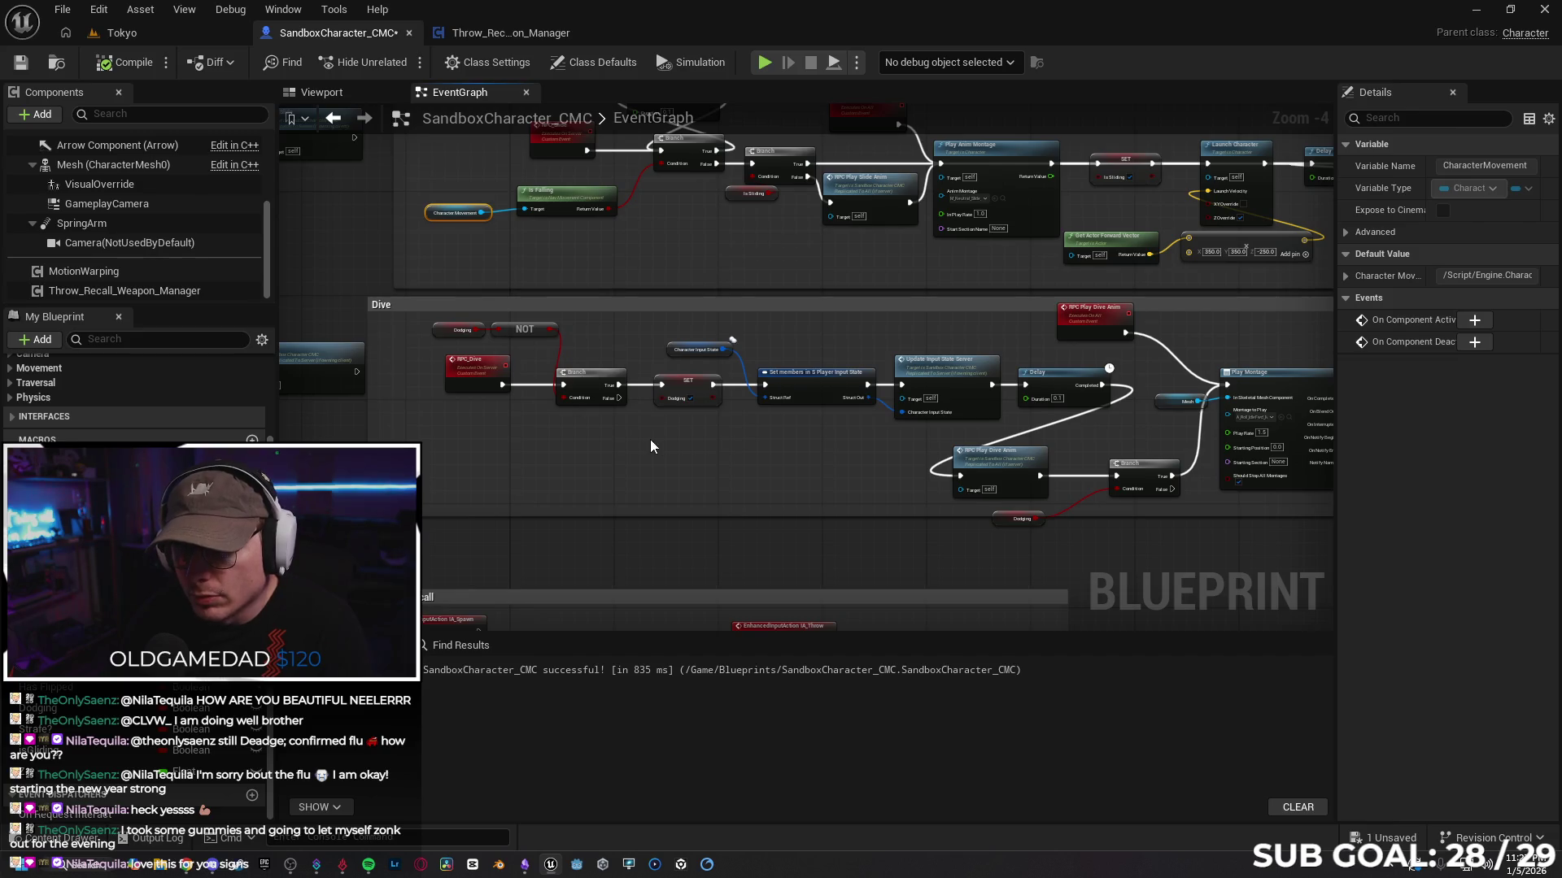
left_click_drag(651, 445, 688, 524)
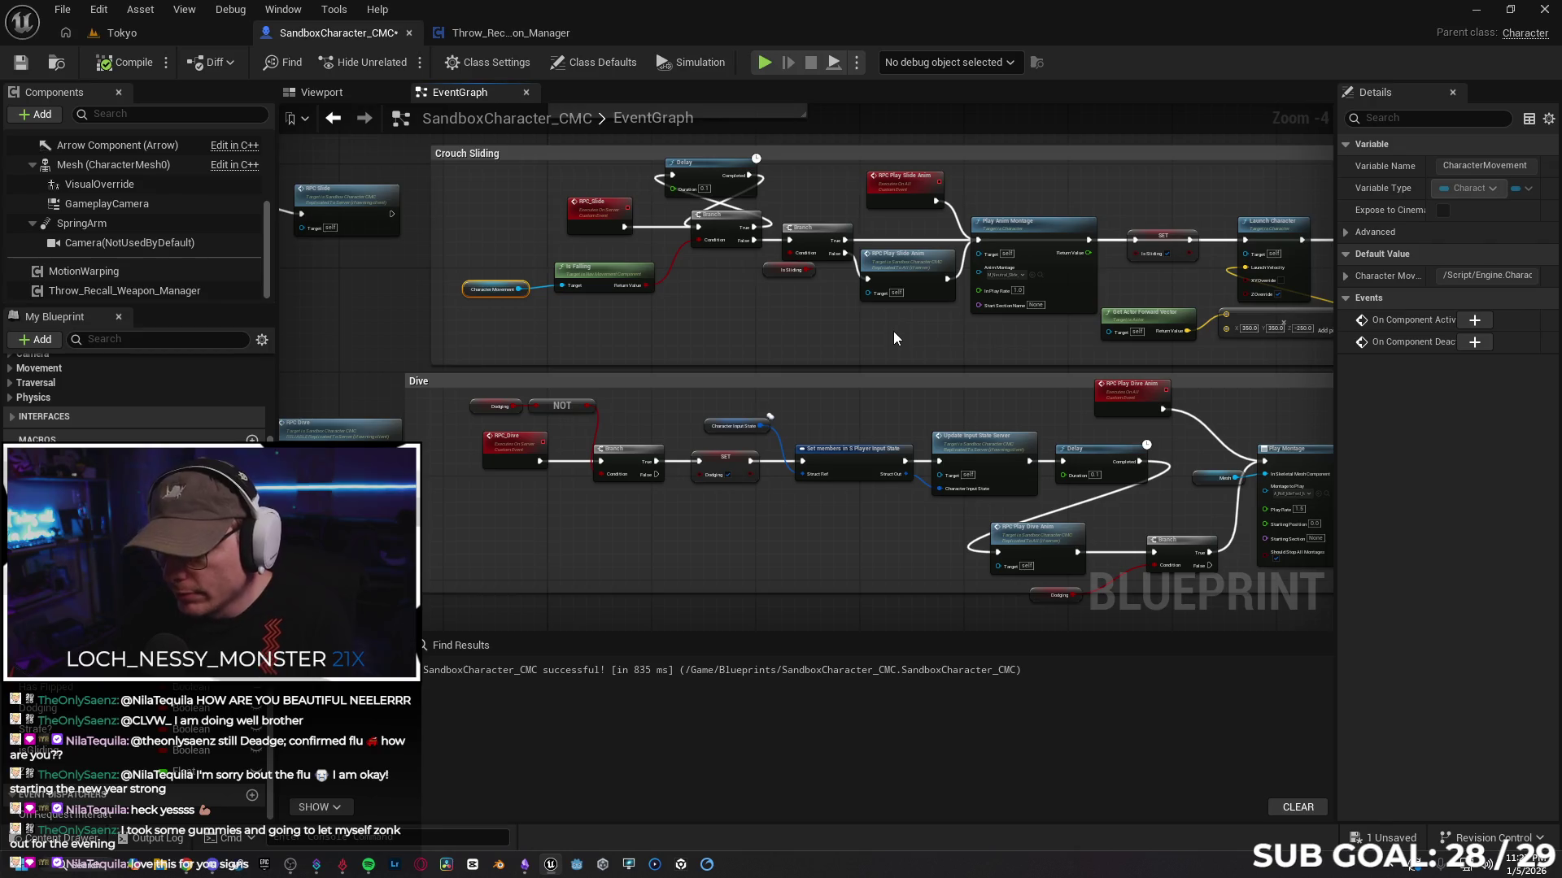
left_click_drag(1052, 231, 1071, 231)
mouse_move(1134, 281)
left_mouse_down()
mouse_move(1082, 300)
mouse_move(1029, 280)
mouse_move(1049, 248)
mouse_move(1058, 268)
mouse_move(1072, 198)
mouse_move(1035, 178)
left_mouse_up()
mouse_move(1162, 226)
left_mouse_down()
mouse_move(1140, 190)
mouse_move(1153, 224)
left_mouse_up()
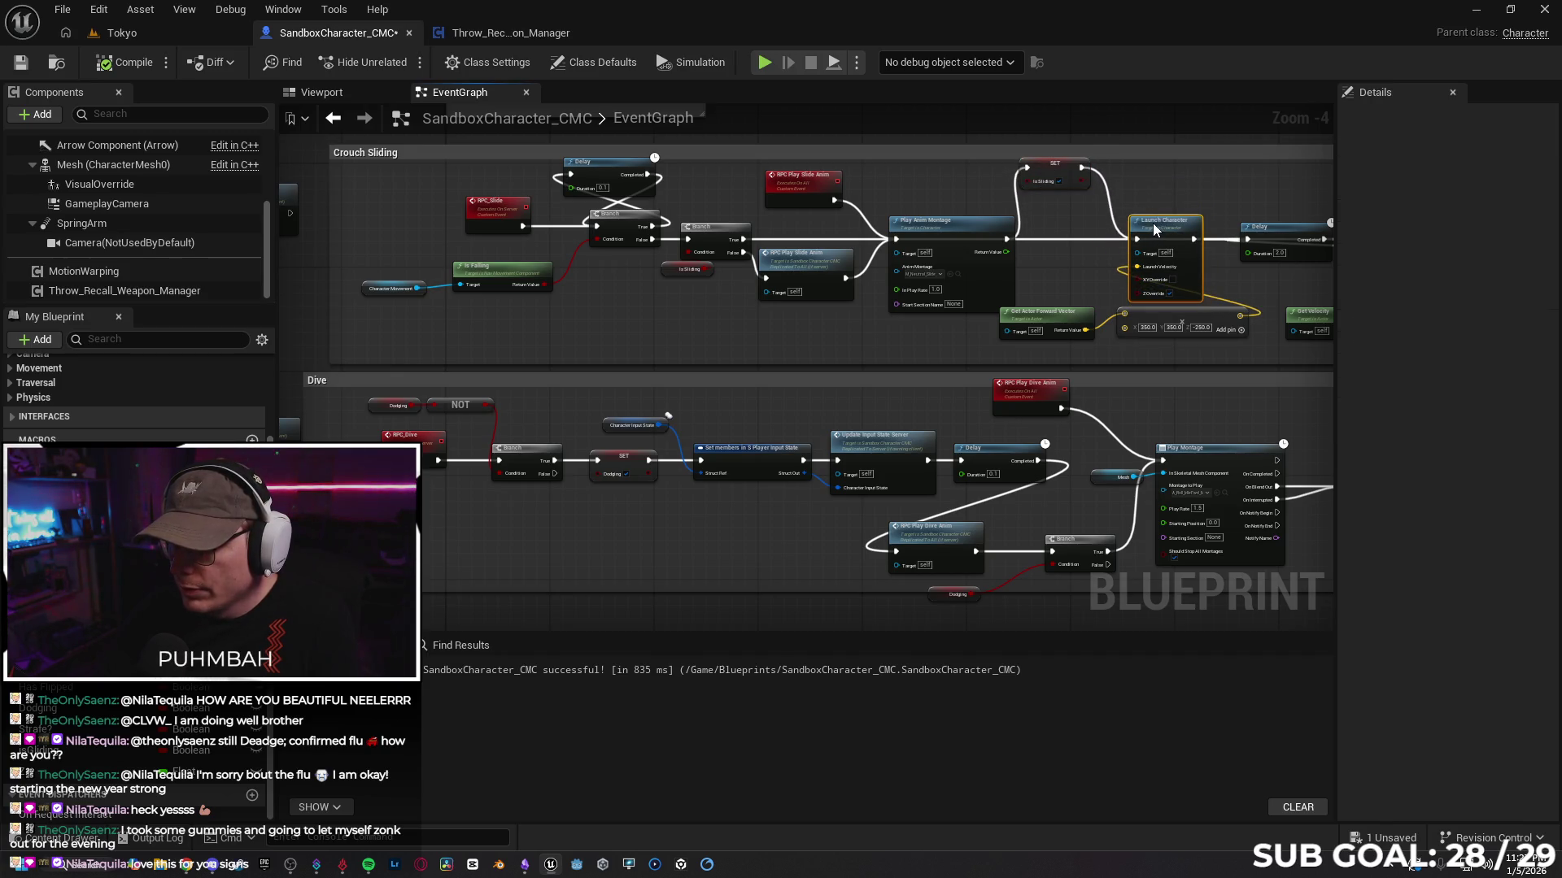
Step: Lower the SET isSliding node and add a reroute point on the Branch wire
left_click_drag(1062, 174, 1071, 210)
left_click(718, 225)
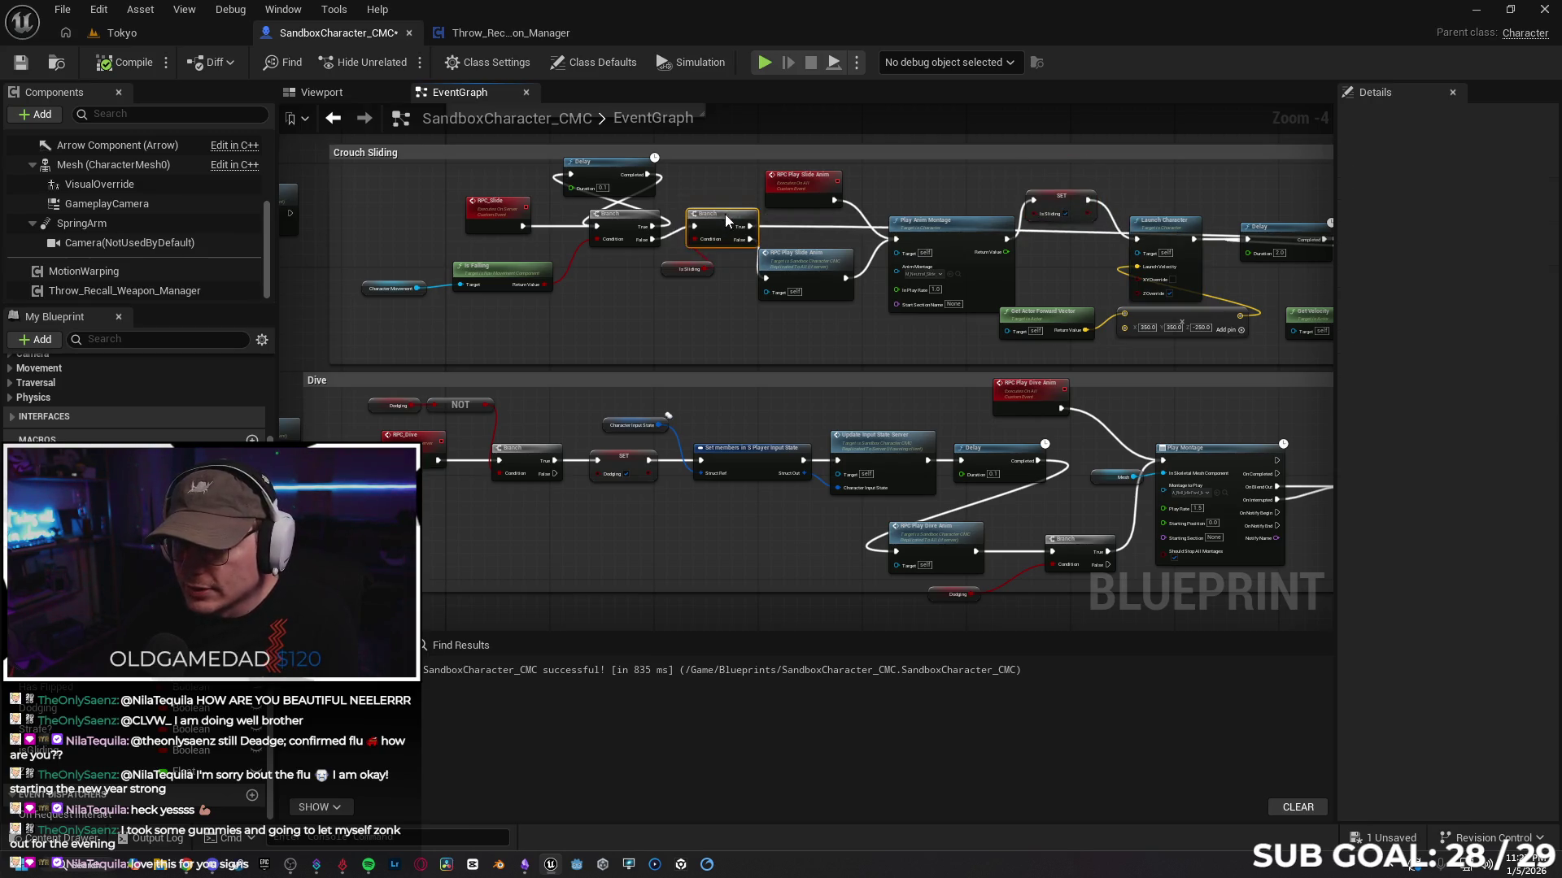
double_click(792, 239)
left_click_drag(785, 234, 777, 148)
left_click(785, 253)
Step: Add reroute points lifting the long wire and top execution wire above the slide nodes
left_click_drag(1172, 175, 809, 242)
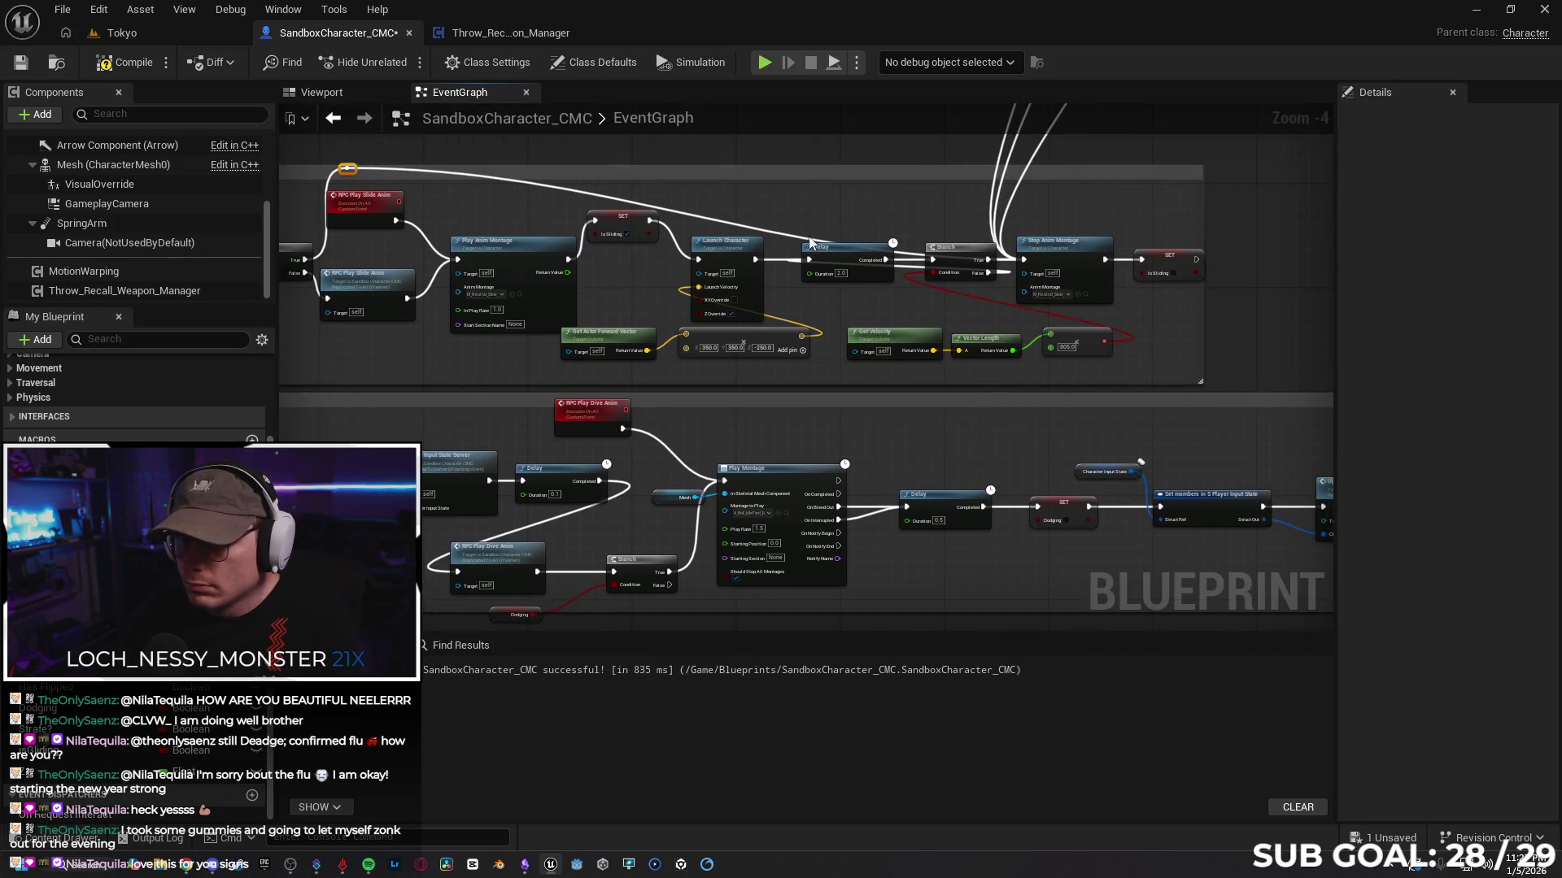
double_click(803, 236)
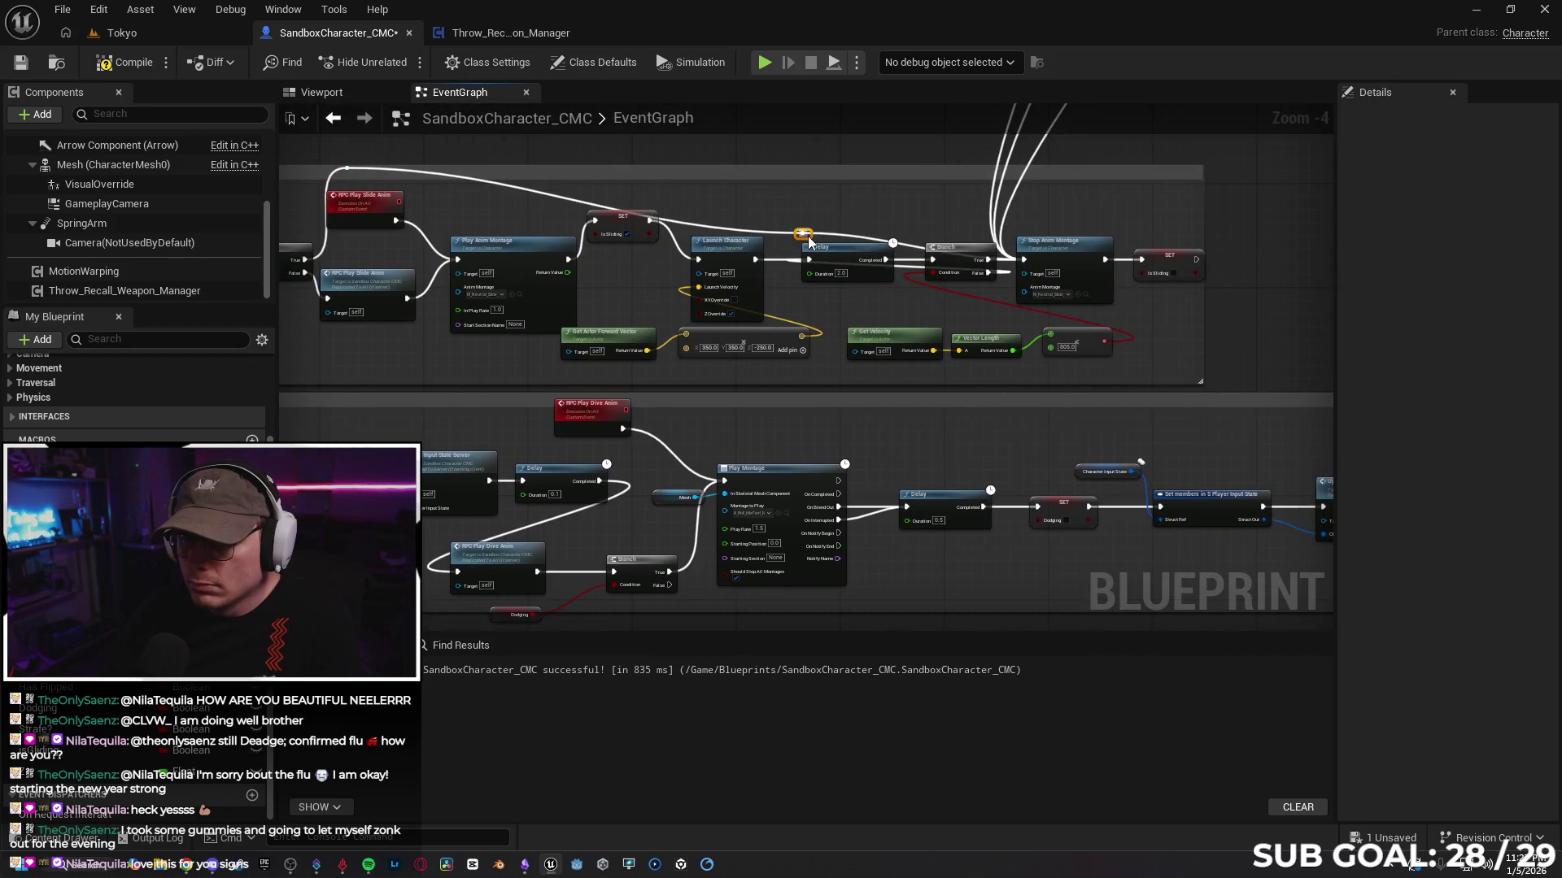
mouse_move(811, 230)
left_mouse_down()
mouse_move(960, 161)
mouse_move(937, 171)
left_mouse_up()
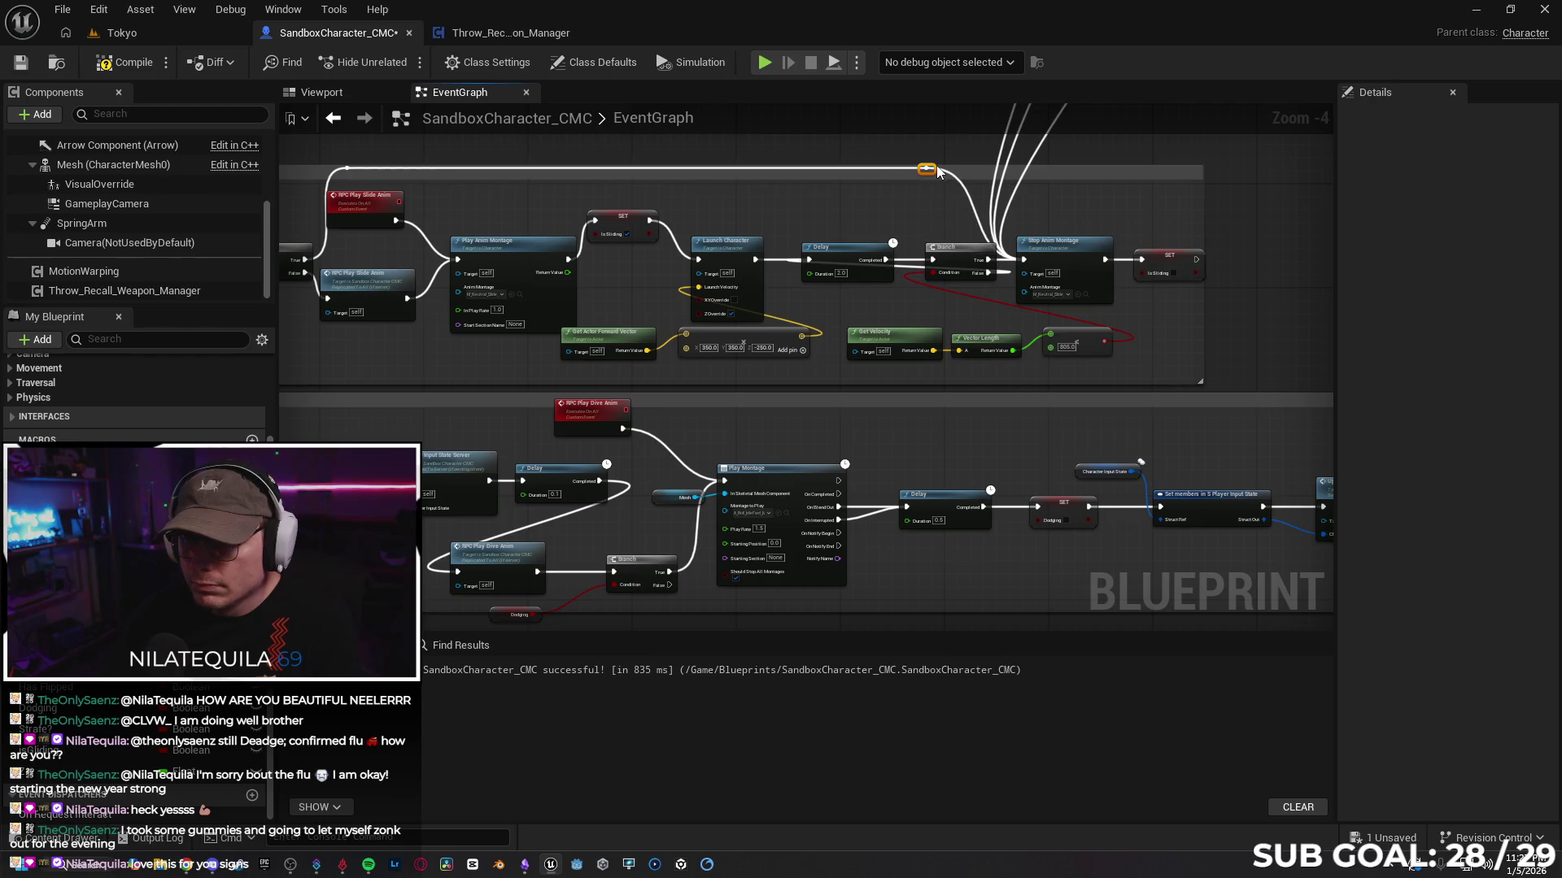
left_click_drag(556, 175, 762, 178)
double_click(545, 171)
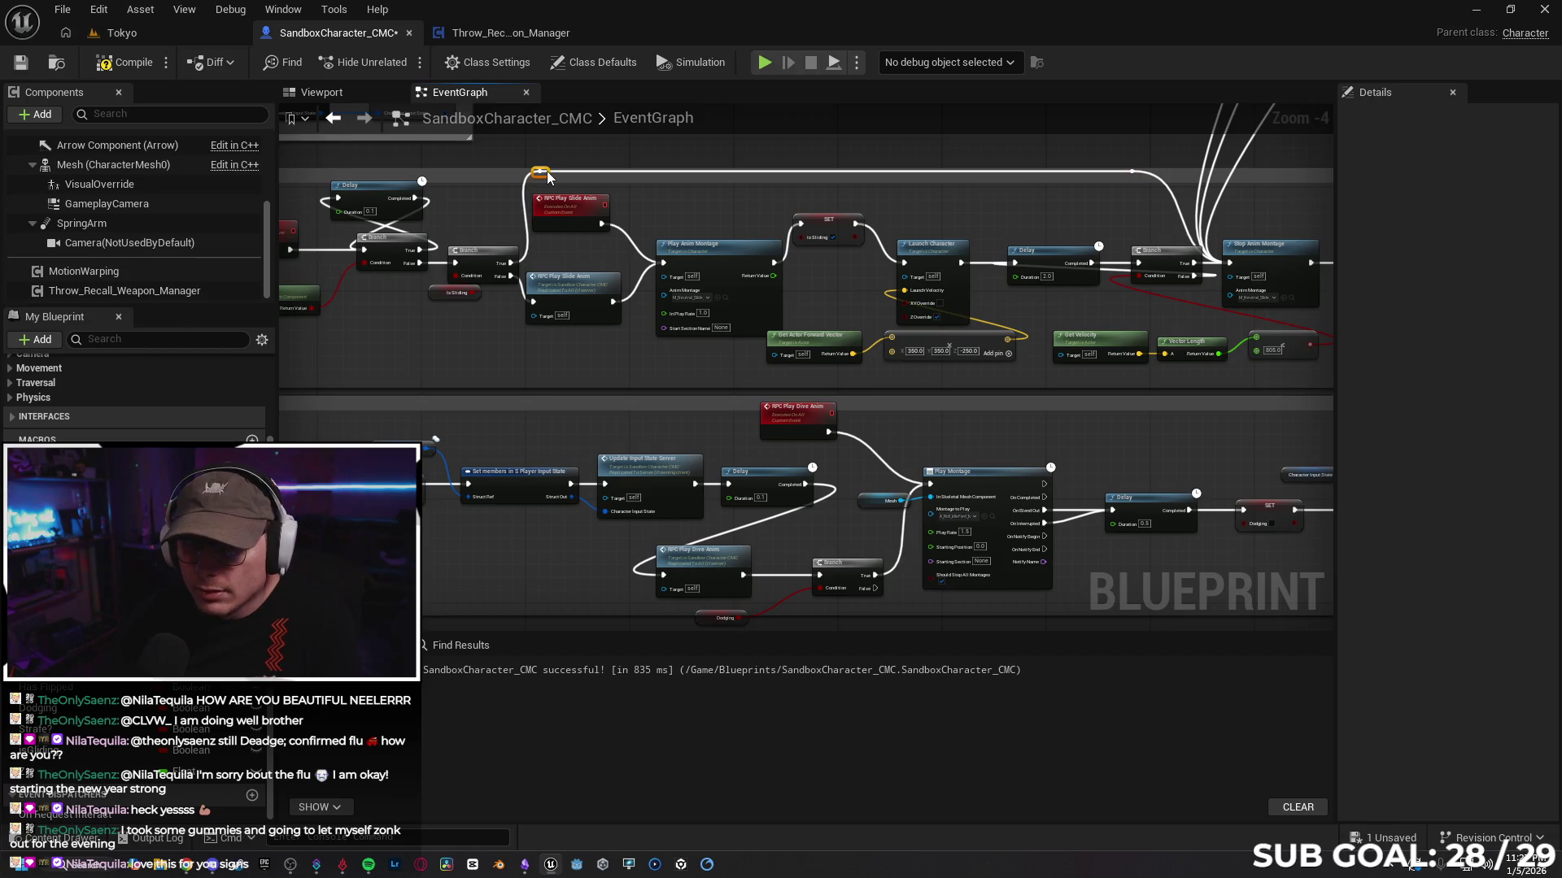
left_click_drag(742, 205, 867, 197)
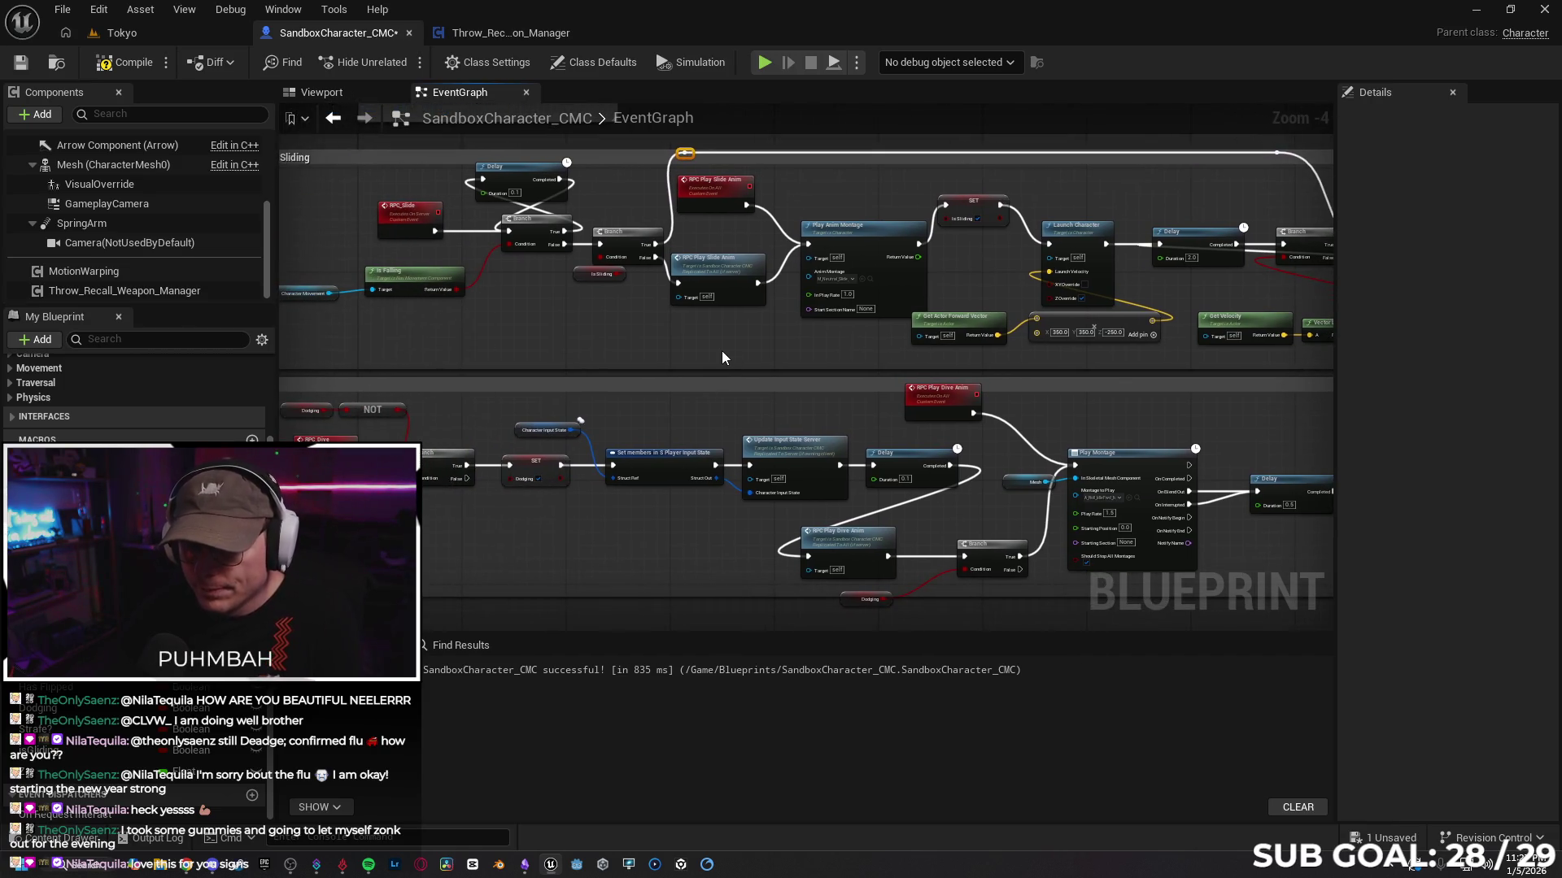
left_click_drag(721, 350, 748, 349)
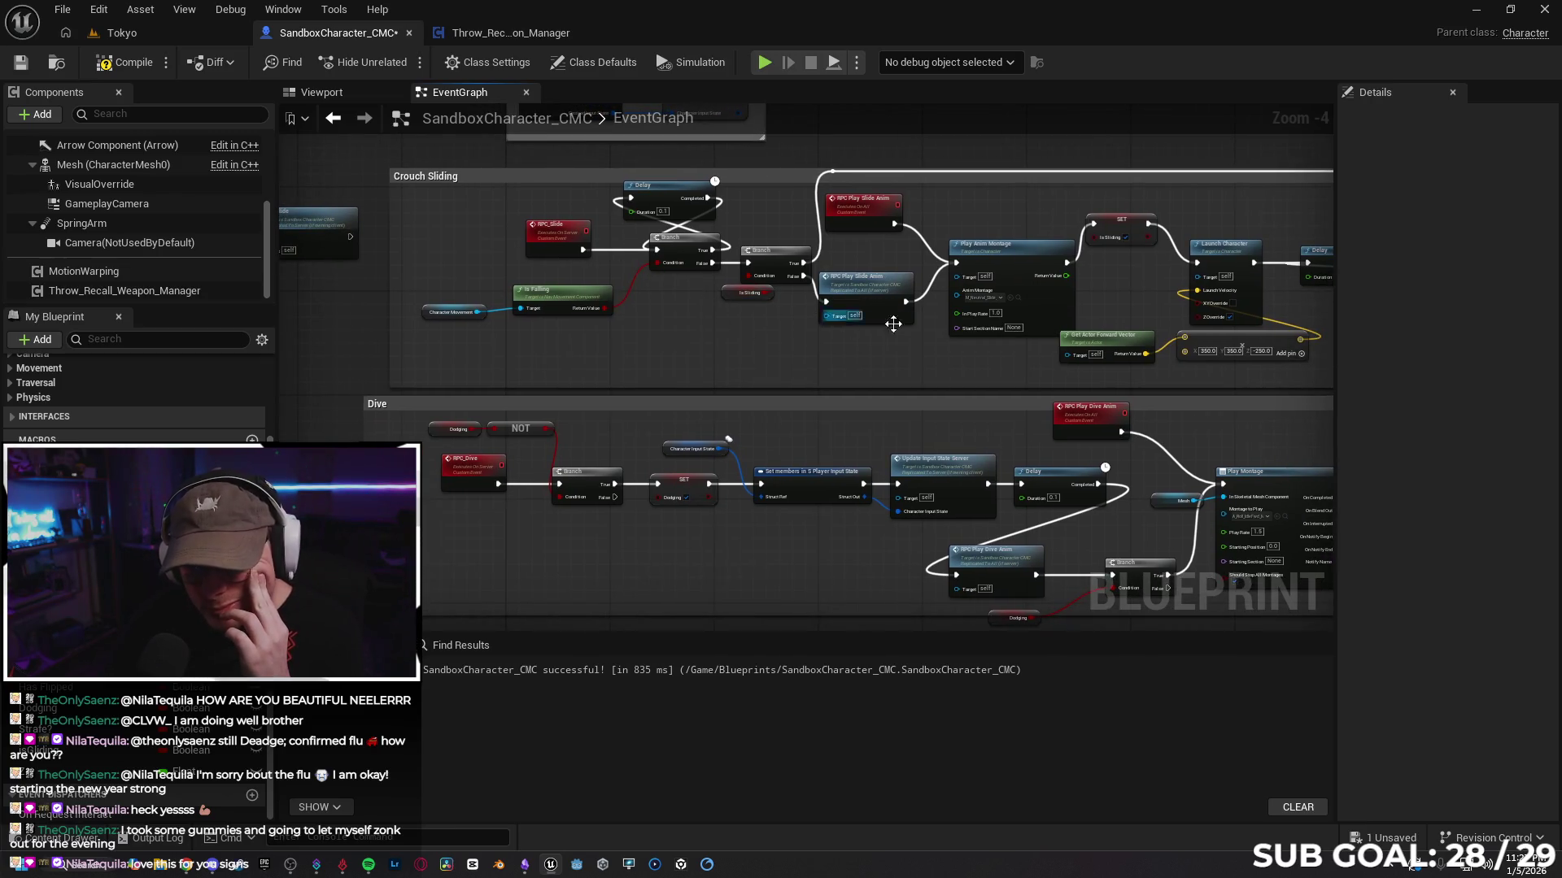
Step: Detach RPC Play Slide Anim and wire Branch False directly into Play Anim Montage
left_click(819, 301, "alt")
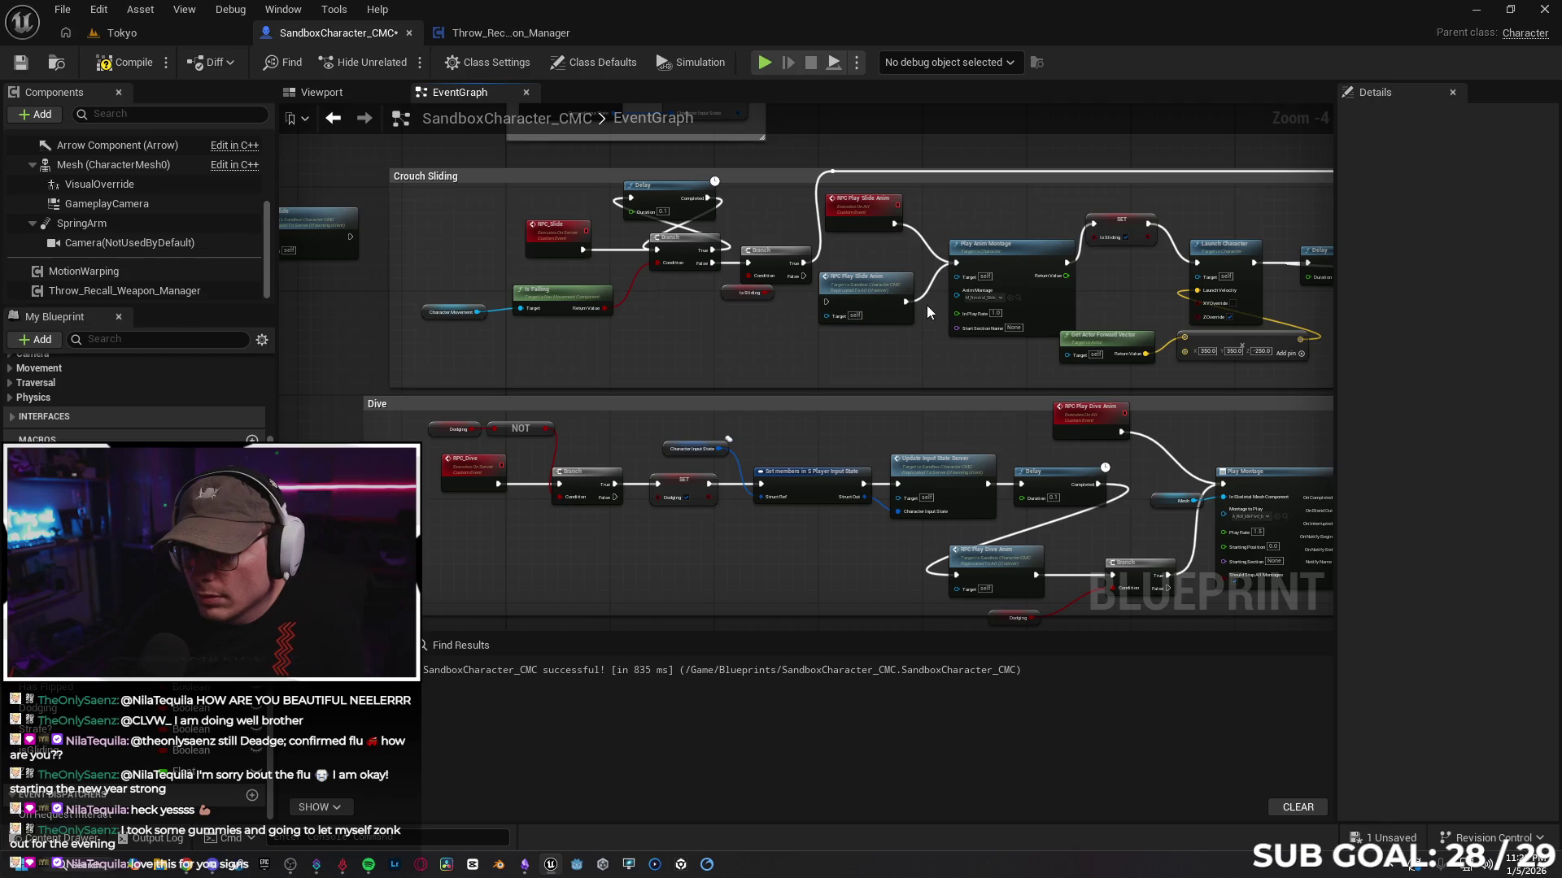
left_click_drag(882, 286, 850, 343)
left_click_drag(809, 277, 952, 264)
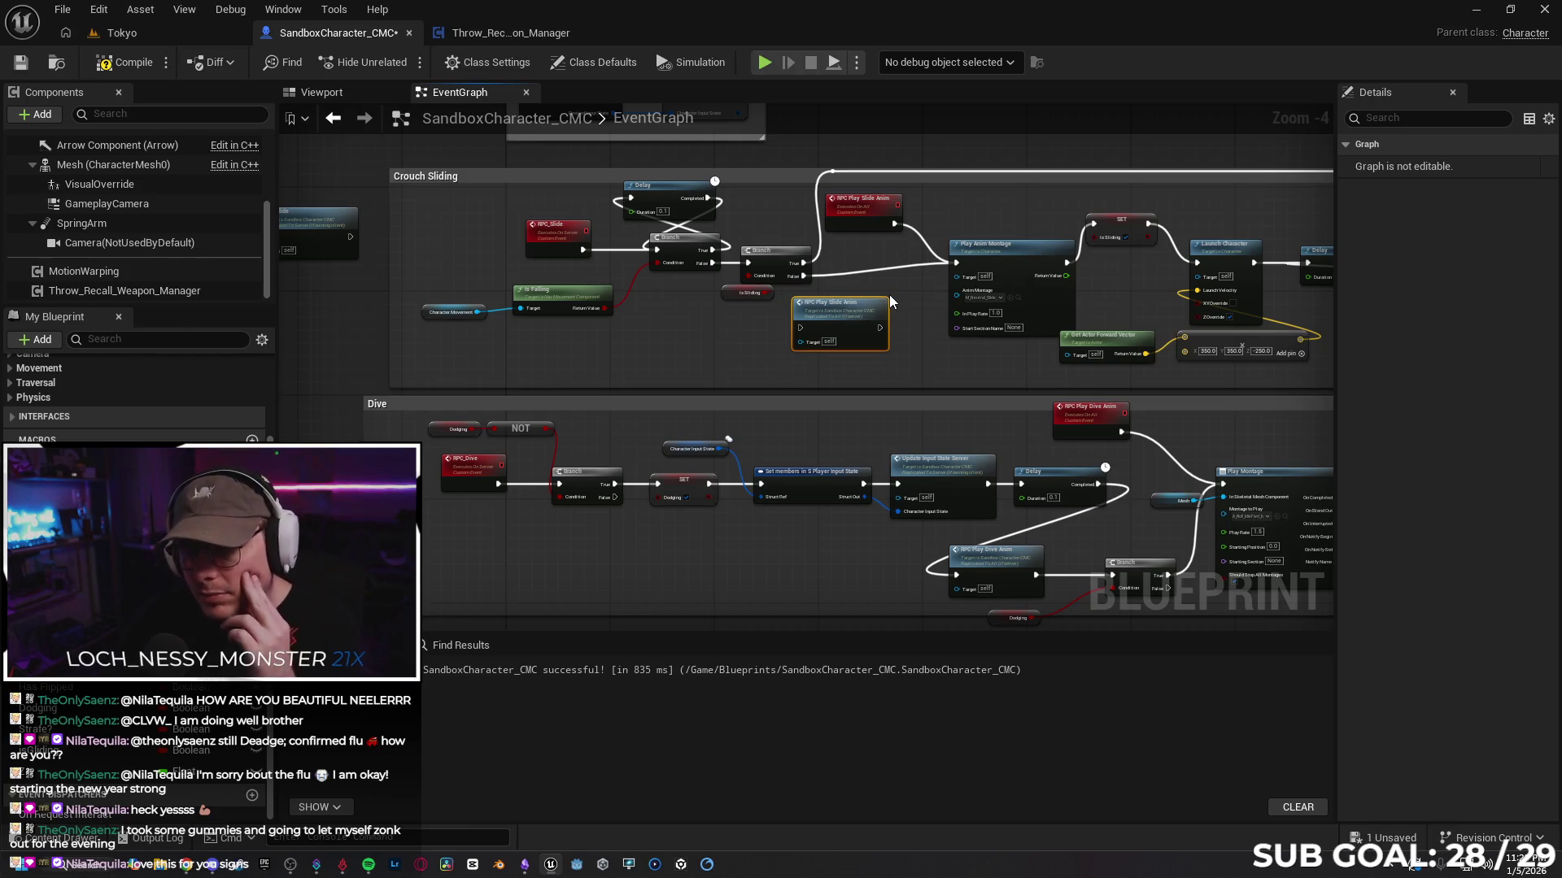
mouse_move(855, 328)
left_mouse_down()
mouse_move(880, 307)
mouse_move(886, 319)
mouse_move(710, 325)
mouse_move(676, 306)
mouse_move(715, 372)
mouse_move(748, 321)
mouse_move(788, 351)
left_mouse_up()
Step: Tidy Character Movement, Delay, RPC_Slide, RPC Play Slide Anim and SET isSliding node positions
mouse_move(436, 317)
left_mouse_down()
mouse_move(535, 353)
mouse_move(567, 330)
left_mouse_up()
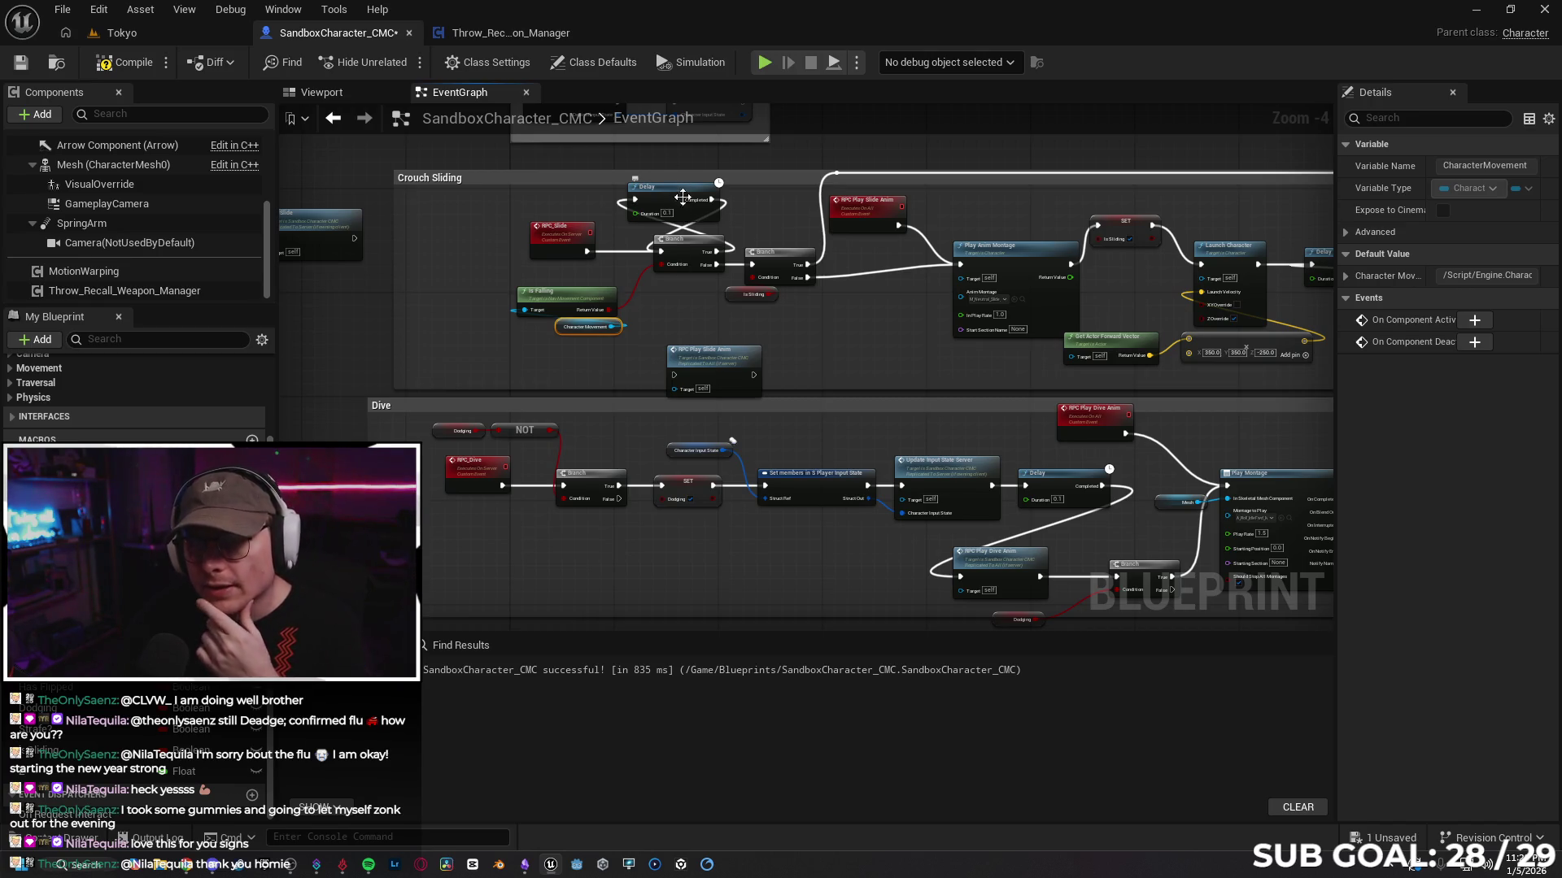
left_click_drag(674, 197, 681, 196)
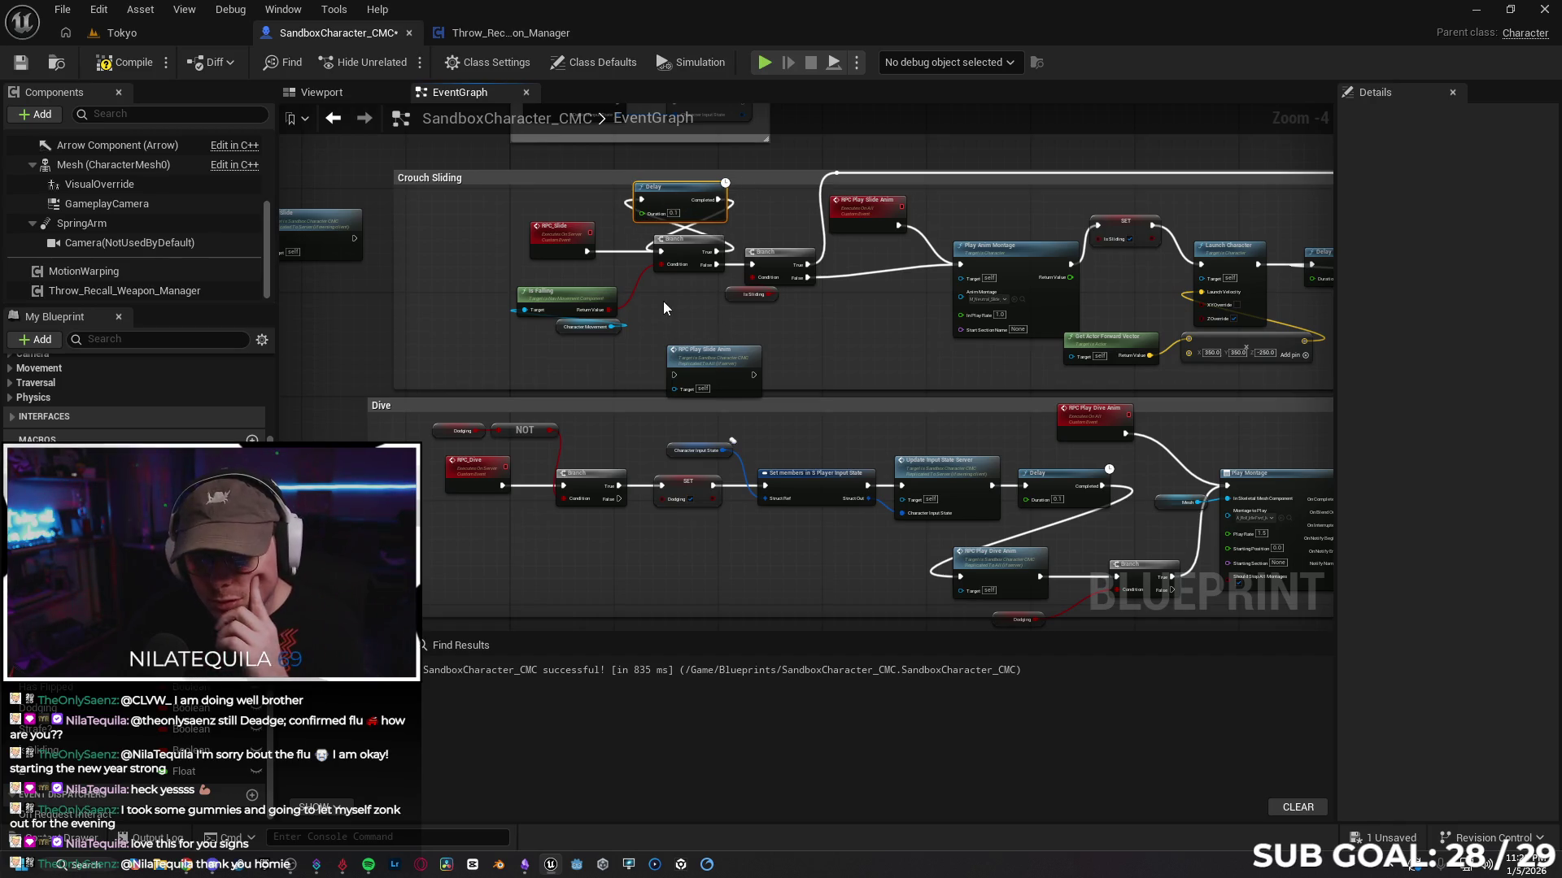
left_click_drag(721, 364, 682, 312)
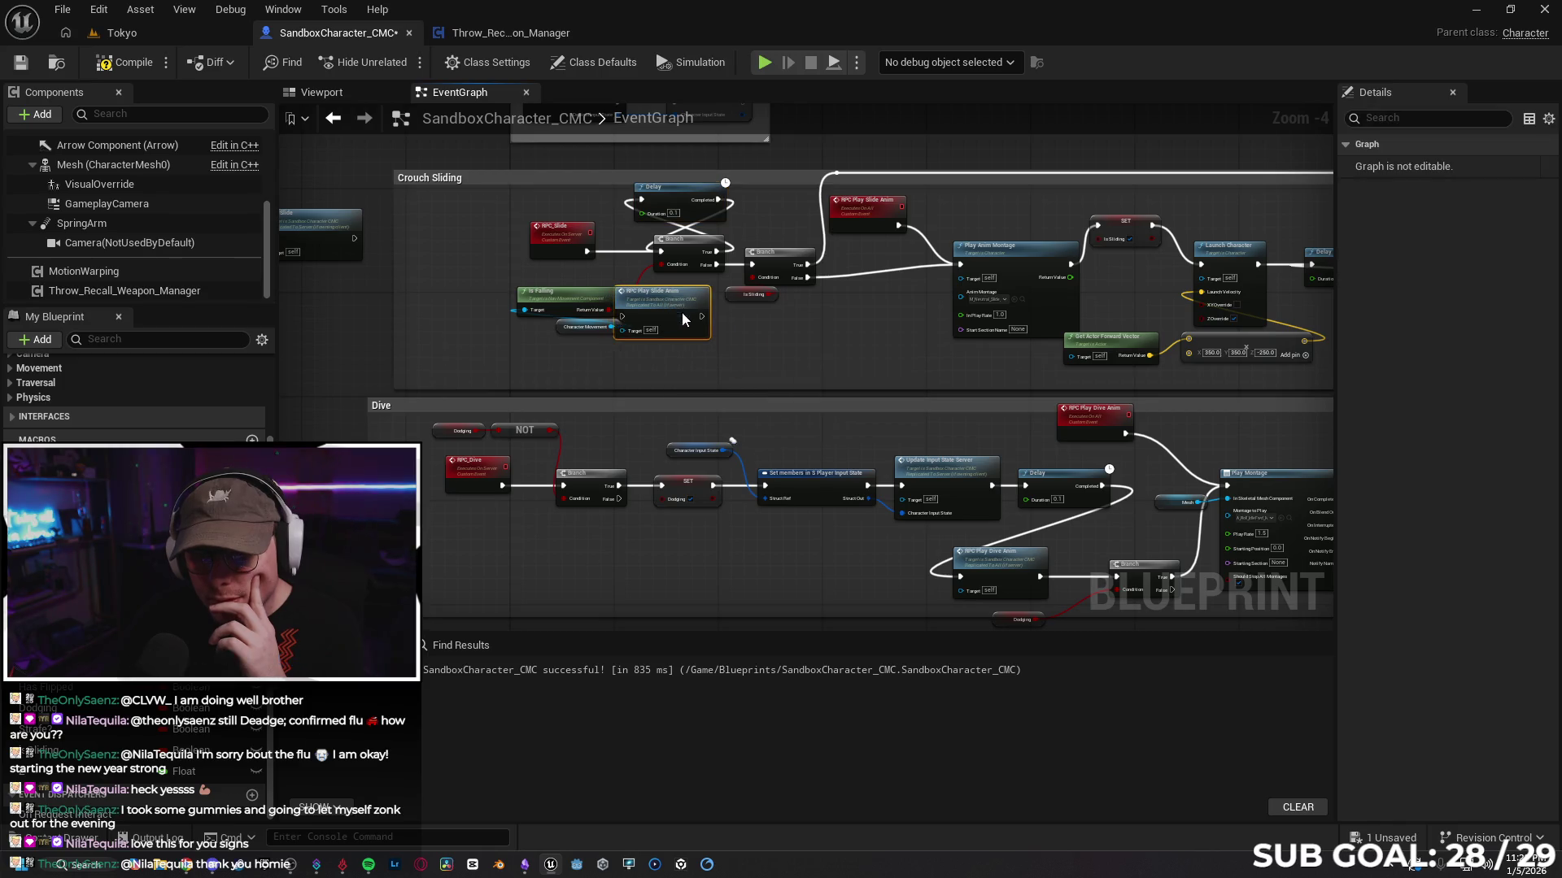
left_click_drag(551, 233, 474, 236)
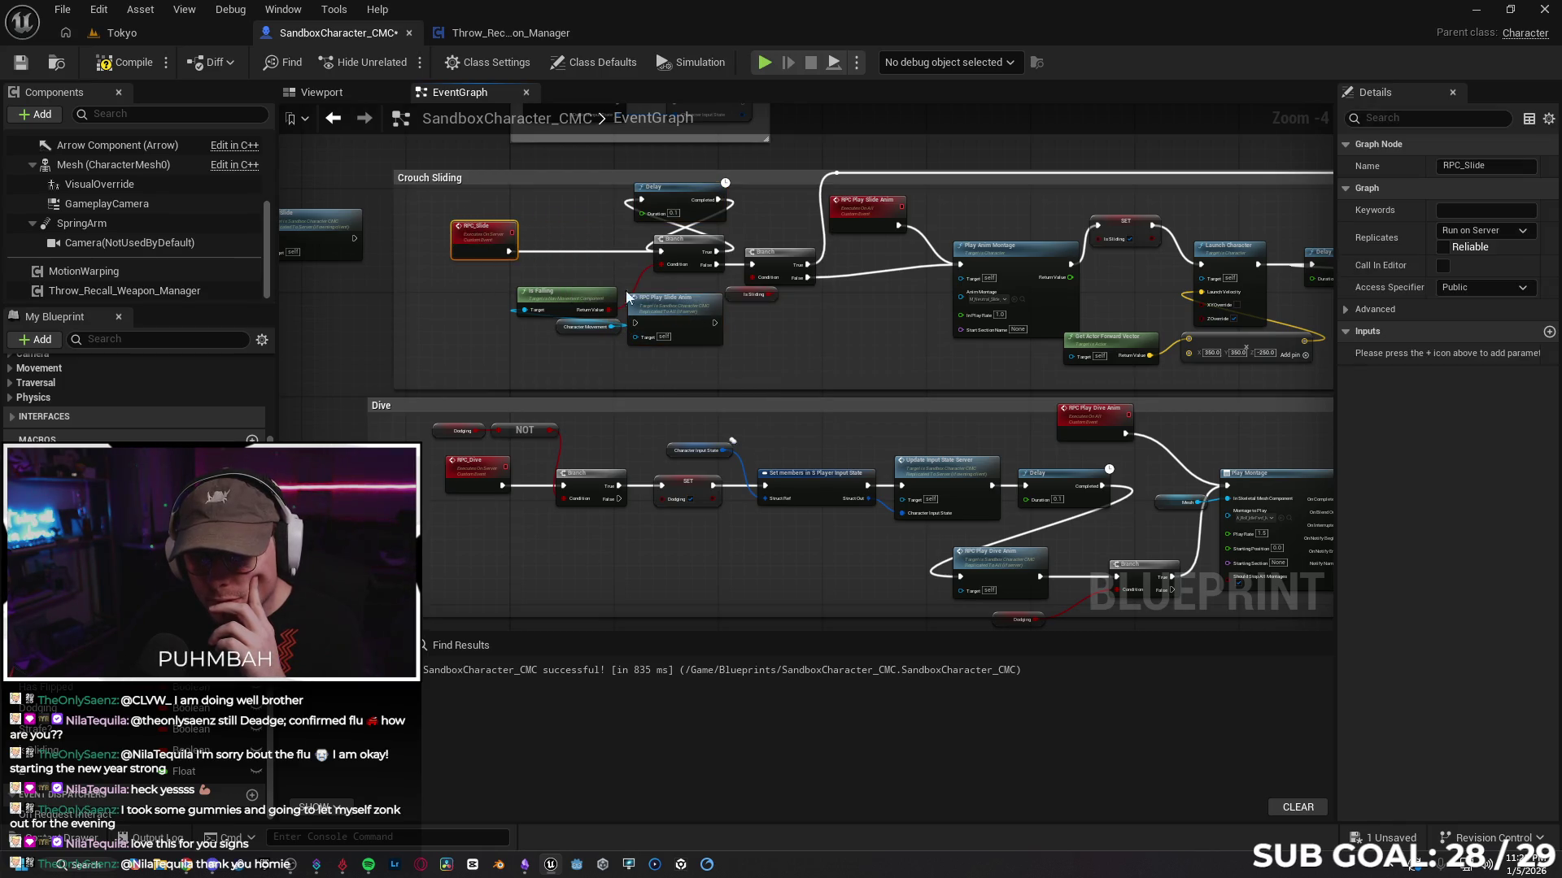
left_click_drag(482, 234, 536, 241)
mouse_move(692, 320)
left_mouse_down()
mouse_move(873, 337)
mouse_move(846, 329)
left_mouse_up()
mouse_move(867, 402)
left_mouse_down()
mouse_move(795, 333)
mouse_move(804, 366)
left_mouse_up()
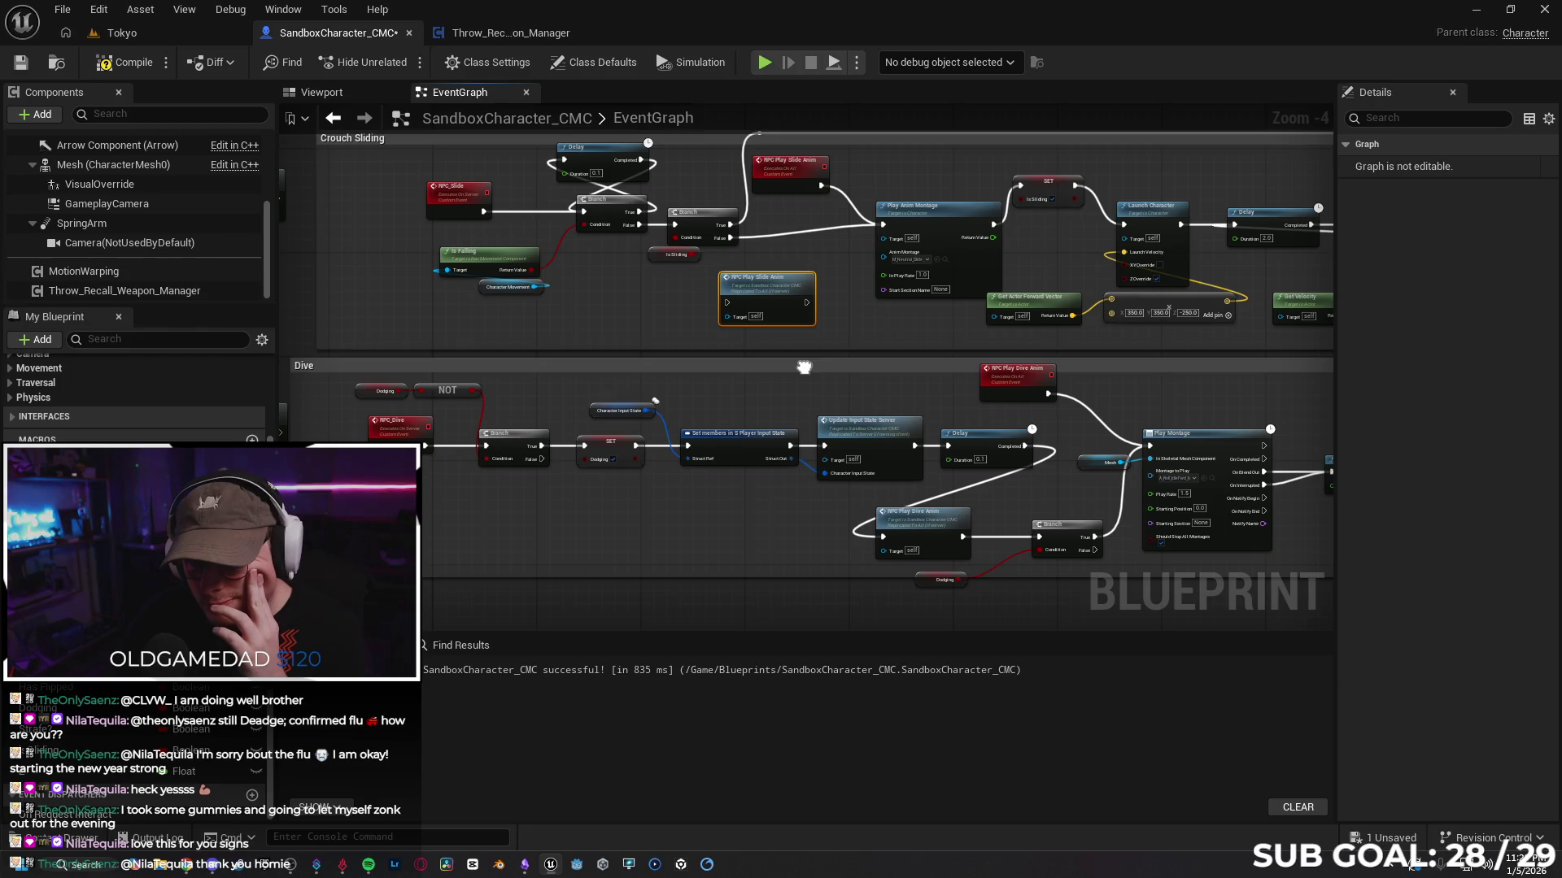
left_click_drag(804, 367, 804, 364)
left_click_drag(1062, 187, 1072, 233)
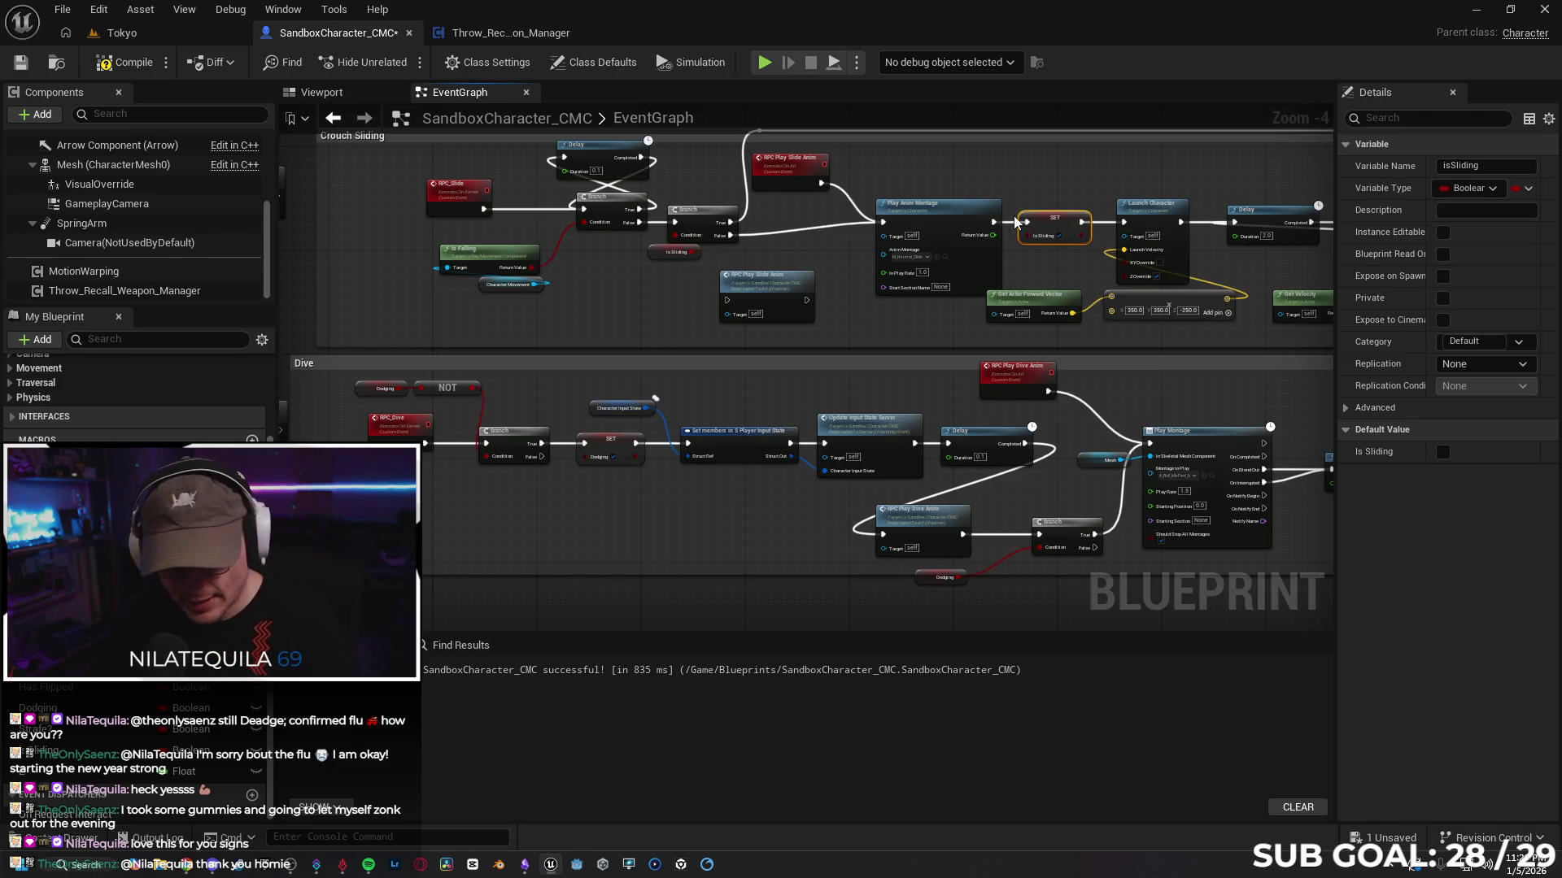
Step: Pull SET isSliding out of the chain and connect Play Anim Montage to Launch Character
left_click(1099, 229)
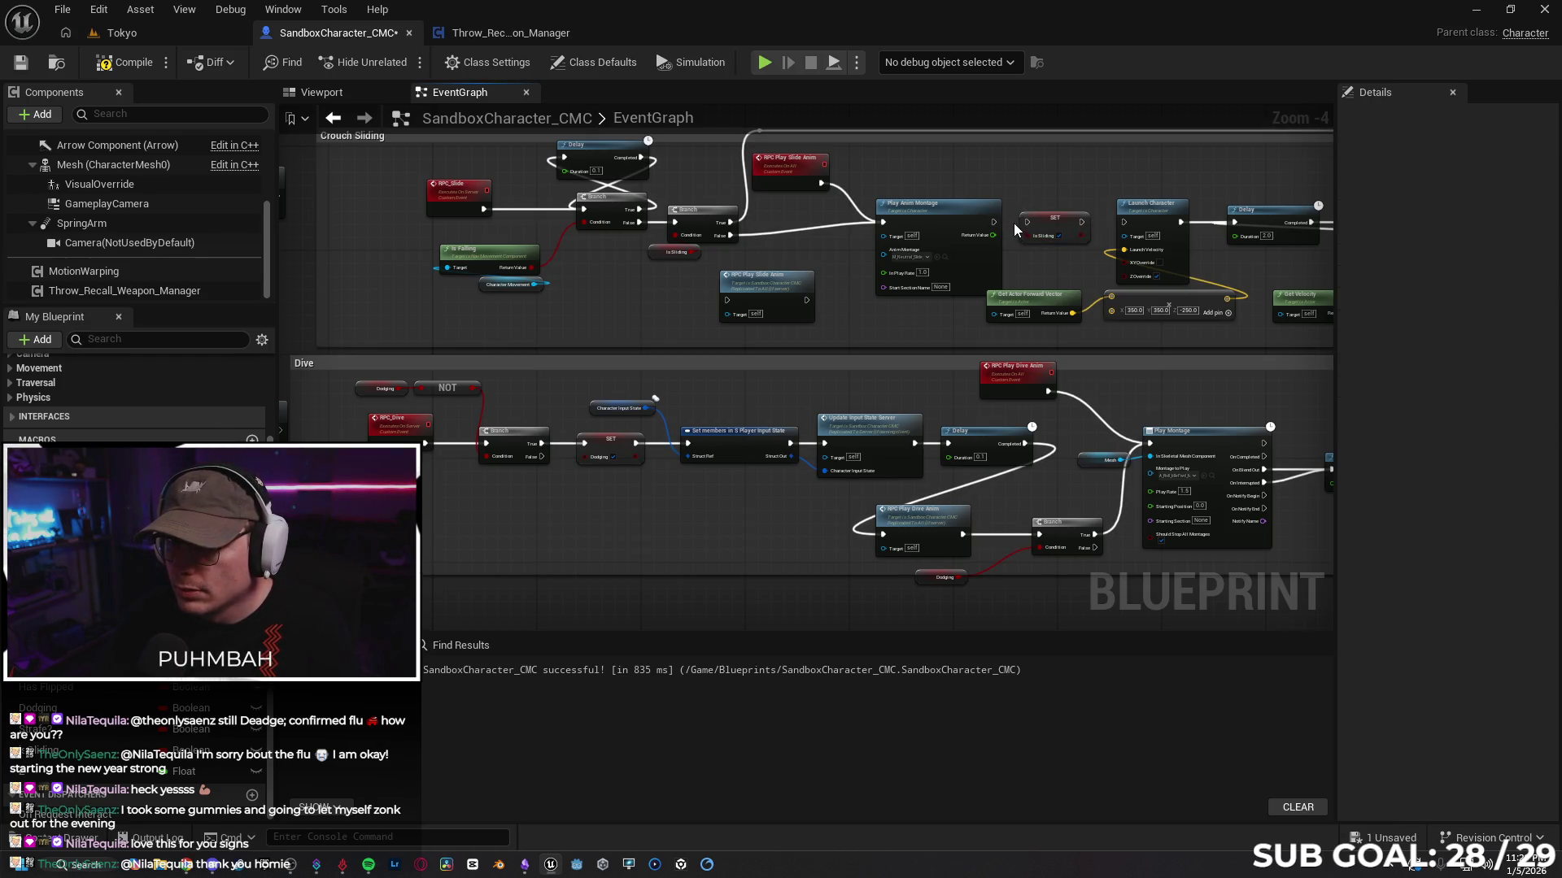
left_click_drag(1065, 233, 636, 311)
left_click_drag(993, 221, 1124, 221)
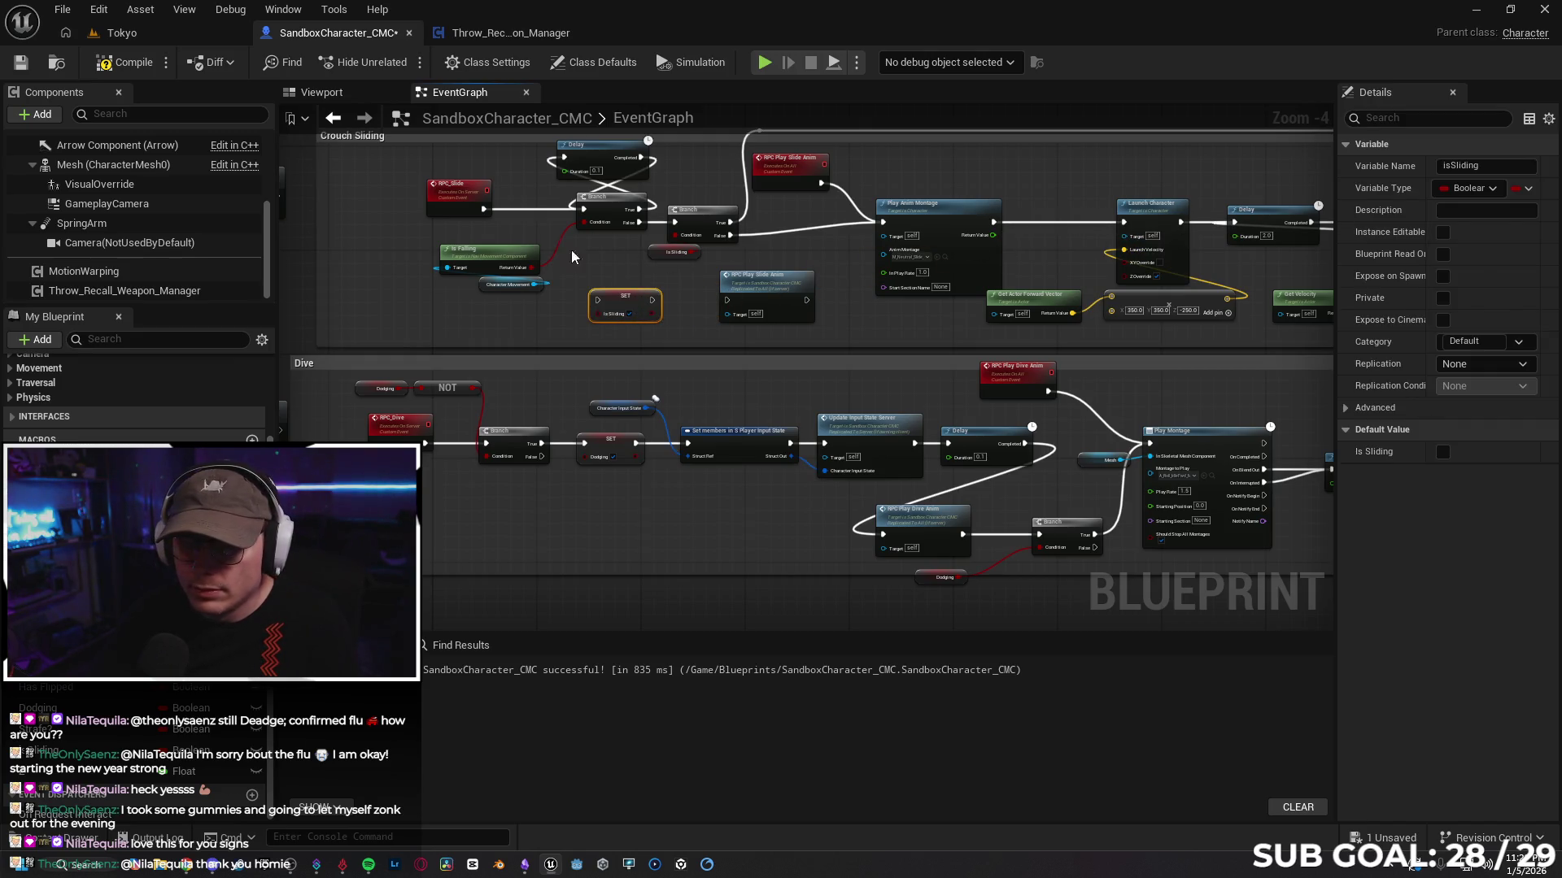
scroll(626, 252, "down", 1)
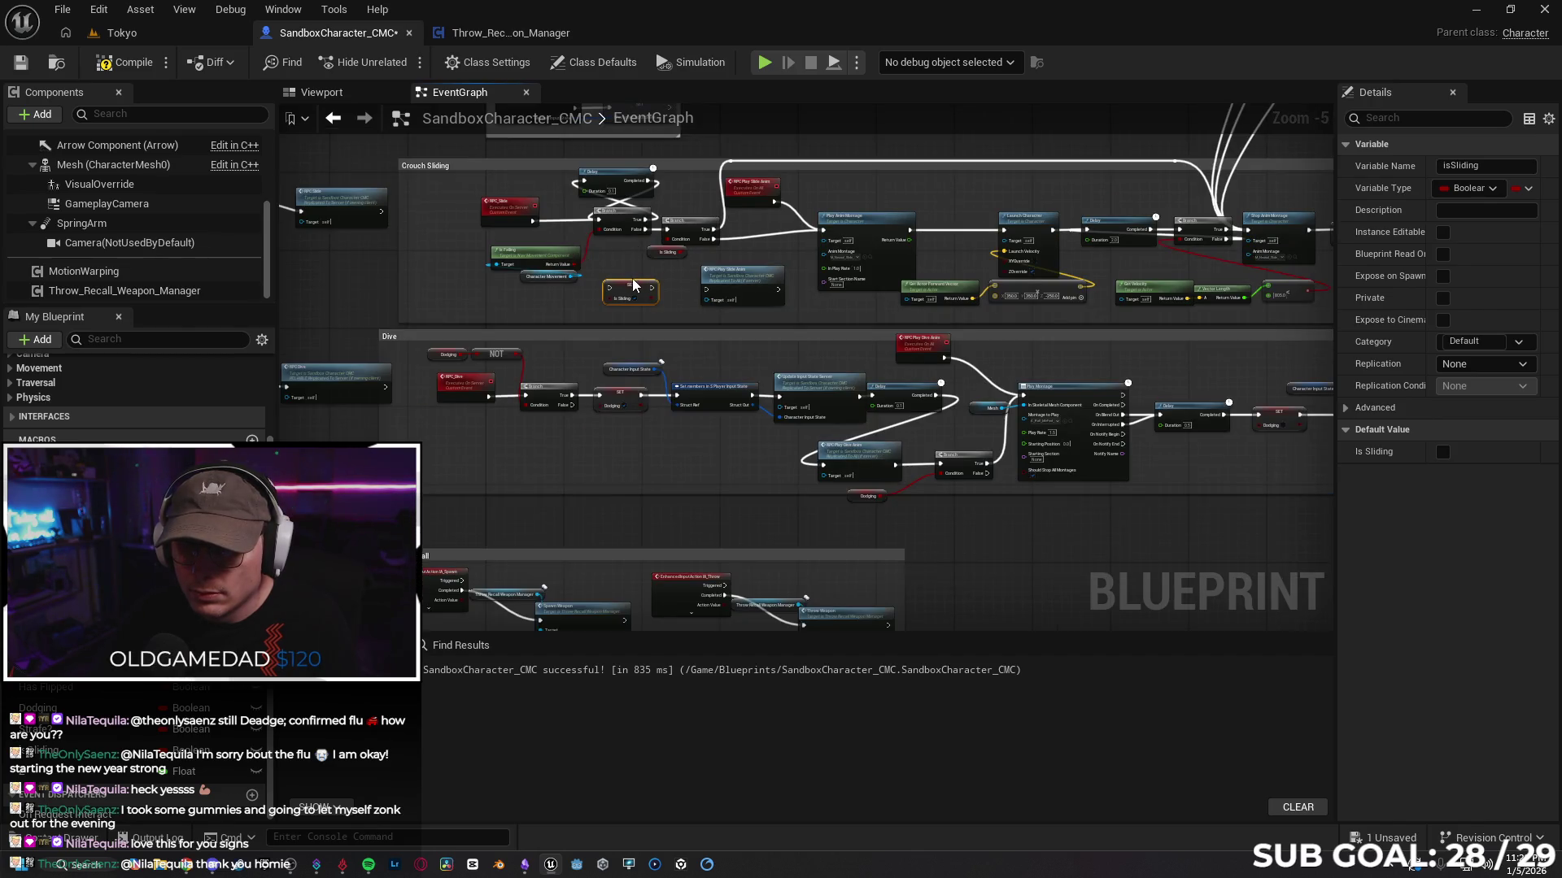
mouse_move(630, 293)
left_mouse_down()
mouse_move(673, 311)
mouse_move(642, 252)
mouse_move(529, 195)
mouse_move(566, 203)
mouse_move(562, 179)
left_mouse_up()
scroll(670, 294, "up", 2)
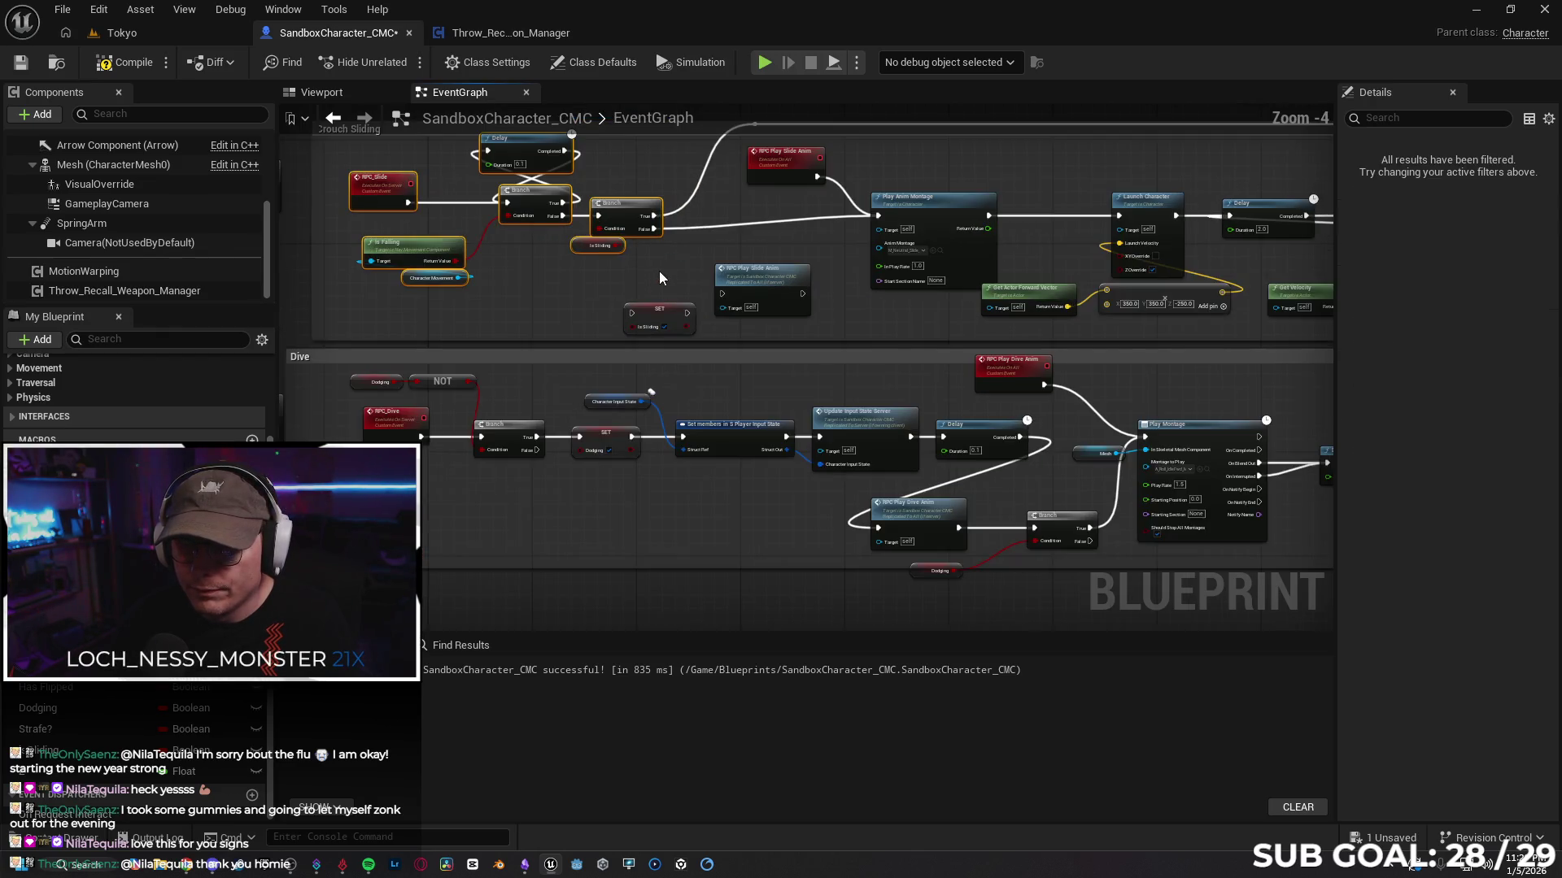
Step: Place SET Is Sliding after the Branch and wire False → SET → RPC Play Slide Anim → Play Anim Montage
left_click(674, 290)
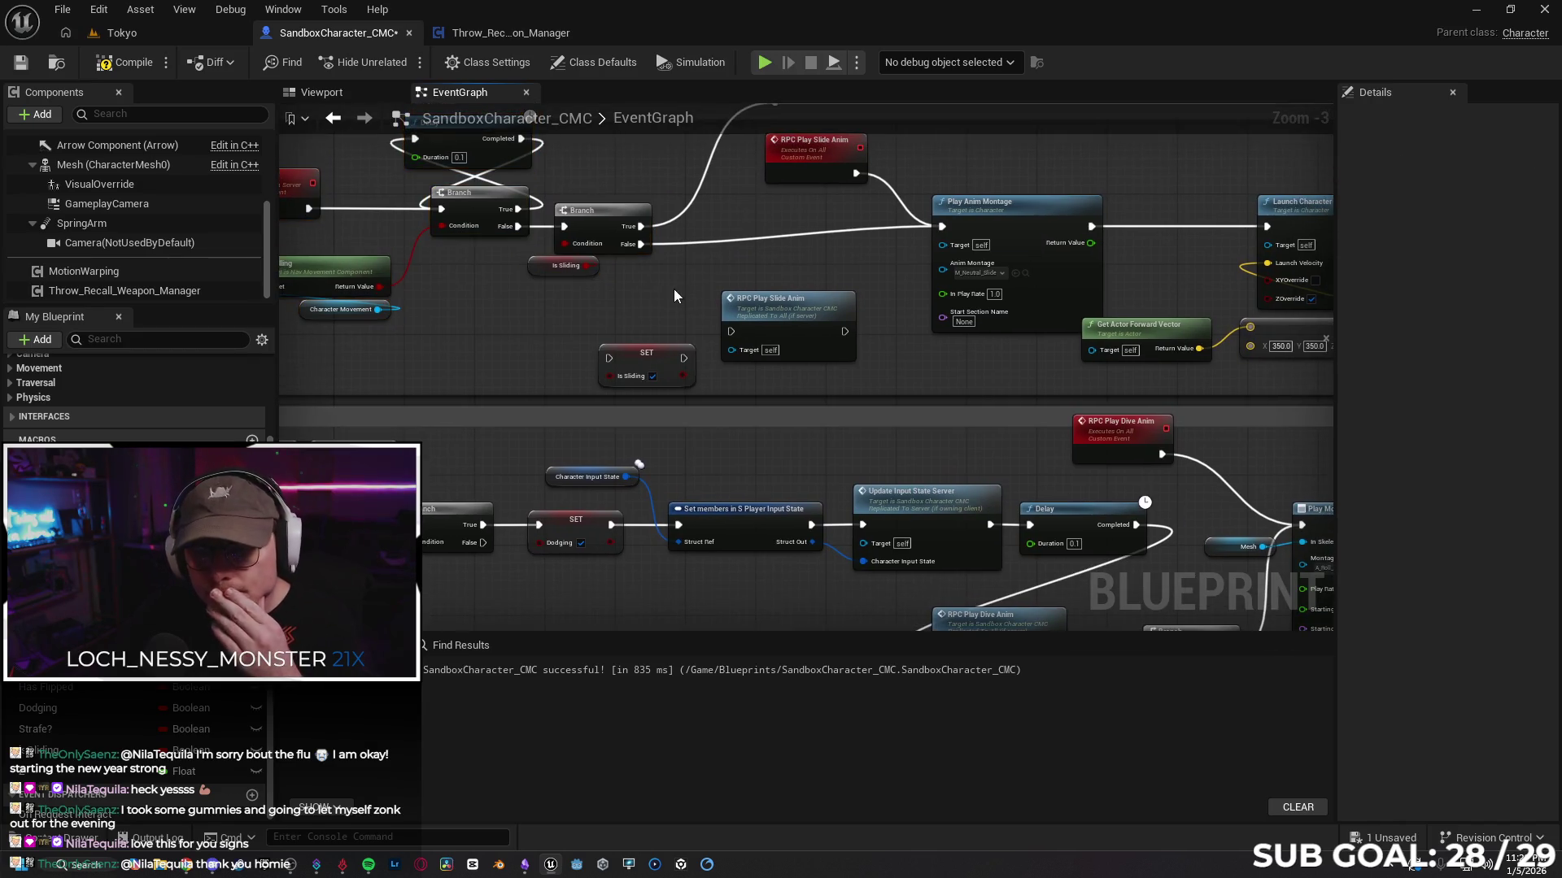
left_click_drag(681, 295, 629, 335)
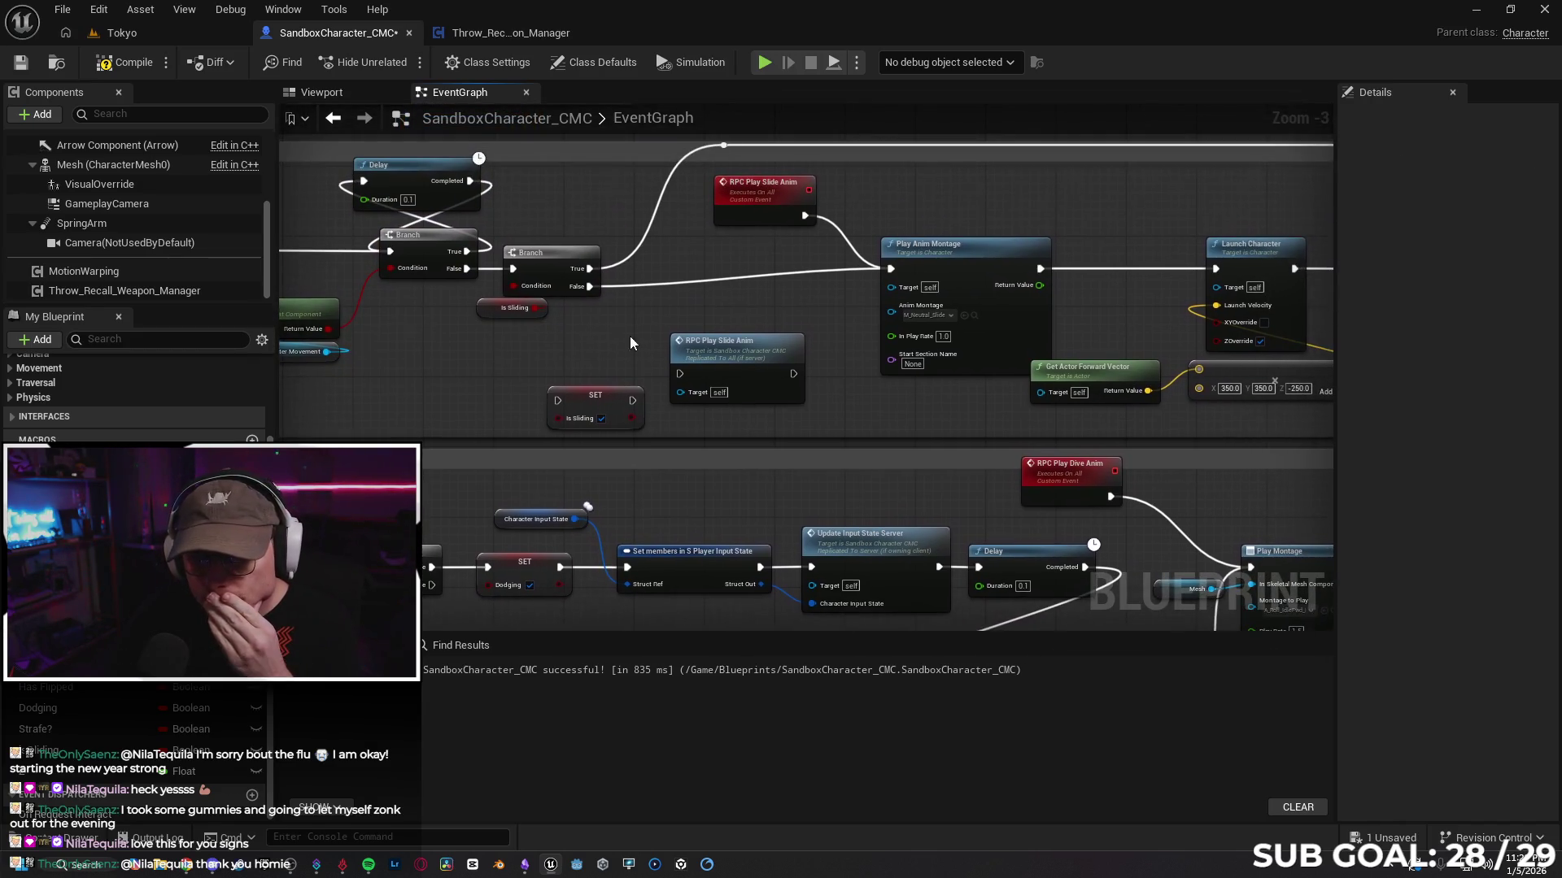
left_click_drag(618, 399, 692, 292)
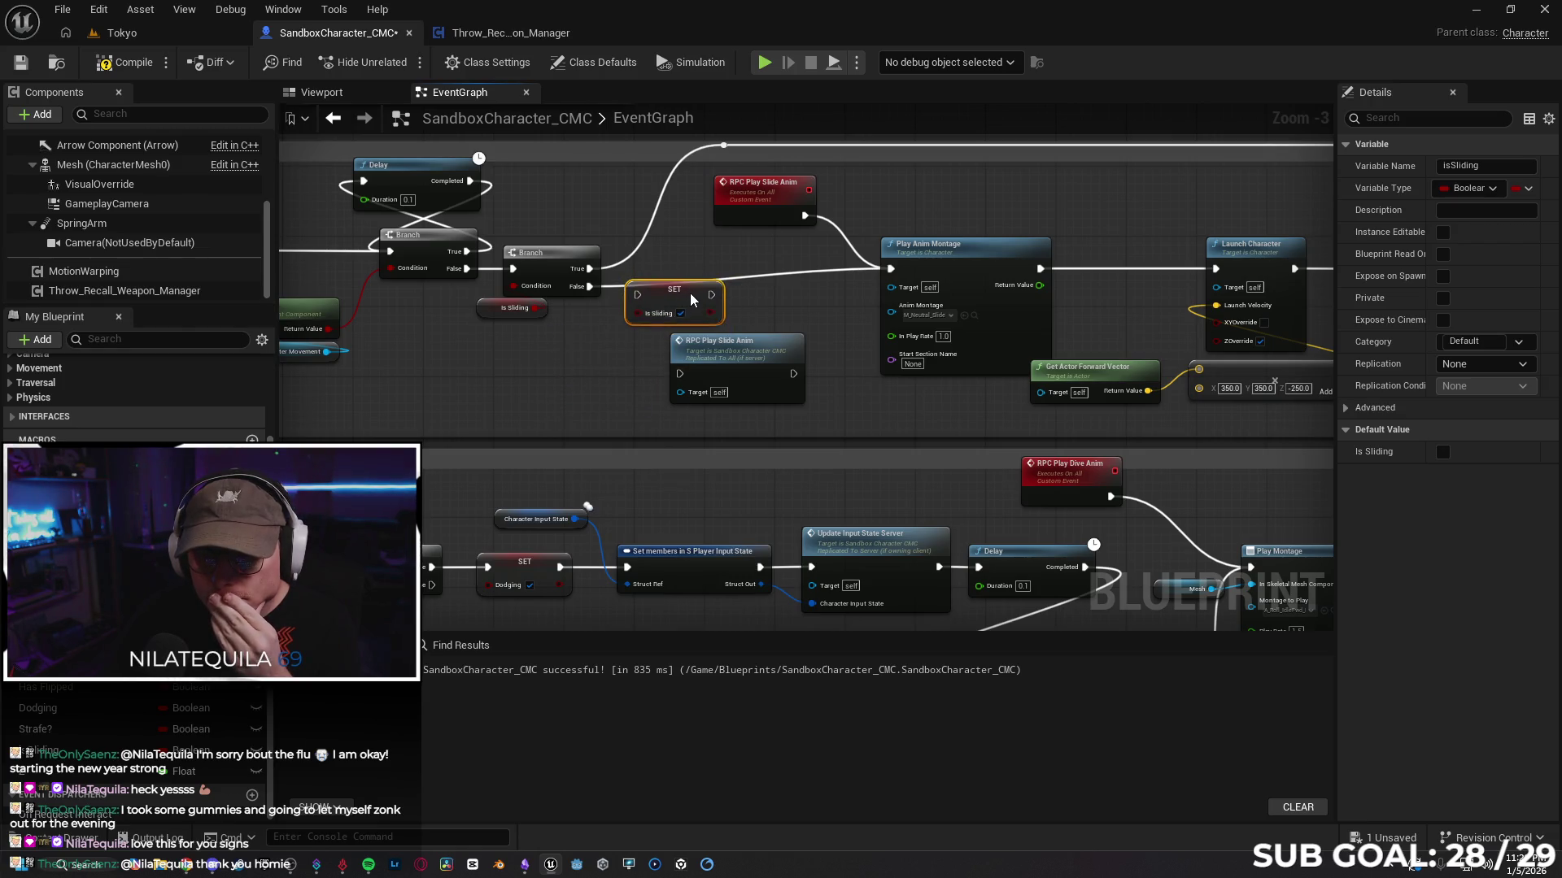
mouse_move(590, 286)
left_mouse_down()
mouse_move(623, 305)
mouse_move(637, 286)
left_mouse_up()
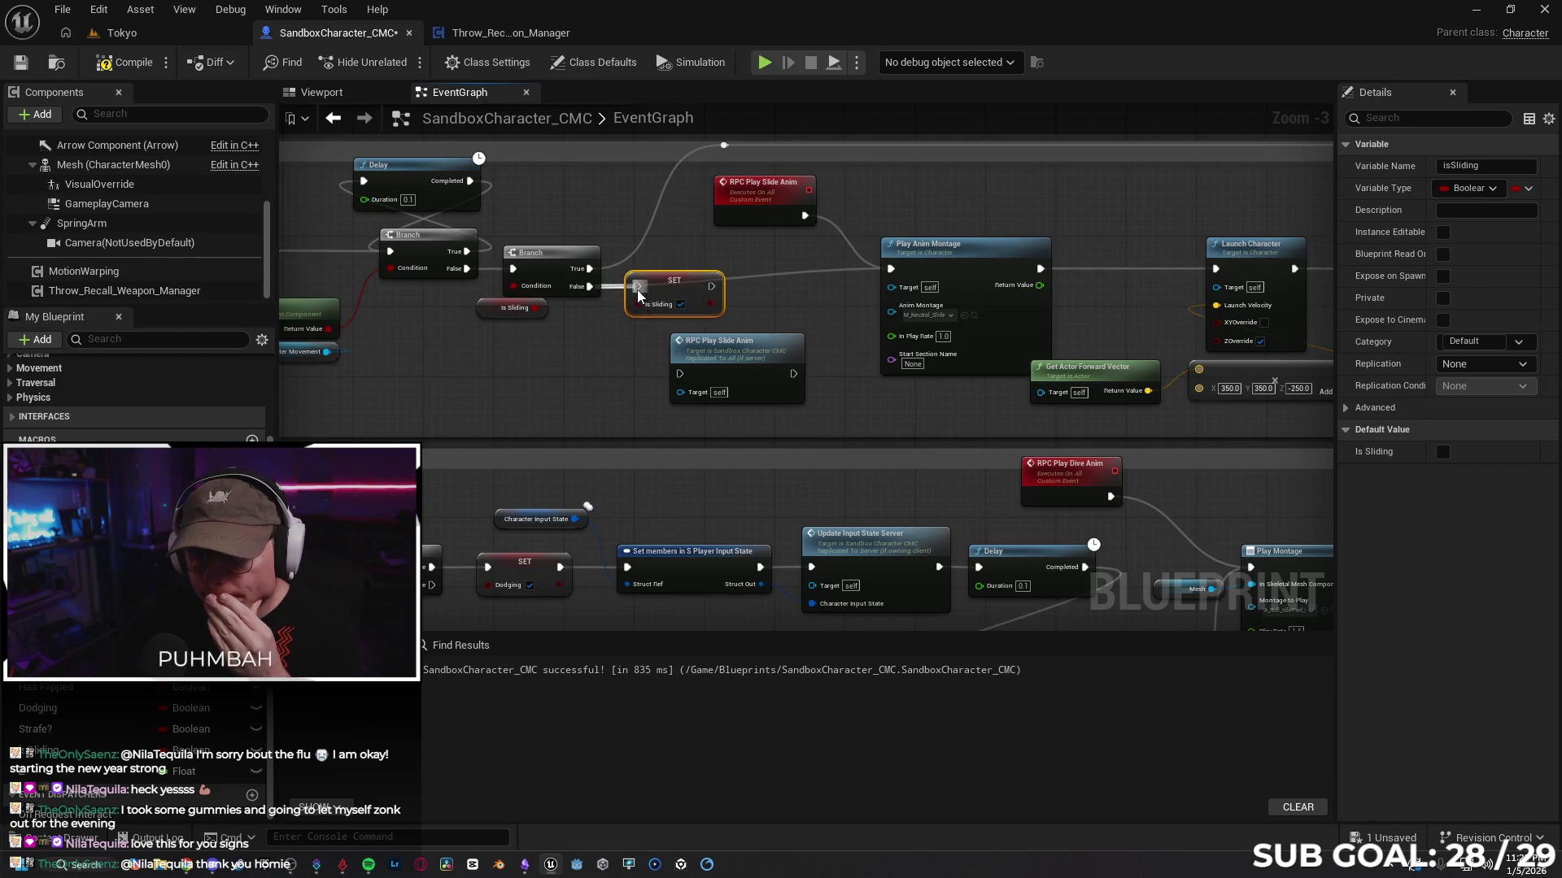
mouse_move(728, 350)
left_mouse_down()
mouse_move(783, 298)
mouse_move(781, 276)
left_mouse_up()
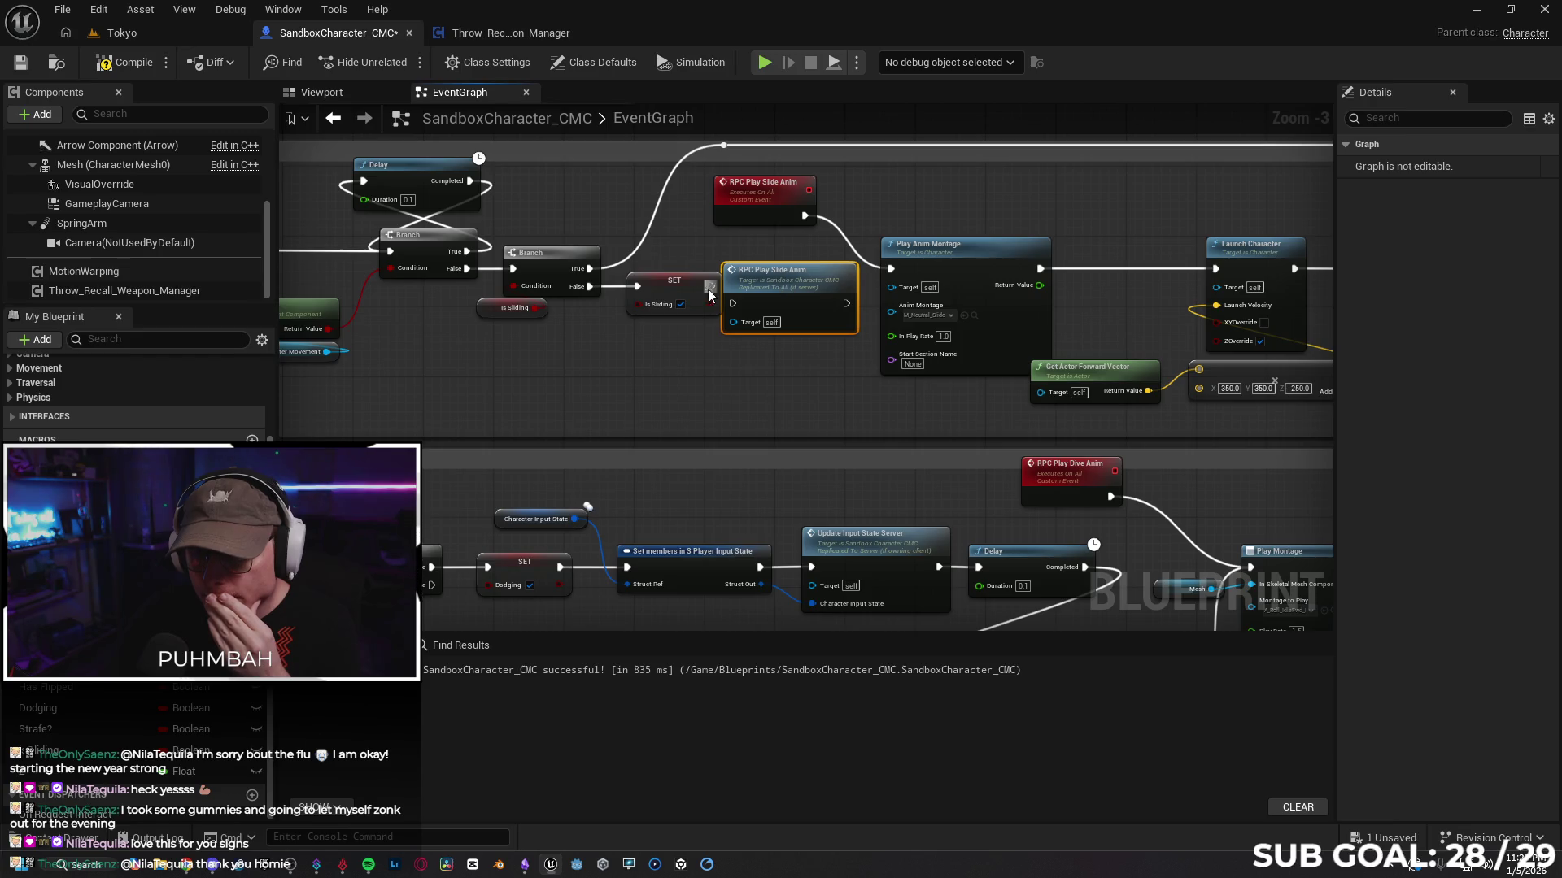
mouse_move(673, 285)
left_mouse_down()
mouse_move(749, 271)
mouse_move(732, 286)
left_mouse_up()
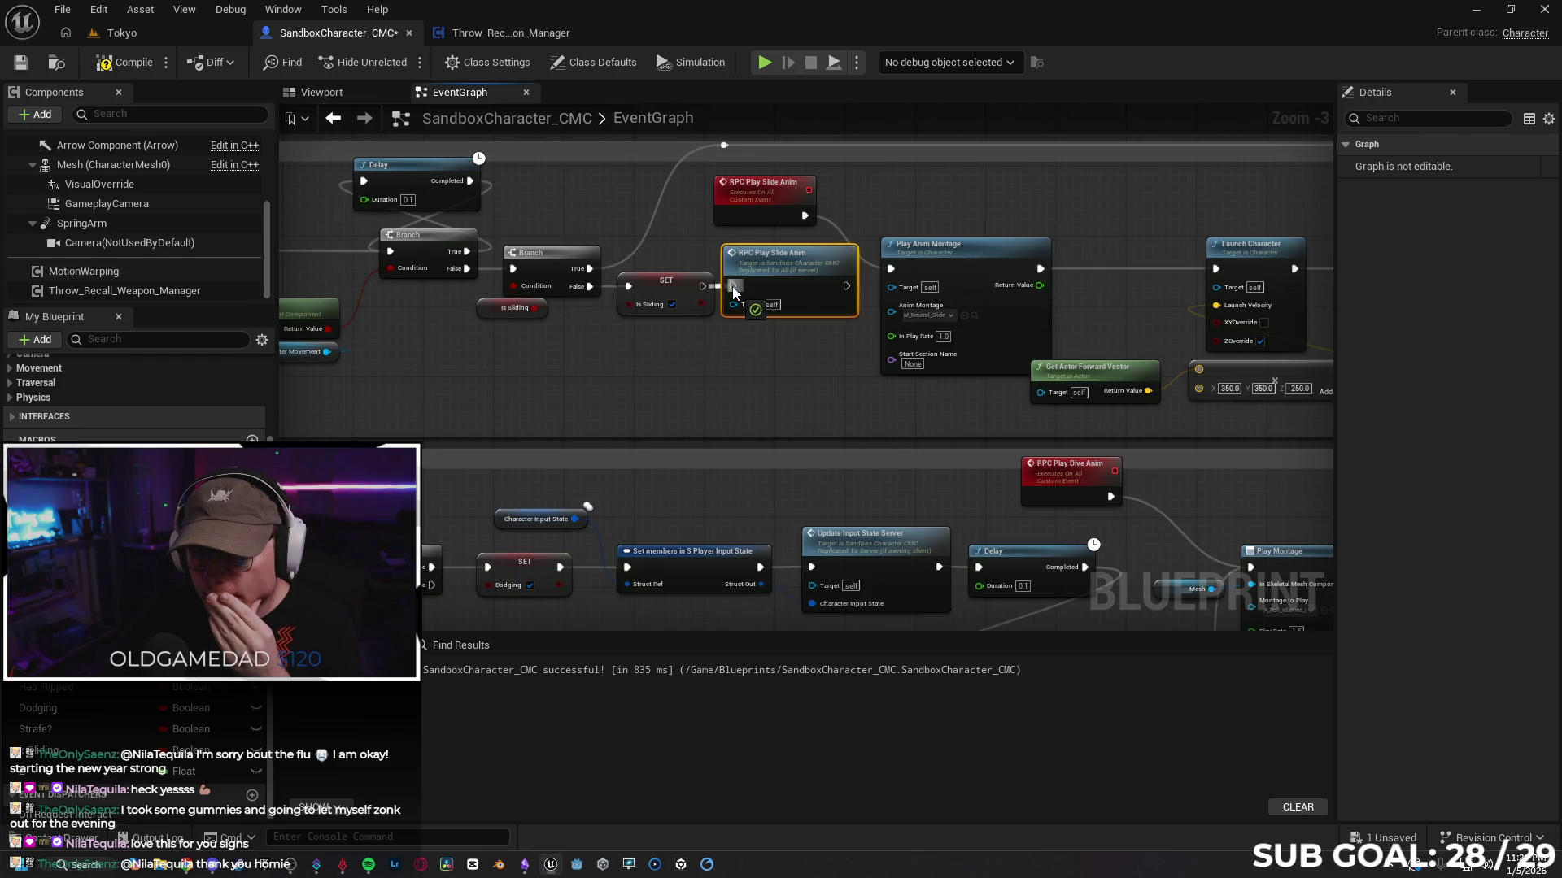
left_click_drag(846, 285, 891, 271)
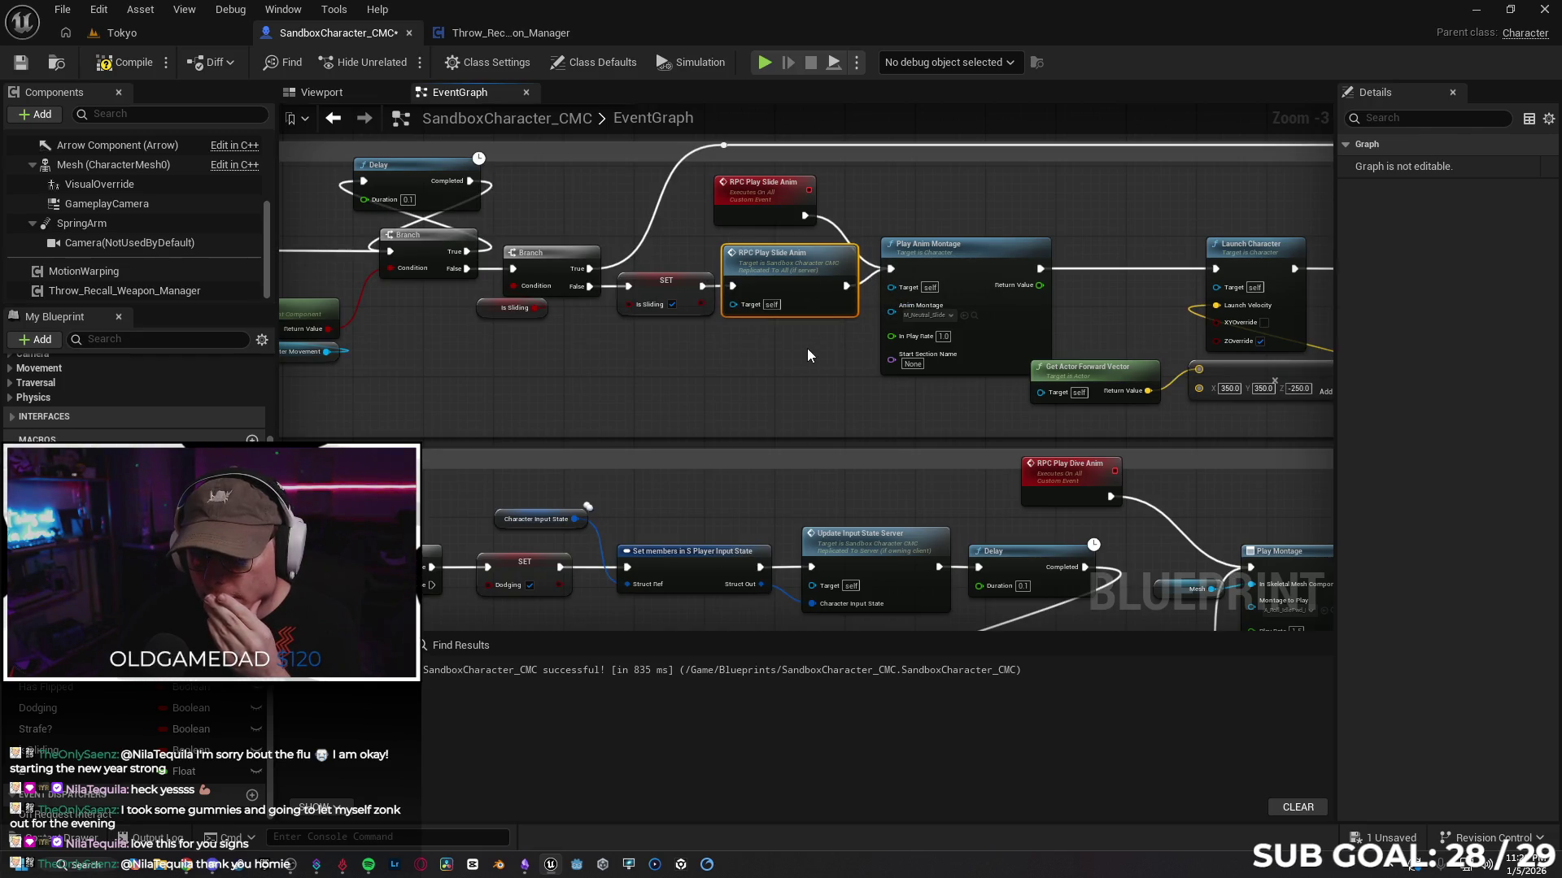
scroll(792, 350, "down", 1)
left_click_drag(773, 389, 733, 372)
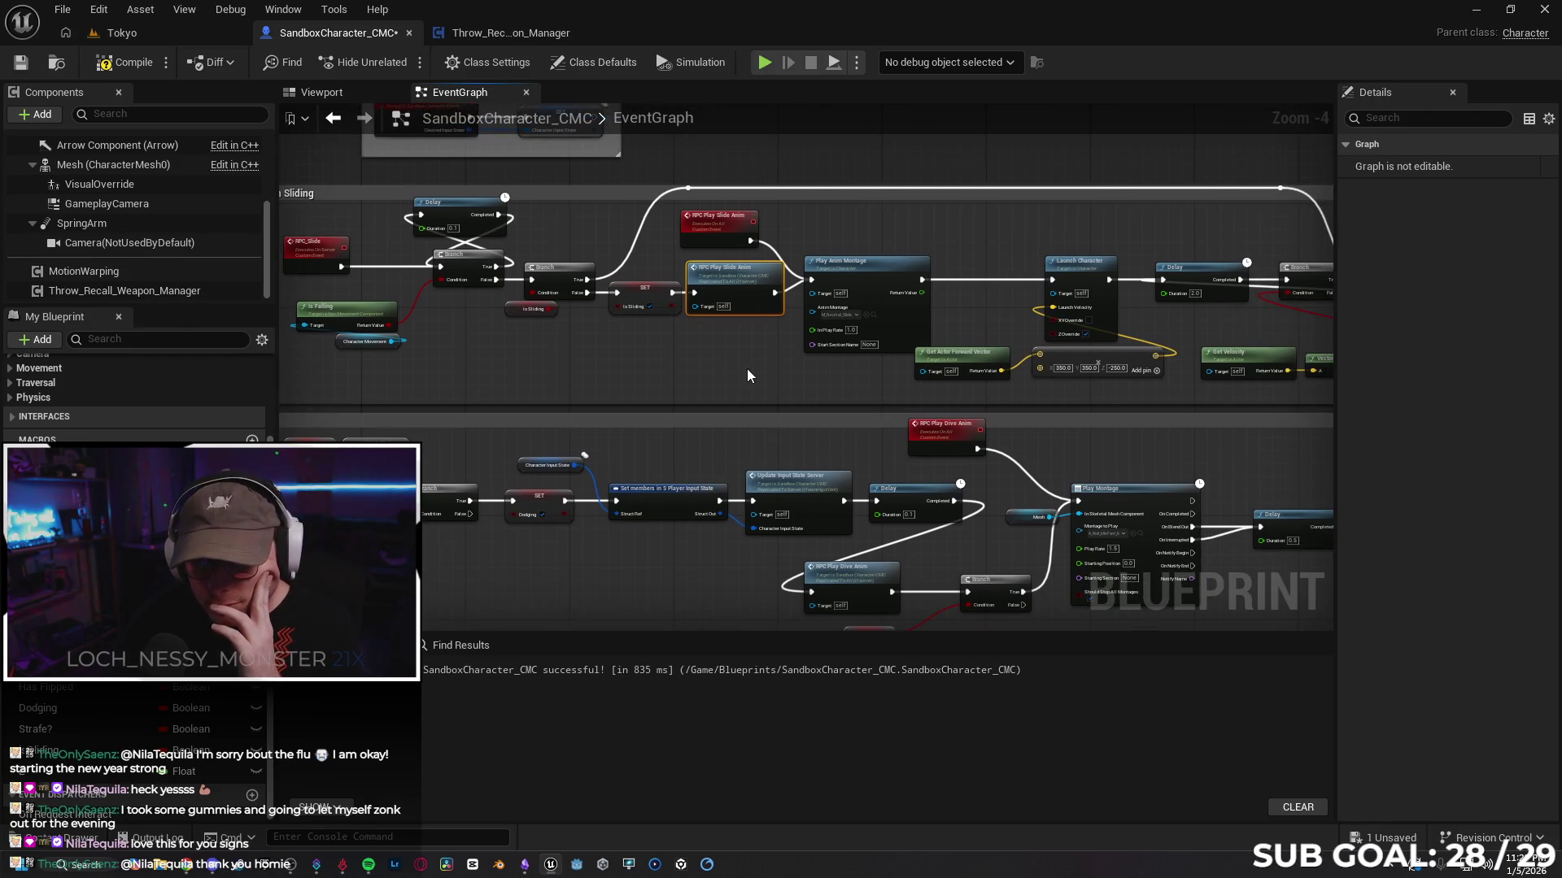
mouse_move(700, 395)
left_mouse_down()
mouse_move(748, 392)
mouse_move(745, 374)
mouse_move(453, 379)
mouse_move(661, 520)
mouse_move(802, 488)
mouse_move(784, 540)
left_mouse_up()
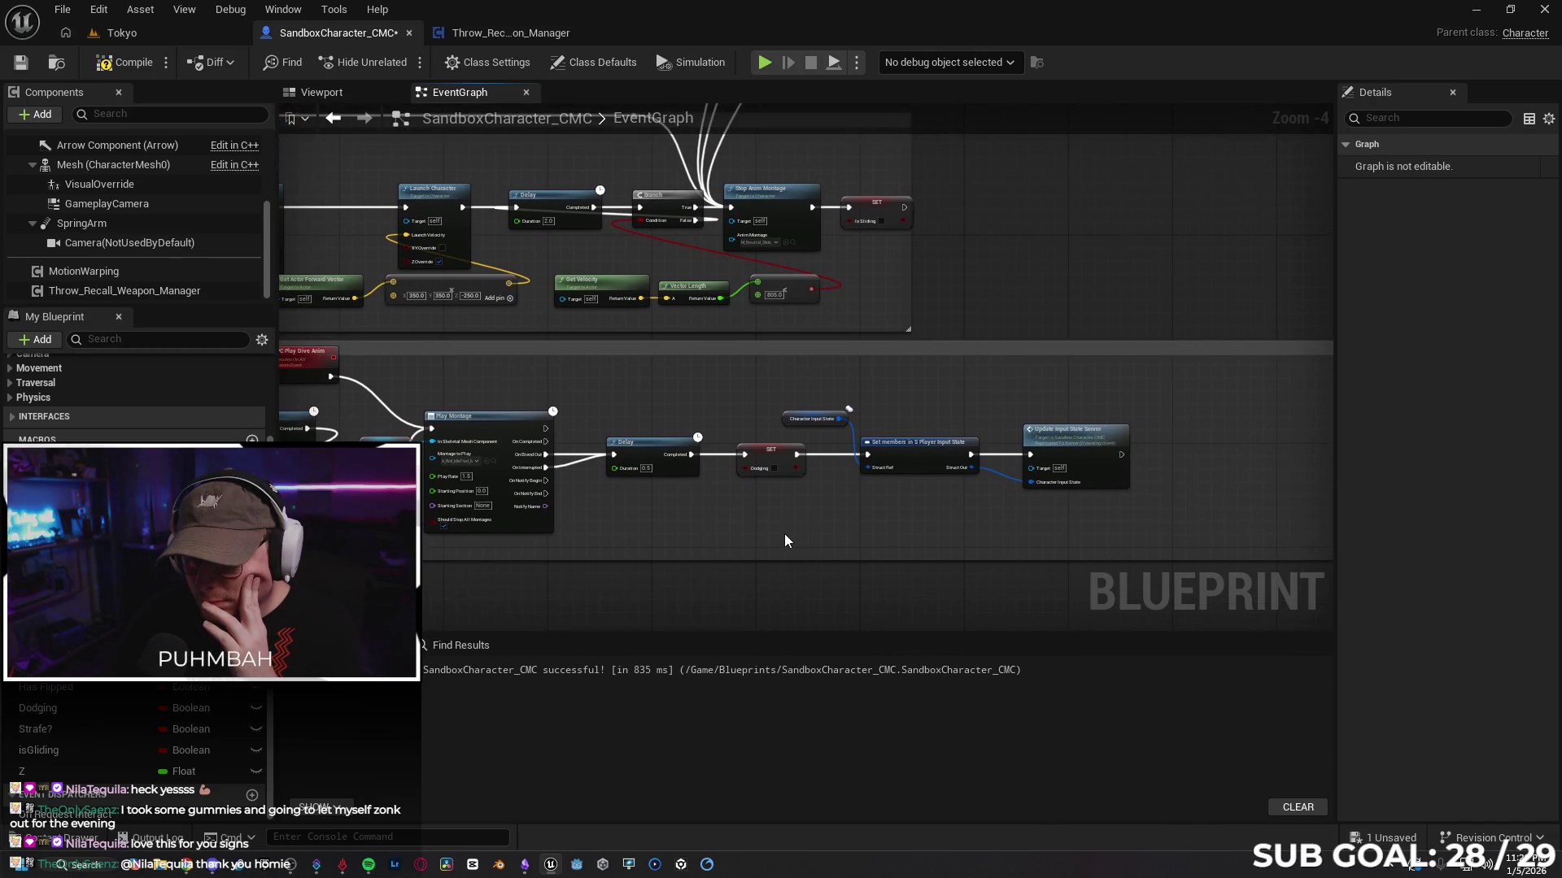
left_click_drag(864, 282, 843, 335)
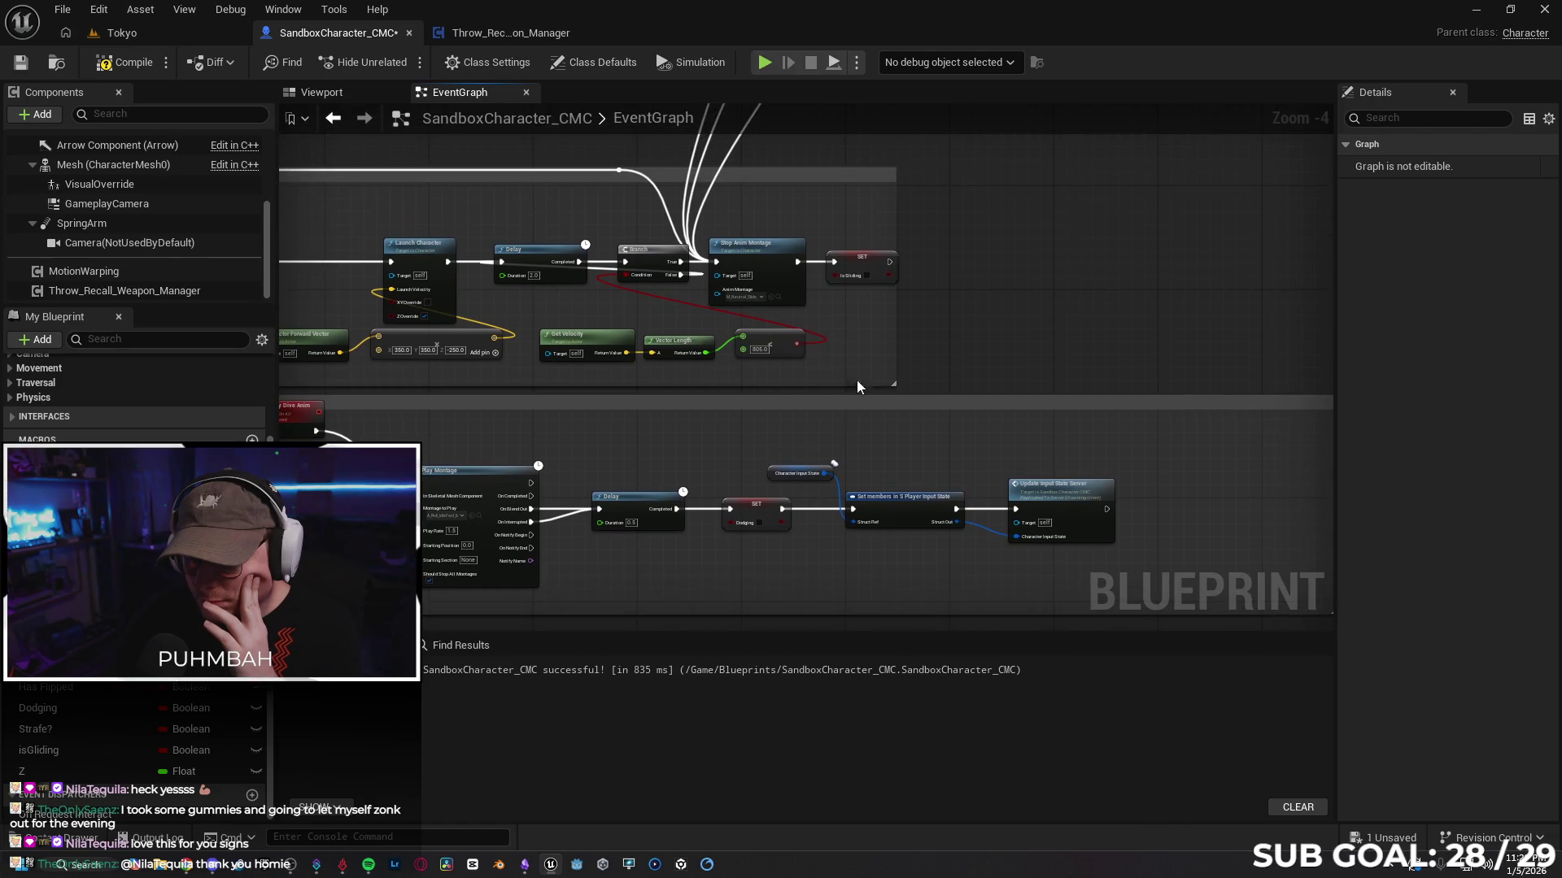
scroll(884, 488, "up", 2)
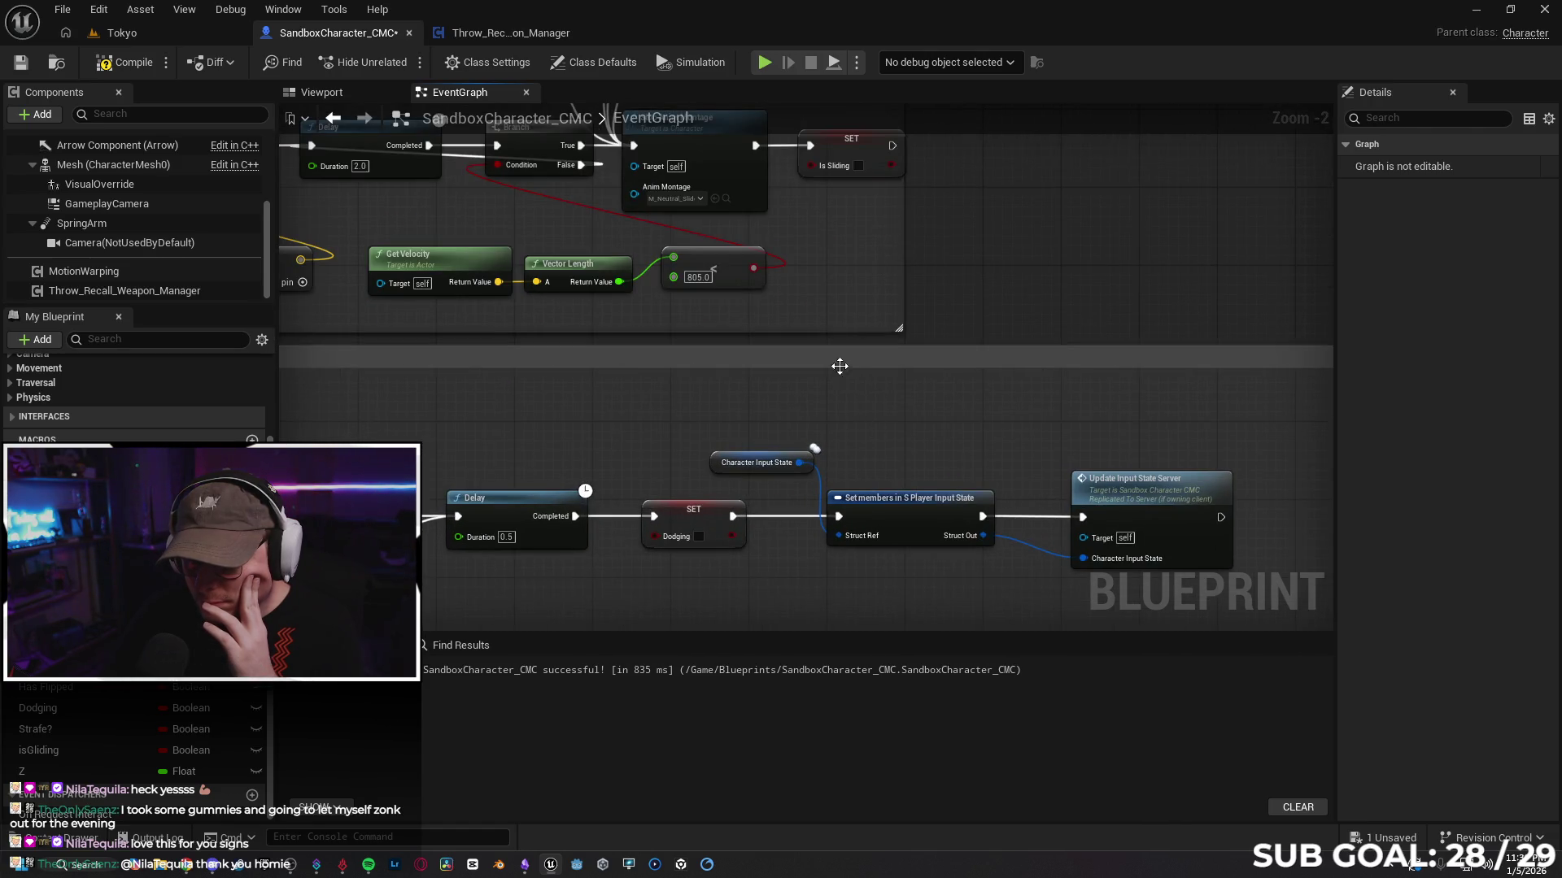
scroll(840, 371, "down", 2)
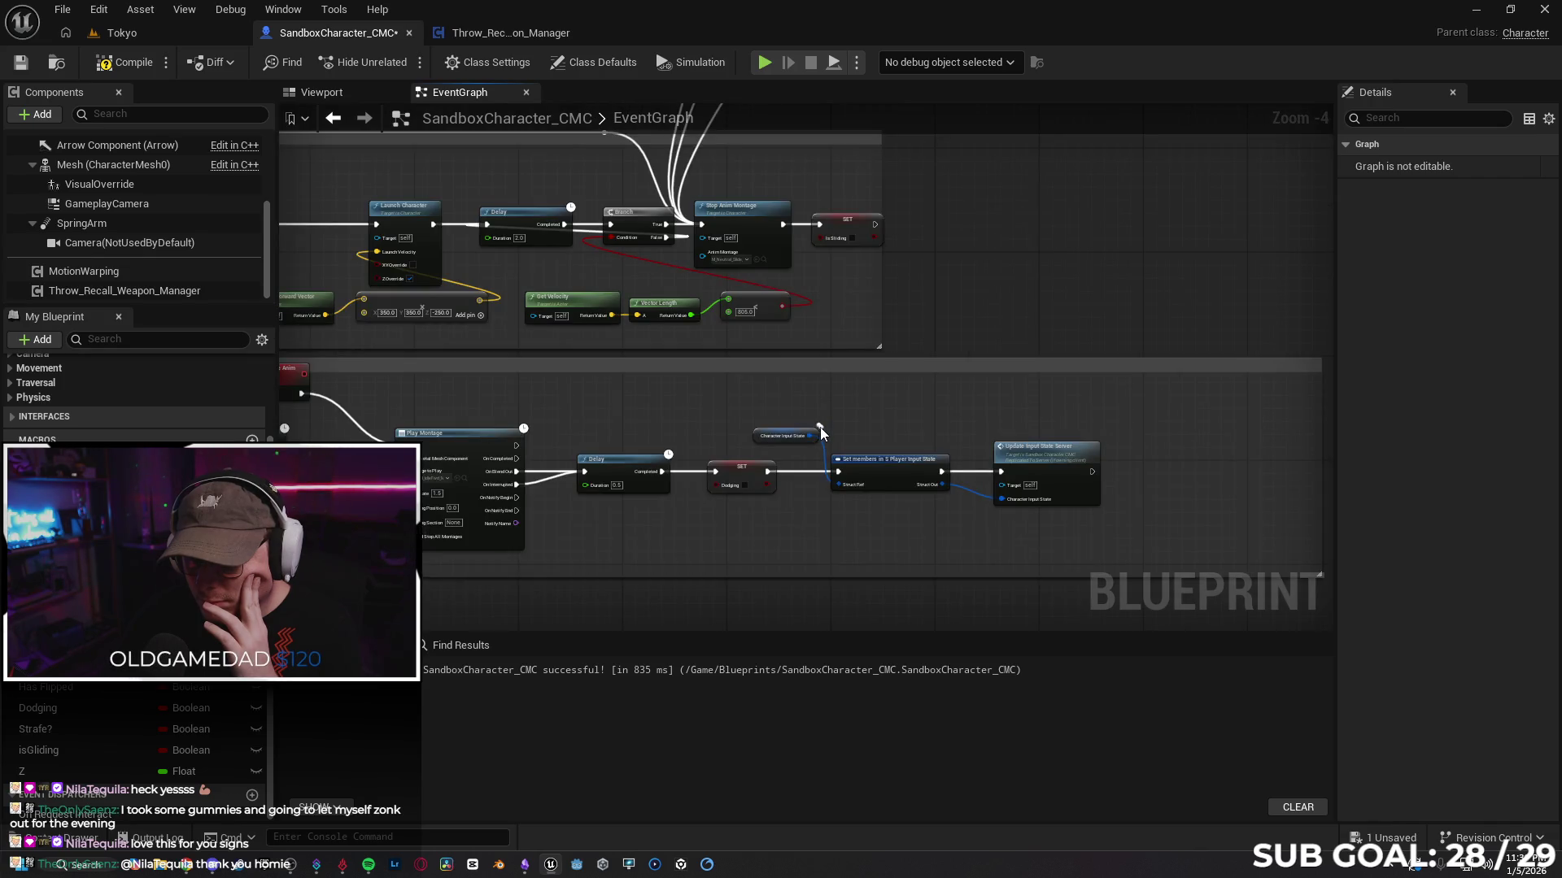
left_click(814, 434)
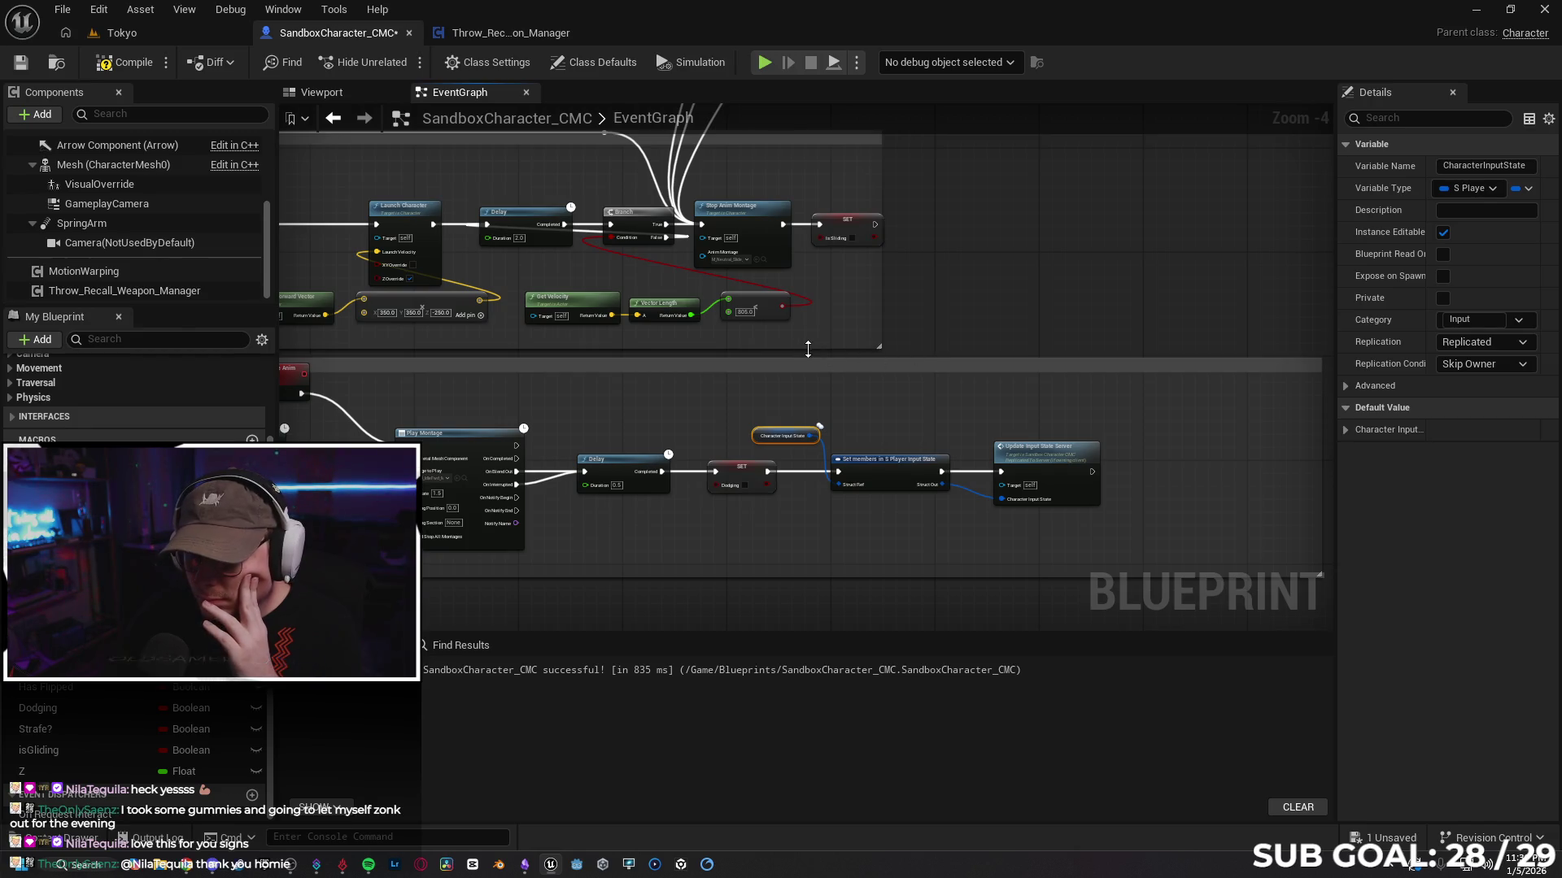
left_click(847, 315)
mouse_move(844, 319)
left_mouse_down()
mouse_move(550, 288)
mouse_move(768, 365)
mouse_move(696, 353)
left_mouse_up()
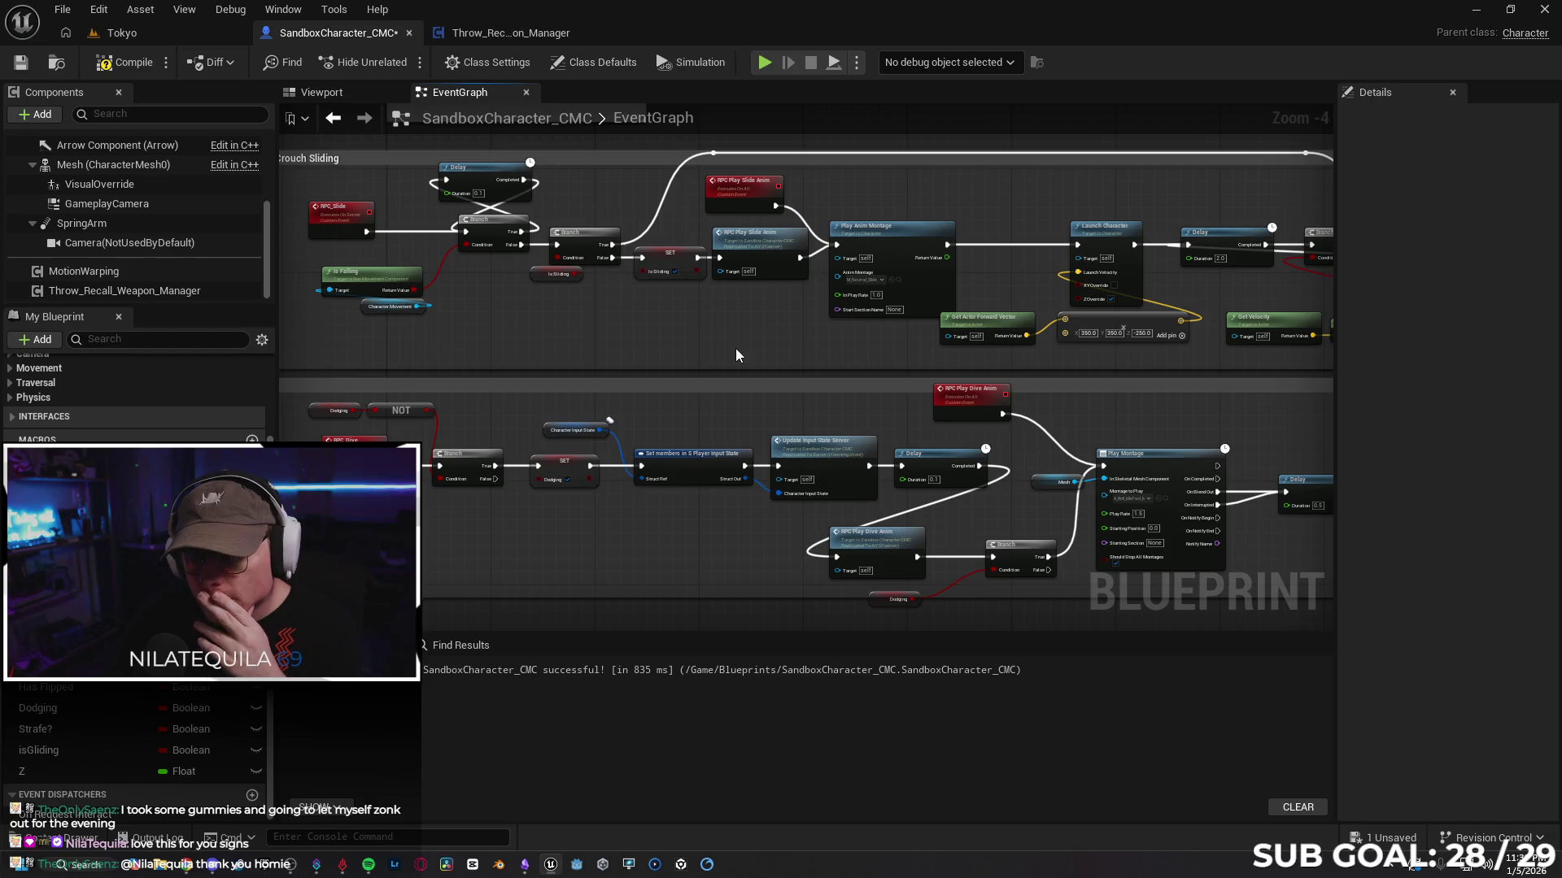
Step: Play-test Tokyo with Alt+P, running the character around, then return to SandboxCharacter_CMC
left_click(148, 37)
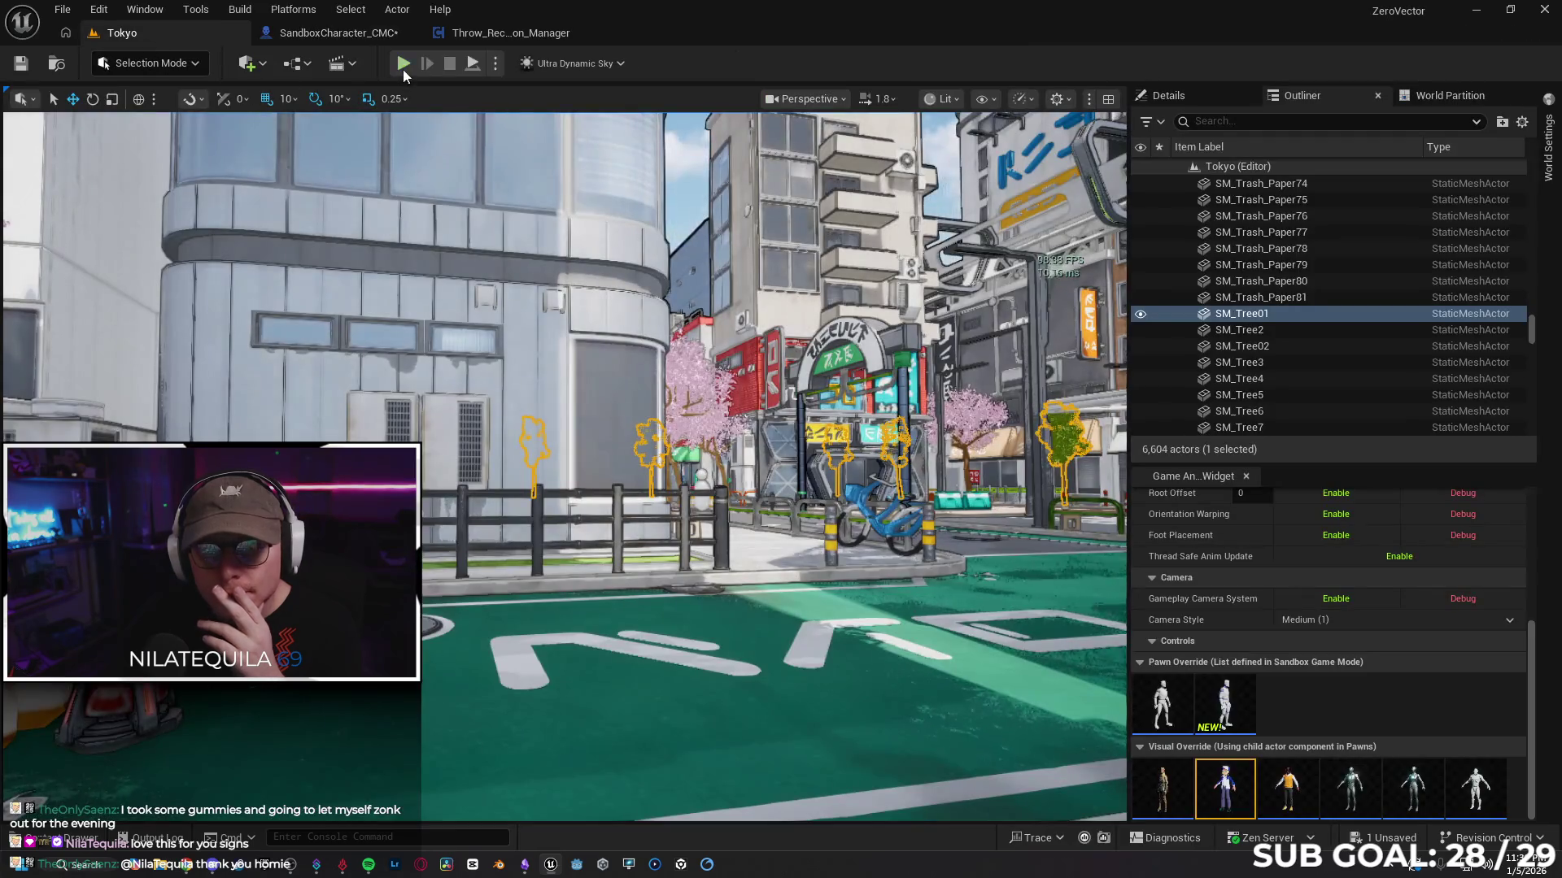
key("alt+p")
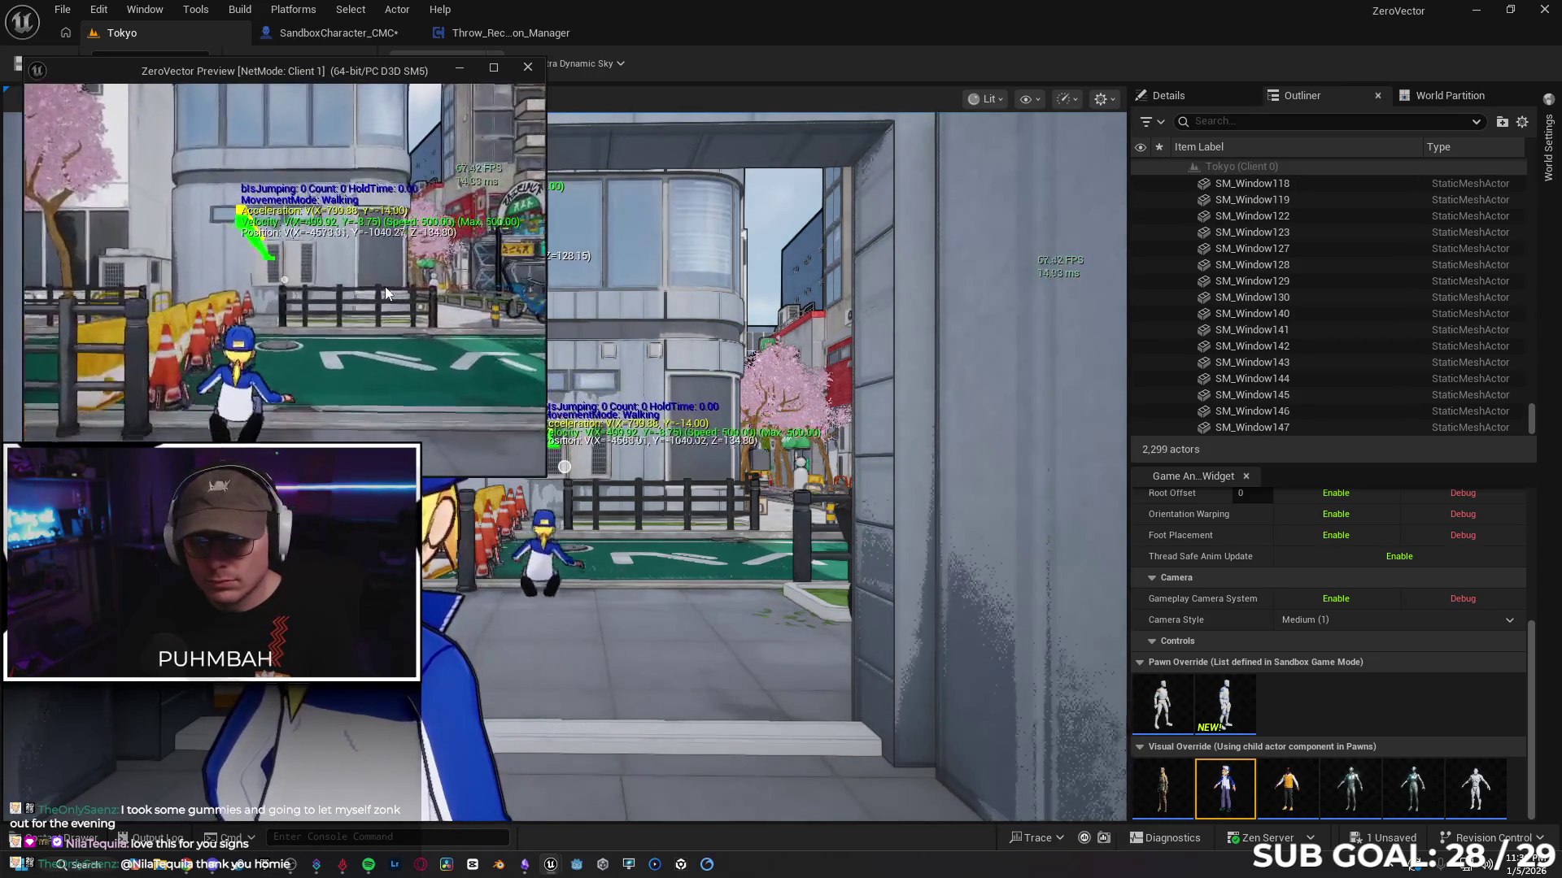
key("s")
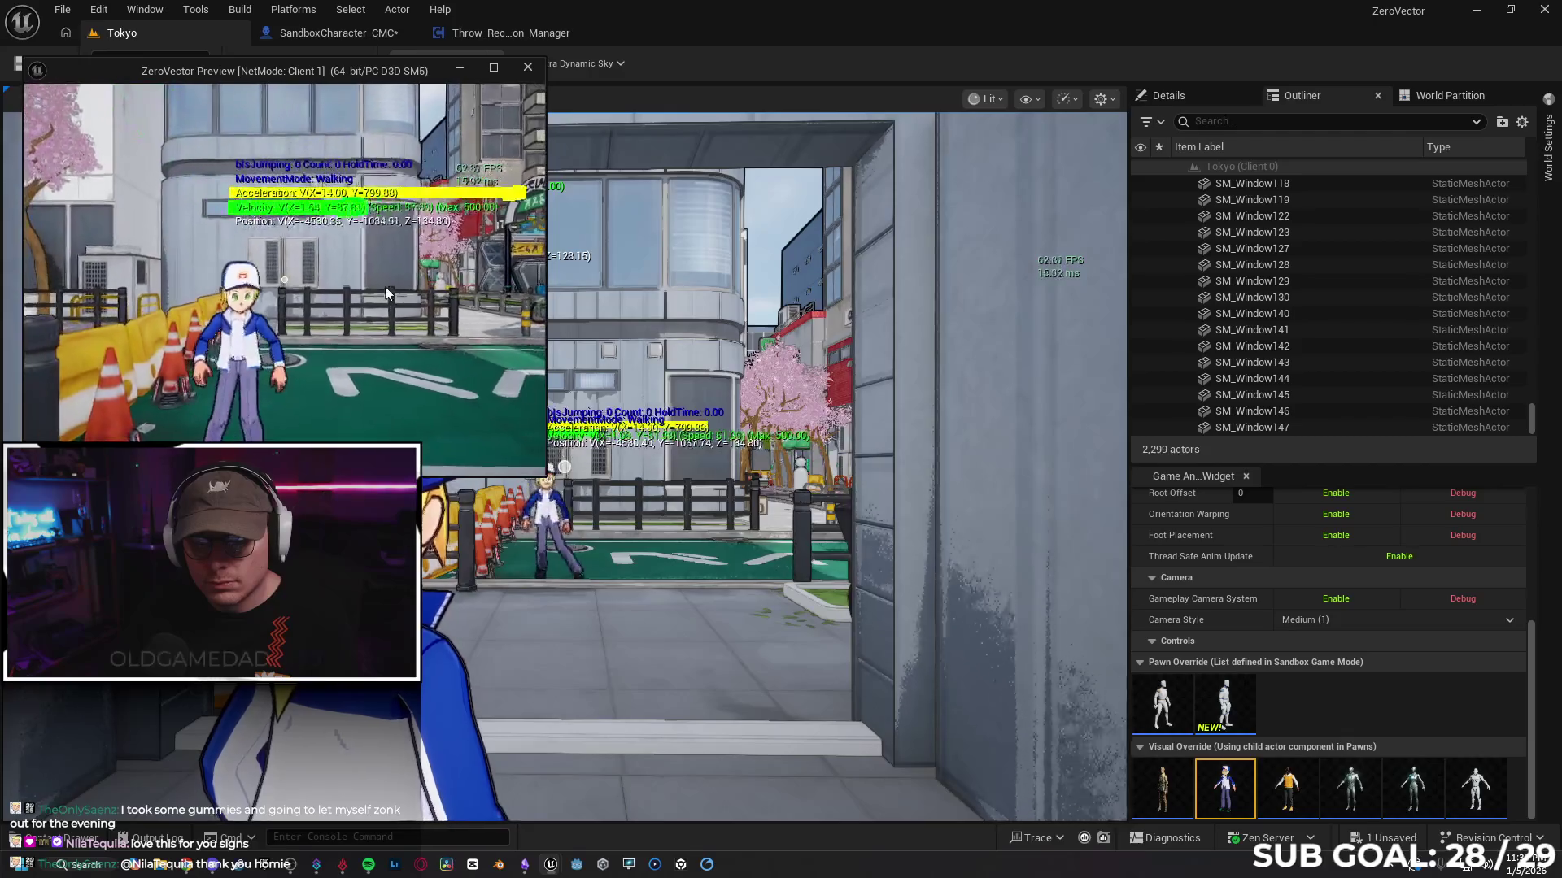
key("a")
key("w")
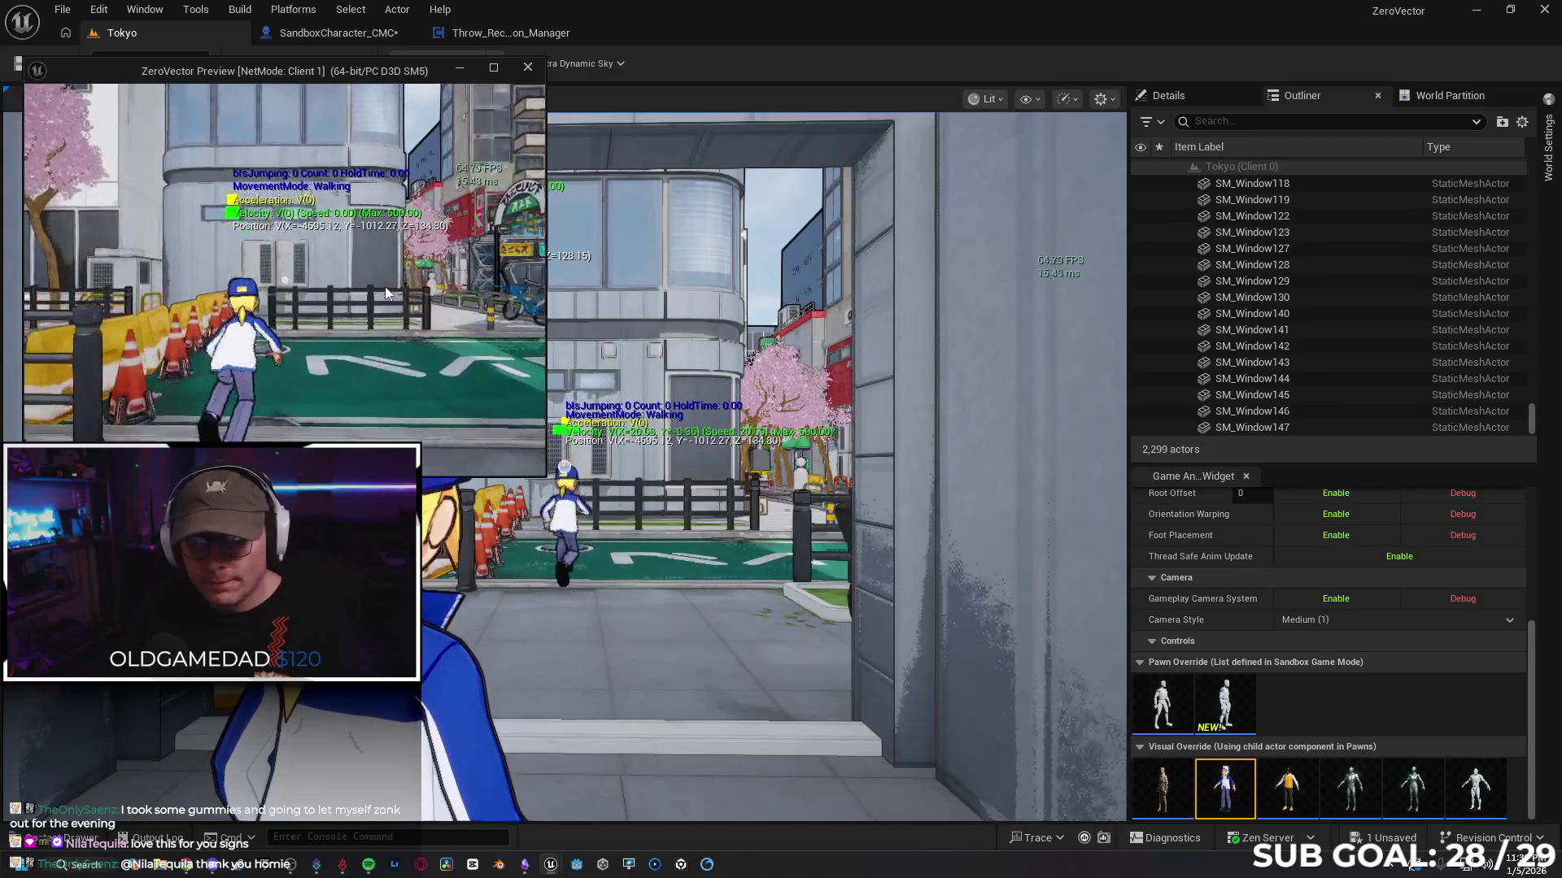
key("Escape")
left_click(329, 36)
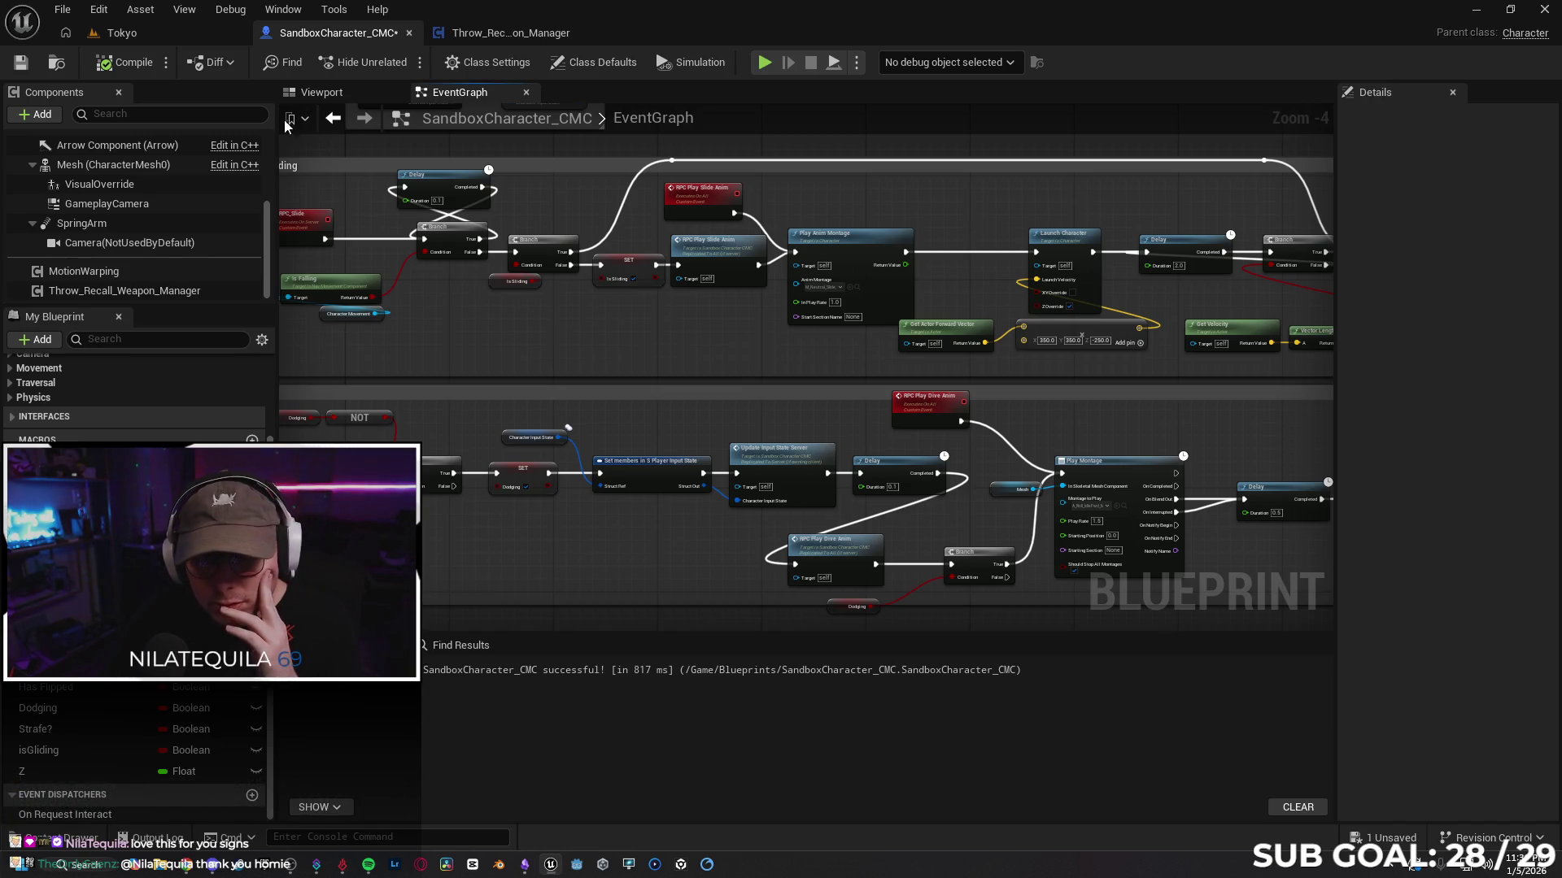
left_click(150, 39)
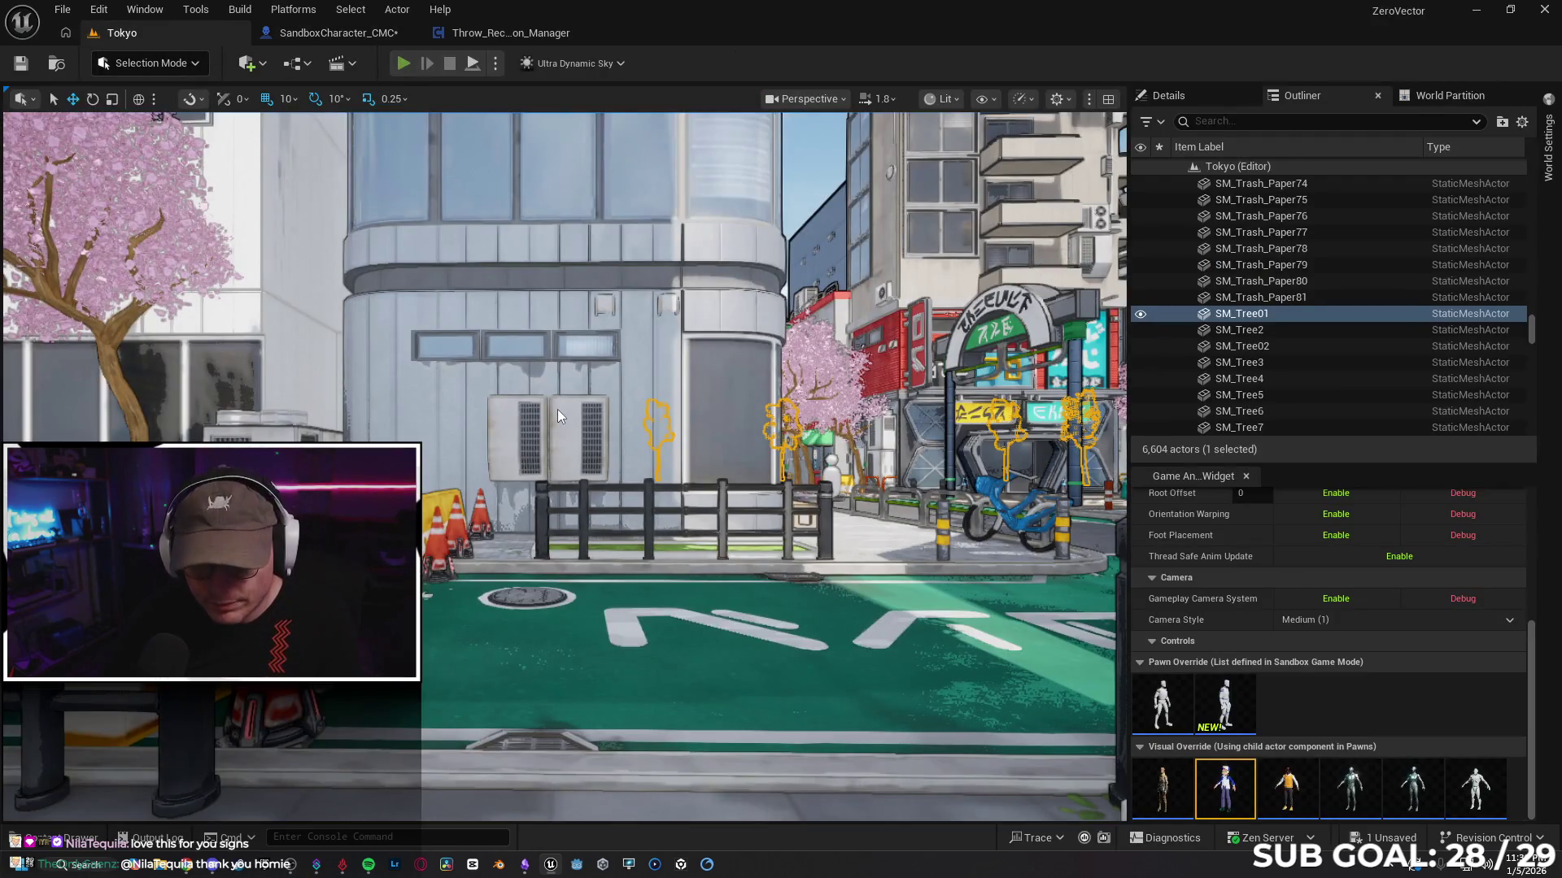
key("alt+p")
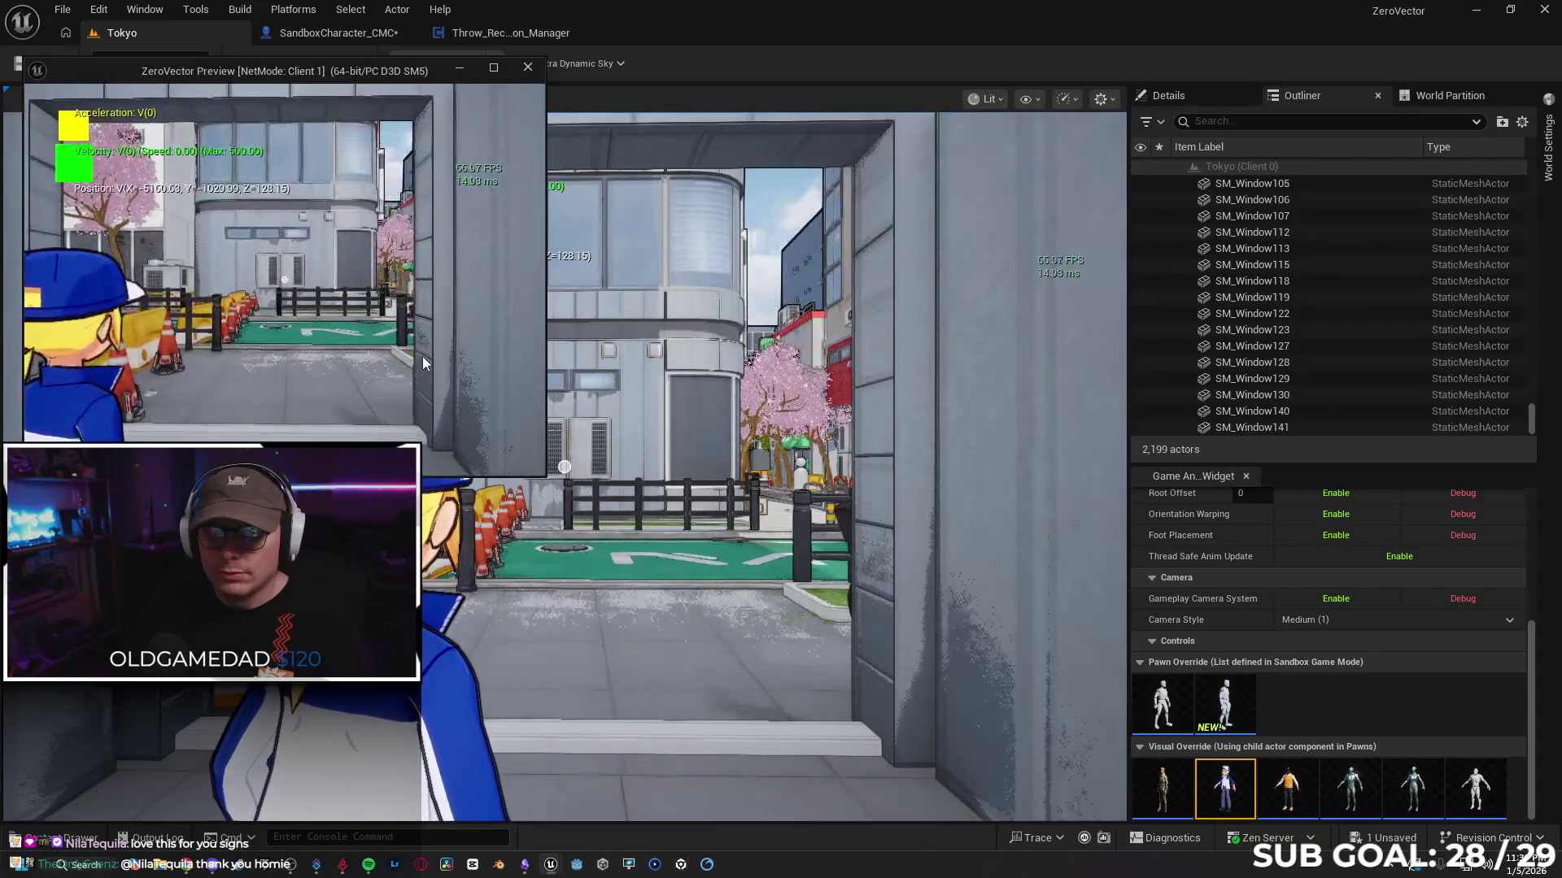
key("space")
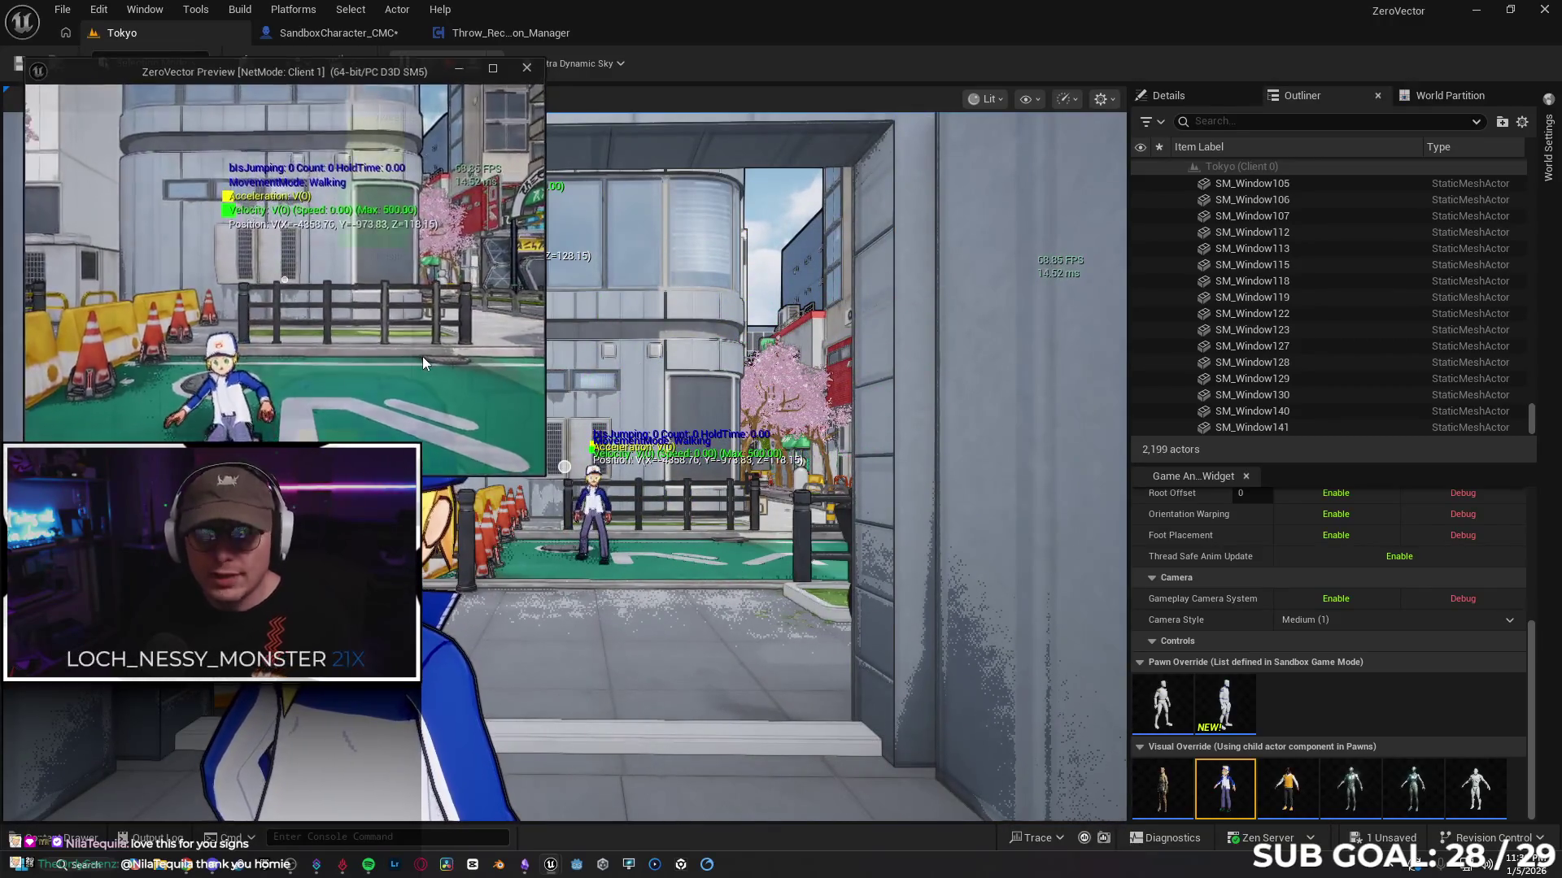
key("Escape")
left_click(475, 33)
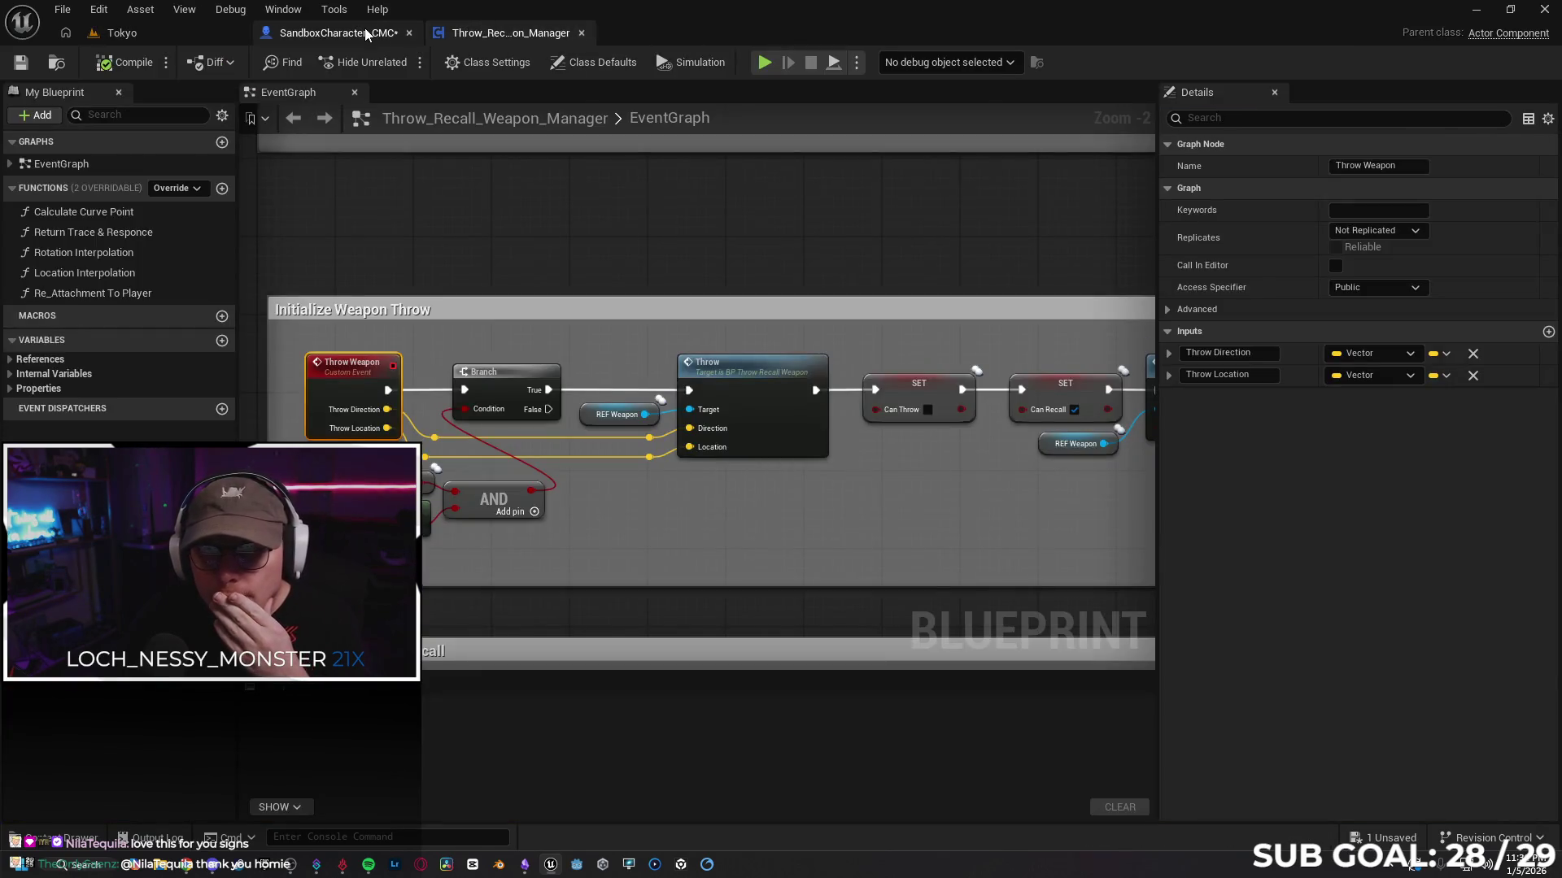
Step: Break the link between the two Branch checks and move the isSliding Branch and getter beside each other
left_click(334, 32)
left_click_drag(604, 358, 674, 373)
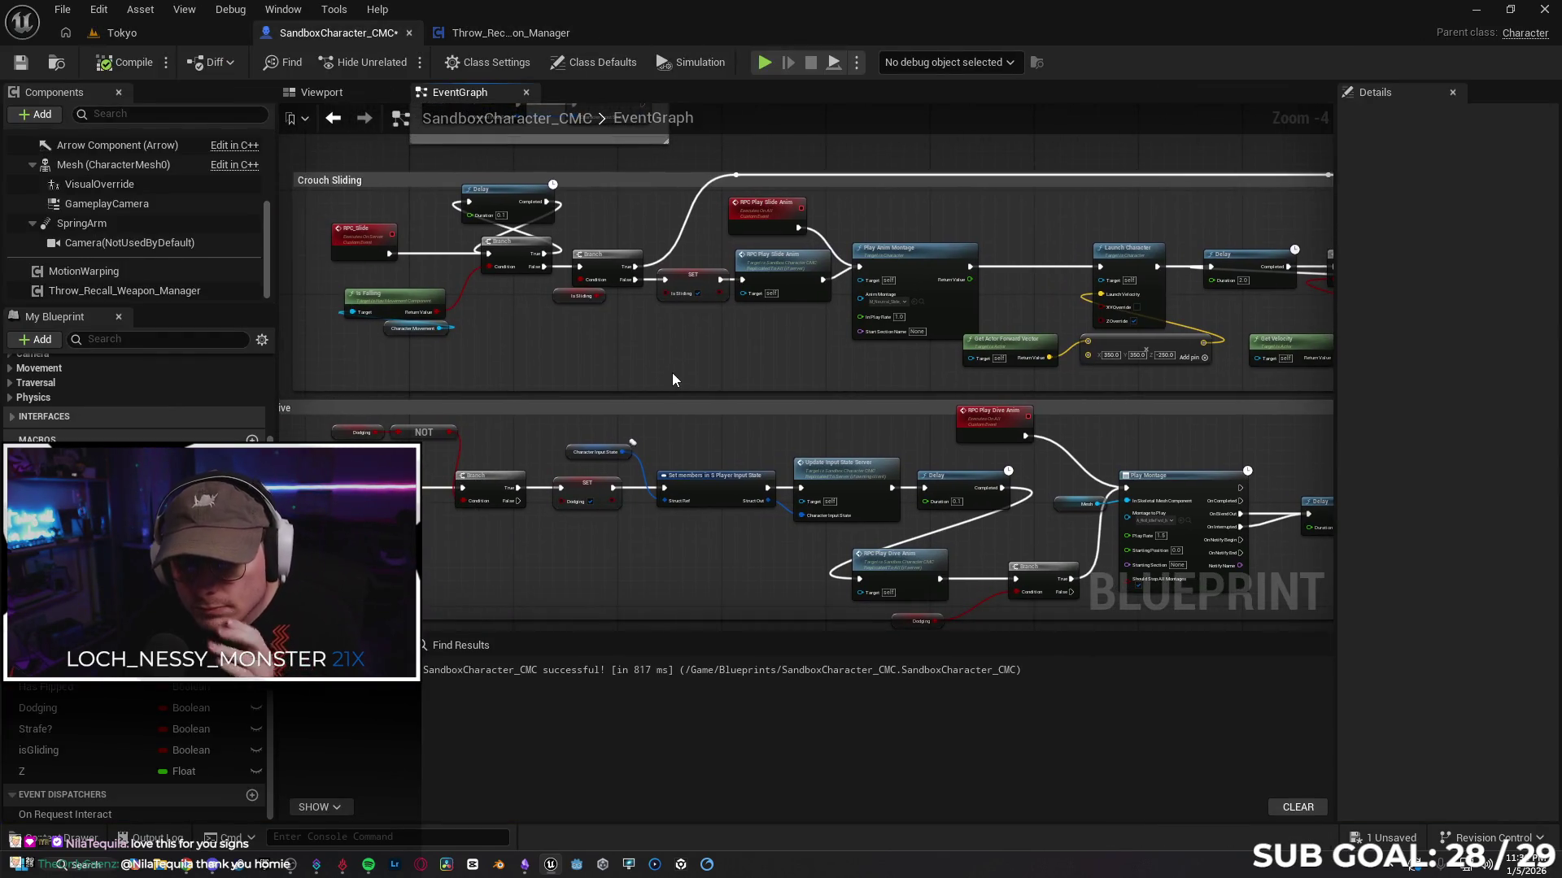
left_click(579, 267, "alt")
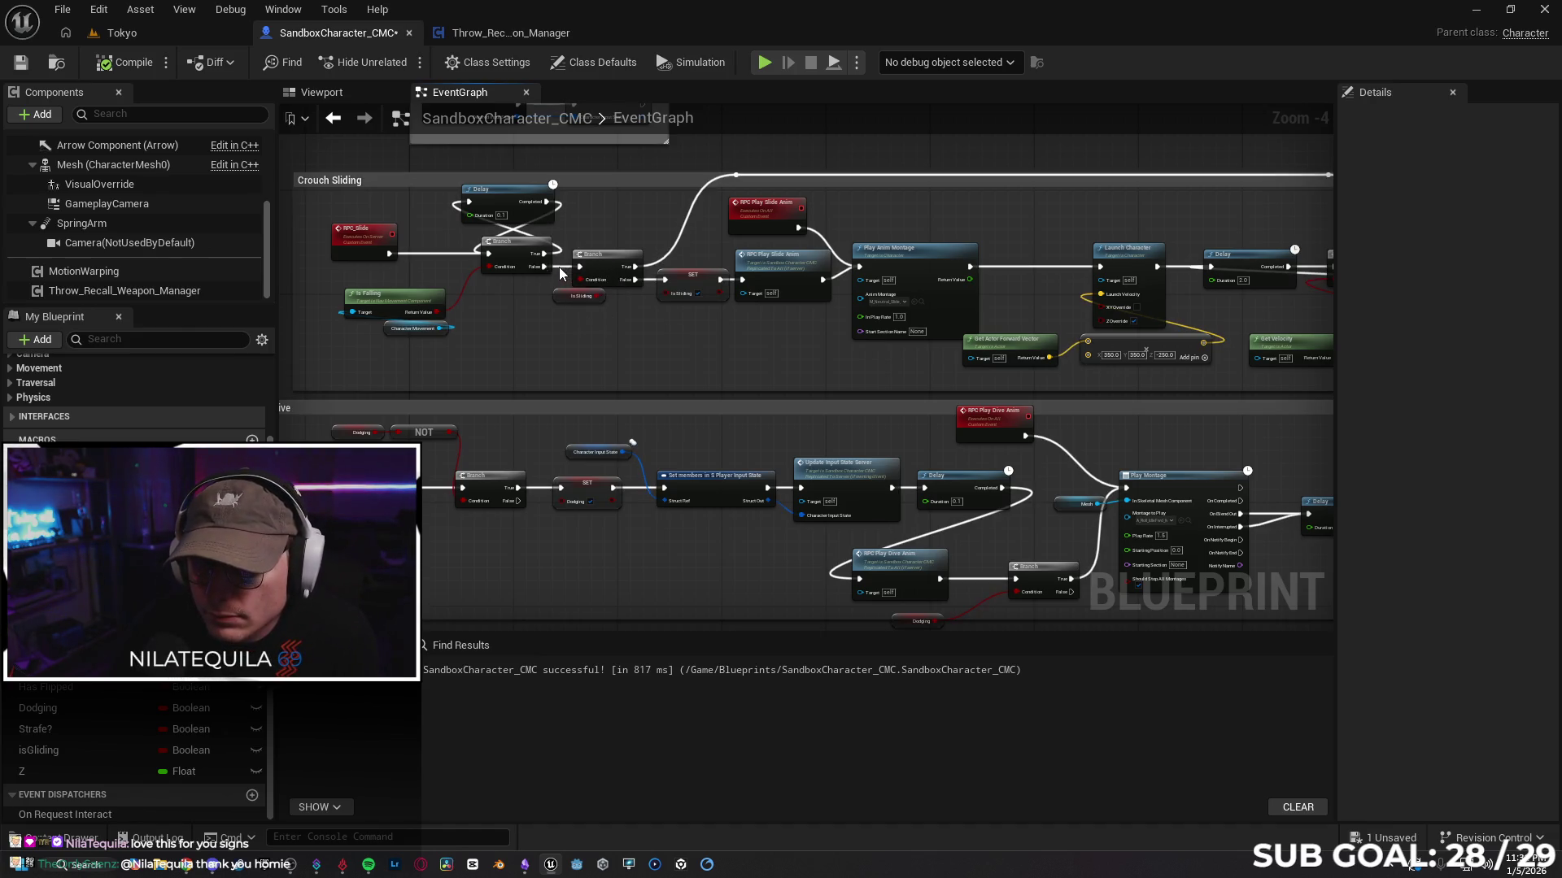
mouse_move(611, 261)
left_mouse_down()
mouse_move(626, 202)
mouse_move(614, 237)
mouse_move(634, 231)
mouse_move(622, 226)
left_mouse_up()
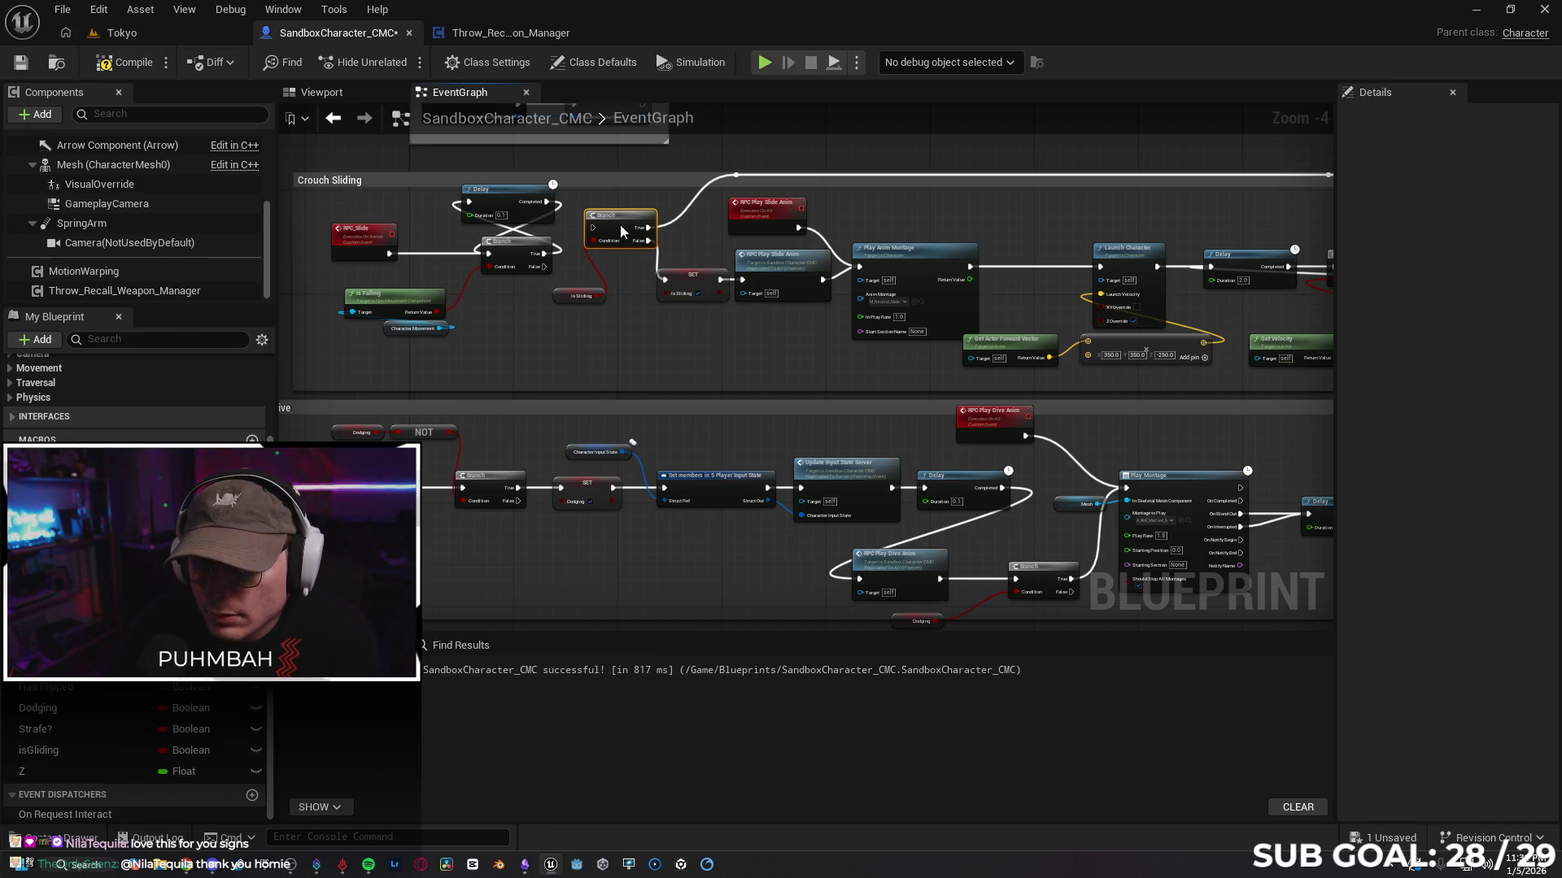
left_click(655, 269)
left_click_drag(660, 267, 660, 267)
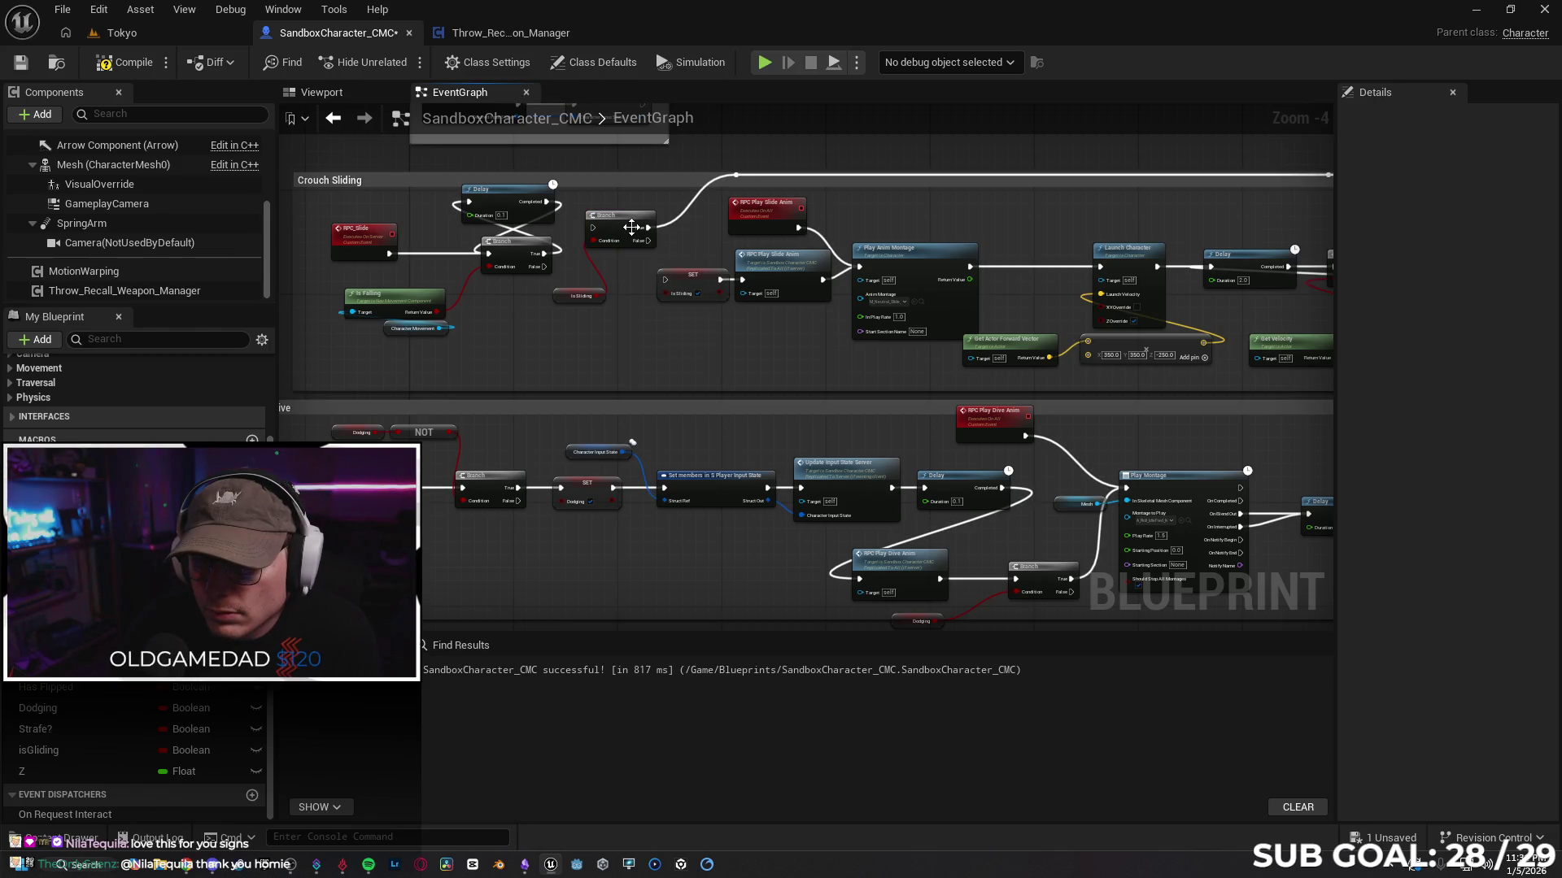
left_click_drag(569, 296, 591, 271)
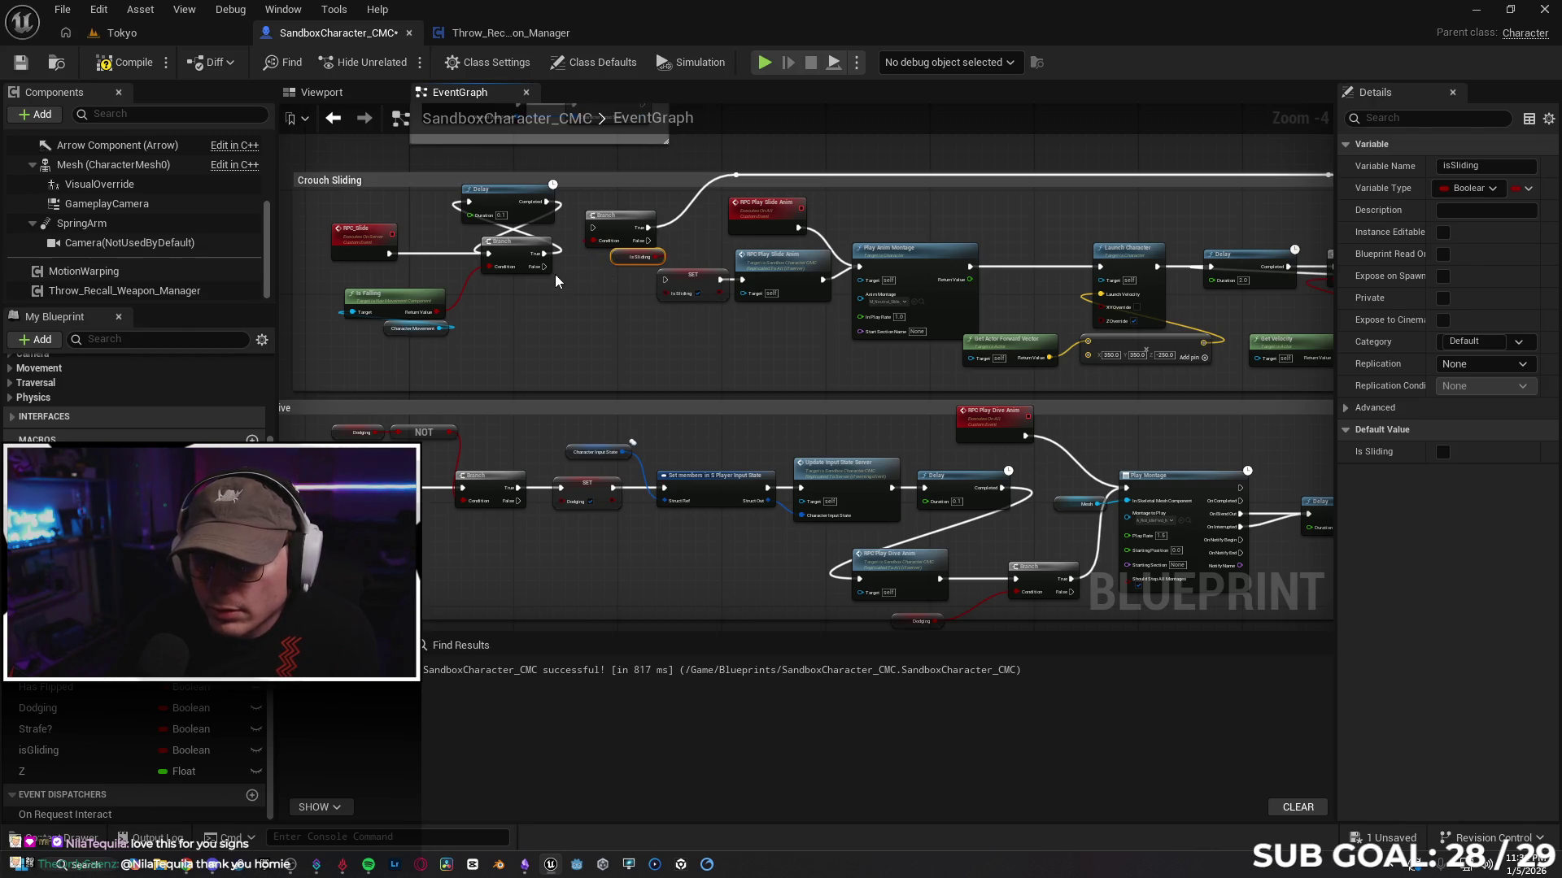
Step: Wire the Branch False output into SET isSliding, then on to RPC Play Slide Anim
mouse_move(543, 267)
left_mouse_down()
mouse_move(680, 299)
mouse_move(665, 279)
mouse_move(635, 286)
left_mouse_up()
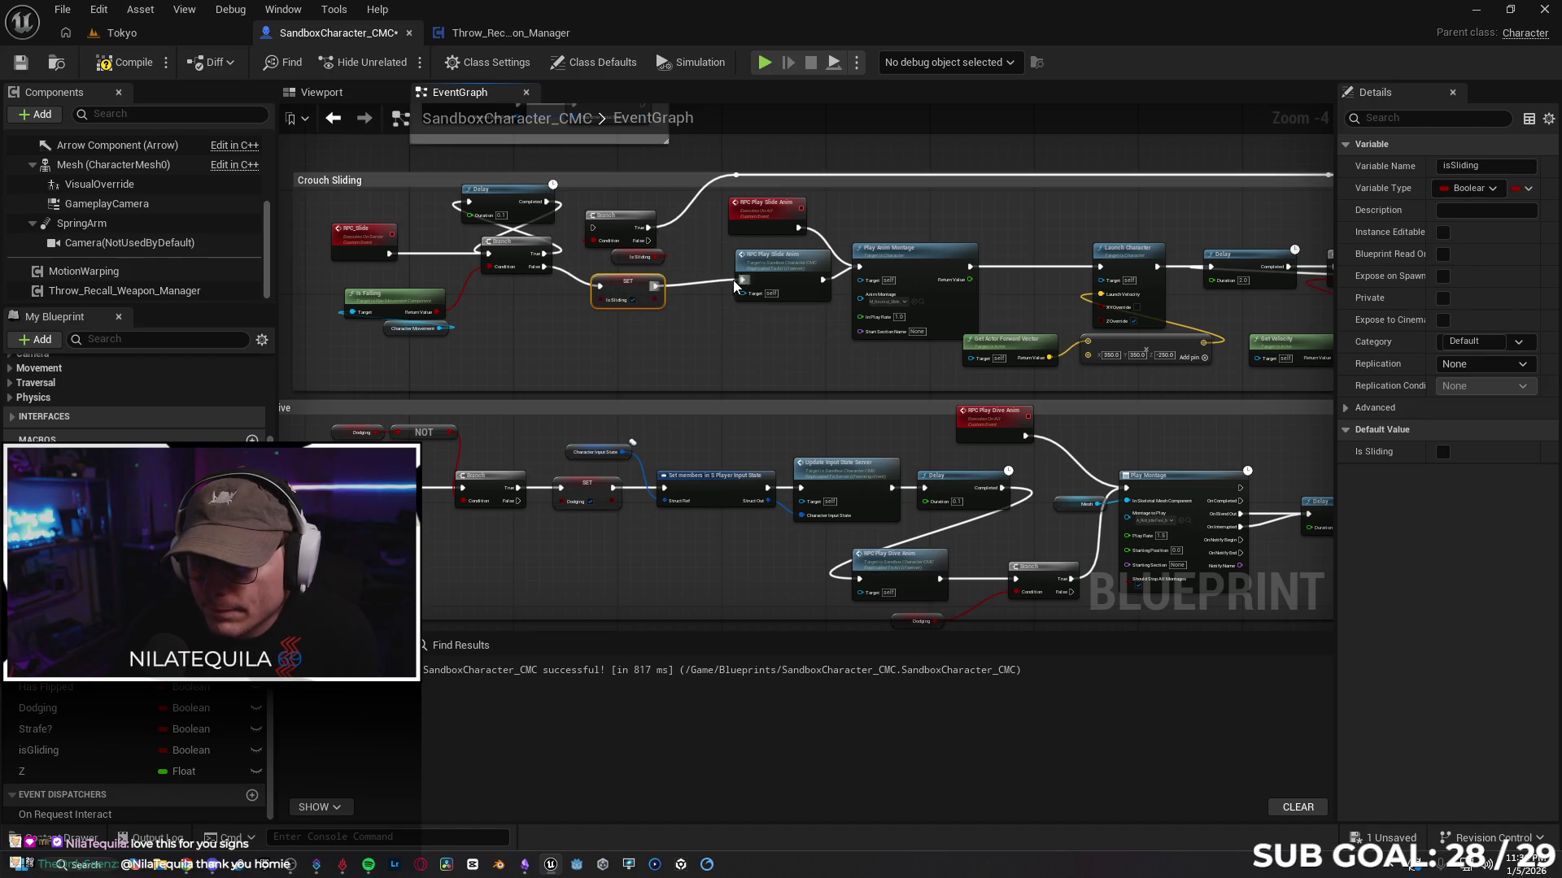
left_click_drag(768, 277, 754, 276)
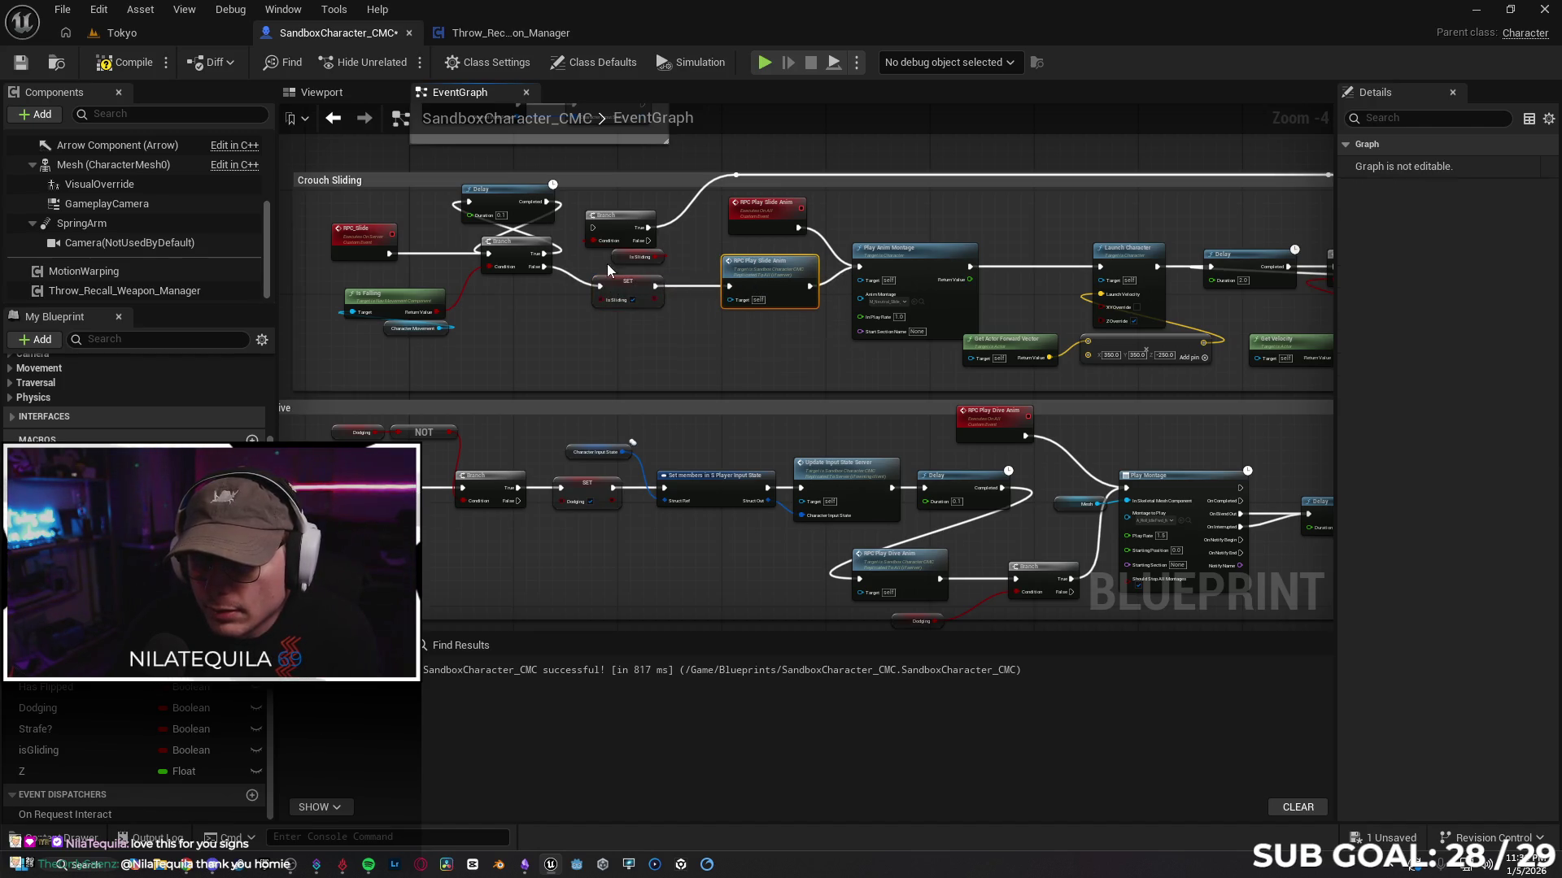
mouse_move(656, 285)
left_mouse_down()
mouse_move(587, 230)
mouse_move(672, 216)
mouse_move(608, 257)
mouse_move(662, 222)
mouse_move(681, 231)
left_mouse_up()
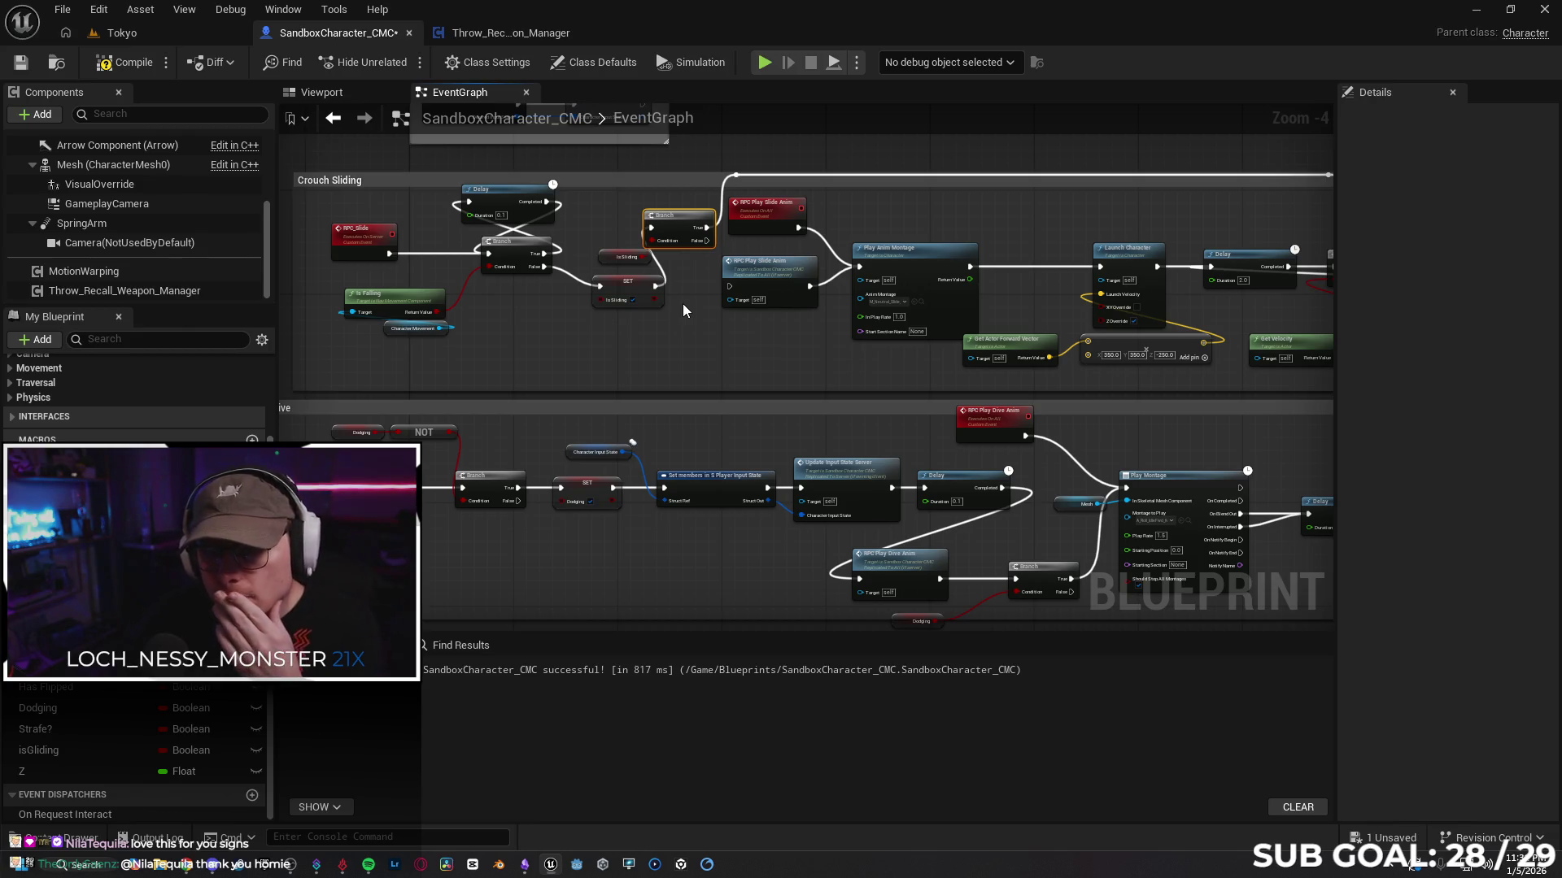
left_click_drag(707, 241, 736, 301)
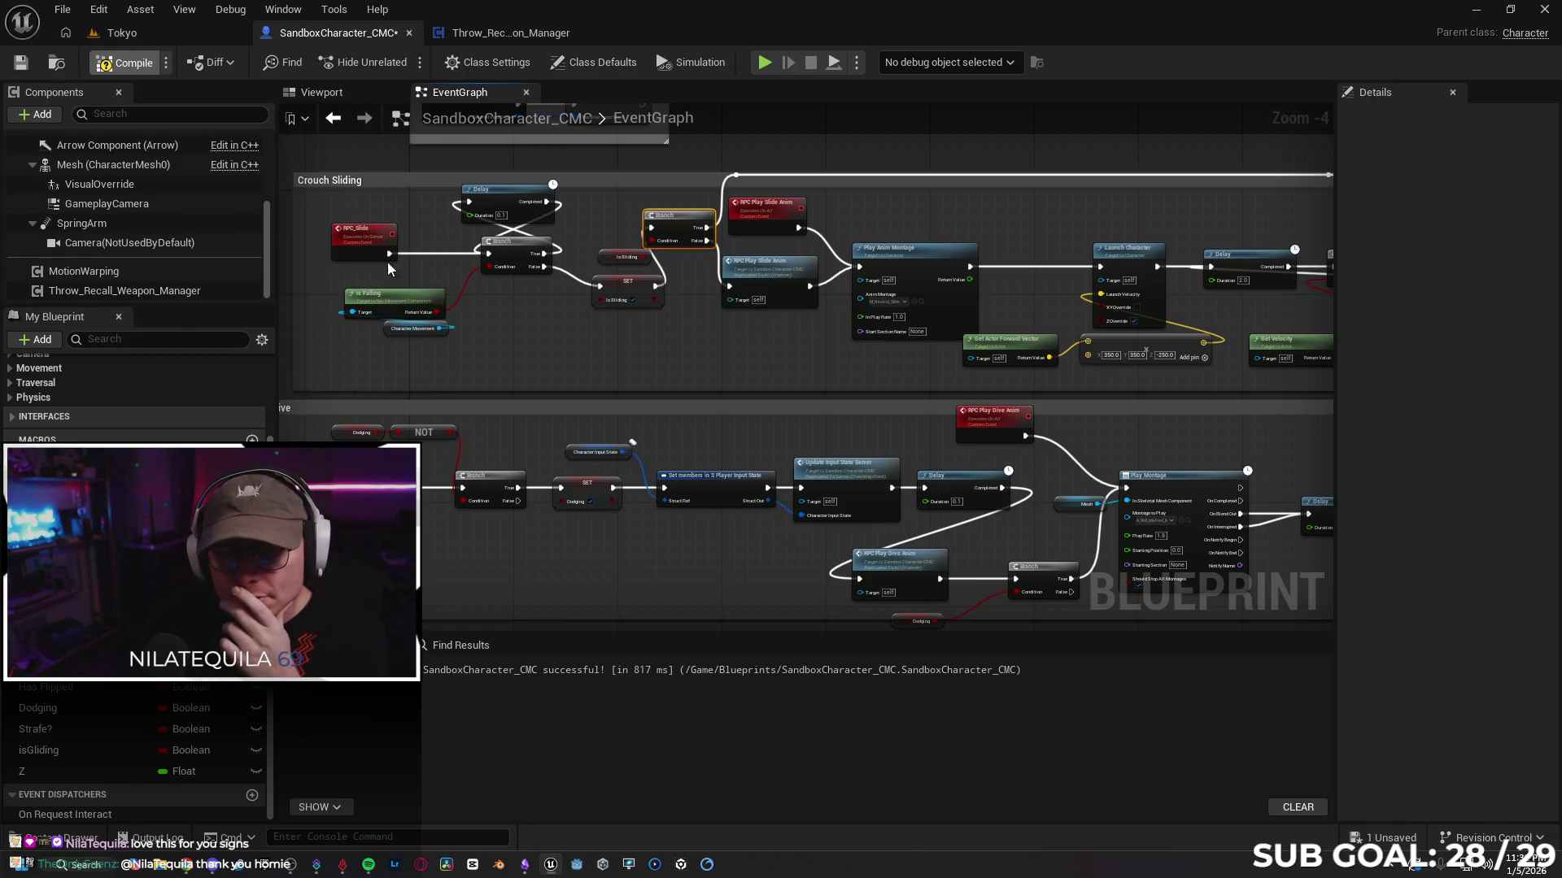
left_click(159, 31)
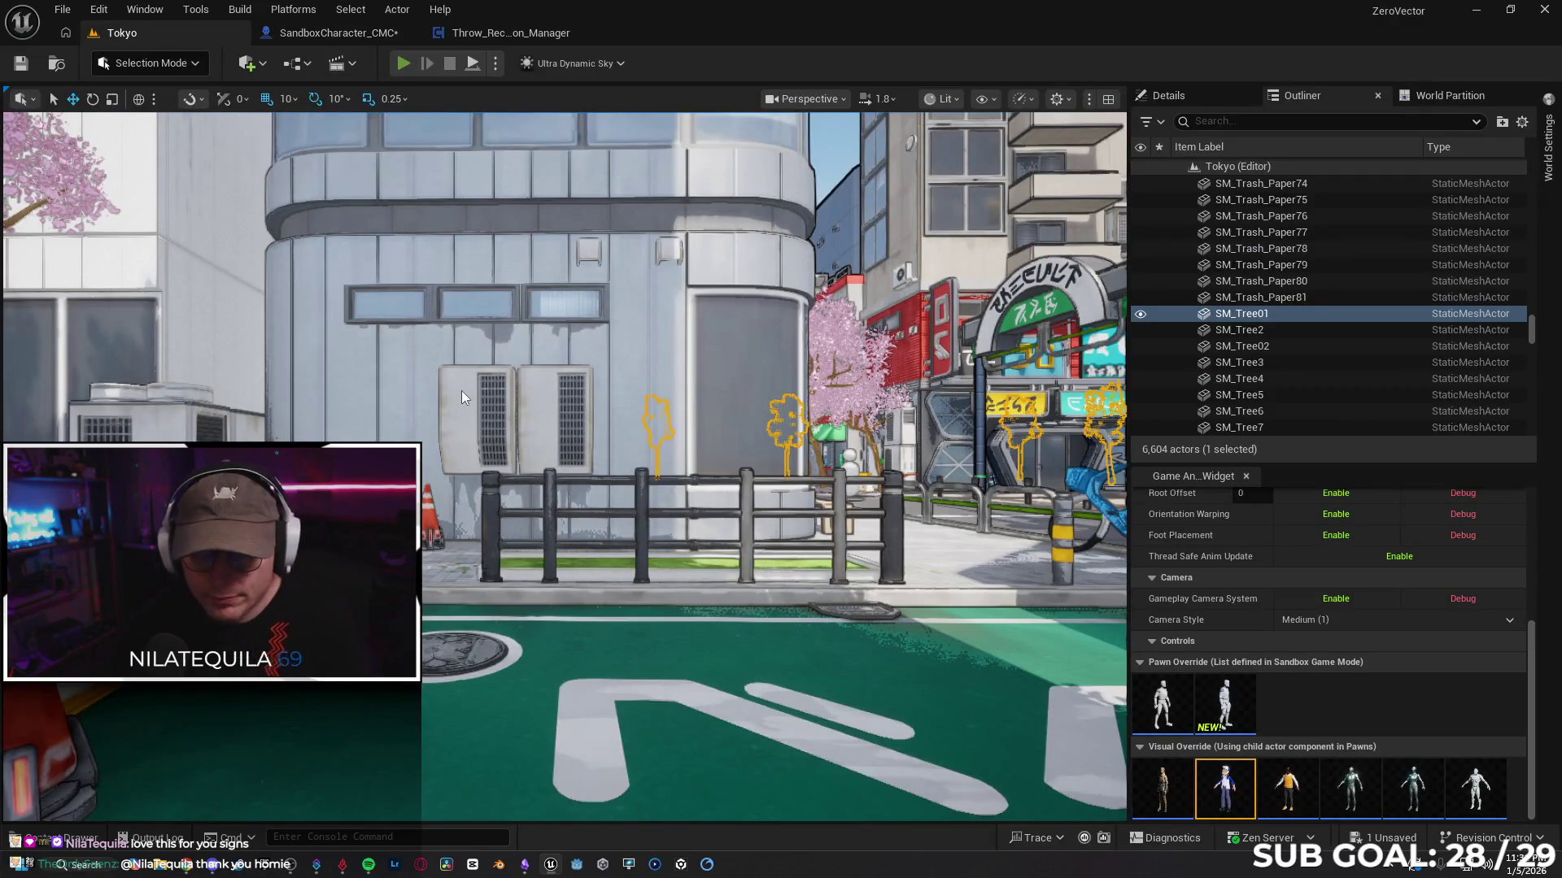
key("alt+p")
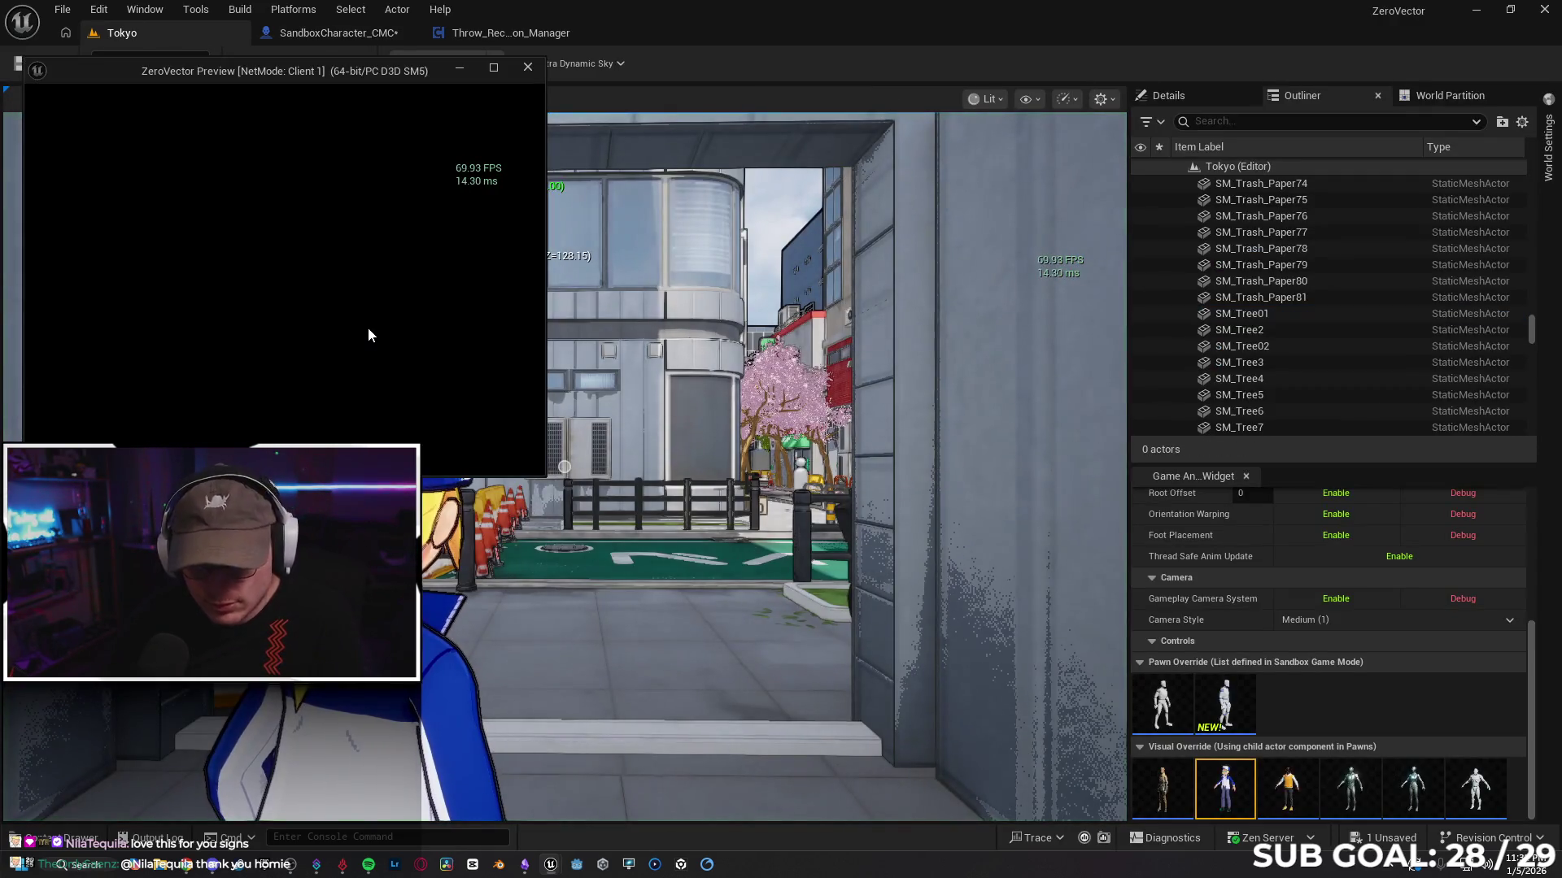
key("w")
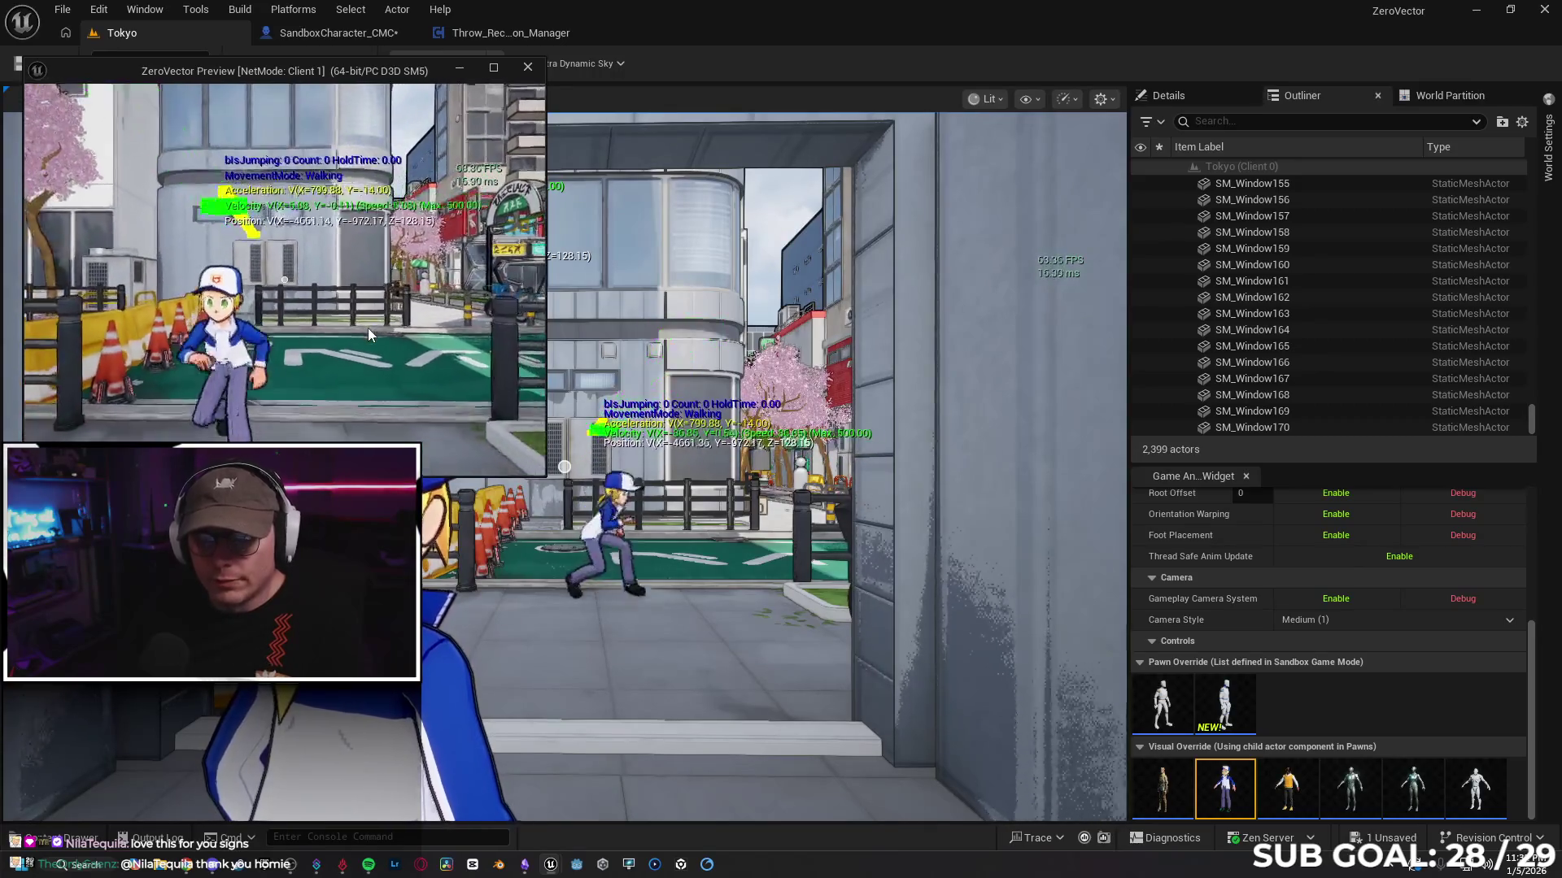
key("Escape")
left_click(384, 36)
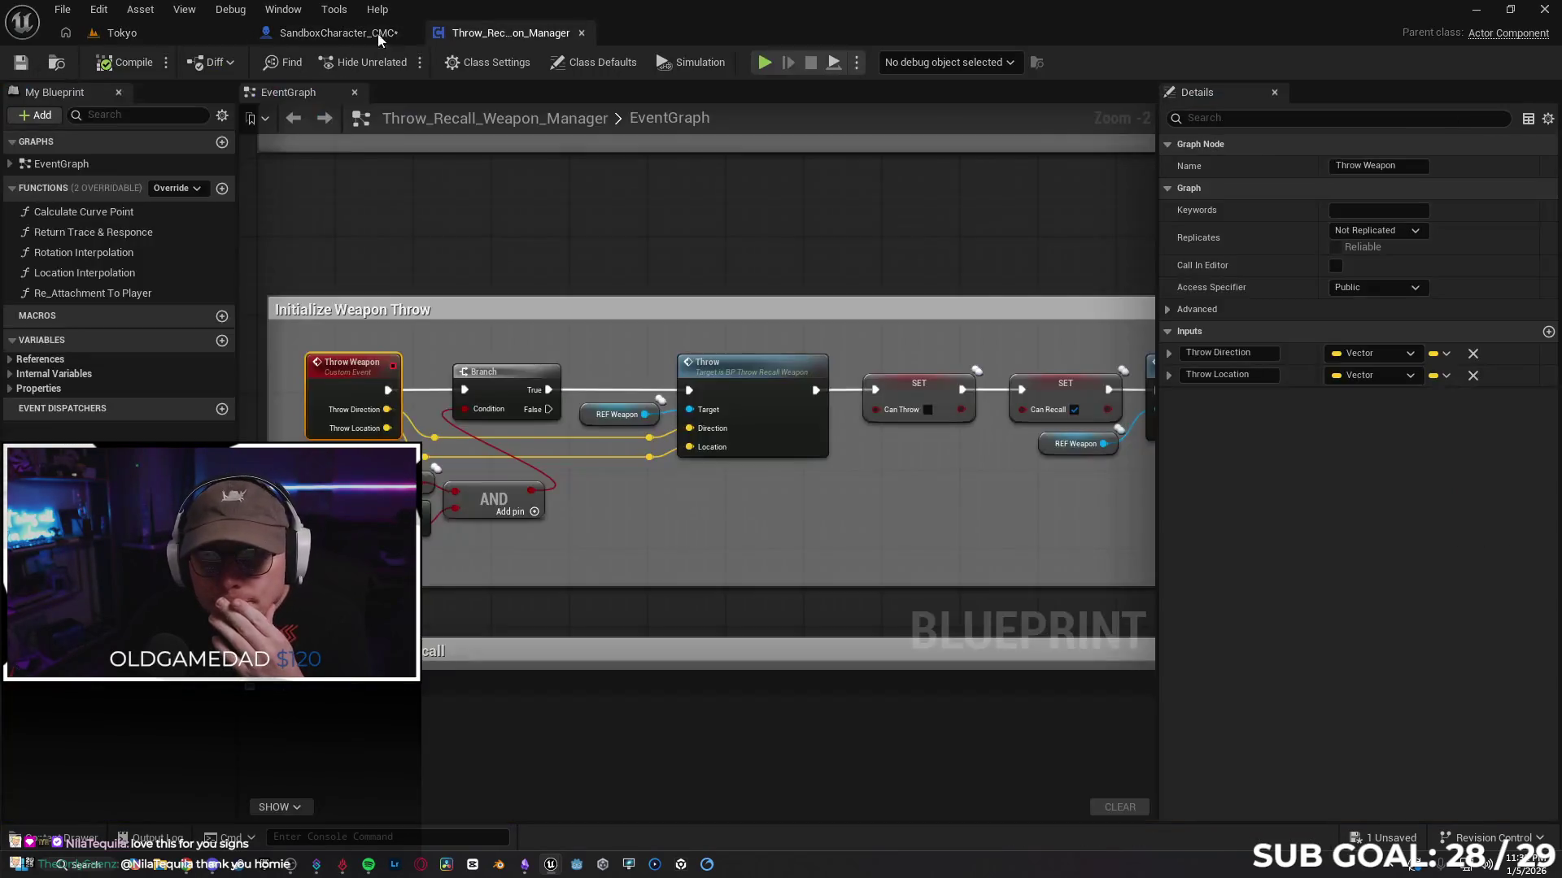
Step: Unlink SET isSliding and RPC Play Slide Anim from the Branch, and lift the Branch and getter up-left
mouse_move(653, 336)
left_mouse_down()
mouse_move(671, 313)
mouse_move(564, 273)
mouse_move(579, 294)
mouse_move(573, 244)
left_mouse_up()
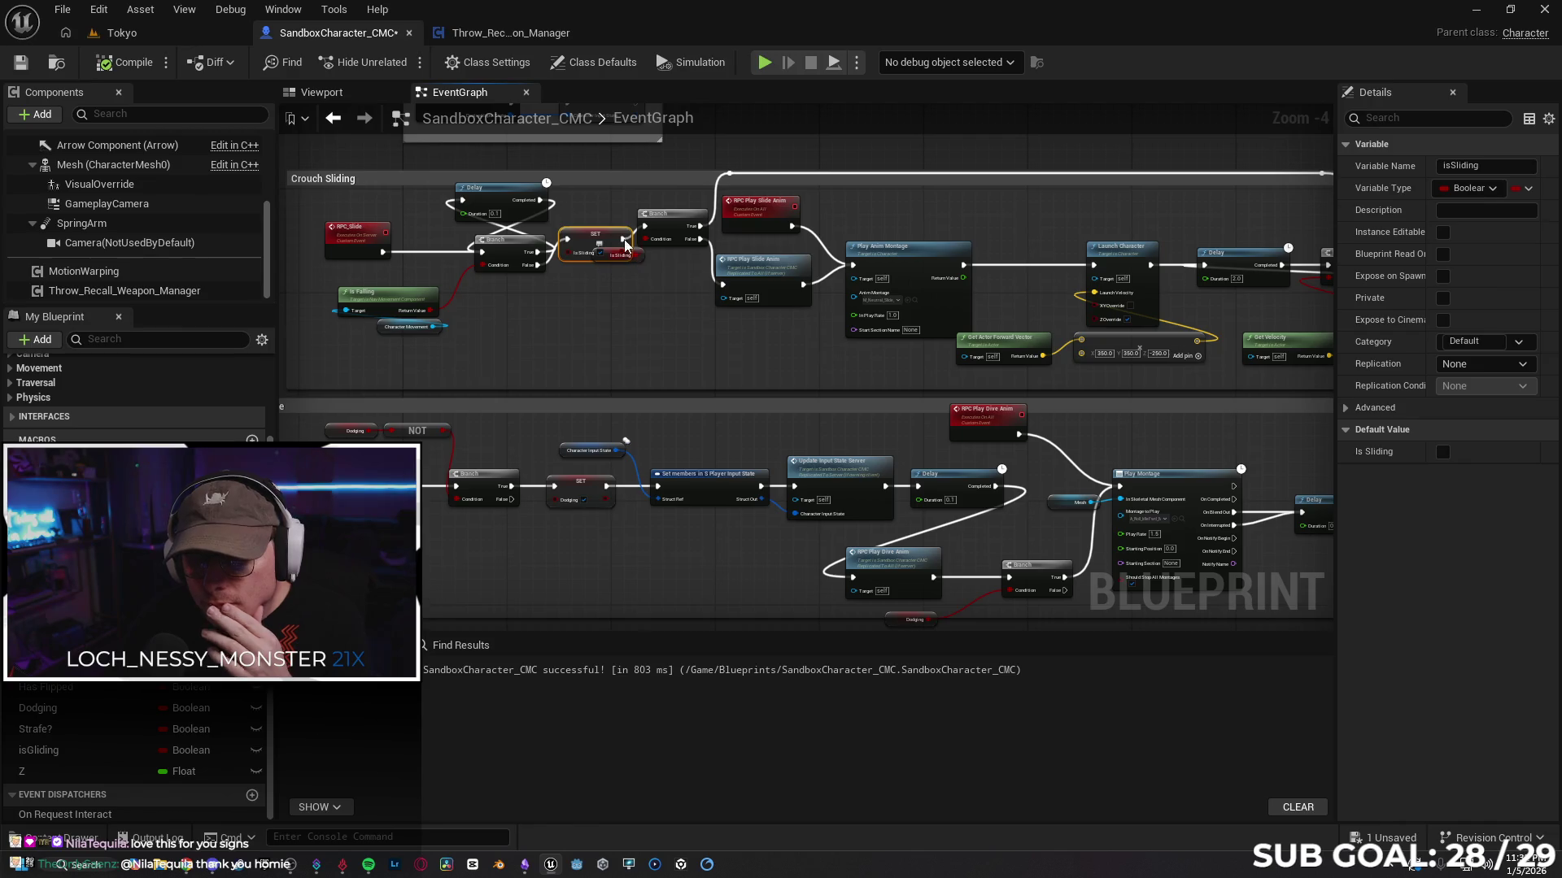
left_click(708, 259)
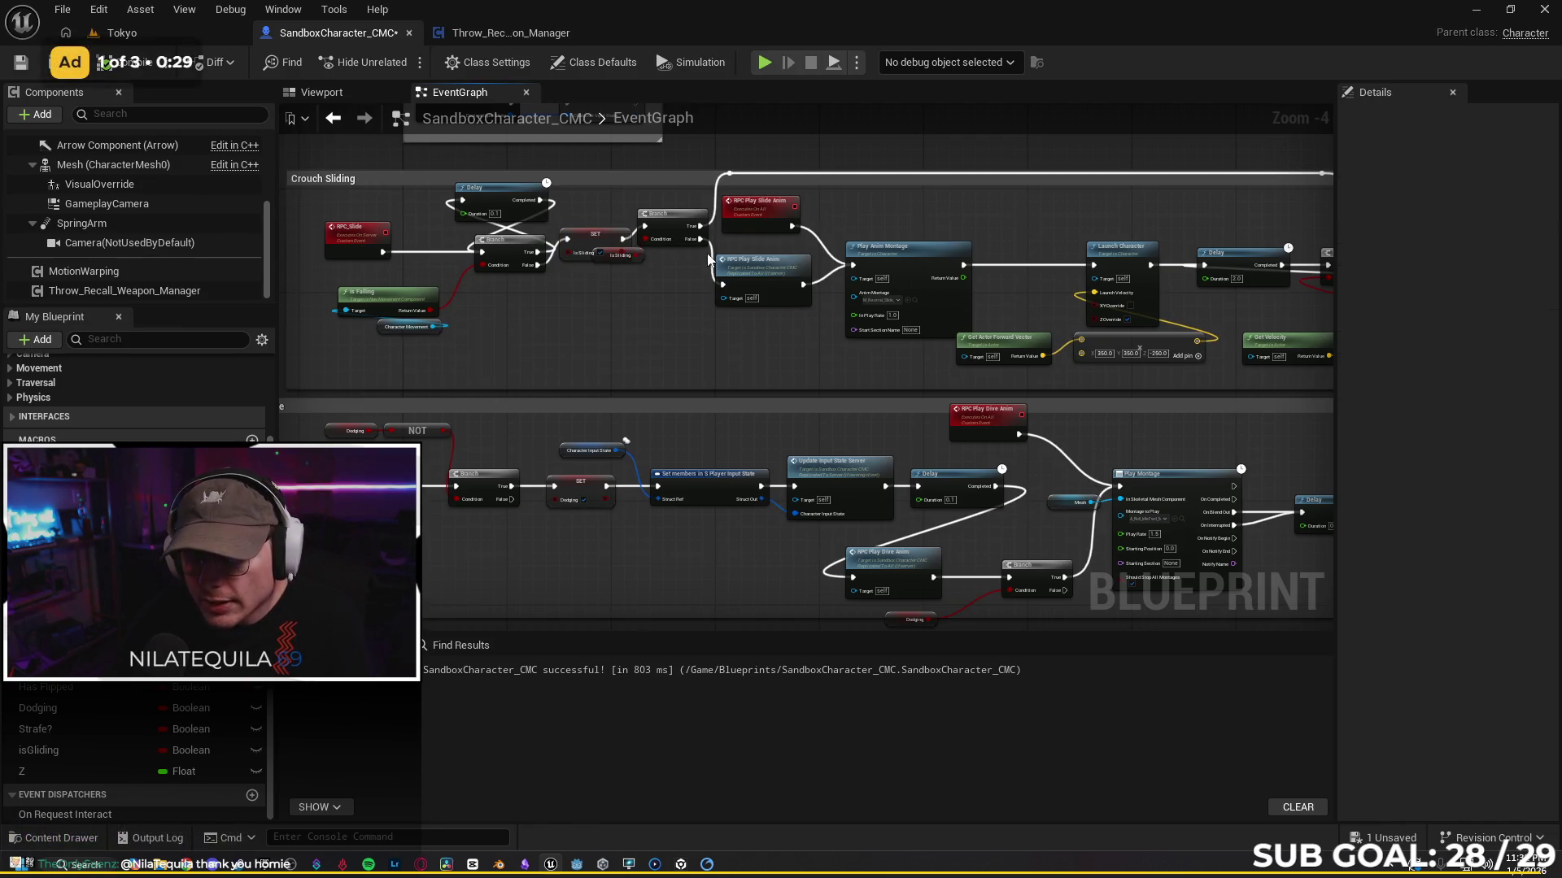
left_click(640, 237, "alt")
left_click(698, 240, "alt")
left_click_drag(670, 218, 661, 196)
left_click_drag(609, 253, 606, 203)
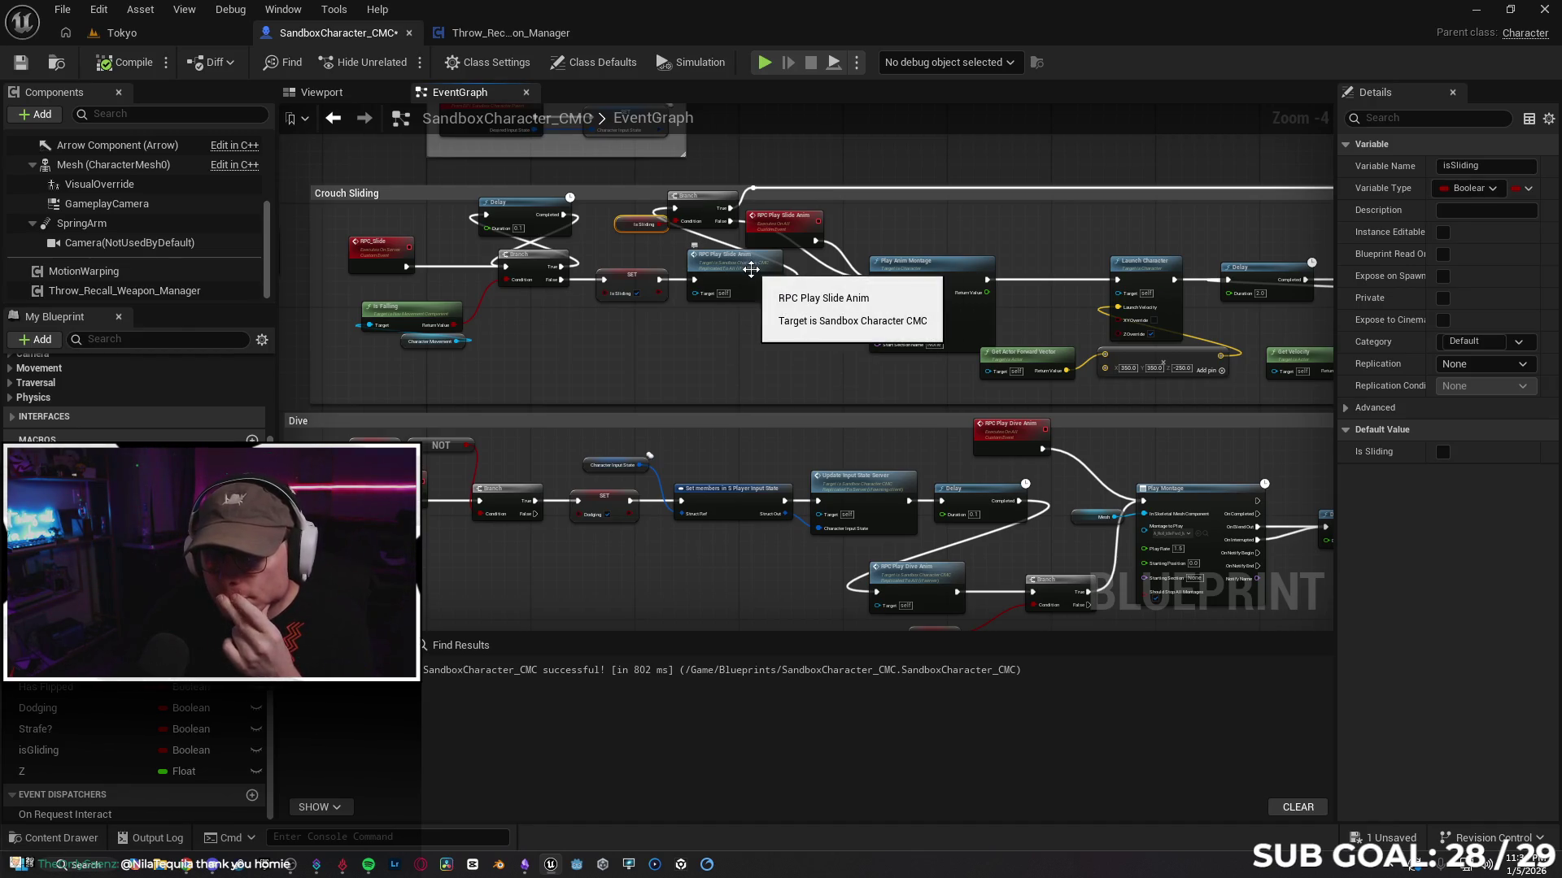
left_click(704, 242, "alt")
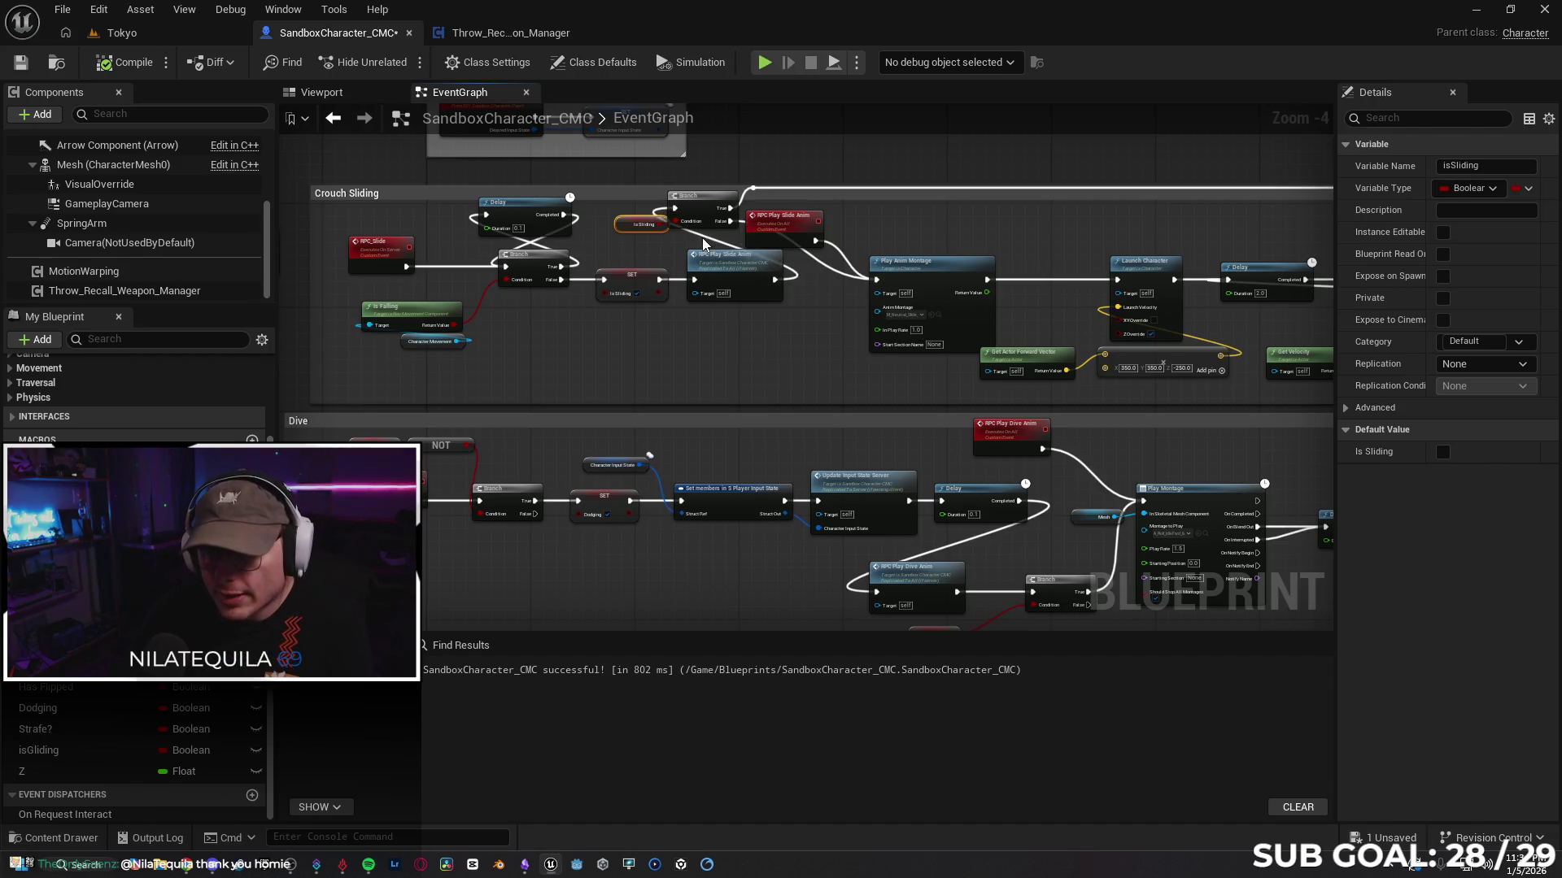
left_click(728, 221, "alt")
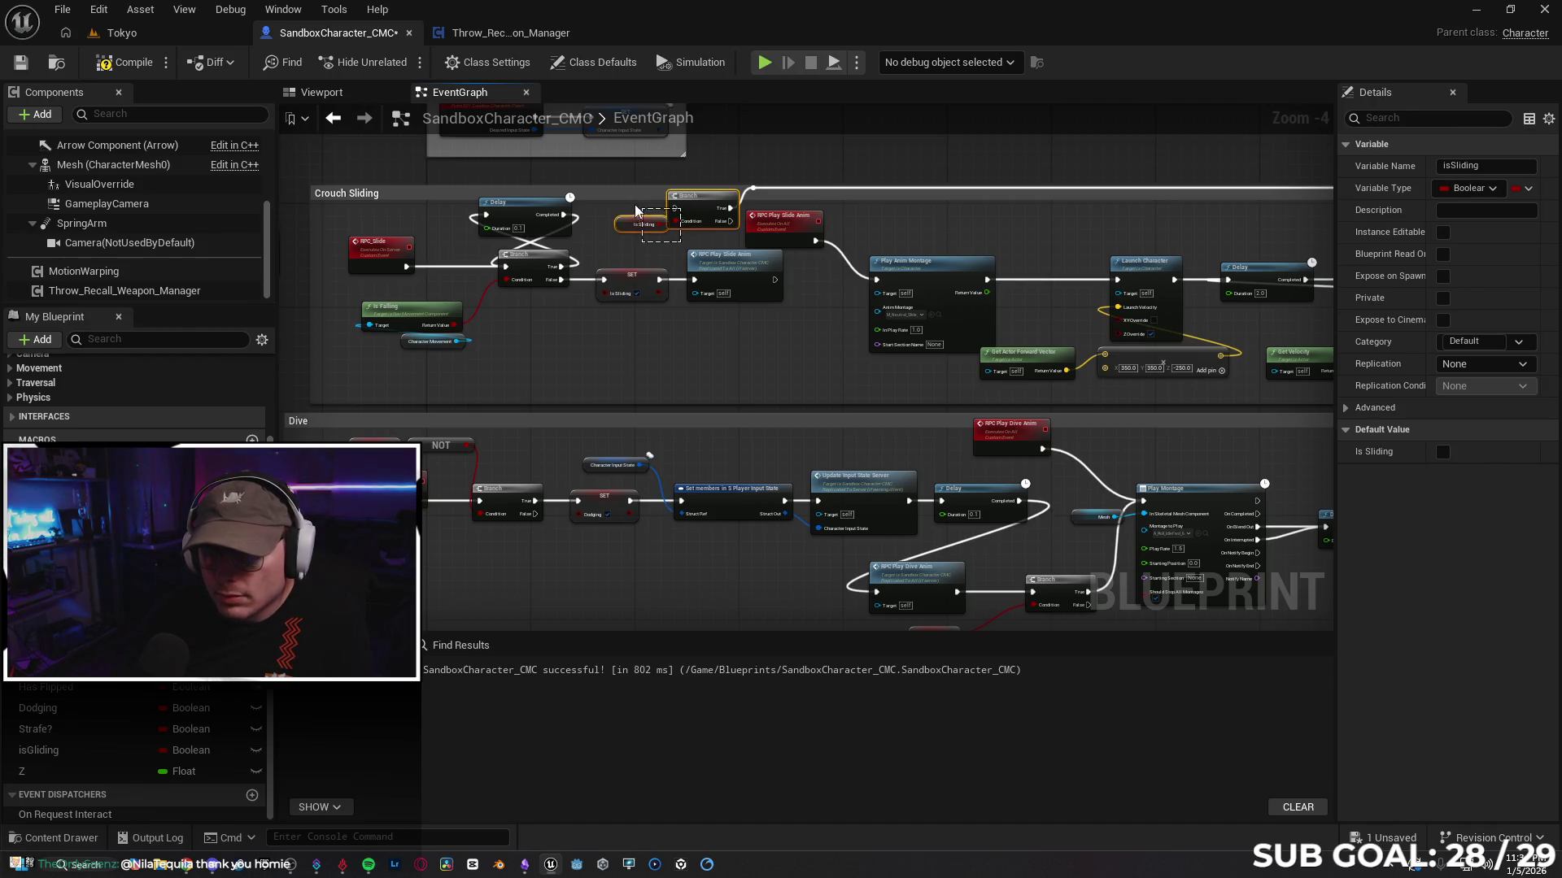
left_click(703, 213, "shift")
left_click_drag(702, 213, 677, 192)
Step: Move RPC Play Slide Anim right and connect it to Play Anim Montage
left_click_drag(787, 231, 917, 238)
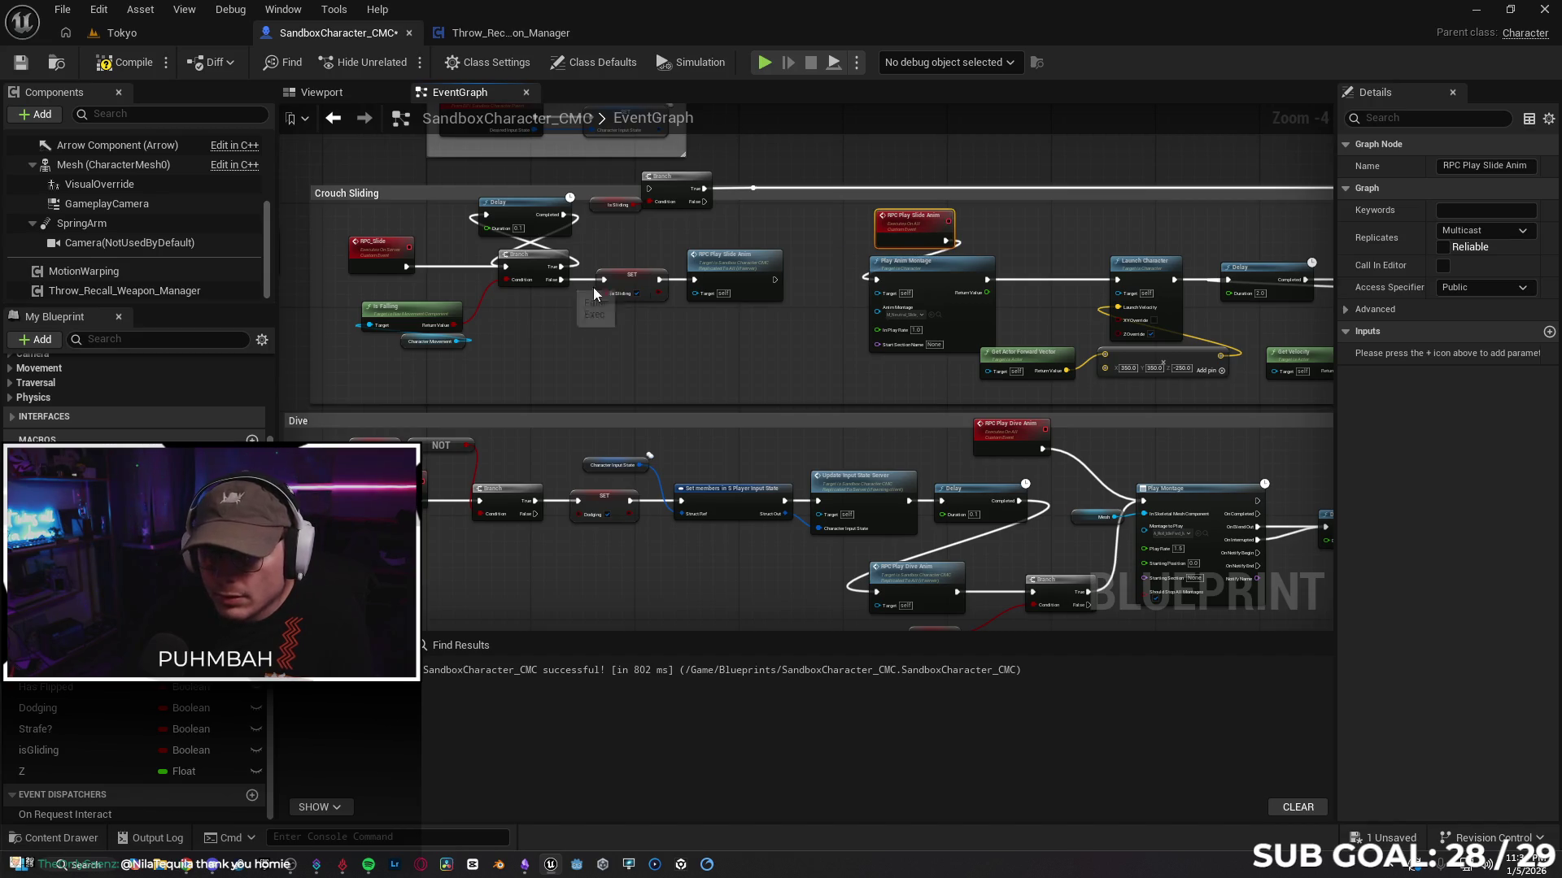
left_click_drag(733, 268, 758, 266)
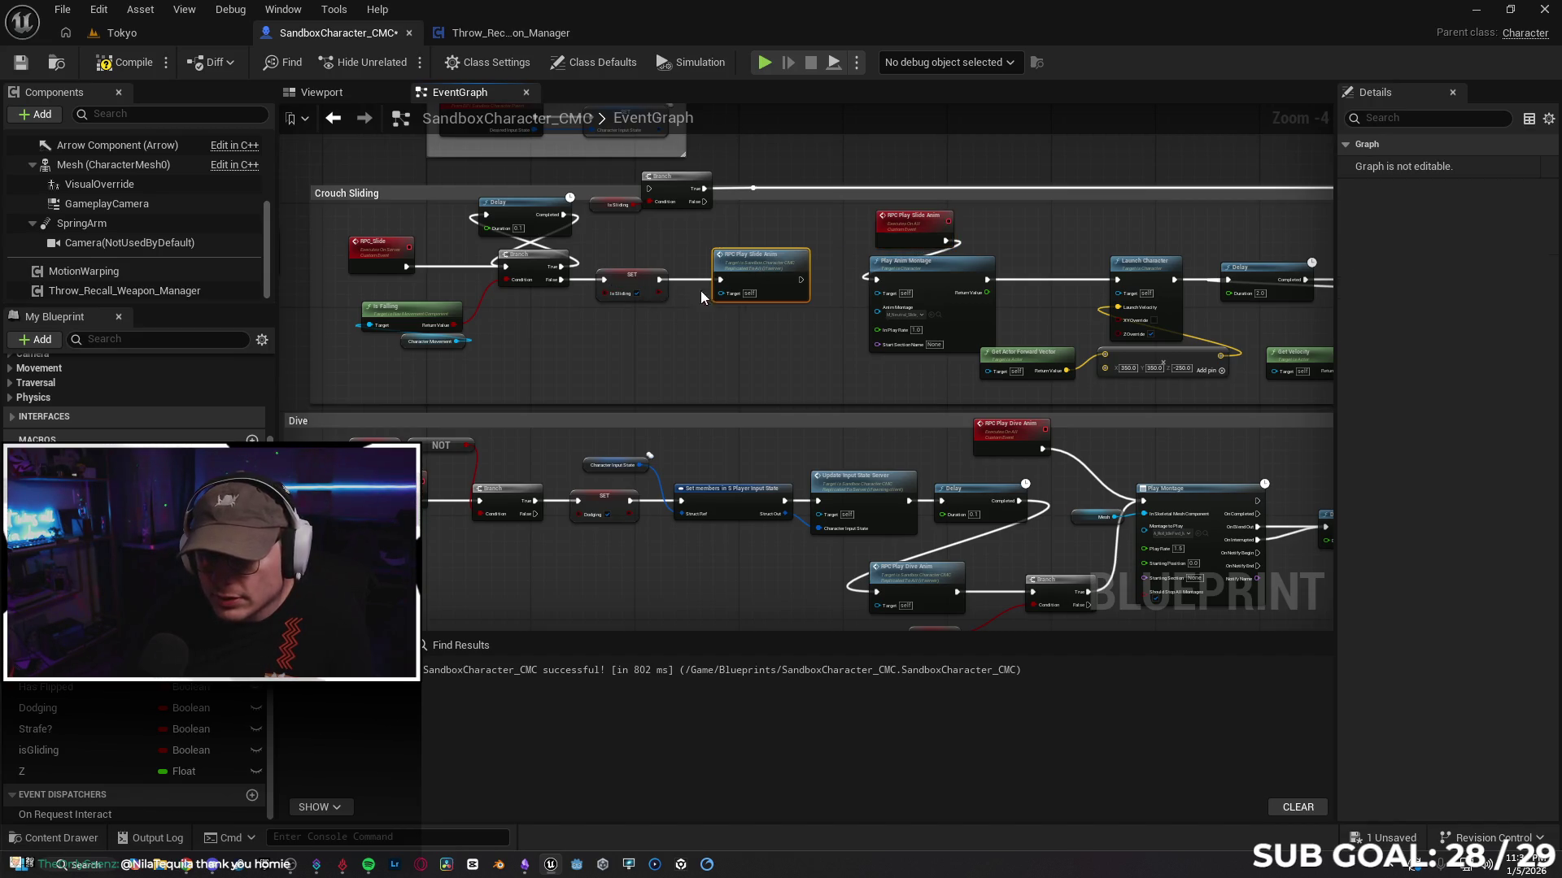
mouse_move(719, 384)
left_mouse_down()
mouse_move(697, 366)
mouse_move(630, 367)
left_mouse_up()
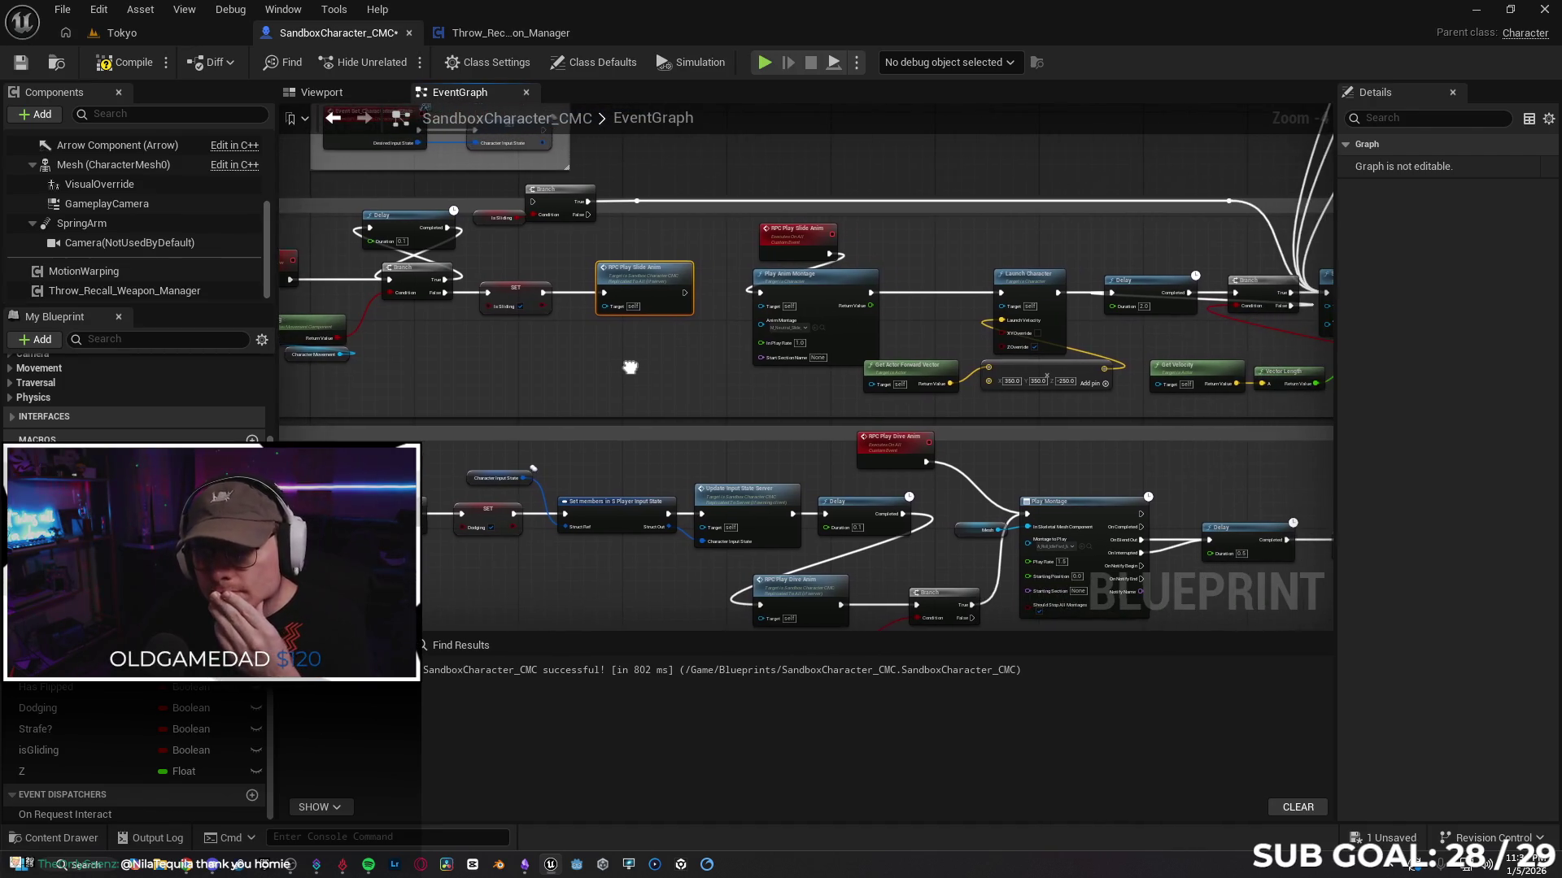
left_click_drag(685, 293, 762, 297)
left_click_drag(655, 347, 709, 341)
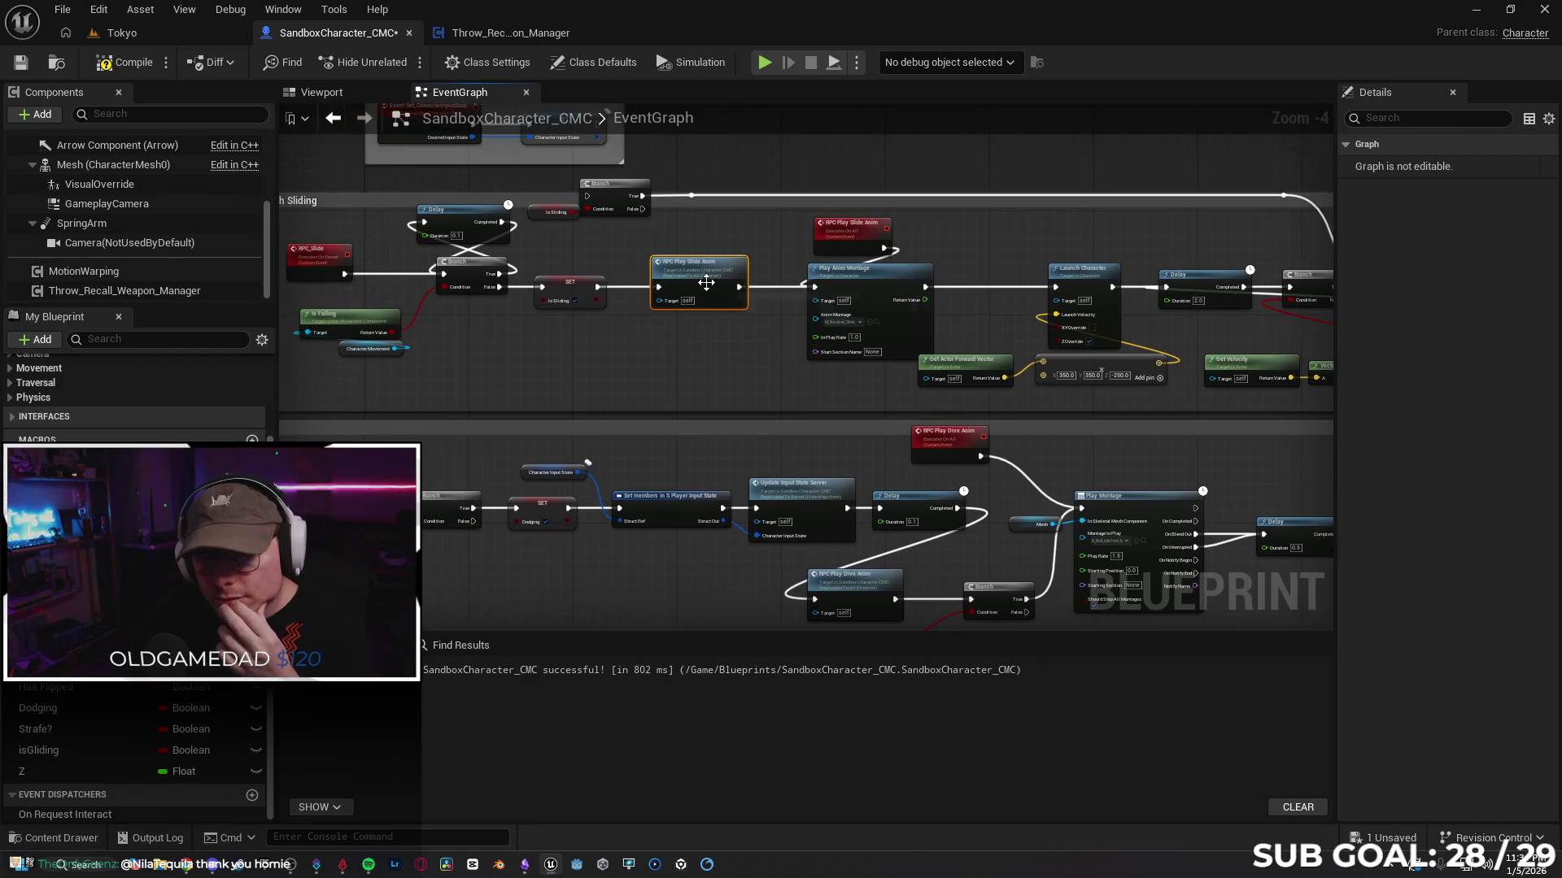
left_click_drag(708, 284, 728, 282)
Step: Space SET isSliding evenly between the Branch and RPC Play Slide Anim
left_click_drag(572, 286, 593, 286)
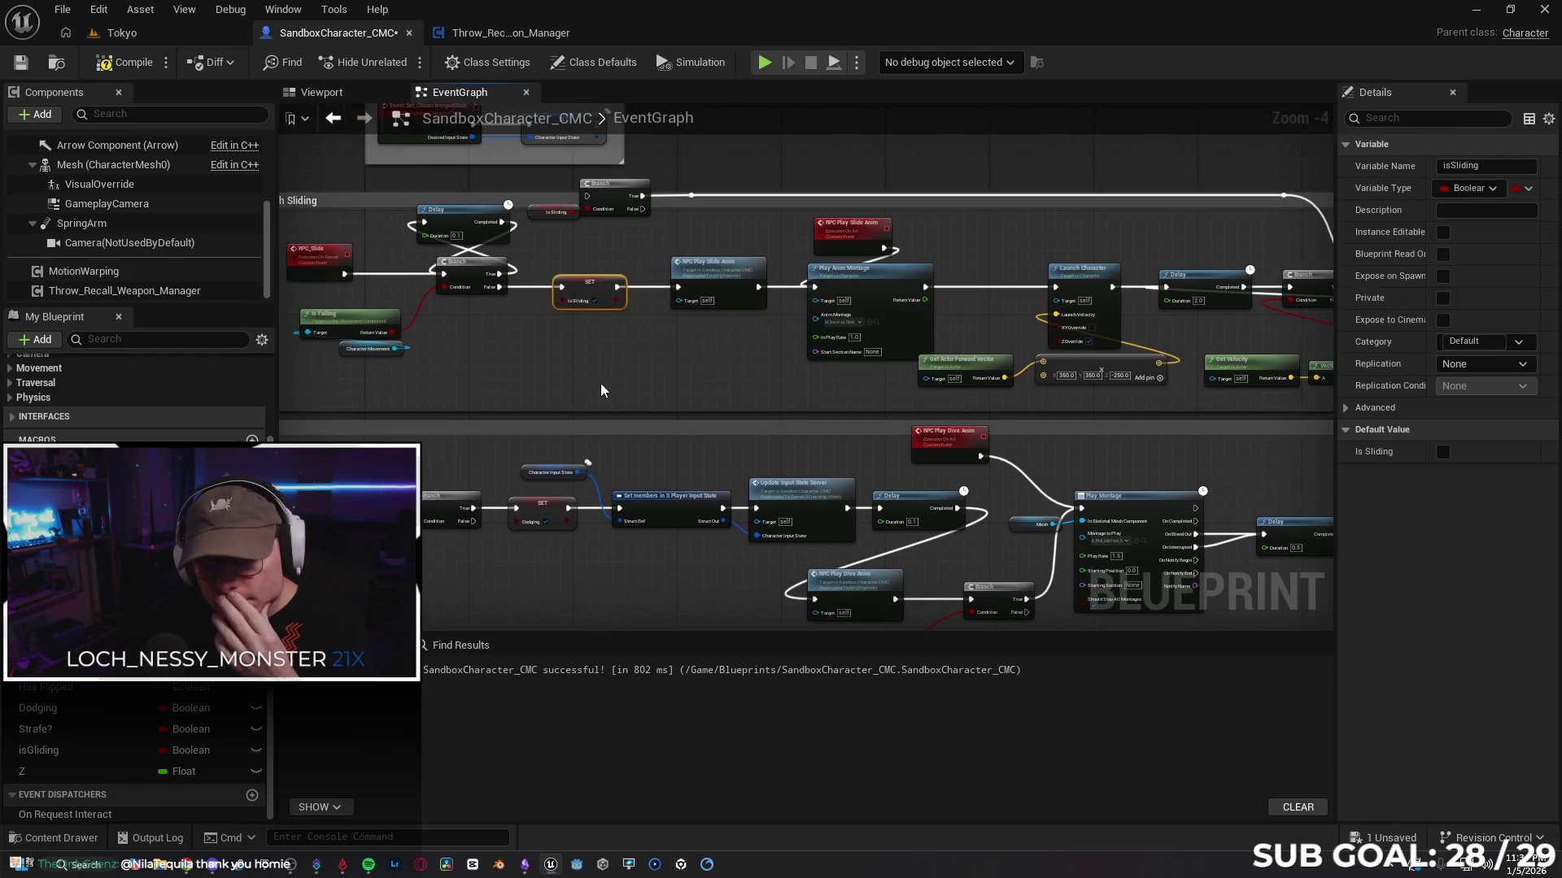
left_click_drag(581, 361, 640, 359)
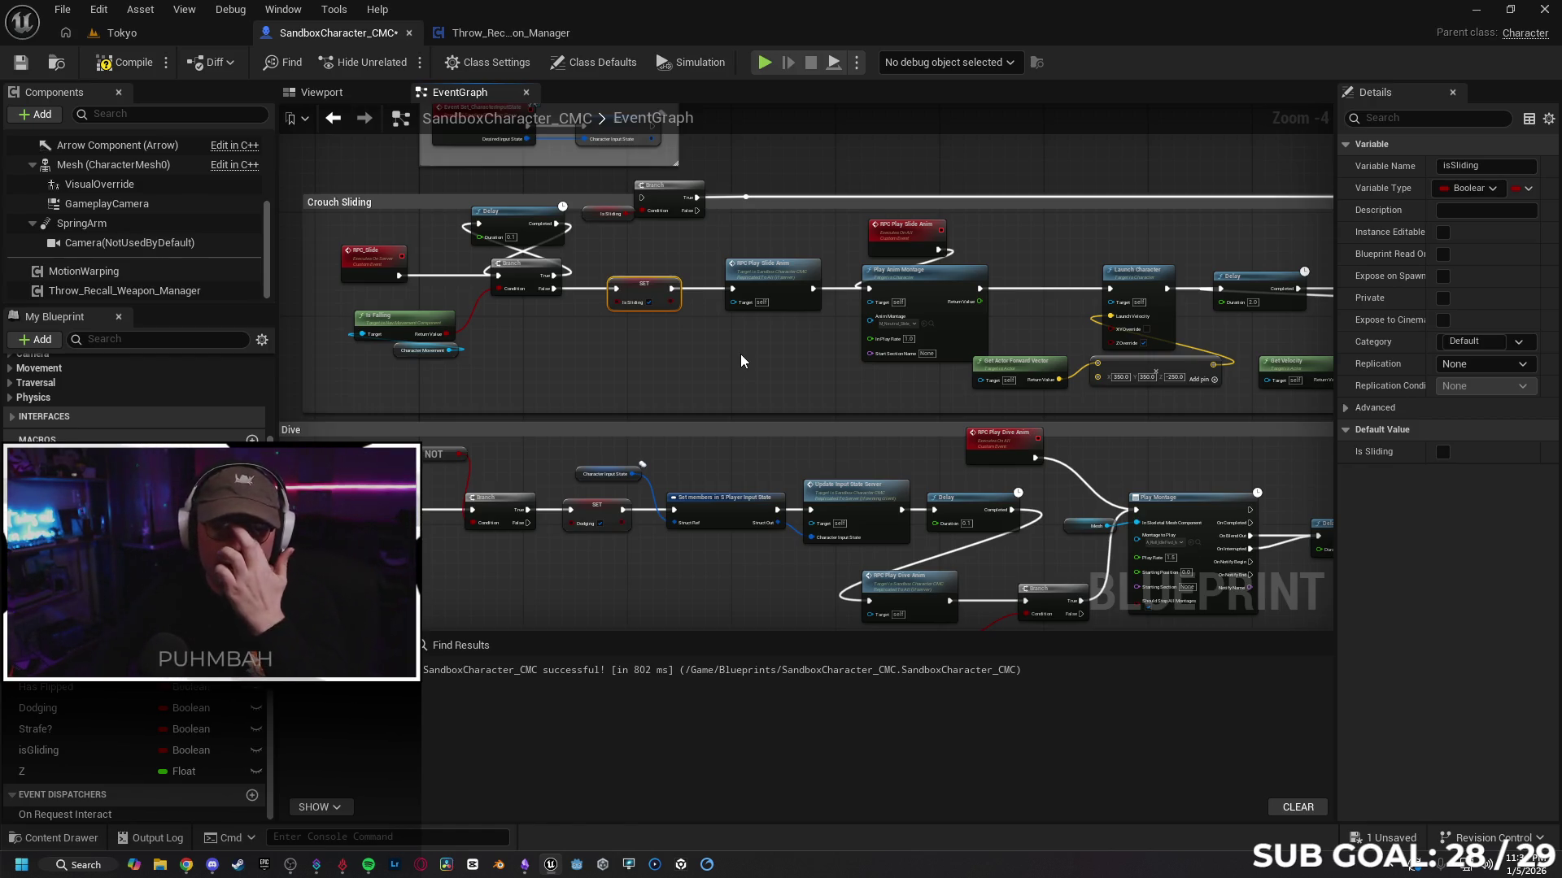
left_click_drag(659, 287, 640, 288)
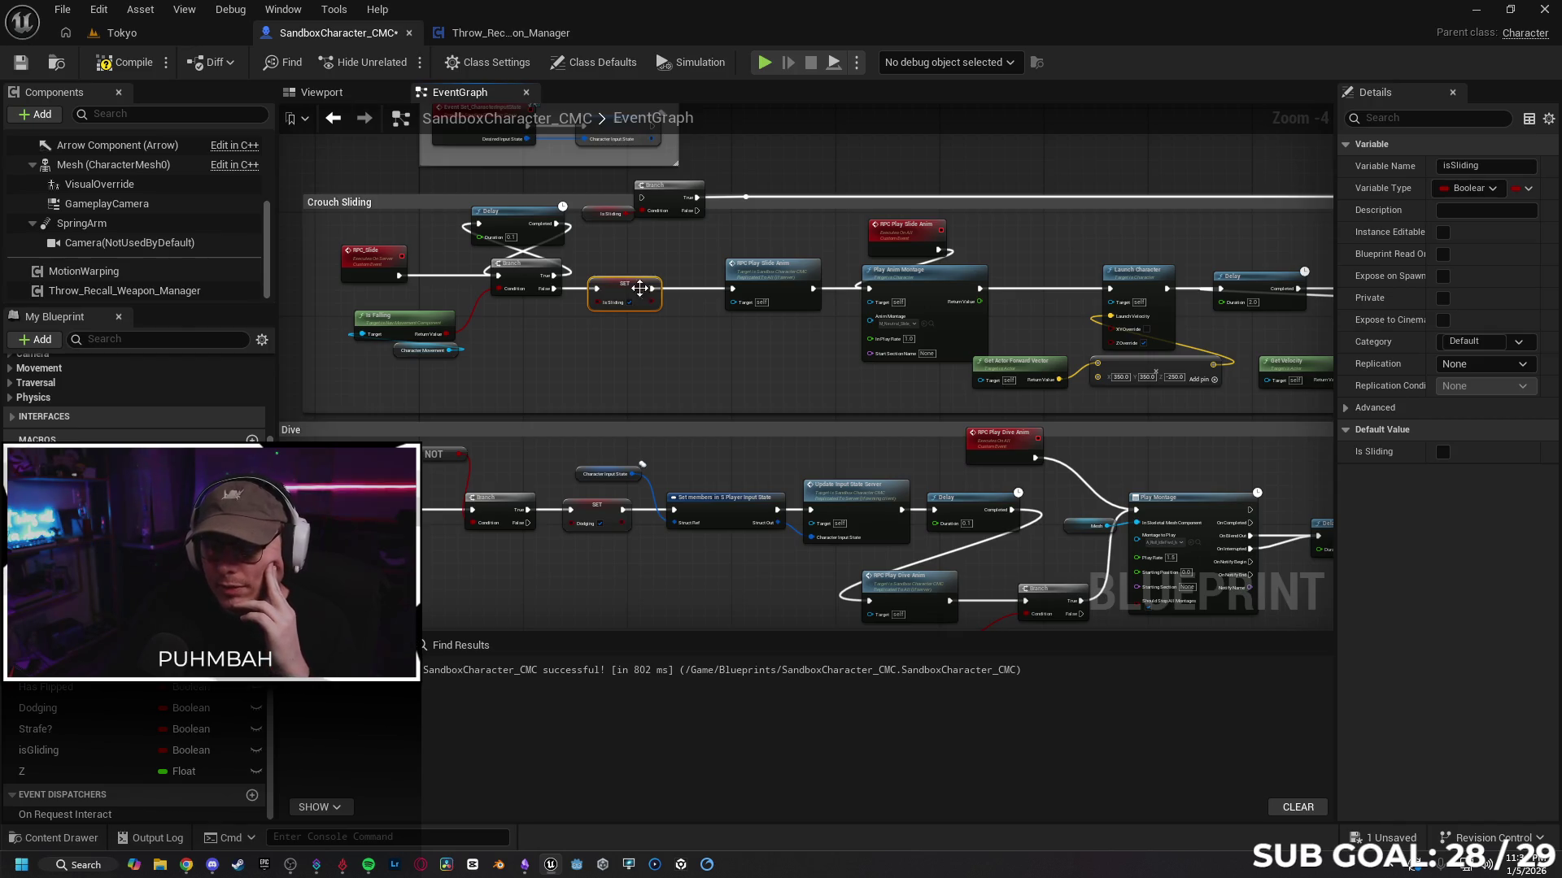
left_click_drag(784, 277, 757, 284)
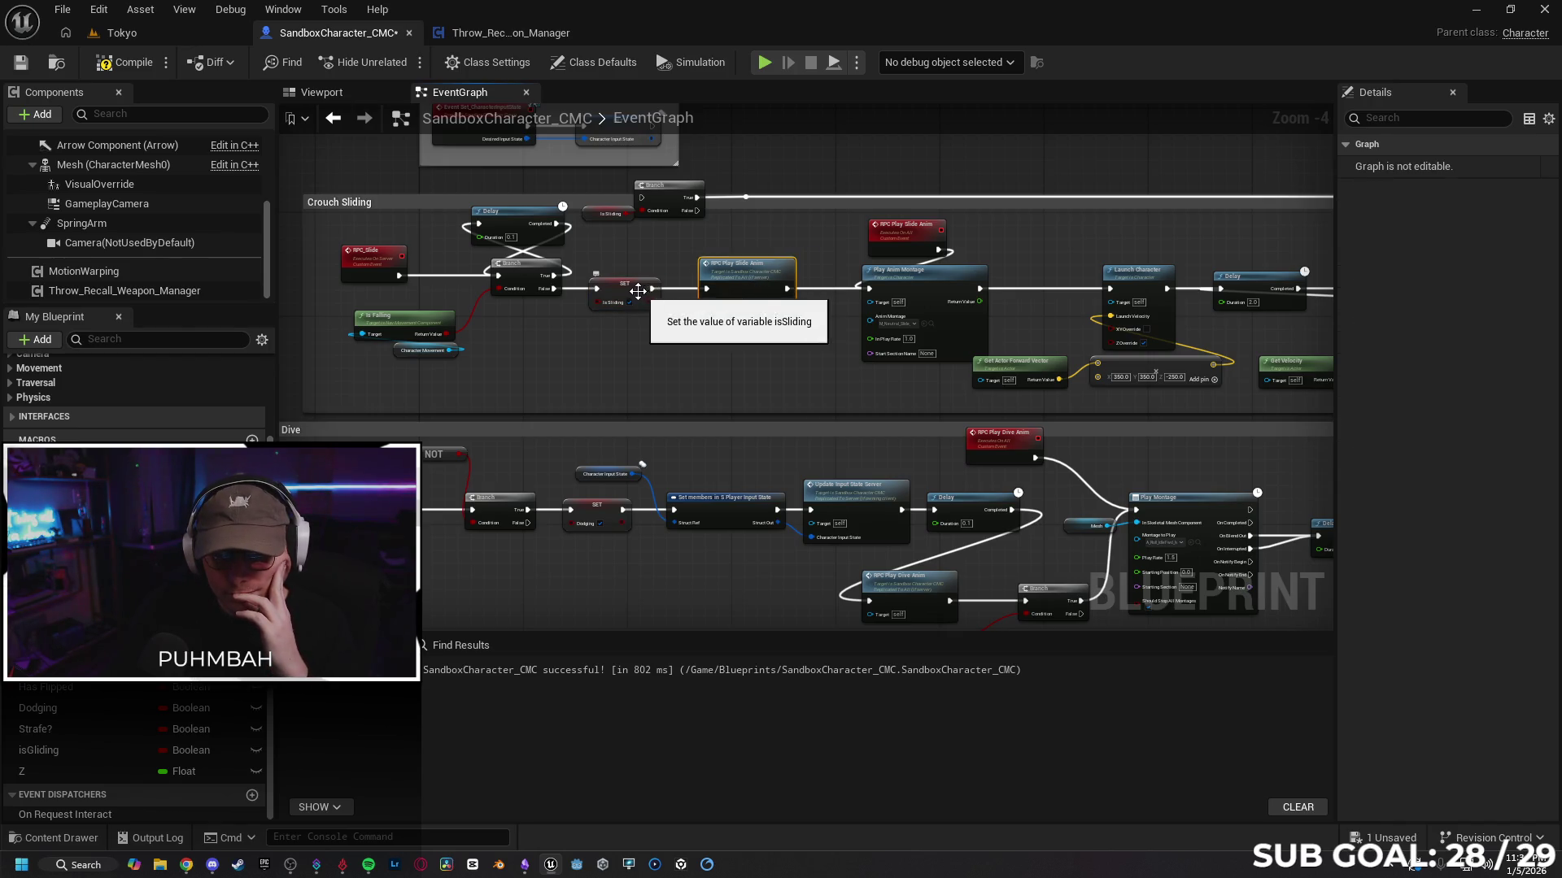
left_click_drag(644, 298, 651, 297)
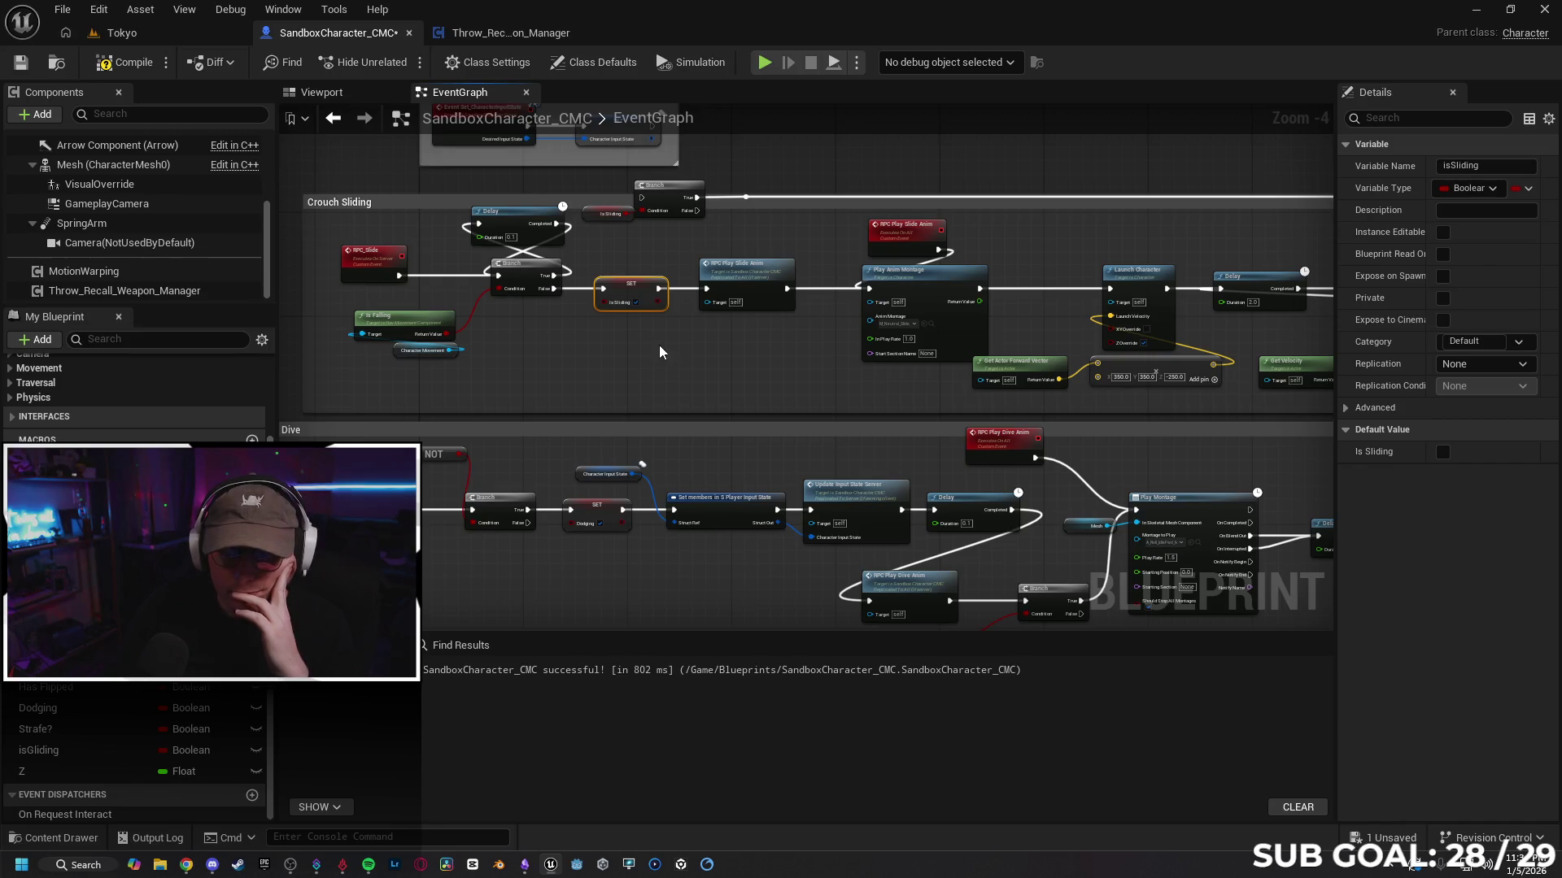
left_click_drag(744, 290, 776, 289)
left_click_drag(644, 299, 673, 295)
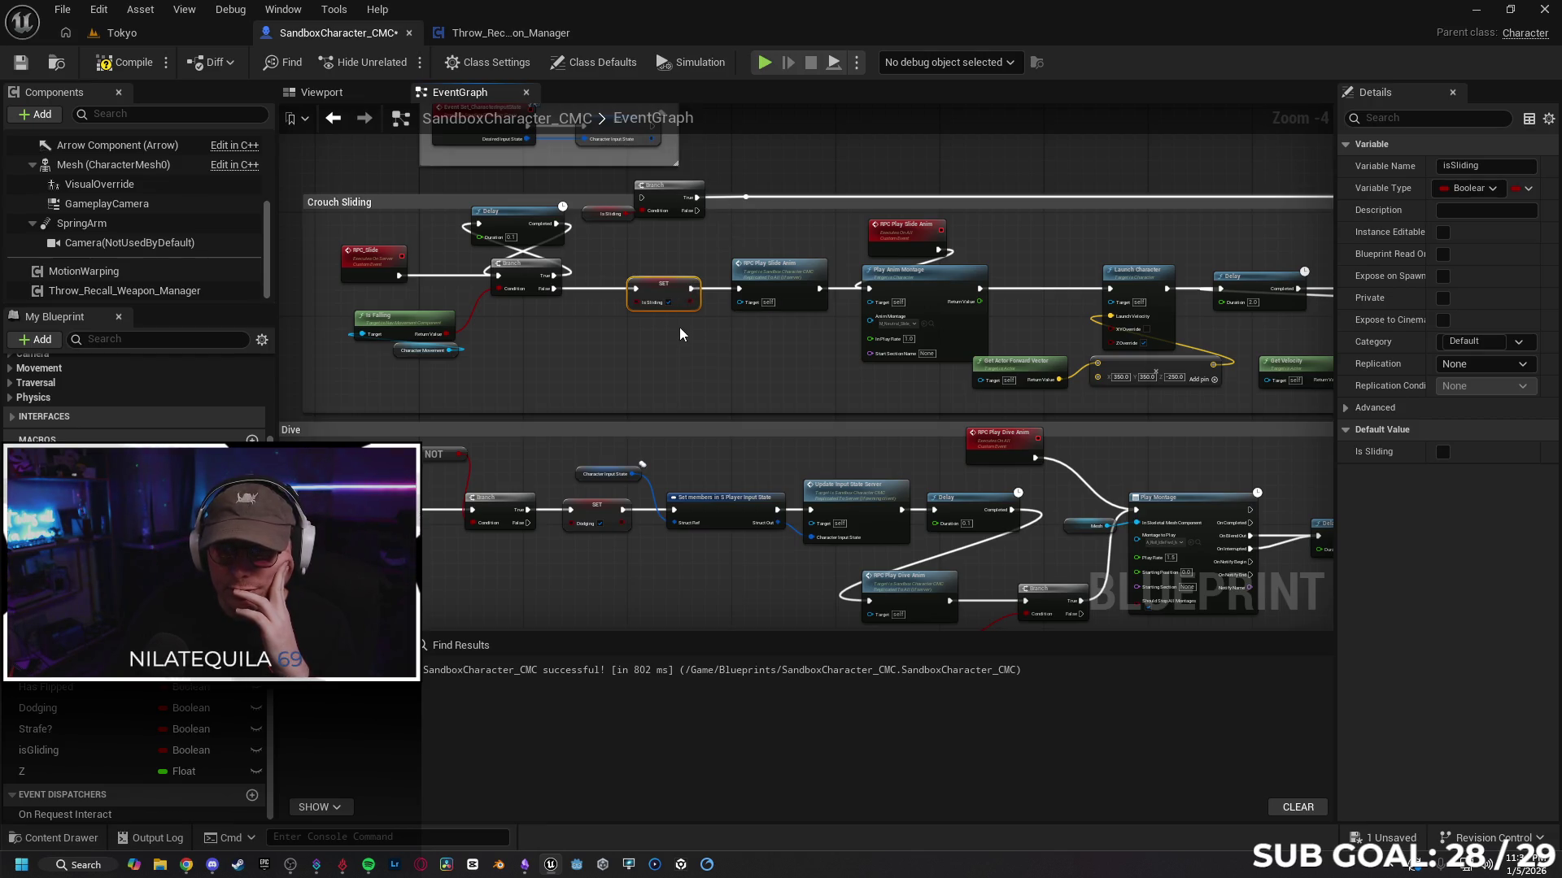
left_click_drag(668, 294, 688, 300)
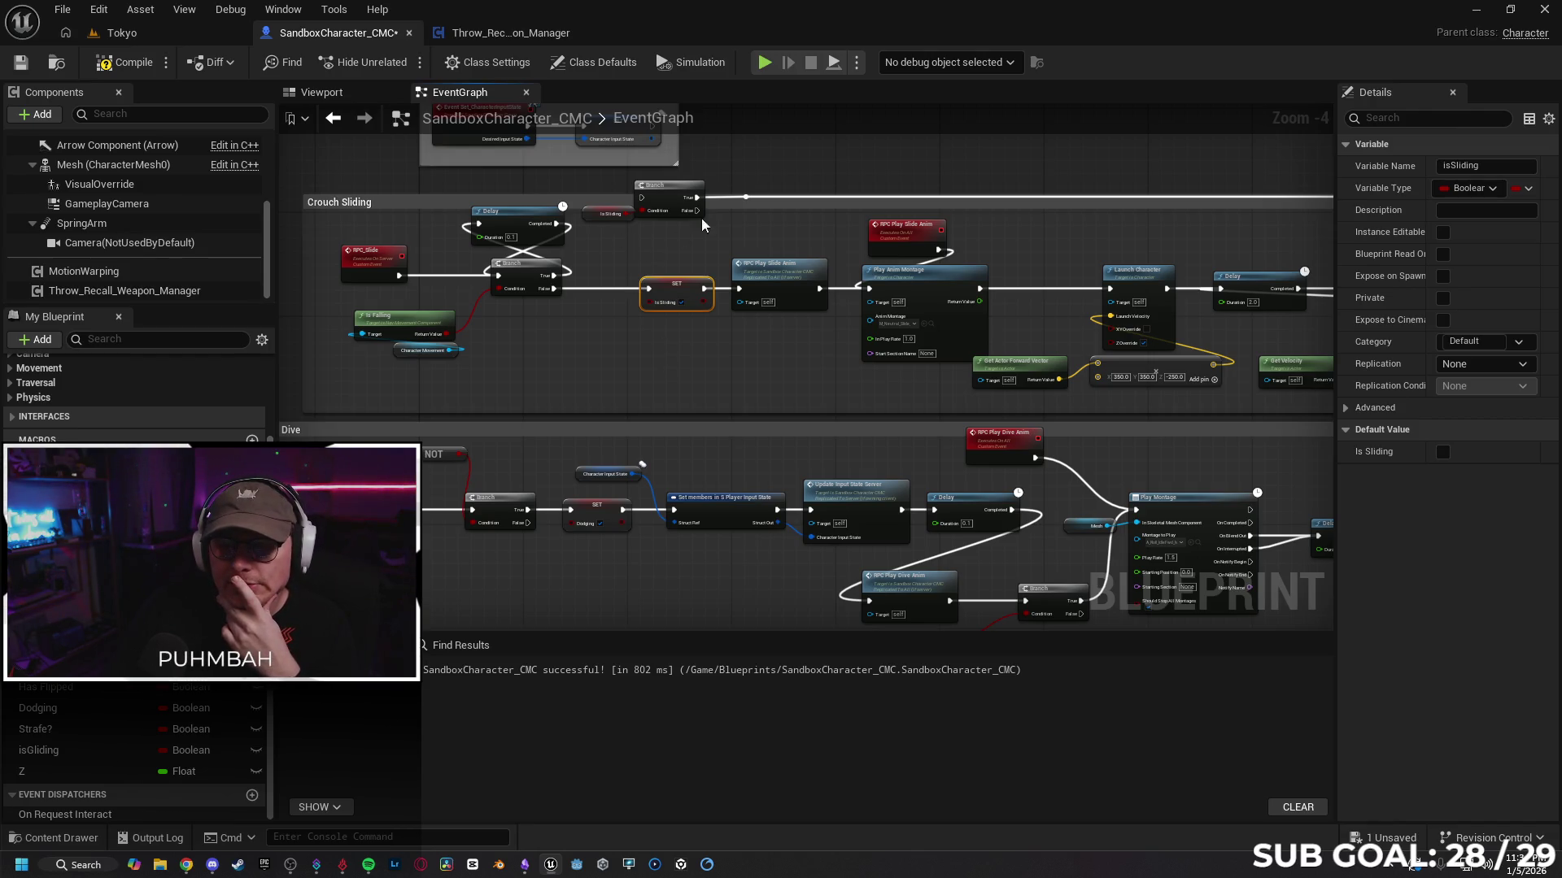
Step: Move the isSliding Branch and getter into the chain and wire True into Set isSliding
left_click_drag(660, 189, 576, 330)
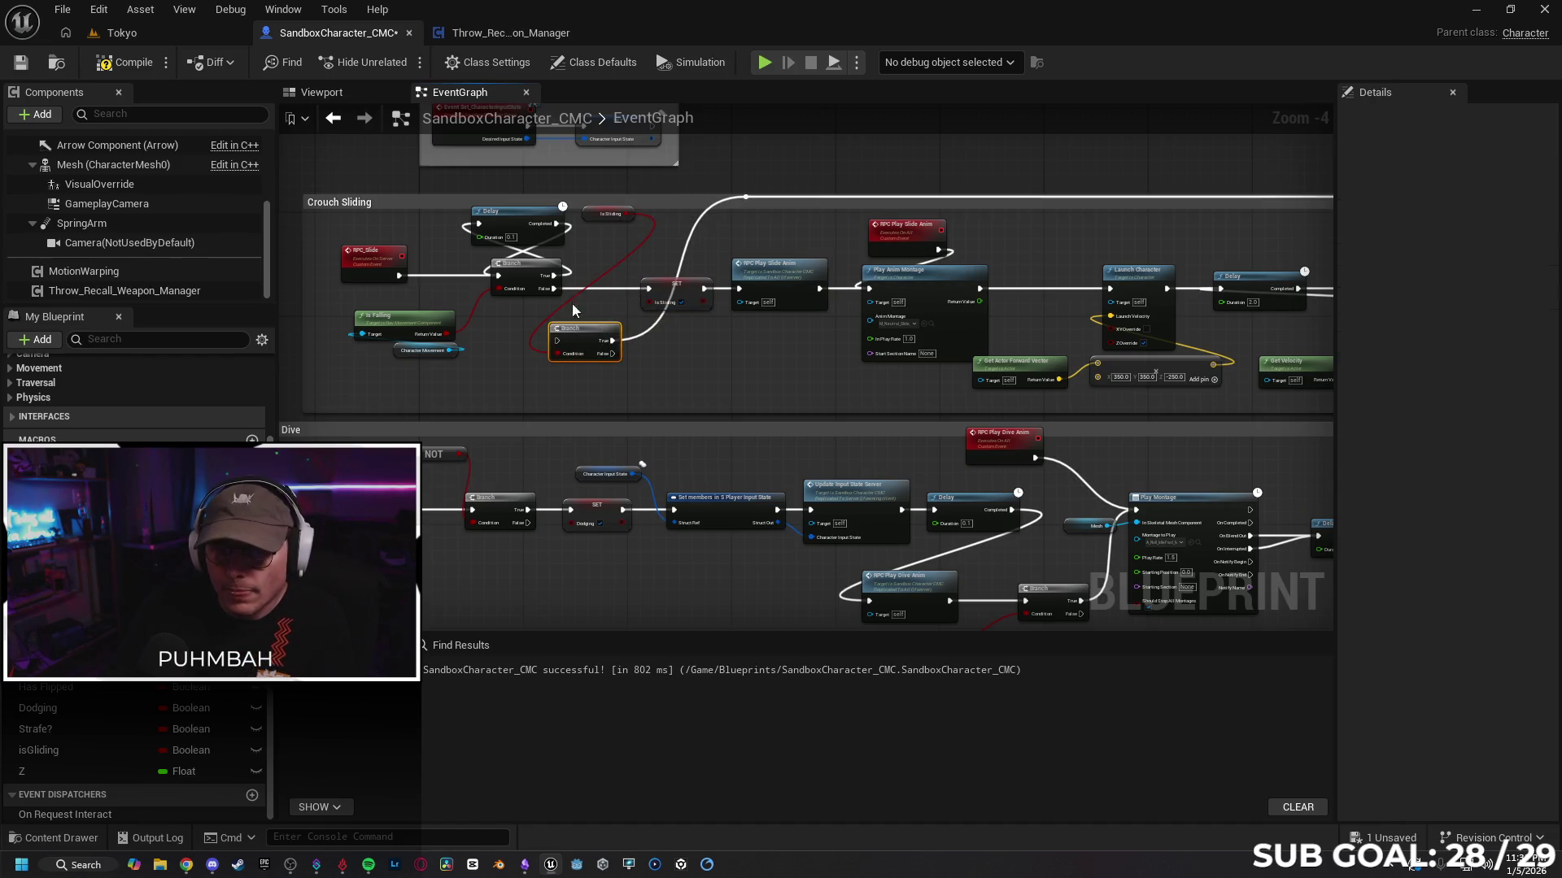
mouse_move(584, 217)
left_mouse_down()
mouse_move(494, 354)
mouse_move(561, 340)
mouse_move(570, 321)
mouse_move(566, 341)
mouse_move(599, 330)
left_mouse_up()
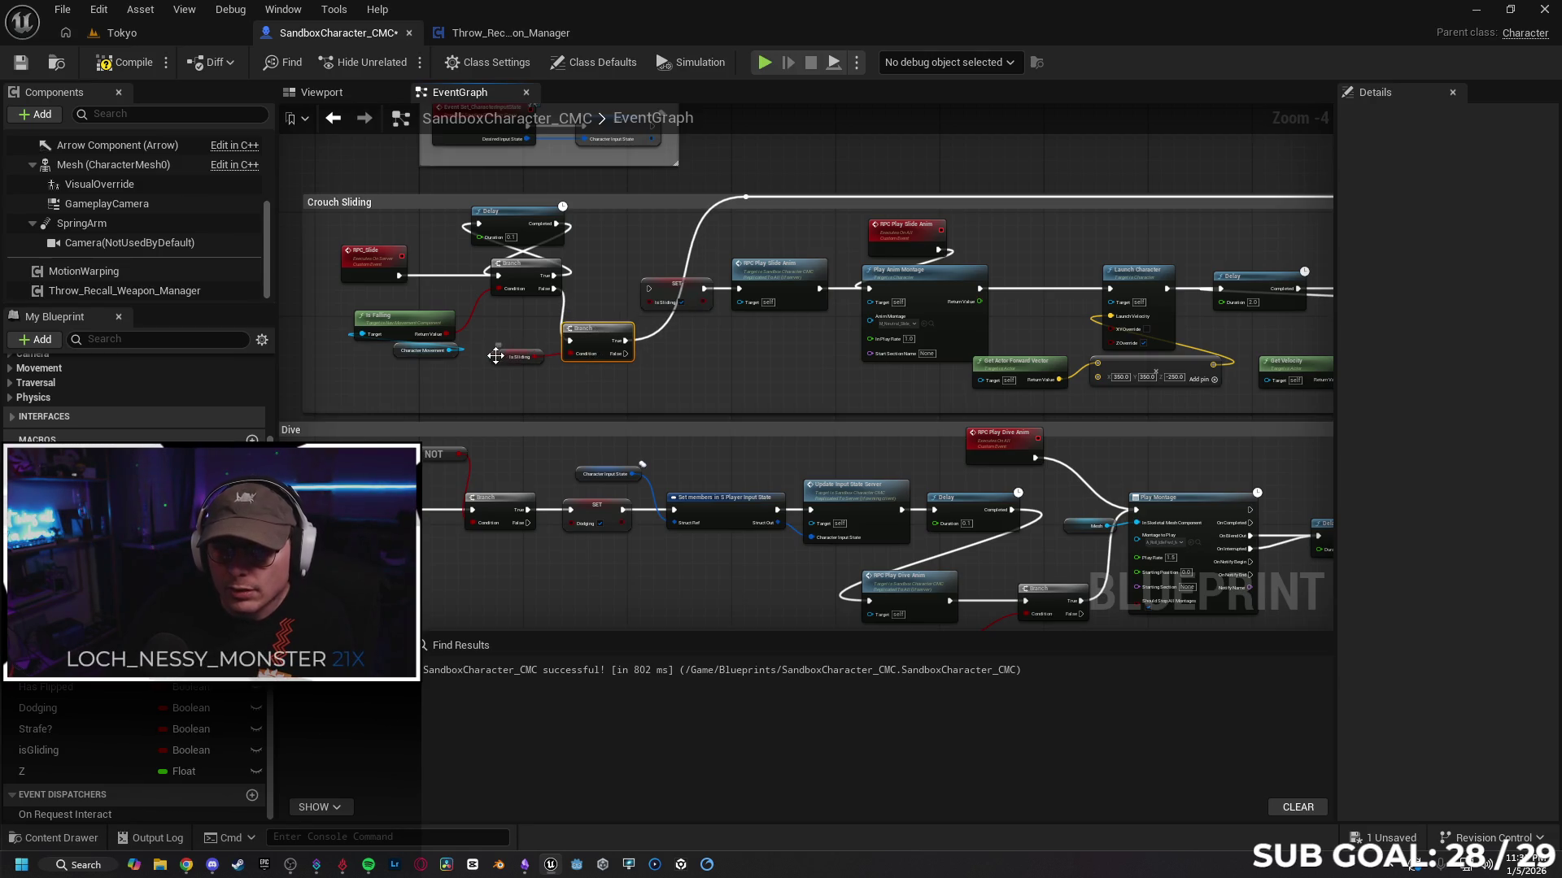
left_click_drag(503, 362, 520, 363)
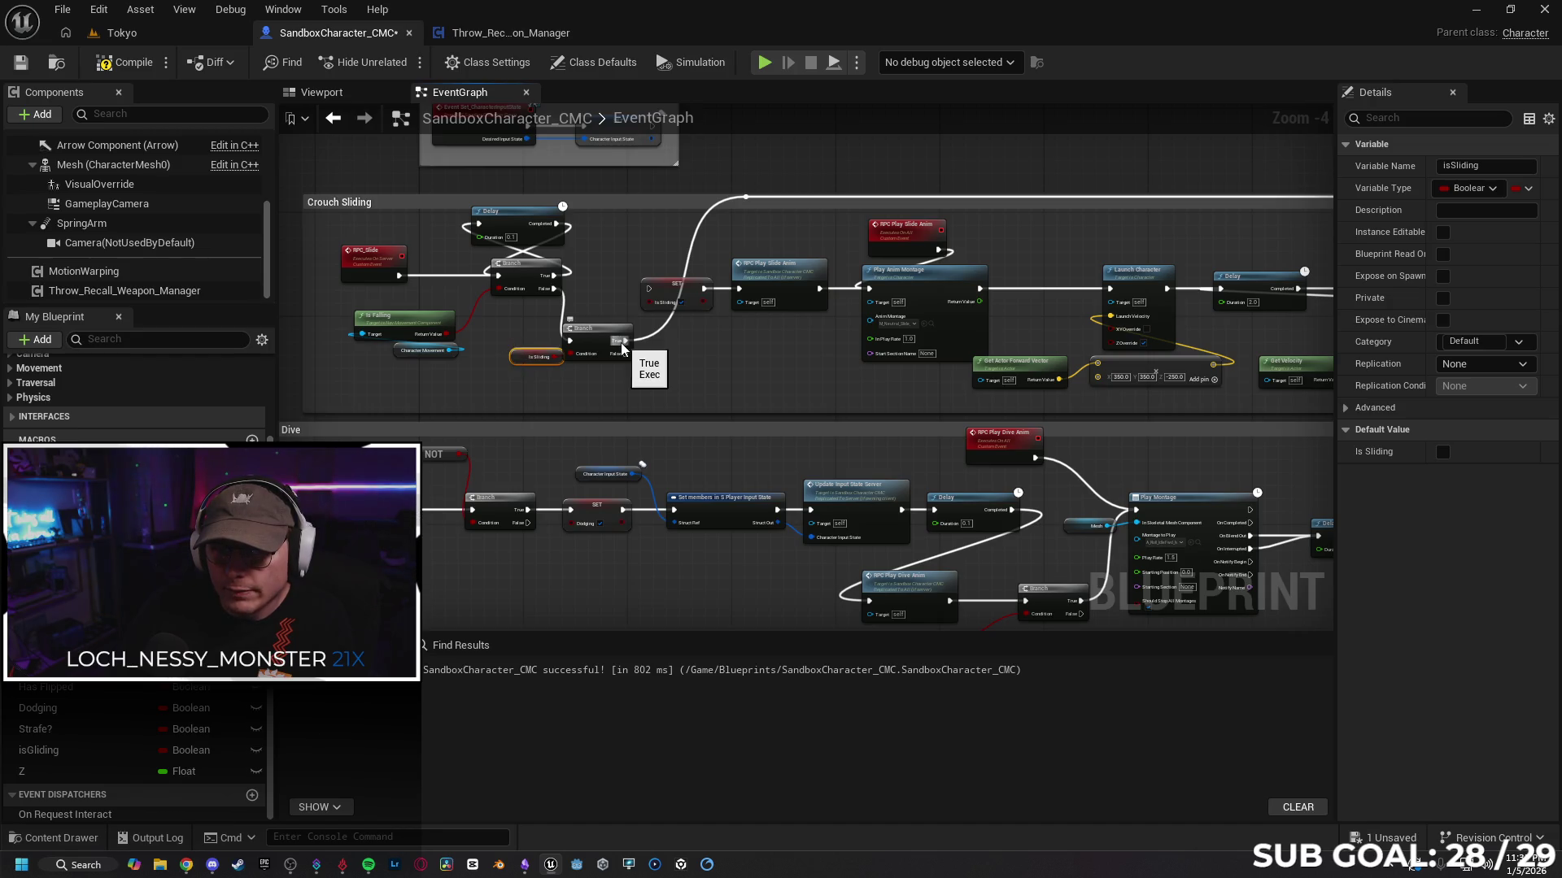
left_click_drag(619, 343, 649, 290)
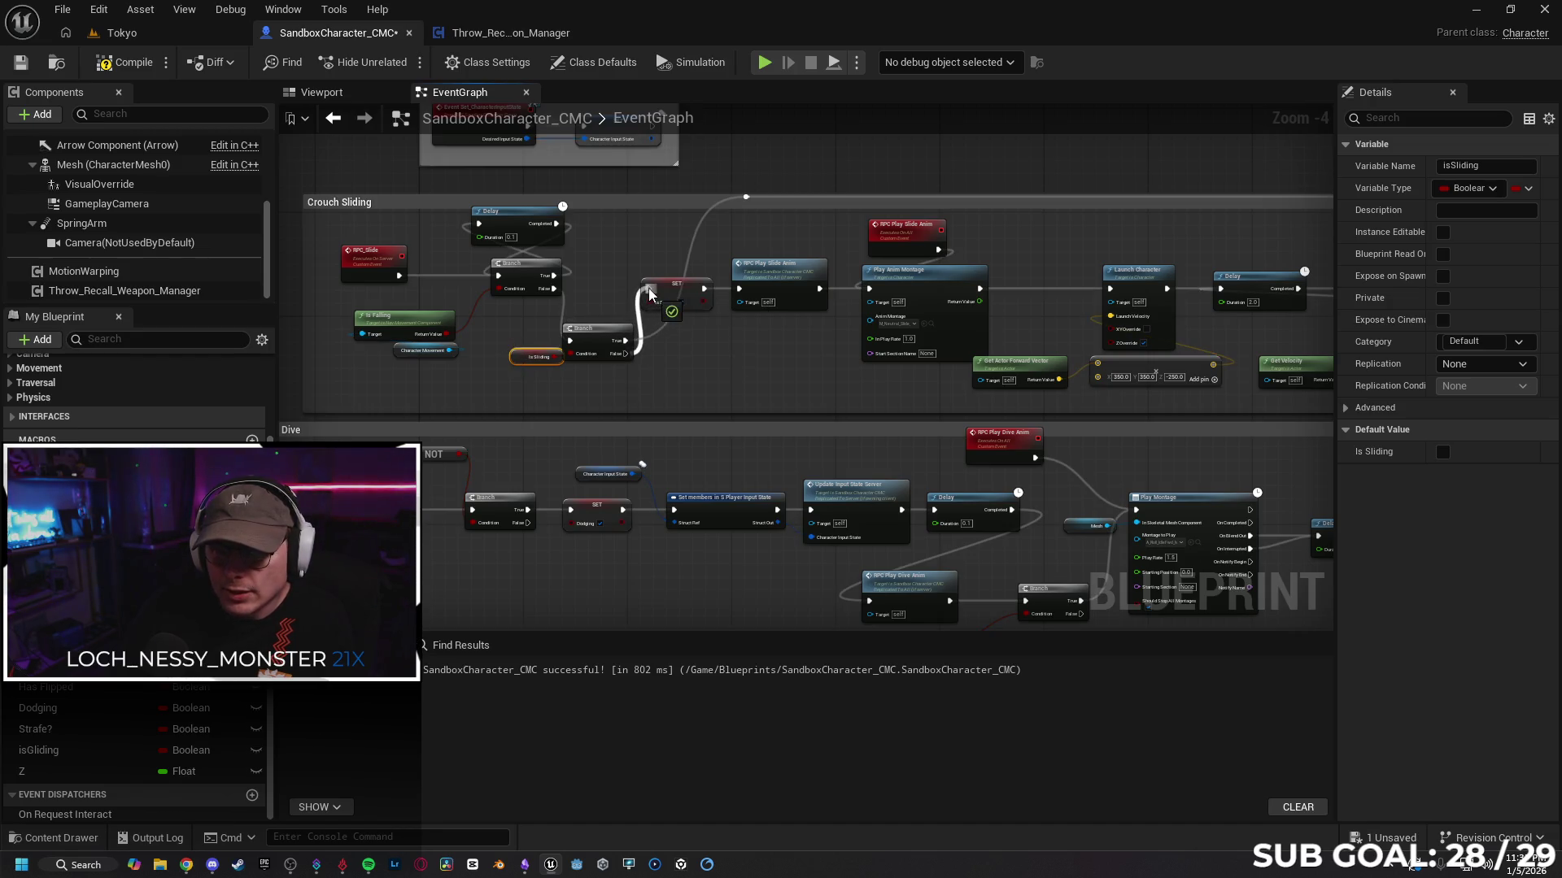
mouse_move(606, 387)
left_mouse_down()
mouse_move(529, 352)
mouse_move(594, 283)
left_mouse_up()
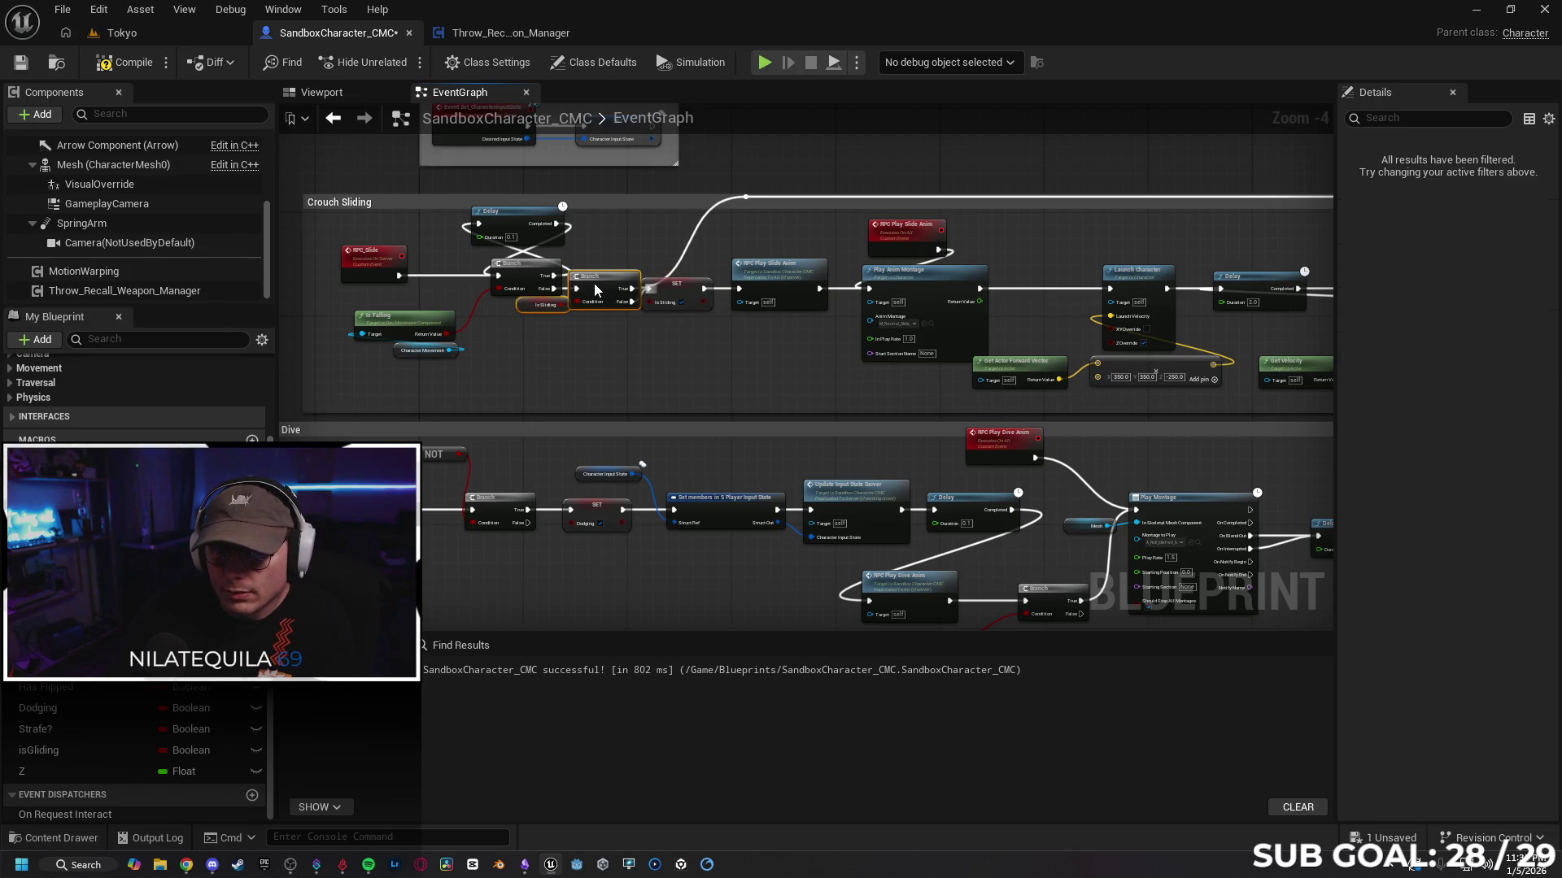
Step: Shift the Delay and first Branch nodes left together
left_click(528, 268)
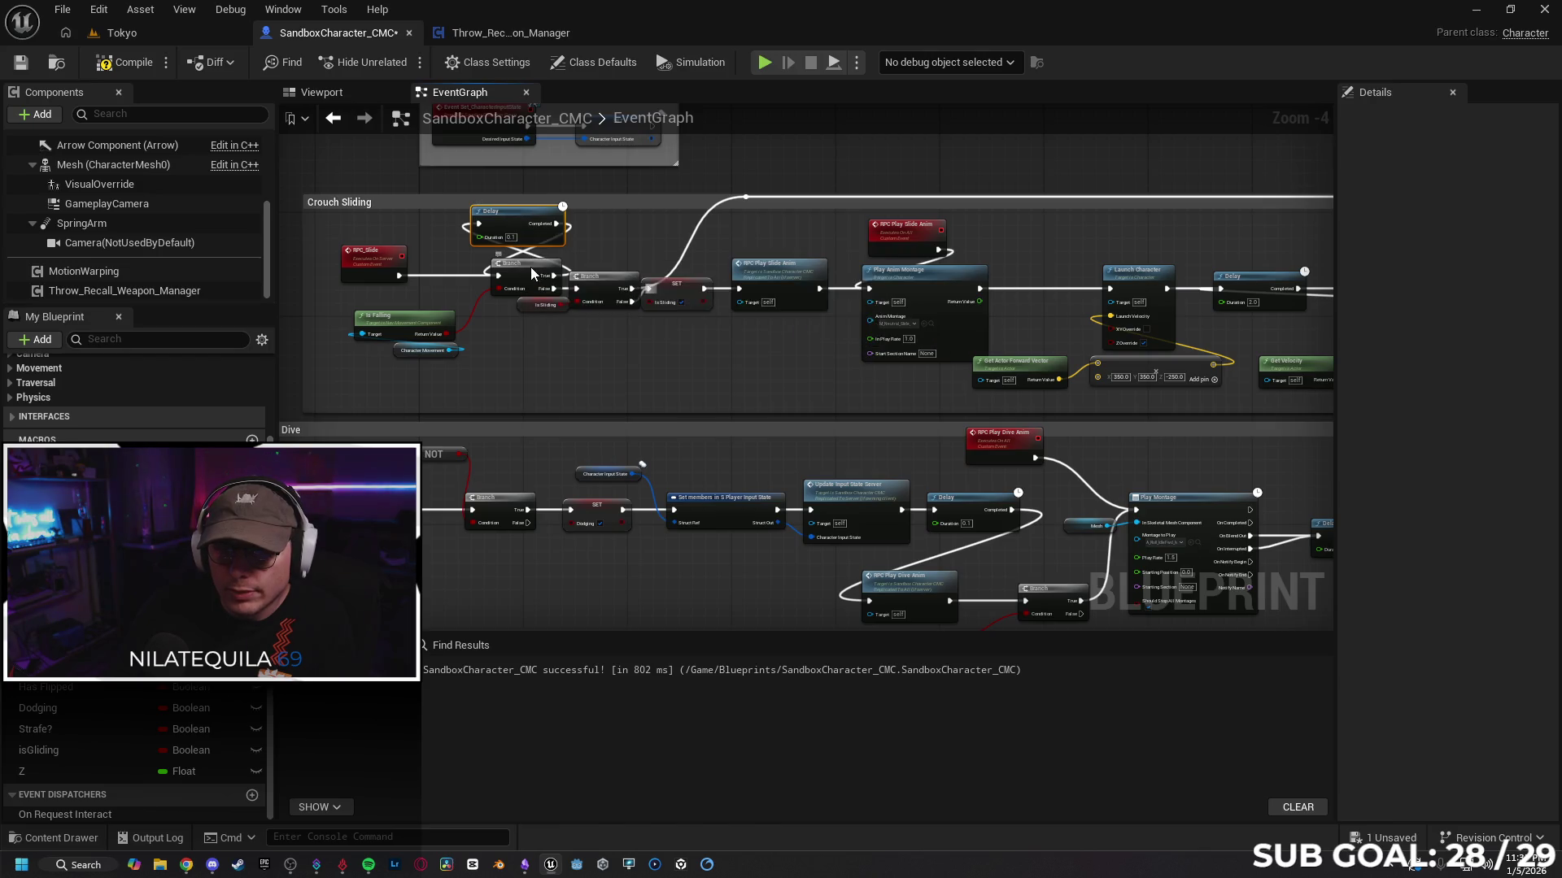
key("super")
left_click(523, 227)
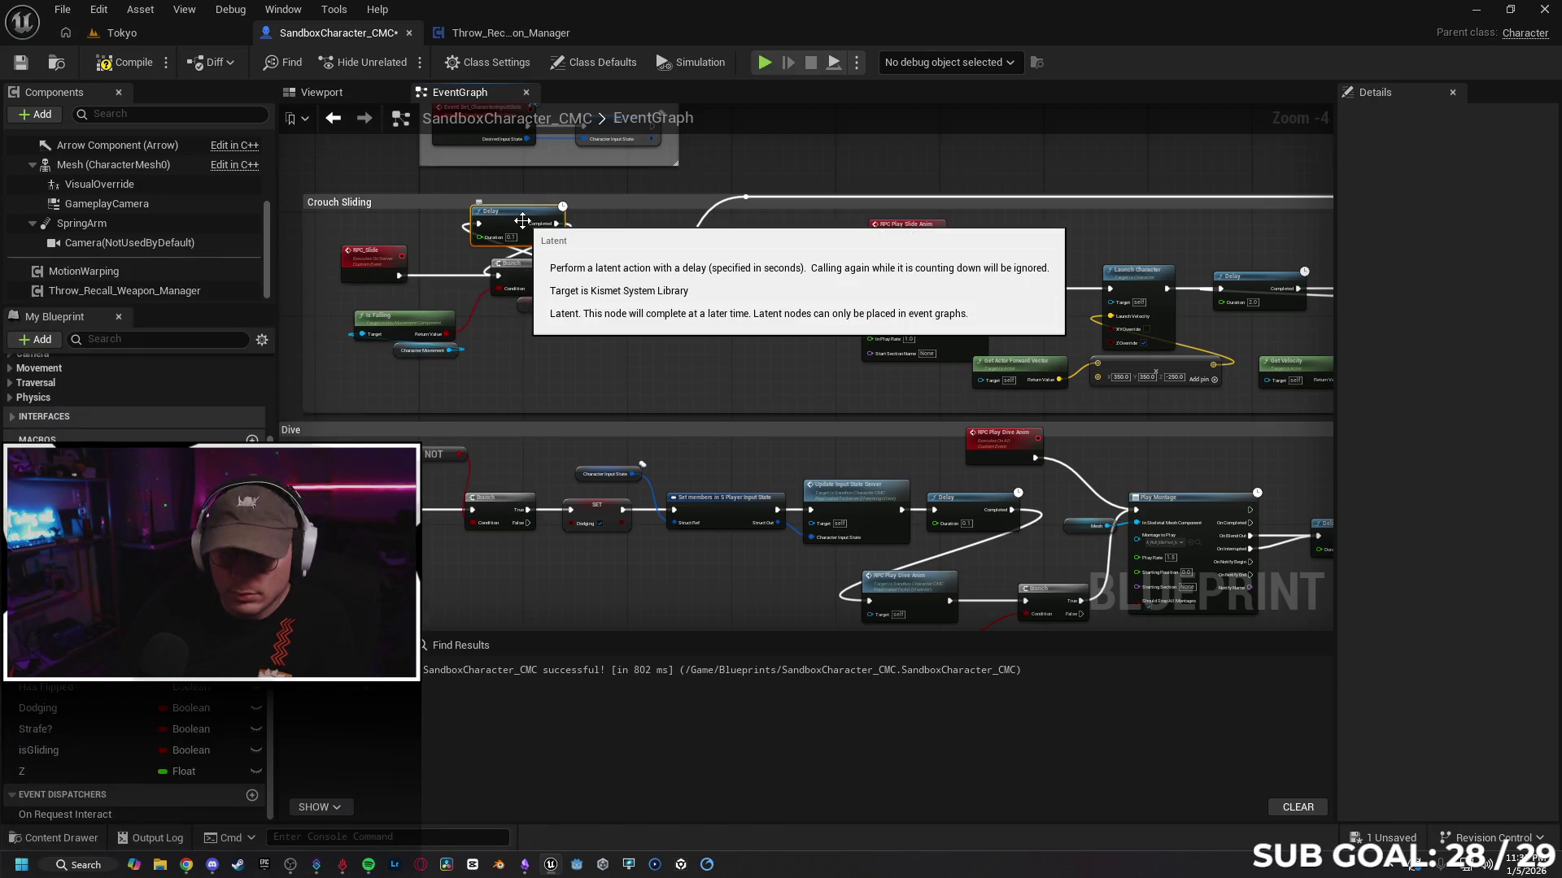
left_click(522, 265)
left_click(522, 222, "ctrl")
left_click_drag(522, 221, 475, 219)
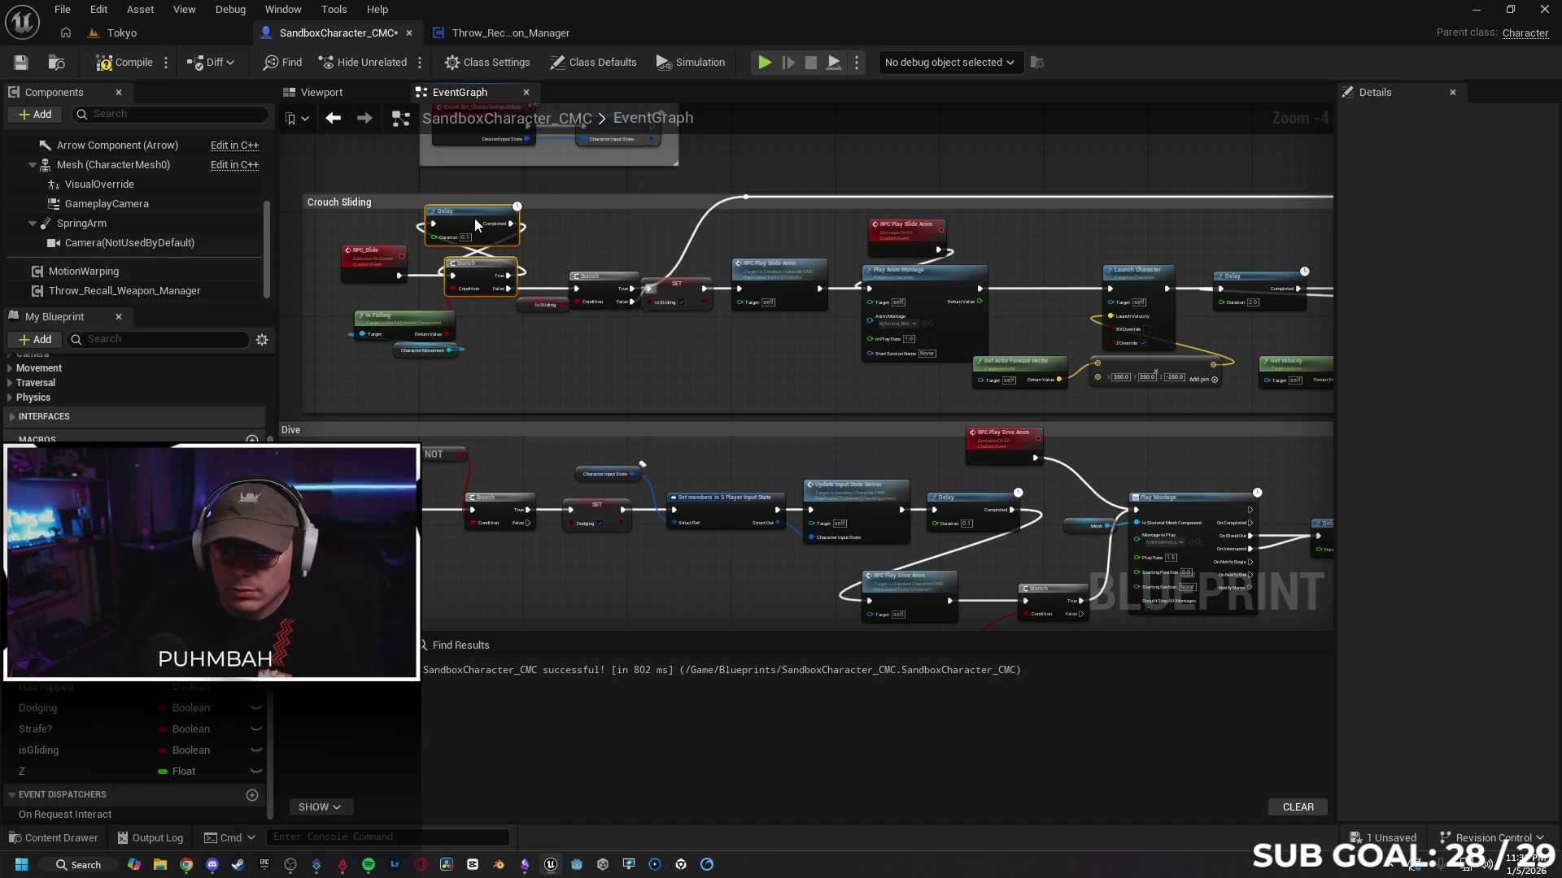
Step: Shift the isSliding Branch and its getter left, closer to the first Branch
left_click(538, 241)
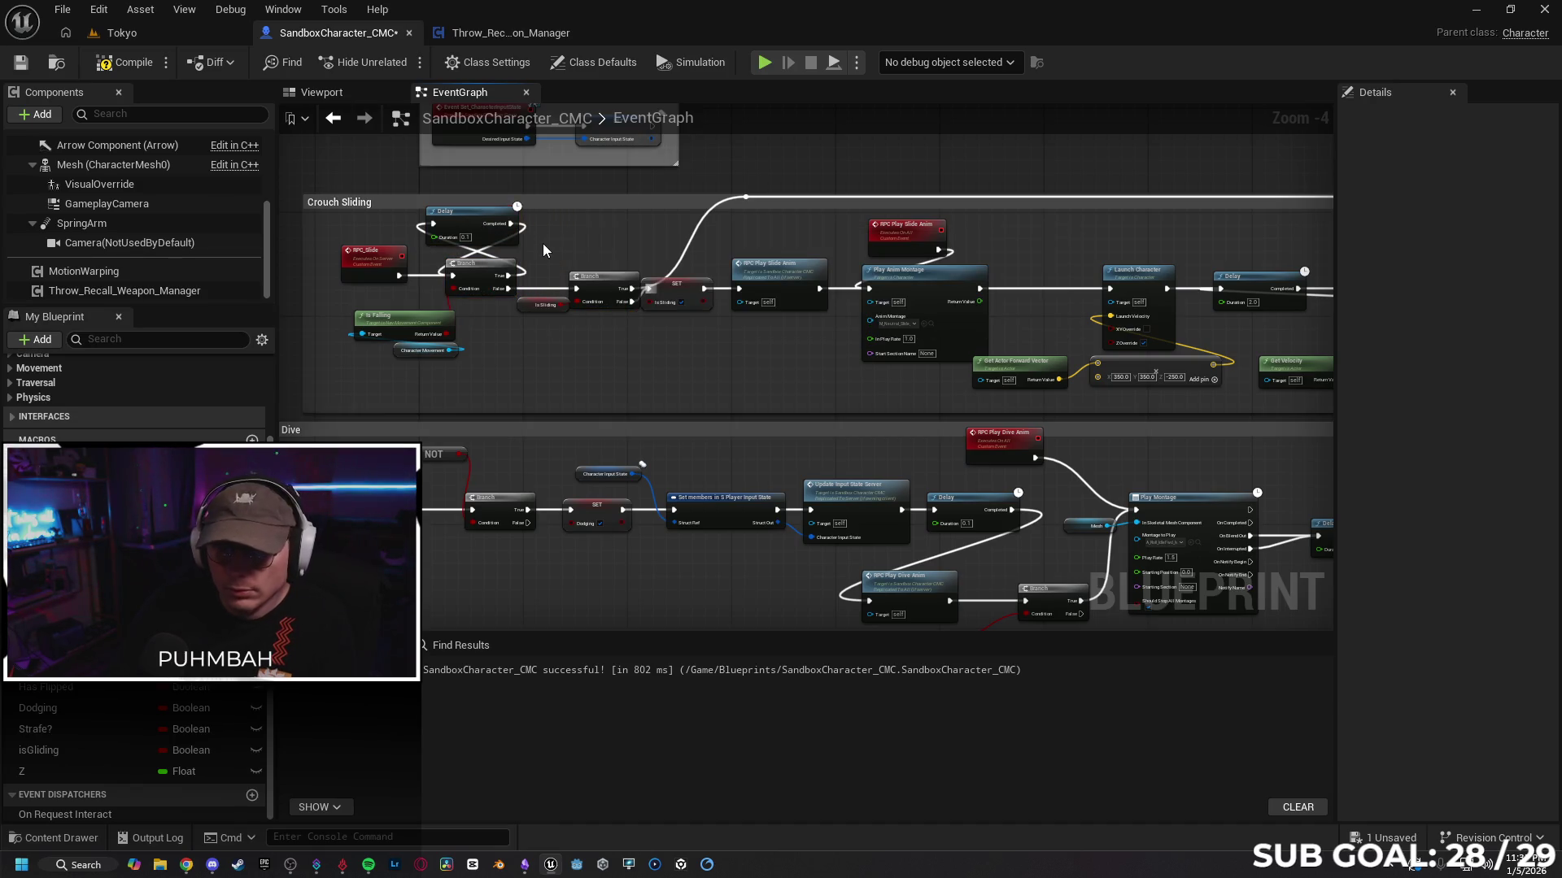
left_click(543, 305)
left_click(590, 293, "ctrl")
left_click_drag(612, 285, 598, 283)
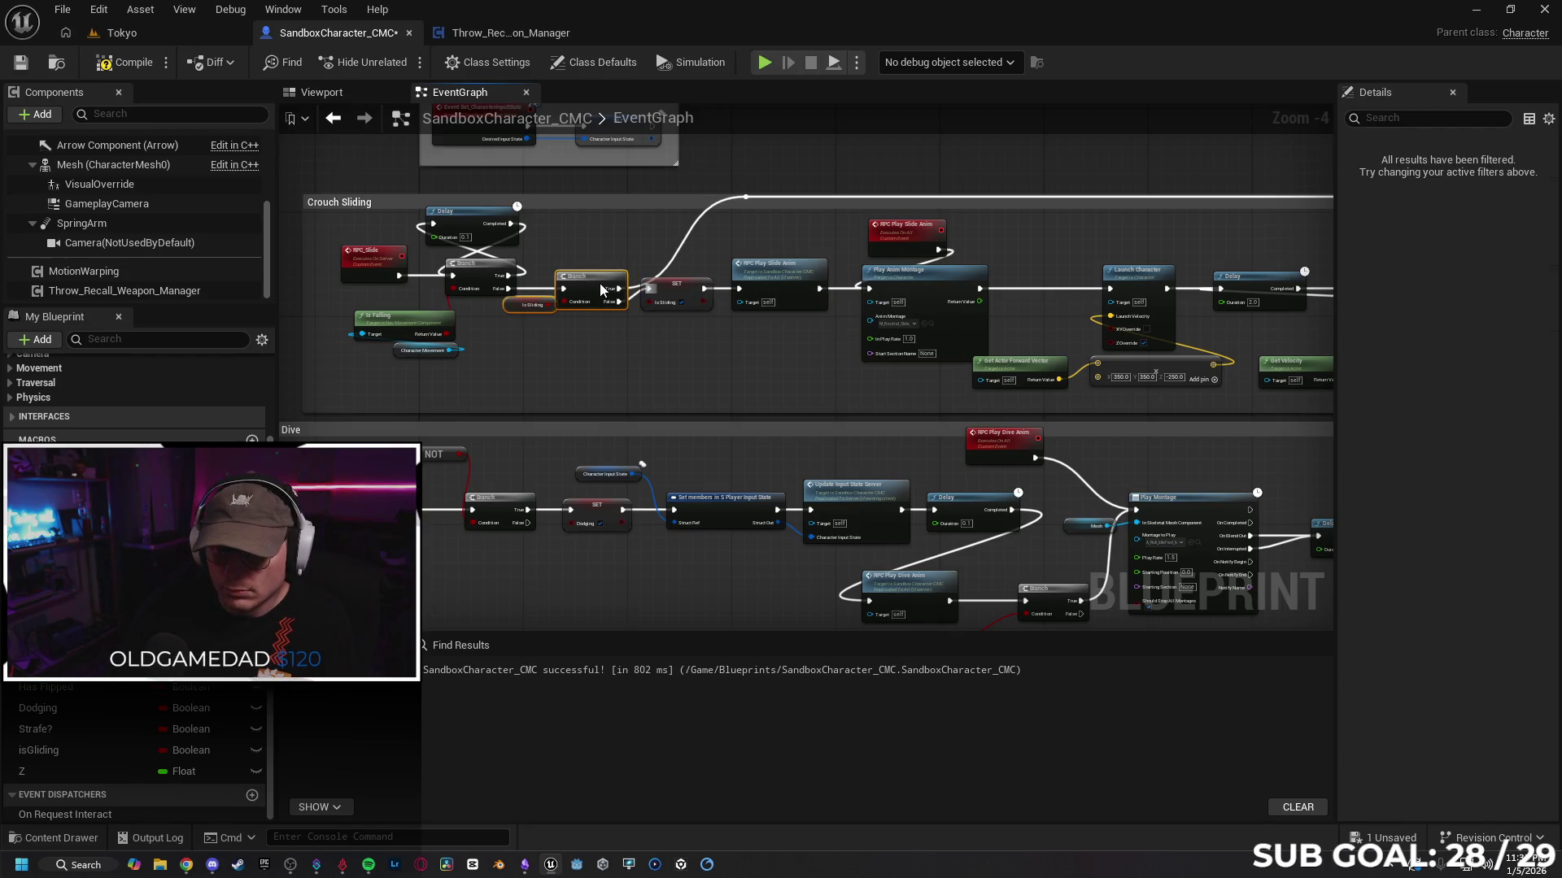
left_click(680, 341)
left_click(684, 293)
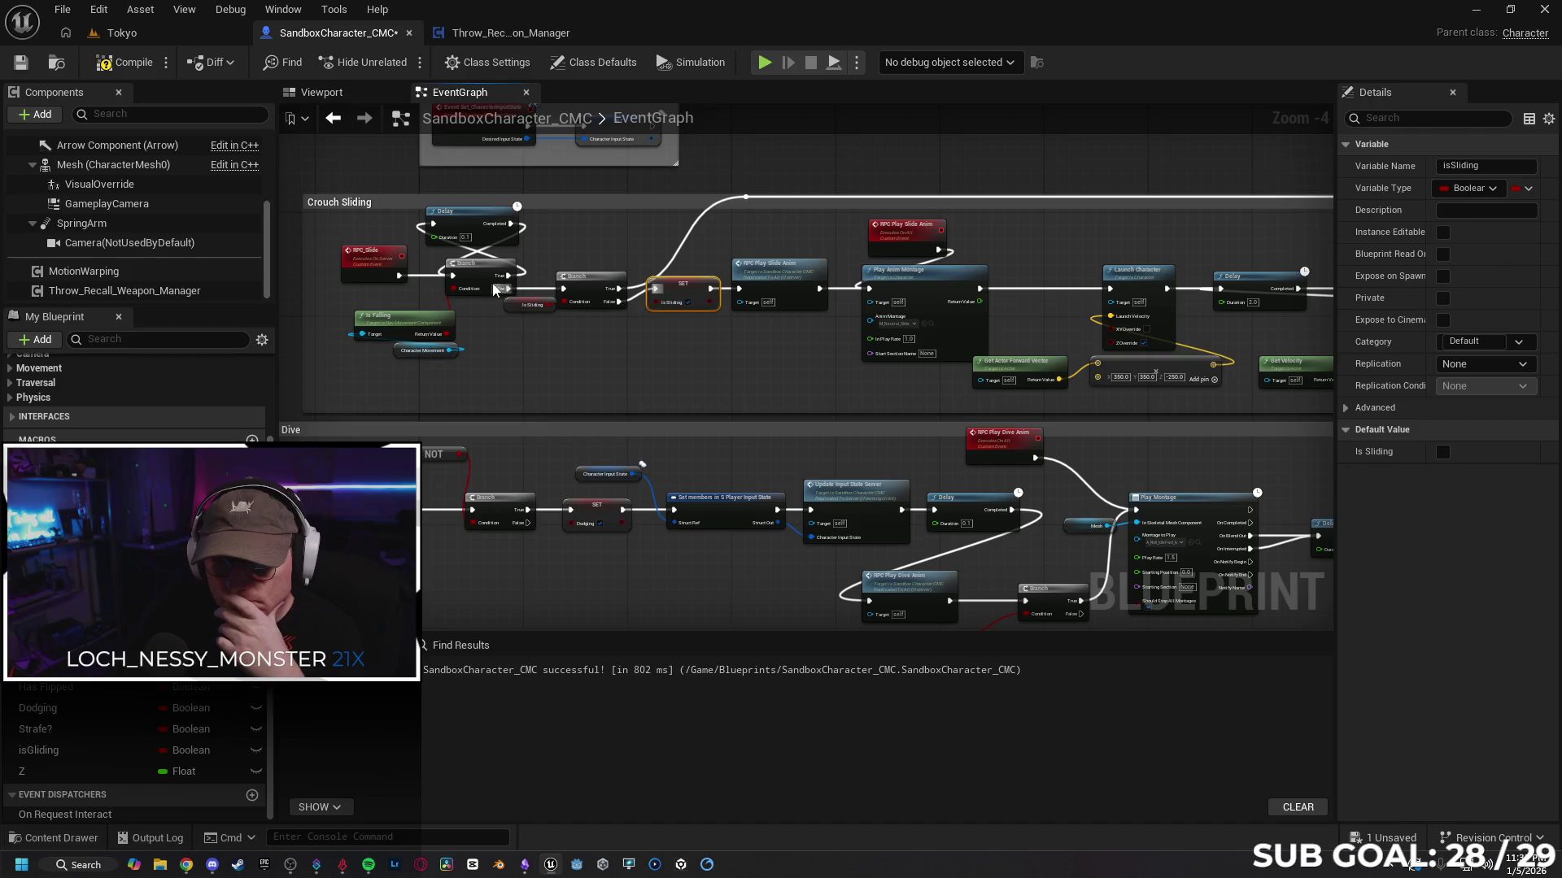
left_click(480, 257)
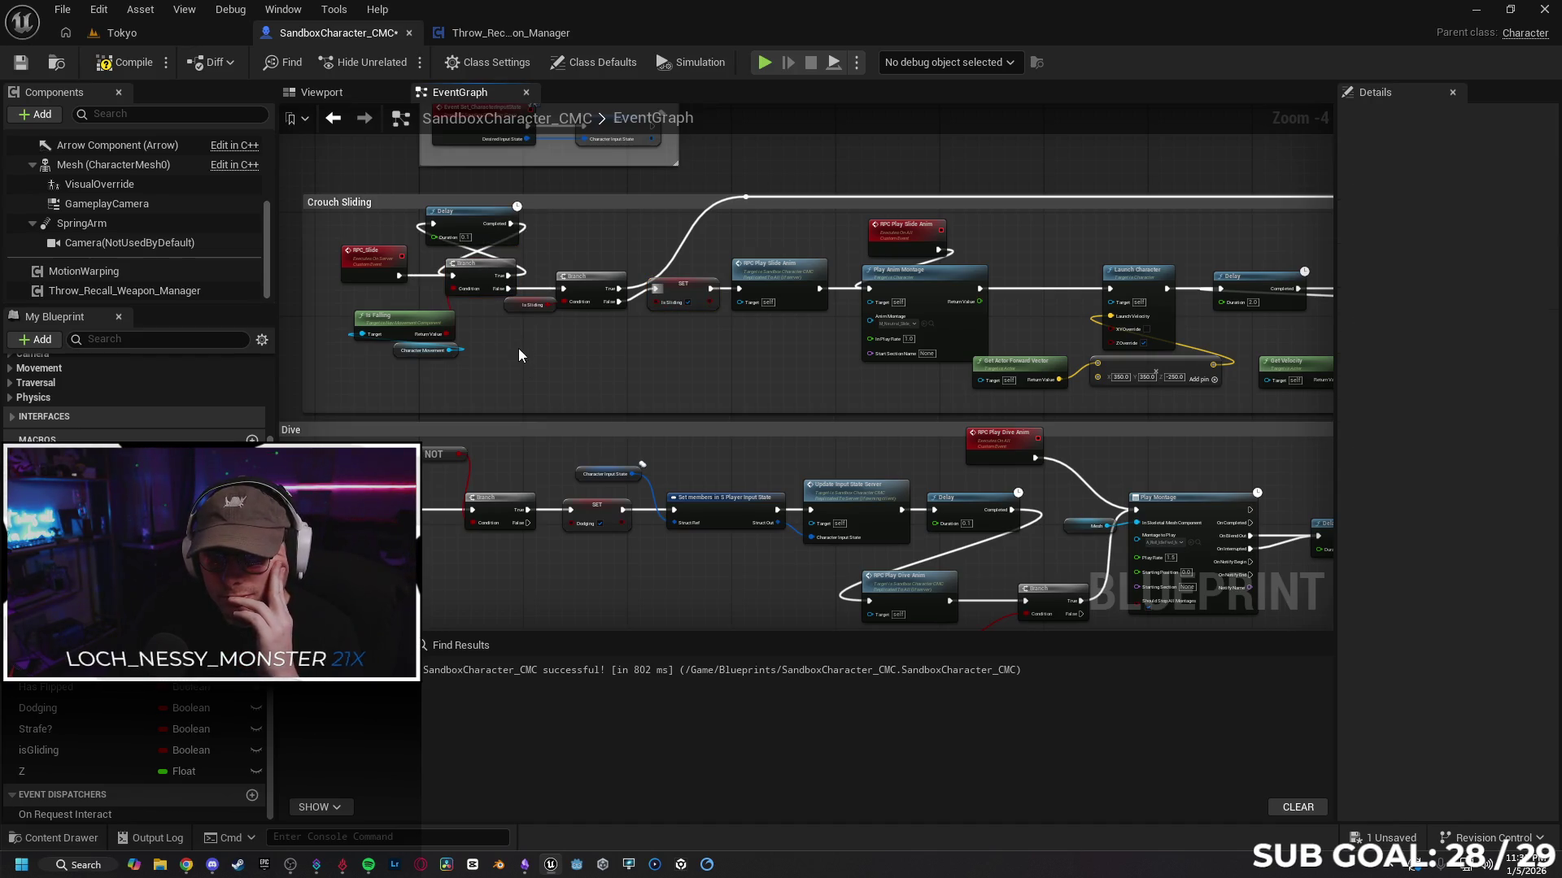
Step: Move RPC_Slide, the Delay and Branch, and Character Movement nodes left to compact the chain
left_click_drag(519, 349, 617, 352)
left_click_drag(461, 258, 433, 256)
left_click(569, 275)
left_click_drag(561, 224, 539, 228)
left_click(594, 258)
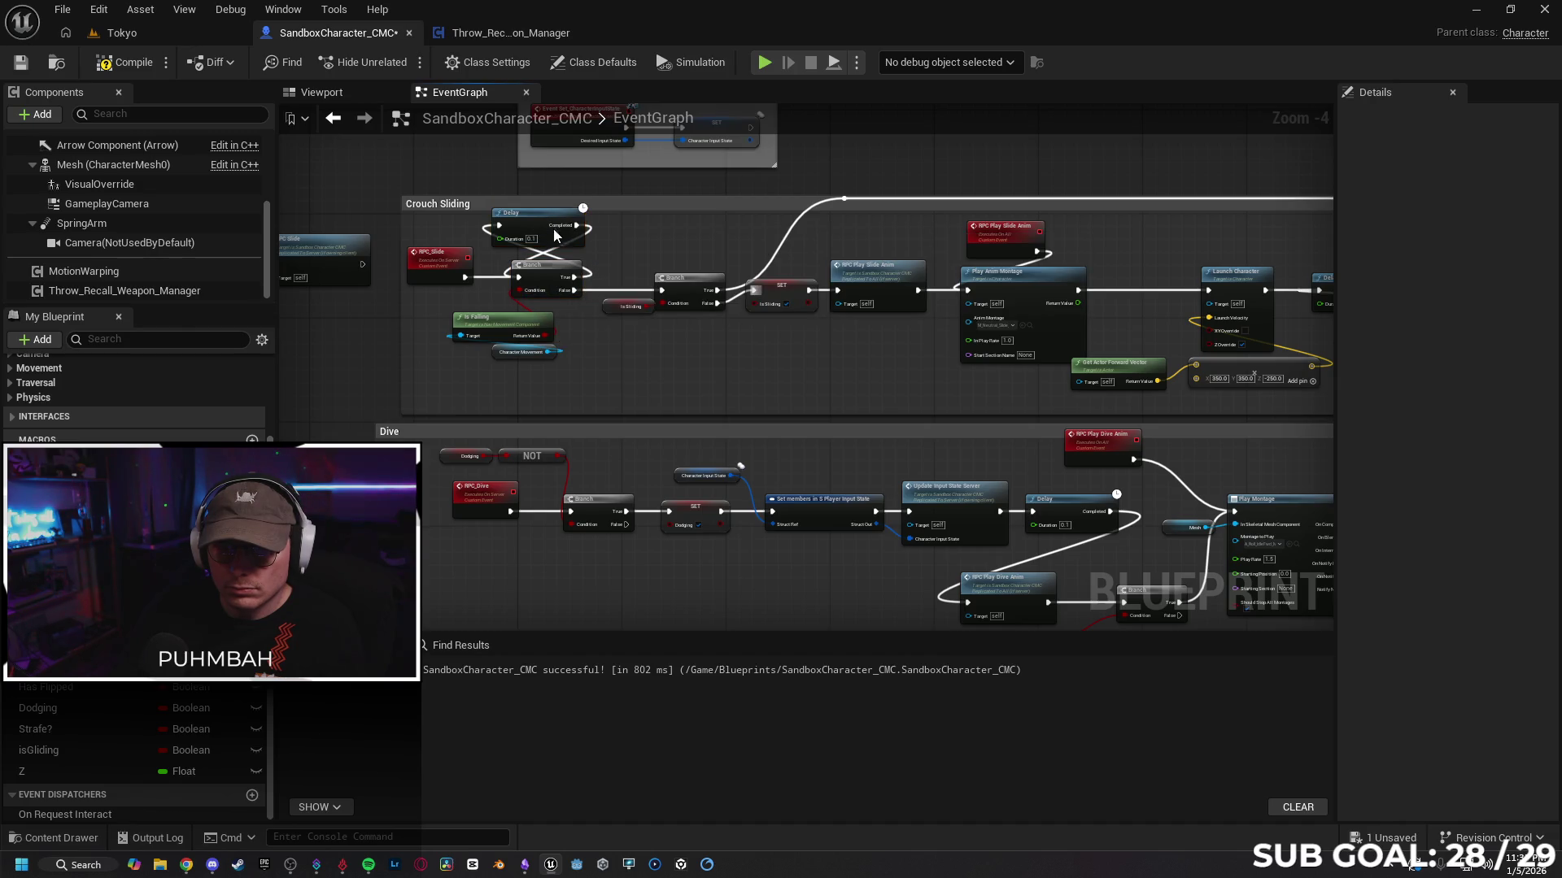
left_click_drag(545, 222, 552, 221)
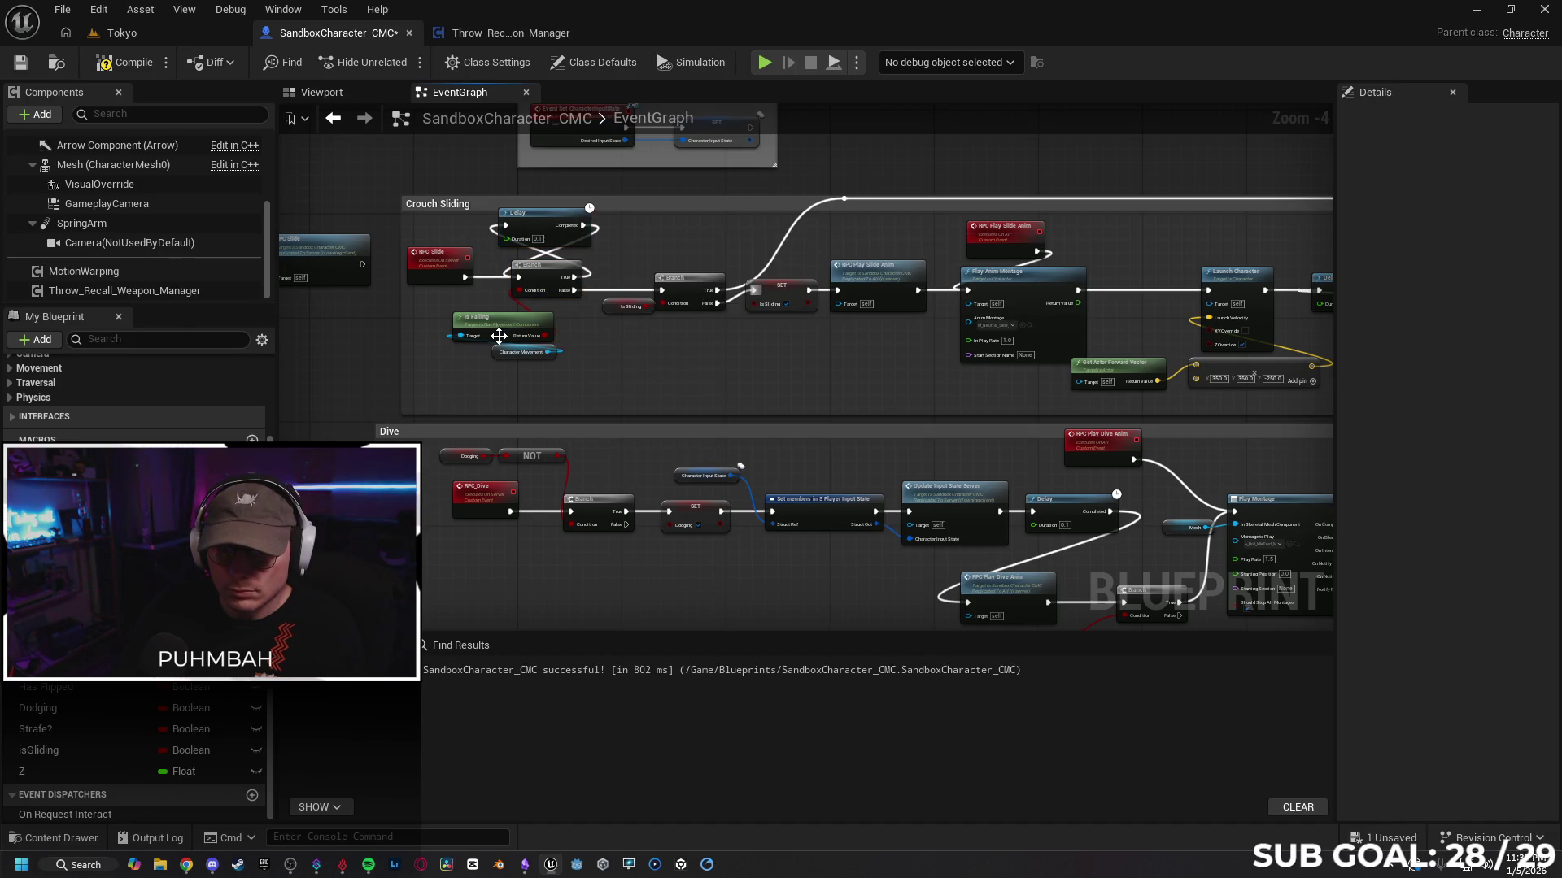
left_click_drag(500, 354, 452, 356)
left_click(583, 380)
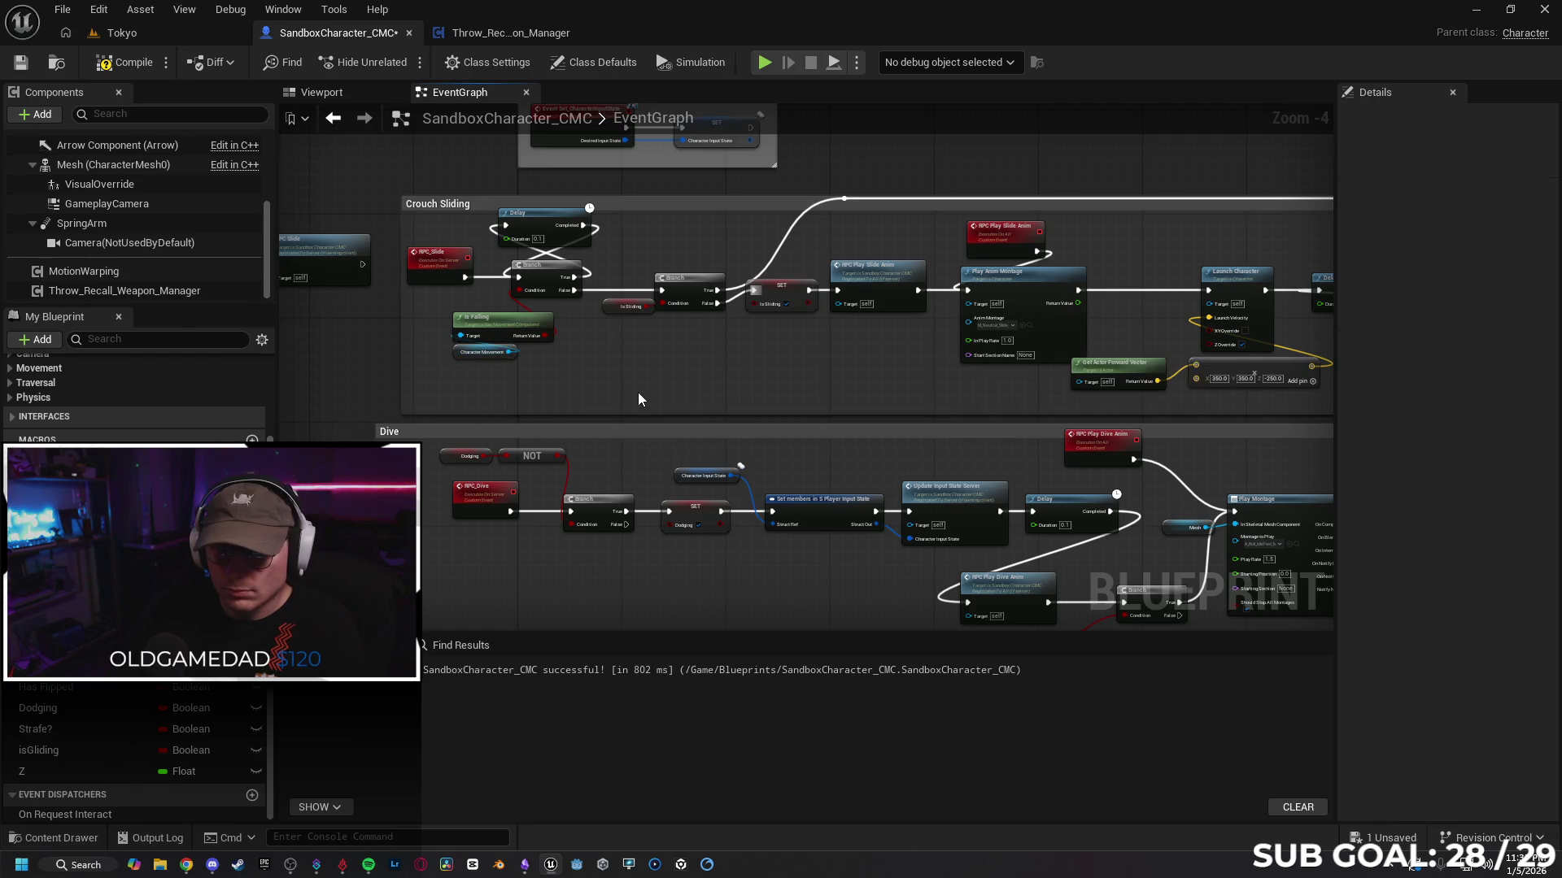
Step: Shift the isSliding getter and Branch left and lift RPC Play Slide Anim above the chain
left_click(590, 302)
left_click(655, 280, "ctrl")
left_click_drag(655, 293, 642, 293)
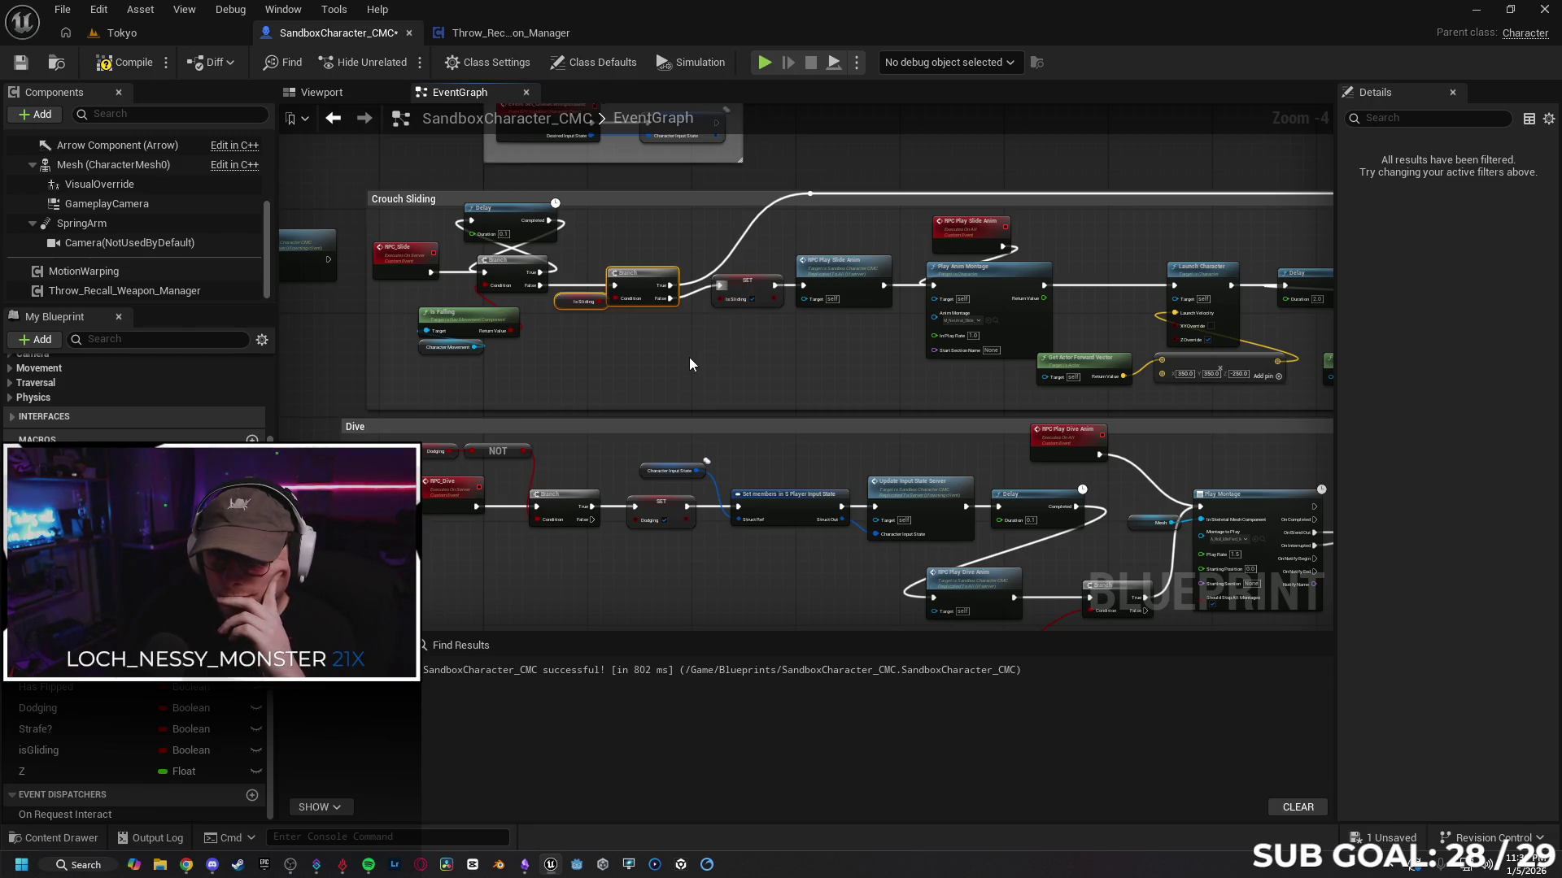
left_click_drag(789, 340, 665, 374)
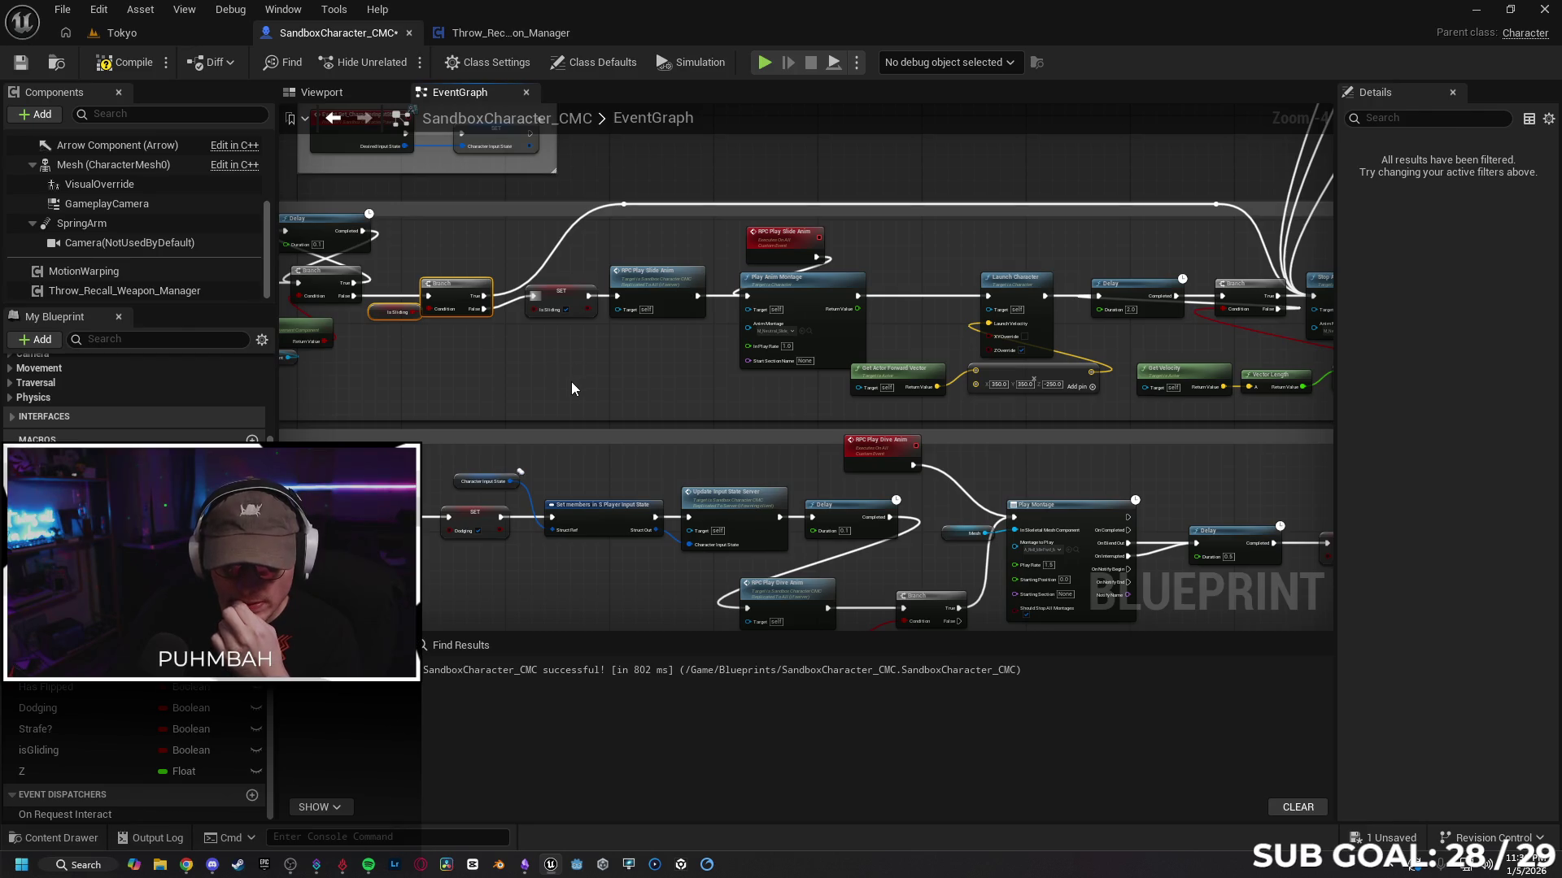
mouse_move(571, 387)
left_mouse_down()
mouse_move(626, 347)
mouse_move(611, 320)
mouse_move(631, 345)
left_mouse_up()
left_click_drag(806, 221, 686, 206)
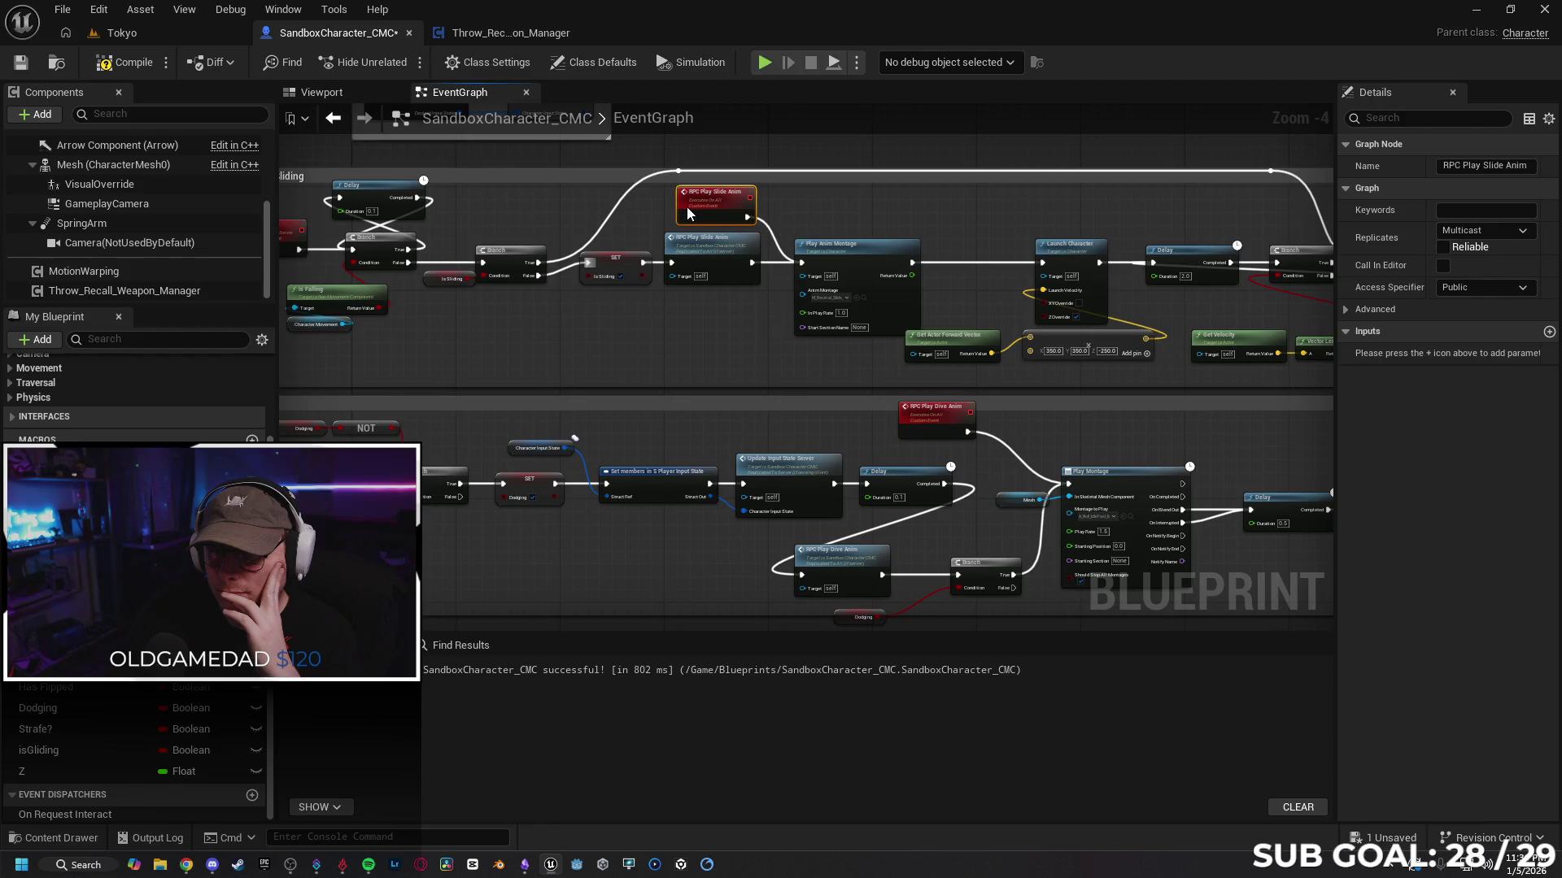
left_click(727, 348)
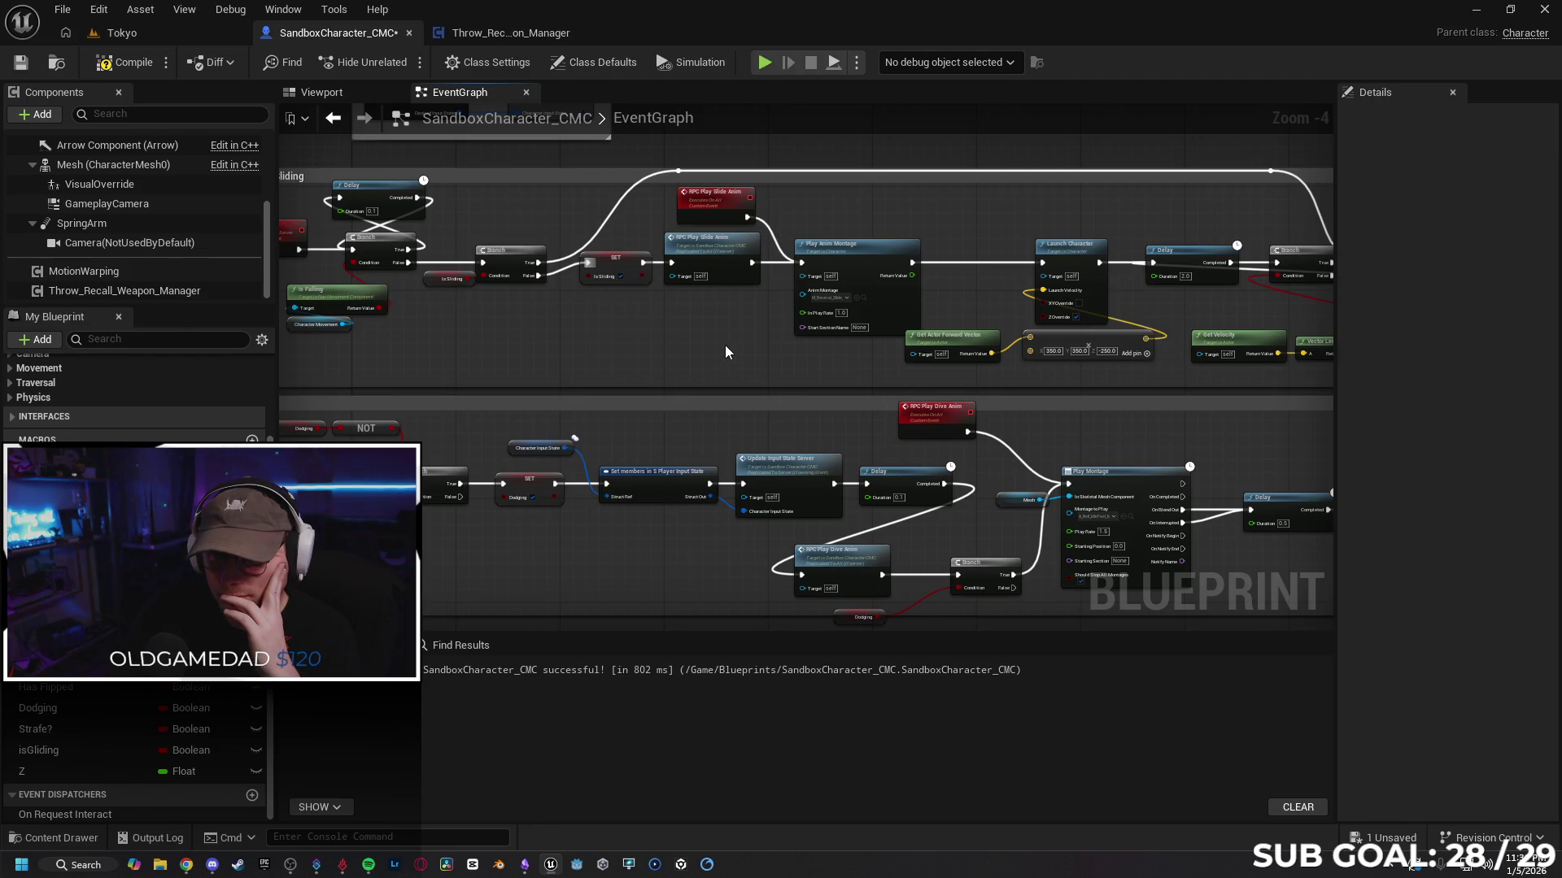
mouse_move(742, 347)
left_mouse_down()
mouse_move(630, 362)
mouse_move(390, 343)
mouse_move(671, 377)
left_mouse_up()
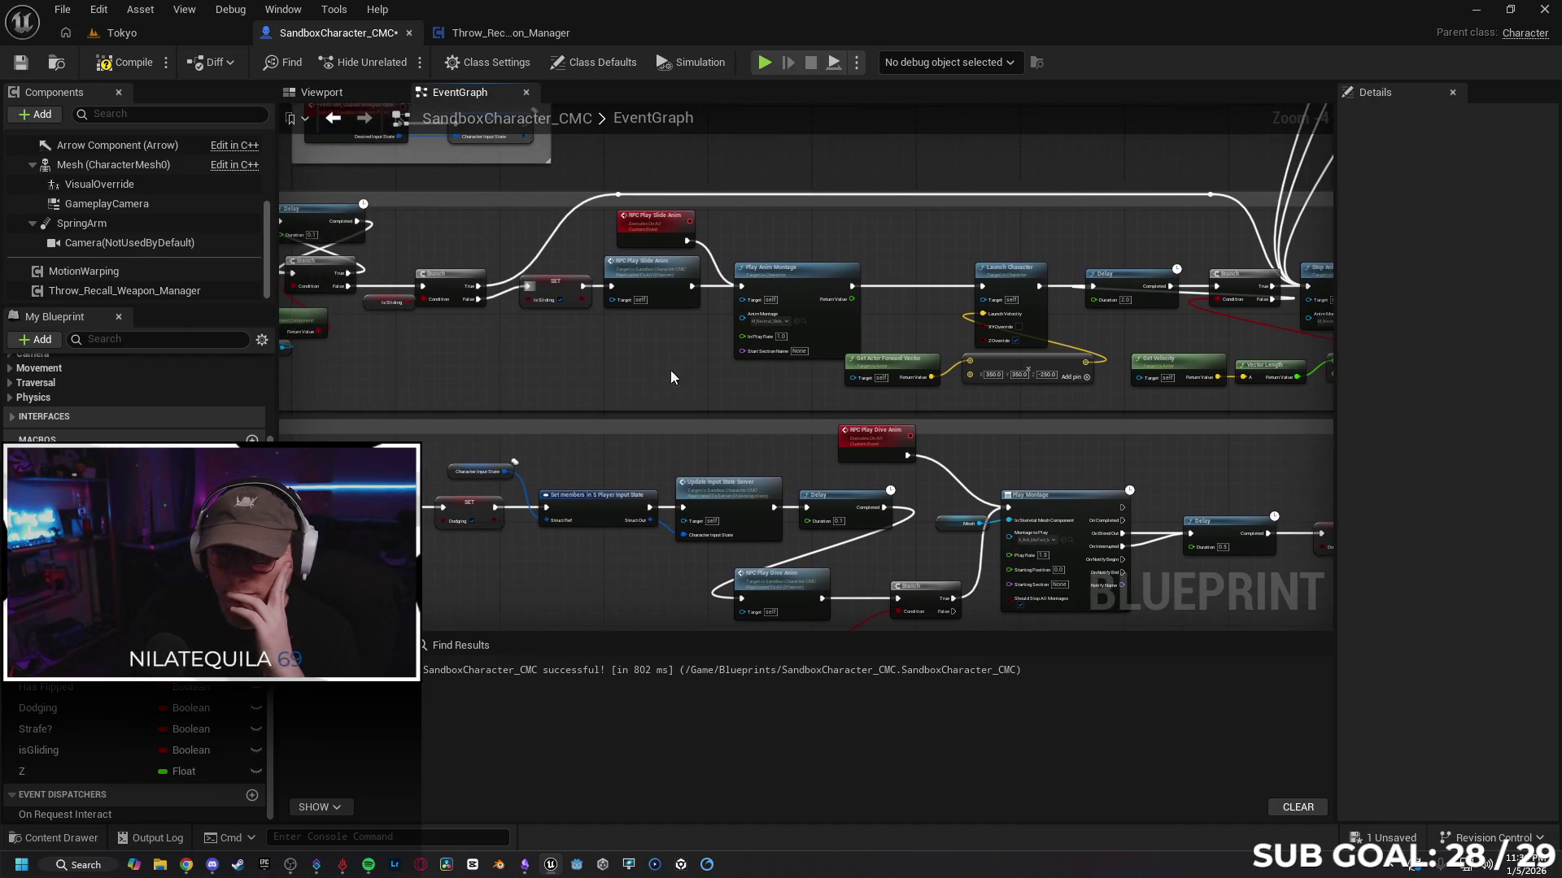
left_click(145, 39)
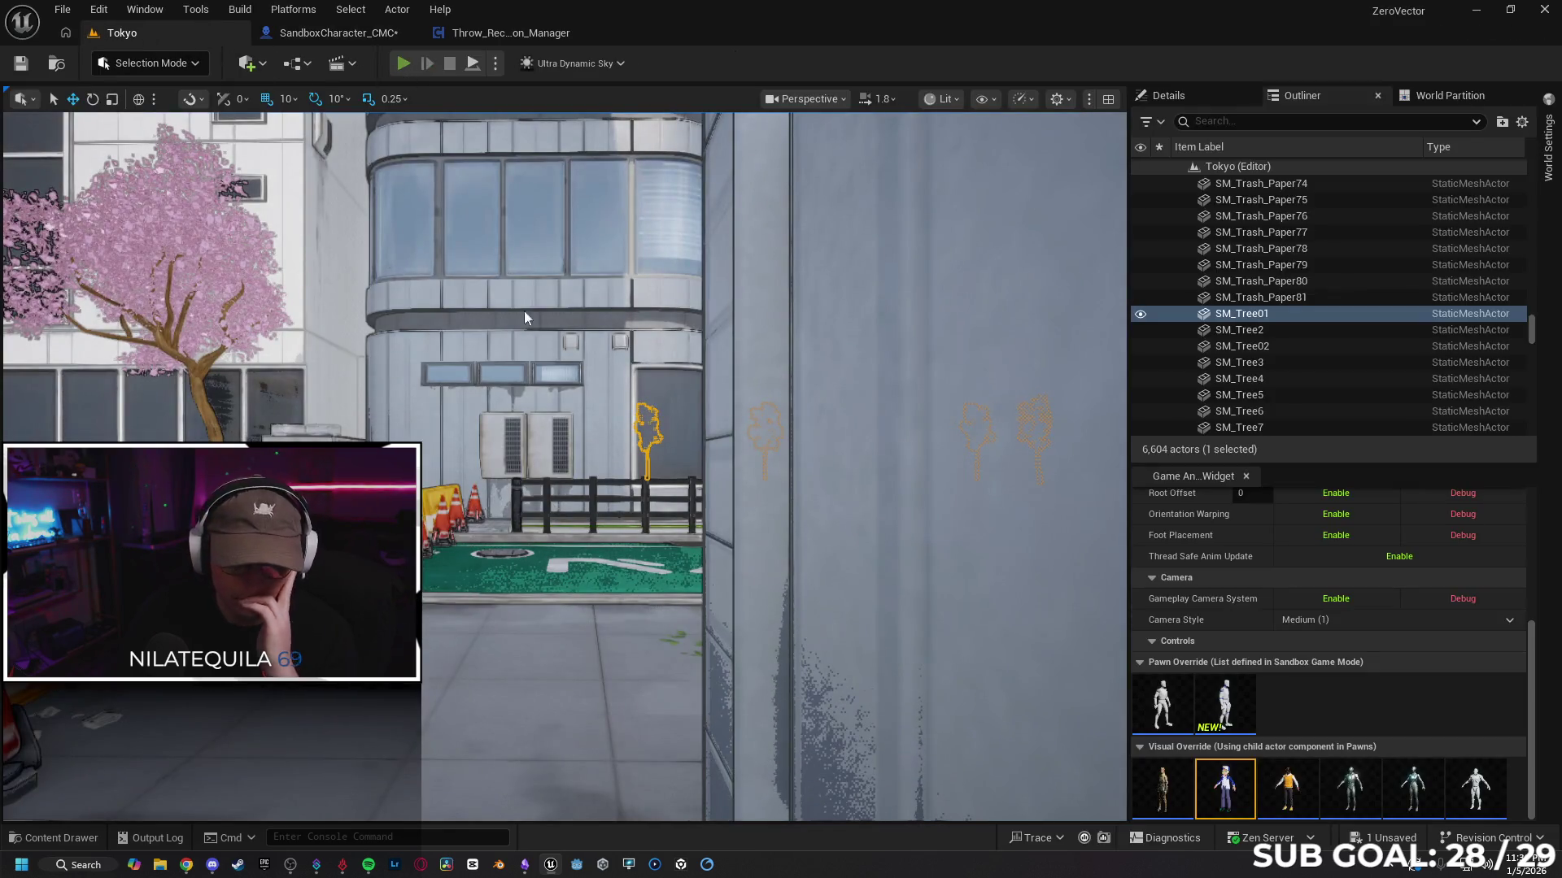
Step: Play-test the slide in Tokyo, running the character back and forth, then stop and return to SandboxCharacter_CMC
key("alt+p")
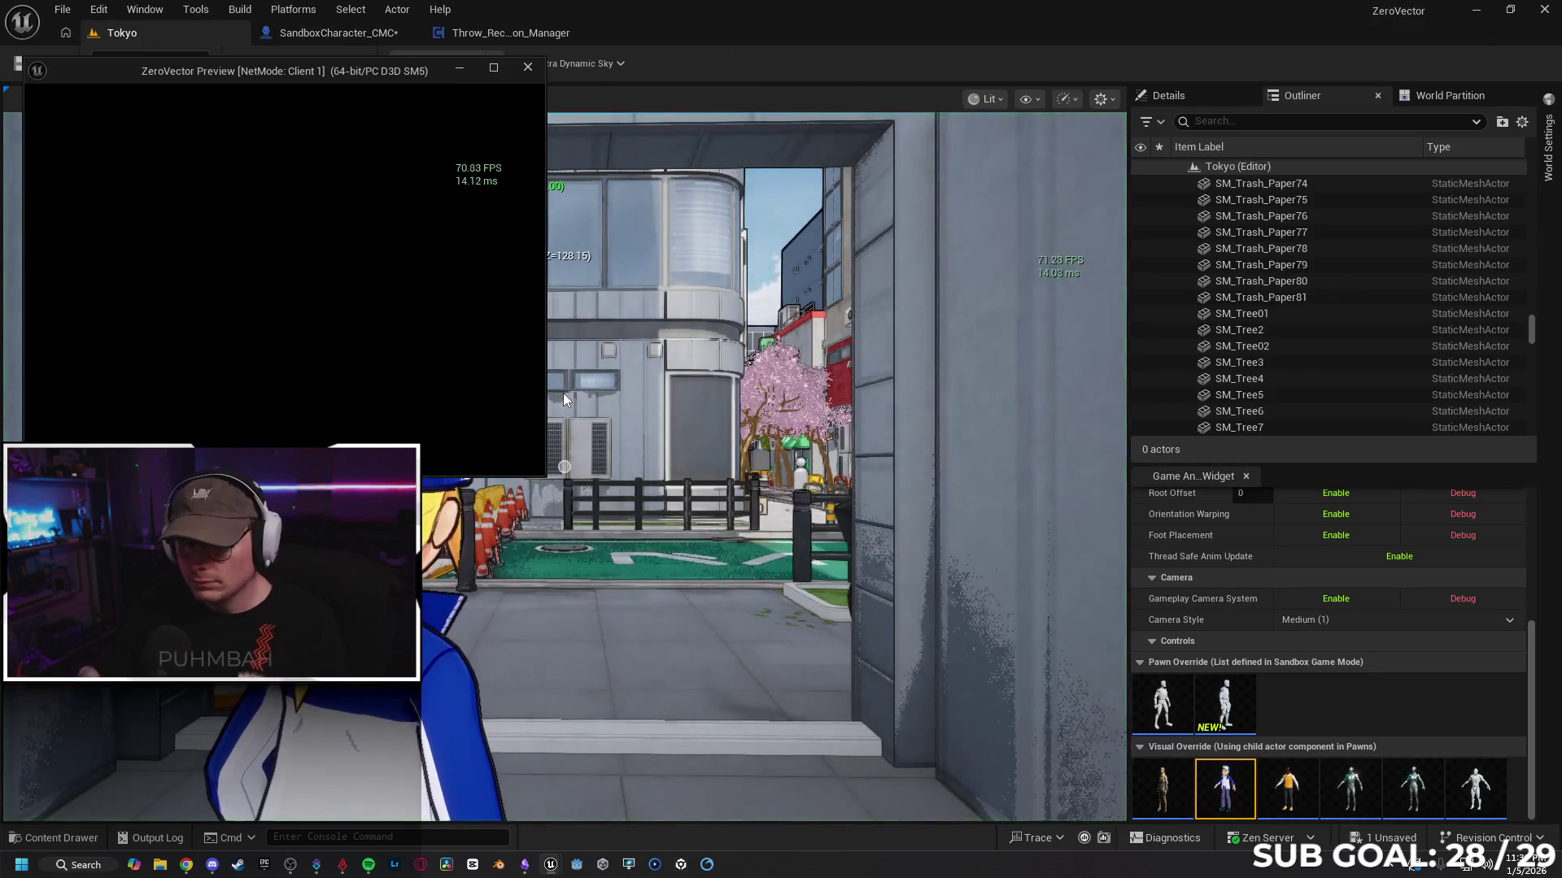
key("w")
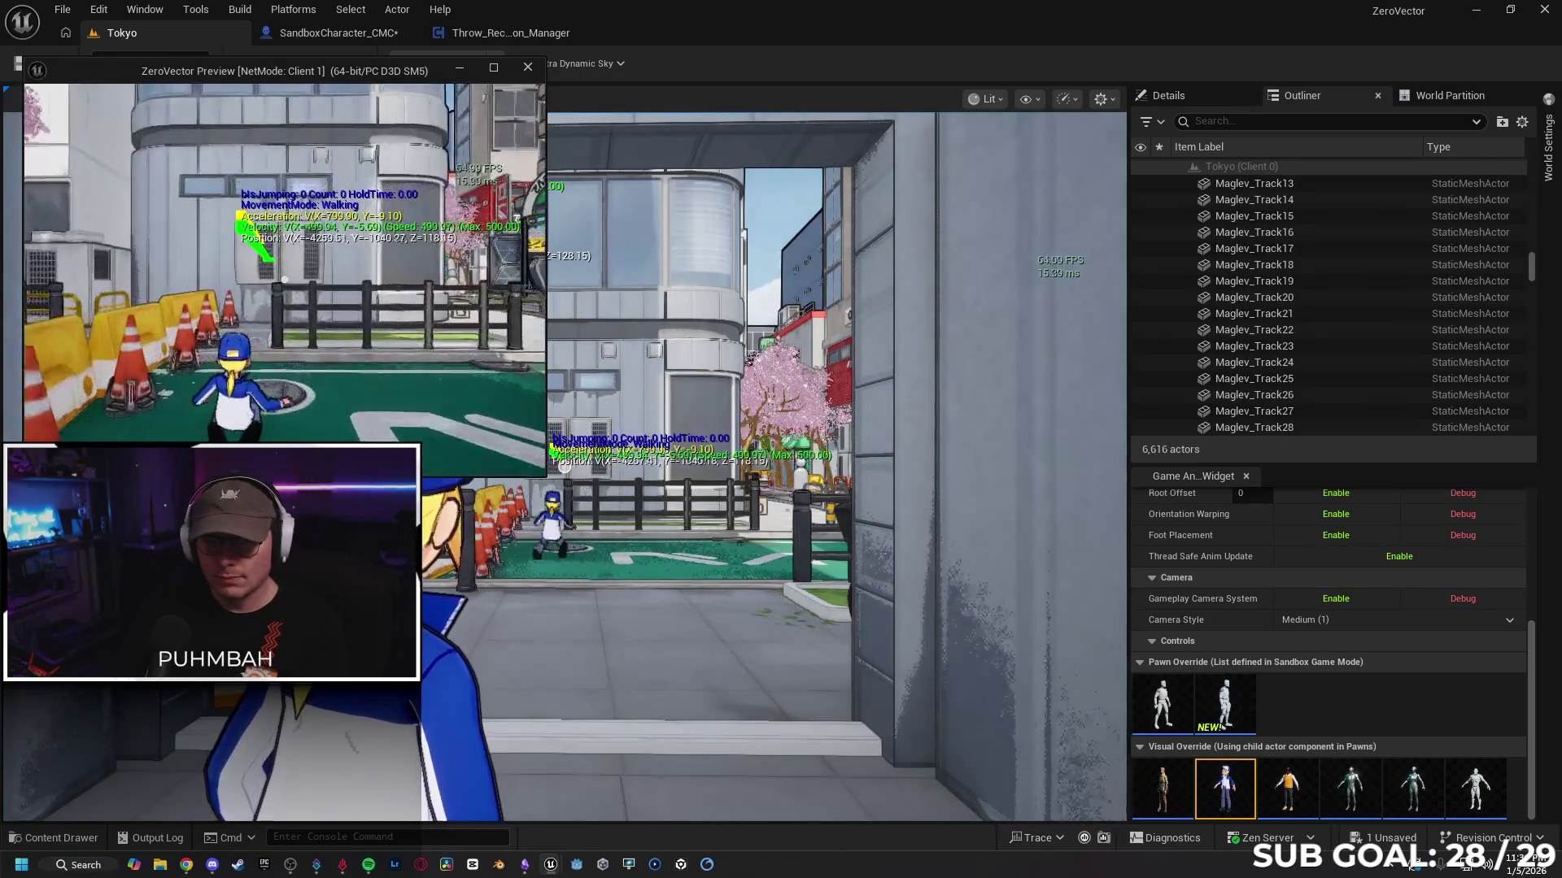
key("w")
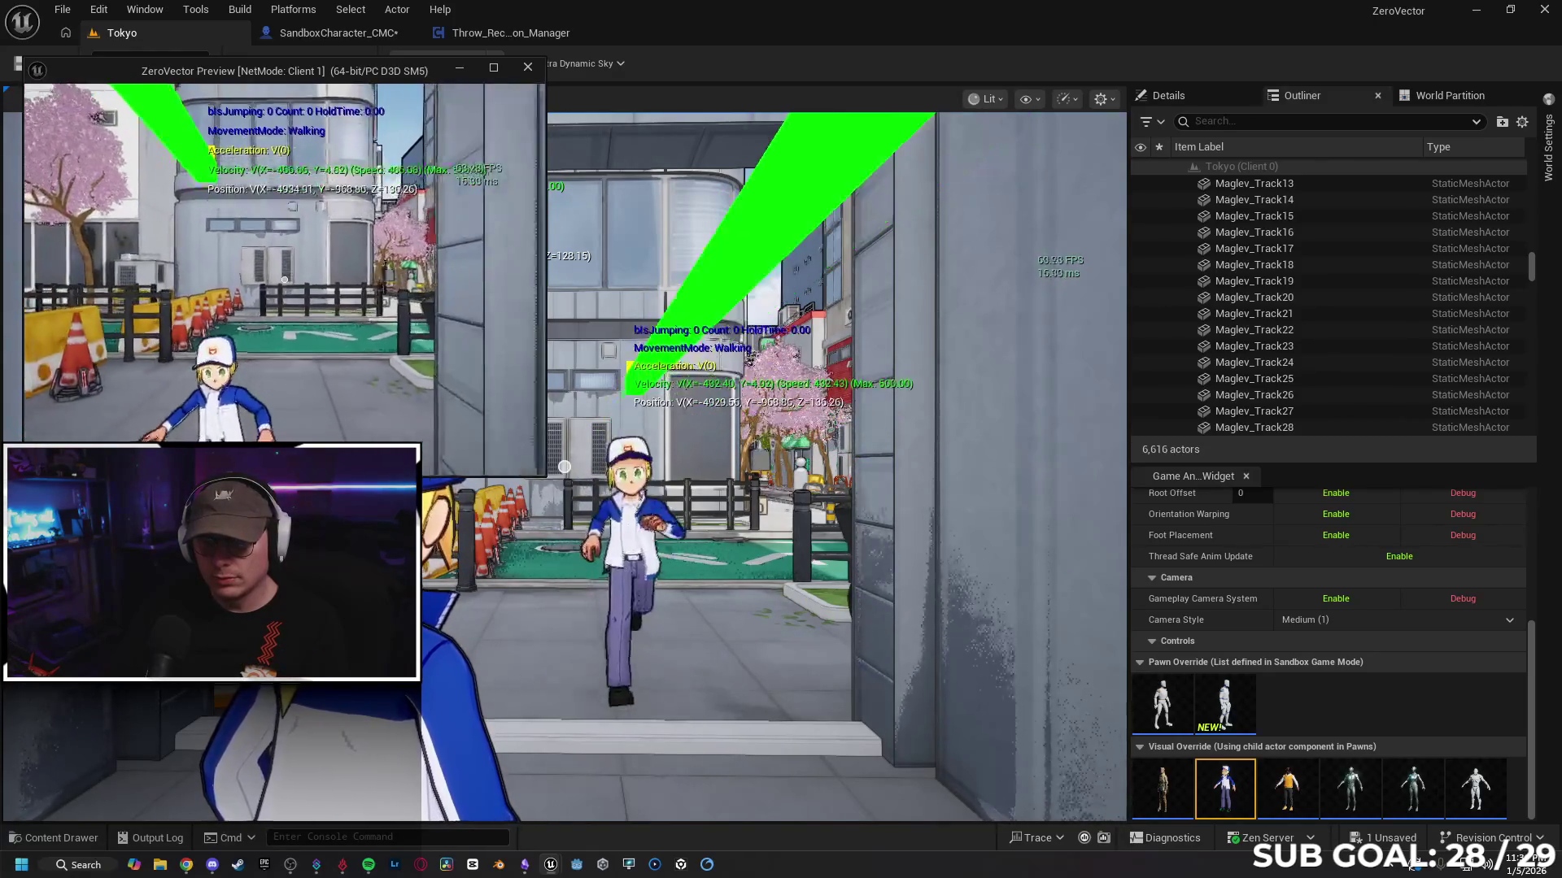
key("s")
key("w")
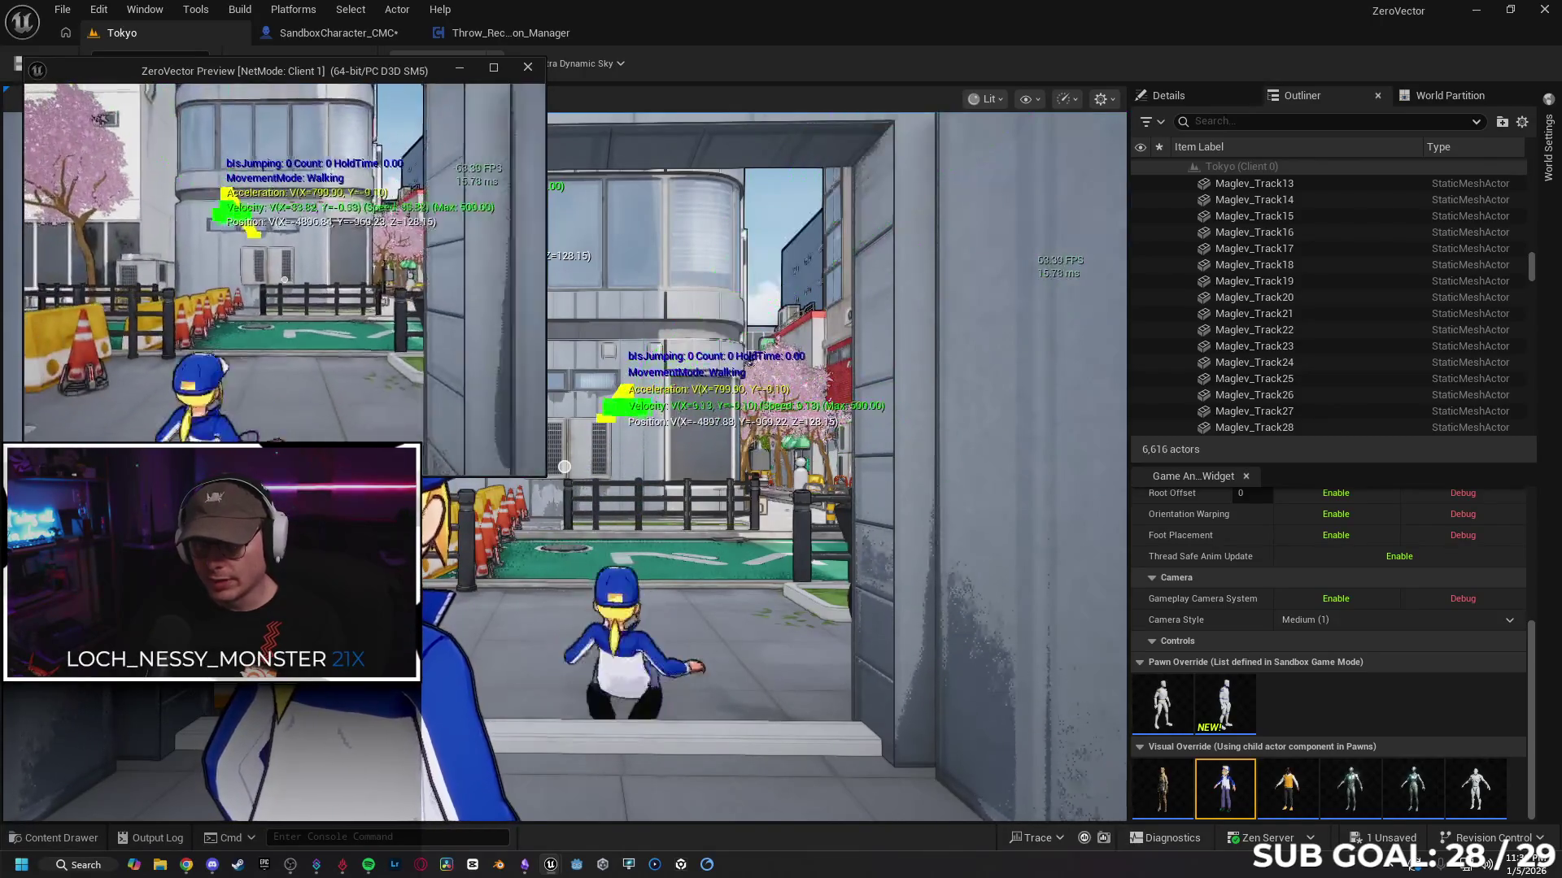
key("s")
key("w")
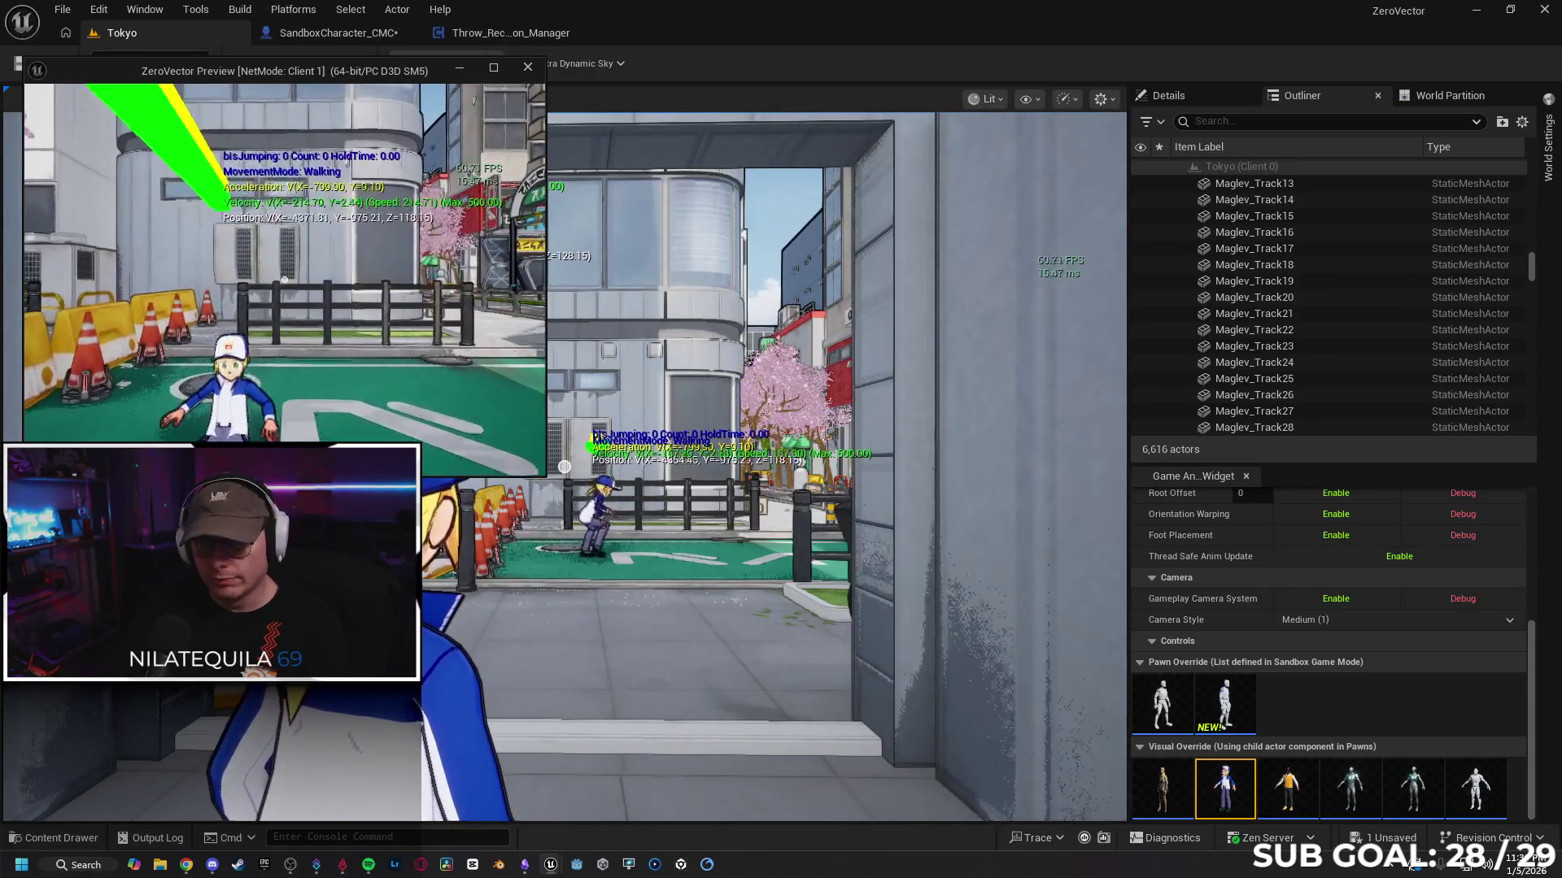
key("Escape")
left_click(337, 37)
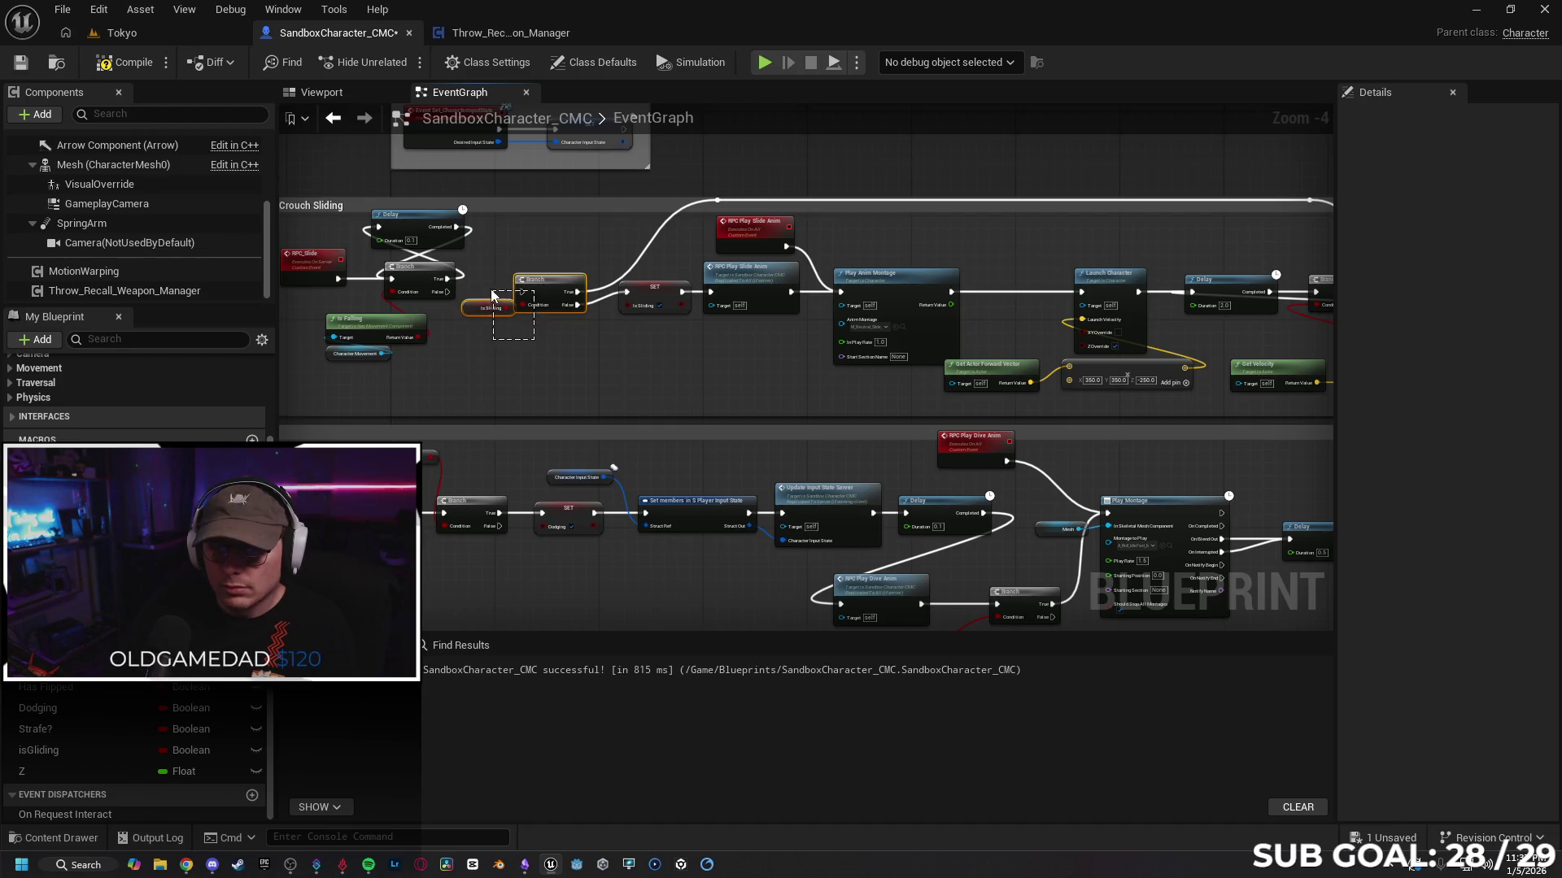
Step: Drag the isSliding Branch and getter up above the chain and pull a wire from False
mouse_move(540, 291)
left_mouse_down()
mouse_move(570, 244)
mouse_move(700, 216)
mouse_move(599, 213)
left_mouse_up()
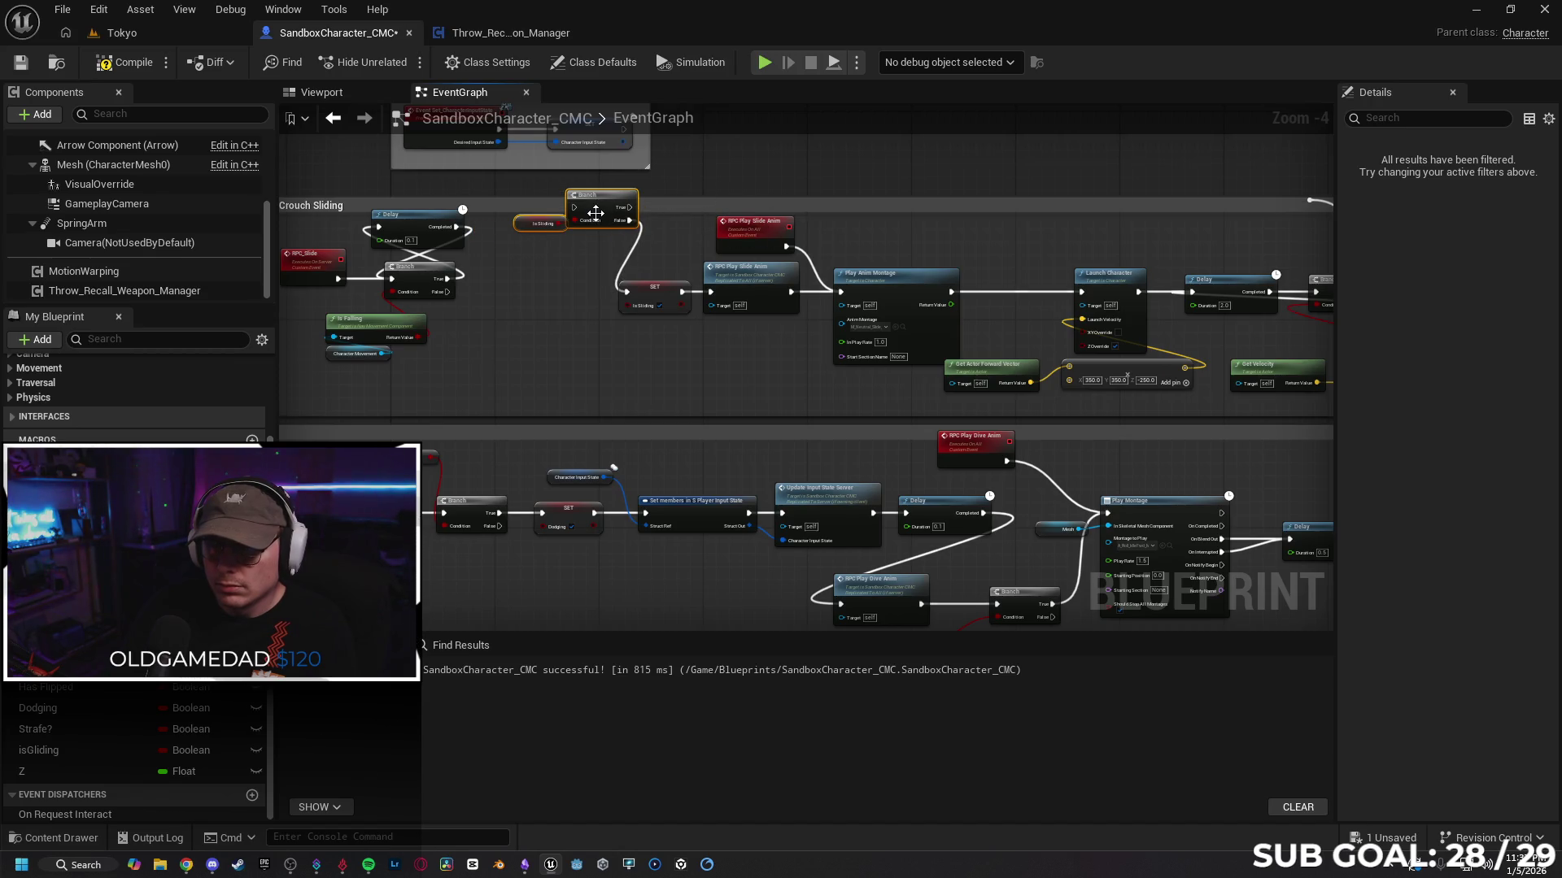
mouse_move(598, 209)
left_mouse_down()
mouse_move(906, 194)
mouse_move(573, 210)
mouse_move(529, 243)
mouse_move(550, 254)
left_mouse_up()
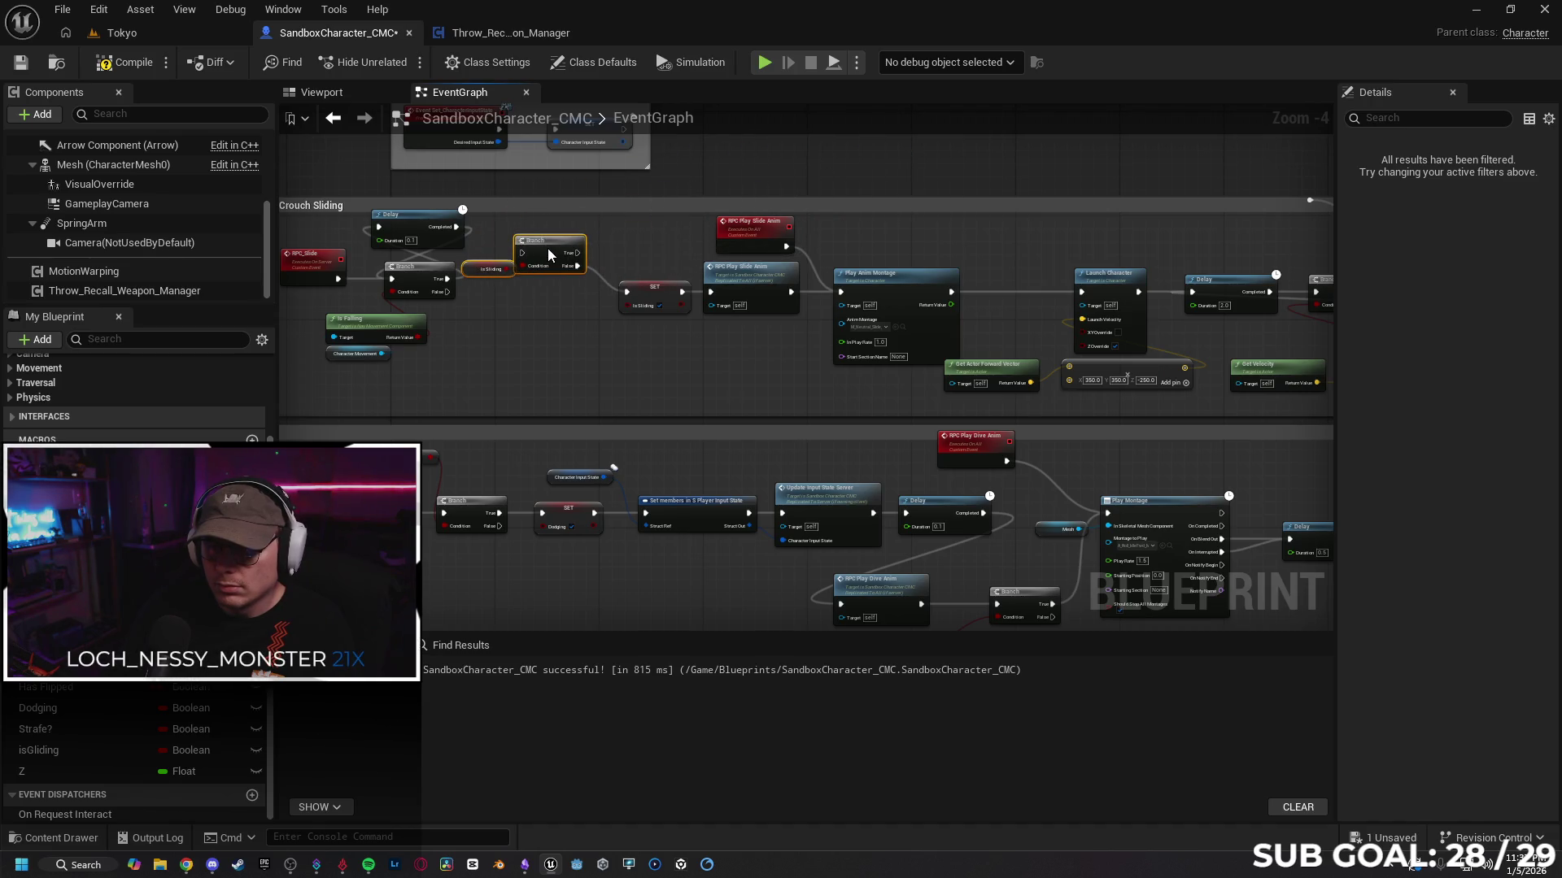
left_click(601, 283)
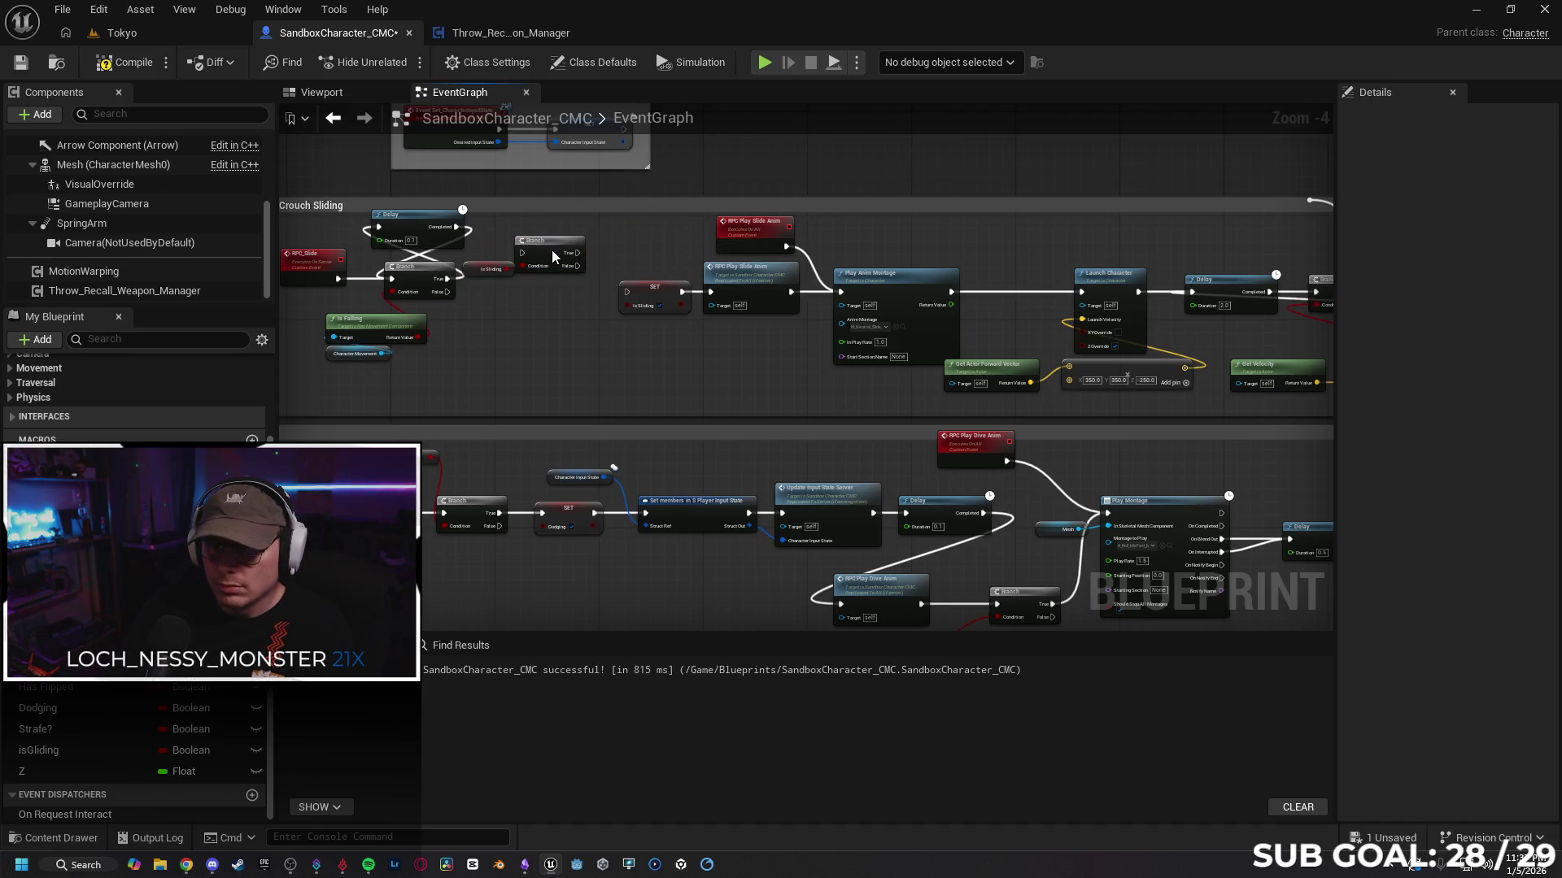
left_click(481, 270)
left_click(550, 248, "ctrl")
left_click_drag(550, 248, 933, 183)
mouse_move(447, 291)
left_mouse_down()
mouse_move(659, 289)
mouse_move(561, 328)
left_mouse_up()
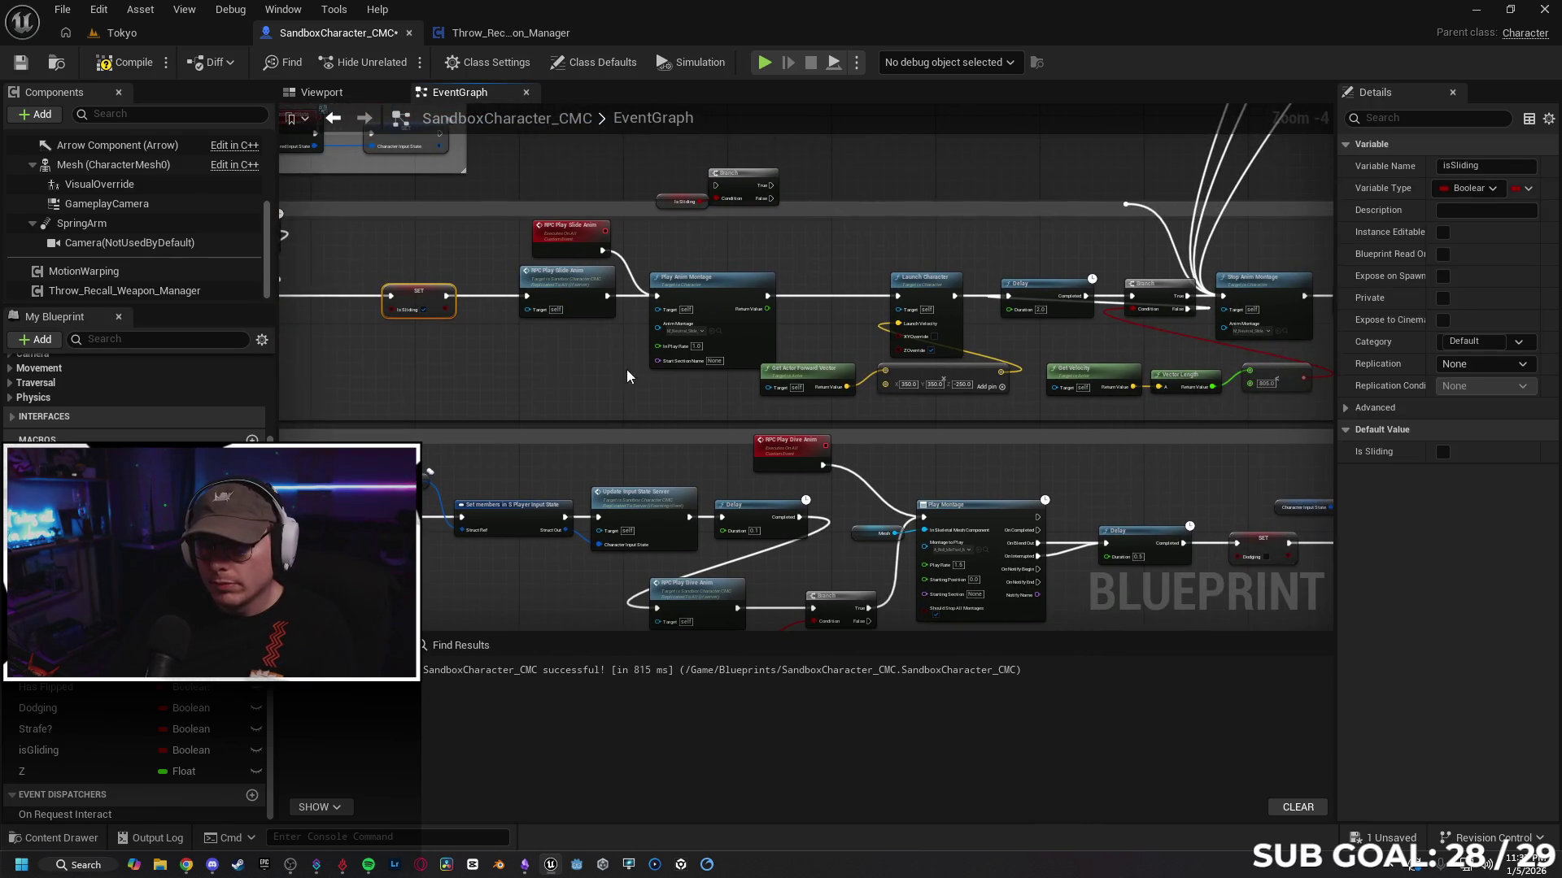
Step: Put the isSliding Branch and getter back inline, just ahead of SET isSliding
left_click_drag(626, 375, 497, 342)
left_click_drag(586, 157, 685, 217)
left_click_drag(513, 183, 604, 246)
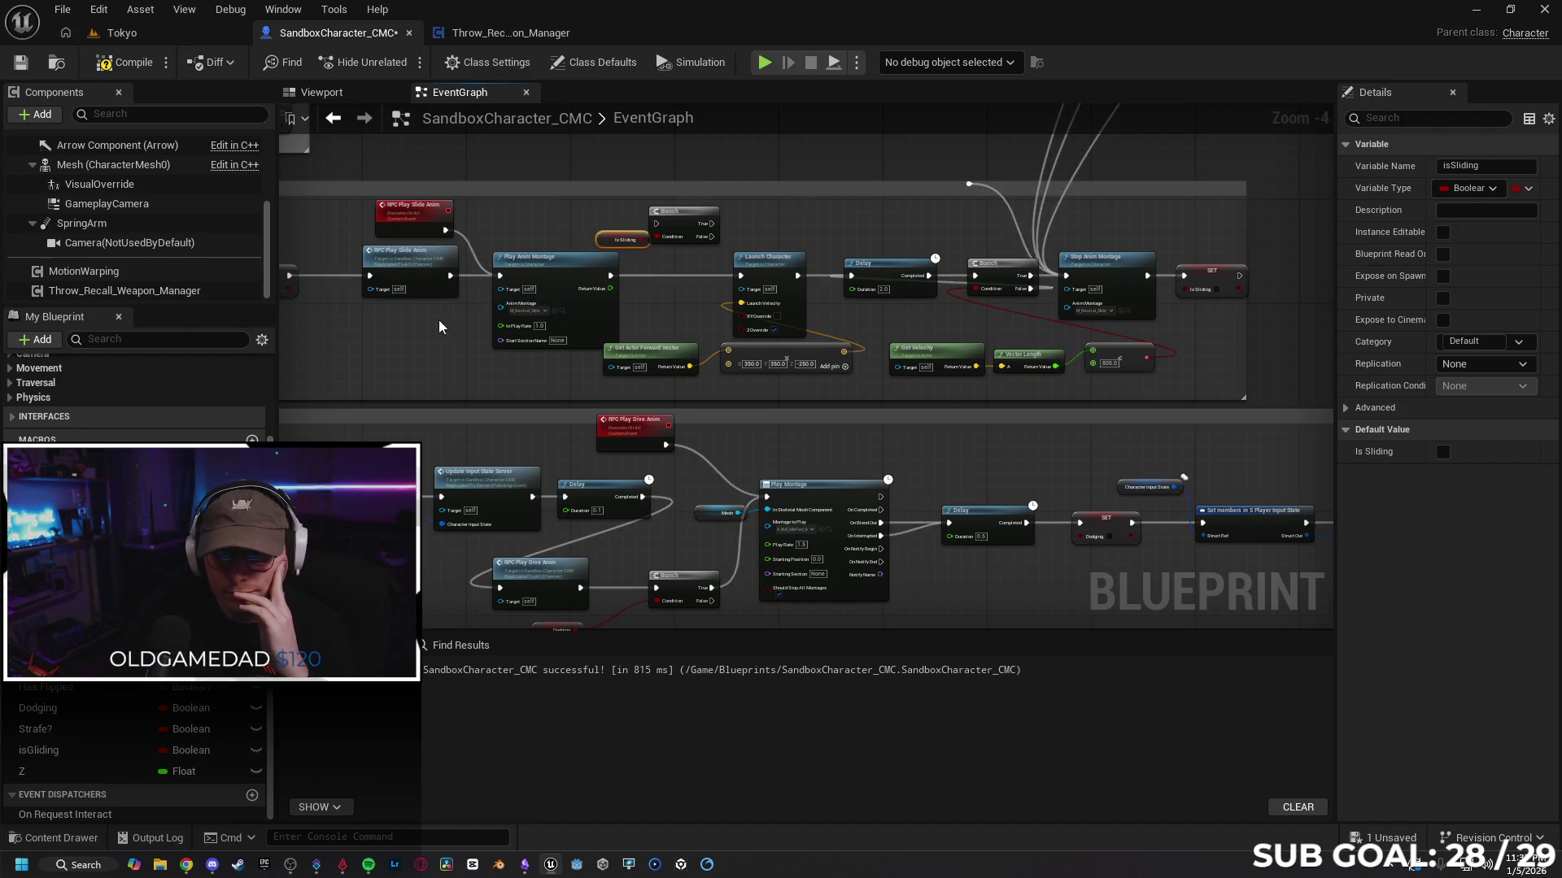
mouse_move(504, 307)
left_mouse_down()
mouse_move(655, 312)
mouse_move(636, 312)
left_mouse_up()
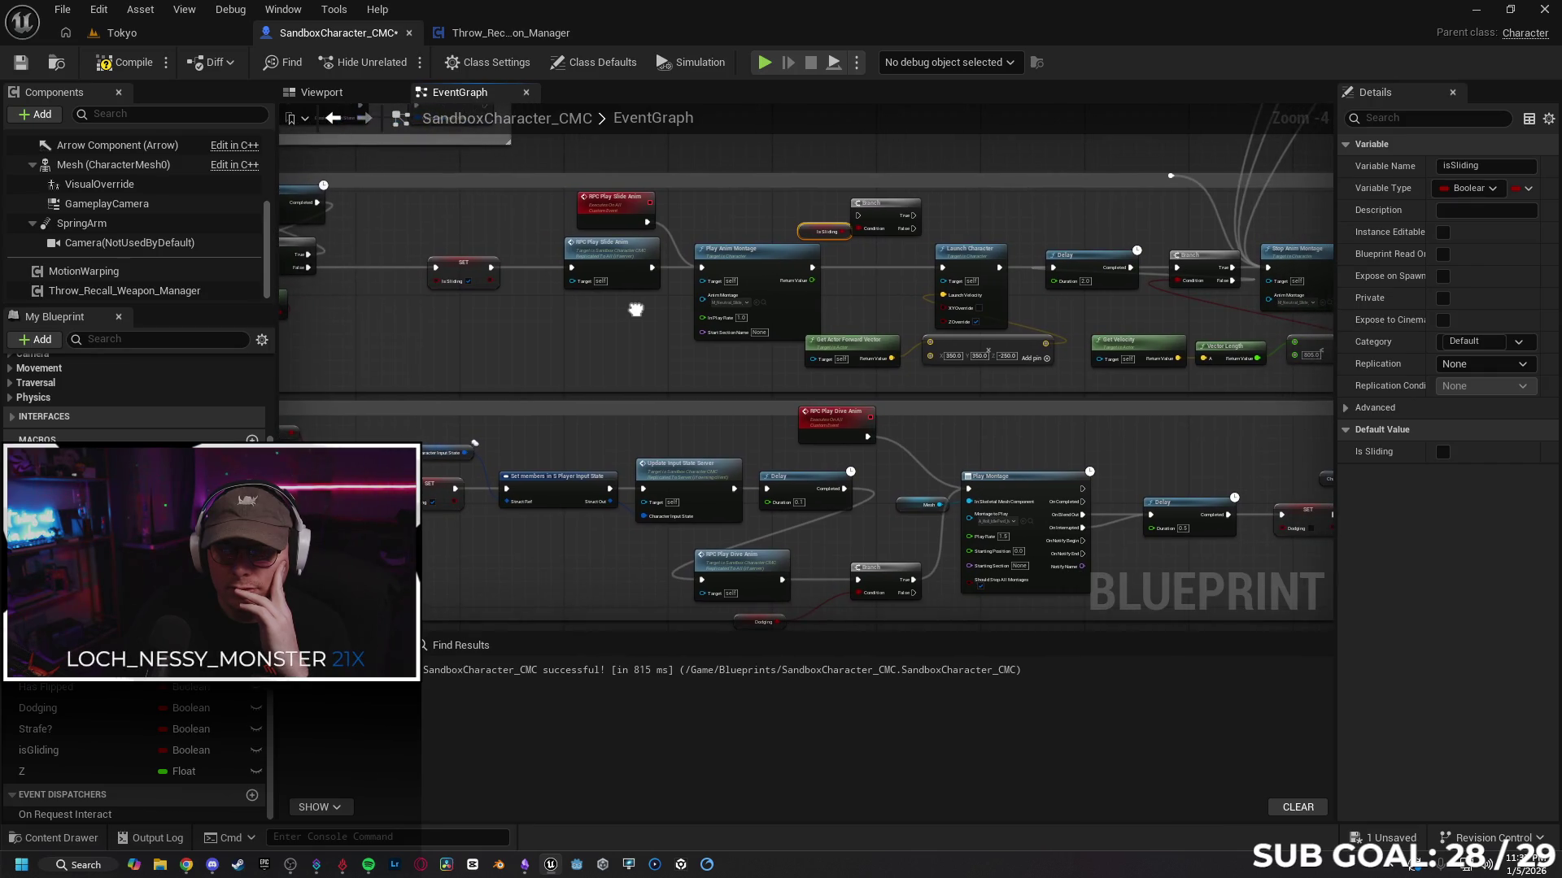
left_click_drag(517, 326, 626, 327)
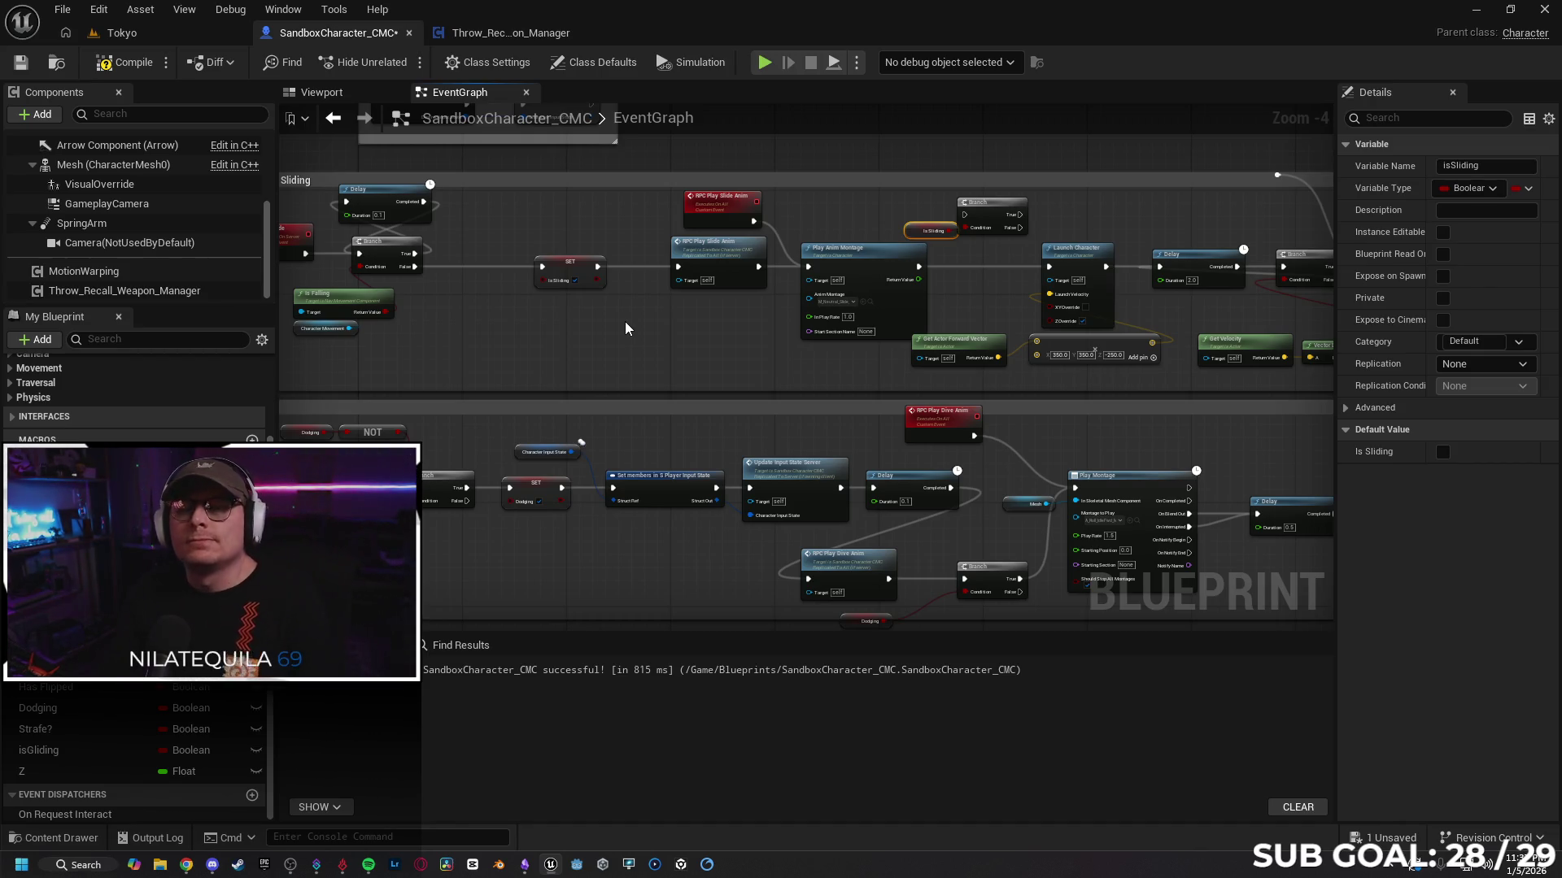
mouse_move(561, 337)
left_mouse_down()
mouse_move(659, 309)
mouse_move(647, 322)
mouse_move(657, 283)
mouse_move(632, 261)
mouse_move(732, 260)
mouse_move(679, 313)
mouse_move(455, 366)
mouse_move(340, 321)
mouse_move(282, 330)
left_mouse_up()
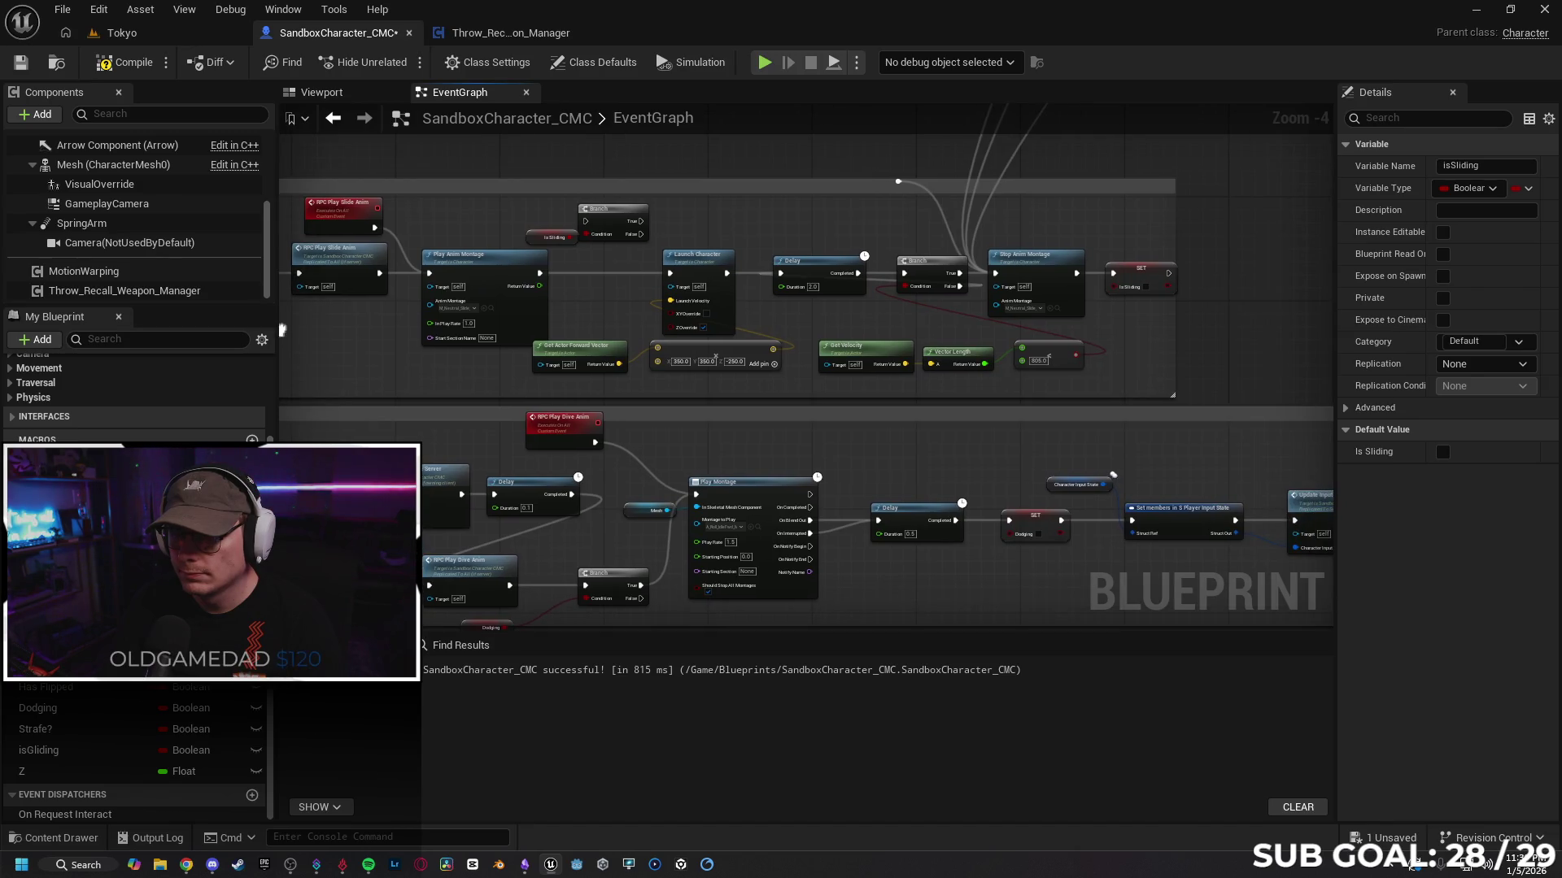
left_click_drag(282, 329, 285, 330)
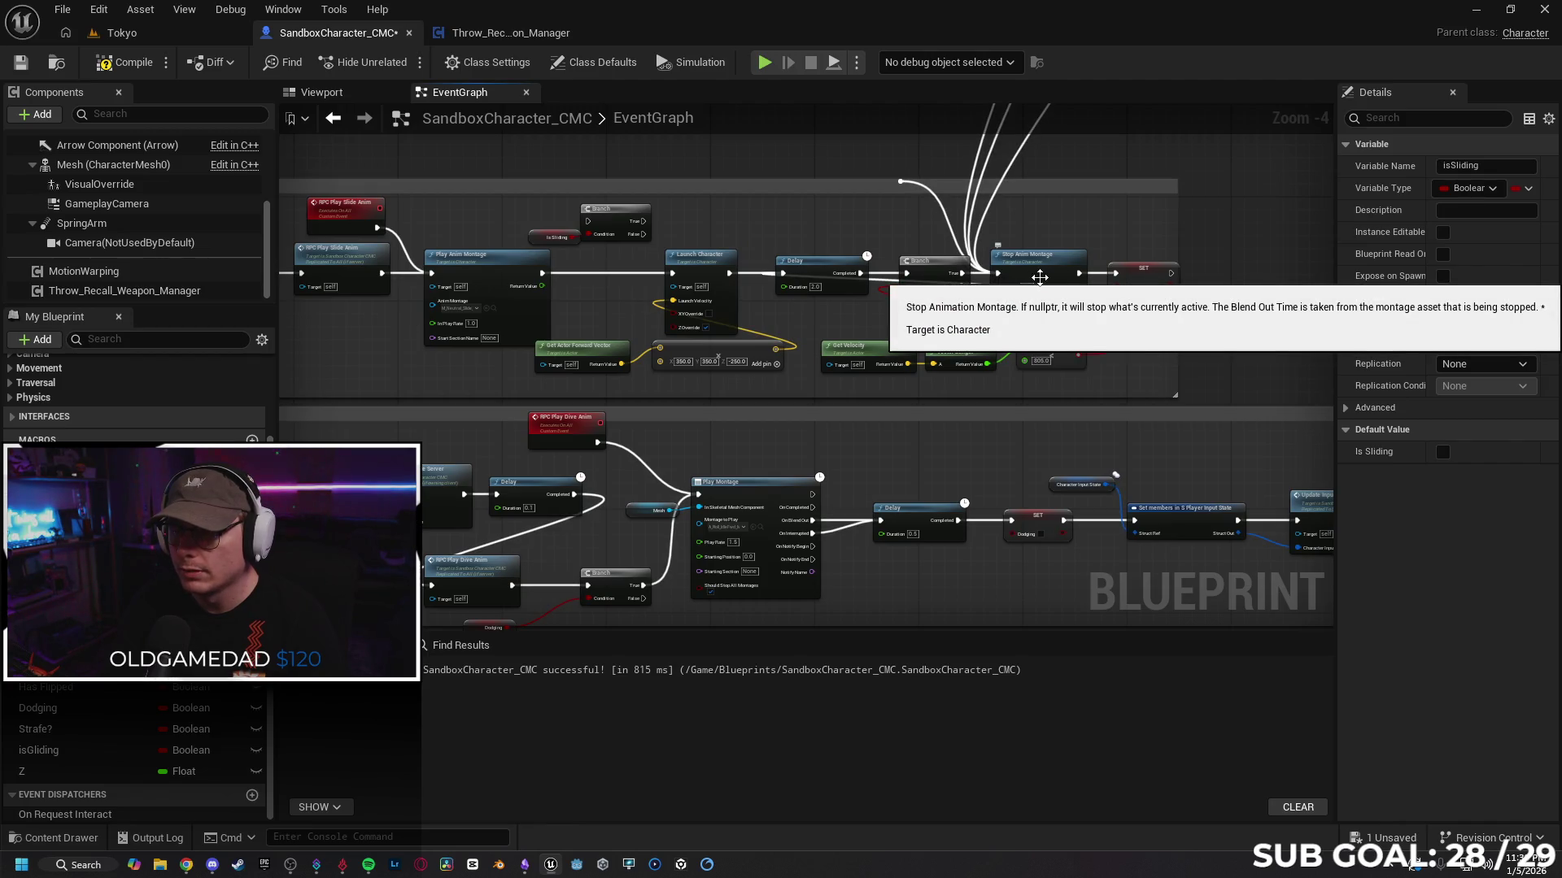
mouse_move(345, 344)
left_mouse_down()
mouse_move(749, 318)
mouse_move(763, 332)
left_mouse_up()
left_click_drag(676, 253, 670, 259)
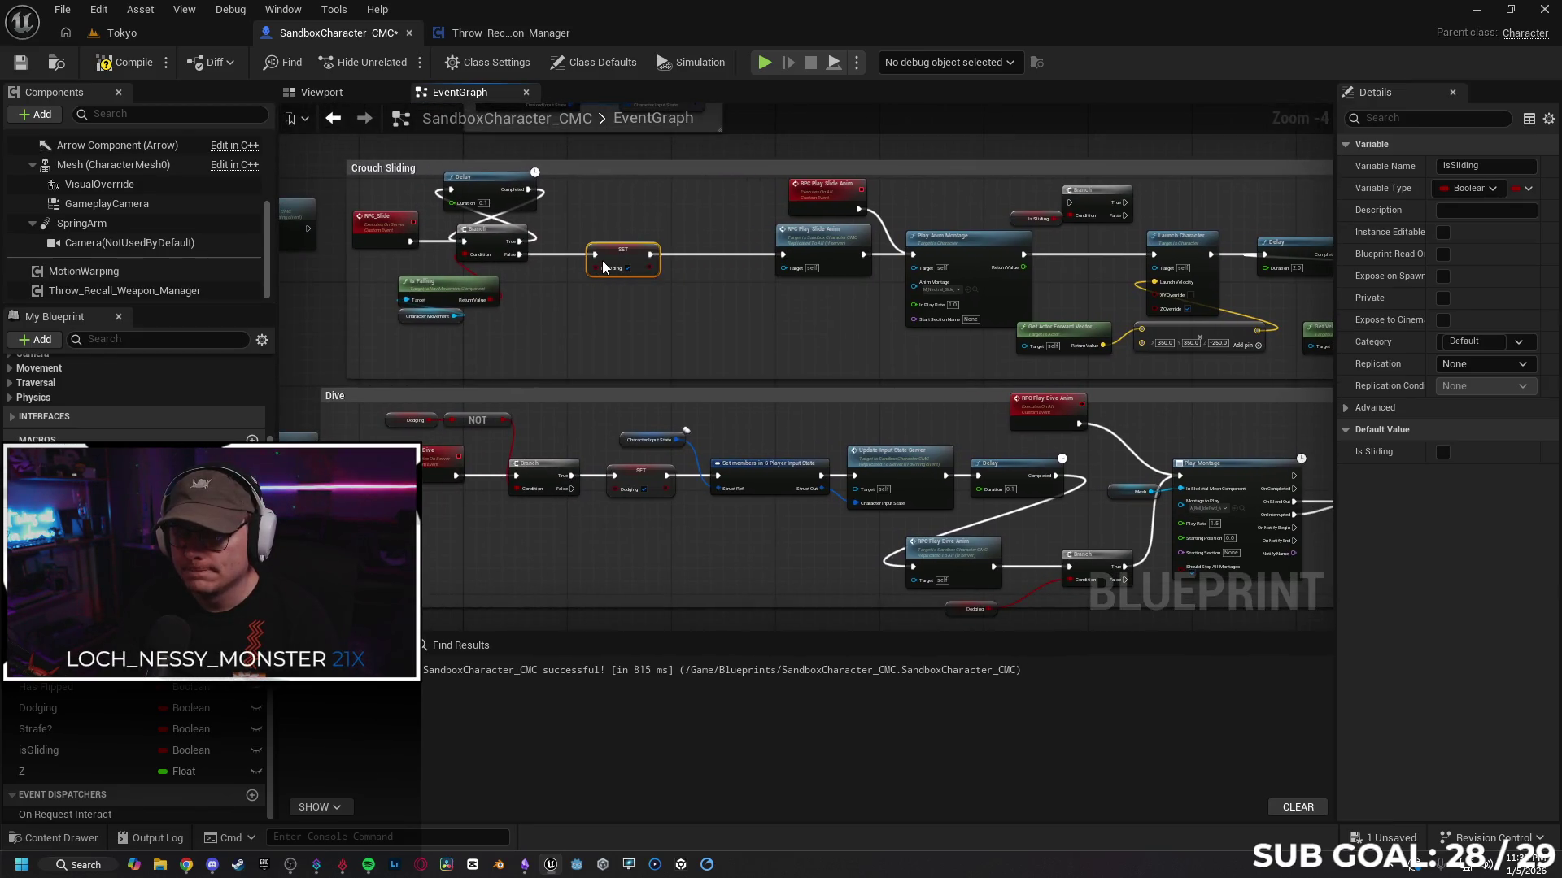
Step: Move Stop Anim Montage after SET isSliding and wire SET's exec output into it
left_click_drag(911, 319, 547, 326)
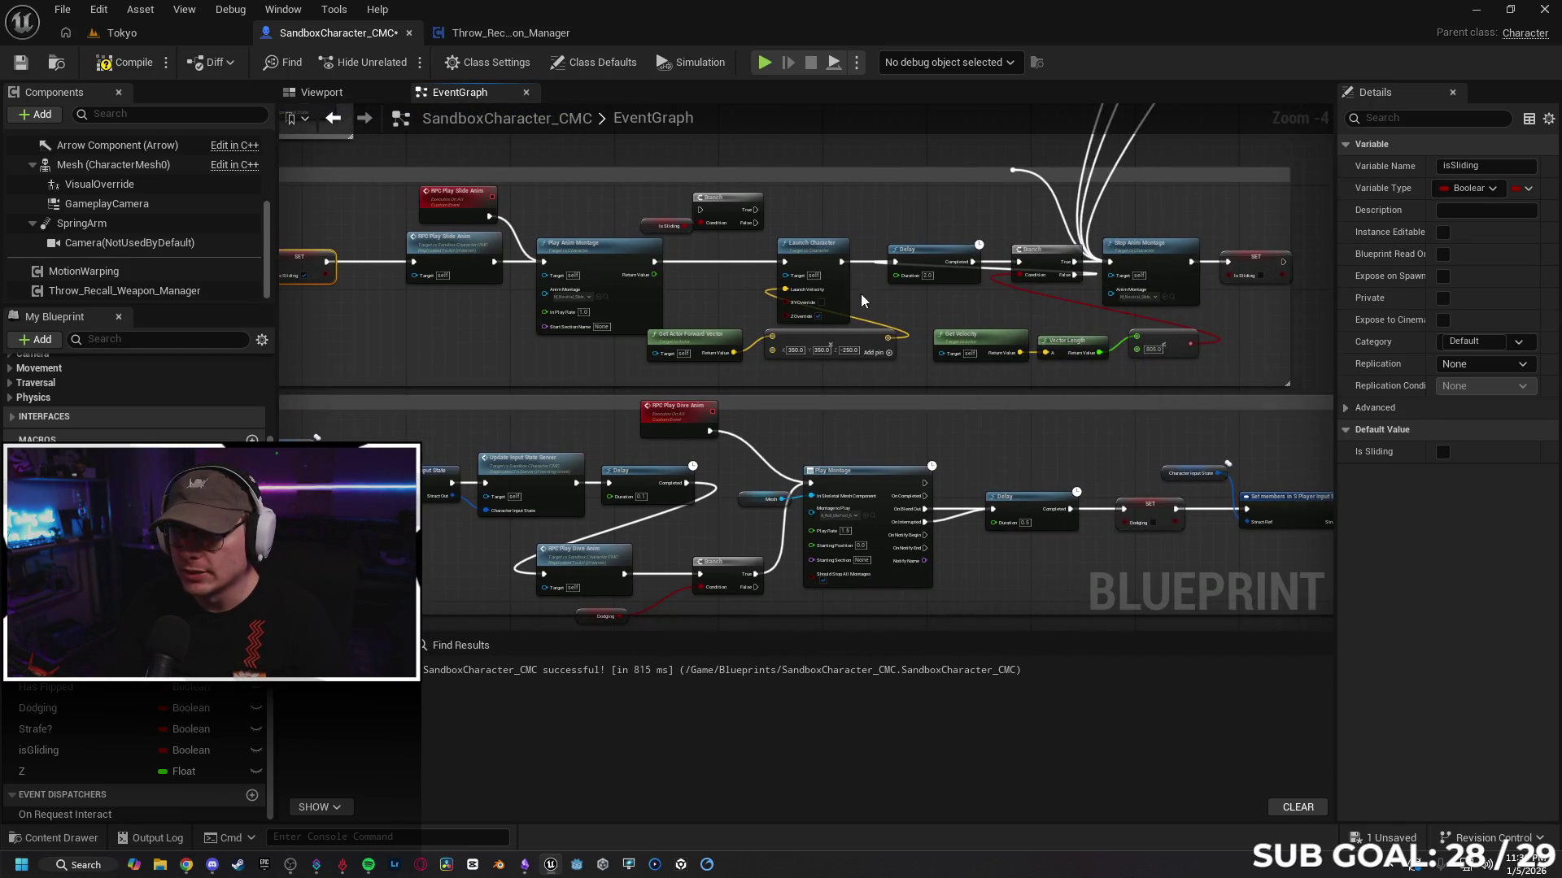
left_click_drag(1253, 320, 1194, 344)
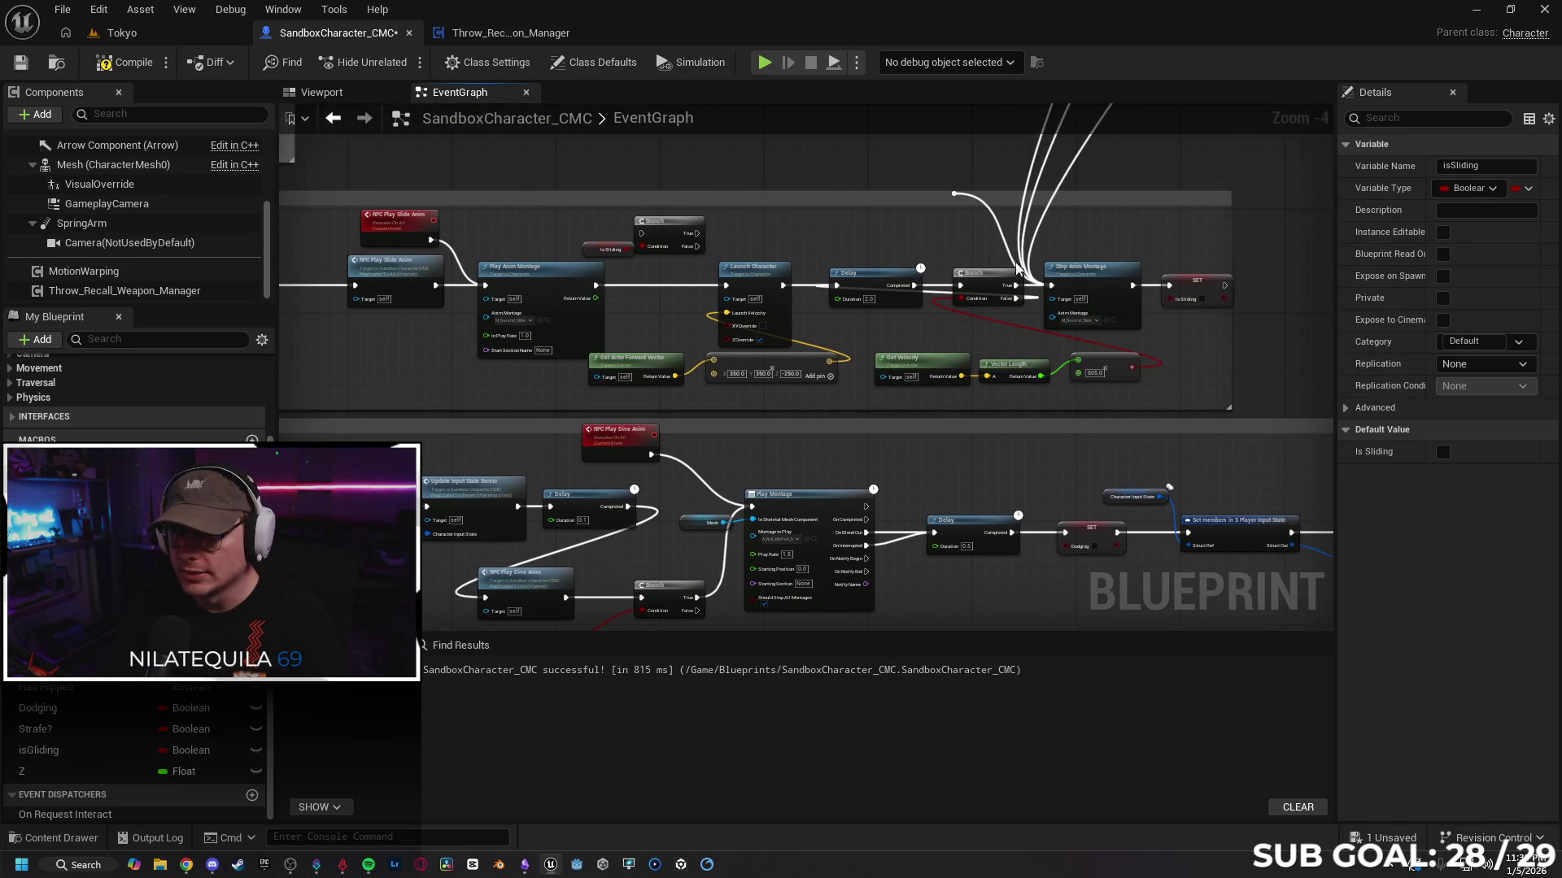
left_click(995, 225)
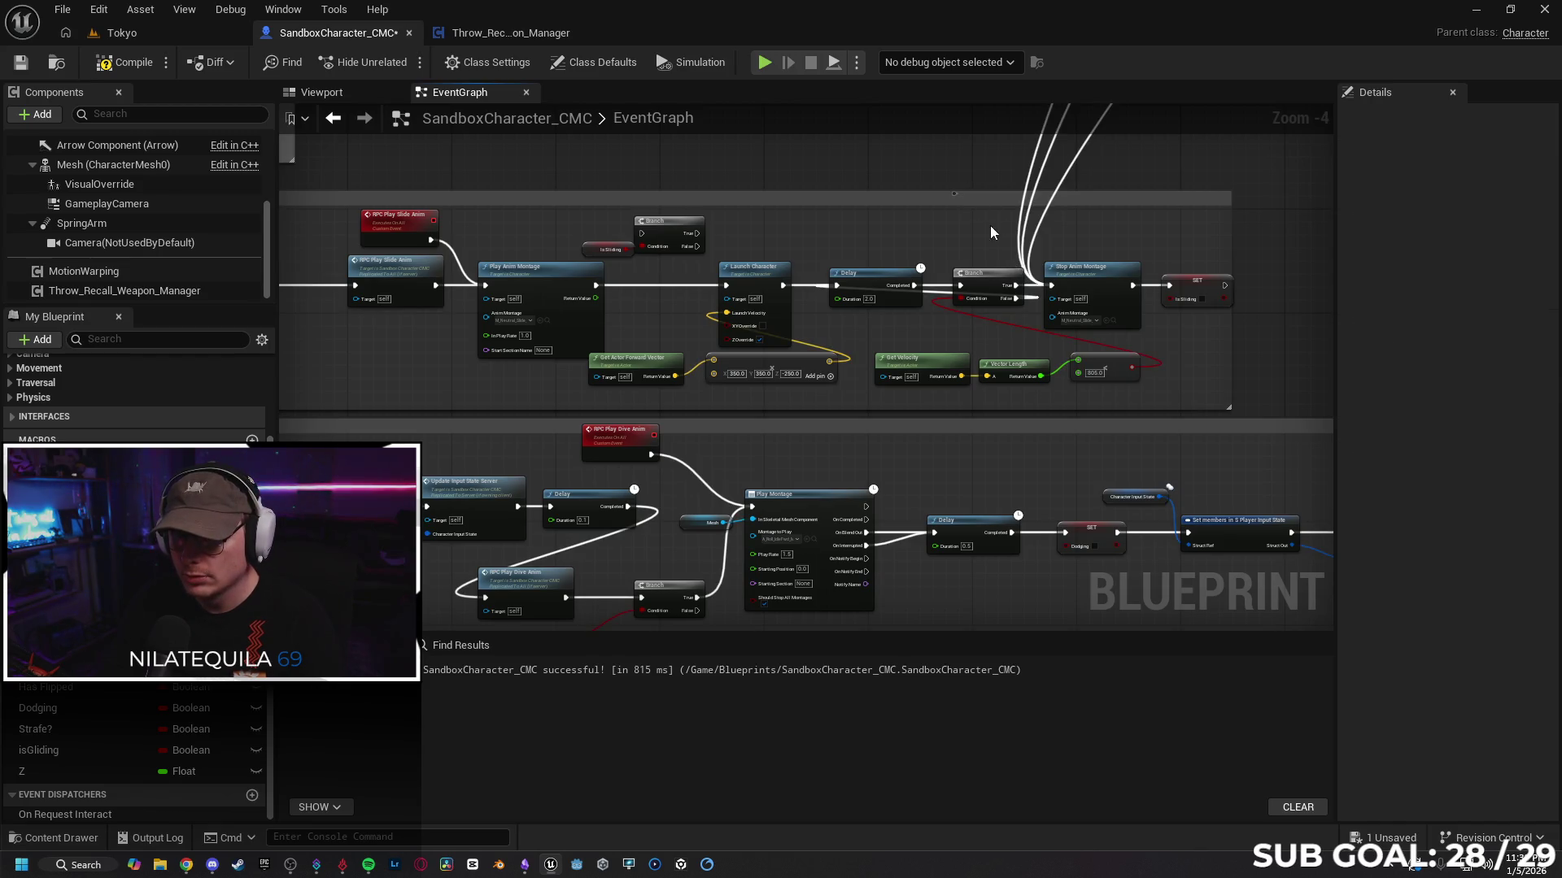
mouse_move(1204, 327)
left_mouse_down()
mouse_move(1192, 317)
mouse_move(1207, 324)
left_mouse_up()
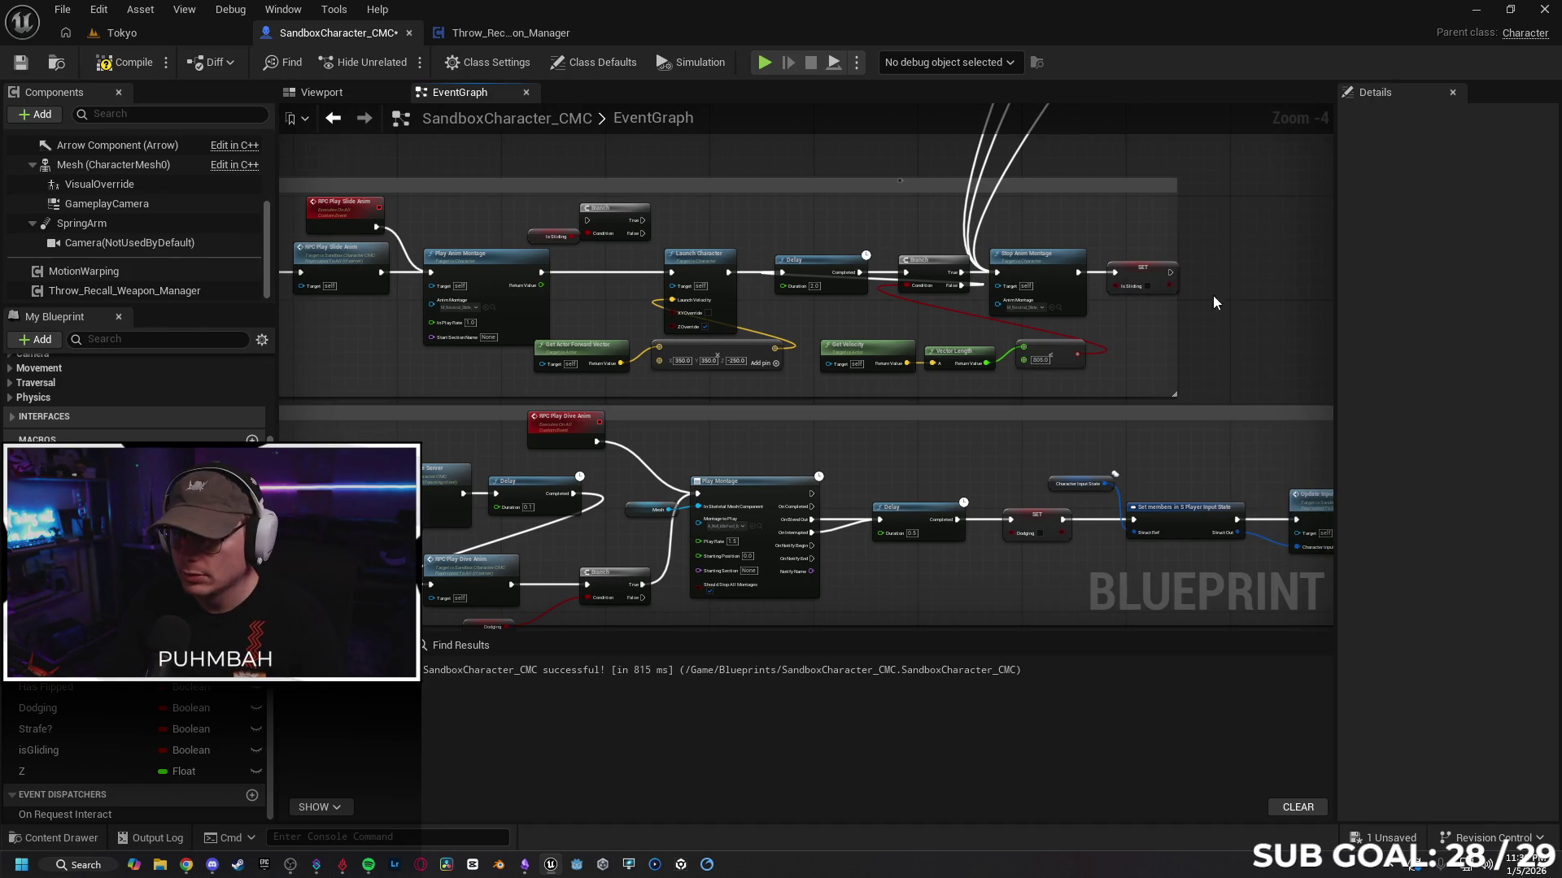
left_click_drag(1051, 261, 1238, 260)
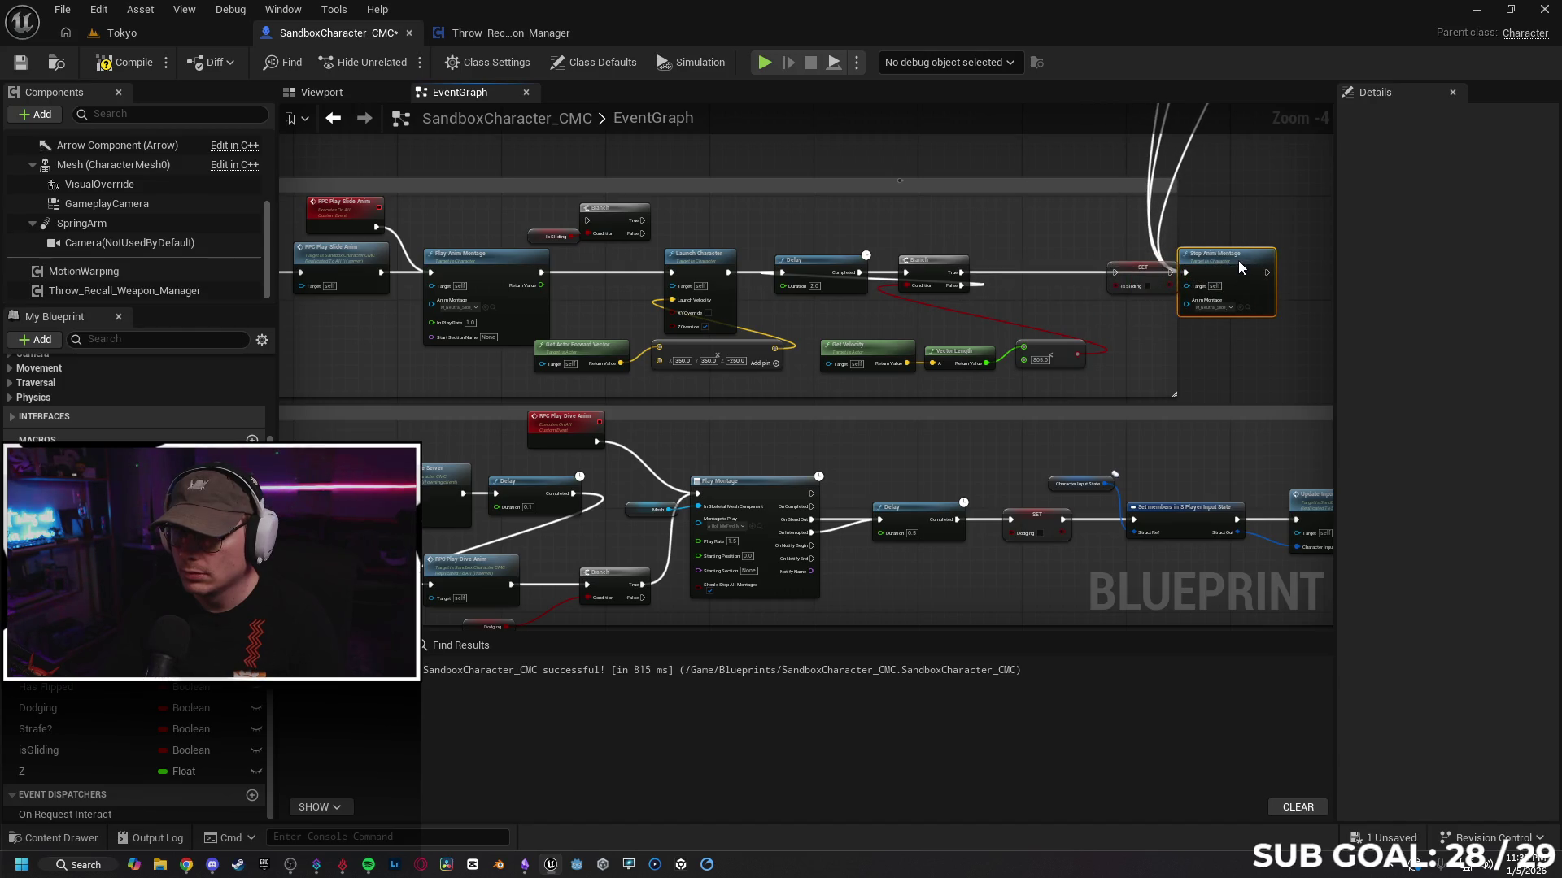
left_click_drag(1129, 272, 1043, 272)
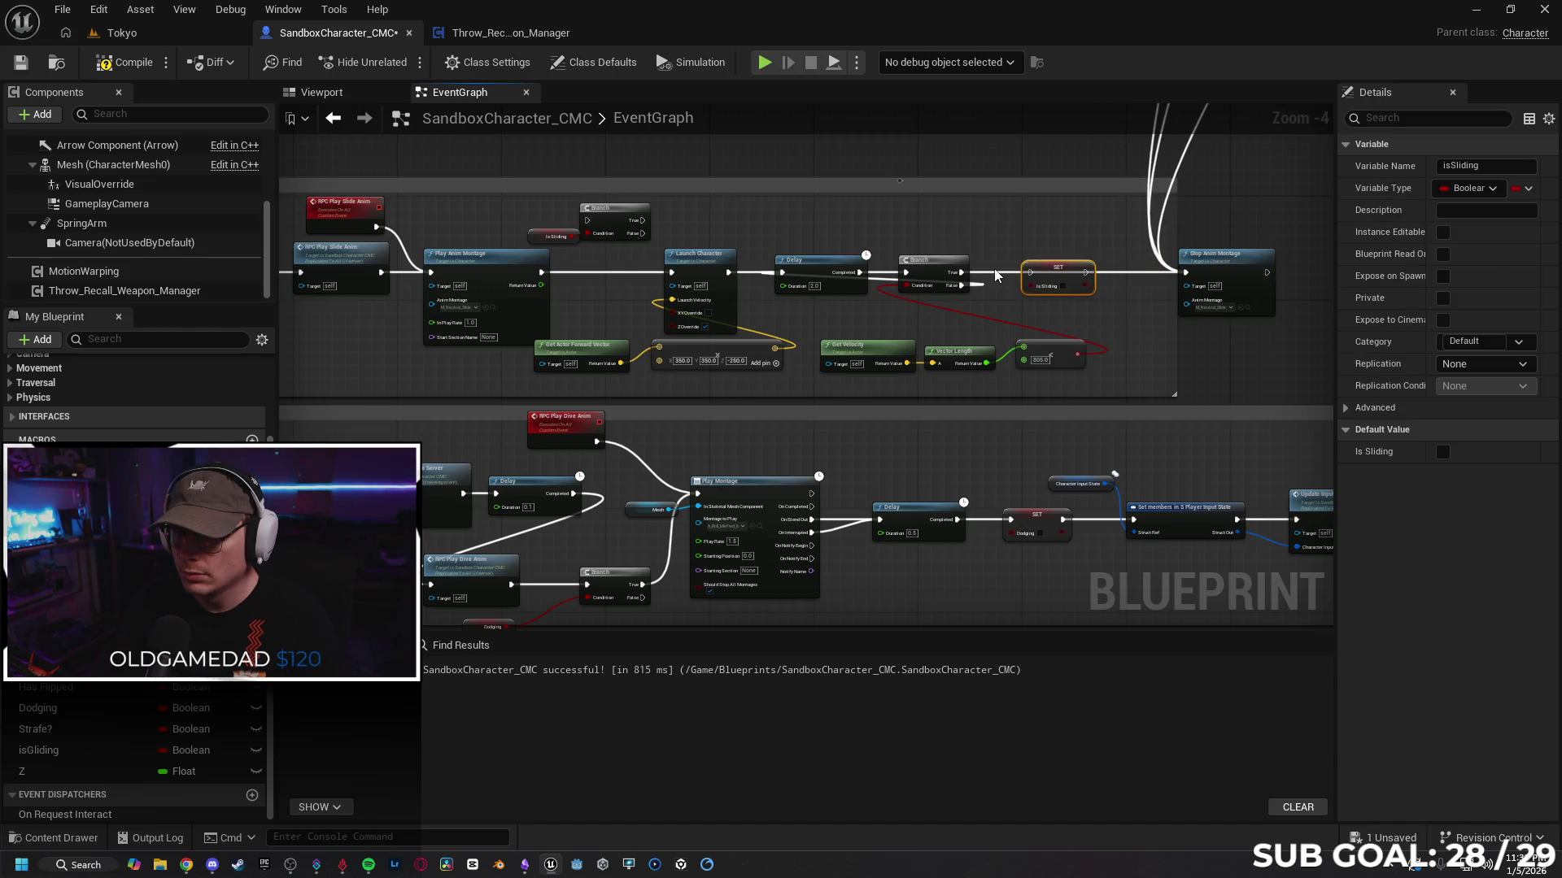
left_click(968, 272)
left_click(1185, 272, "alt")
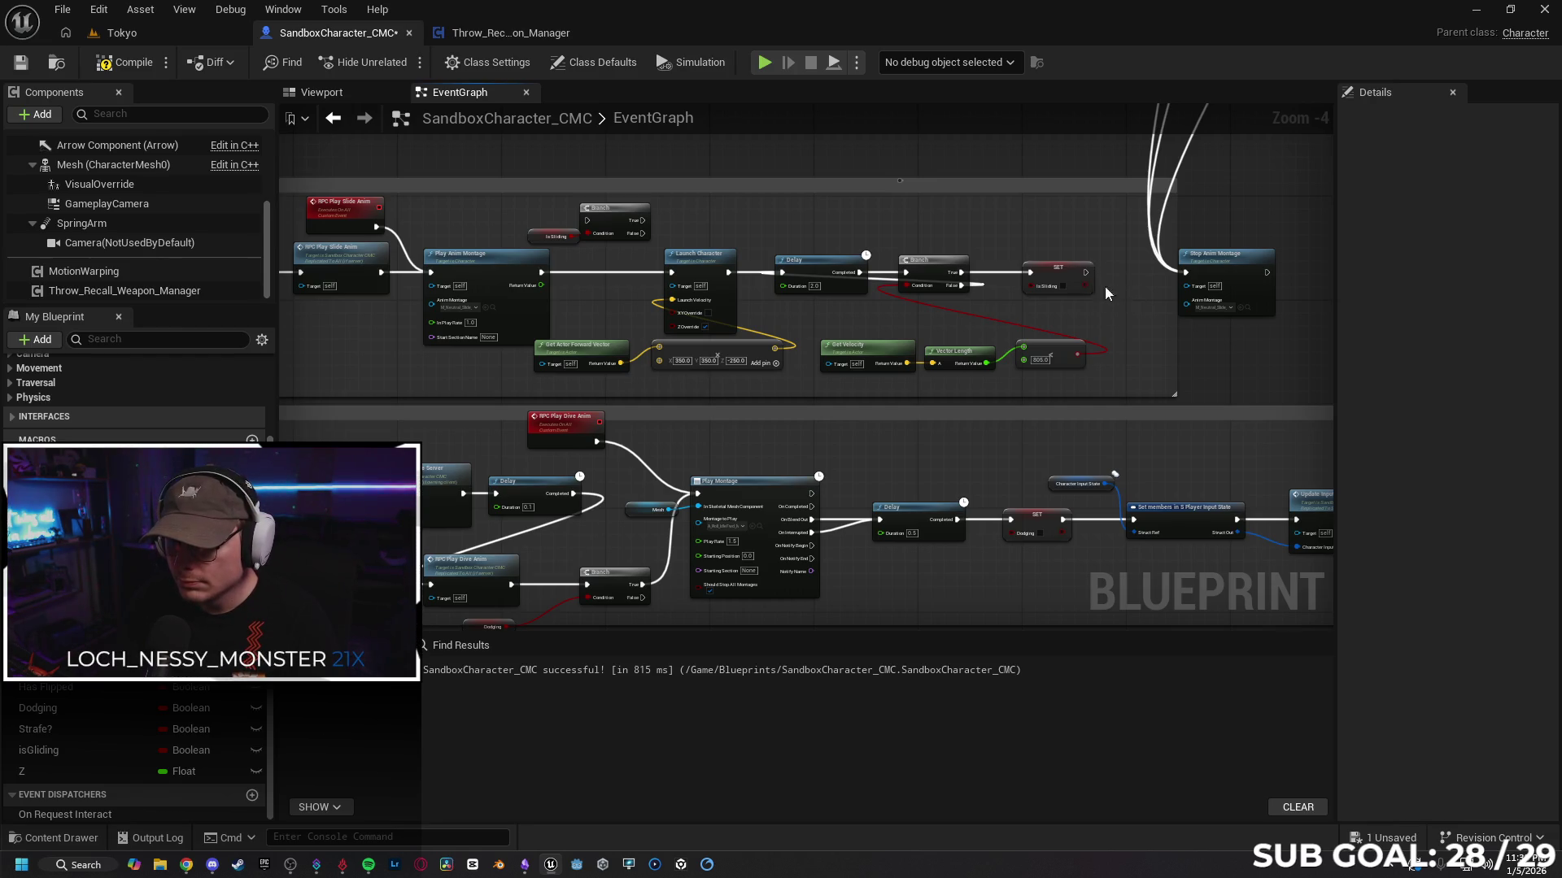
left_click_drag(1090, 281, 1183, 275)
Step: Nudge SET isSliding left and review the chain back to the start of Crouch Sliding
left_click_drag(1068, 280, 1034, 280)
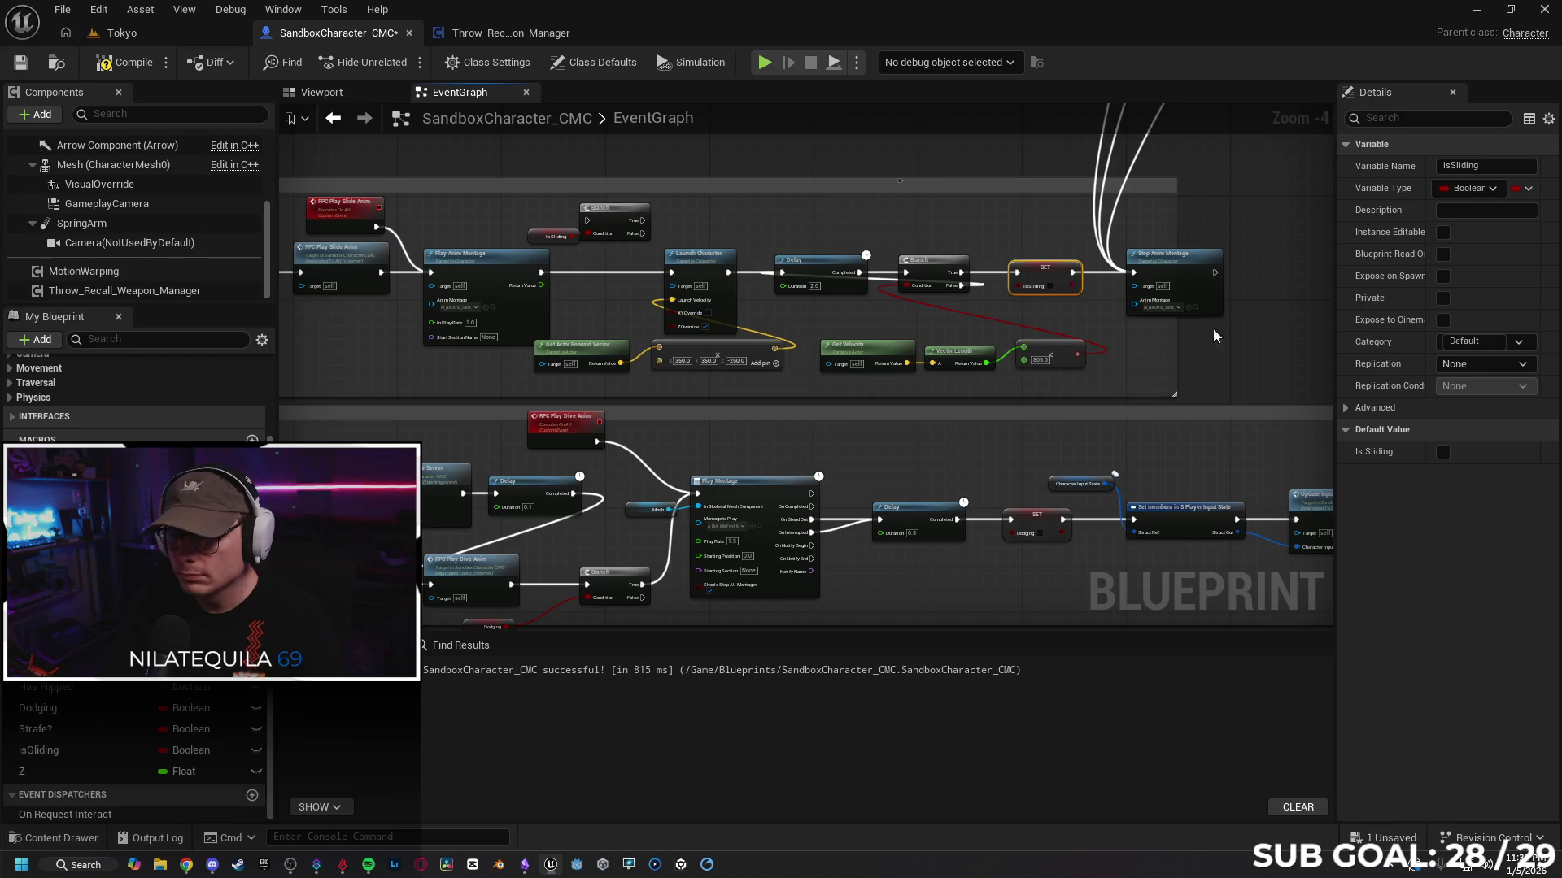
left_click_drag(1144, 313, 1234, 301)
mouse_move(670, 279)
left_mouse_down()
mouse_move(732, 318)
mouse_move(682, 272)
mouse_move(641, 269)
mouse_move(813, 271)
mouse_move(596, 293)
mouse_move(651, 301)
left_mouse_up()
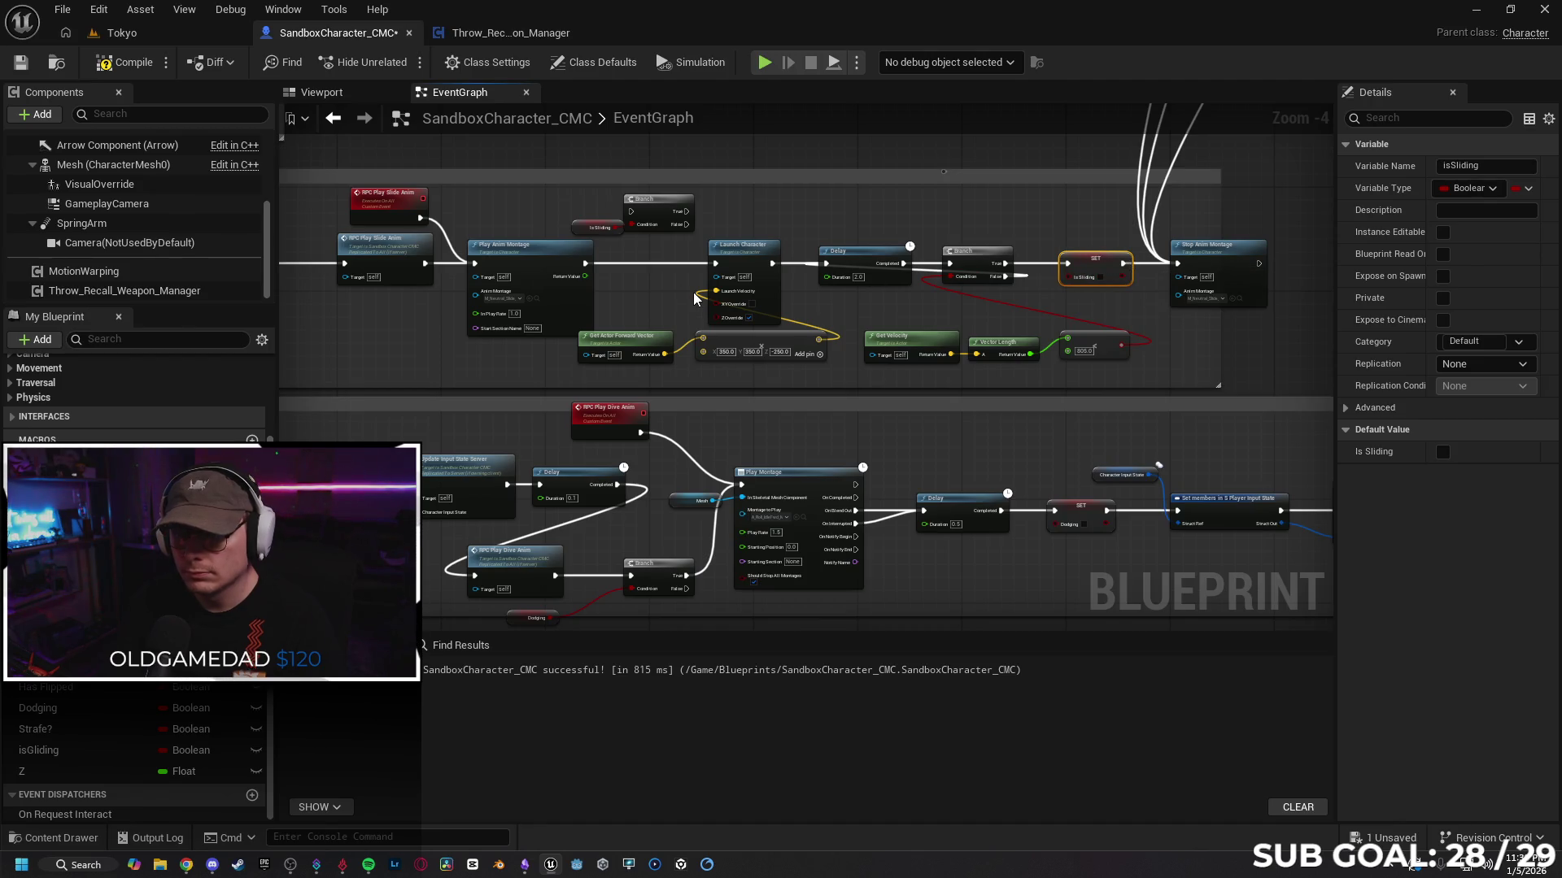
mouse_move(631, 284)
left_mouse_down()
mouse_move(969, 261)
mouse_move(918, 290)
mouse_move(765, 299)
mouse_move(1074, 272)
mouse_move(1013, 233)
mouse_move(747, 245)
mouse_move(623, 227)
mouse_move(559, 309)
mouse_move(536, 316)
mouse_move(565, 297)
mouse_move(562, 272)
mouse_move(461, 282)
mouse_move(1041, 244)
mouse_move(1383, 277)
mouse_move(977, 221)
mouse_move(910, 237)
mouse_move(919, 272)
mouse_move(1403, 287)
left_mouse_up()
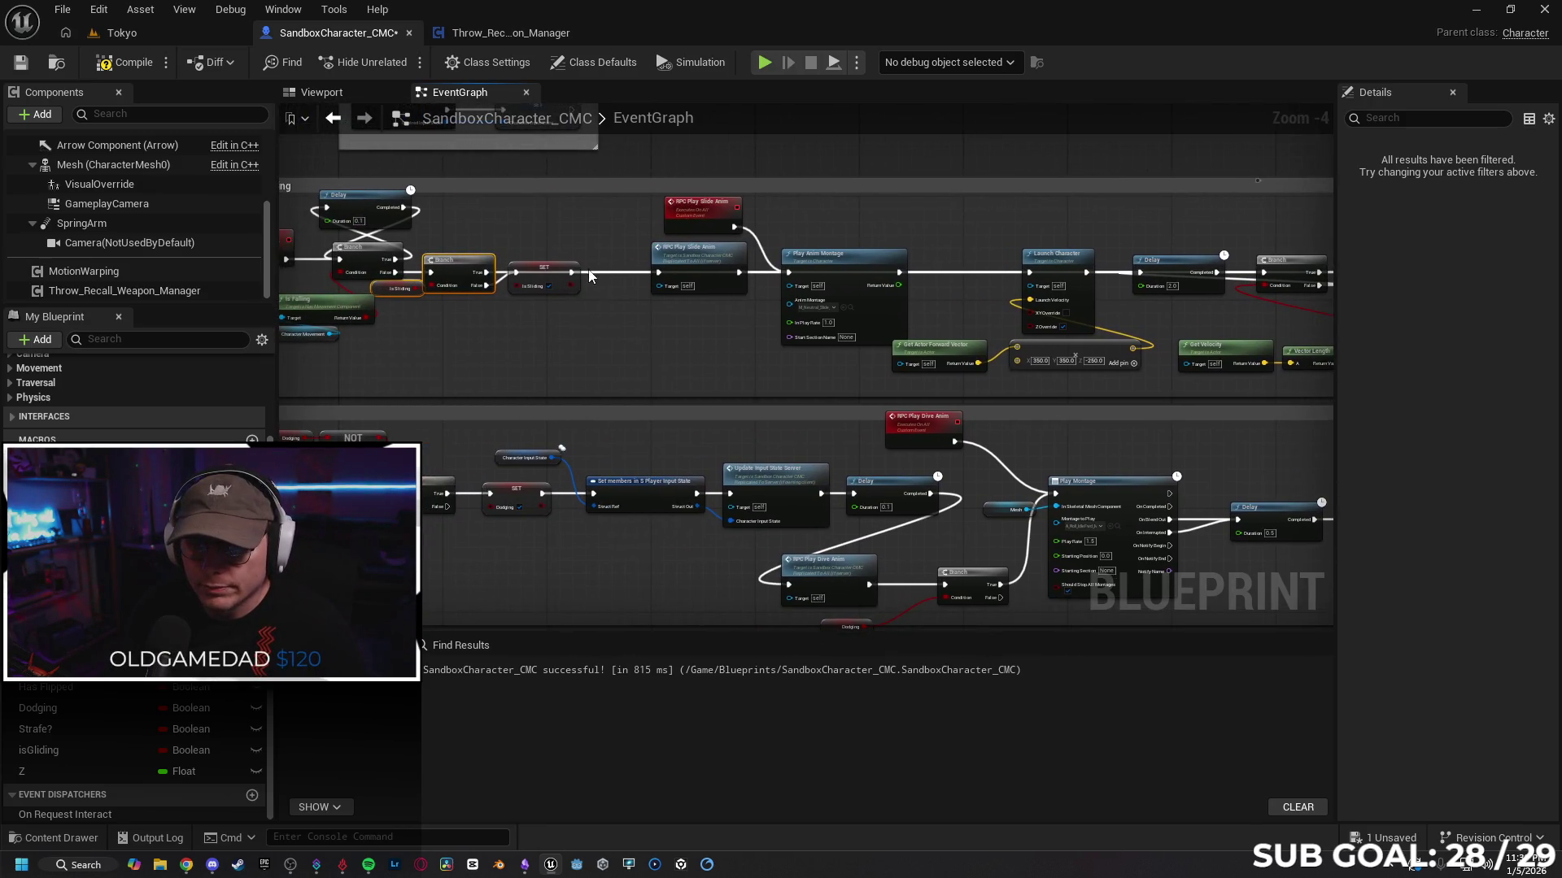
Step: Reconnect the isSliding Branch True output to the final isSliding SET node
left_click_drag(467, 270, 465, 231)
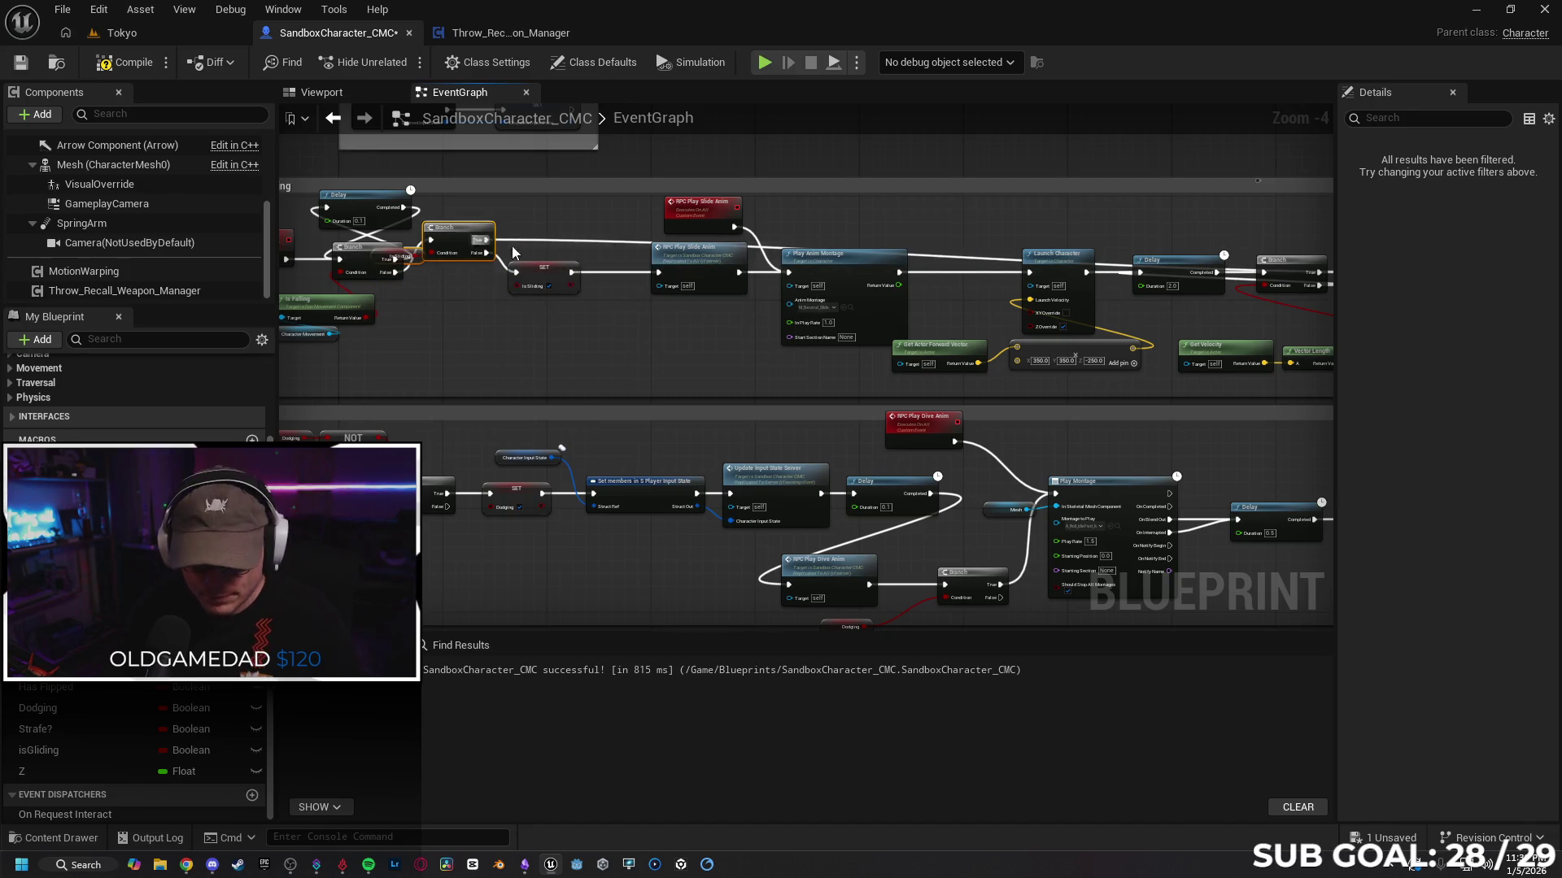
right_click(568, 246)
mouse_move(485, 240)
left_mouse_down()
mouse_move(1265, 244)
mouse_move(884, 278)
left_mouse_up()
left_click_drag(713, 333, 720, 270)
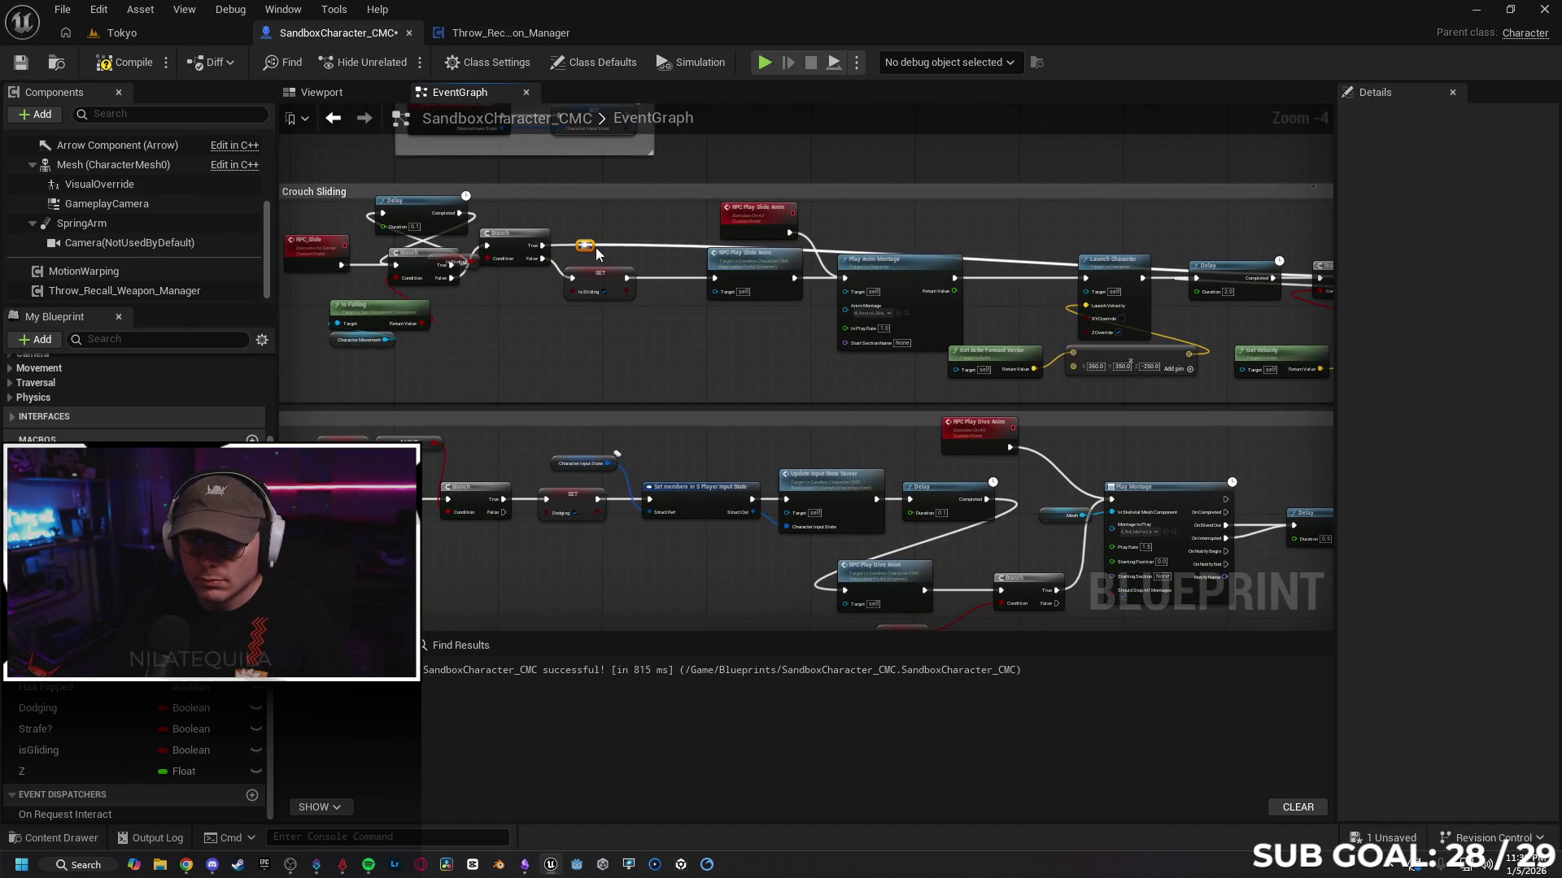
Step: Add reroute points so the True wire arcs above the slide chain, clear of the Delay node
double_click(587, 244)
left_click_drag(586, 244, 584, 194)
mouse_move(518, 236)
left_mouse_down()
mouse_move(524, 262)
mouse_move(521, 247)
left_mouse_up()
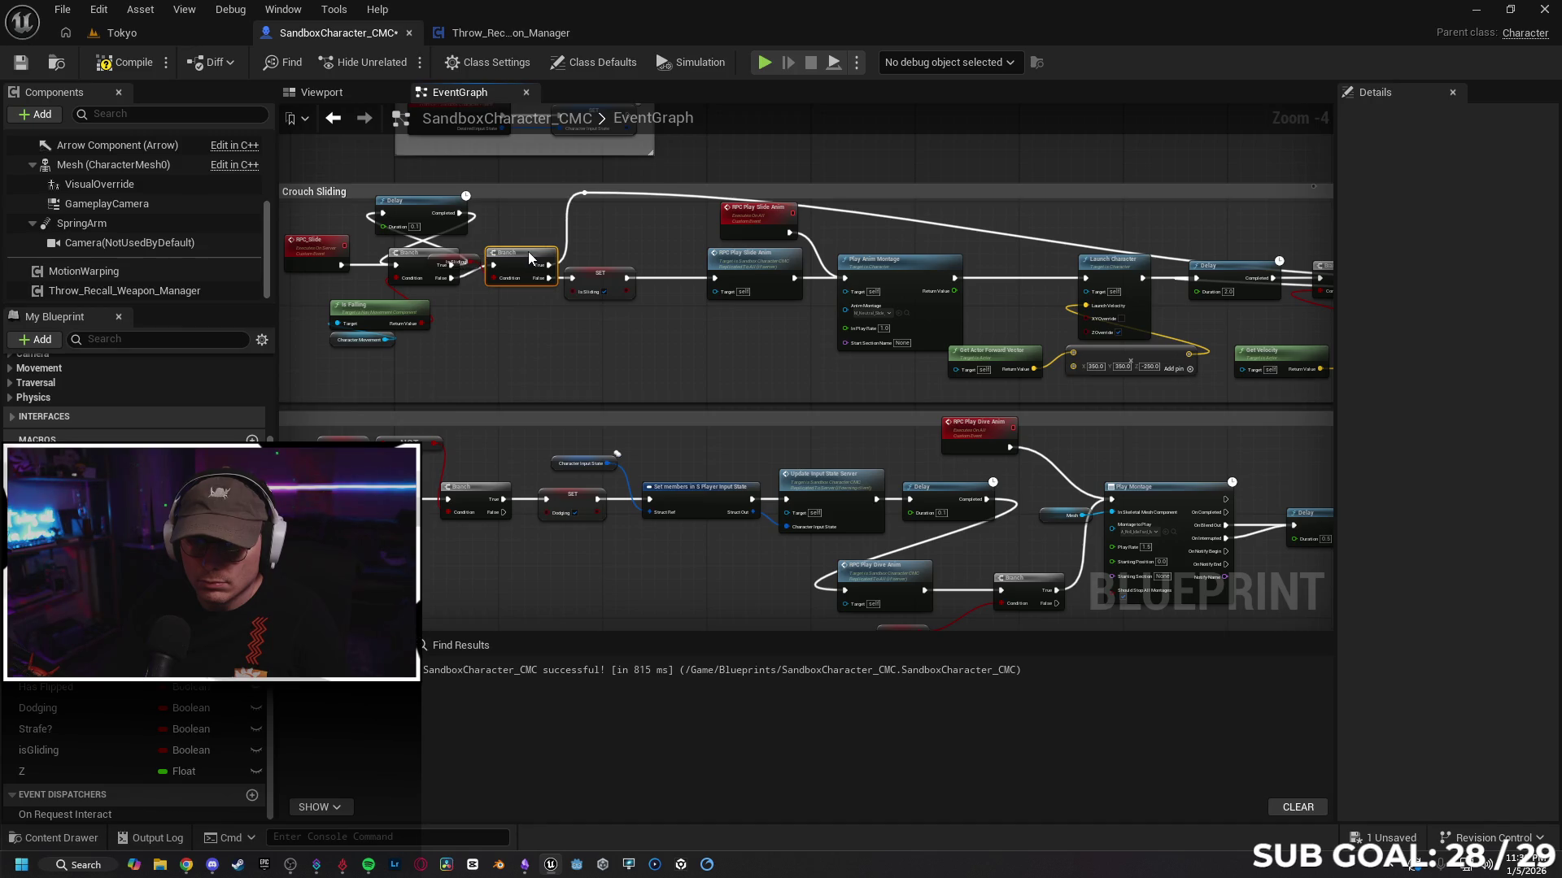
left_click_drag(686, 357, 1172, 278)
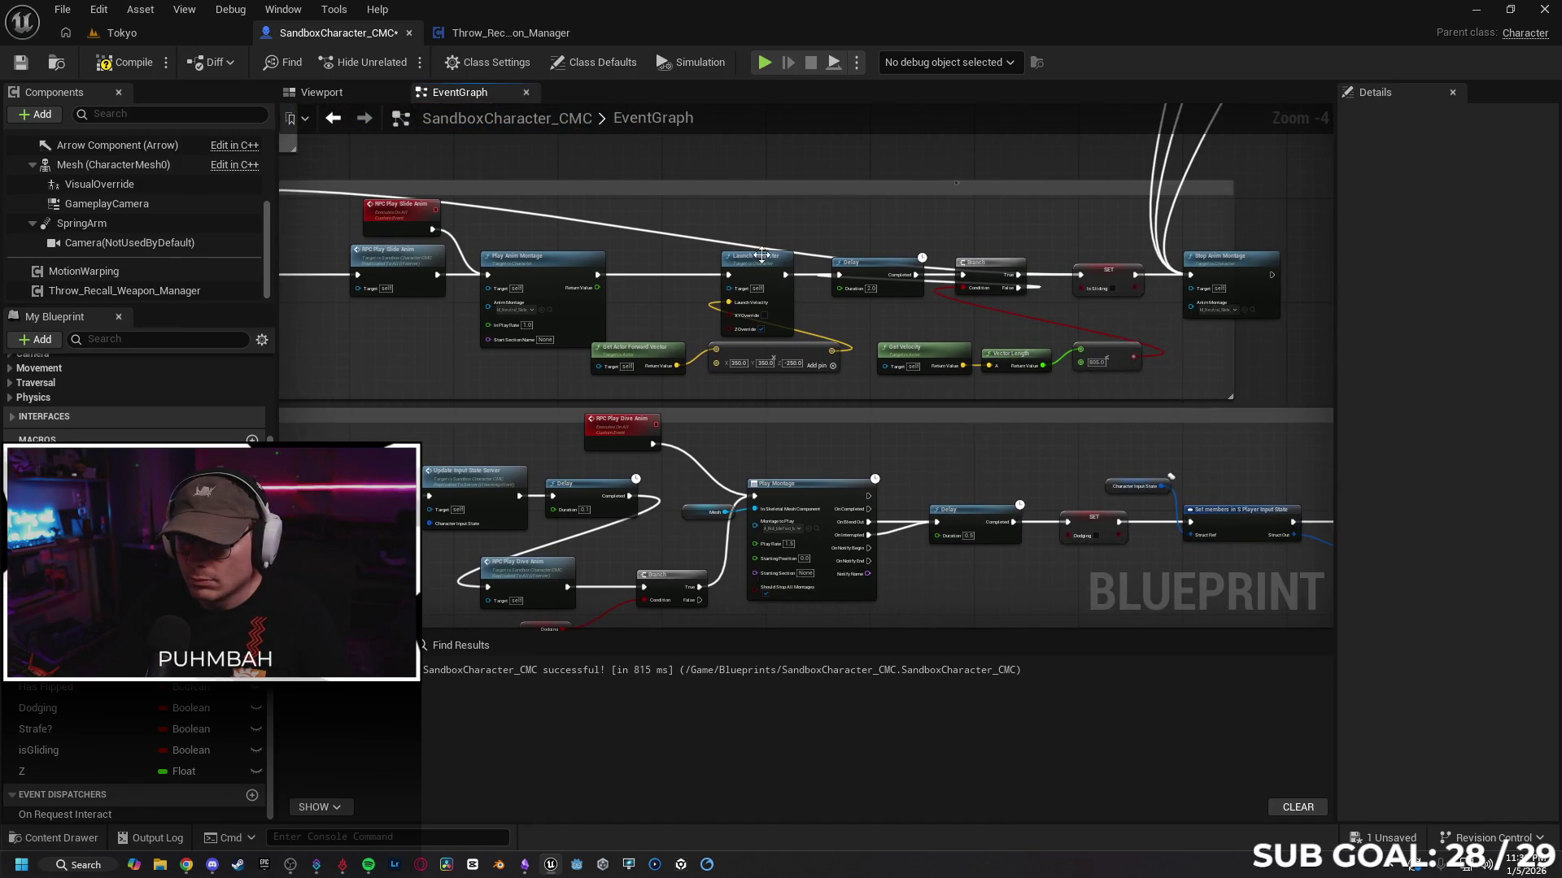
mouse_move(844, 264)
left_mouse_down()
mouse_move(818, 220)
mouse_move(976, 189)
mouse_move(1261, 184)
left_mouse_up()
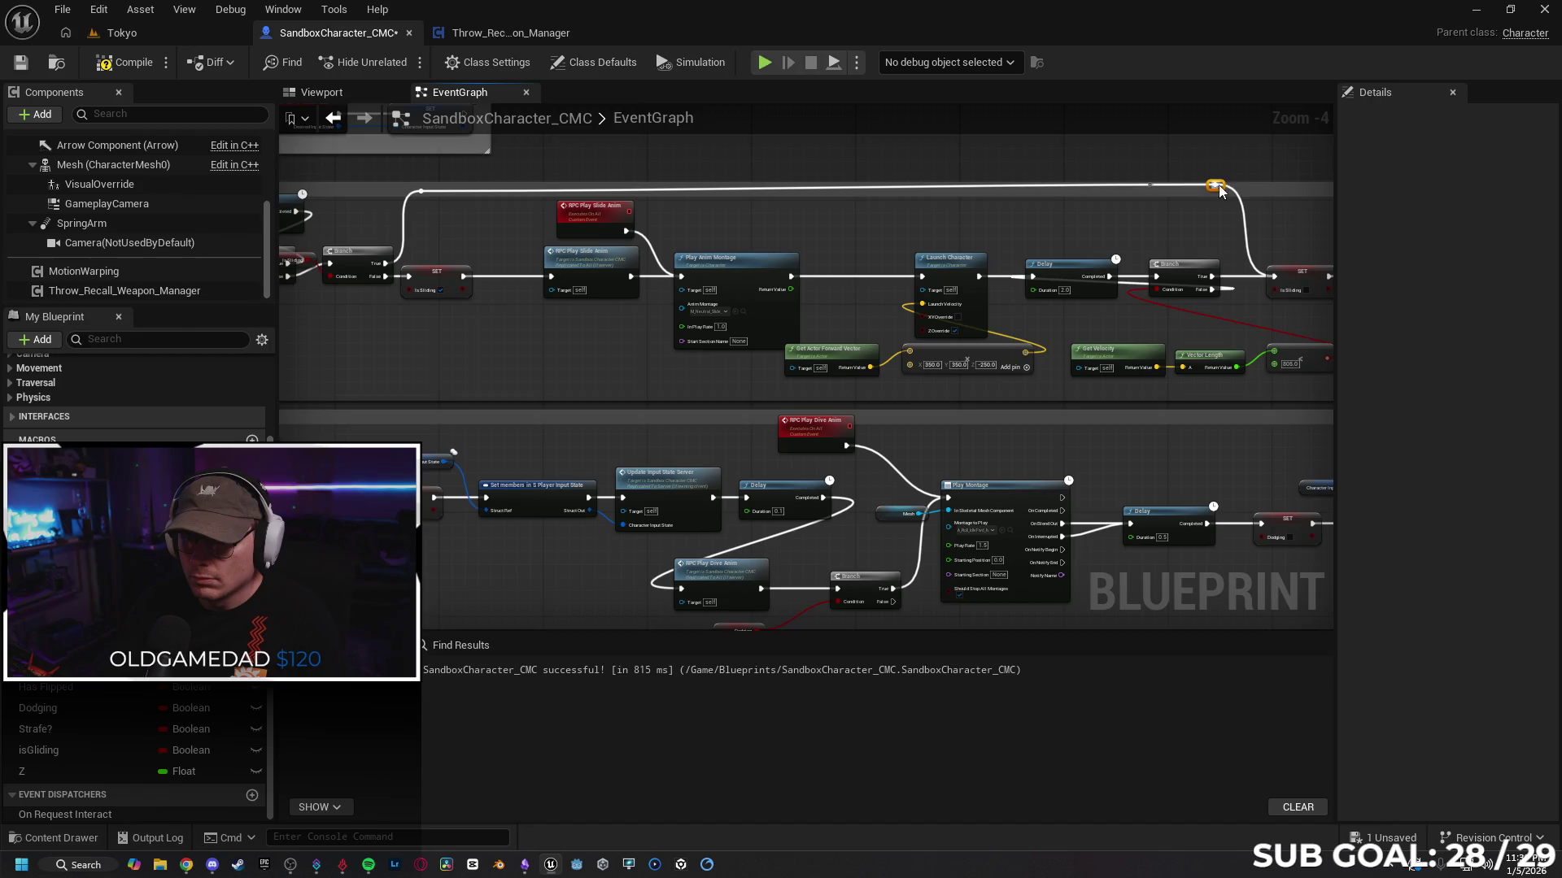
left_click_drag(930, 251, 976, 250)
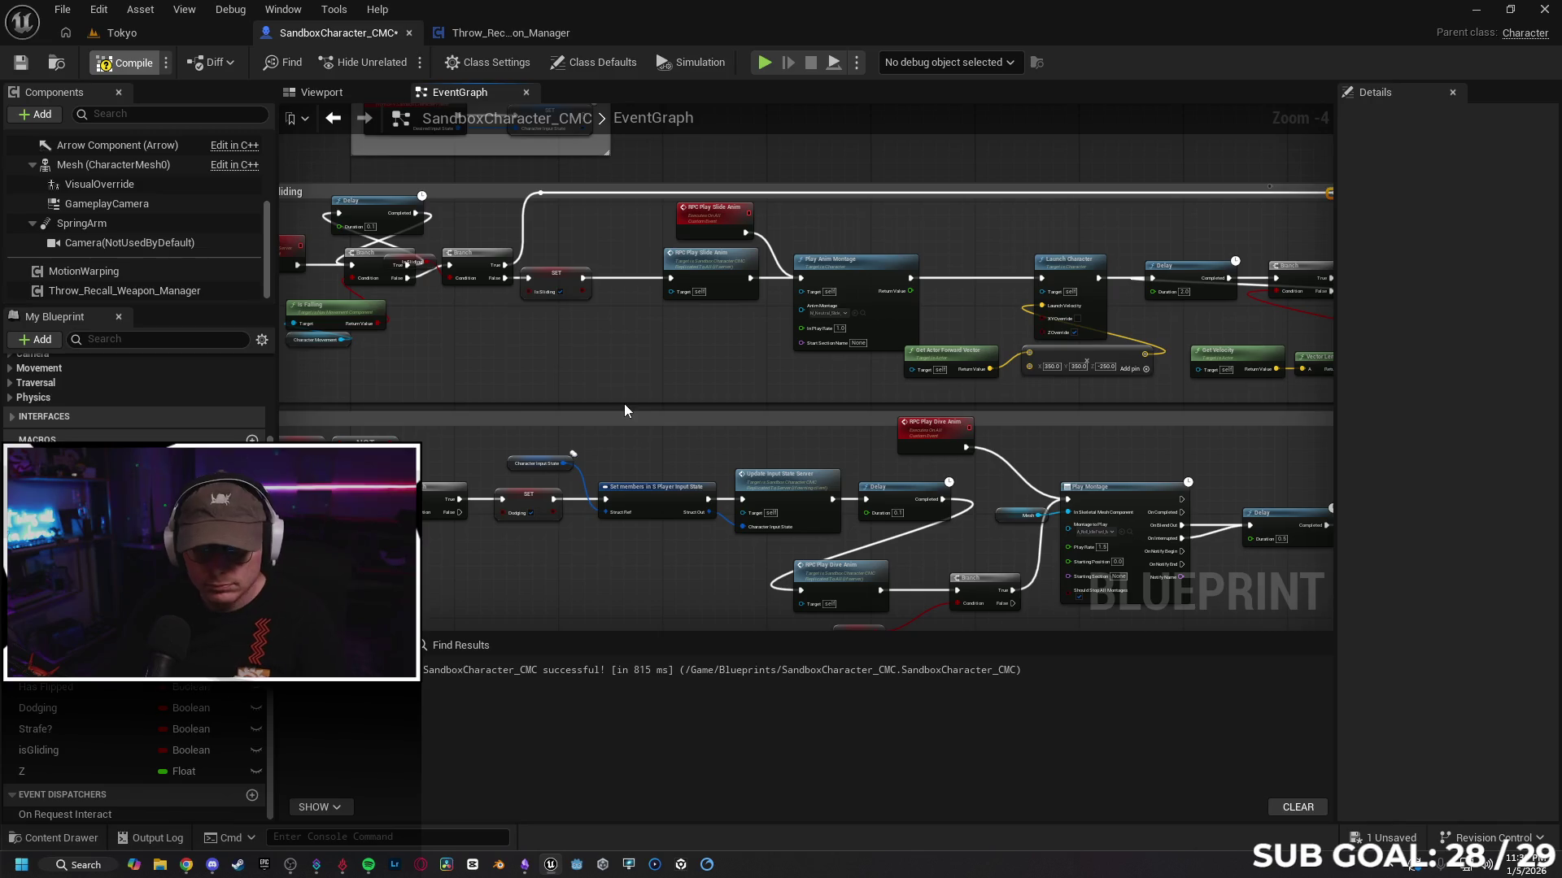
left_click(133, 36)
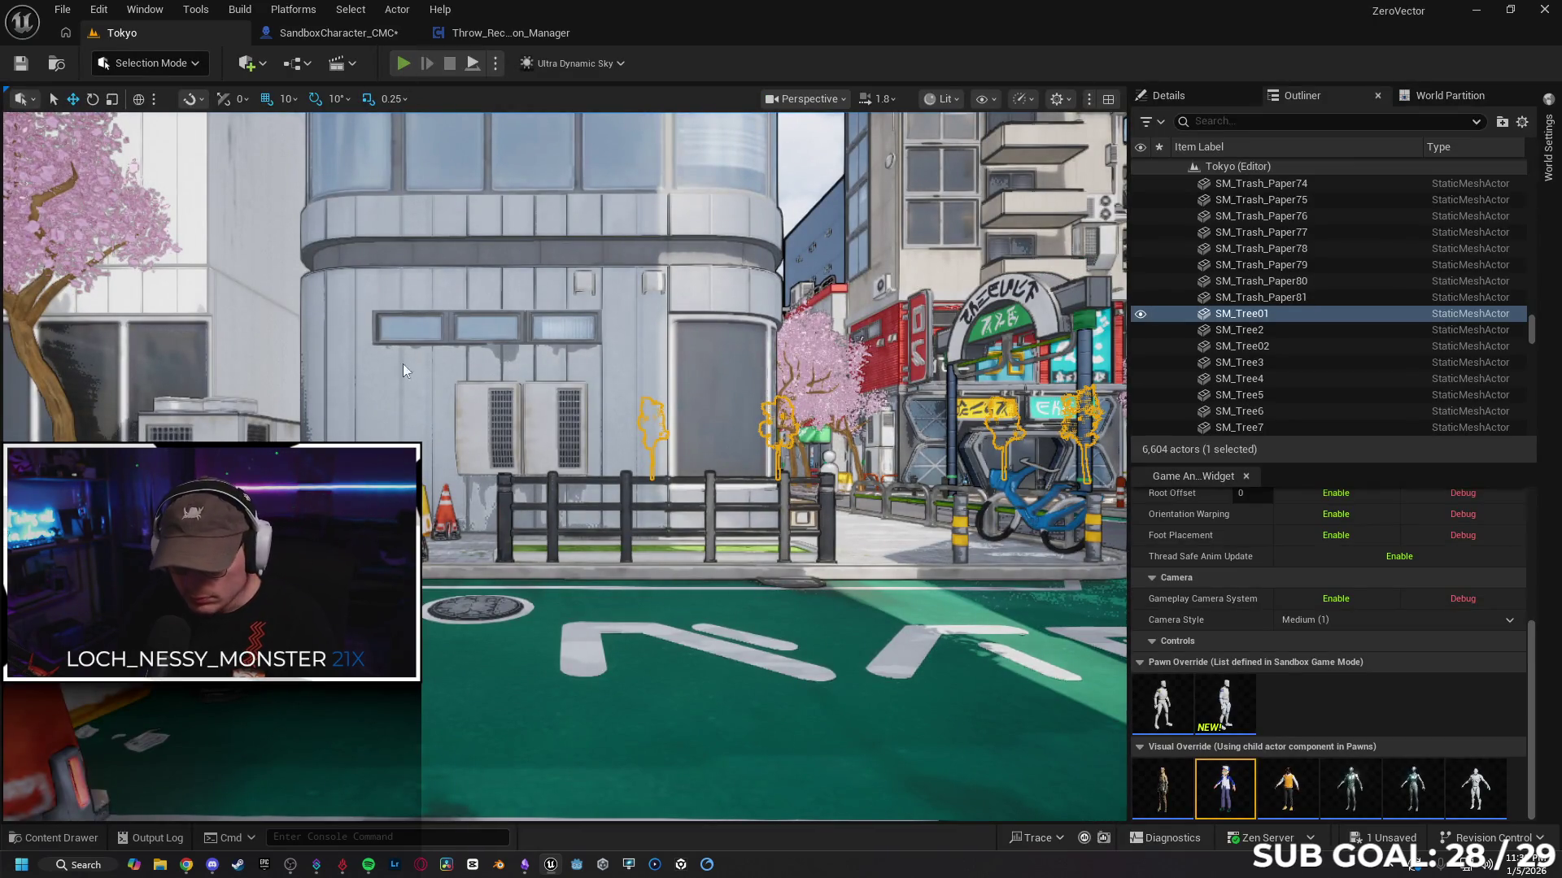
Step: Run another Tokyo play test moving the character back and forth, then return to the SandboxCharacter_CMC graph
key("alt+p")
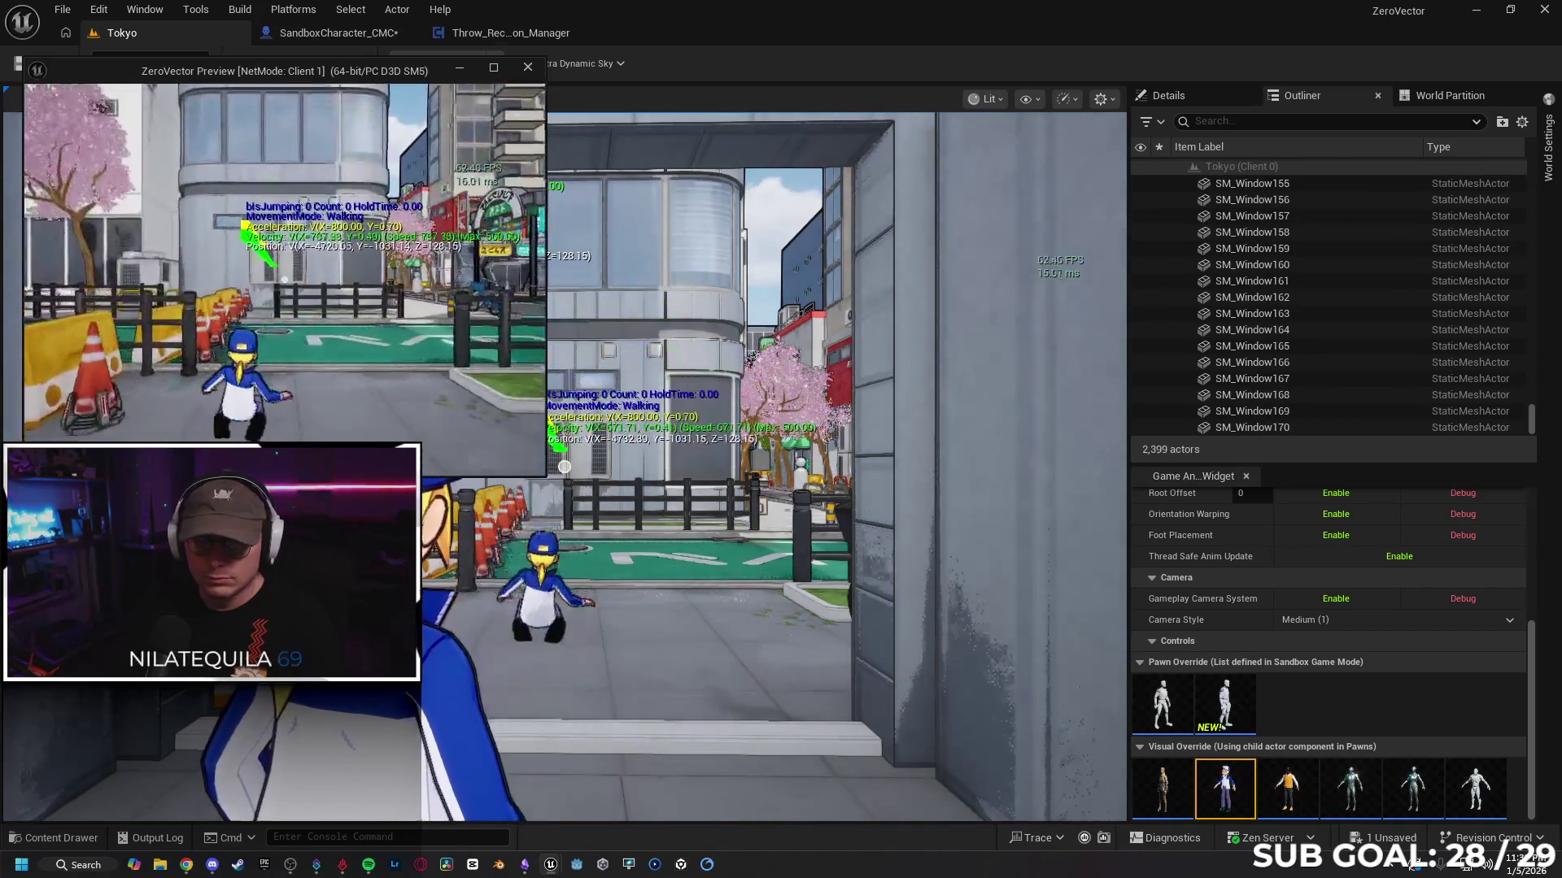
key("s")
key("w")
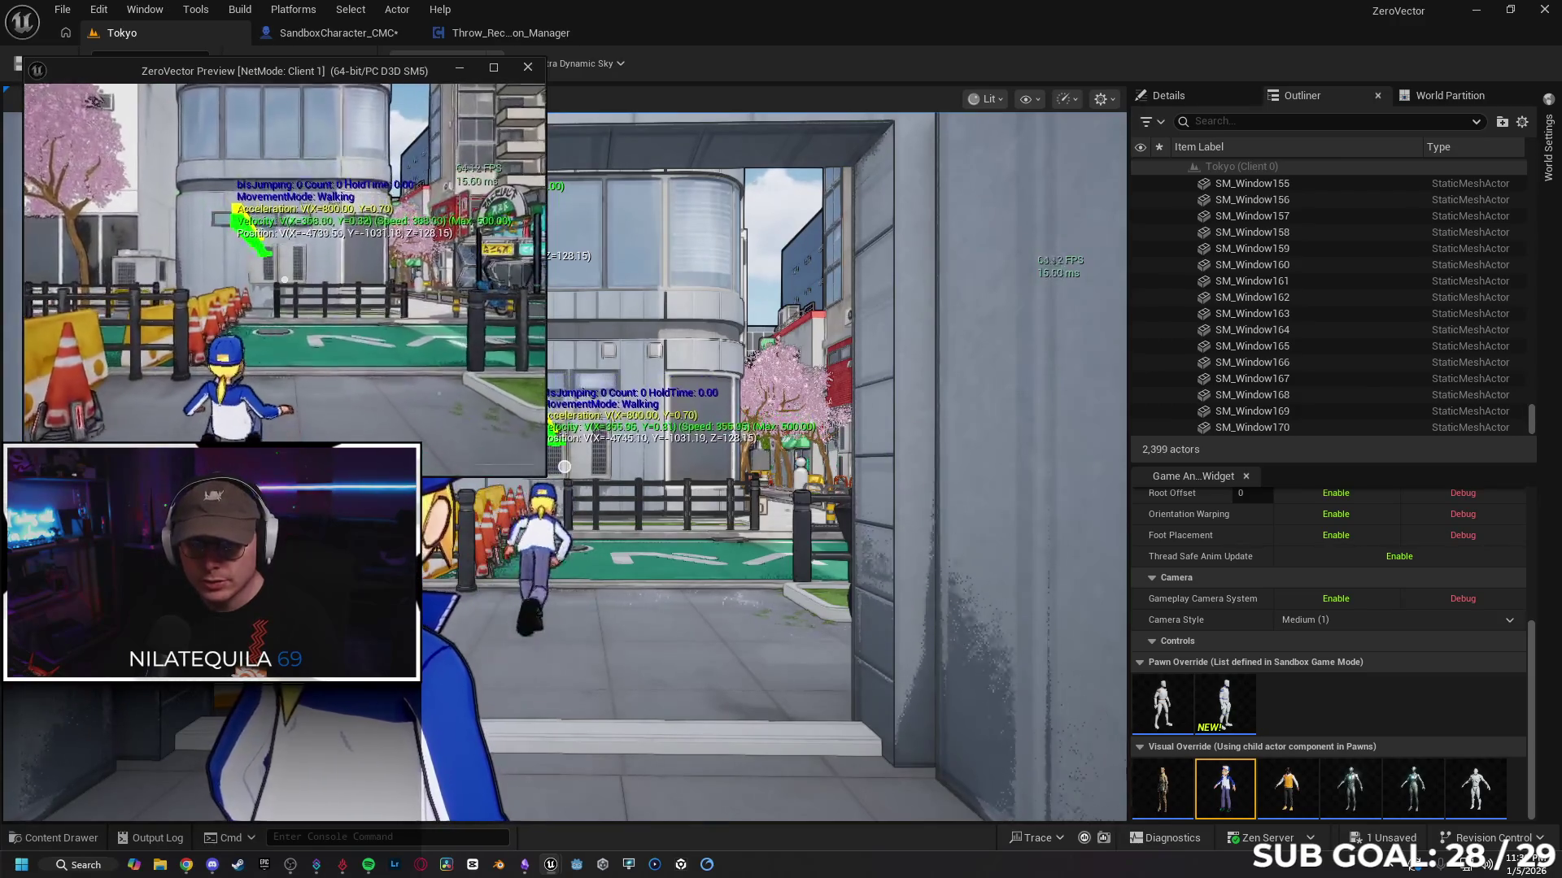
key("s")
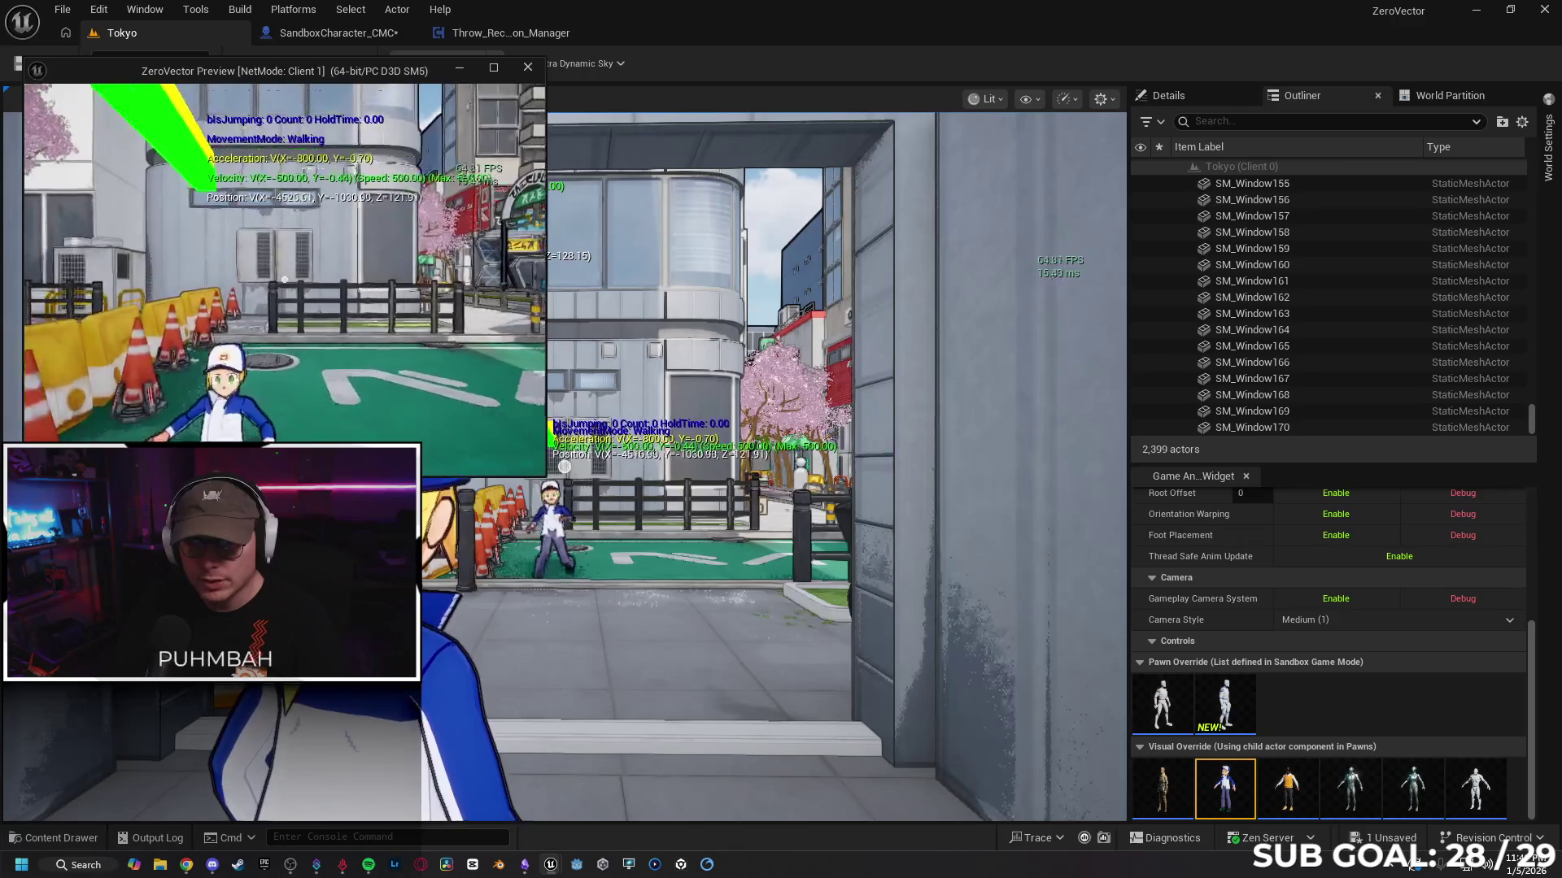
key("w")
key("w")
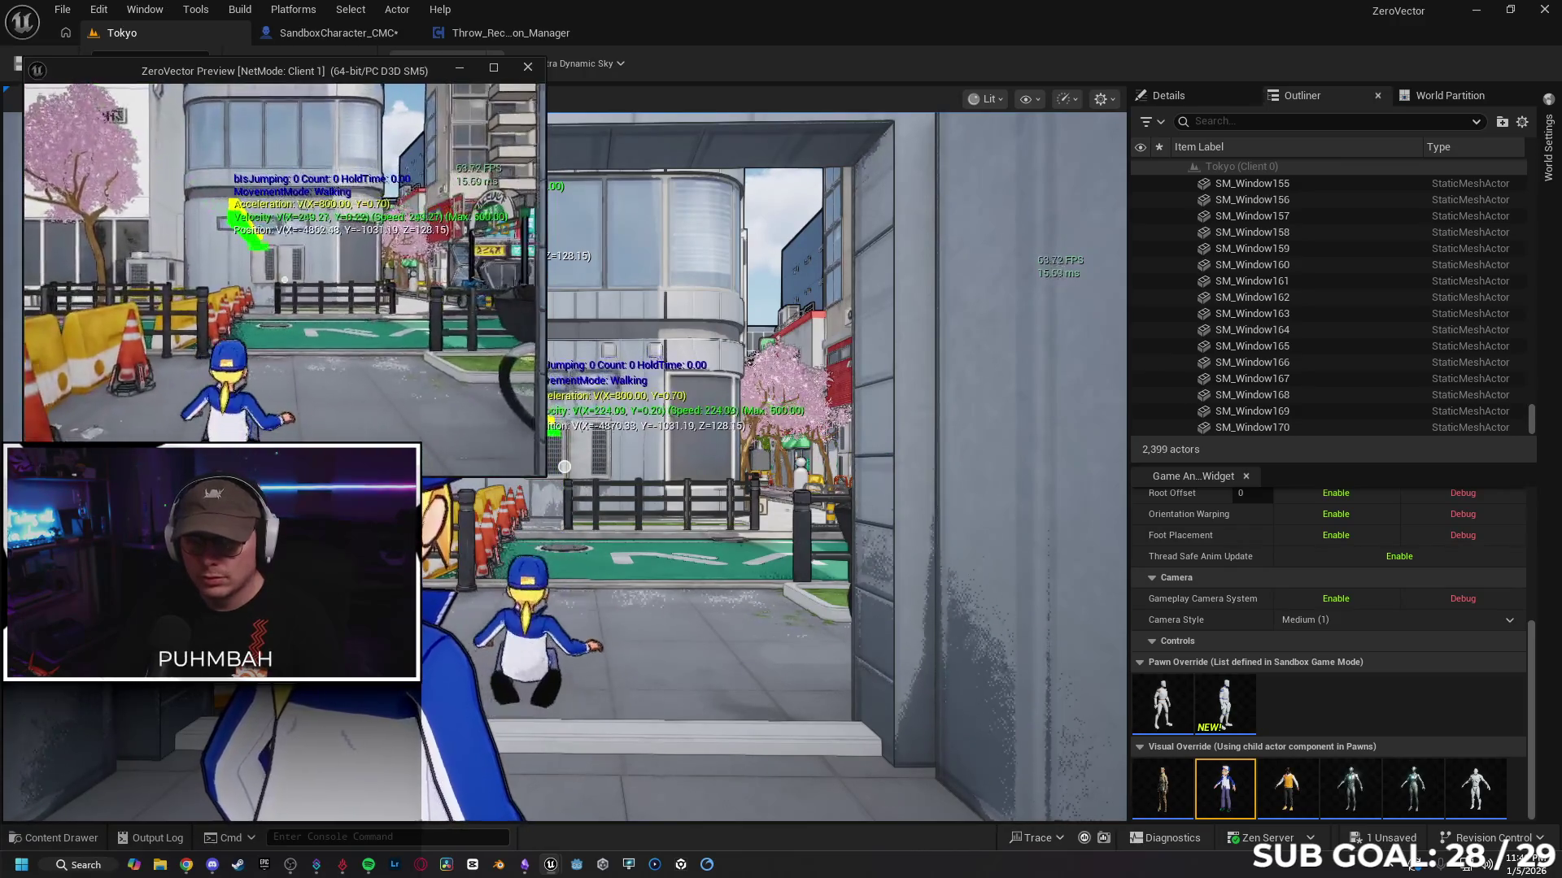
key("s")
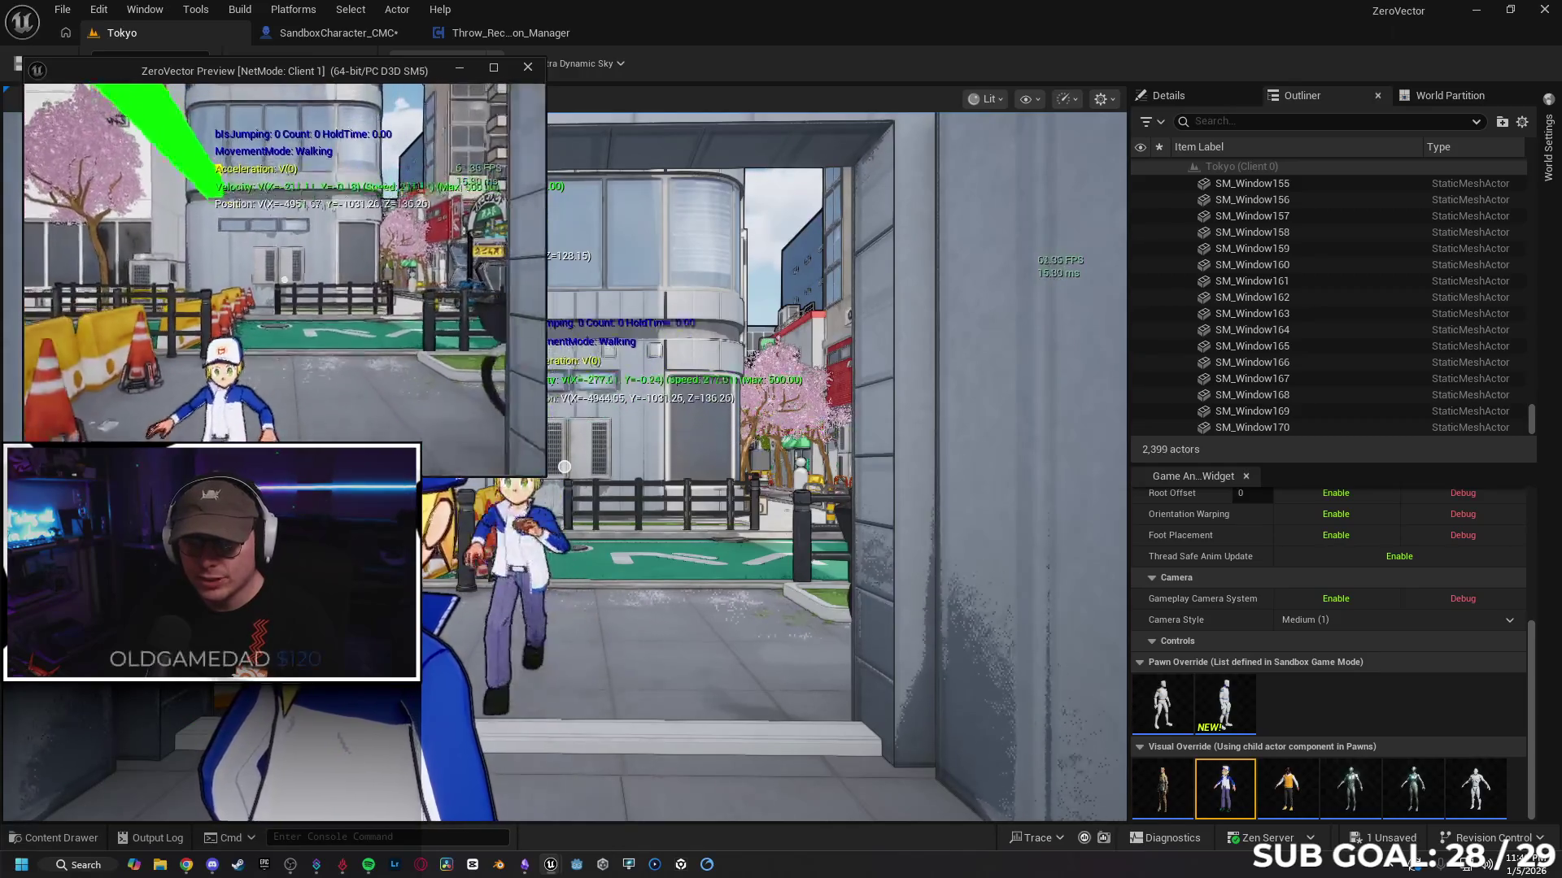
key("w")
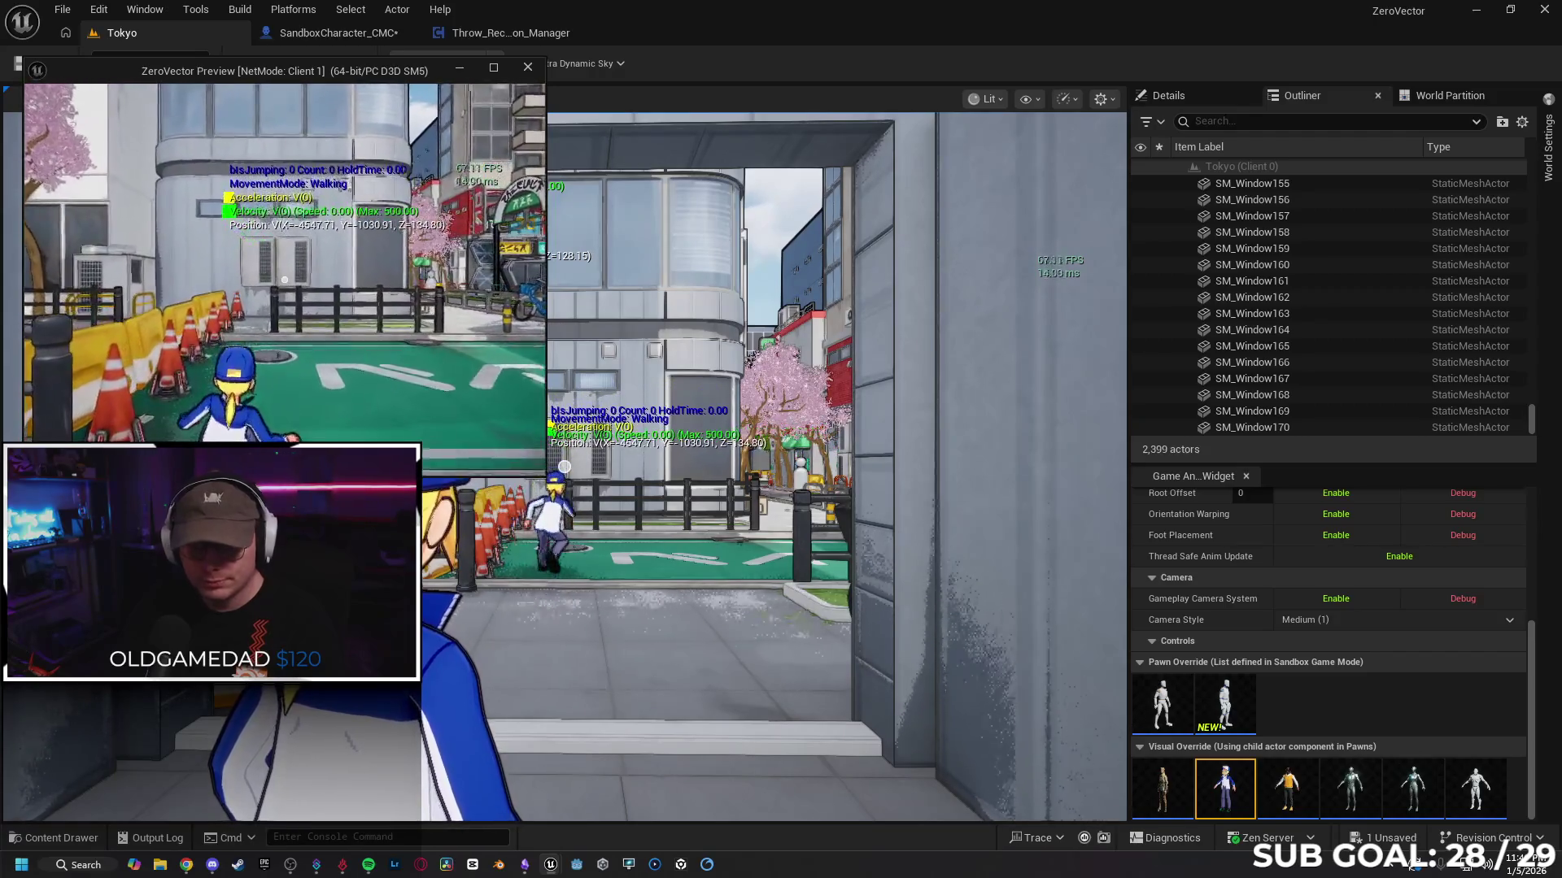
key("Escape")
left_click(364, 36)
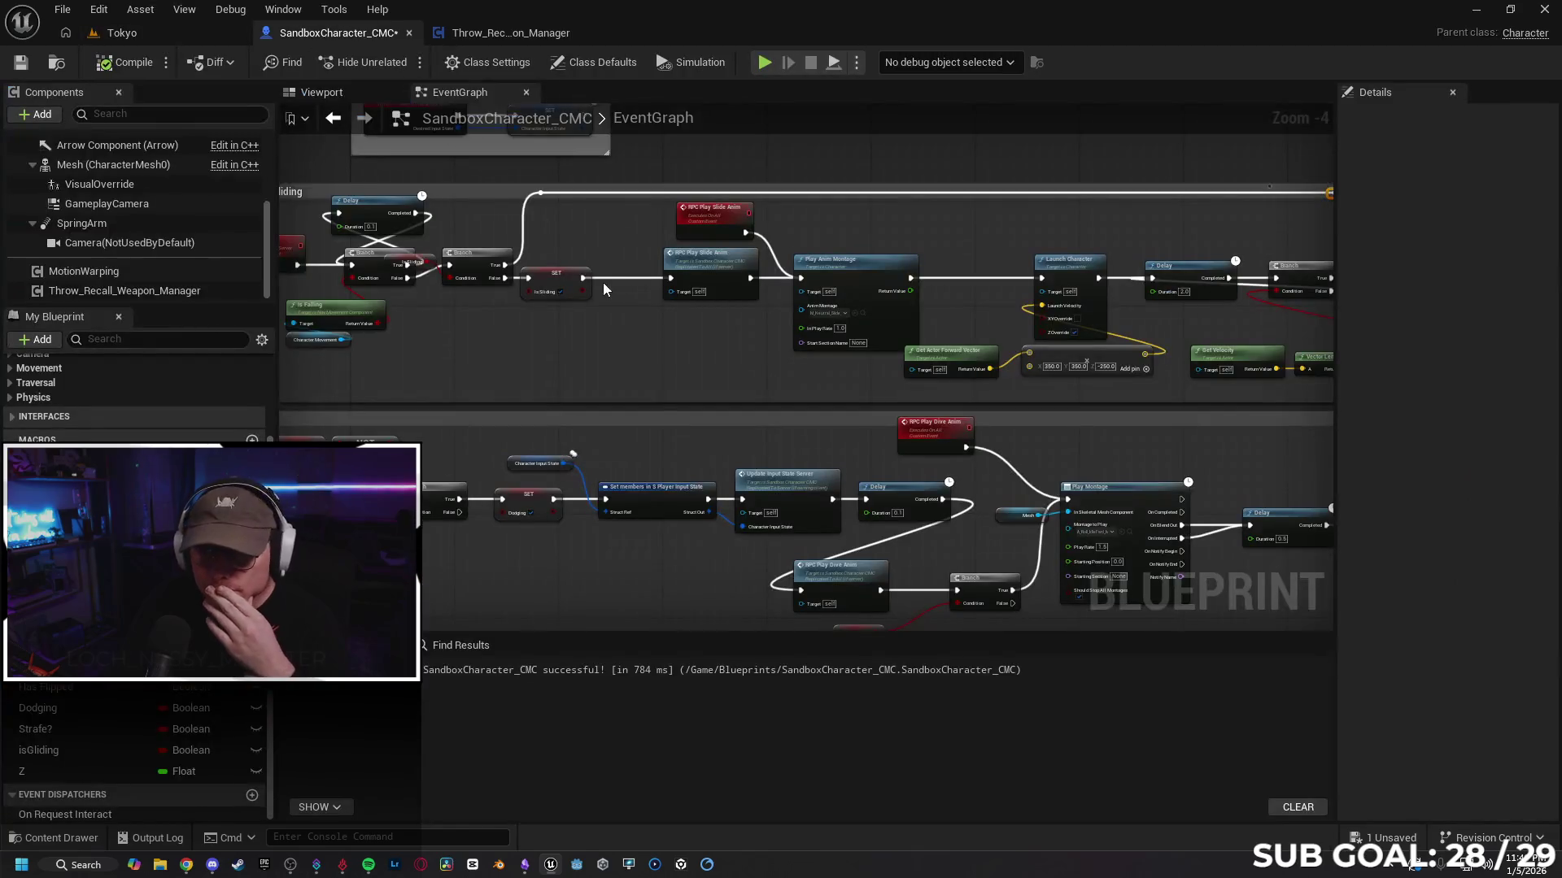
Step: Tidy the slide graph: nudge Play Anim Montage left and pull the IsSliding getter clear of the Branch
mouse_move(745, 360)
left_mouse_down()
mouse_move(798, 372)
mouse_move(623, 349)
left_mouse_up()
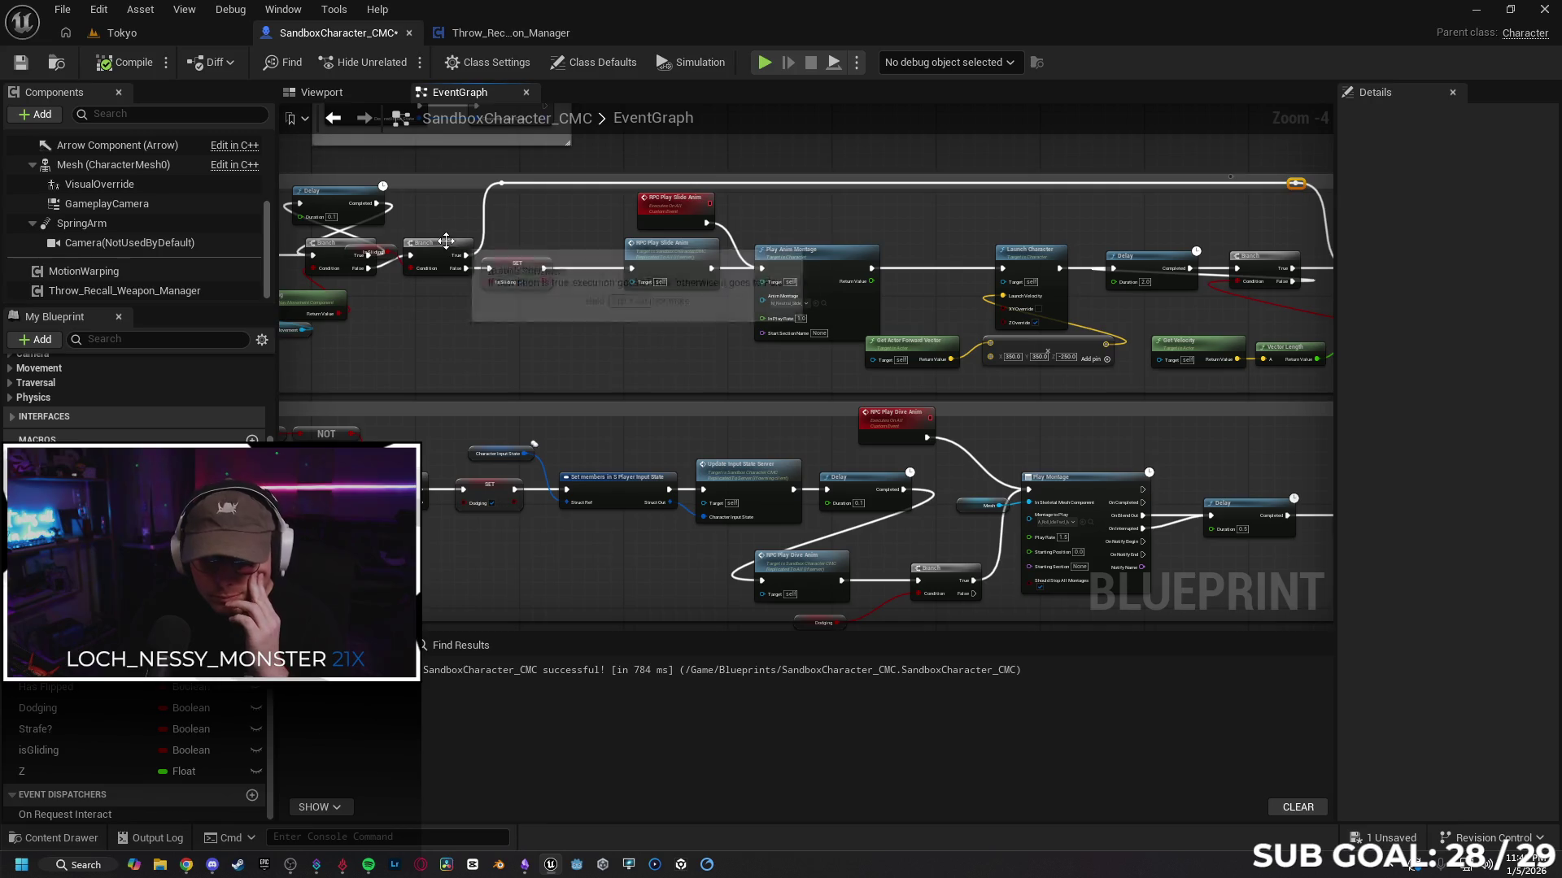
left_click_drag(464, 323, 397, 305)
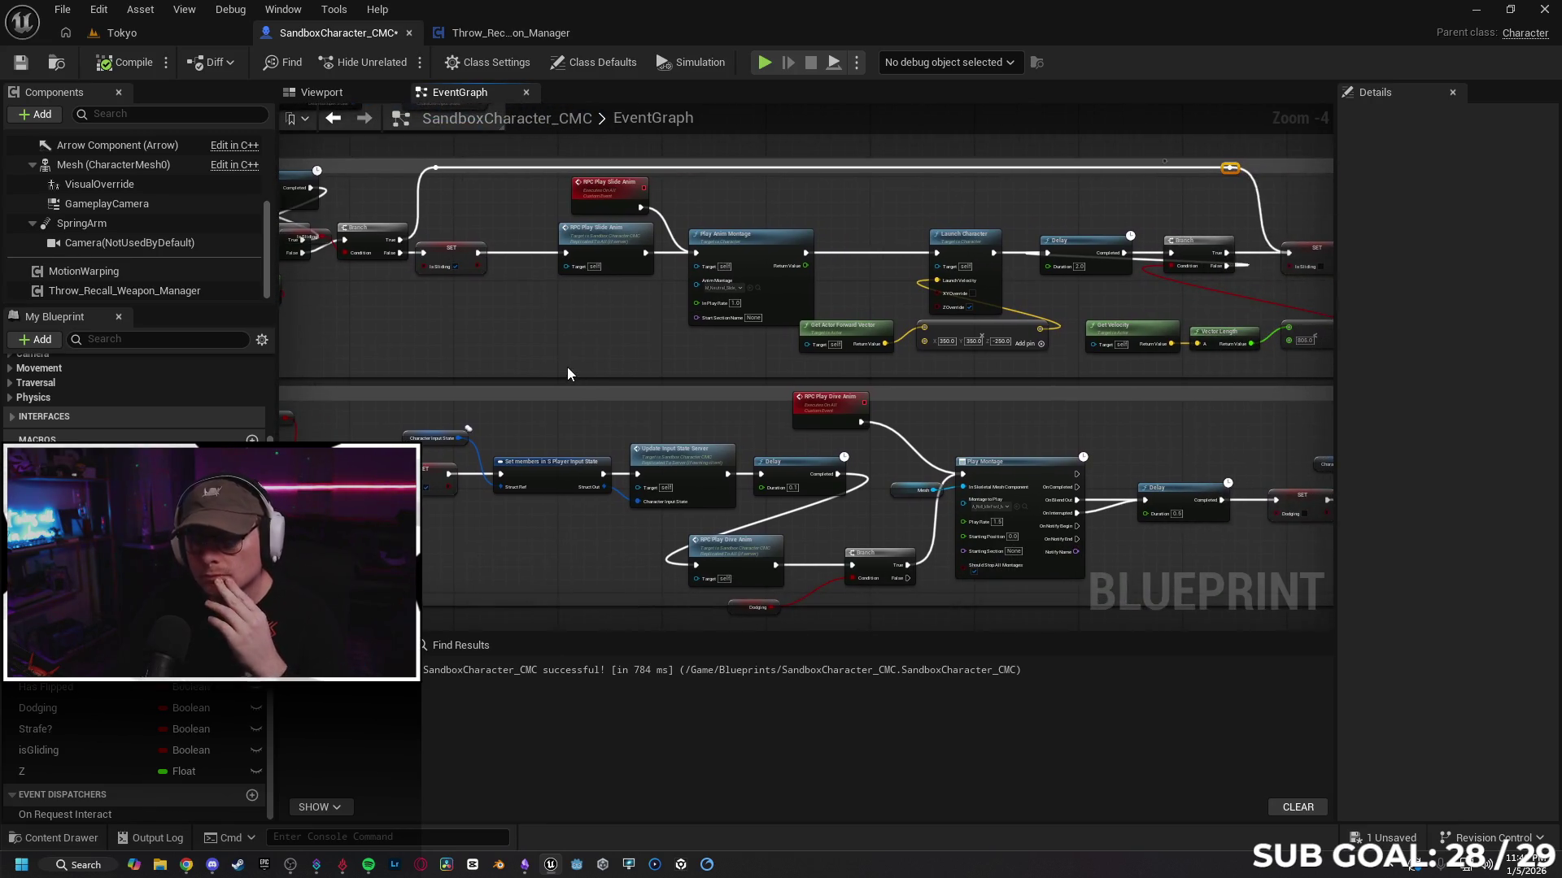
left_click_drag(574, 346, 707, 358)
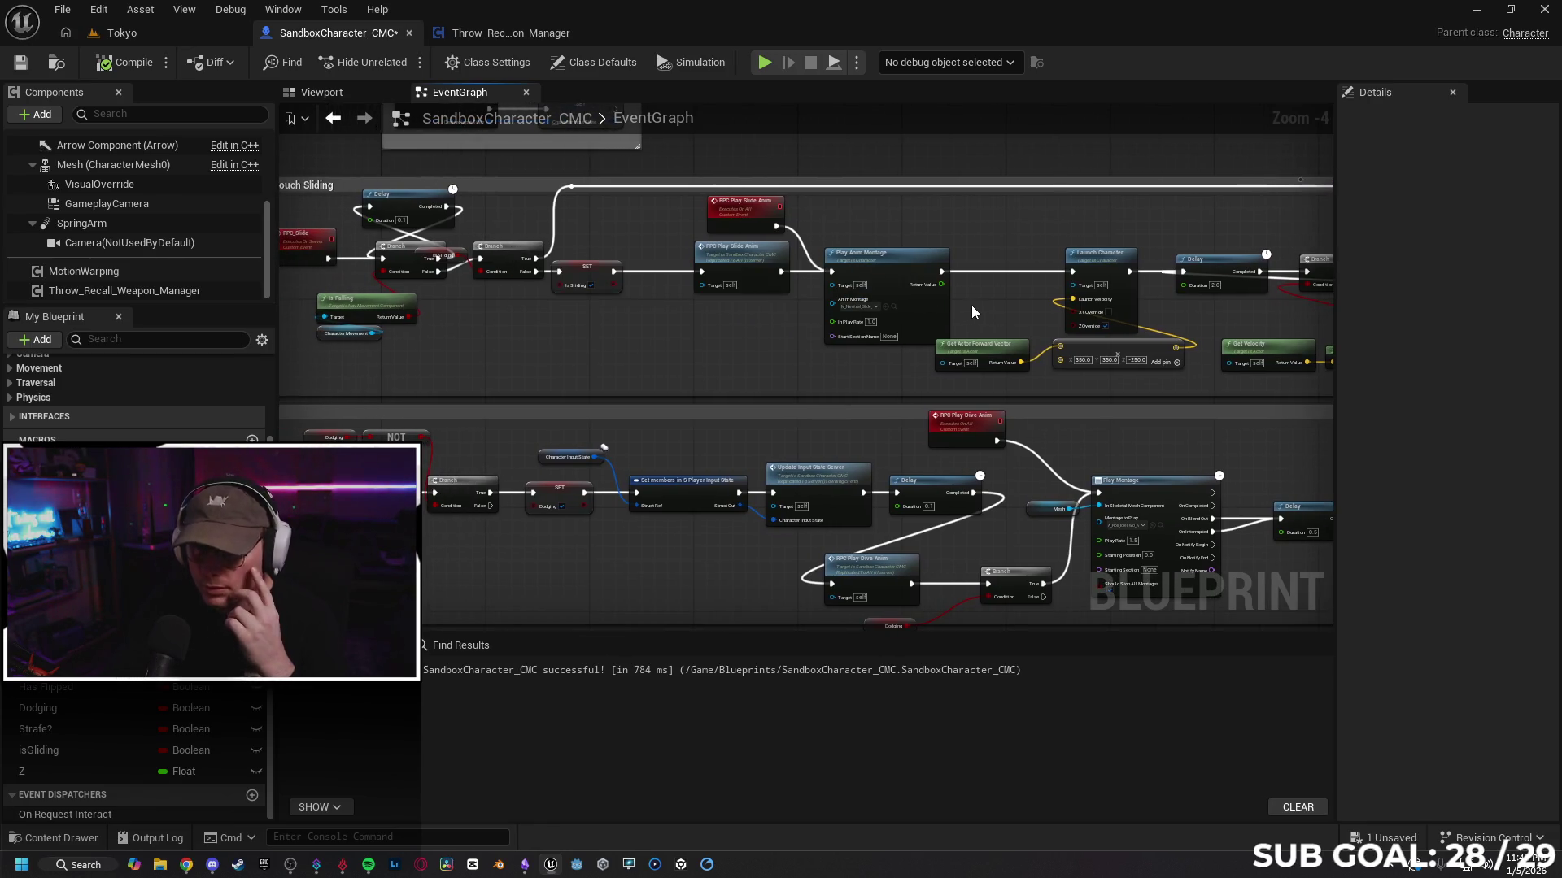
left_click_drag(891, 271, 864, 271)
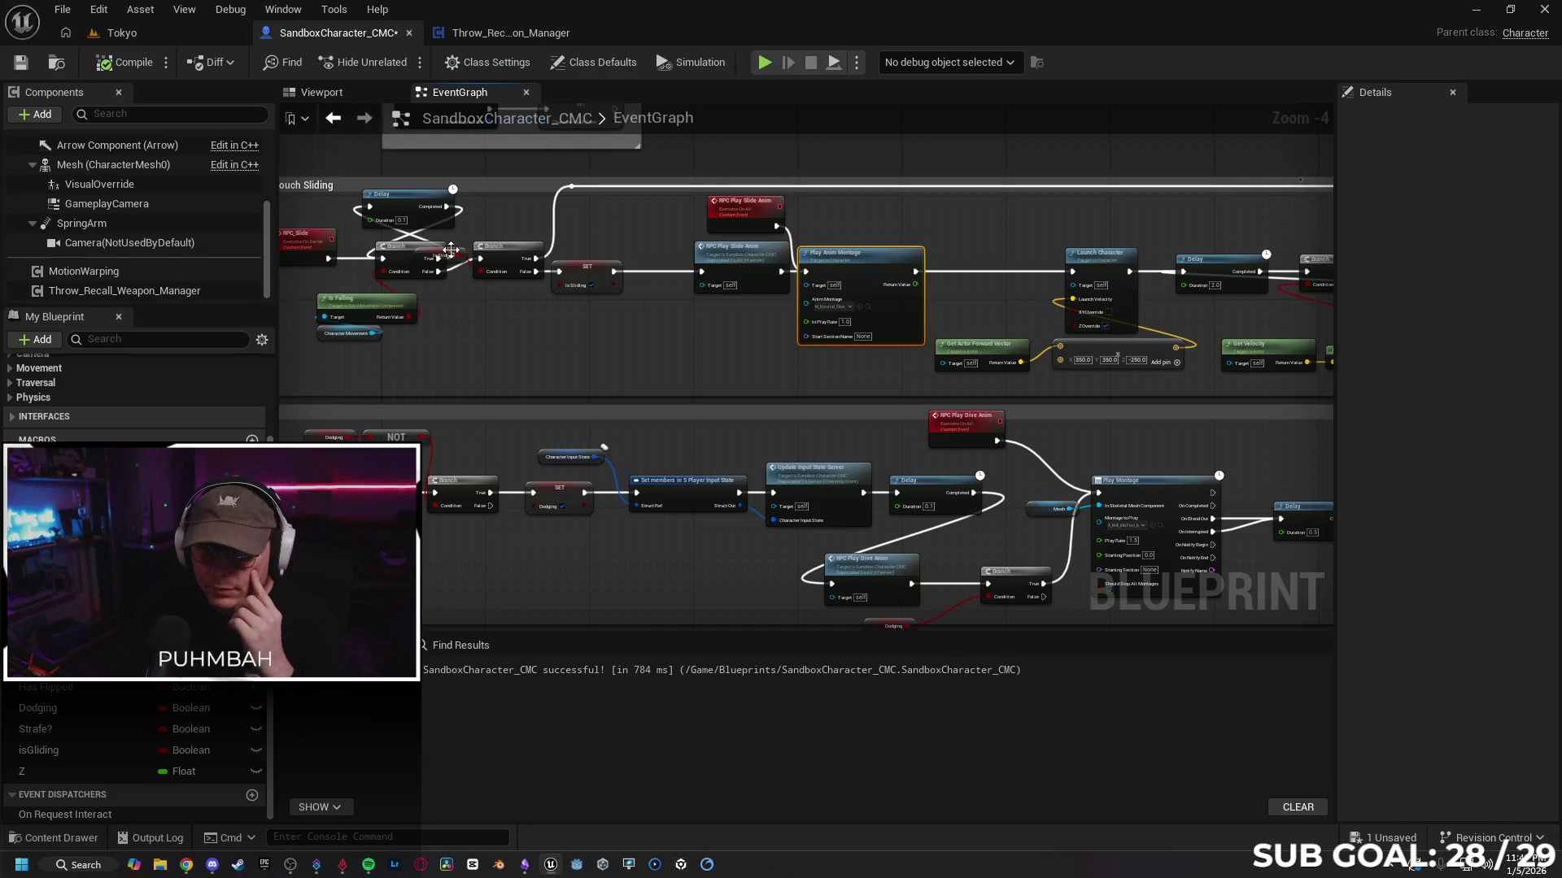
mouse_move(451, 250)
left_mouse_down()
mouse_move(488, 301)
mouse_move(529, 290)
left_mouse_up()
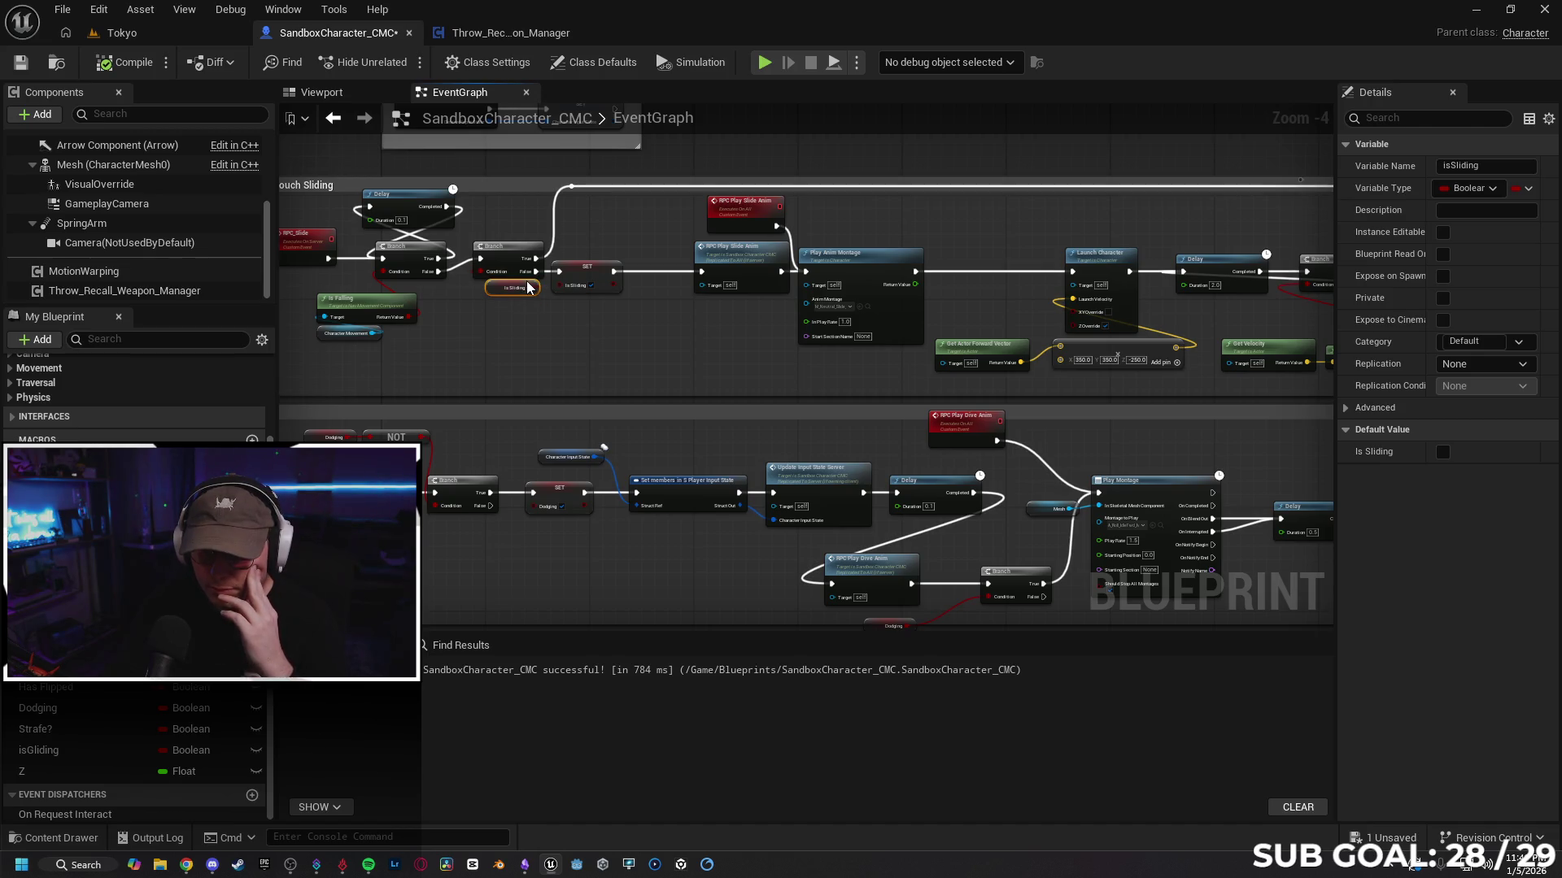
Step: Paste a copy of the IsSliding Branch check after Play Anim Montage and wire the montage into it
left_click_drag(624, 340, 521, 338)
left_click_drag(883, 311, 787, 310)
left_click_drag(370, 258, 436, 263)
left_click(370, 259, "ctrl")
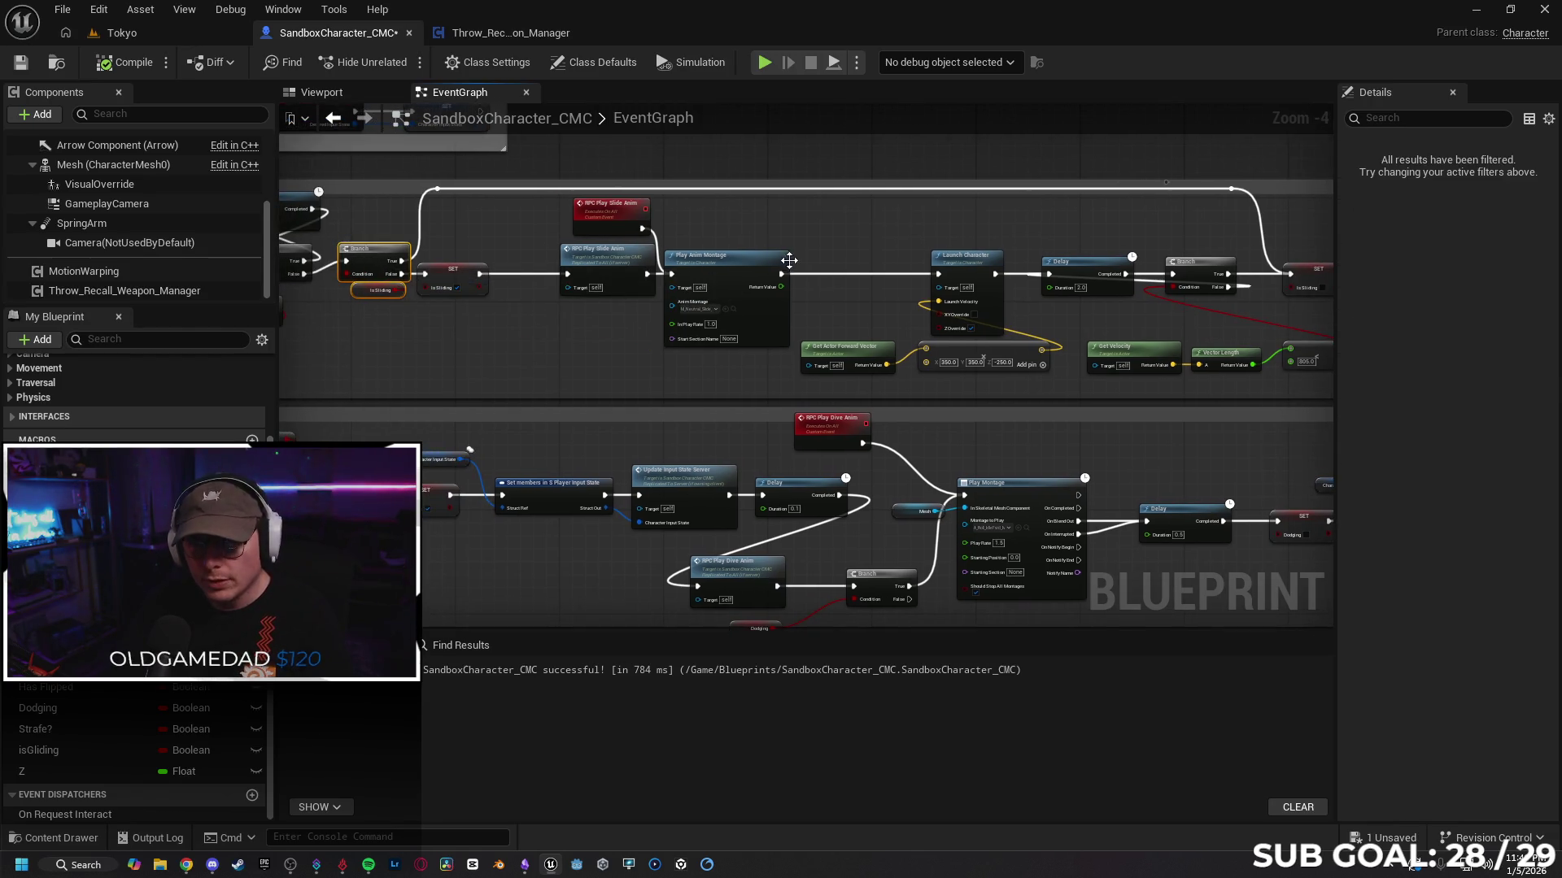
left_click(827, 260)
key("ctrl+v")
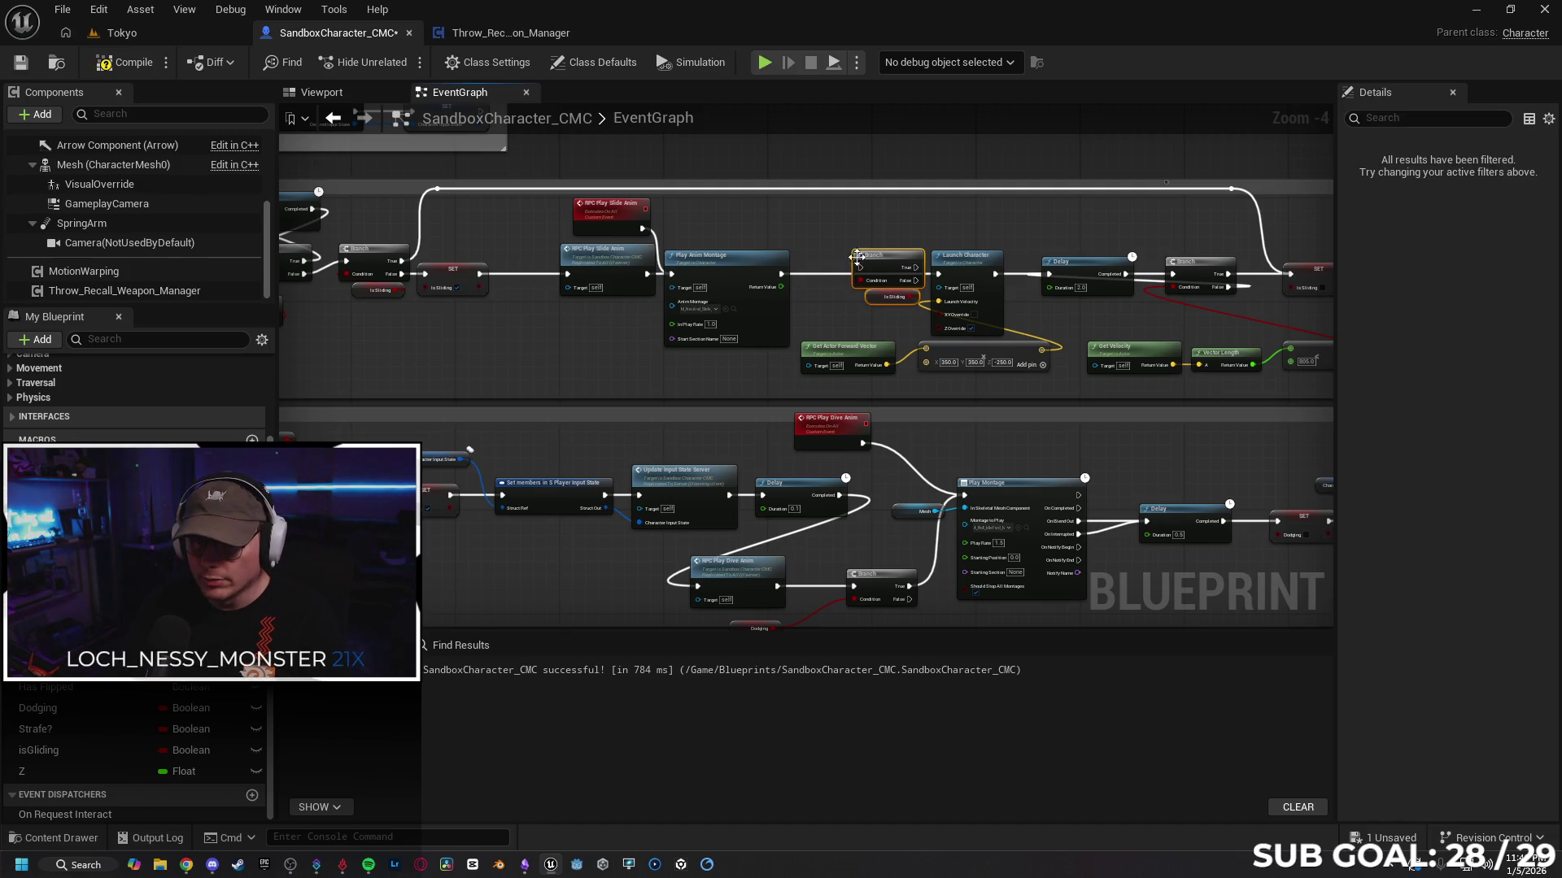
mouse_move(781, 273)
left_mouse_down()
mouse_move(854, 283)
mouse_move(765, 286)
mouse_move(782, 313)
left_mouse_up()
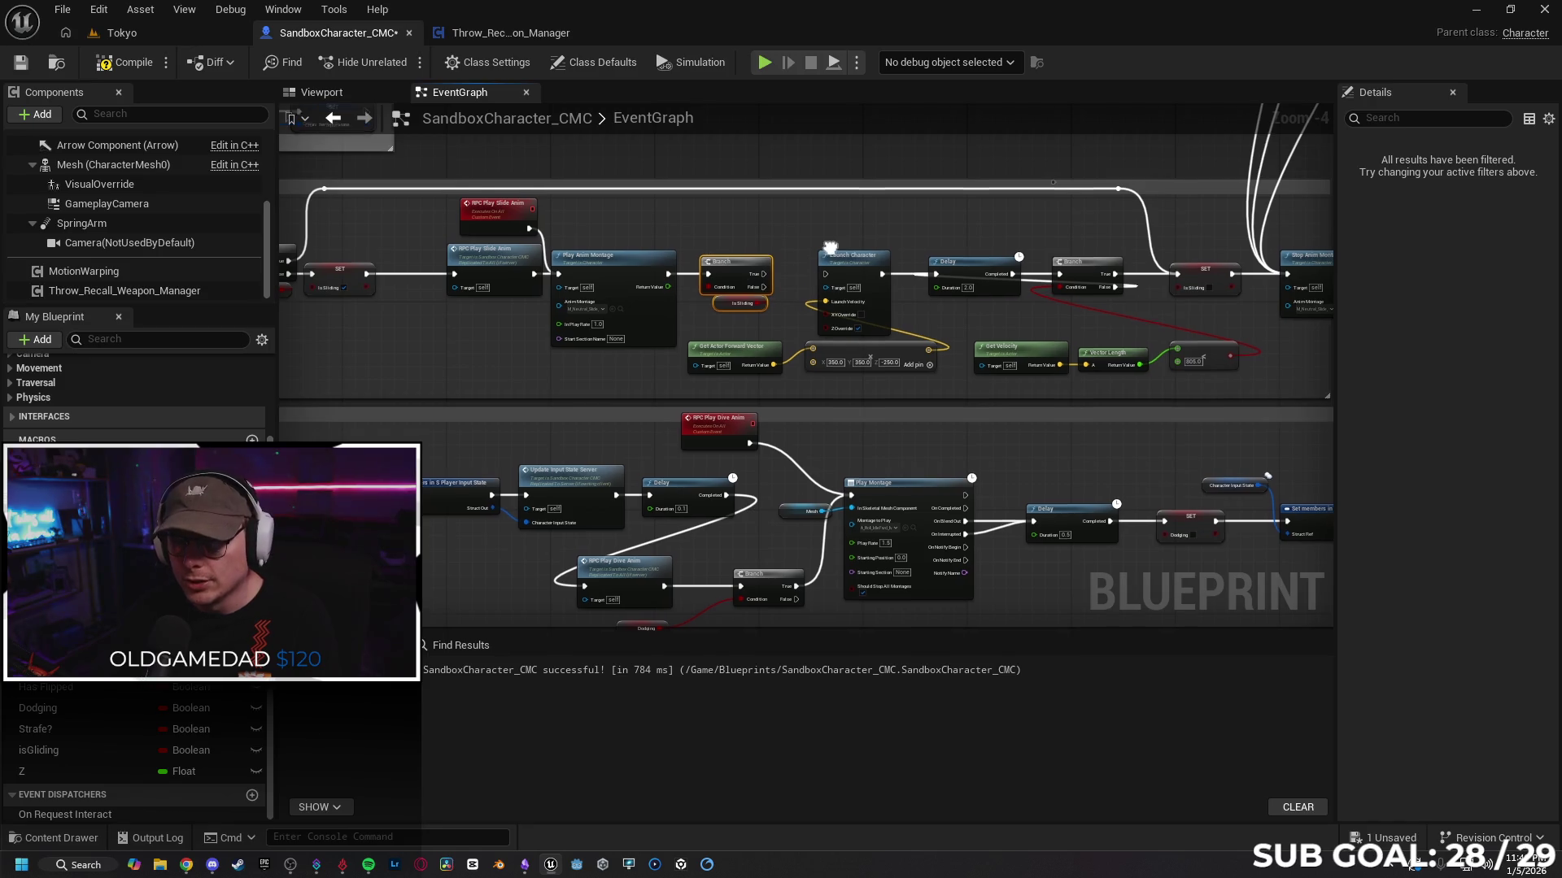
Step: Delete the pasted IsSliding Branch and its getter that follow the montage
left_click_drag(831, 248, 754, 246)
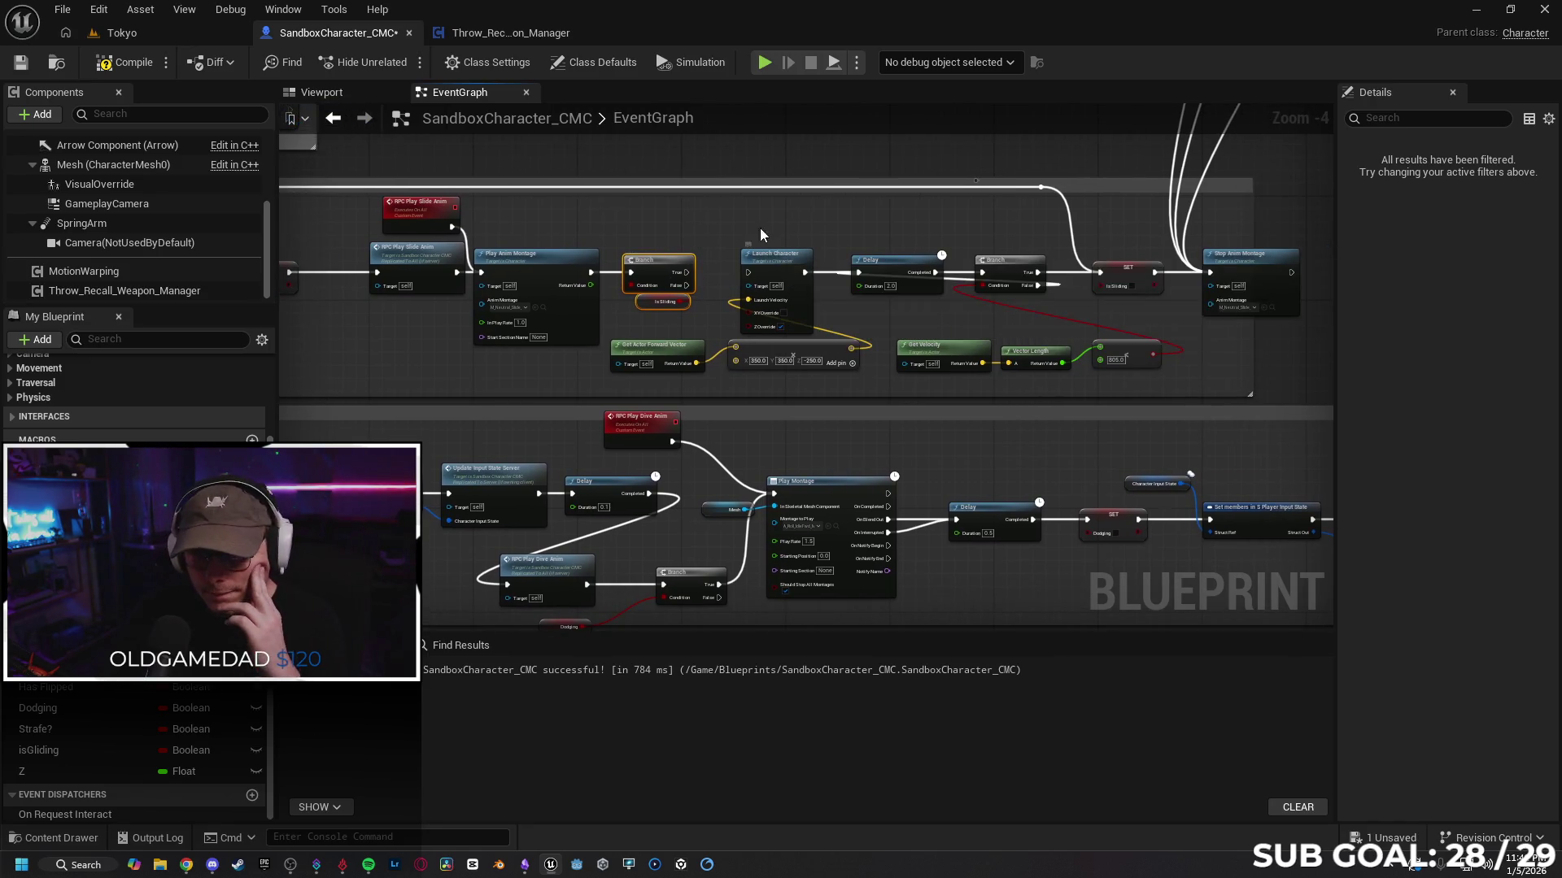
left_click_drag(667, 215, 880, 221)
mouse_move(472, 281)
left_mouse_down()
mouse_move(505, 281)
mouse_move(558, 331)
mouse_move(614, 338)
mouse_move(559, 330)
left_mouse_up()
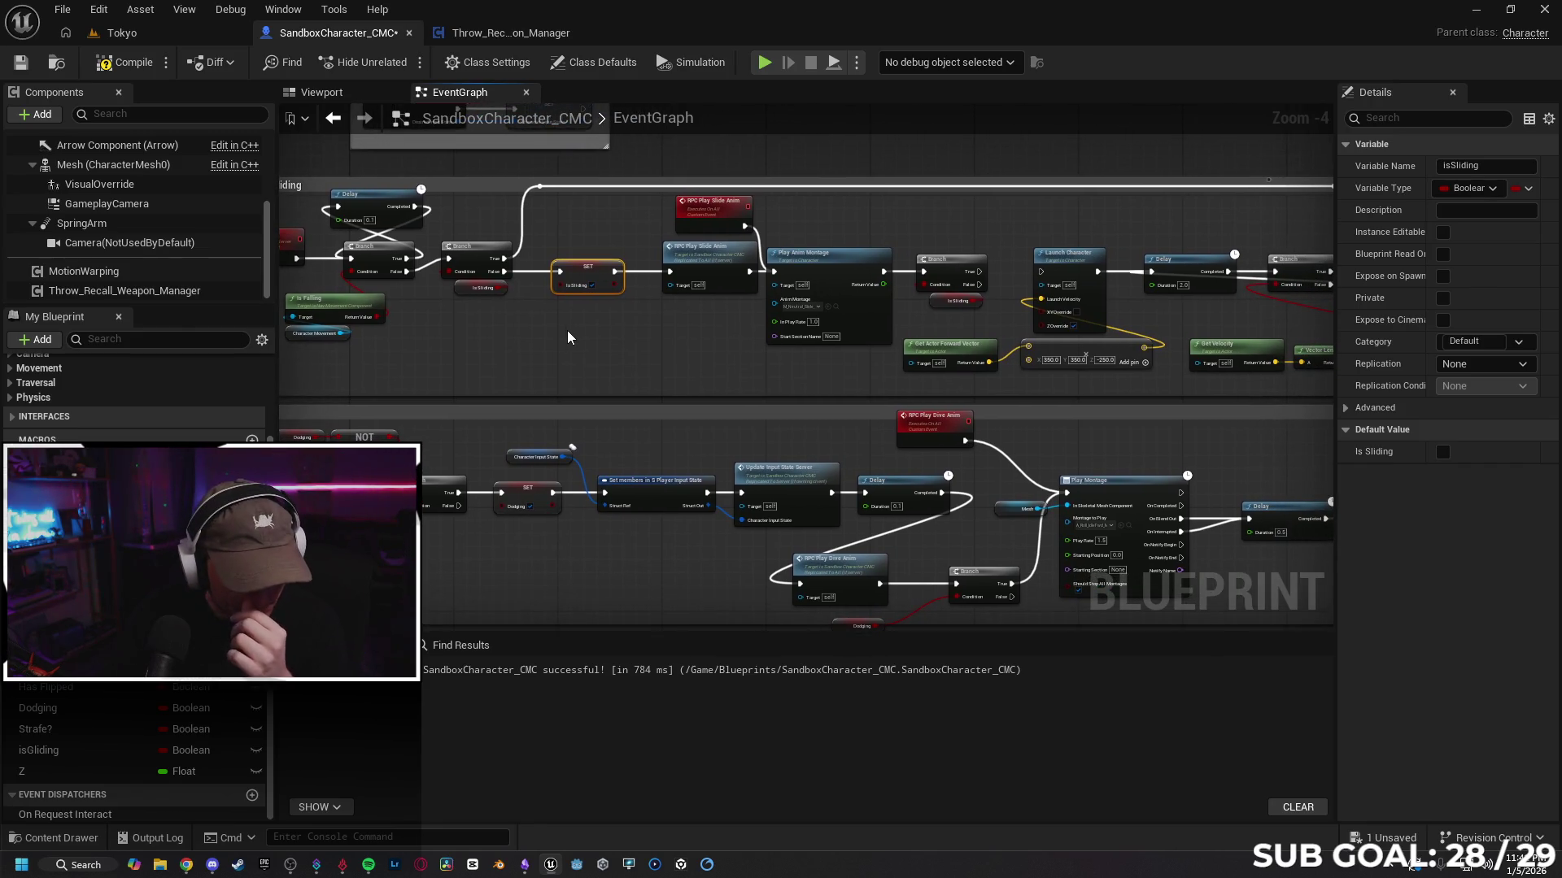
left_click(952, 273)
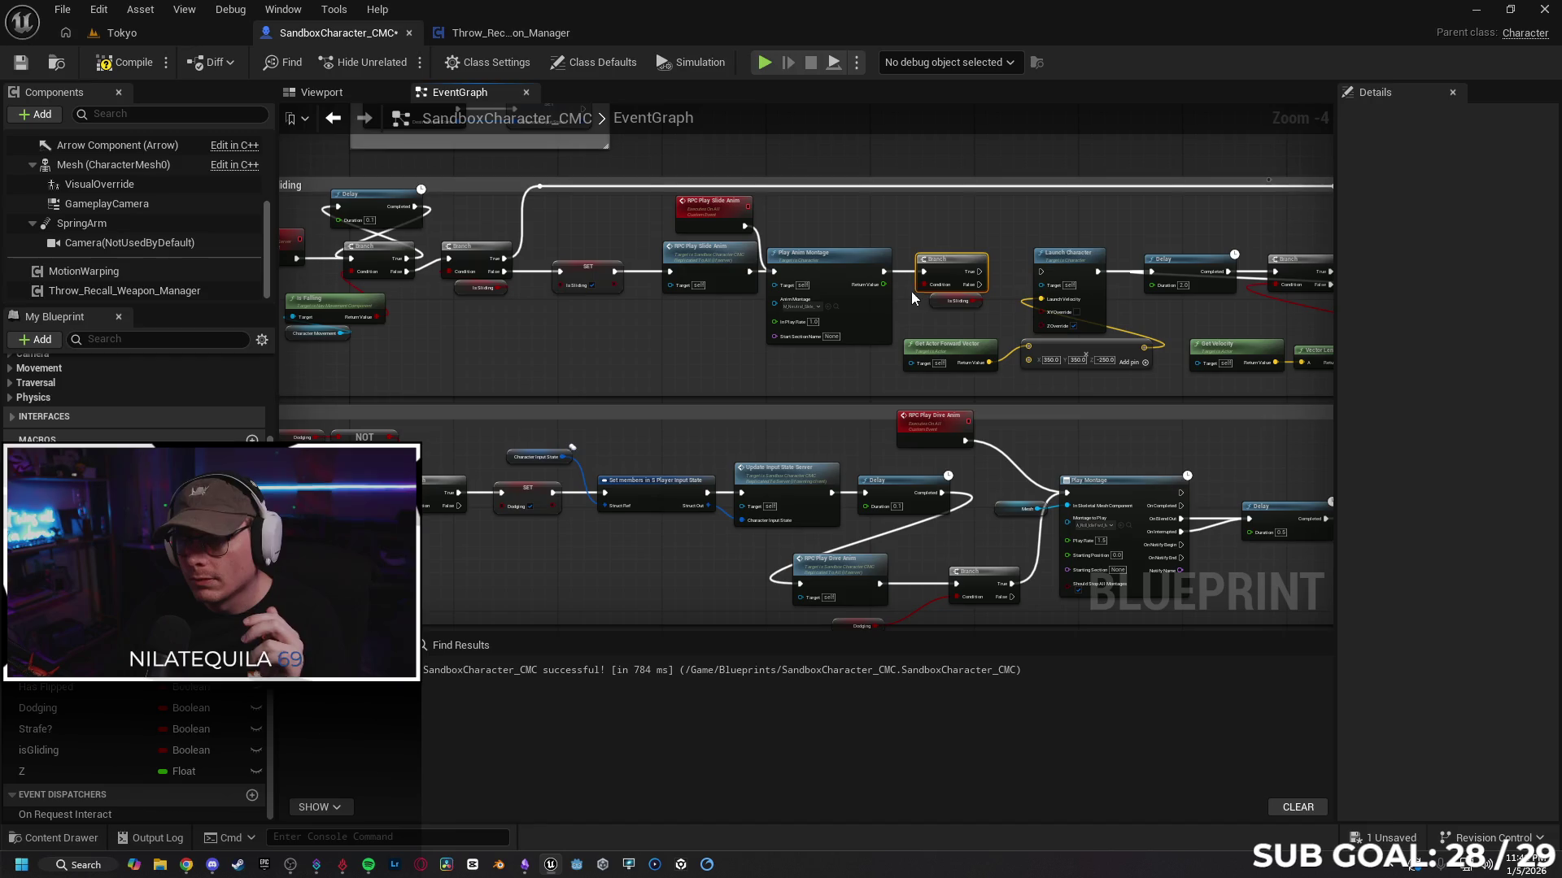
key("Delete")
left_click(944, 301)
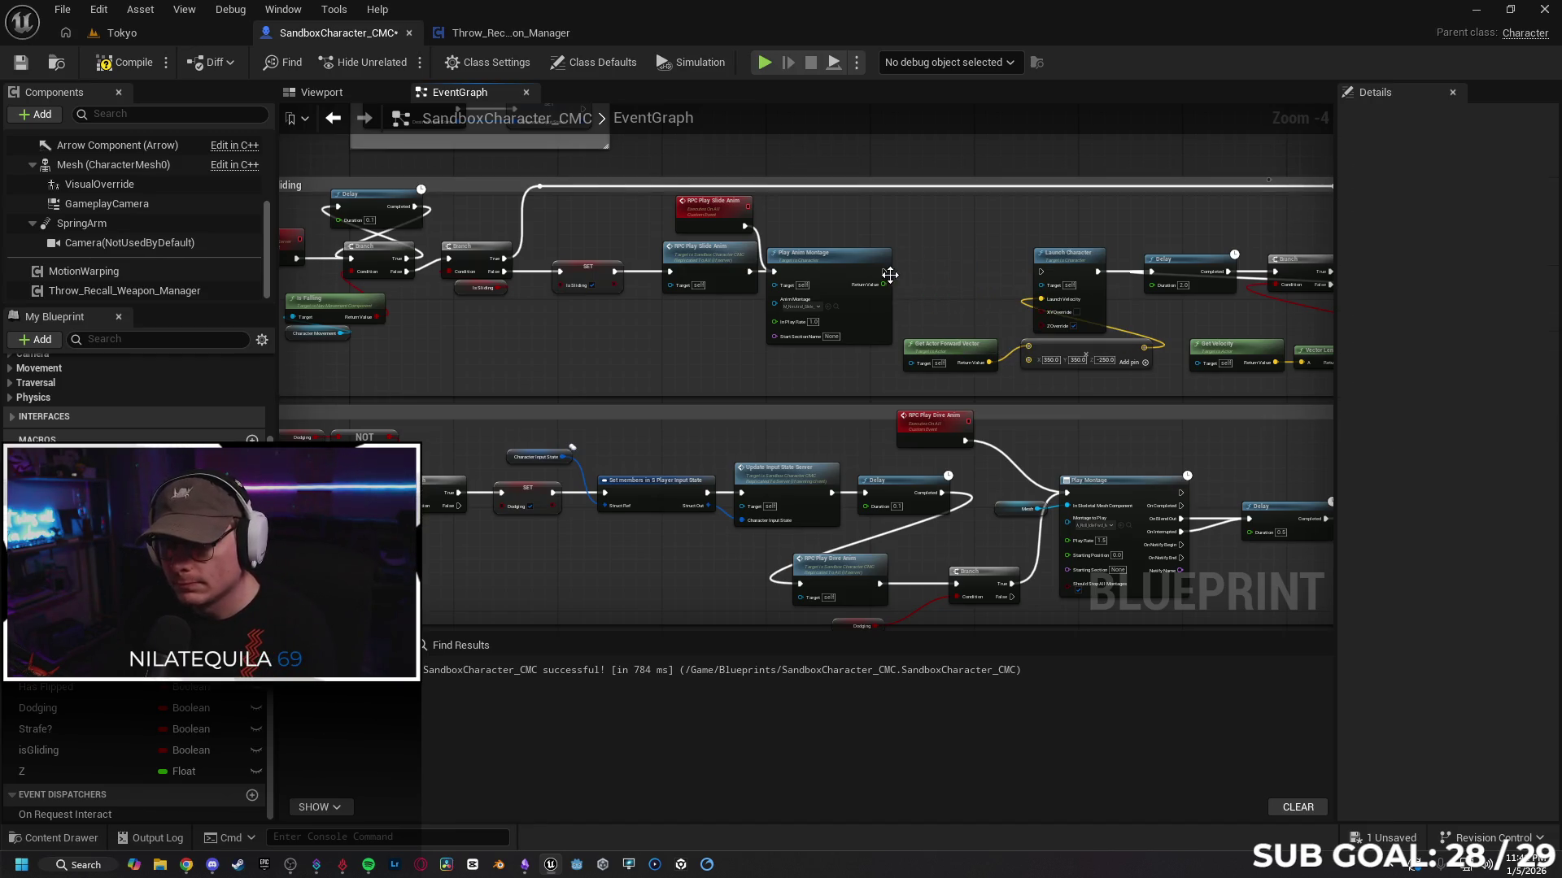
key("Delete")
Step: Delete the original IsSliding Branch and getter, wire Branch False to SET IsSliding, and remove the reroute wire
left_click_drag(582, 309, 675, 330)
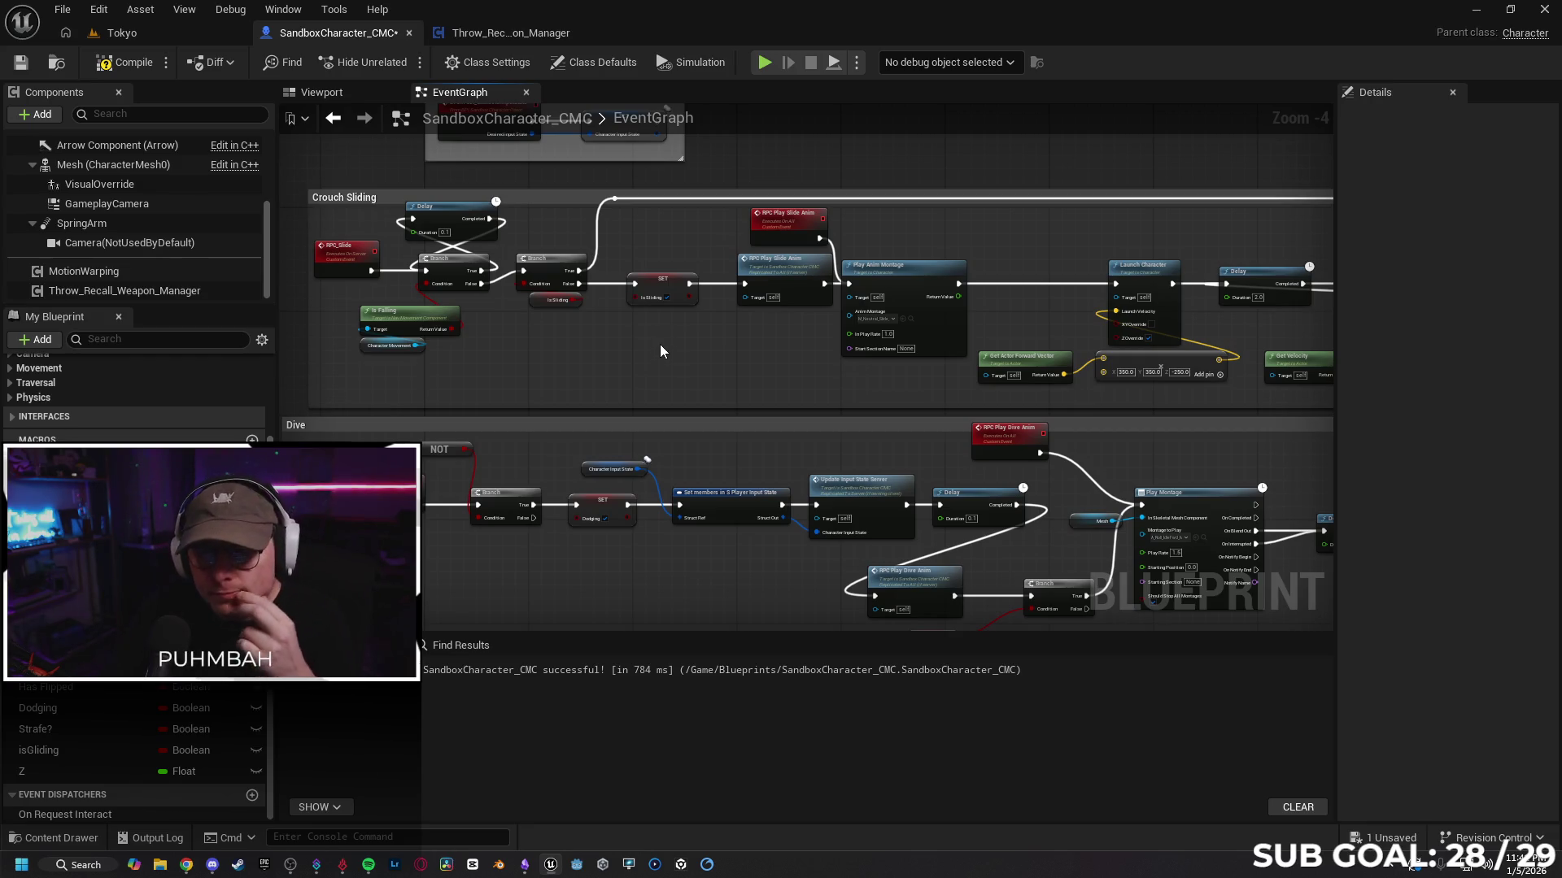
left_click(544, 273)
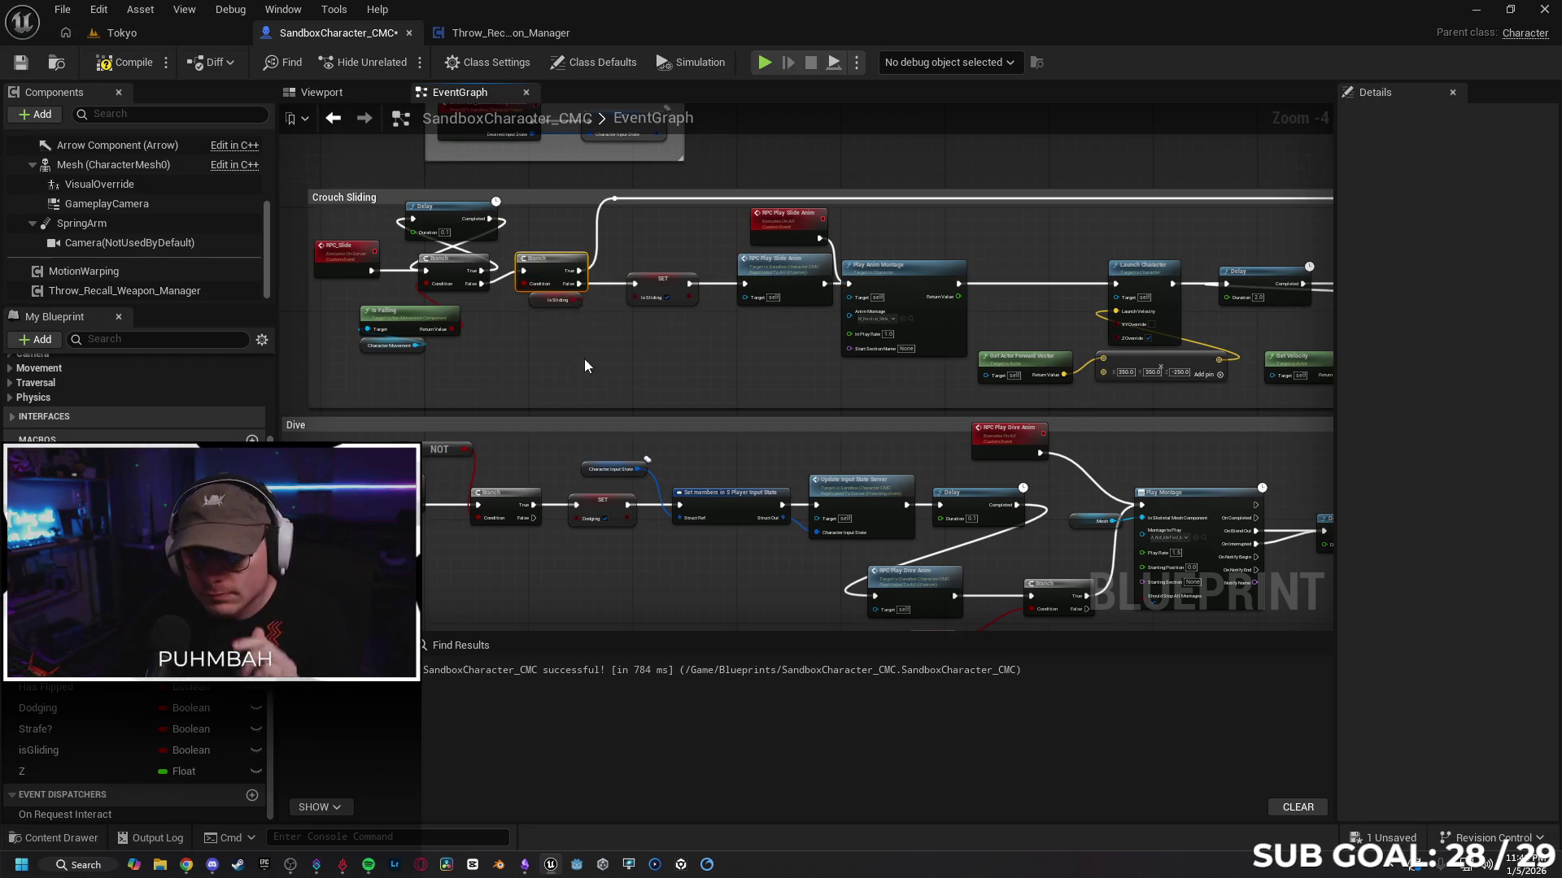
key("Delete")
left_click(535, 303)
key("Delete")
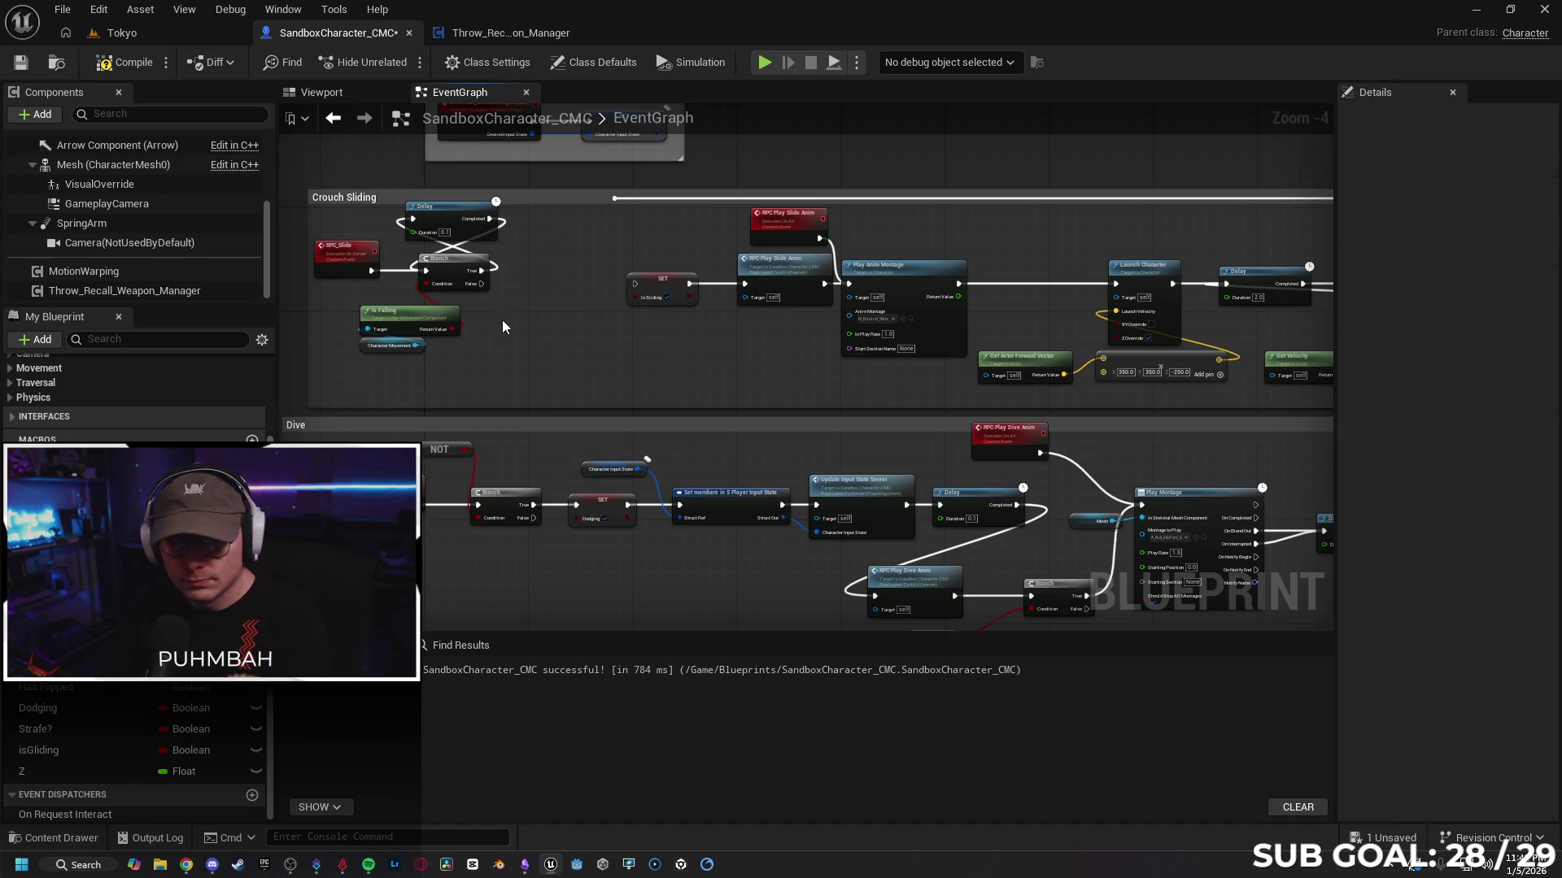
left_click_drag(485, 288, 634, 283)
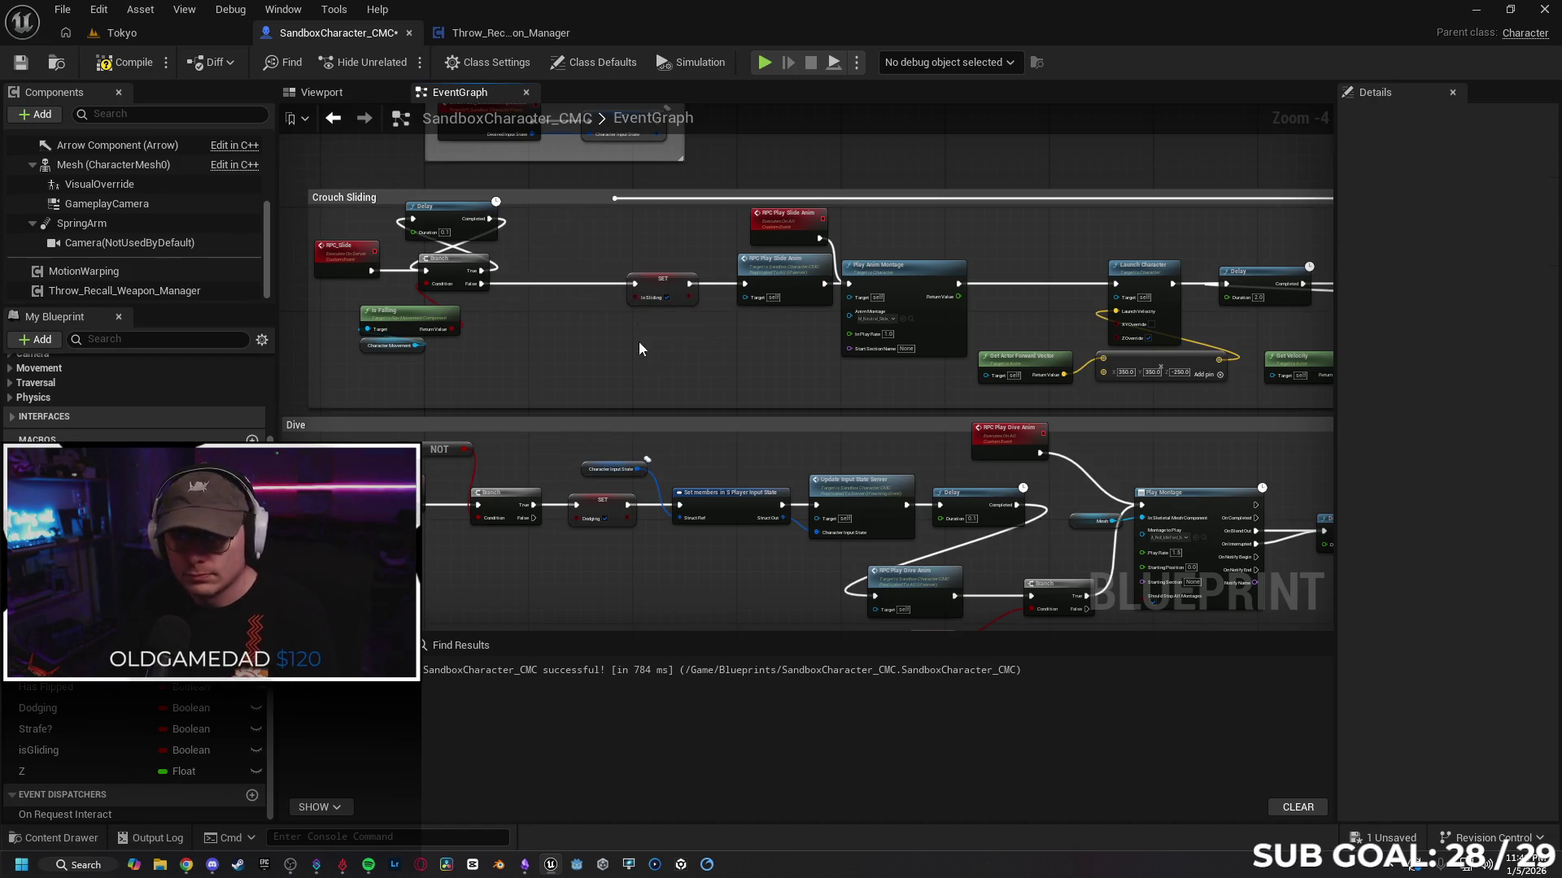
left_click_drag(696, 331, 366, 301)
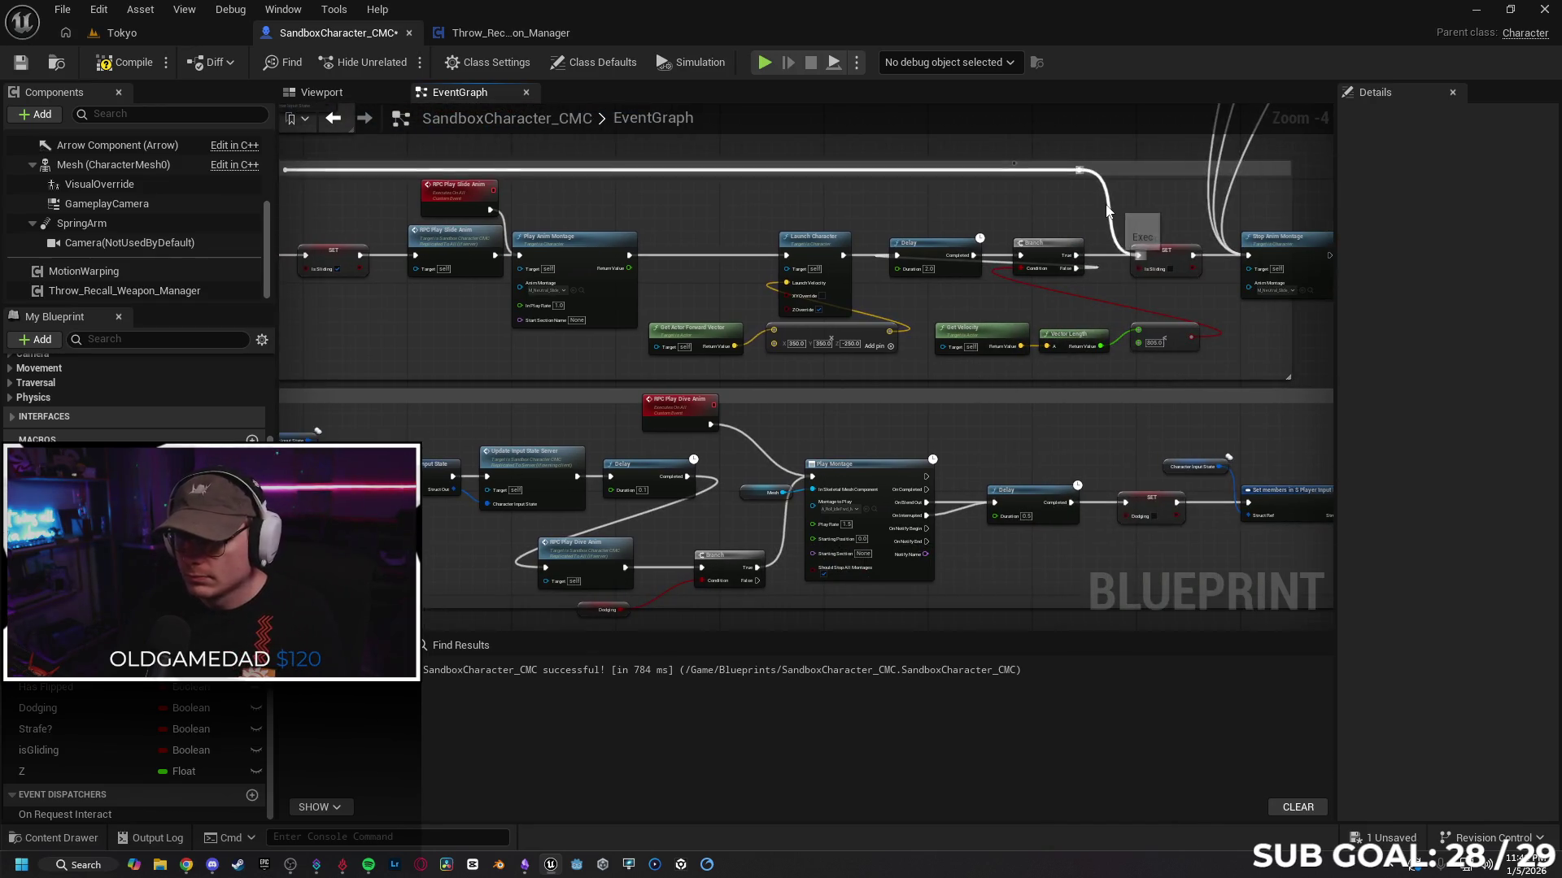
left_click(1137, 254, "alt")
Step: Pan back through the Crouch Sliding chain and return to the Tokyo level editor
left_click_drag(292, 172, 516, 173)
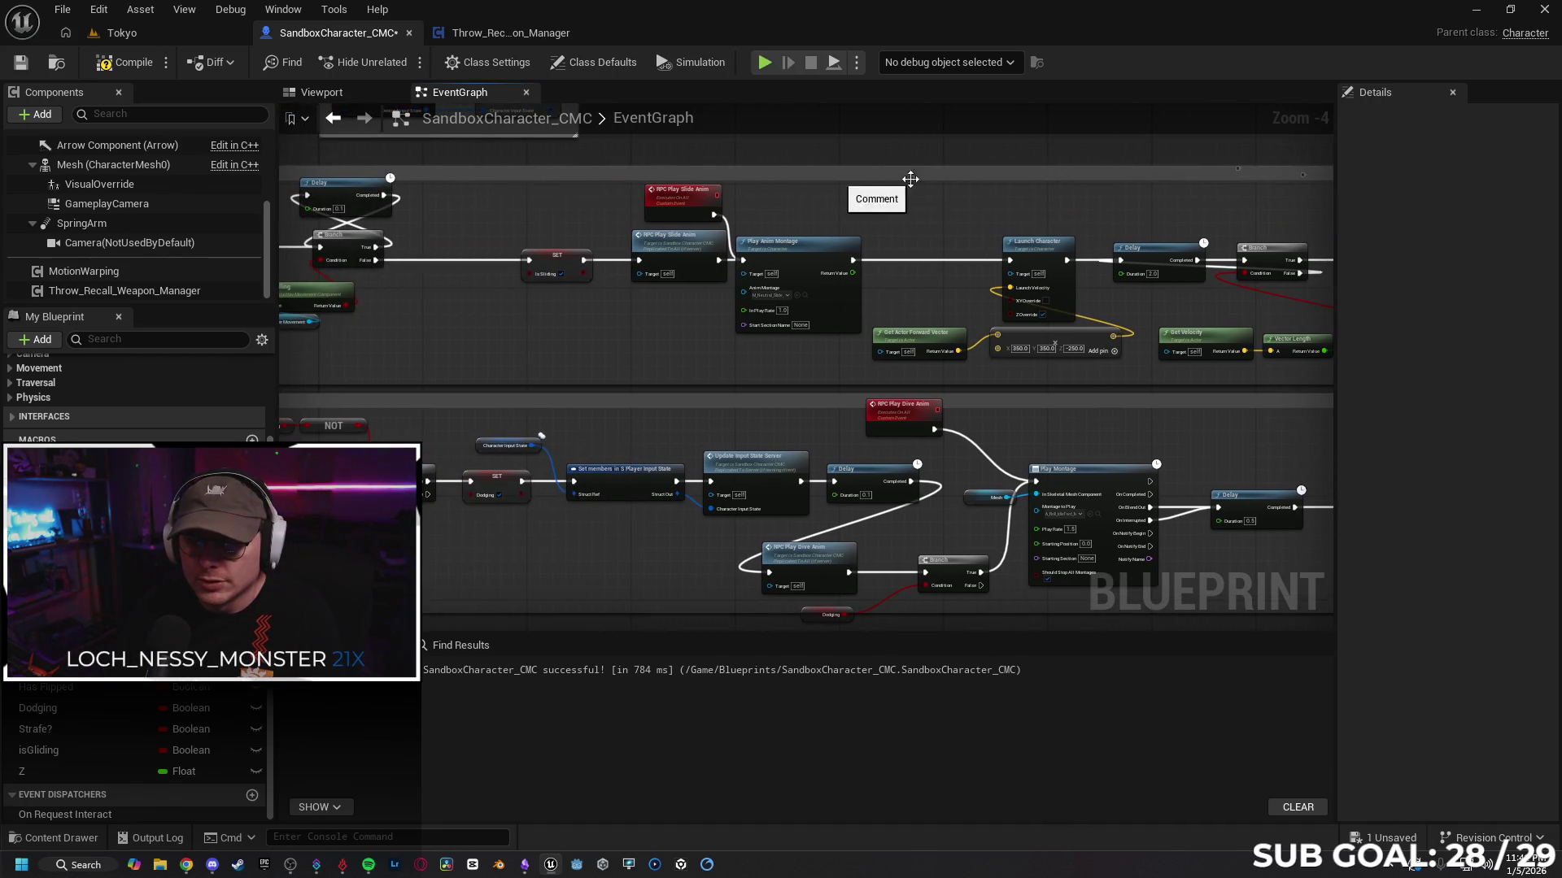
left_click_drag(911, 181, 599, 197)
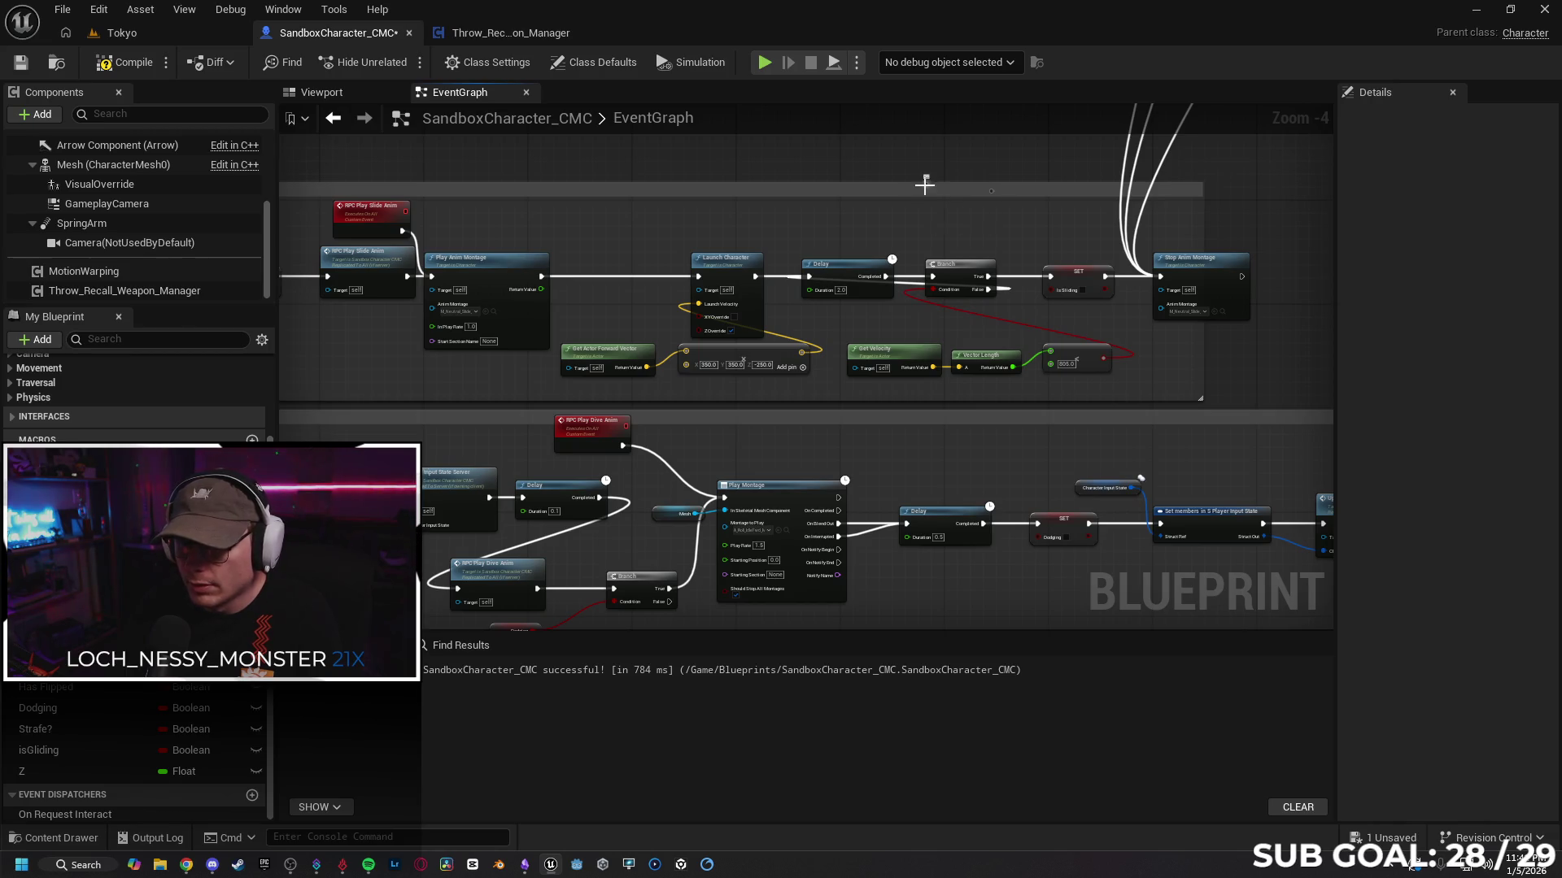
left_click_drag(813, 215, 1189, 178)
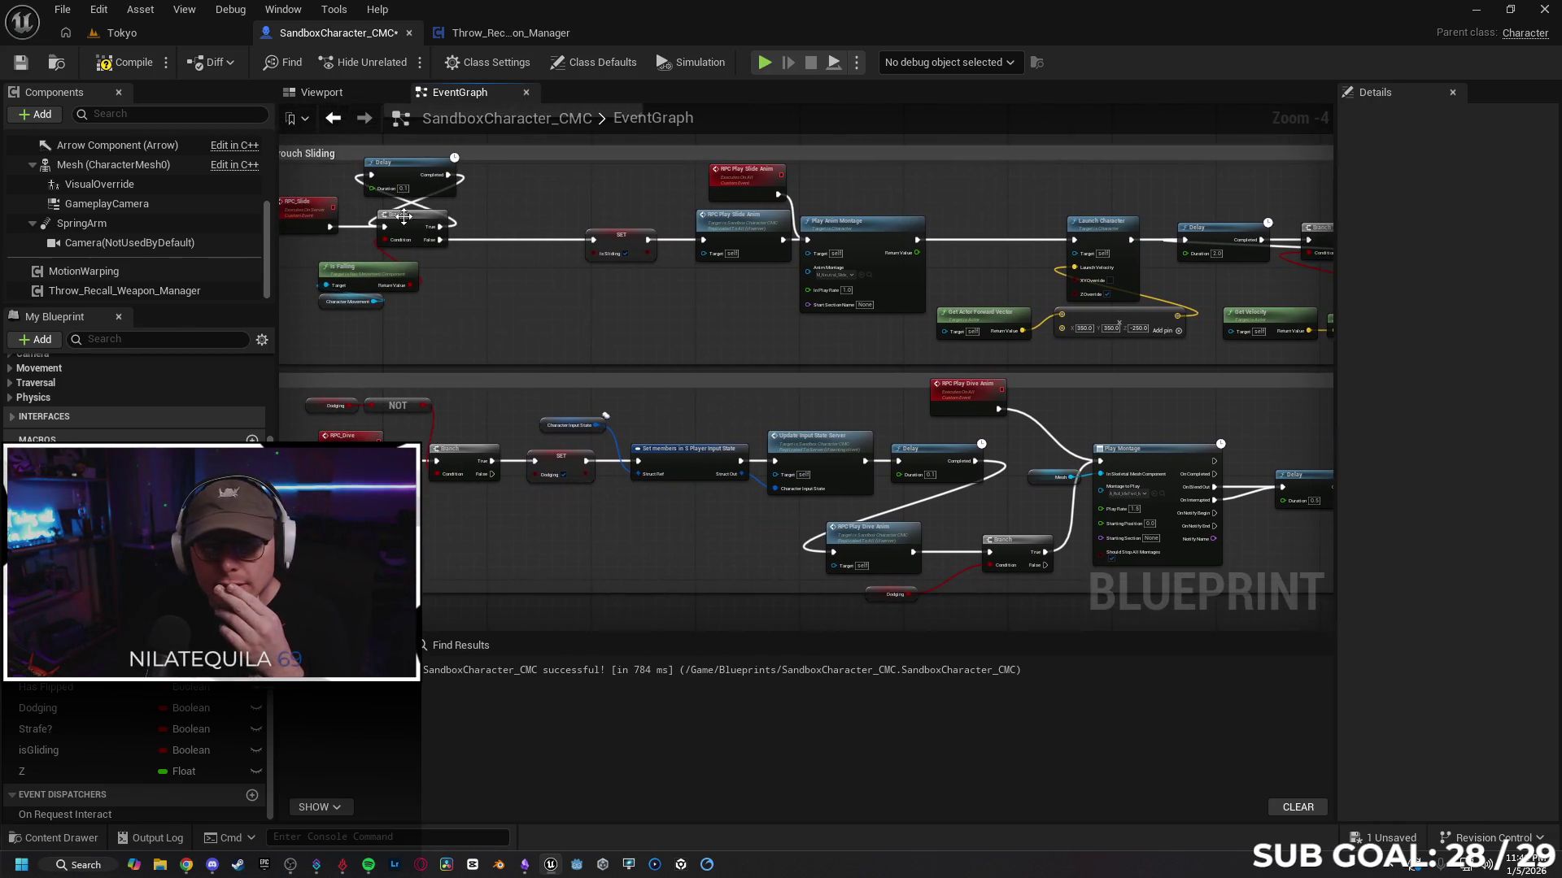
left_click(163, 31)
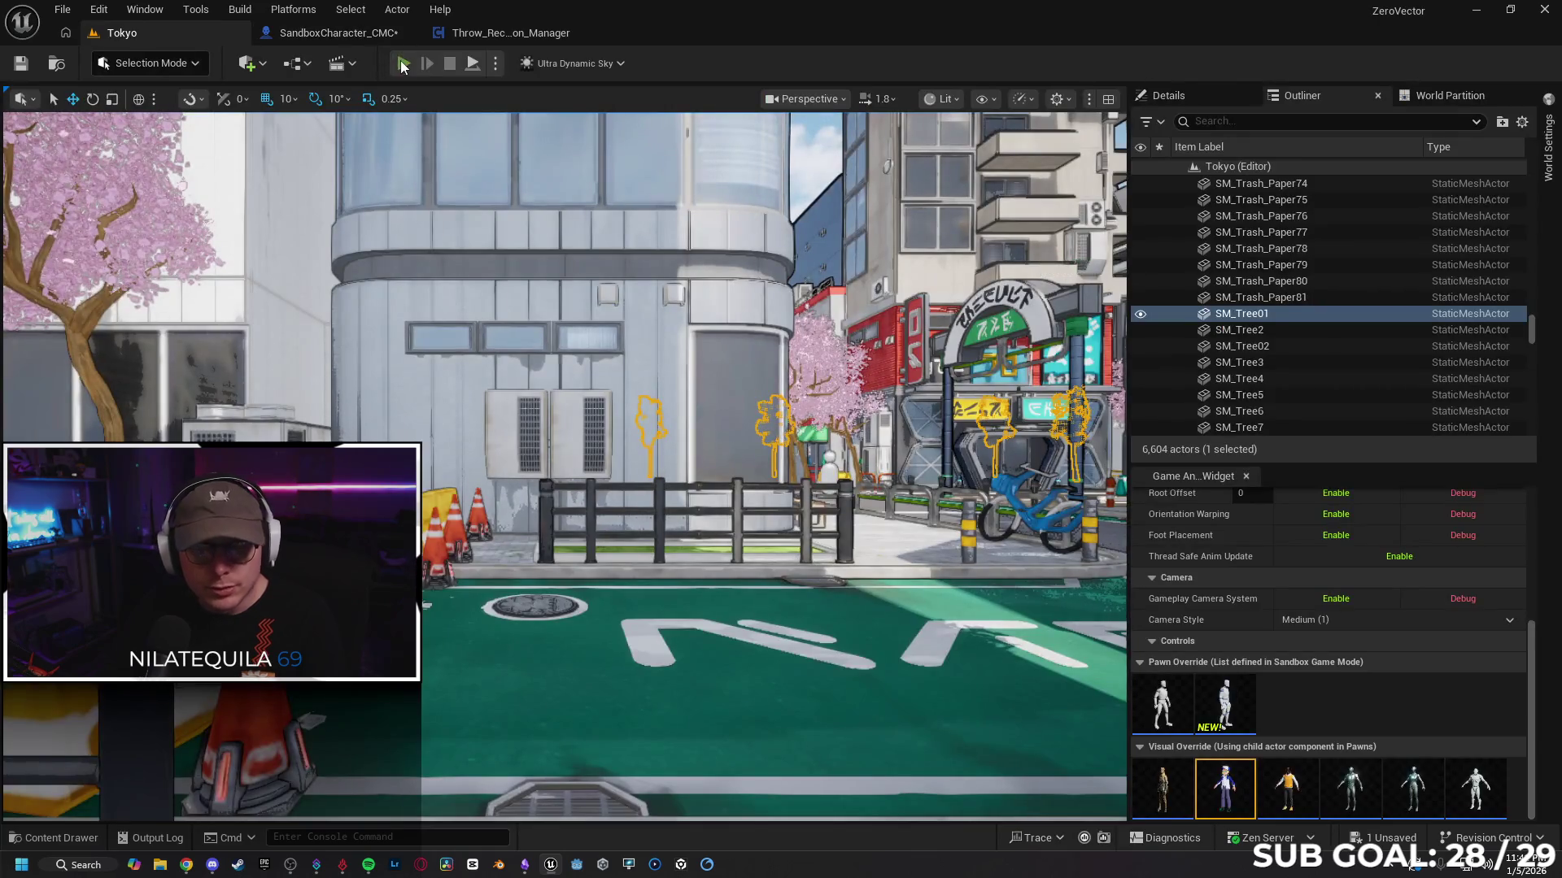
Step: Play-test the Tokyo level briefly, moving the character, then end the session and bring up the browser
key("alt+p")
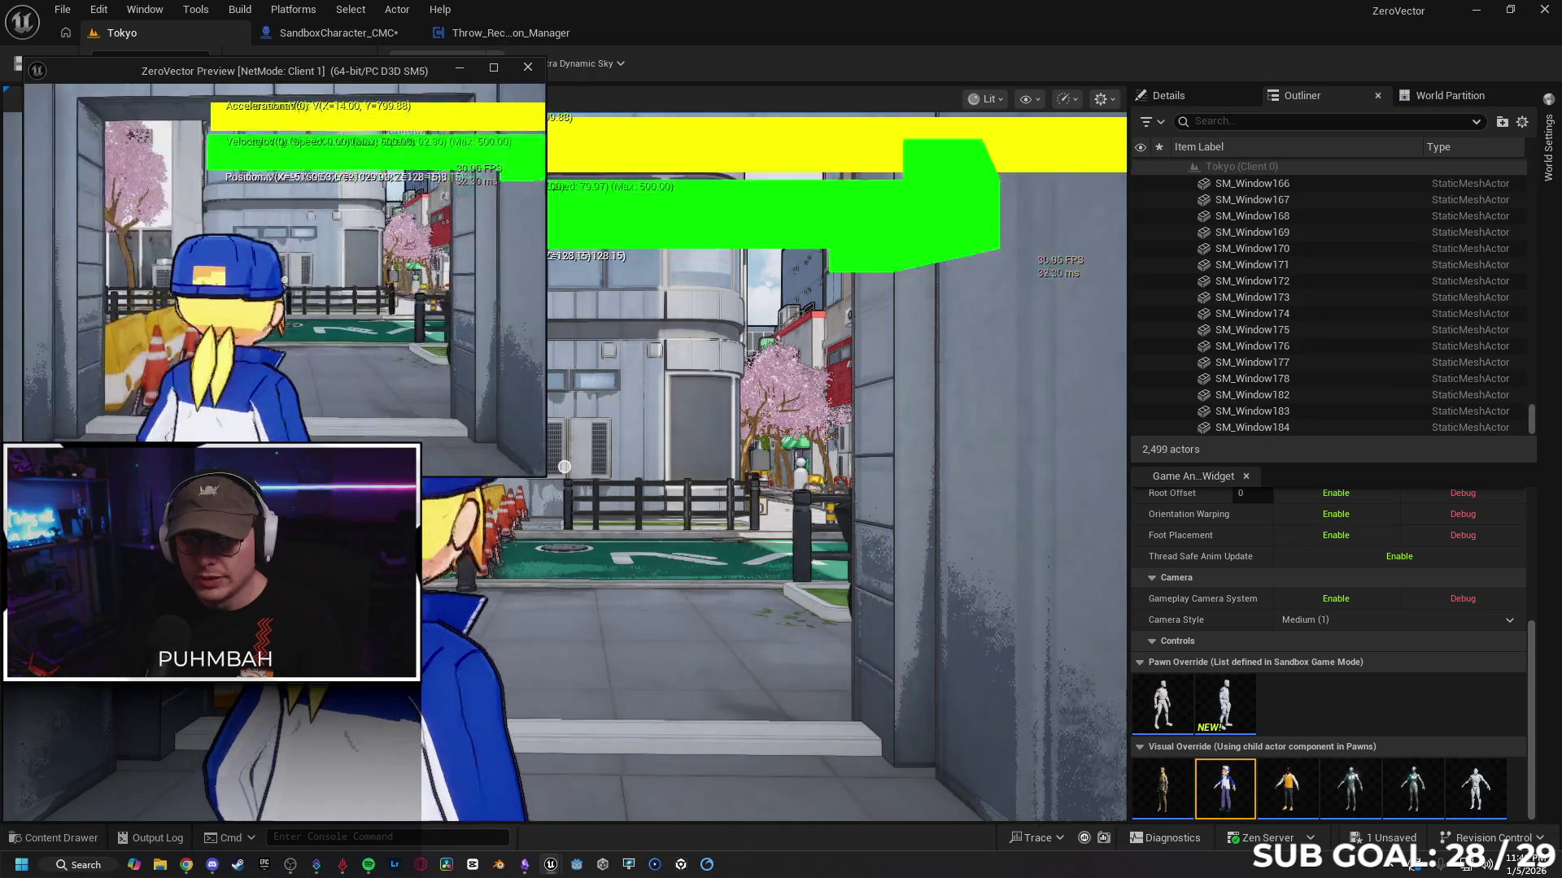
key("a")
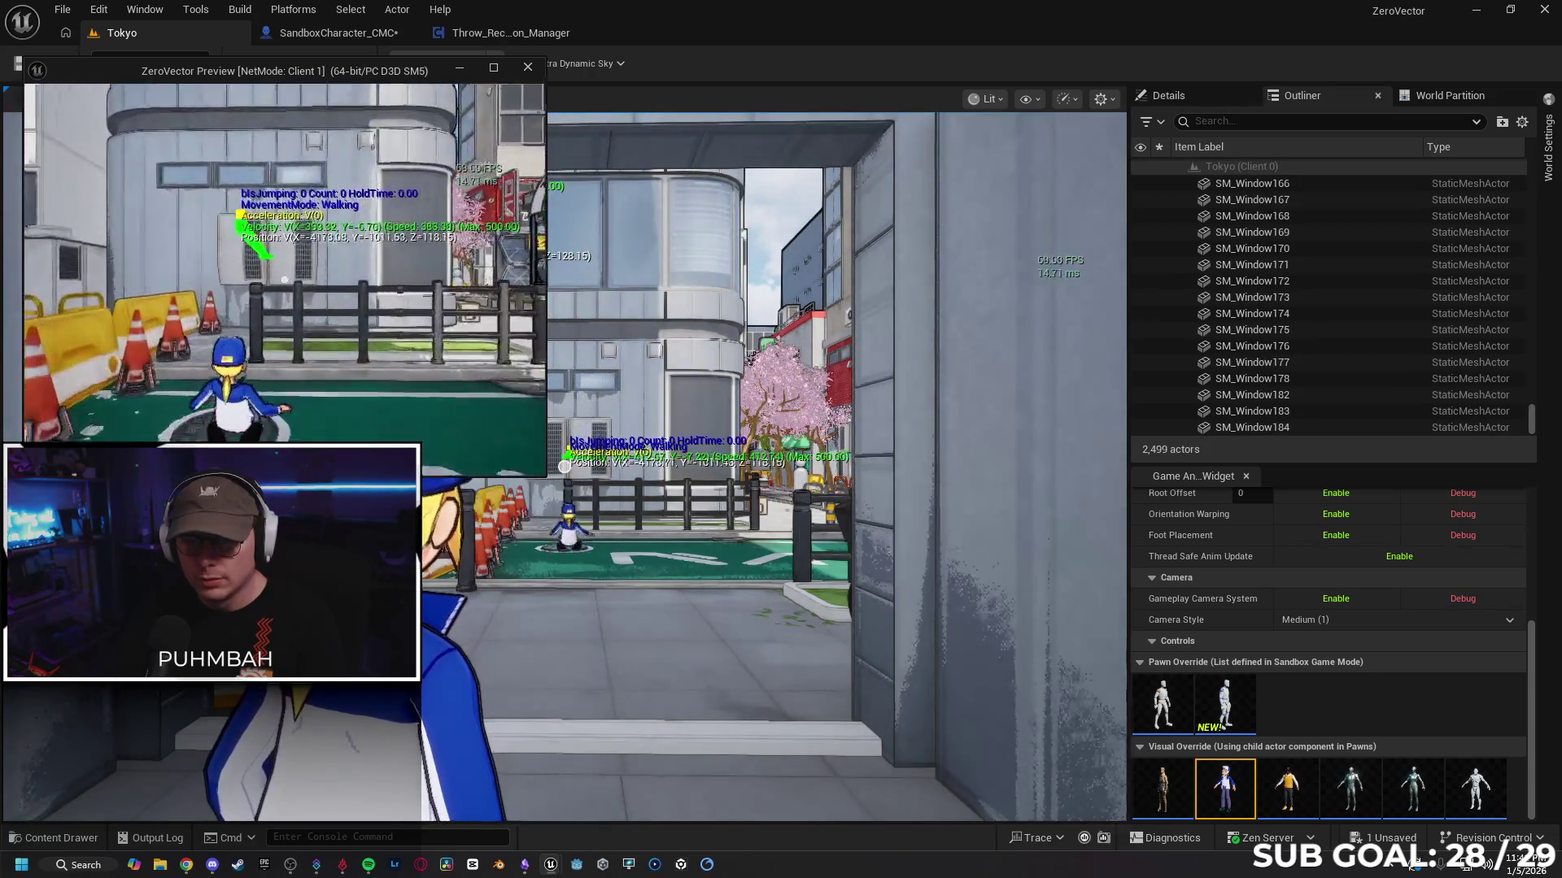
key("a")
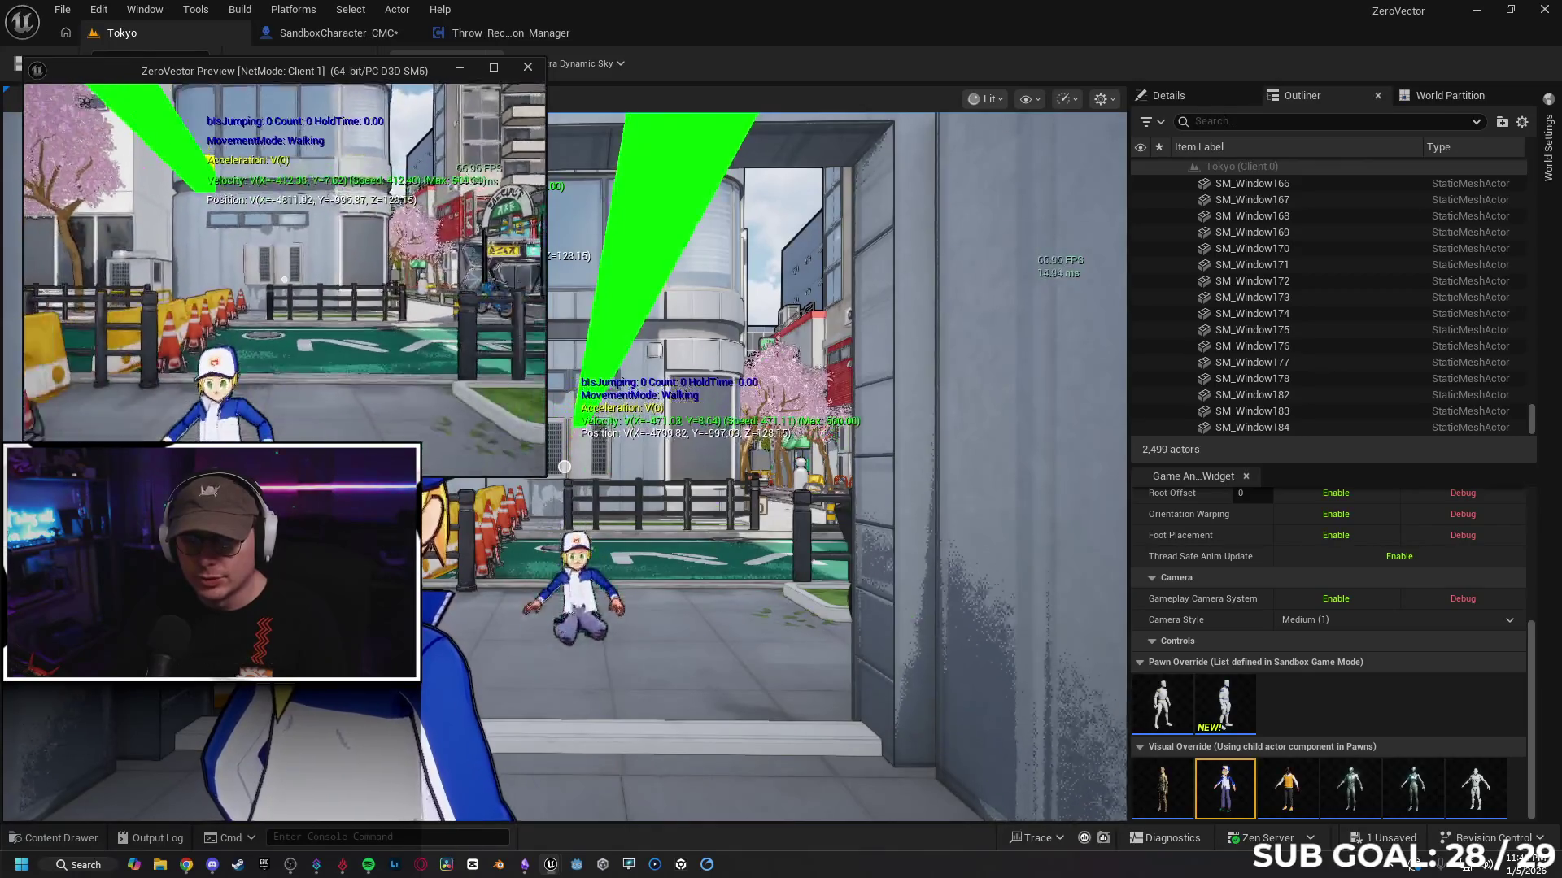
key("Escape")
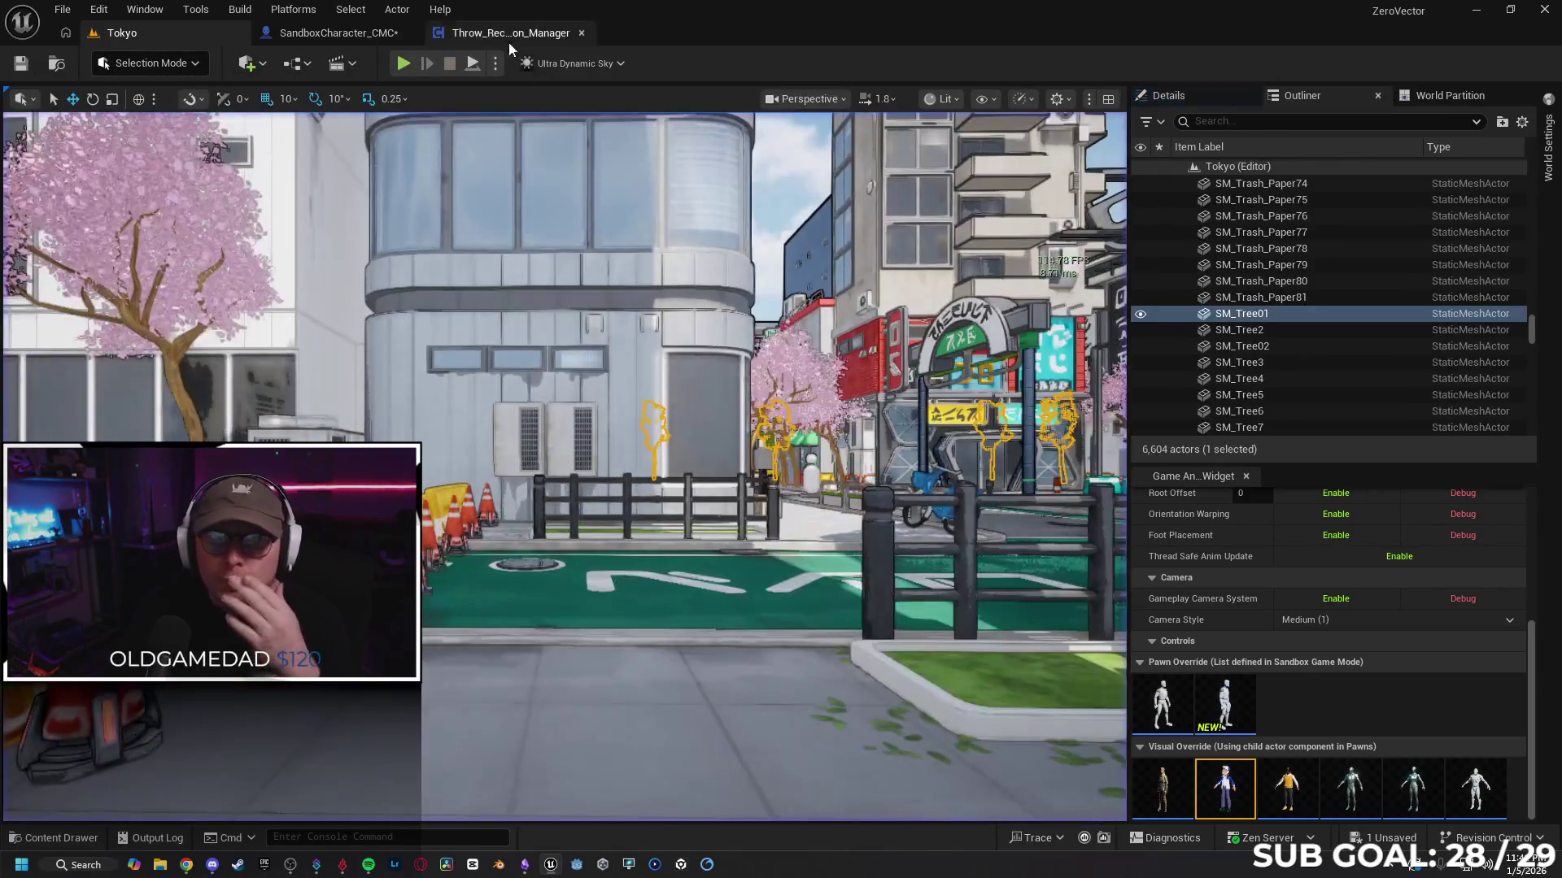
left_click(186, 865)
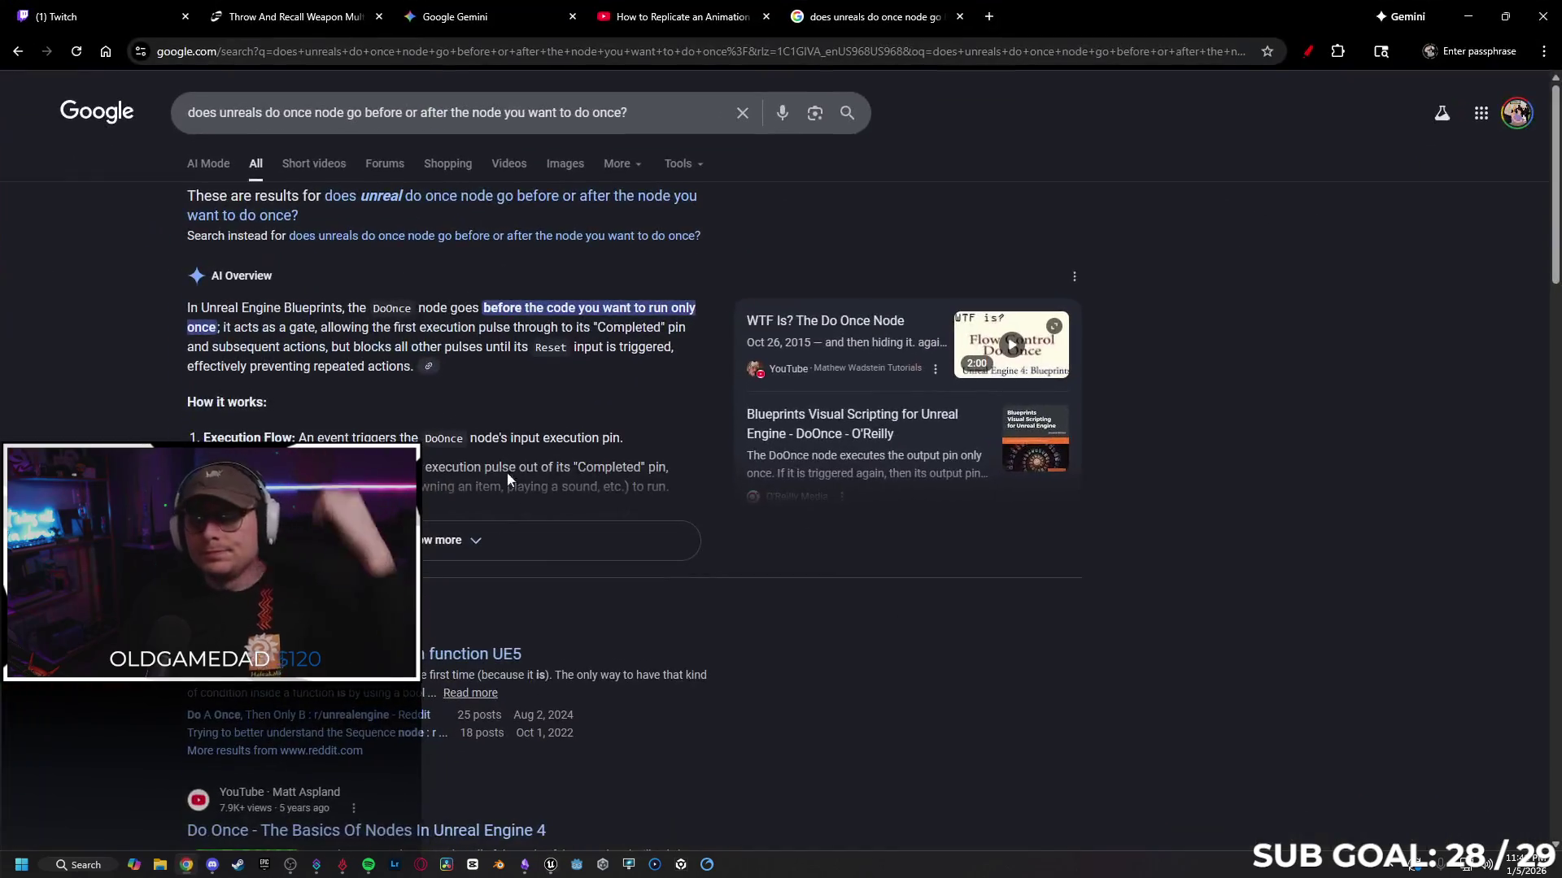
Step: Draft a Gemini prompt describing the slide toggle that stops the animation and asking where it belongs for replication
left_click(468, 18)
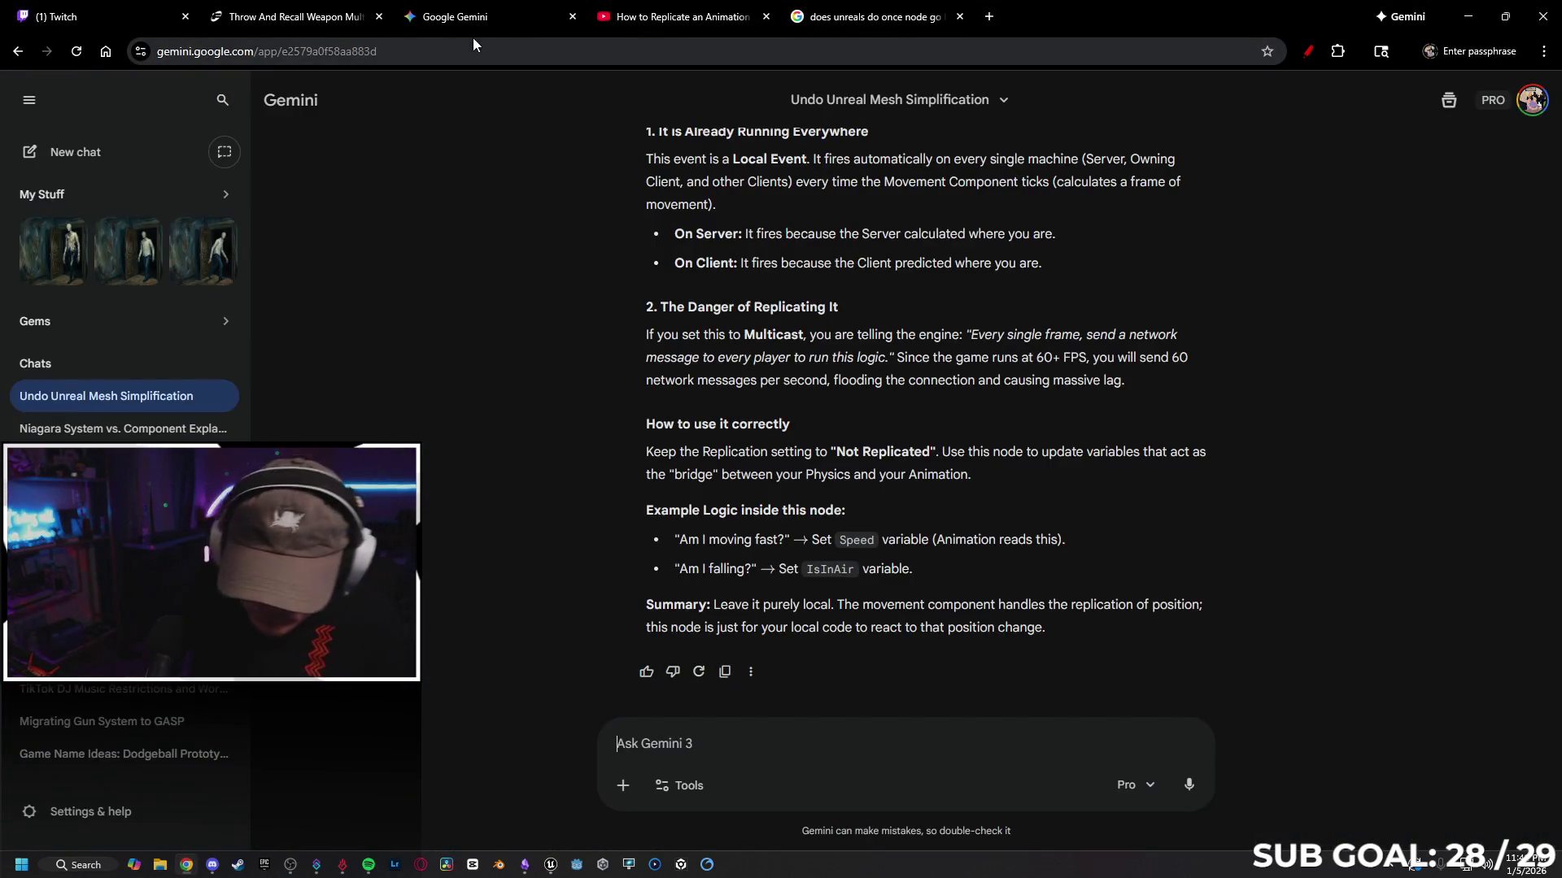
type("New")
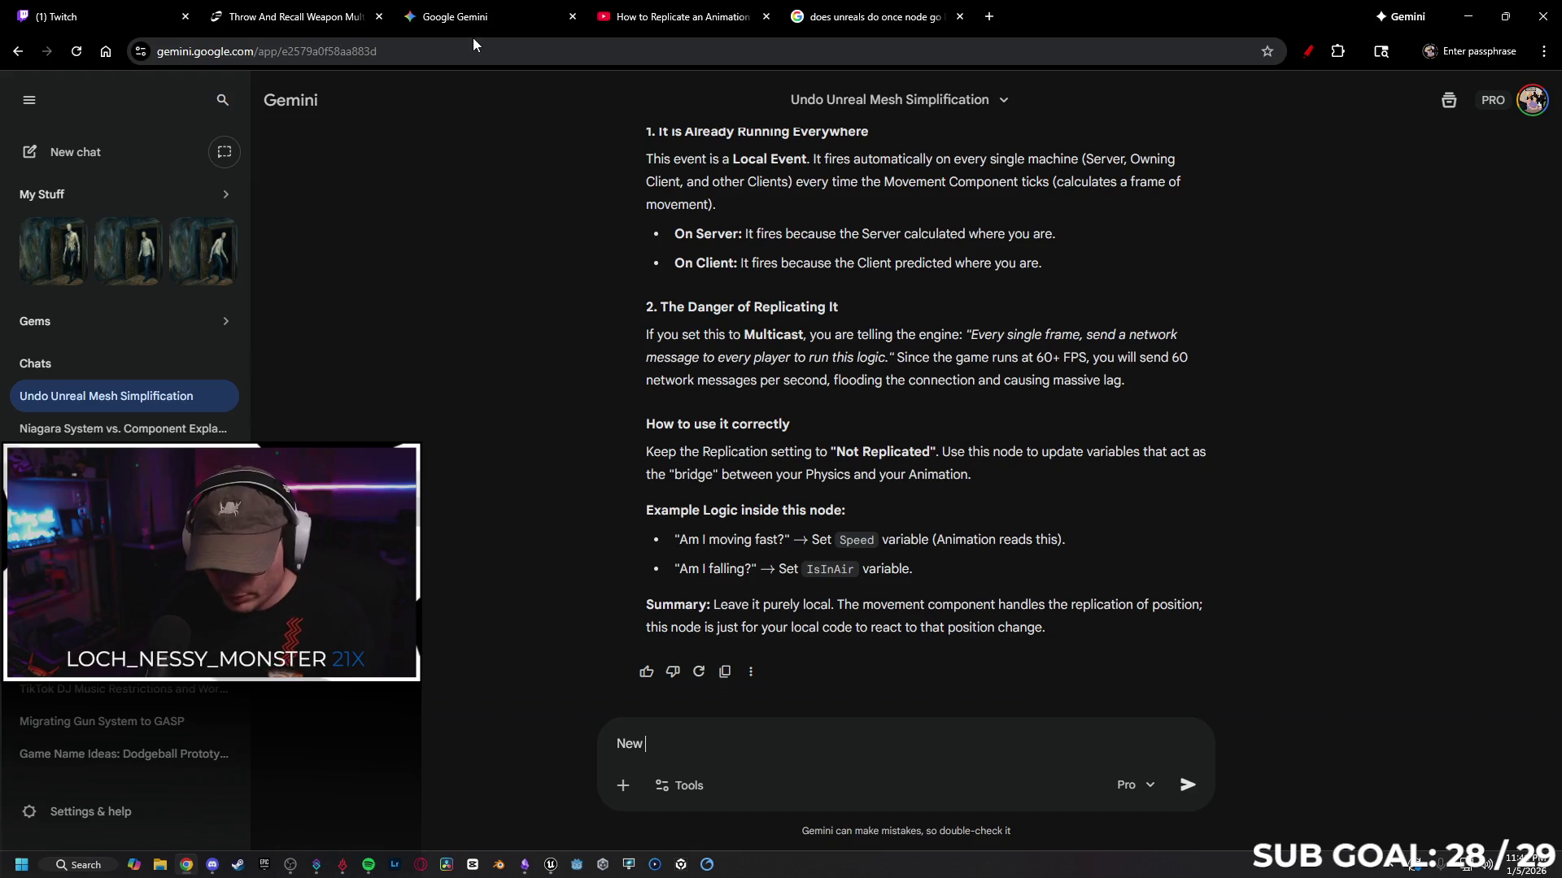
type("I'")
type("ve made a ")
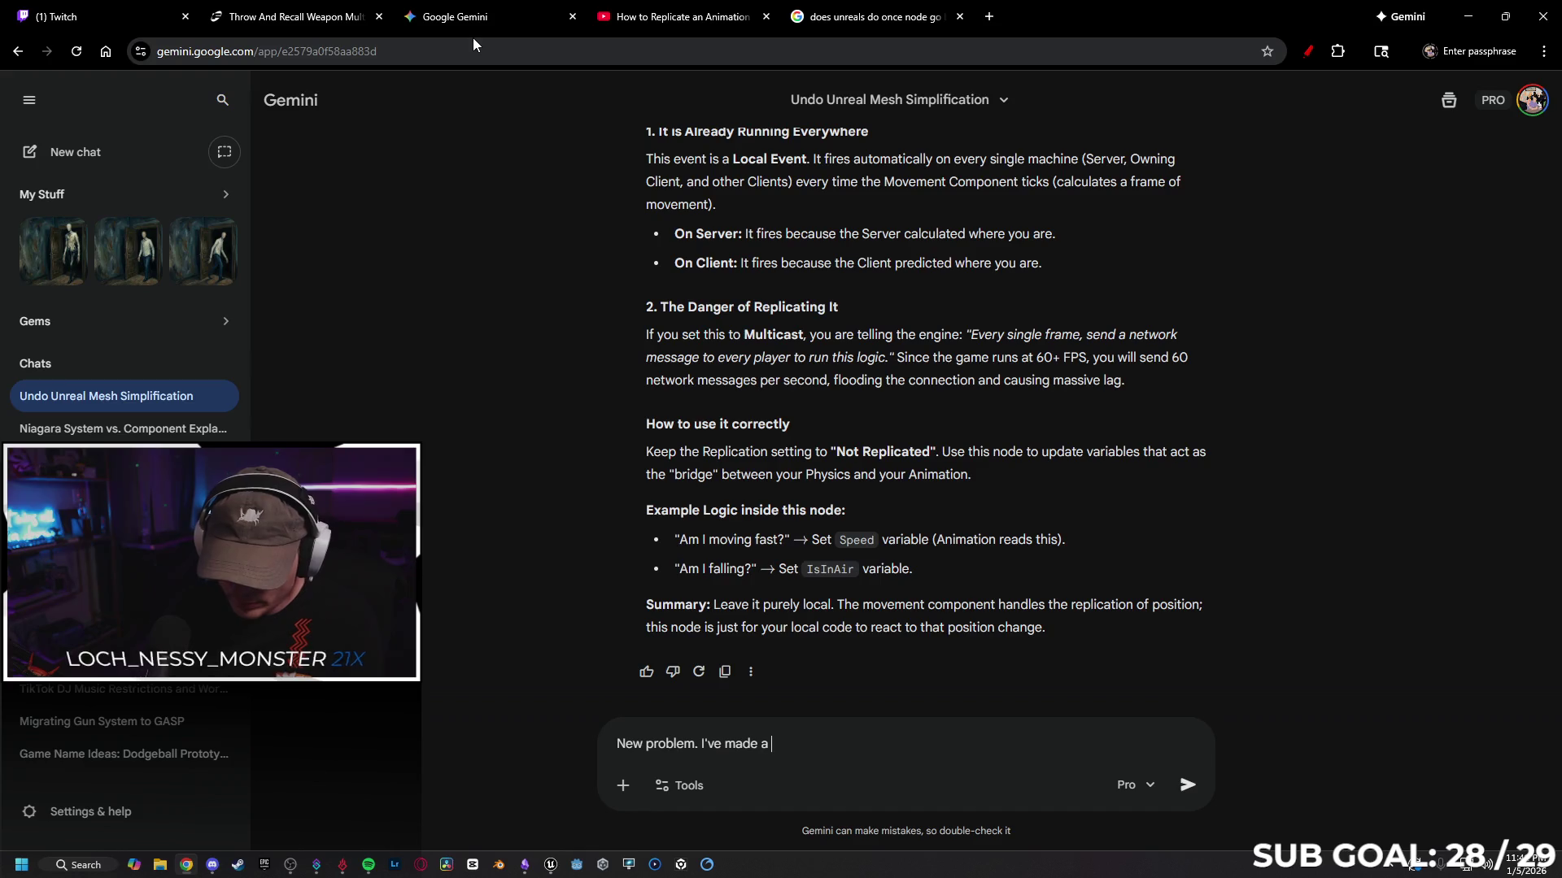
type("se mechanic that is simple")
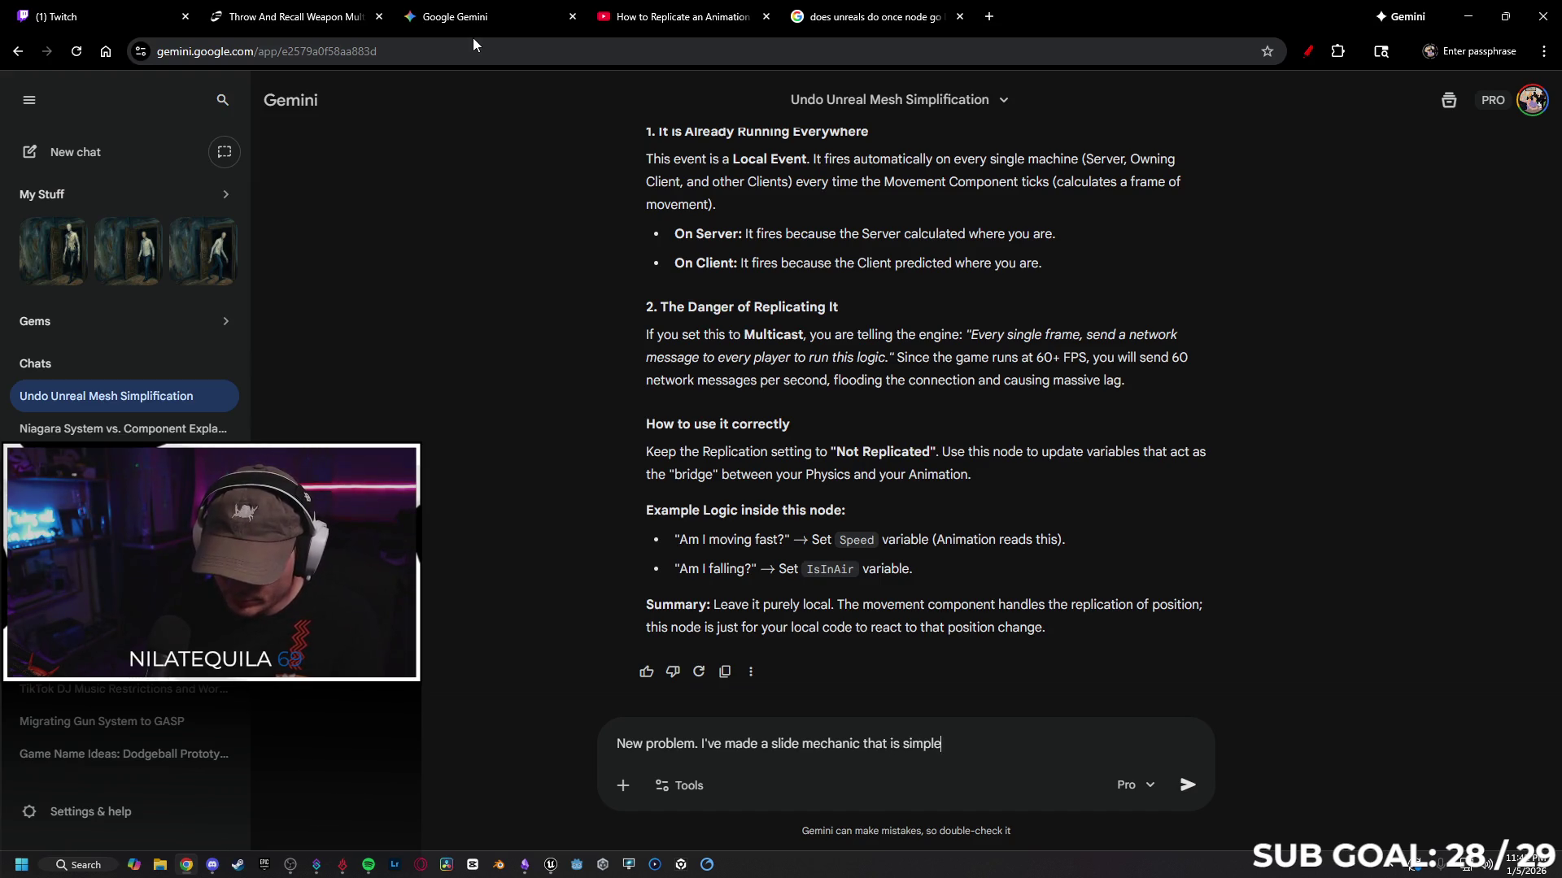
type(". ")
type("It checks to s")
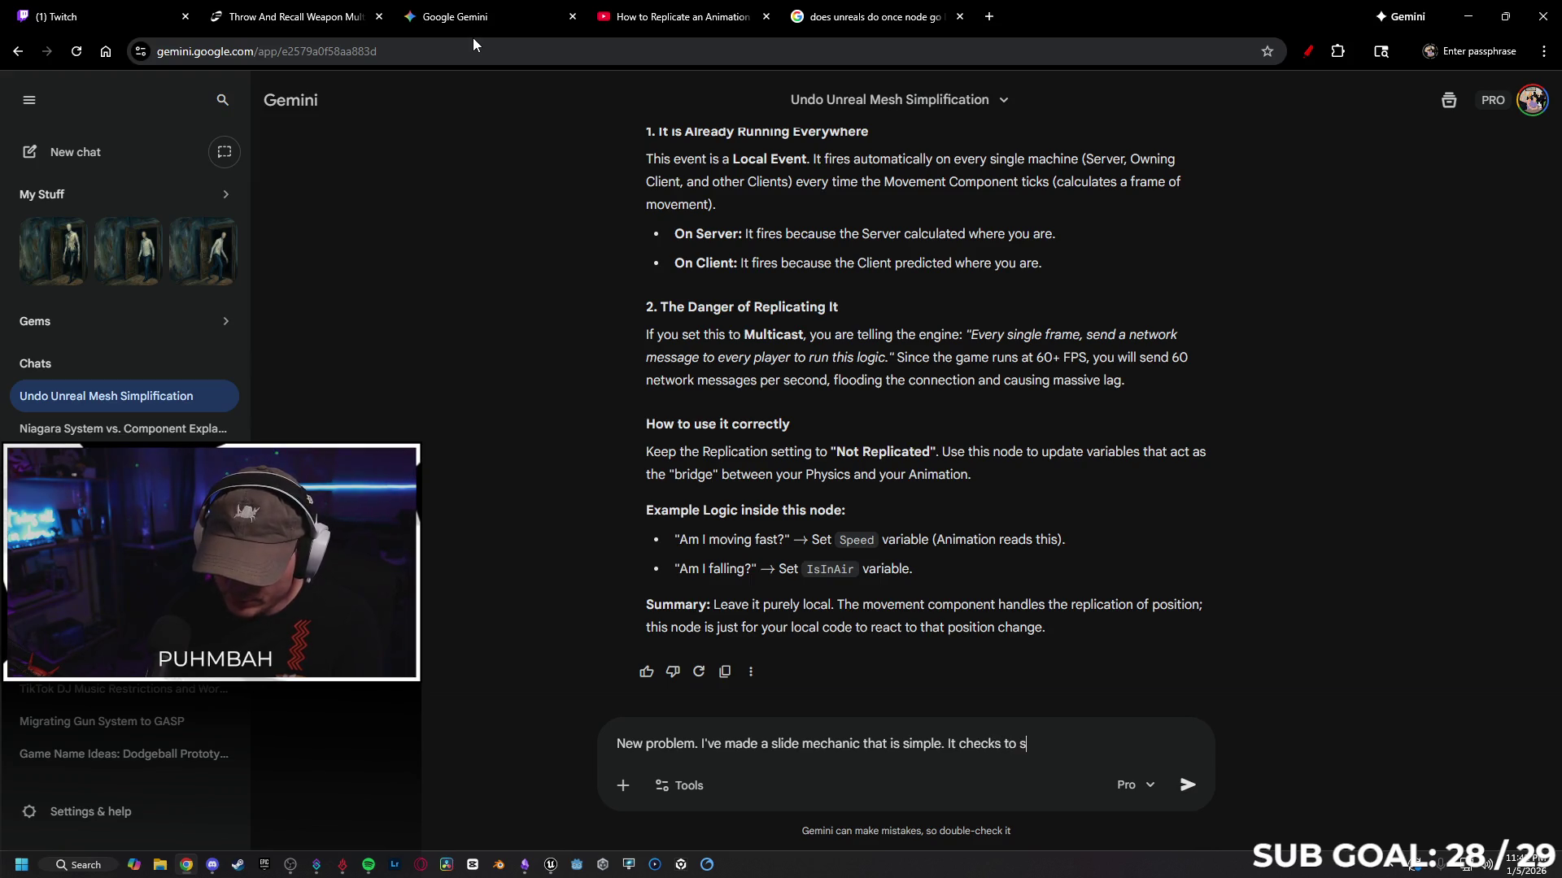
type("ee if you a")
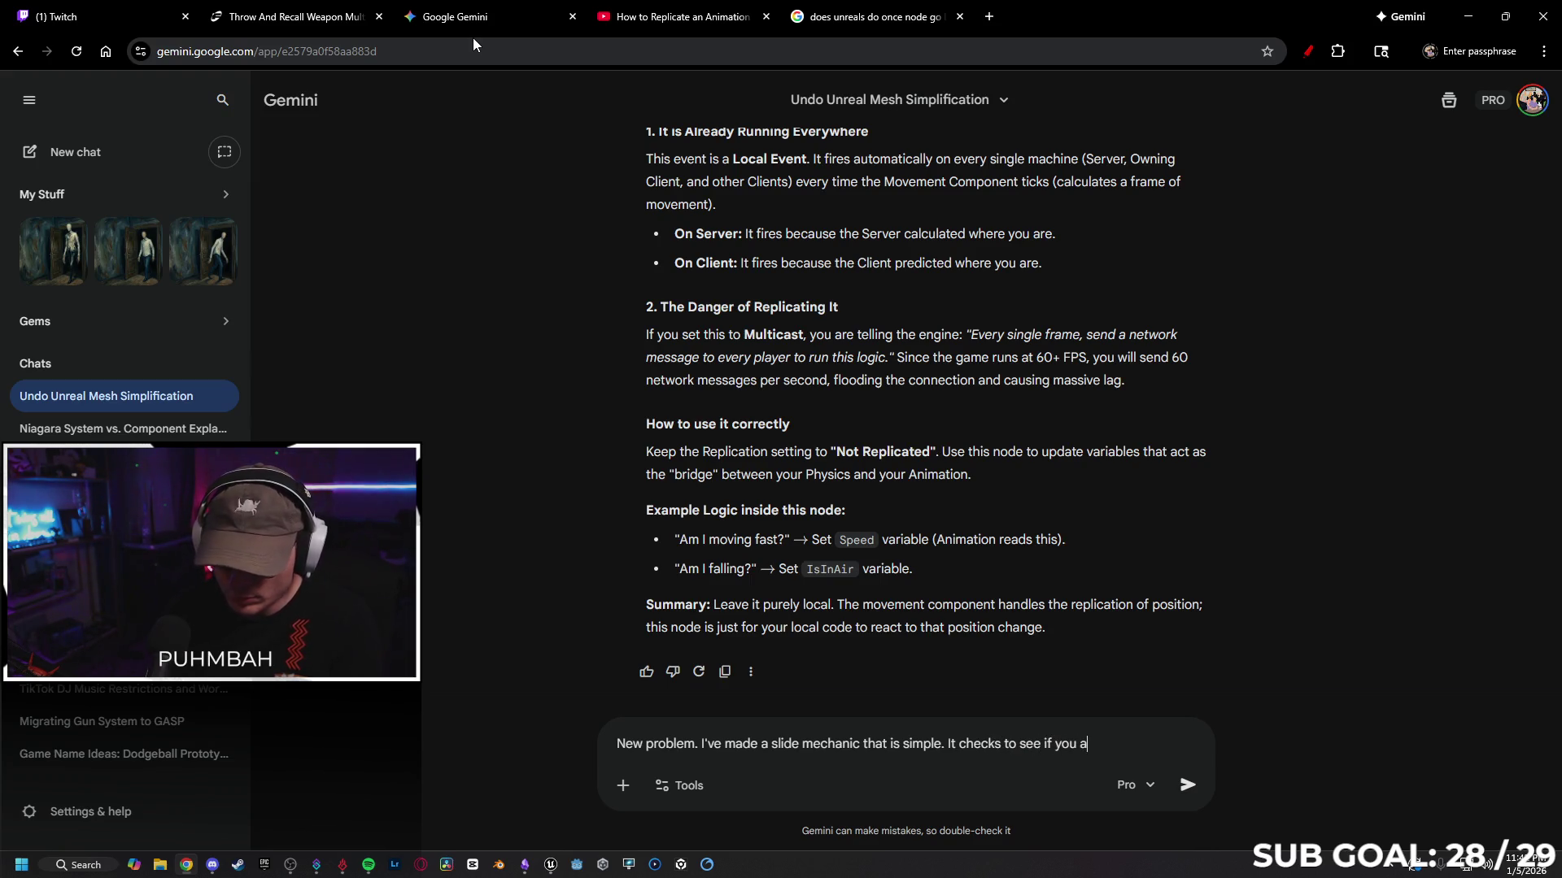
type("erad")
key("BackSpace")
key("BackSpace")
key("BackSpace")
type("ready sliding,")
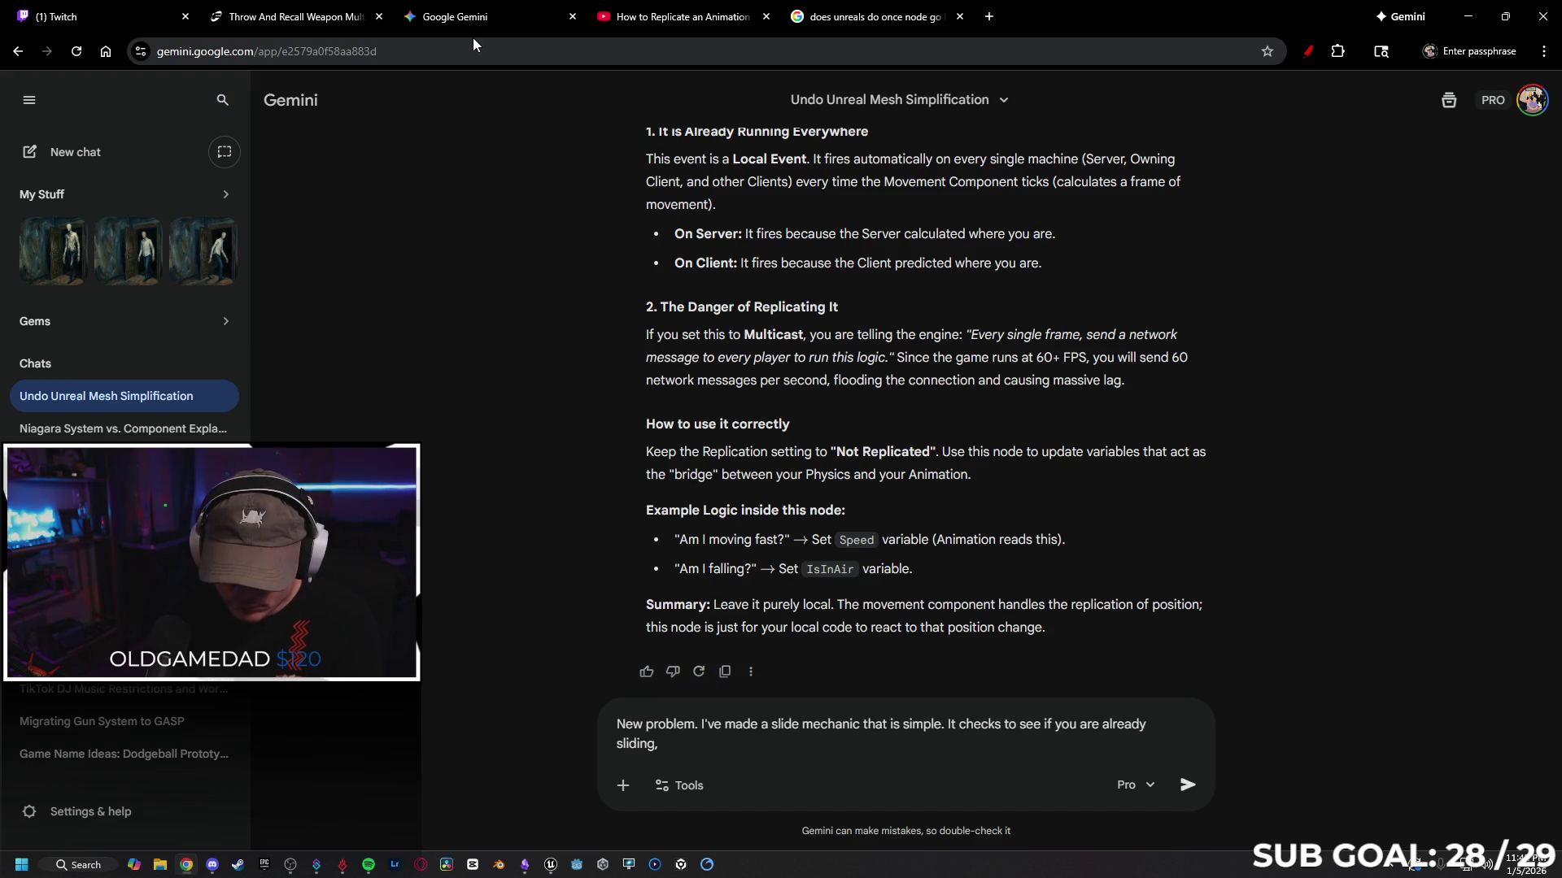
type(" and")
type(" if not, it sets y")
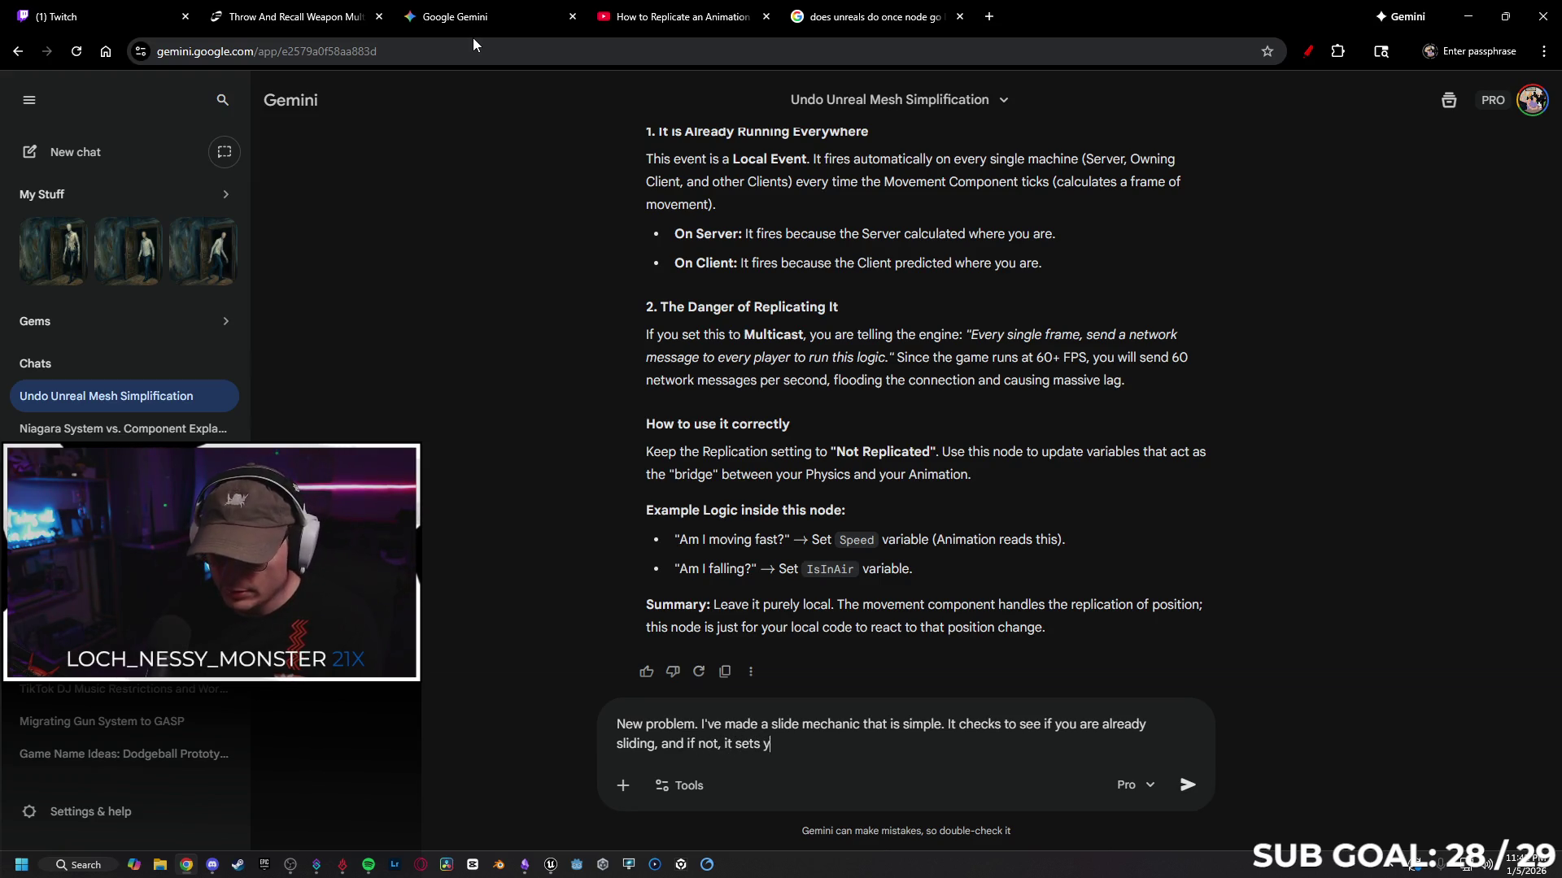
type("iding")
type(" and plays the animation")
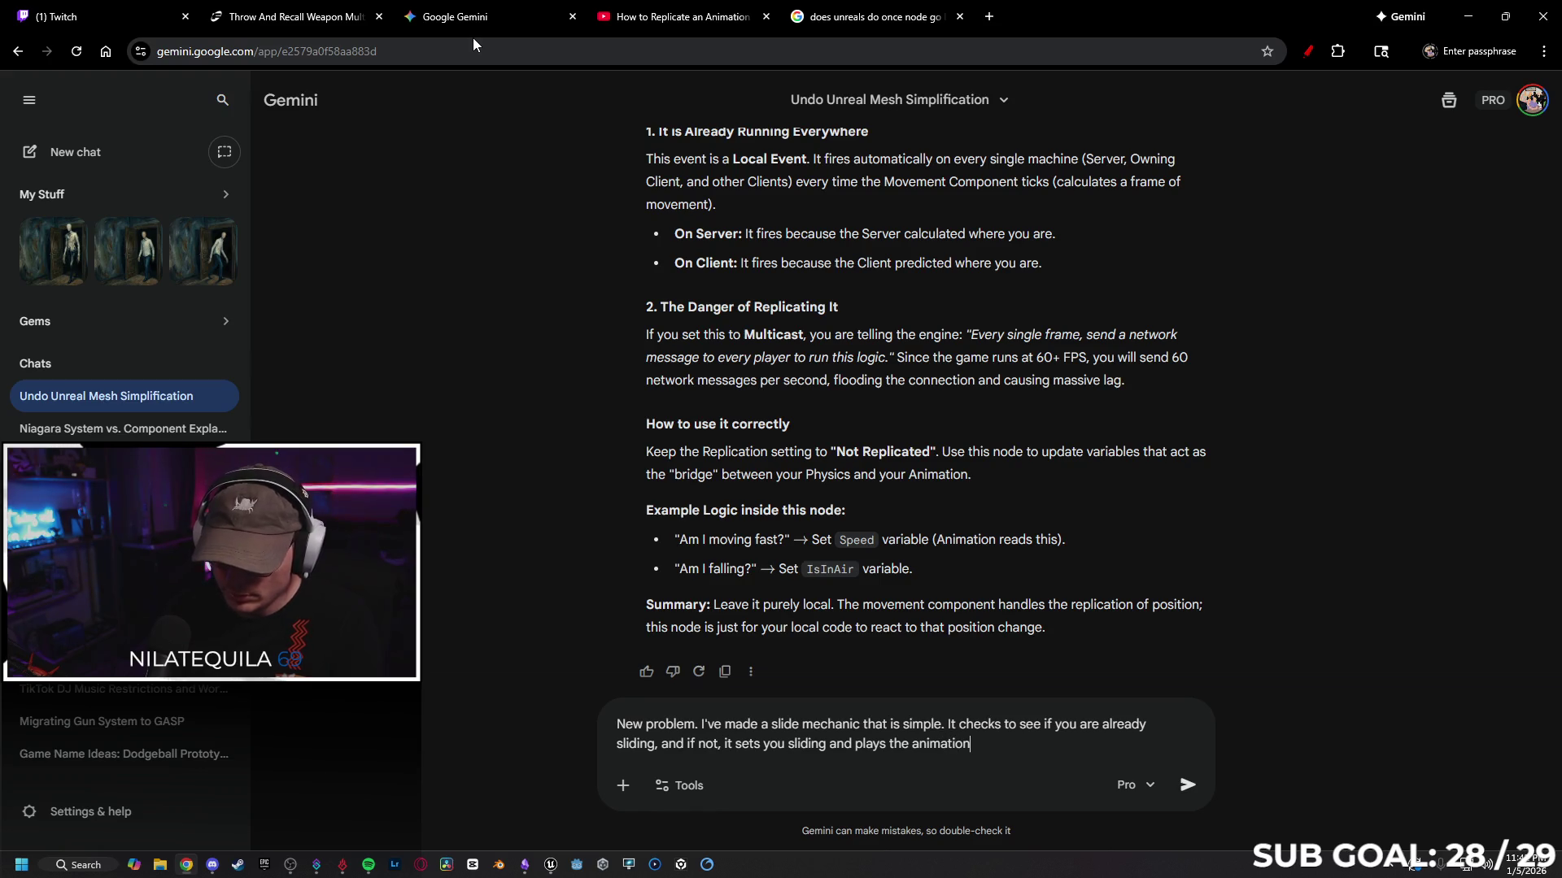
type(". If ")
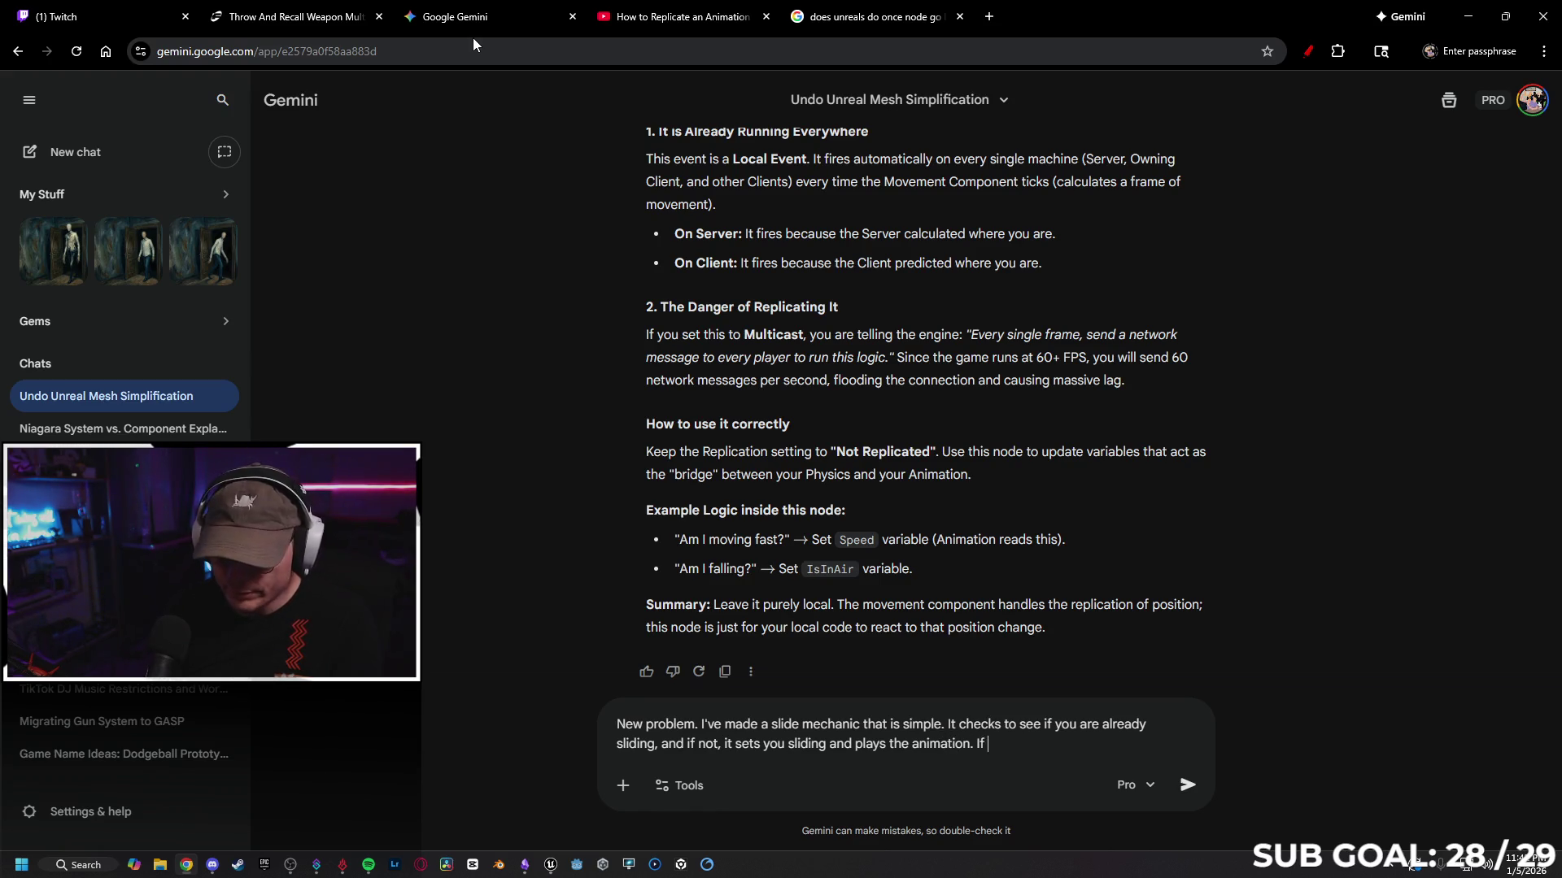
type("so, it")
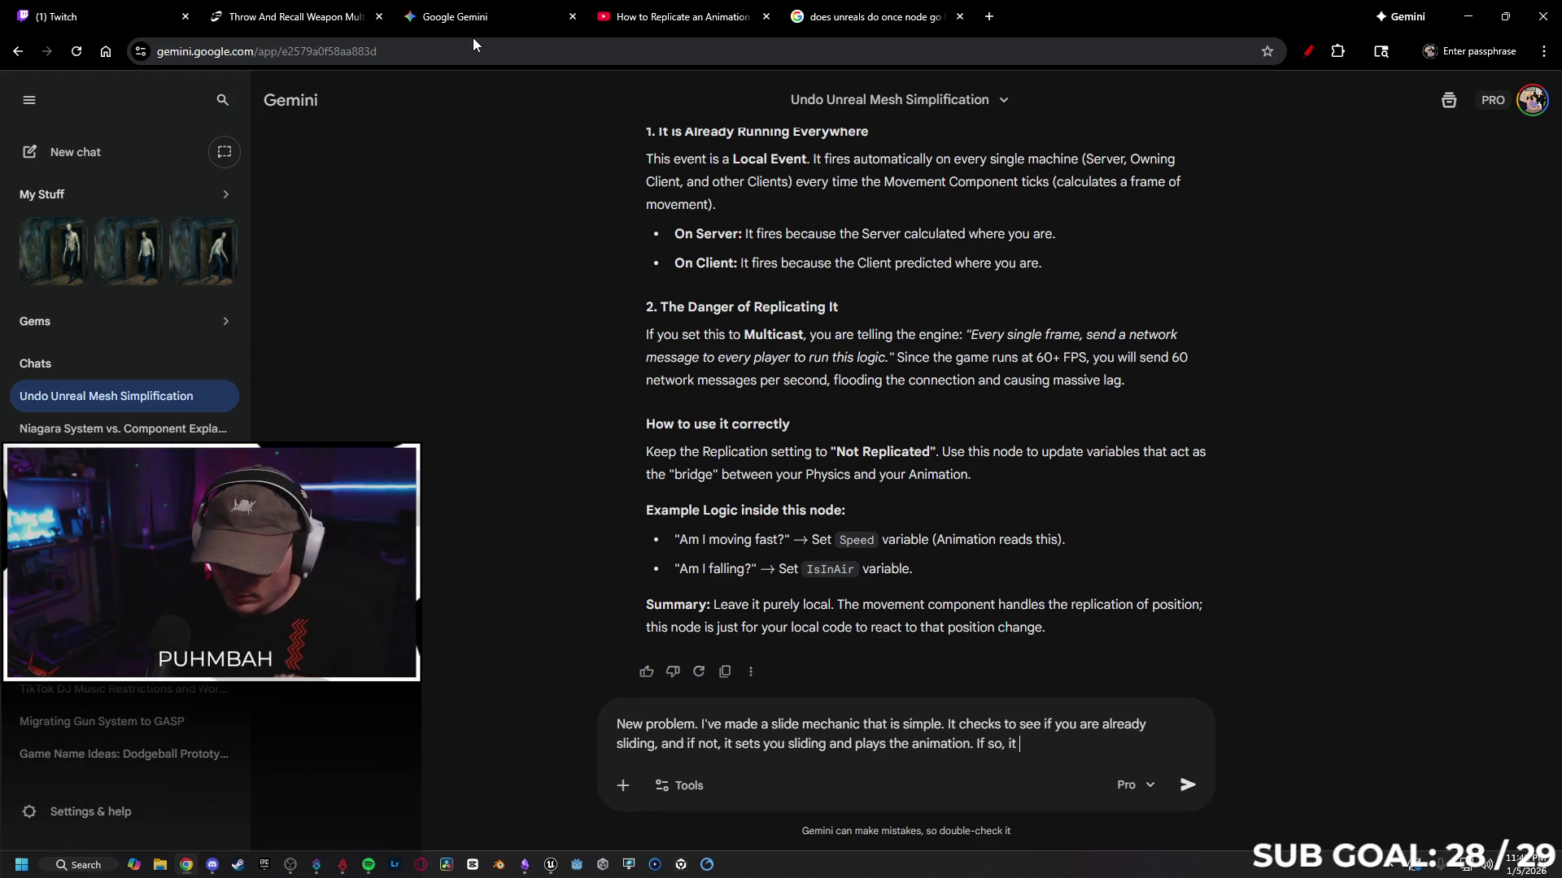
key("BackSpace")
key("BackSpace")
key("BackSpace")
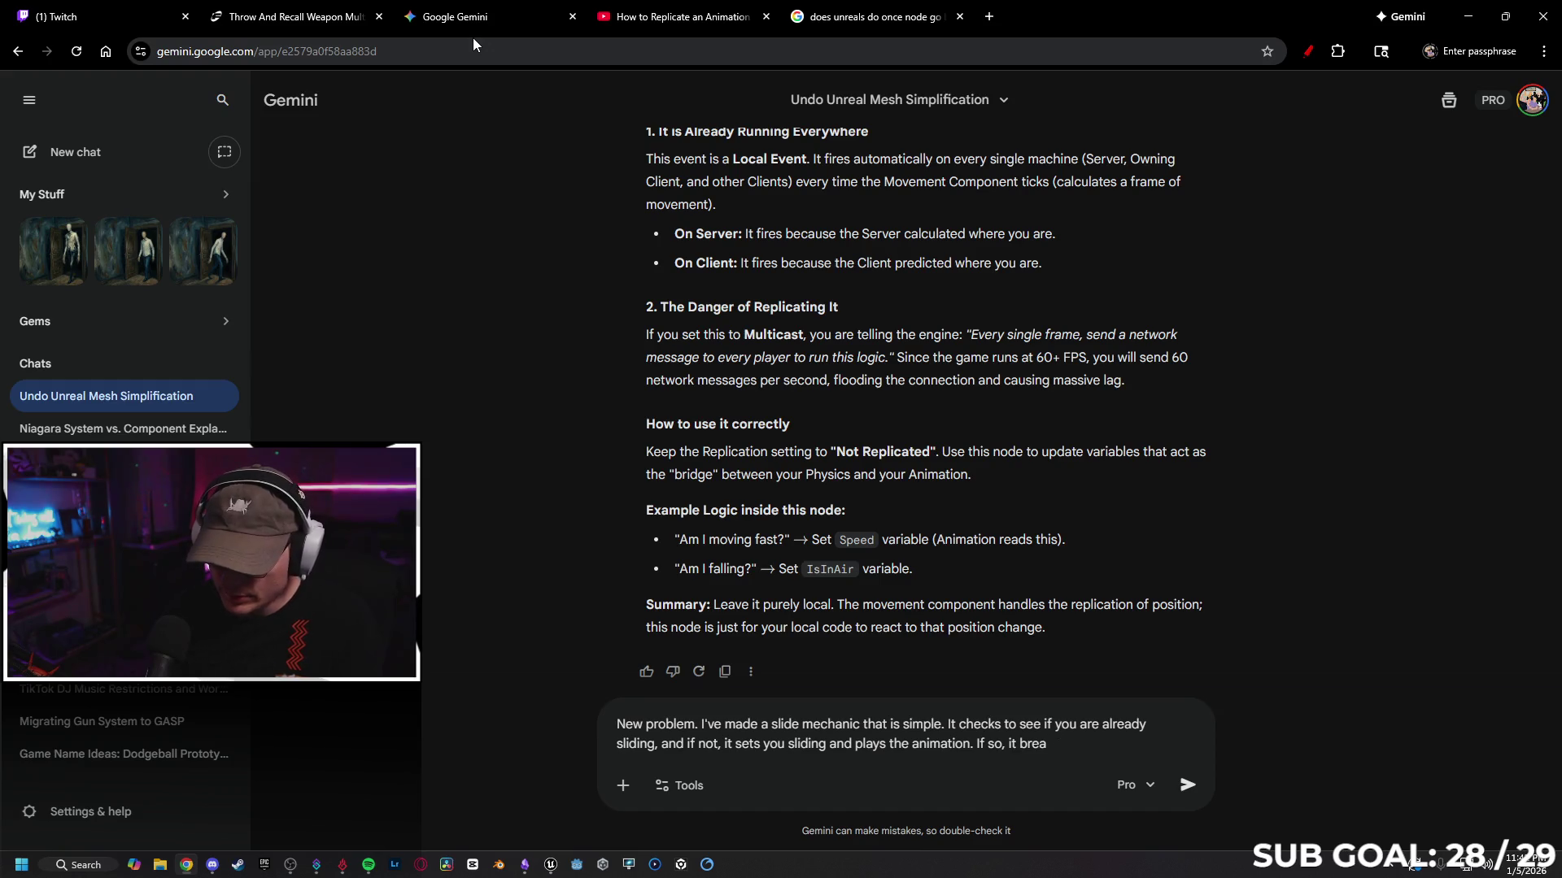
type("stops the animatu")
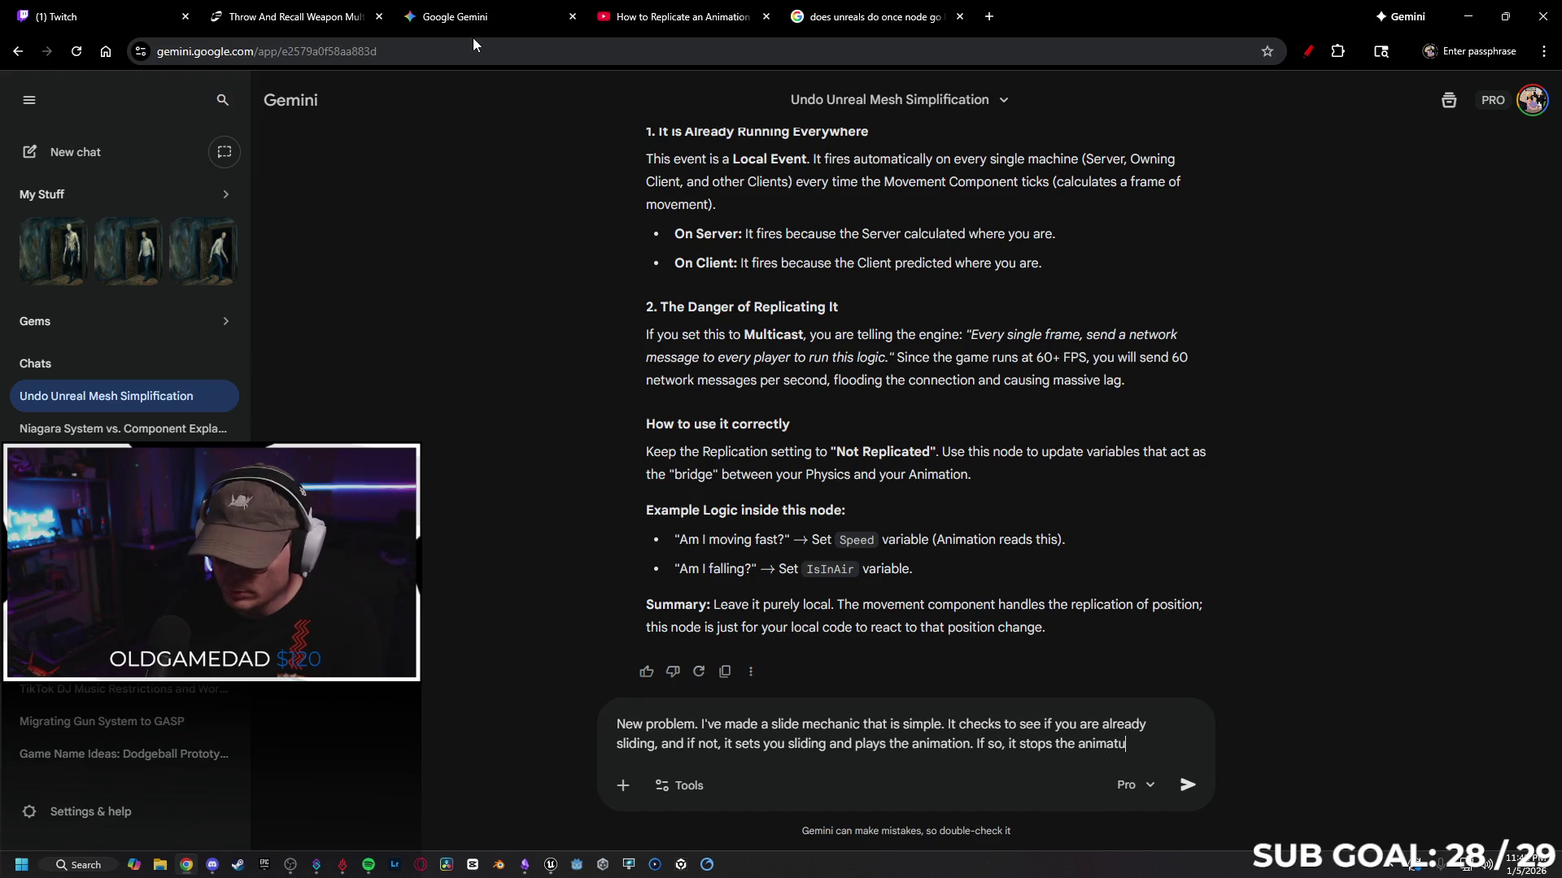
key("BackSpace")
type("ion, so ")
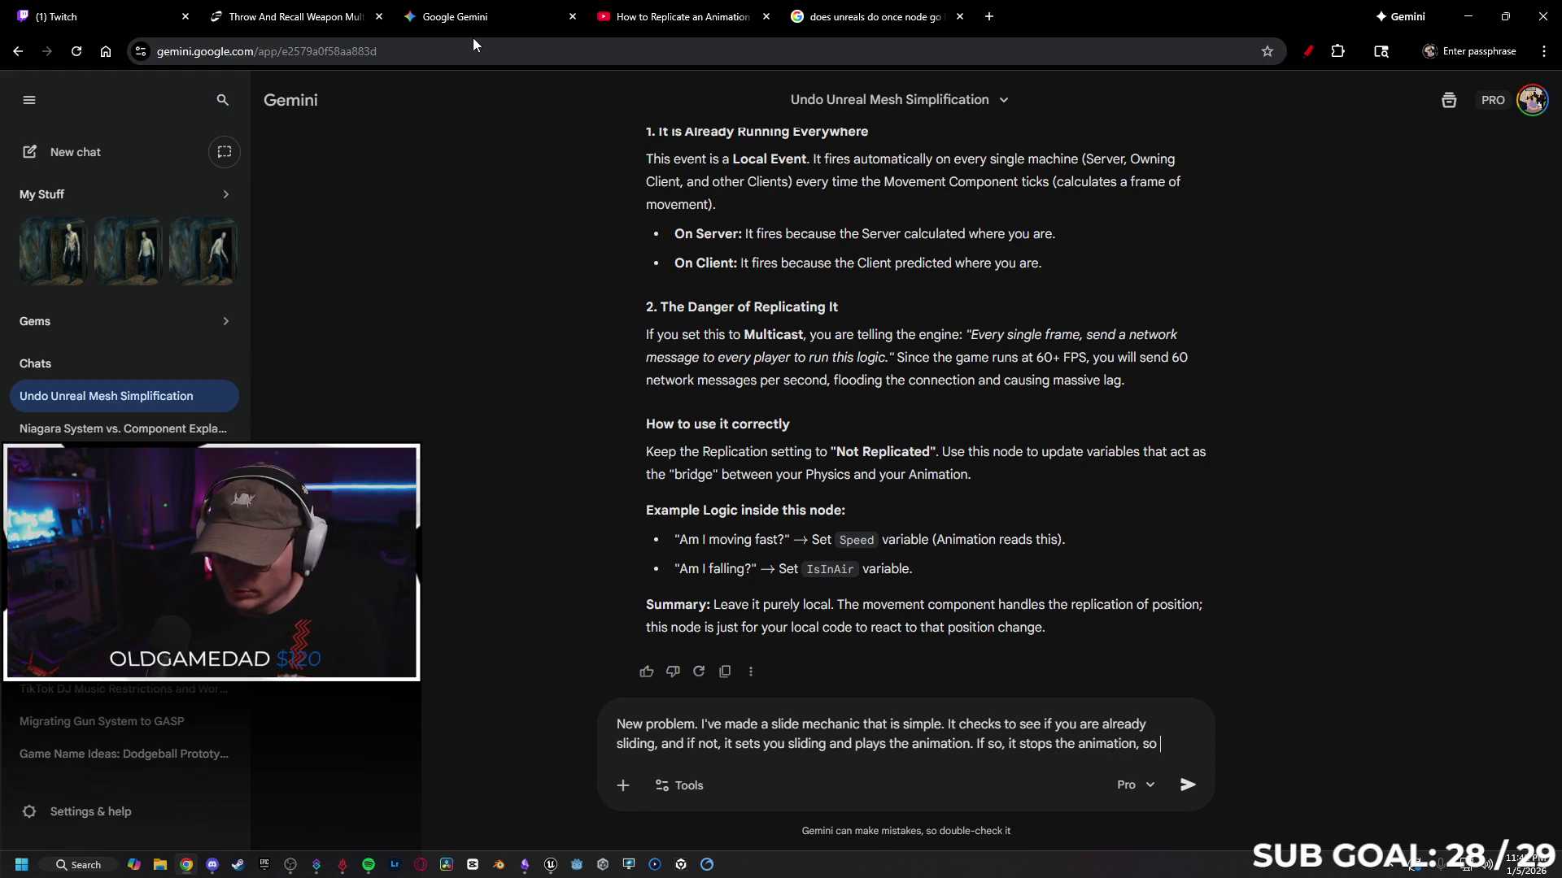
type("the player can cancel")
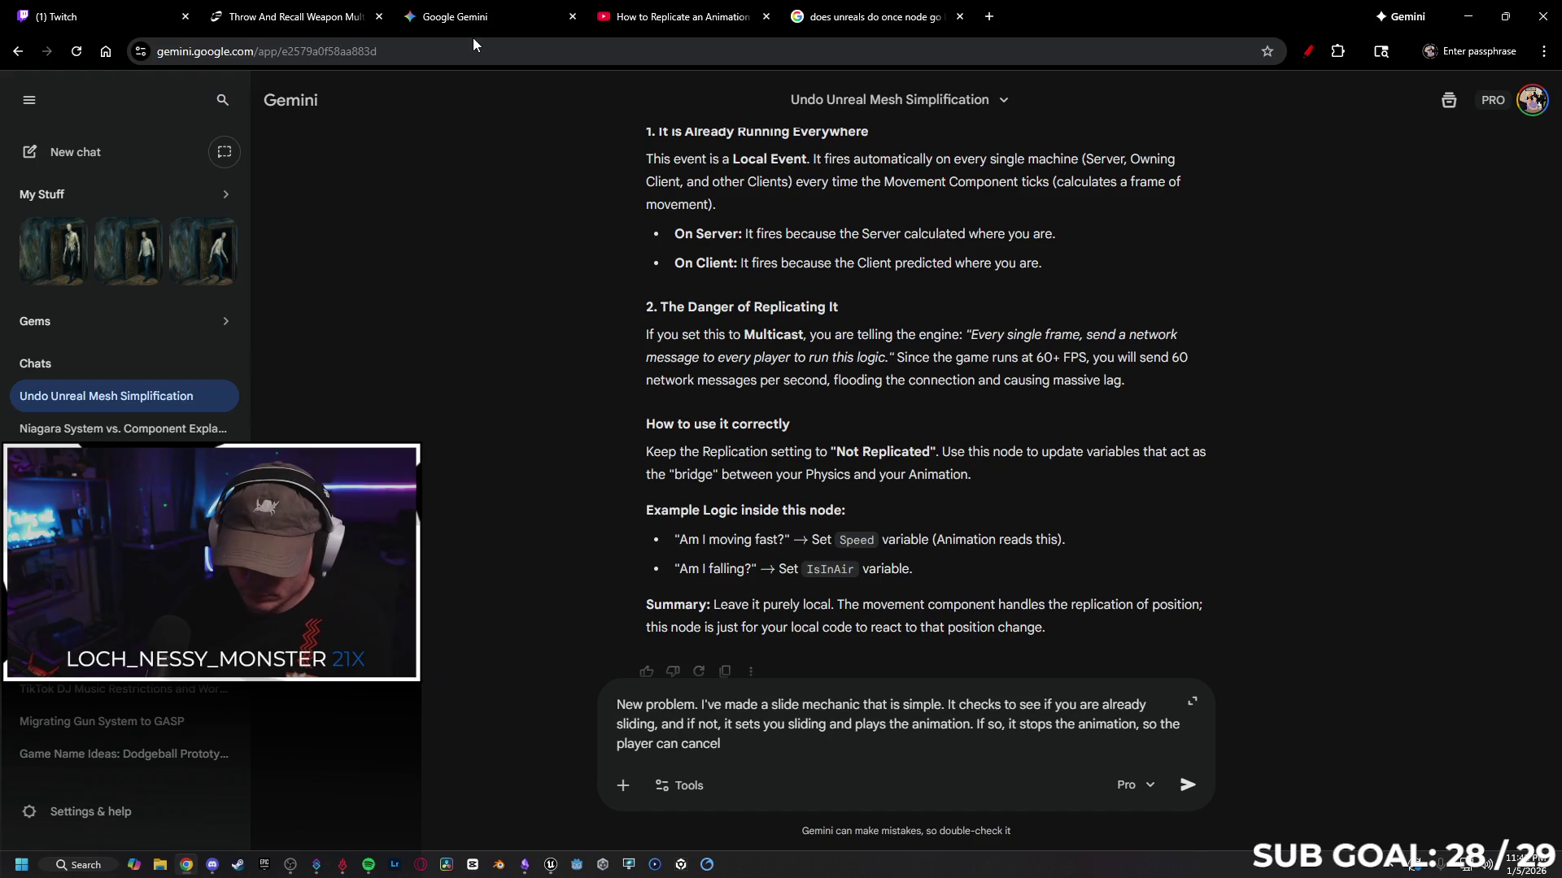
type(".")
key("shift+Return")
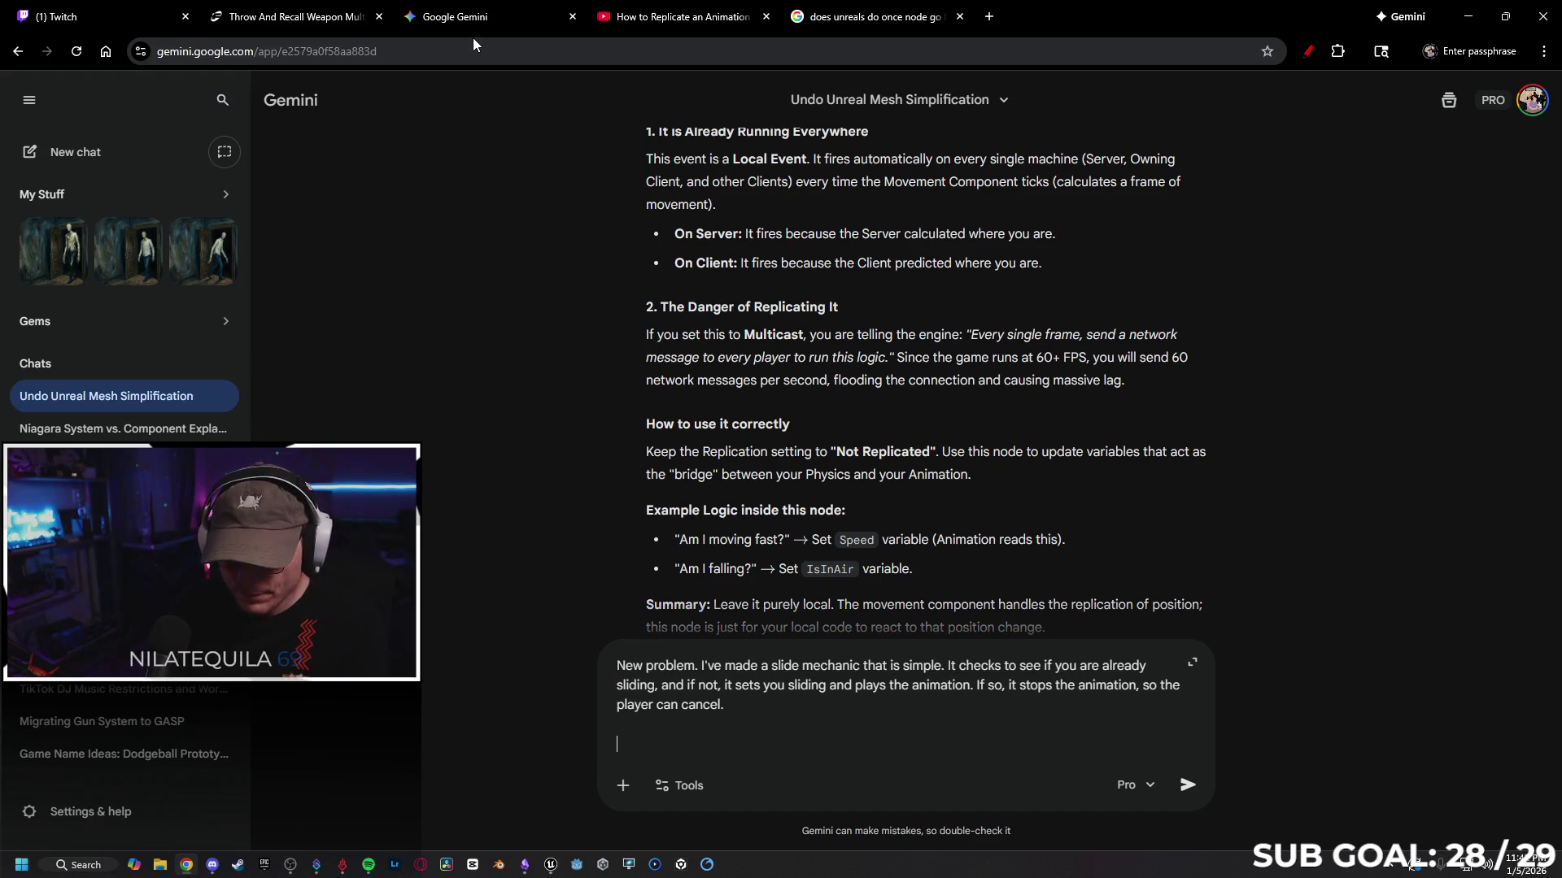
type("I'm ha")
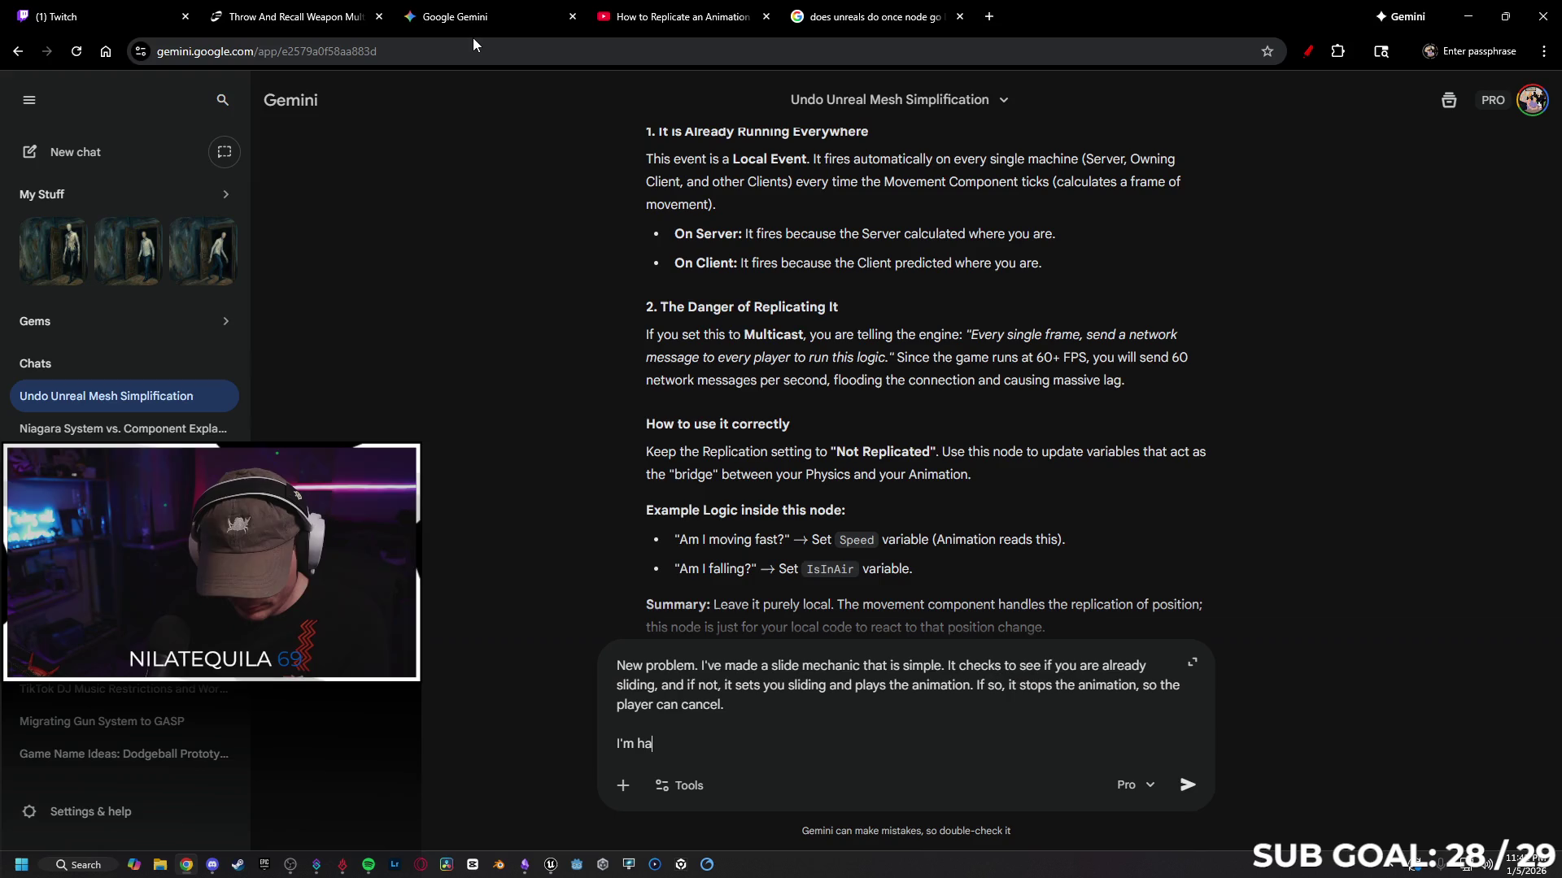
type("ving a prio")
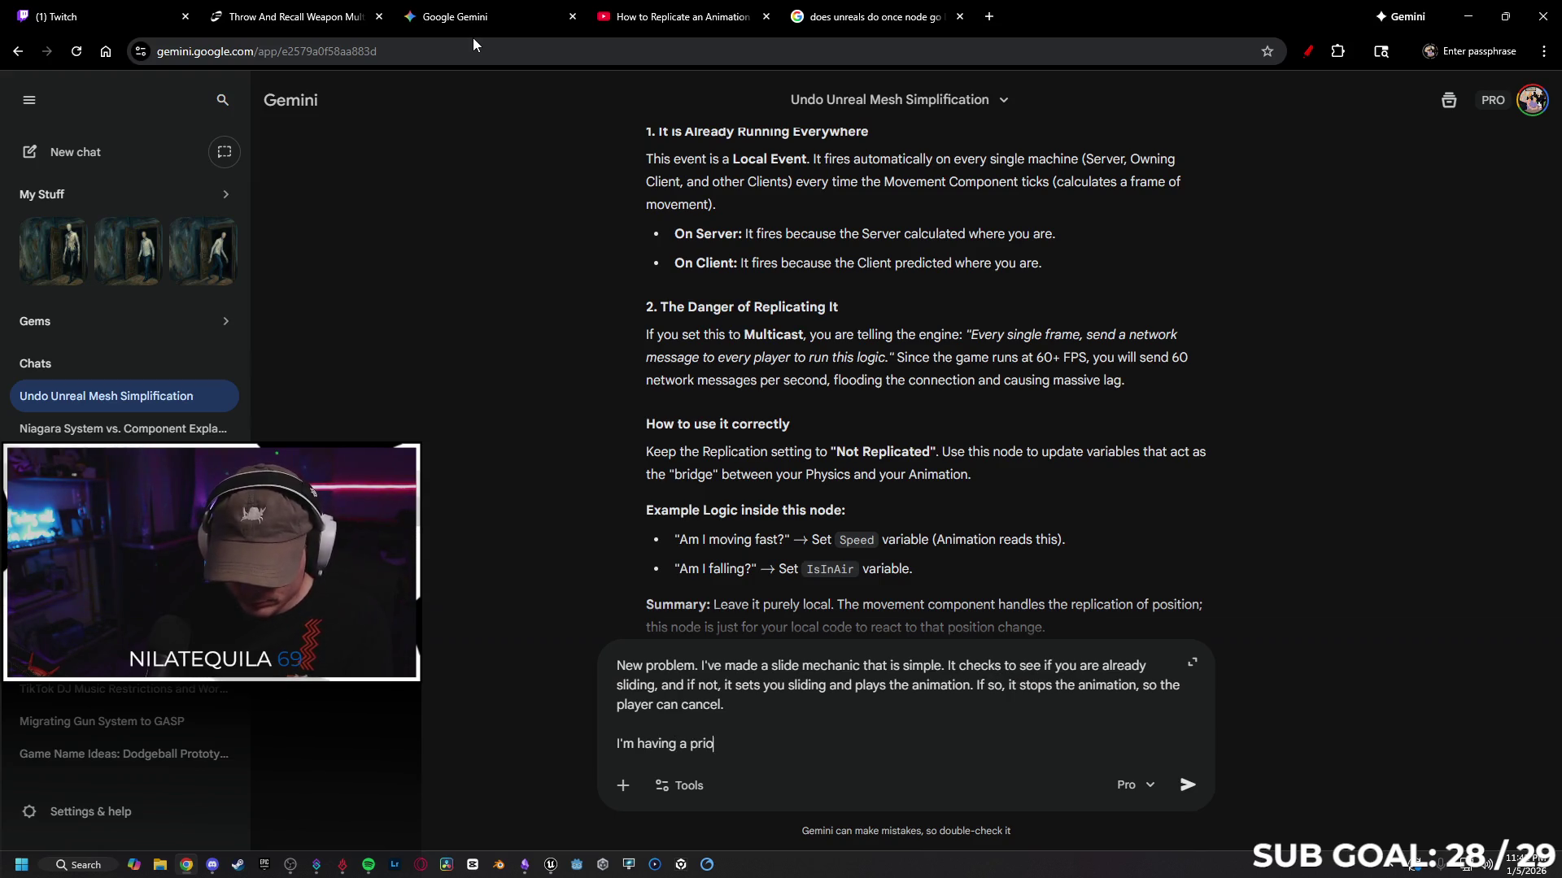
type("em")
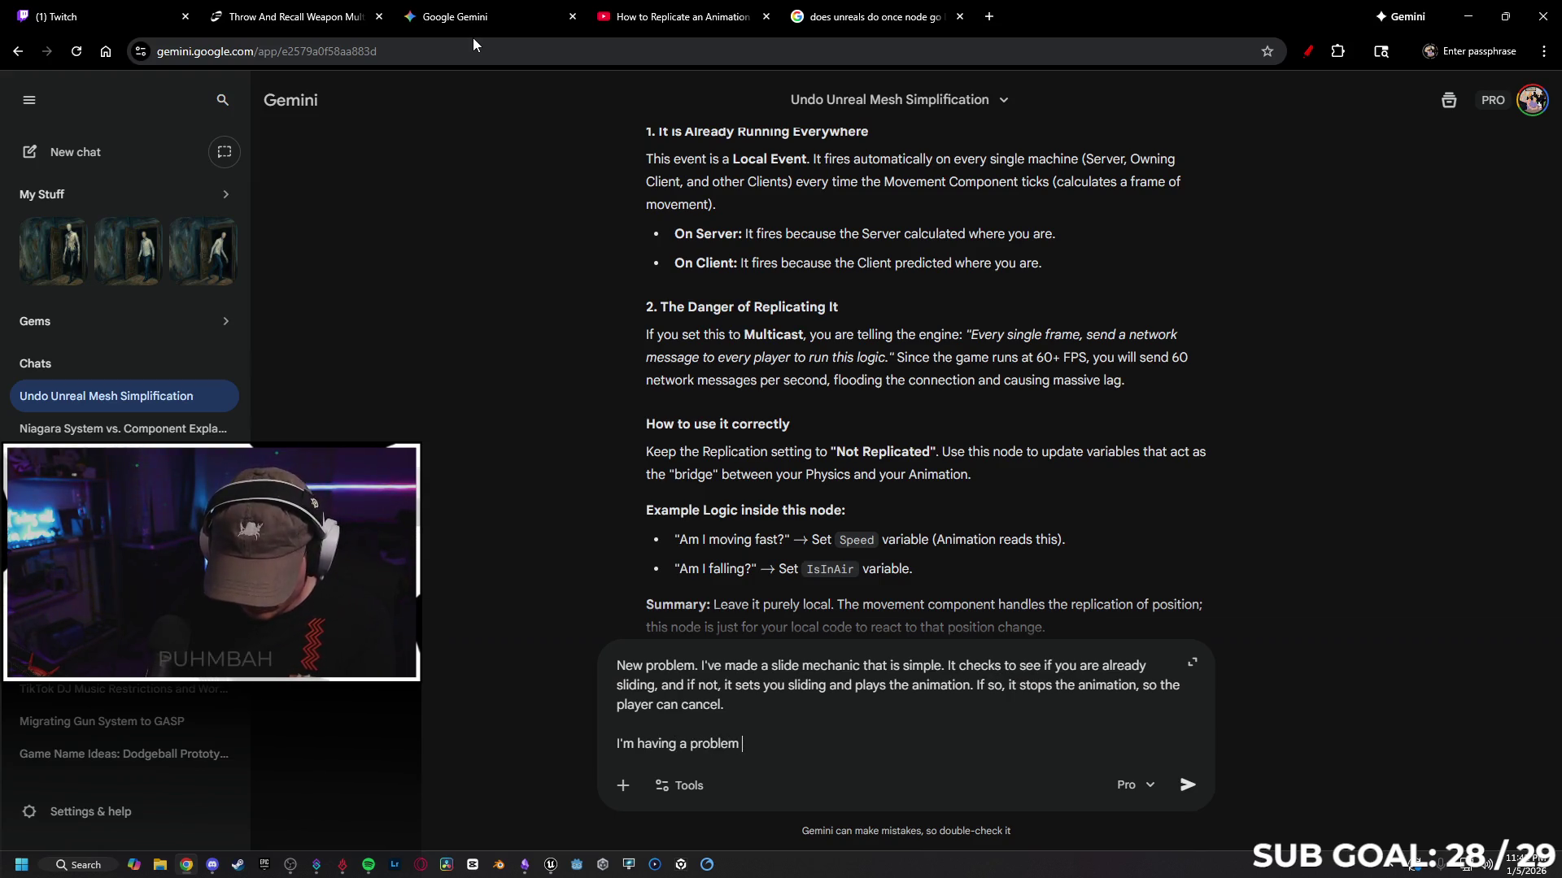
type(" whe")
type("re to put this i")
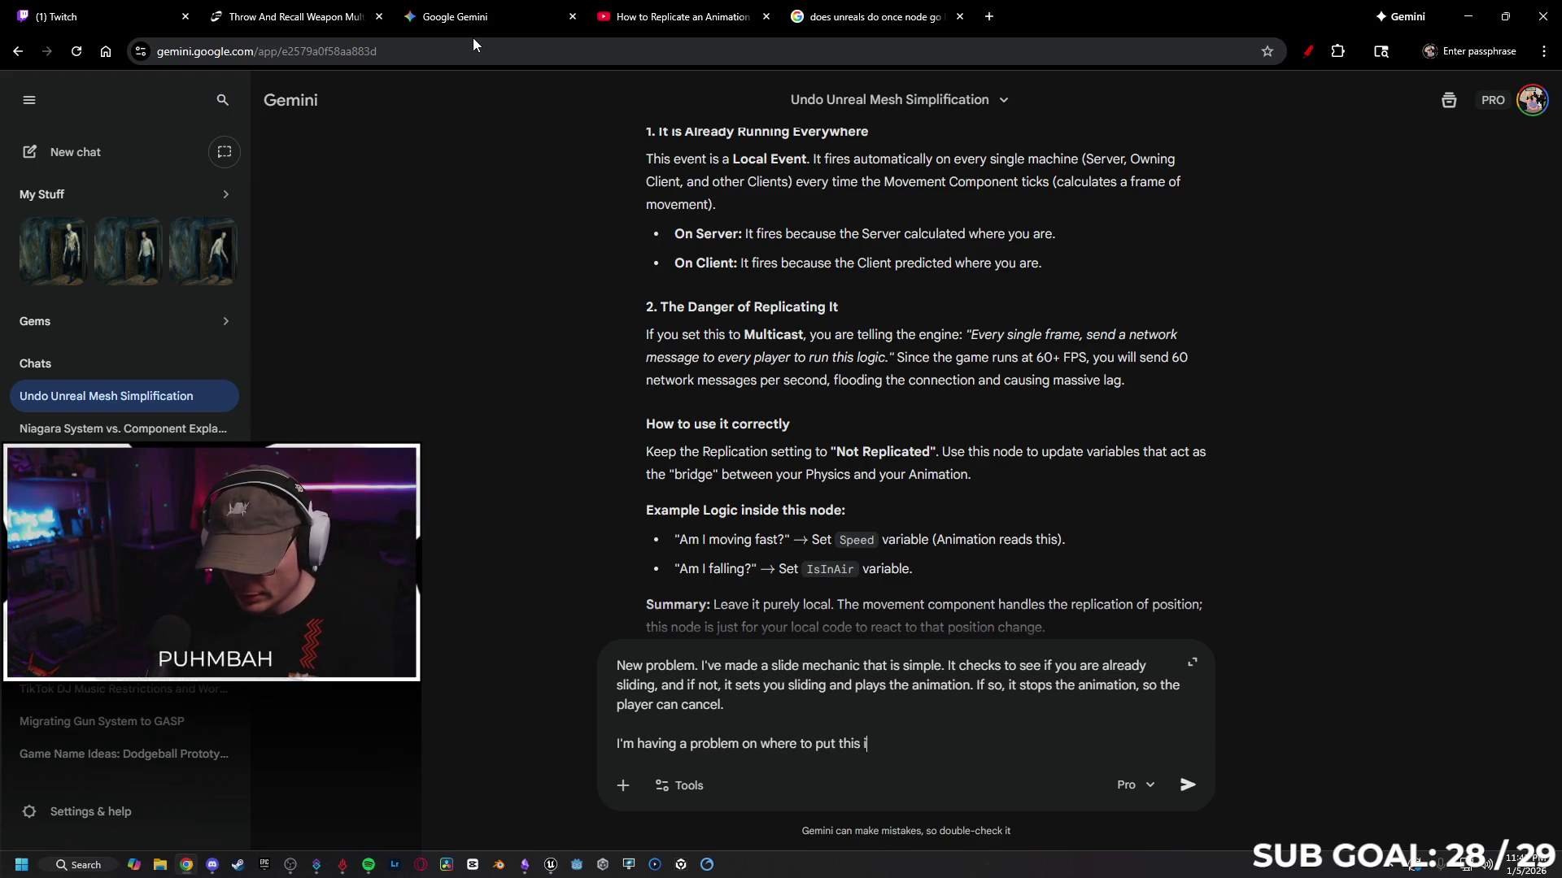
type(" rep")
type("lication setting. Heres ")
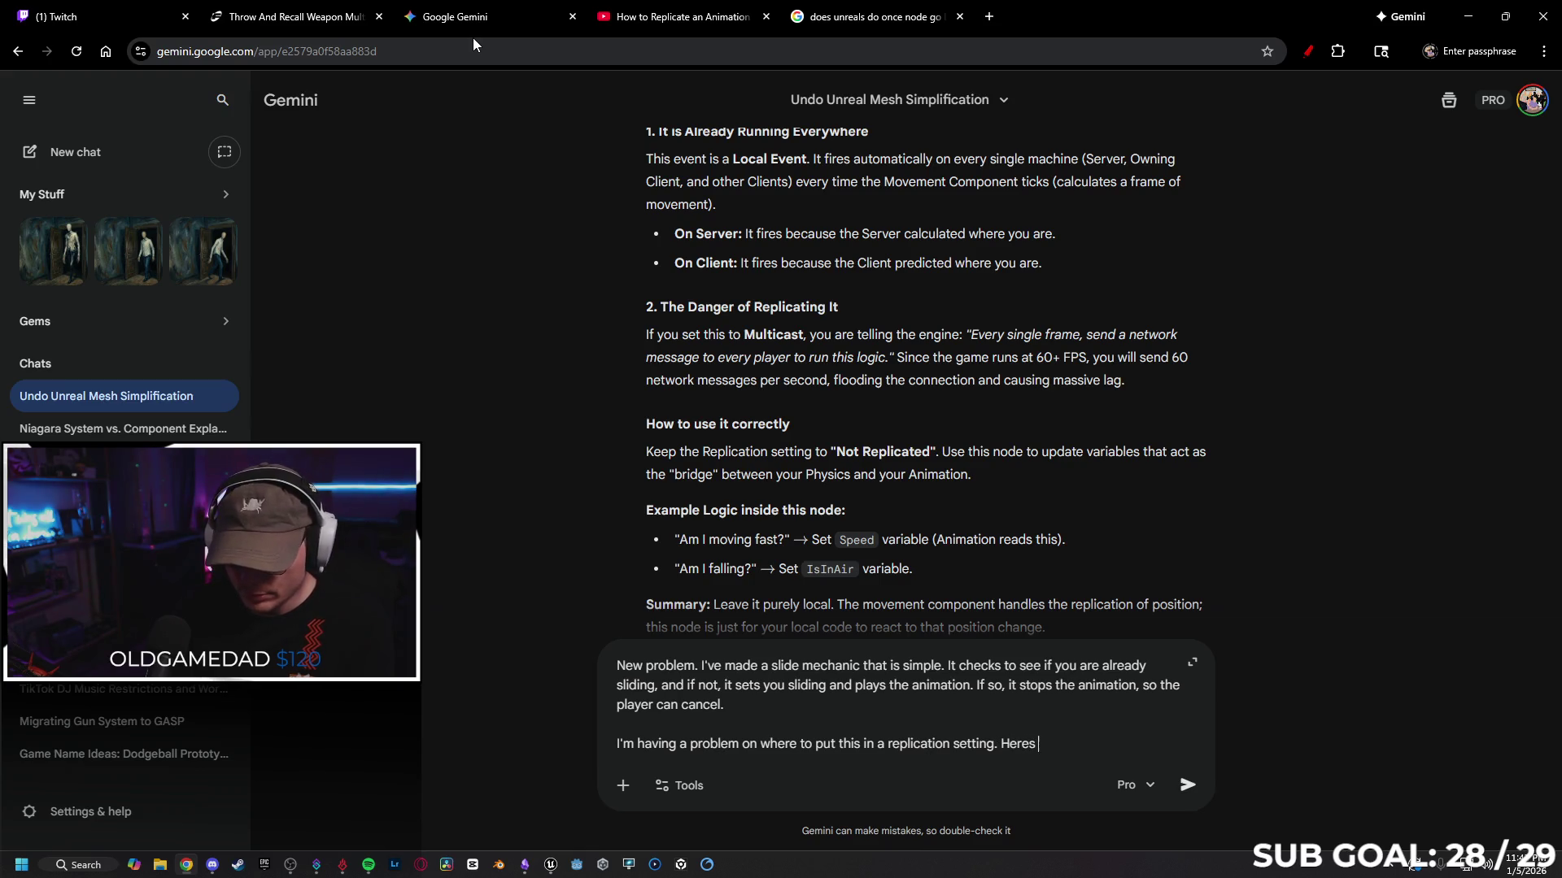
type("my logi")
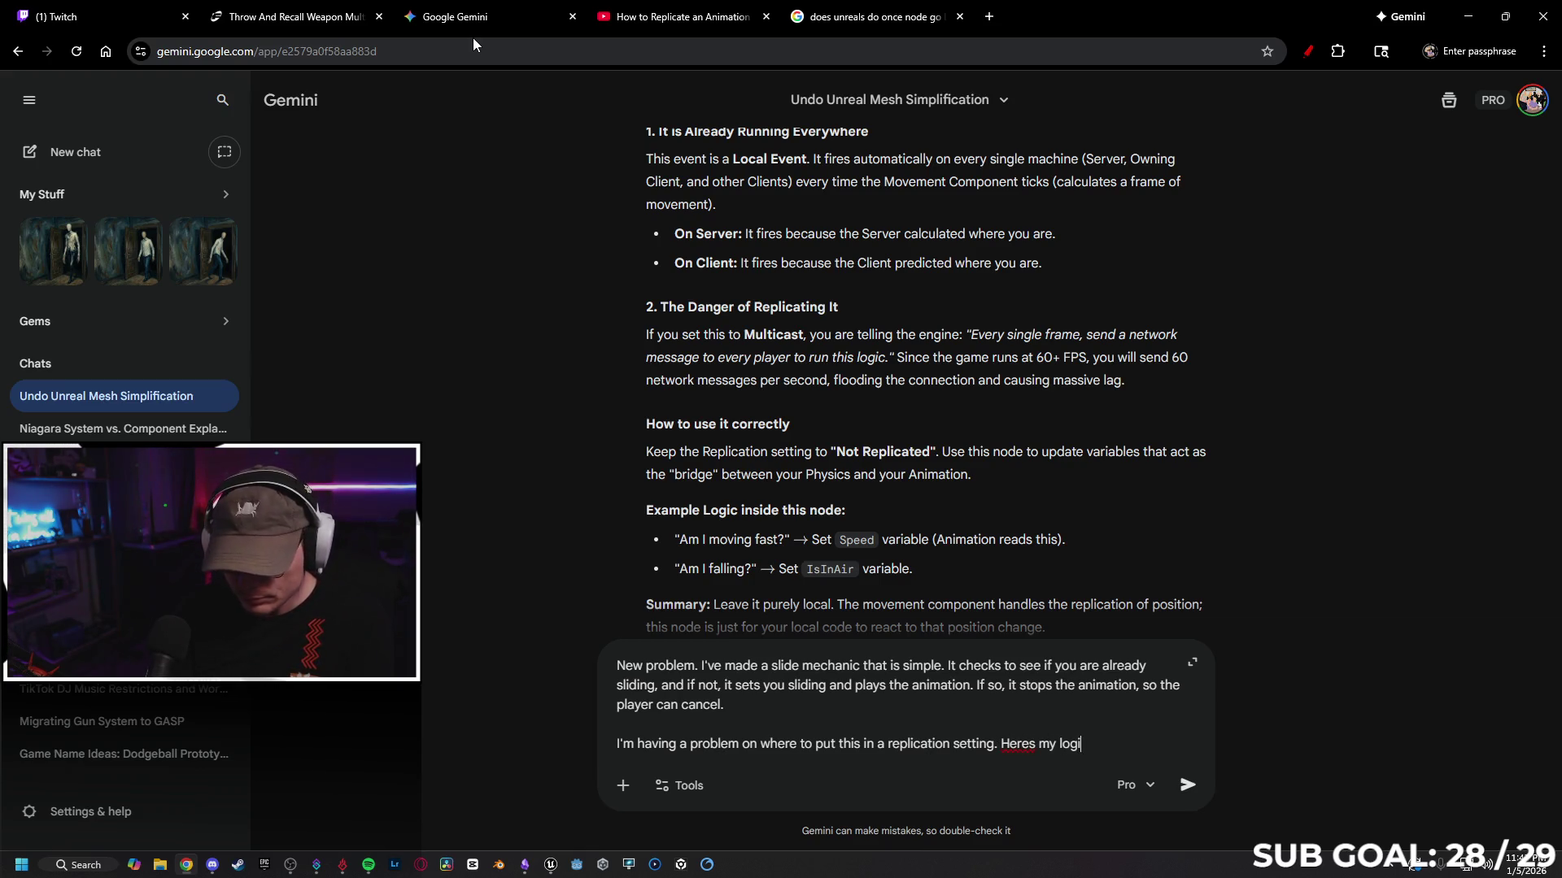
type(" thou")
type(".")
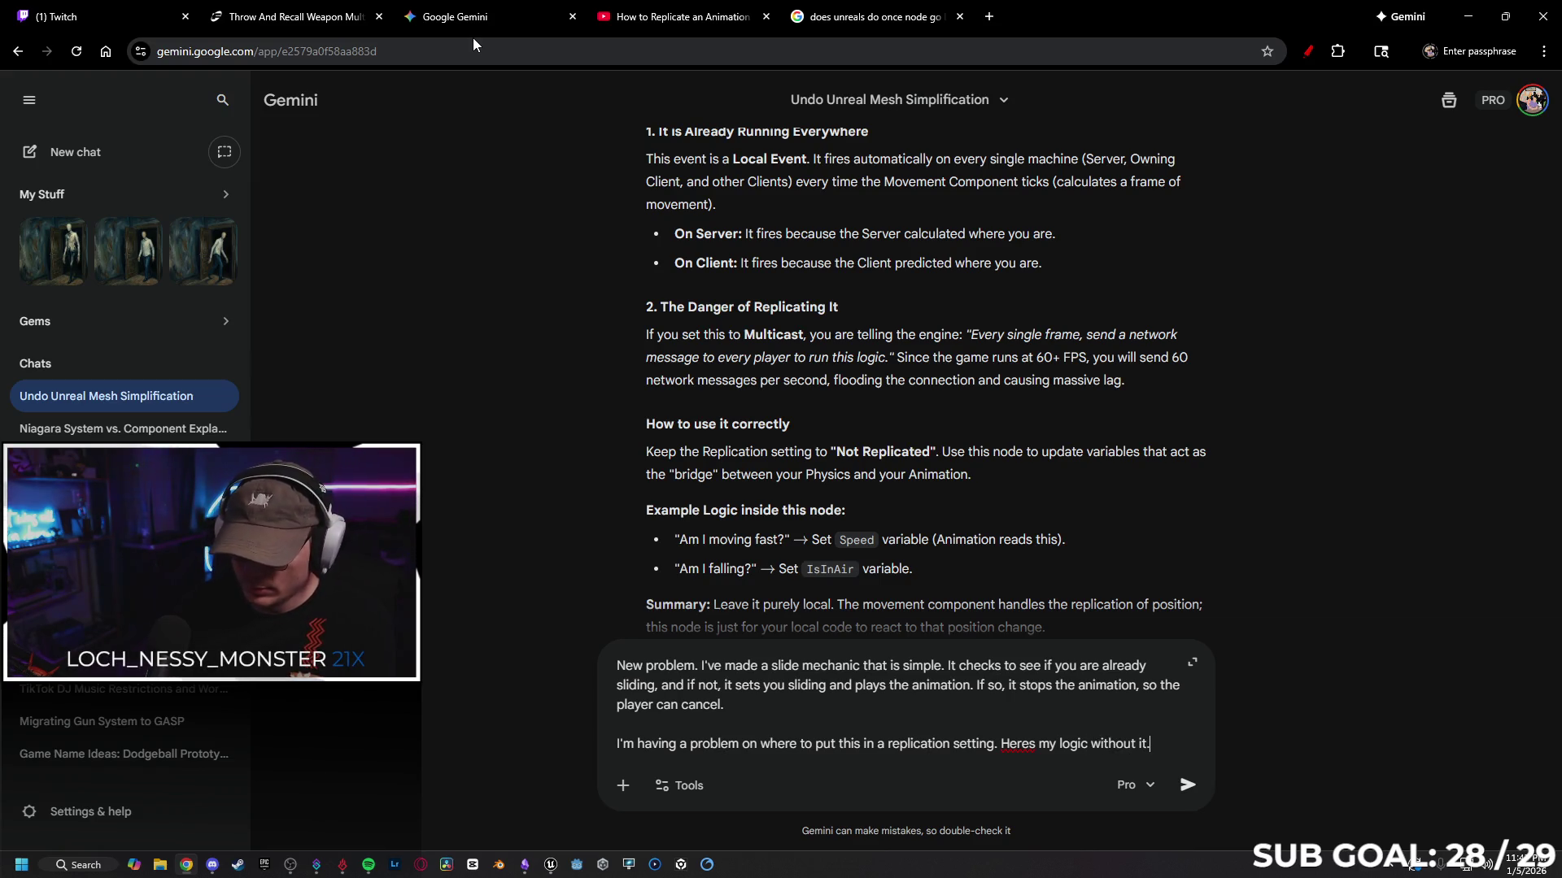
key("shift+Return")
key("alt+Tab")
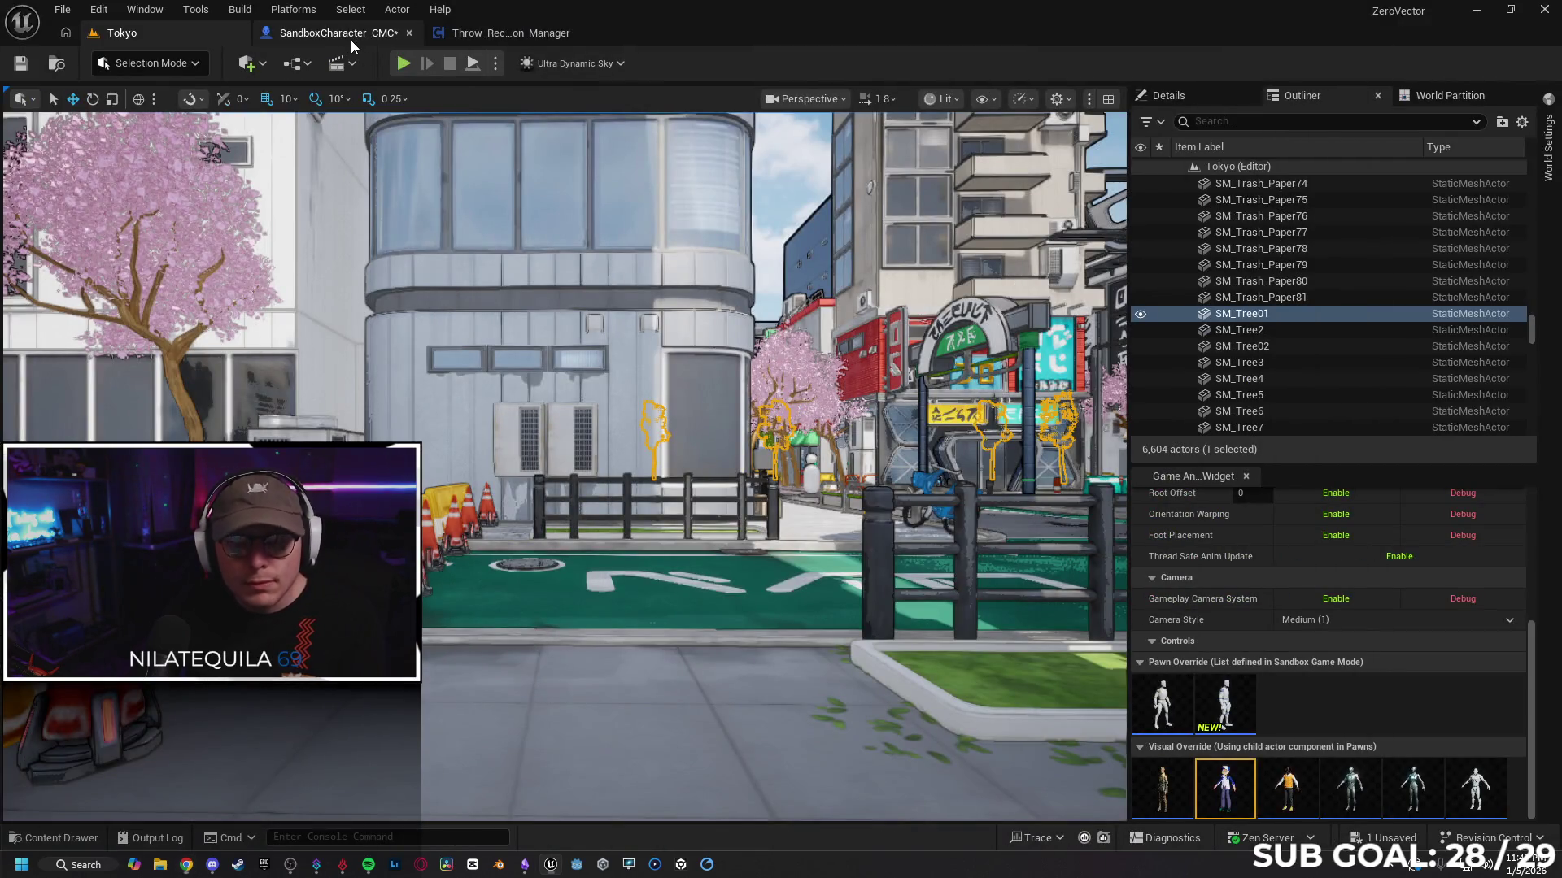
Step: Show the SandboxCharacter_CMC event graph and pan to the Crouch Sliding group
left_click(350, 35)
mouse_move(693, 300)
left_mouse_down()
mouse_move(613, 471)
mouse_move(740, 447)
left_mouse_up()
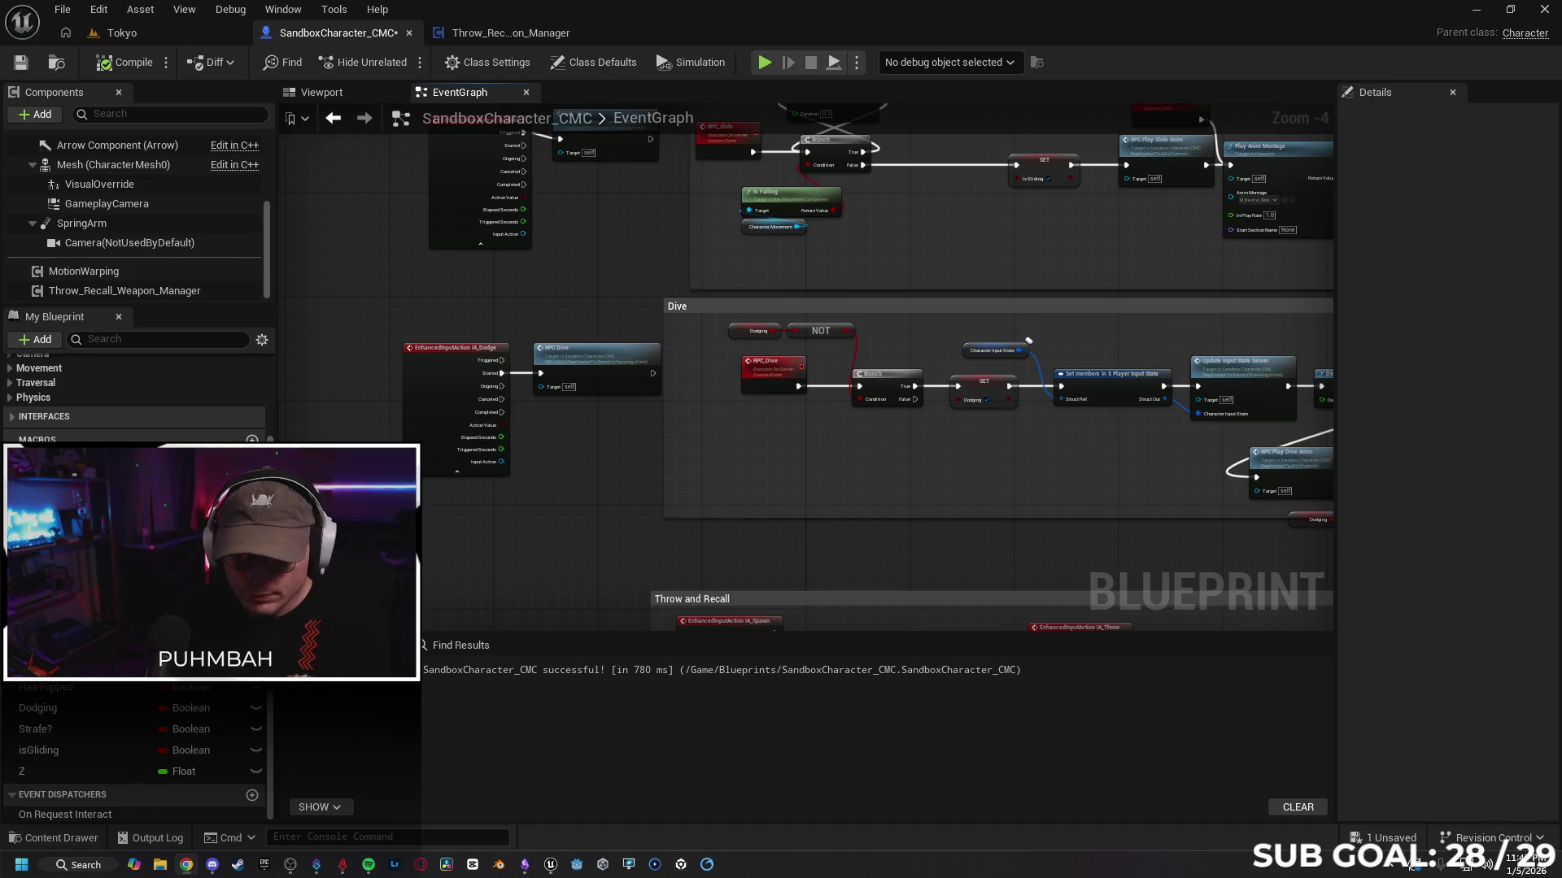
left_click_drag(544, 373, 520, 479)
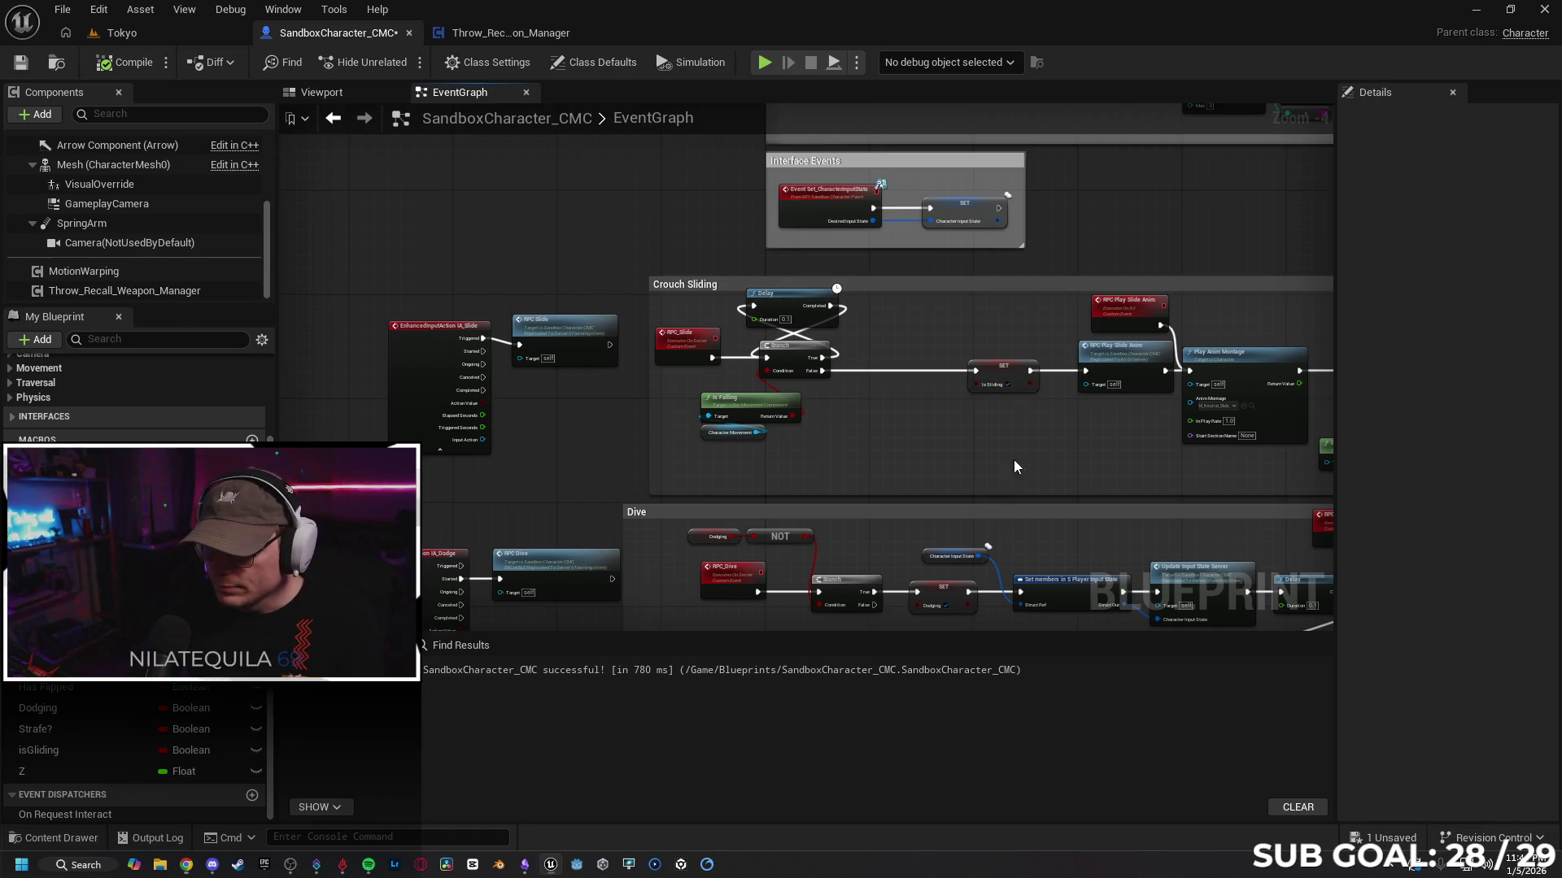
Step: Scroll along the Crouch Sliding chain, then return to Gemini's reply about restructuring RPC_Slide
scroll(1014, 461, "right", 10)
scroll(810, 503, "right", 2)
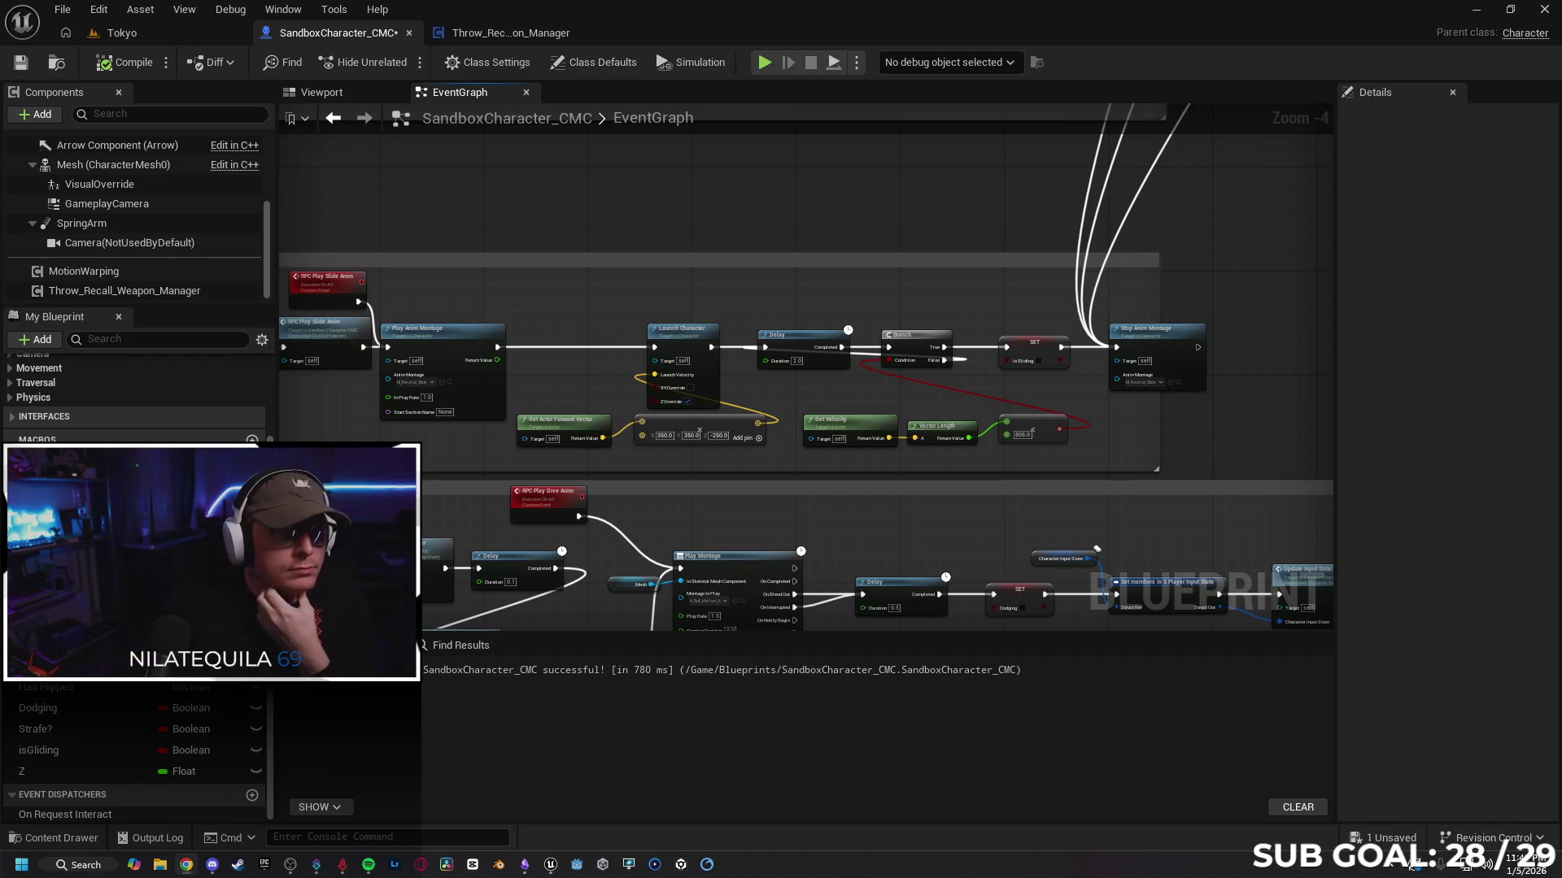
key("alt+Tab")
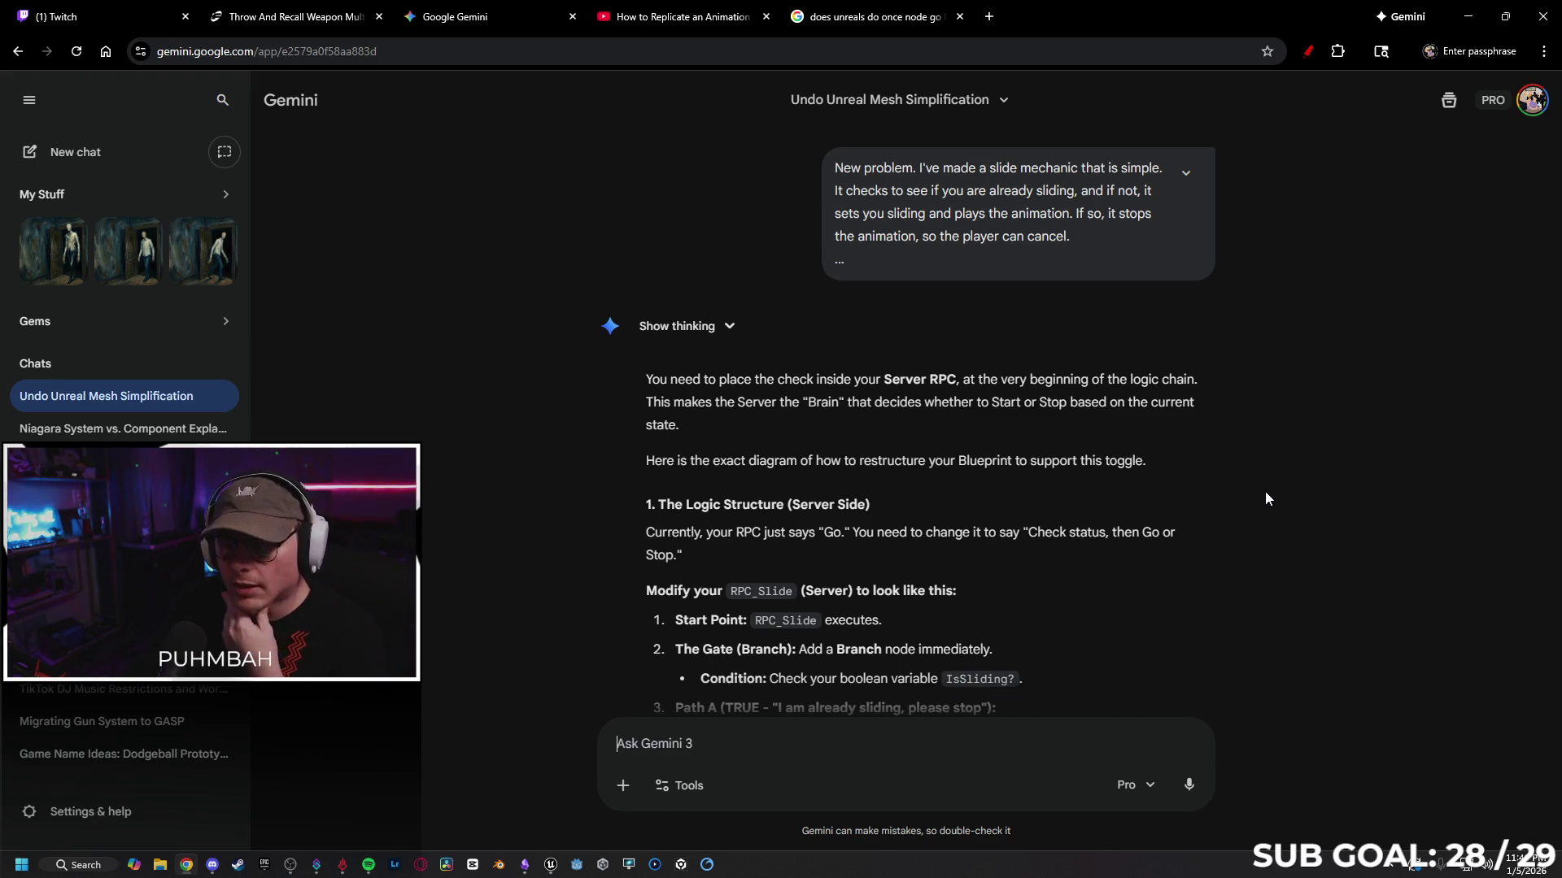
Step: Read down Gemini's steps for the IsSliding Branch and Multicast_StopSlide event, then move the browser aside
scroll(1245, 472, "down", 2)
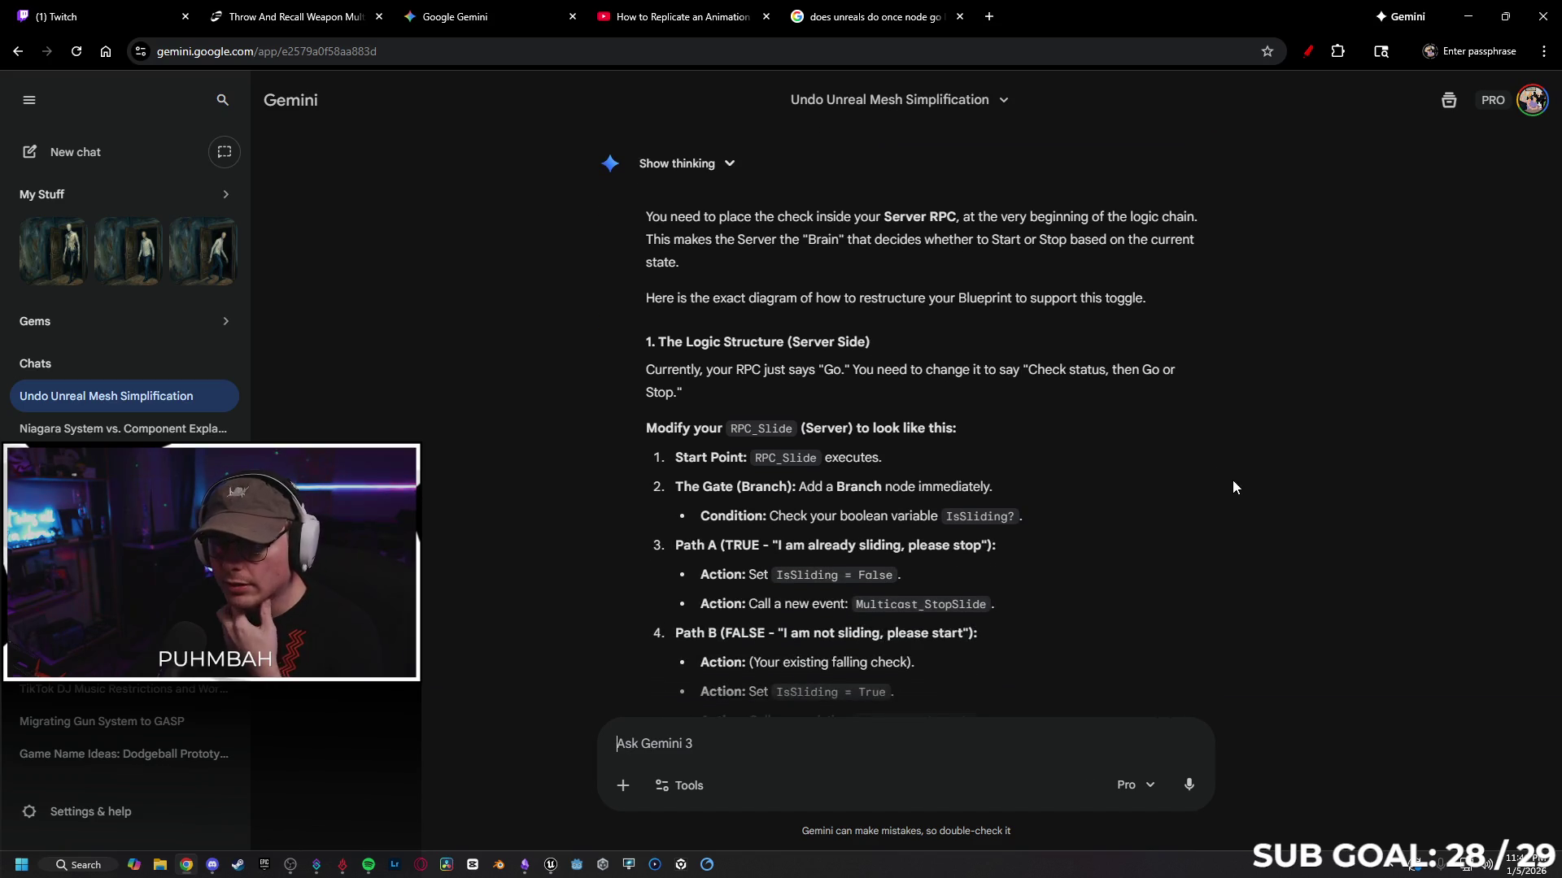
scroll(1171, 405, "down", 1)
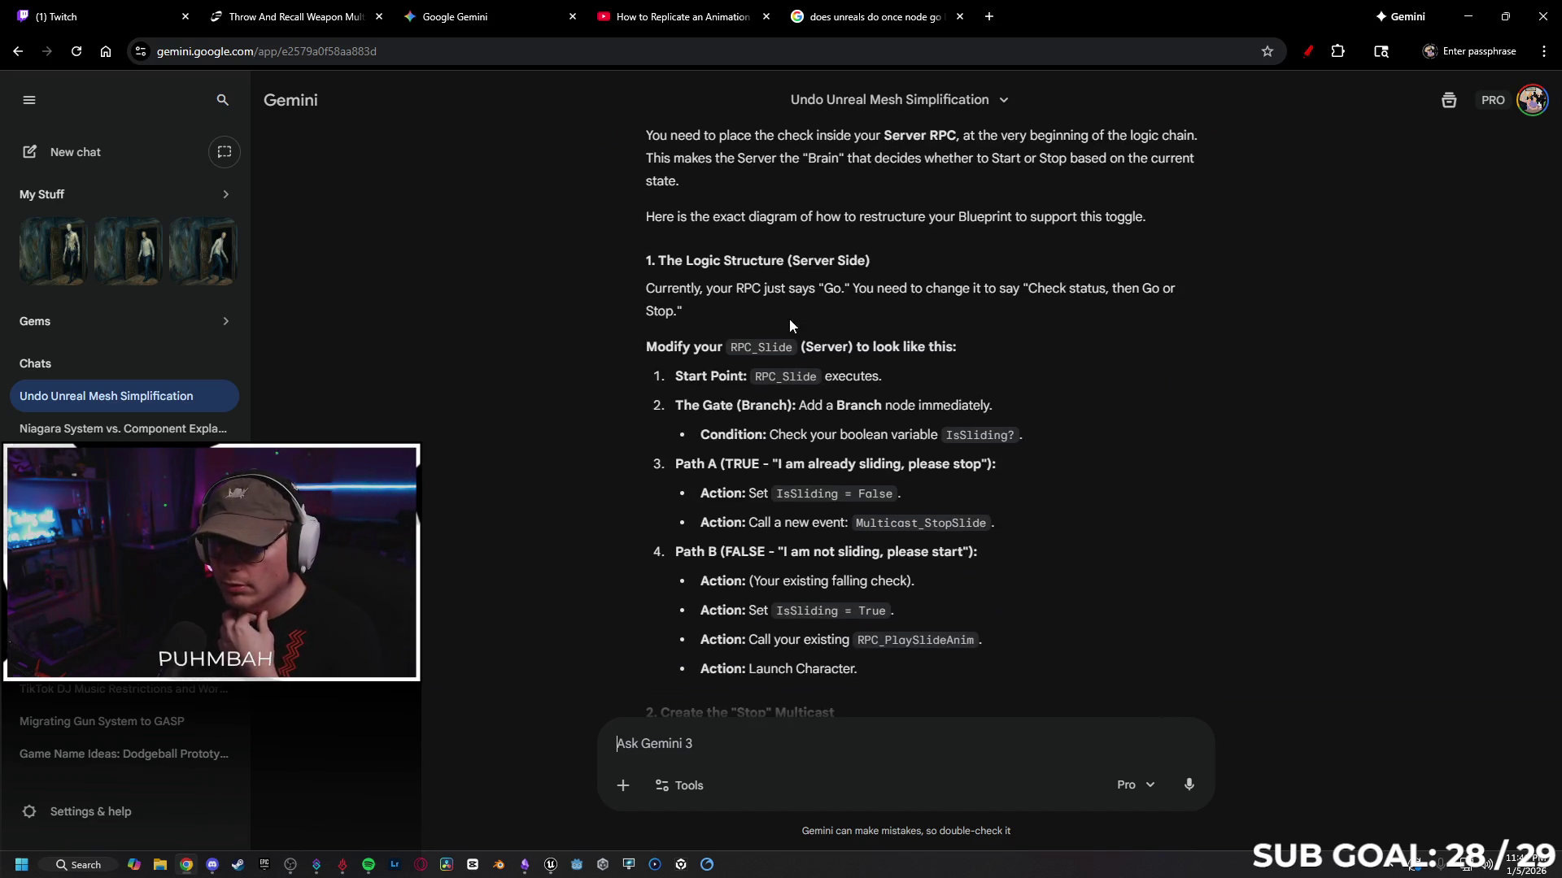
scroll(890, 304, "down", 1)
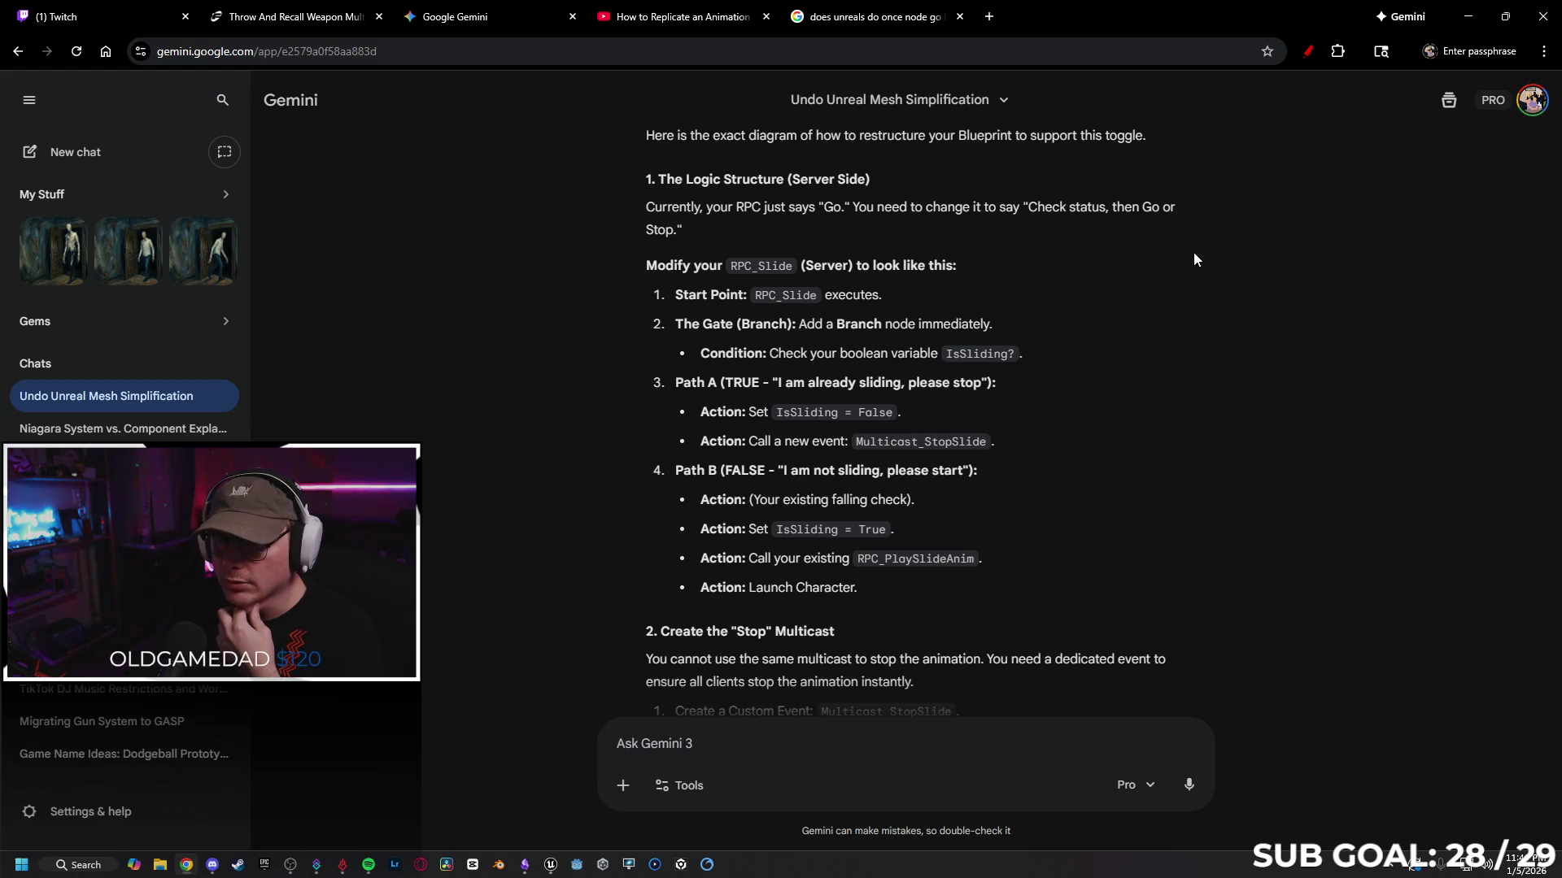
scroll(1085, 267, "down", 1)
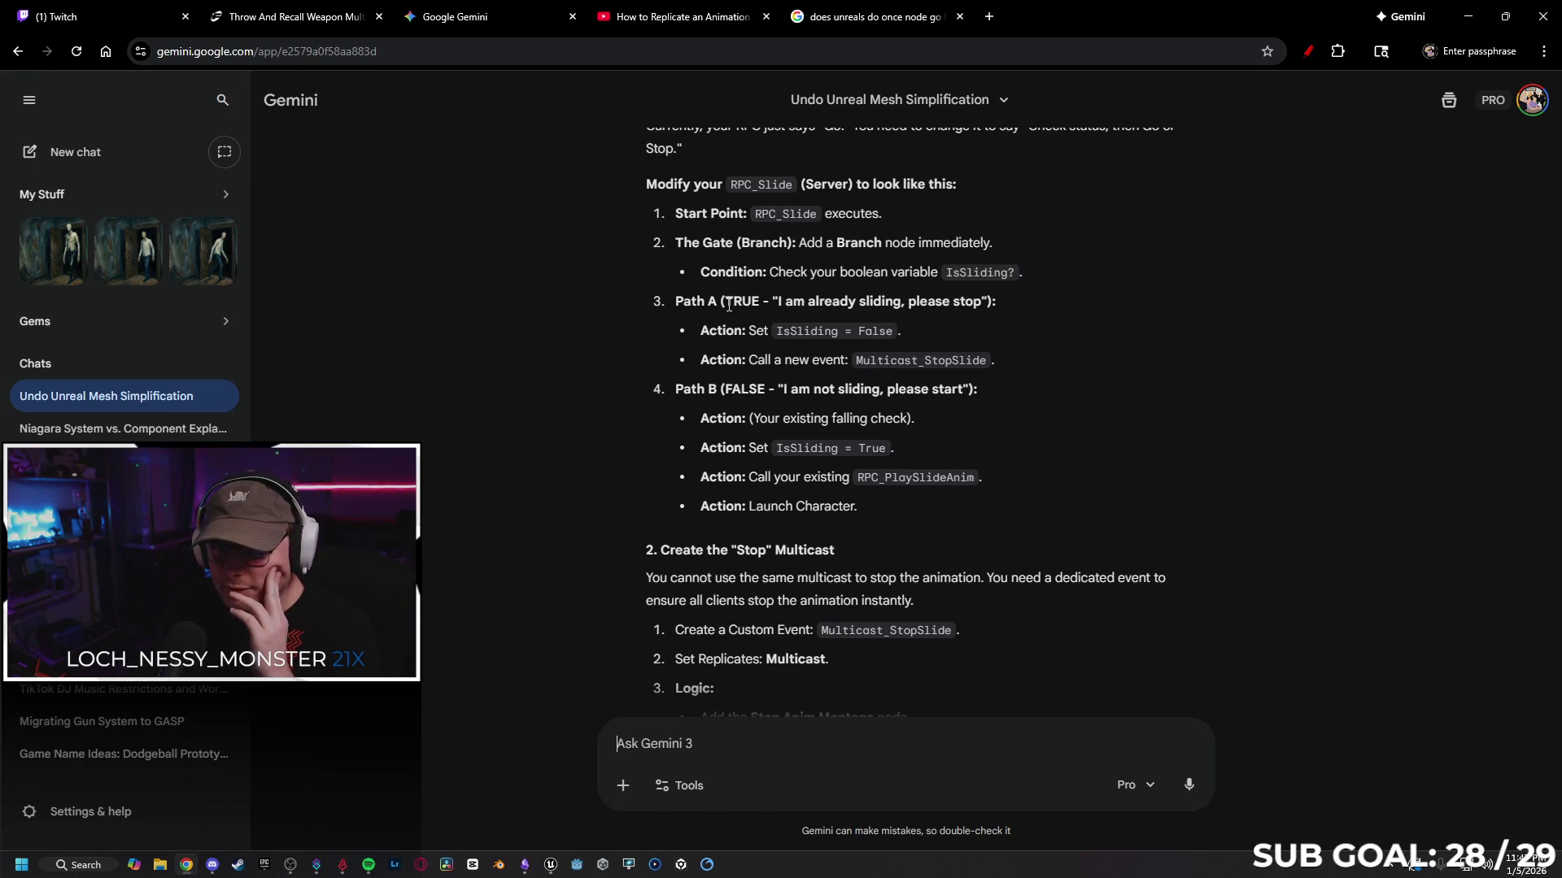
scroll(768, 244, "down", 1)
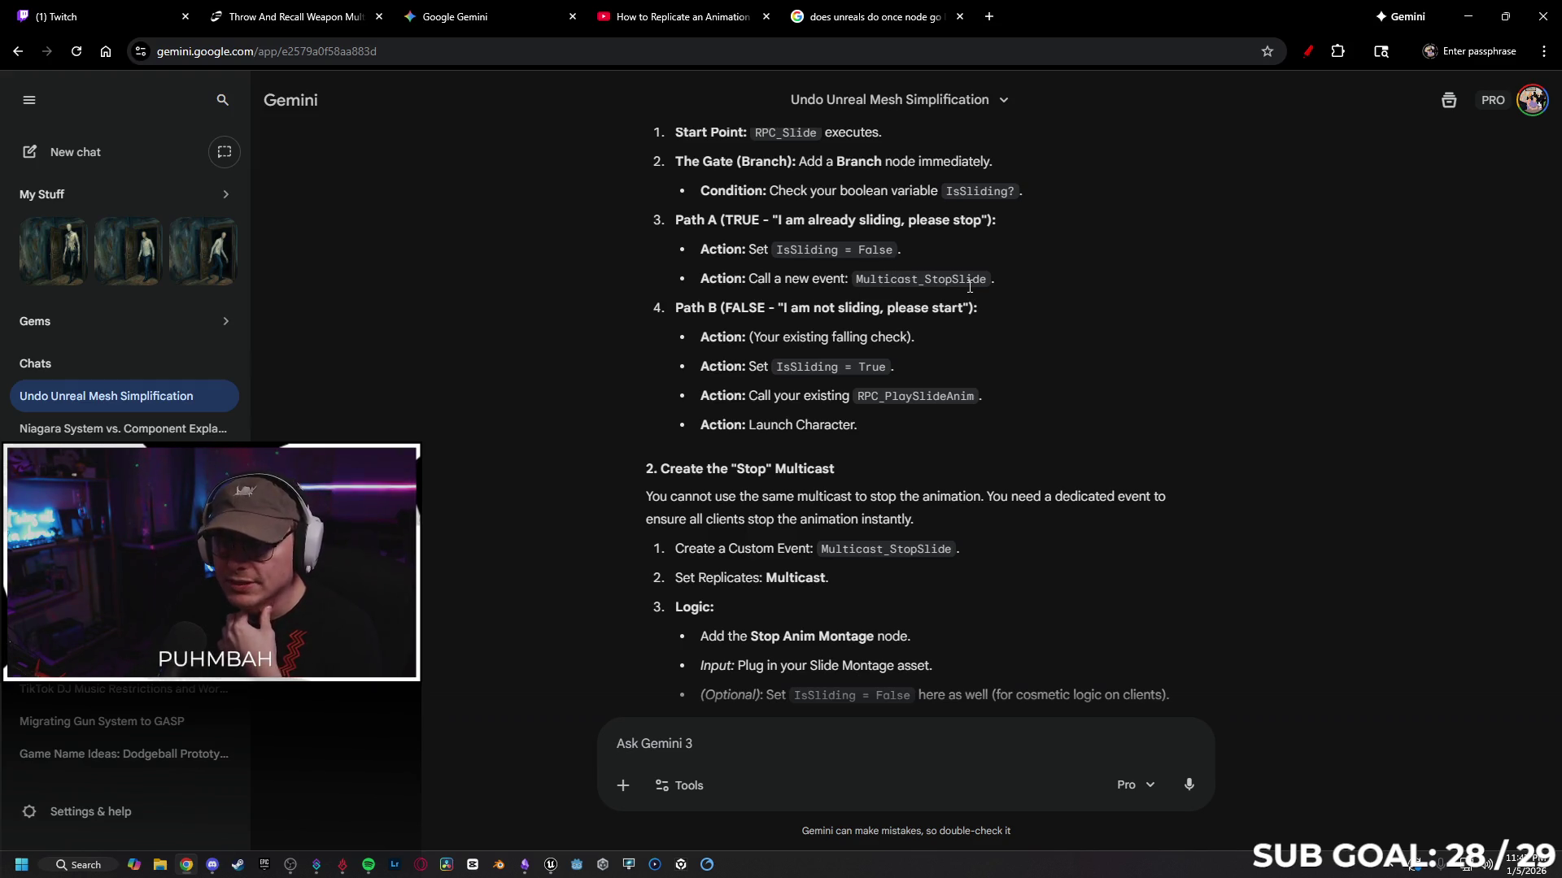
mouse_move(1066, 24)
left_mouse_down()
mouse_move(1138, 16)
mouse_move(0, 77)
left_mouse_up()
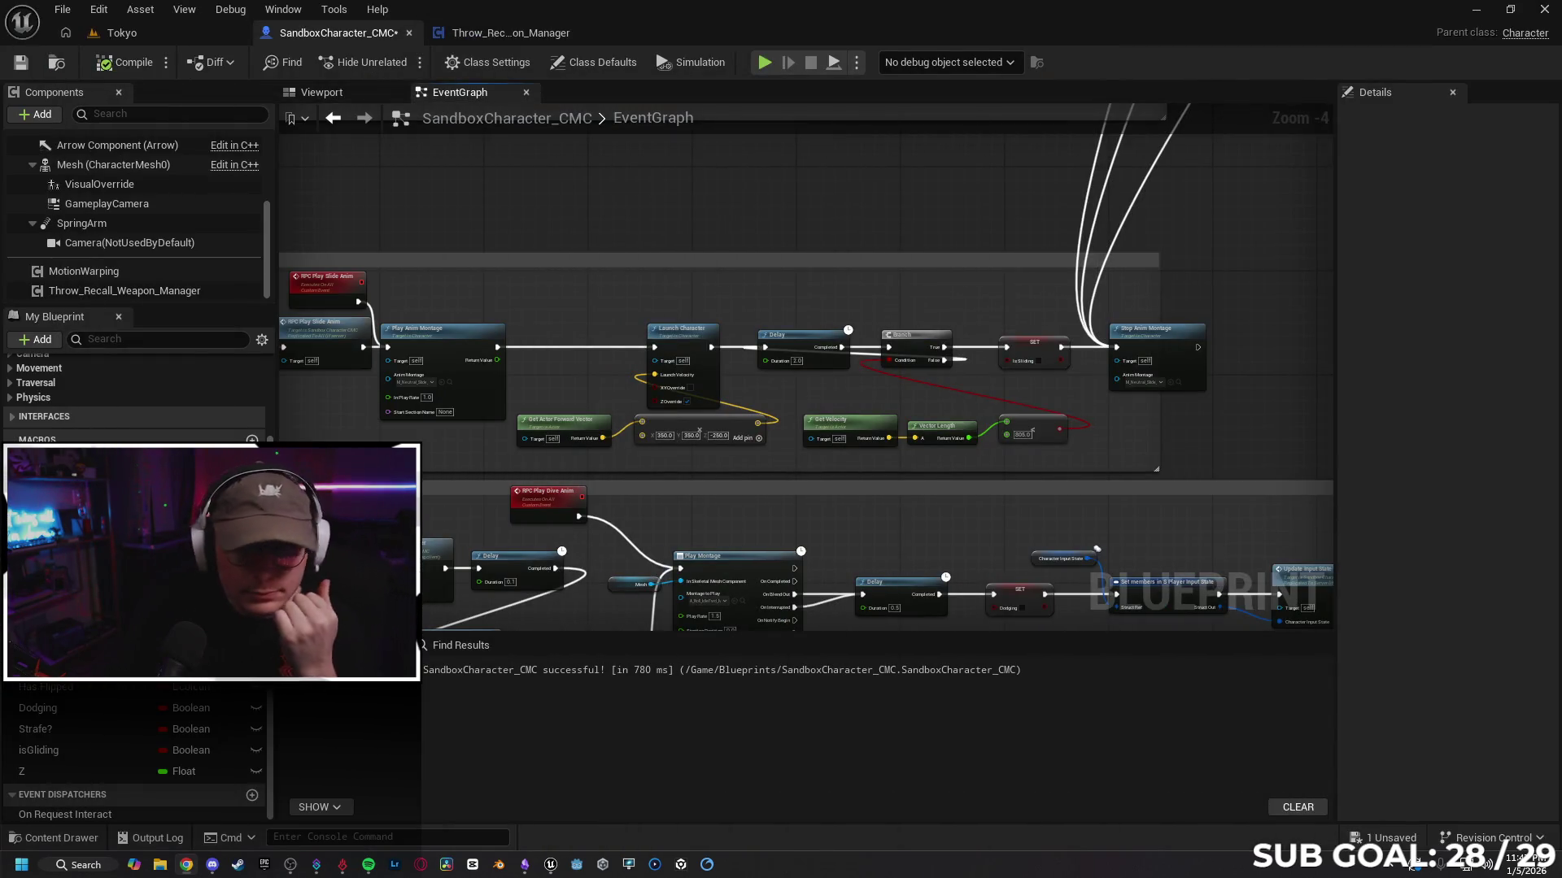
Step: Add a Branch on an isSliding getter after Is Falling, with its False output feeding SET isSliding
left_click_drag(576, 405, 726, 402)
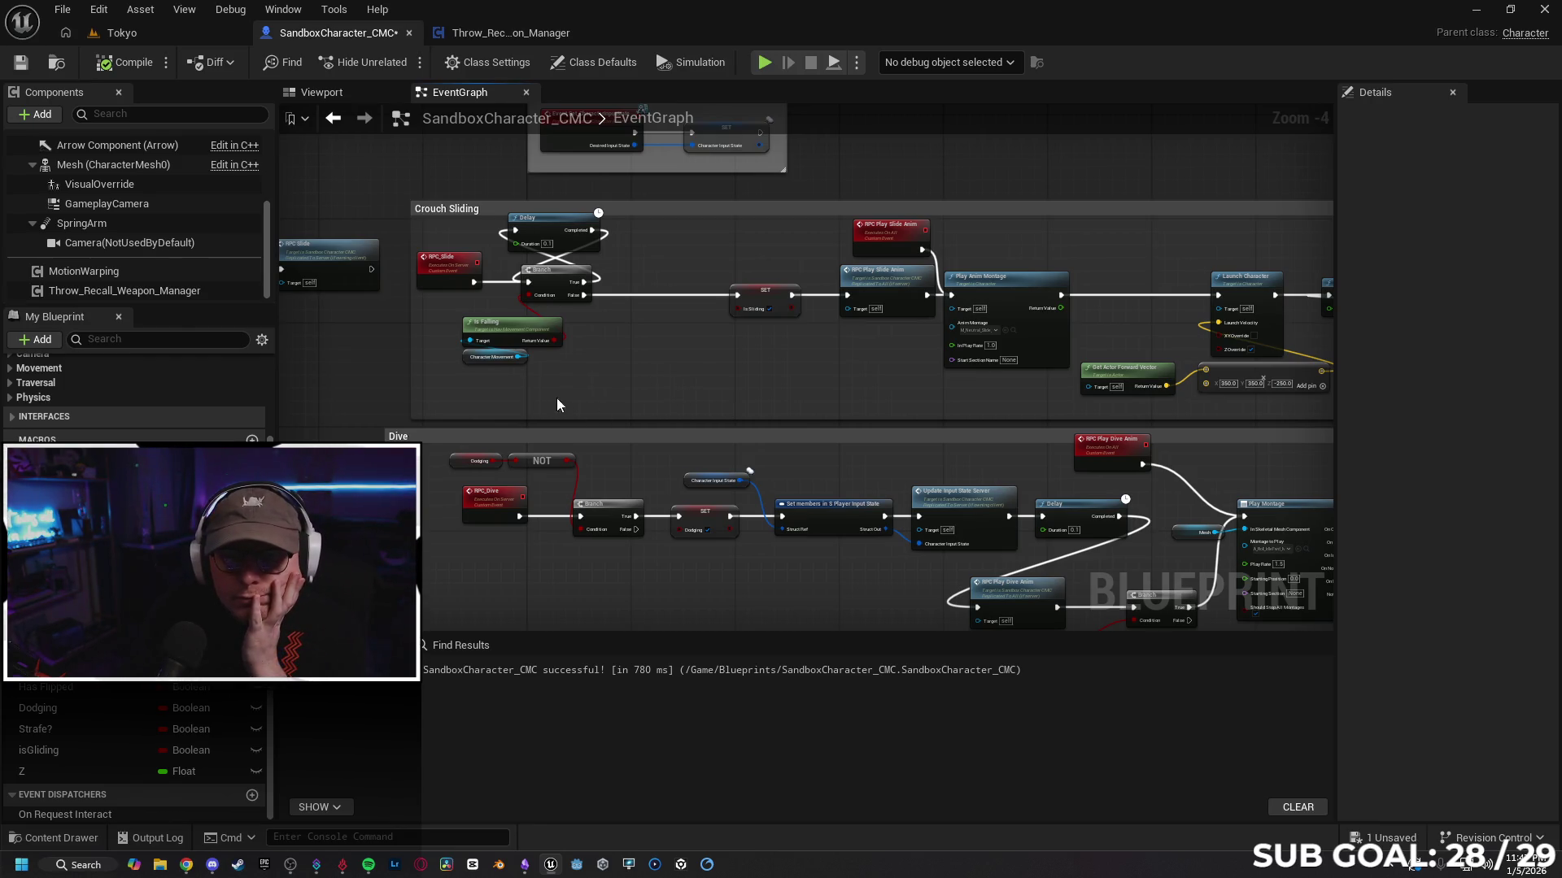
left_click_drag(643, 347, 642, 354)
scroll(649, 356, "up", 1)
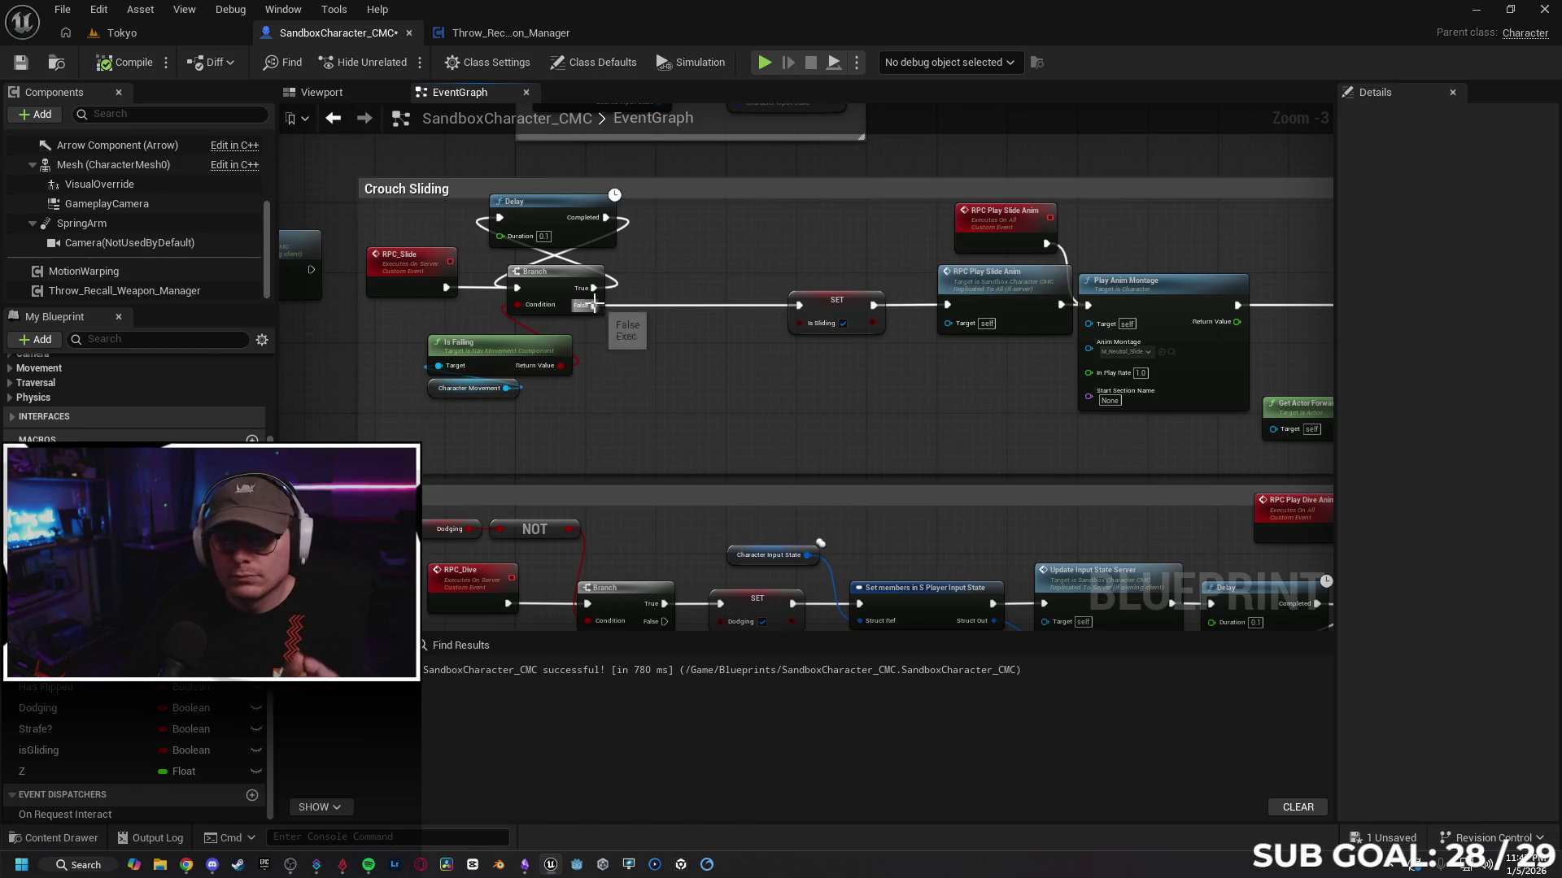
left_click(694, 394)
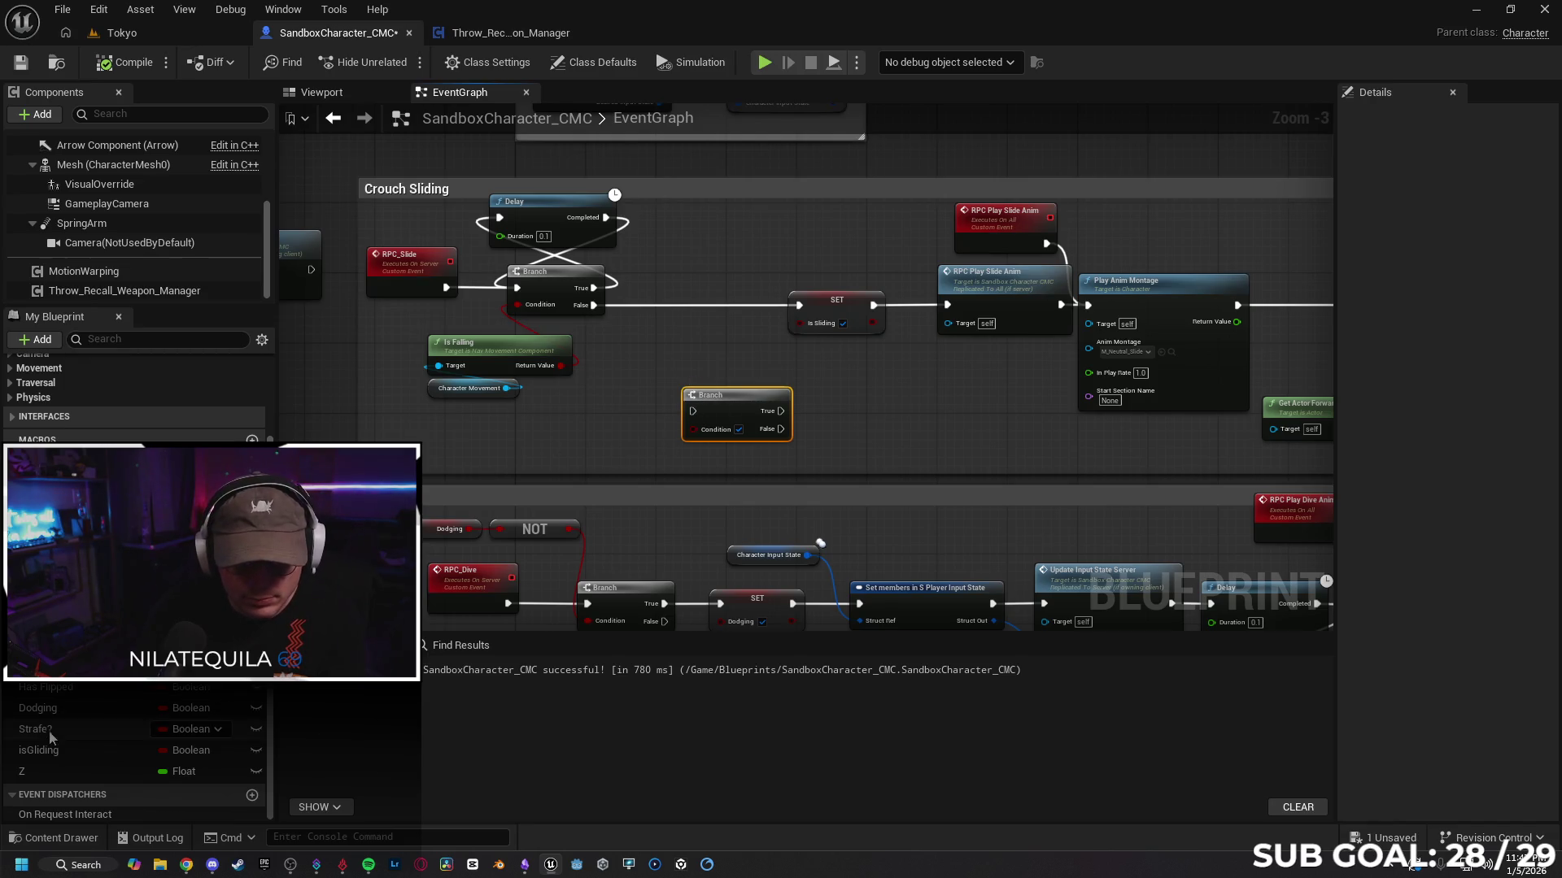
mouse_move(48, 666)
left_mouse_down()
mouse_move(569, 419)
mouse_move(584, 433)
mouse_move(693, 430)
mouse_move(718, 359)
mouse_move(709, 262)
mouse_move(700, 289)
left_mouse_up()
left_click(630, 456)
left_click_drag(591, 307, 657, 306)
mouse_move(591, 423)
left_mouse_down()
mouse_move(616, 379)
mouse_move(607, 363)
left_mouse_up()
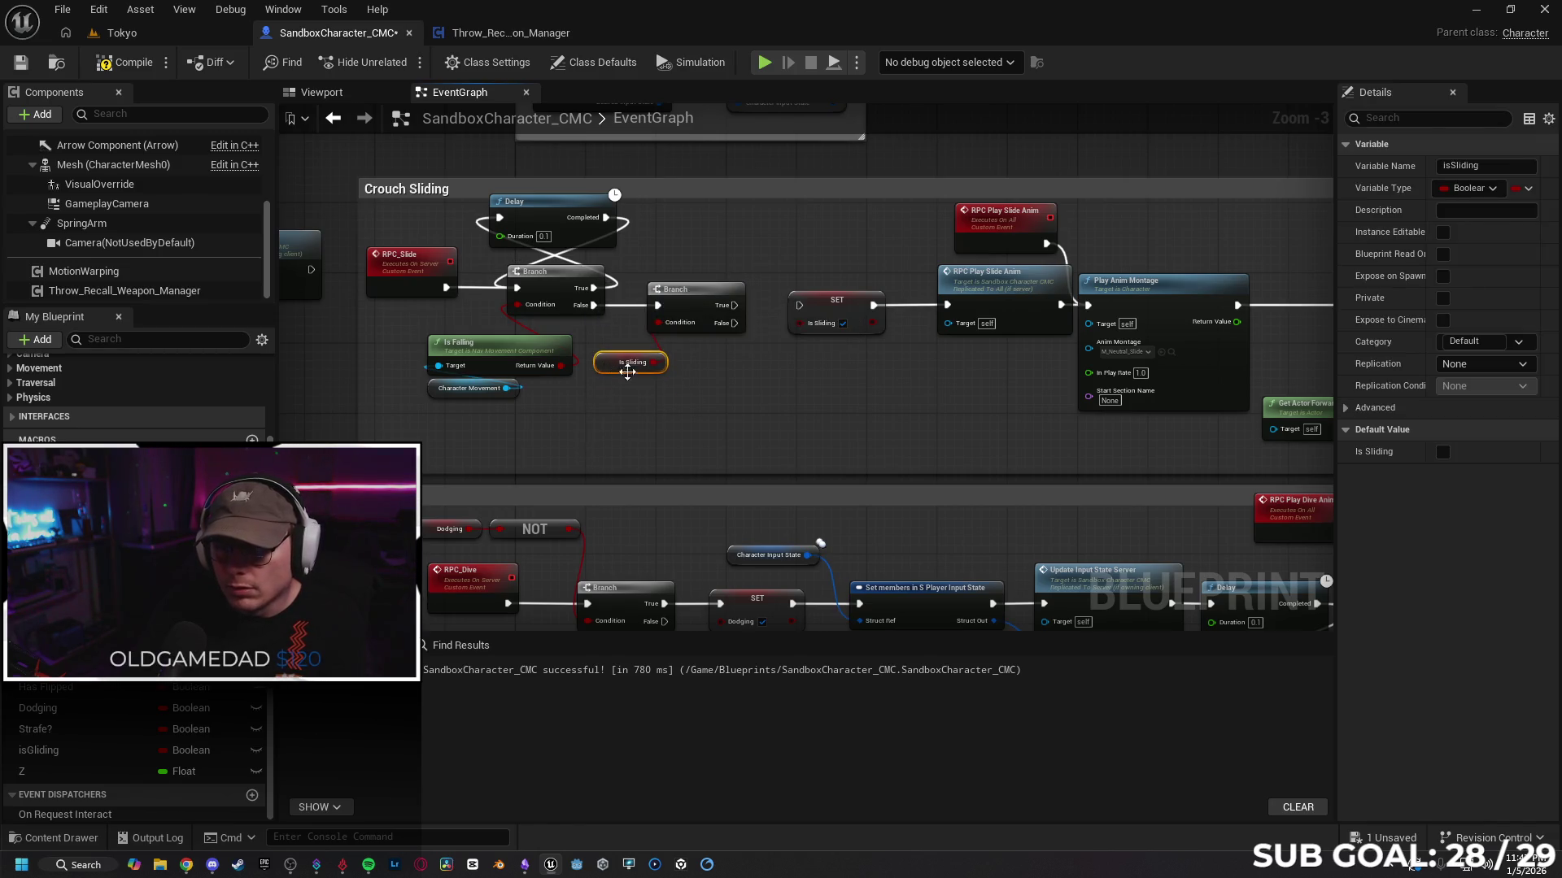
mouse_move(683, 324)
left_mouse_down()
mouse_move(756, 301)
mouse_move(687, 313)
mouse_move(715, 358)
mouse_move(698, 374)
left_mouse_up()
Step: Create a custom event named Multicast_StopSlide and place it near the Delay
type("custom")
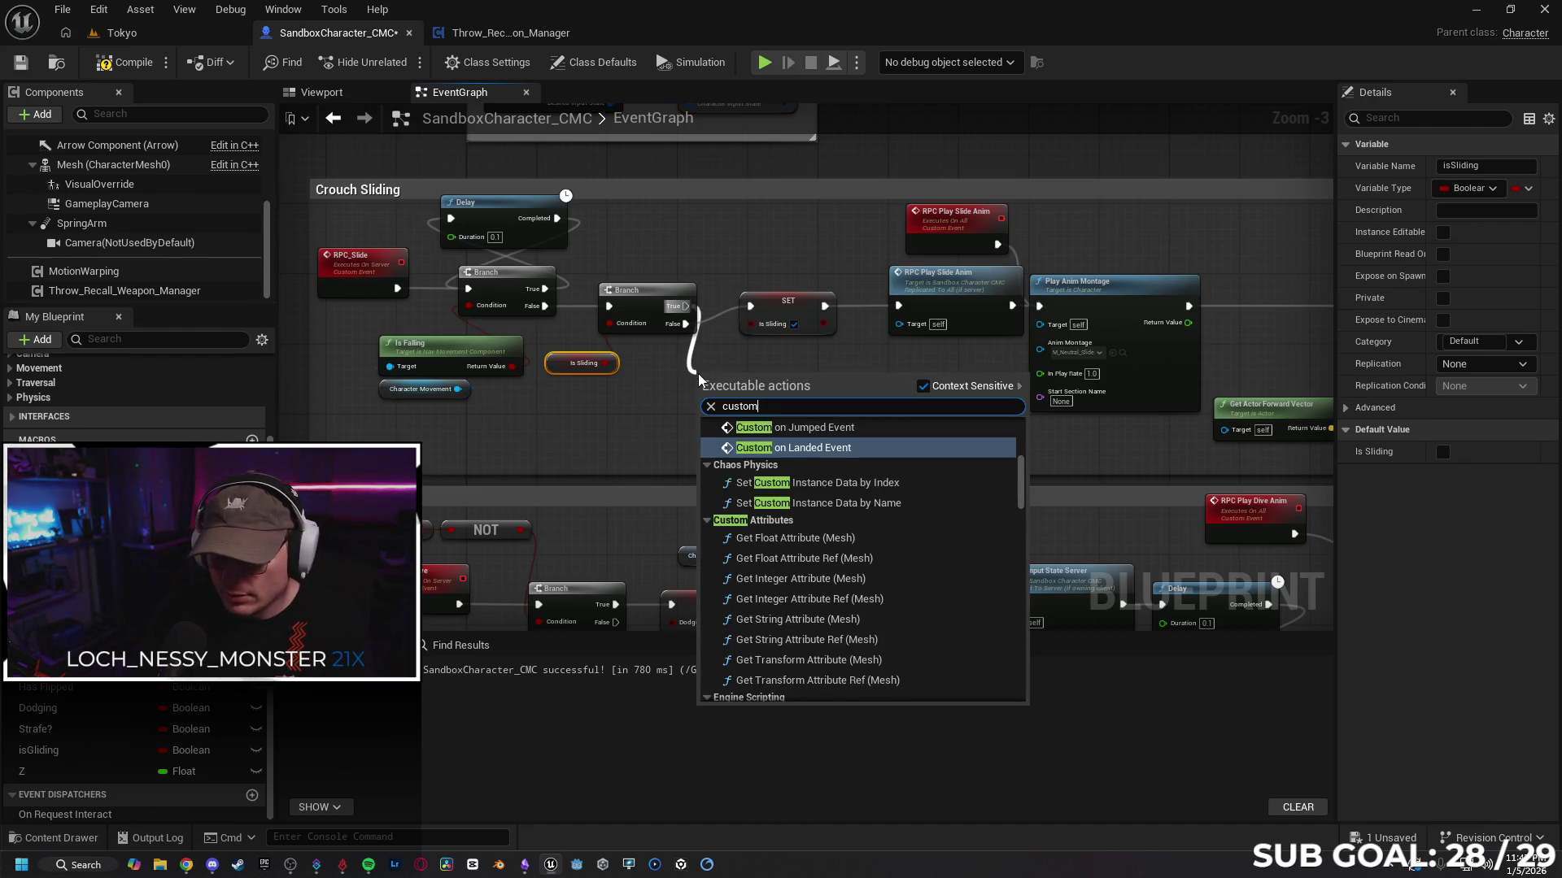
type(" ev")
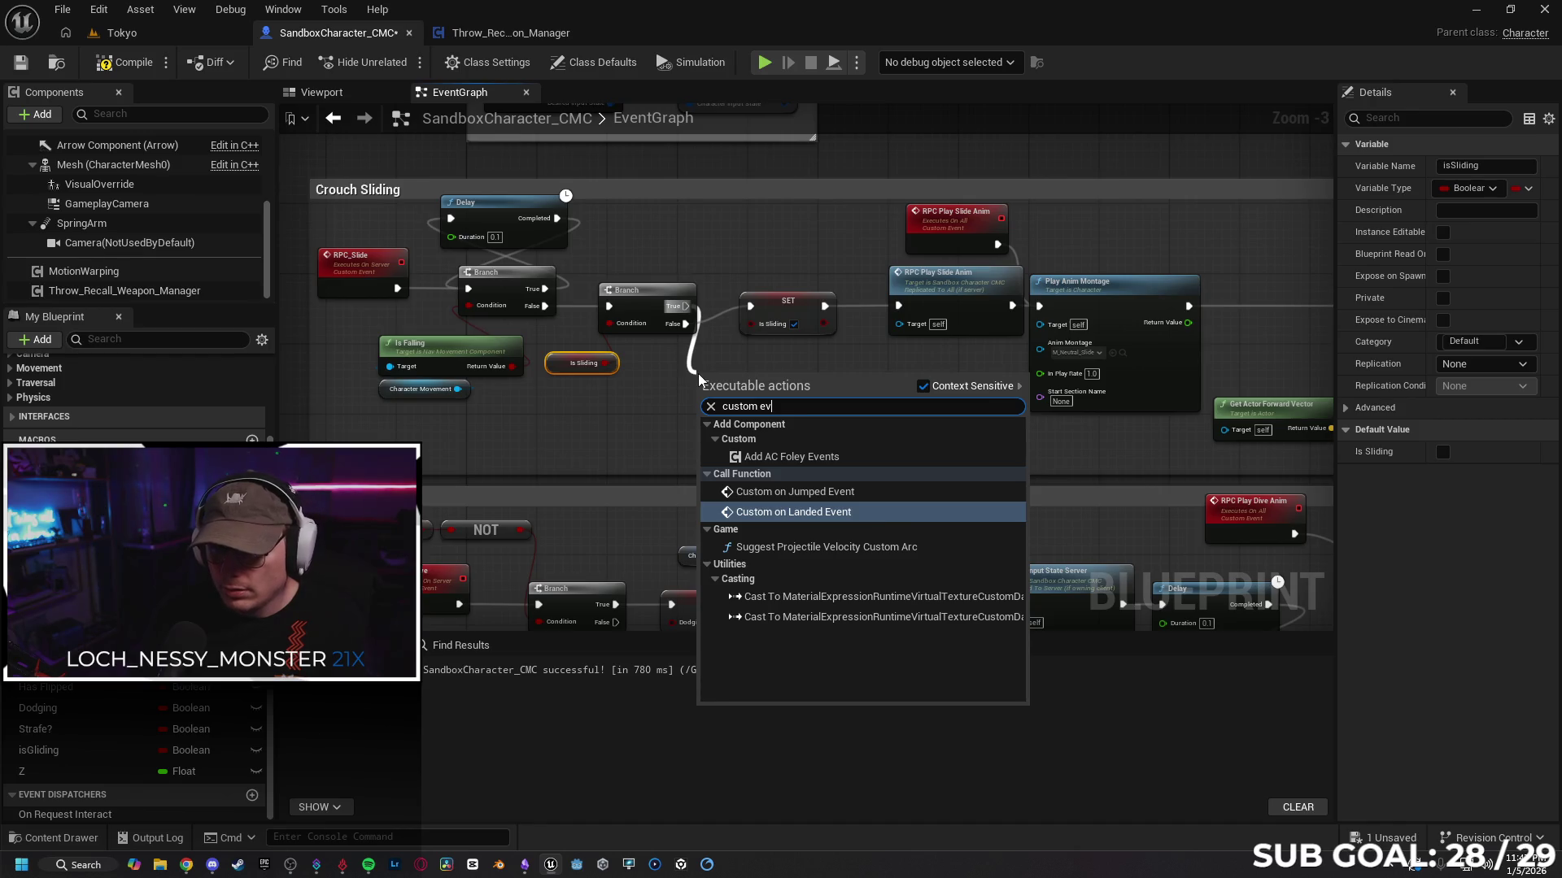
type("ent")
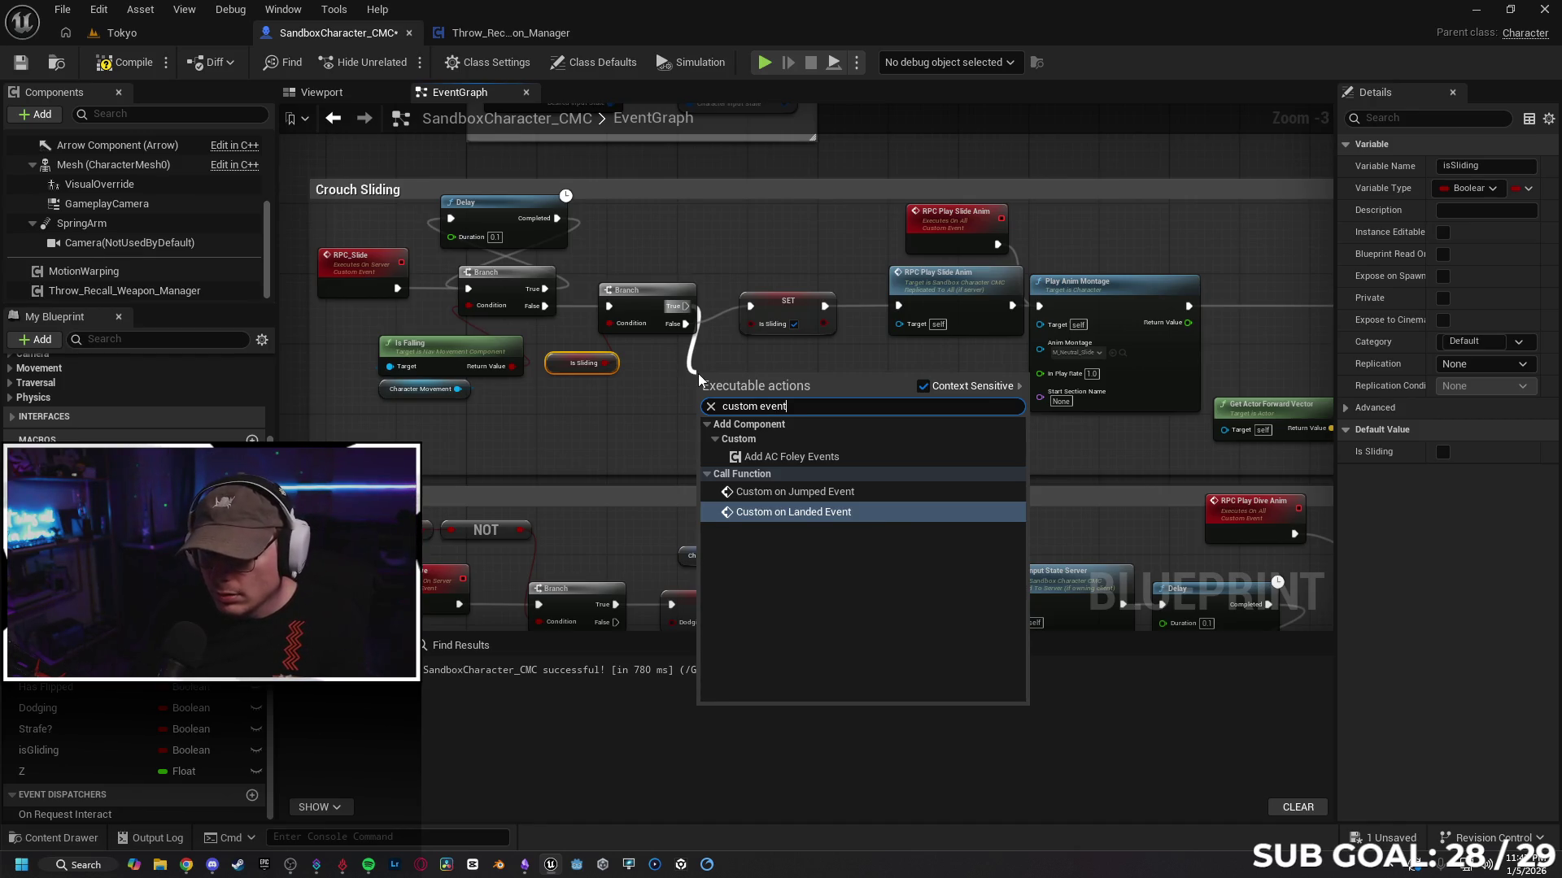
key("Up")
key("Up")
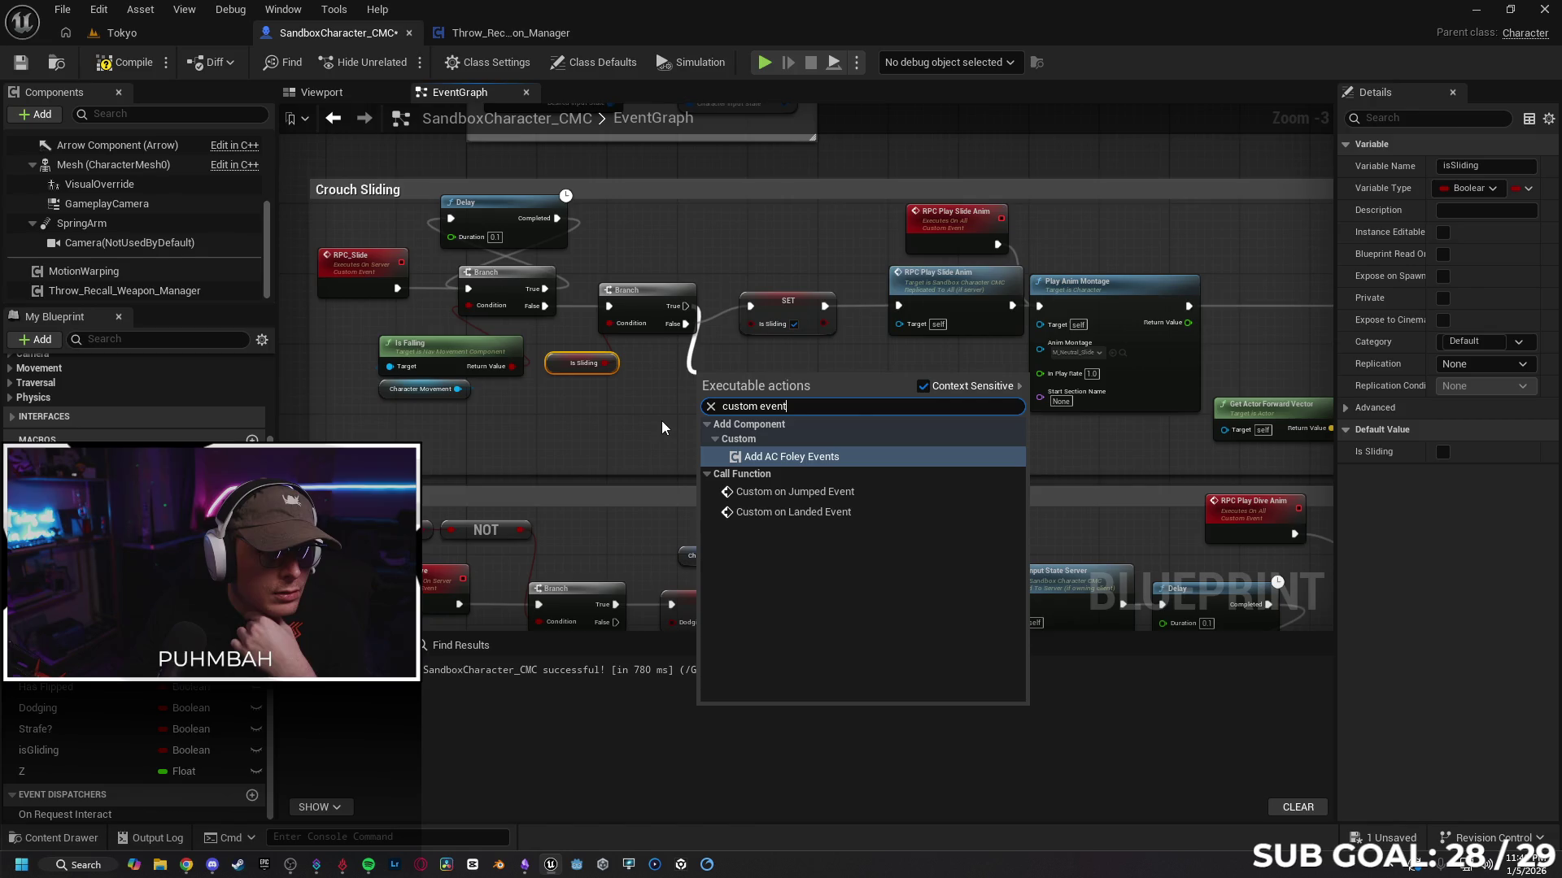
left_click(709, 406)
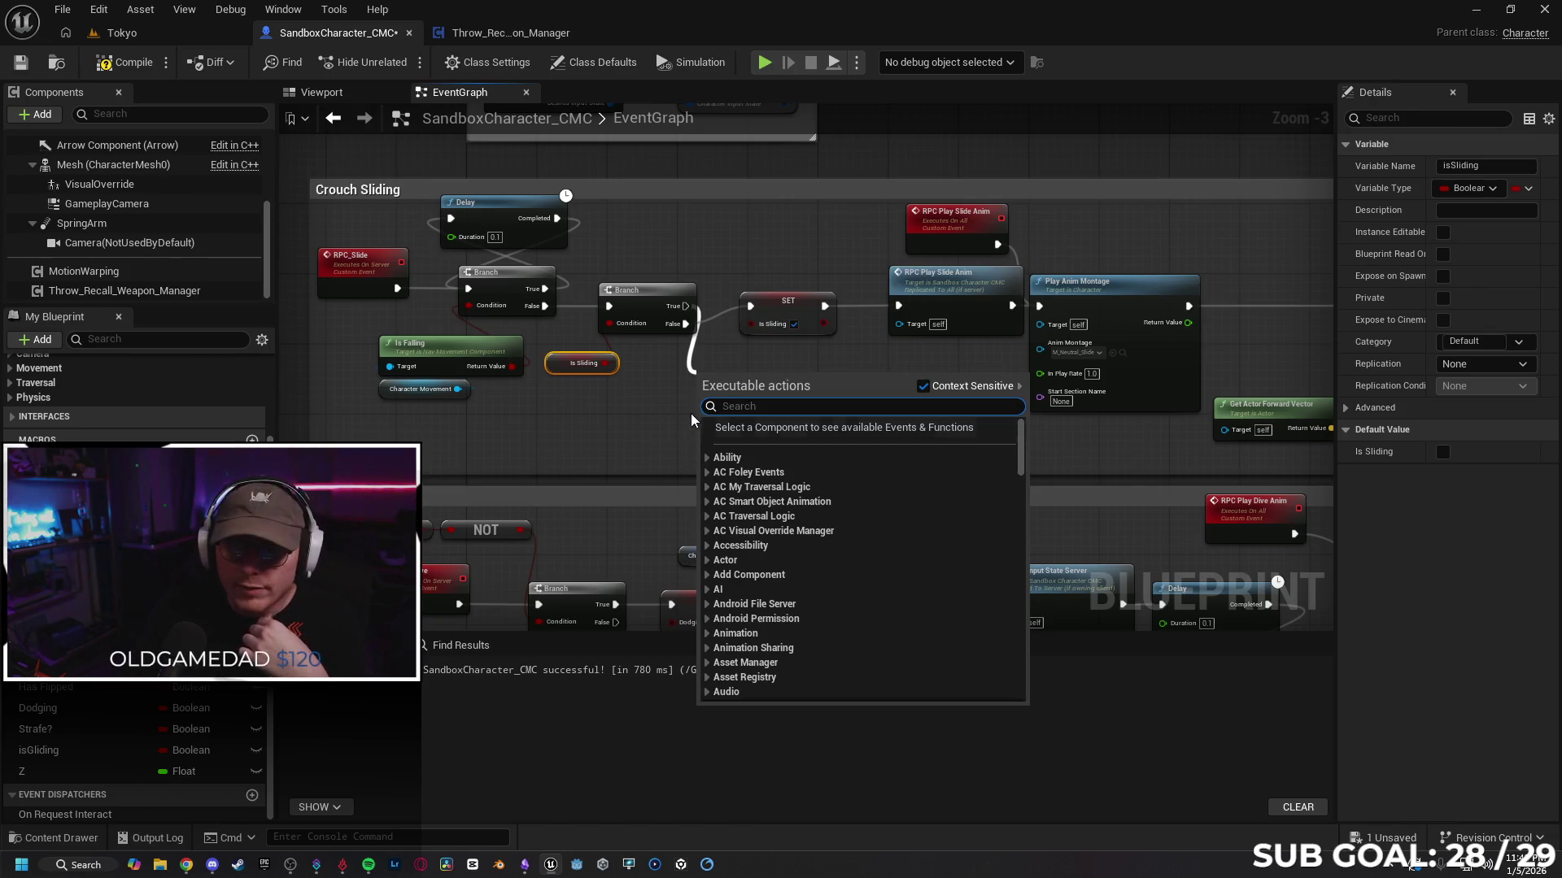
left_click(660, 426)
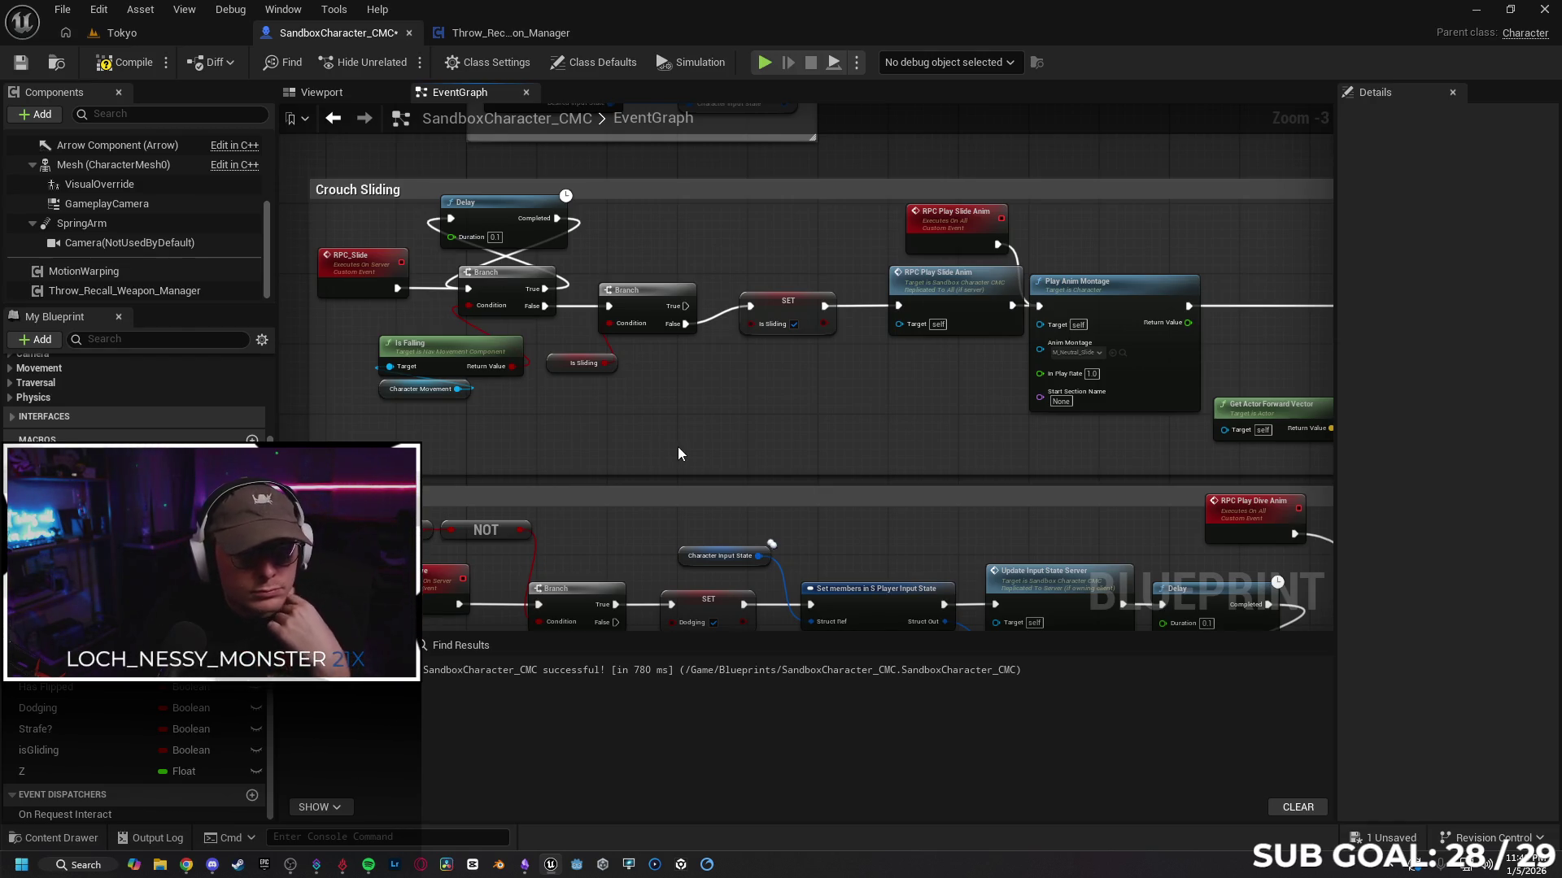
right_click(670, 442)
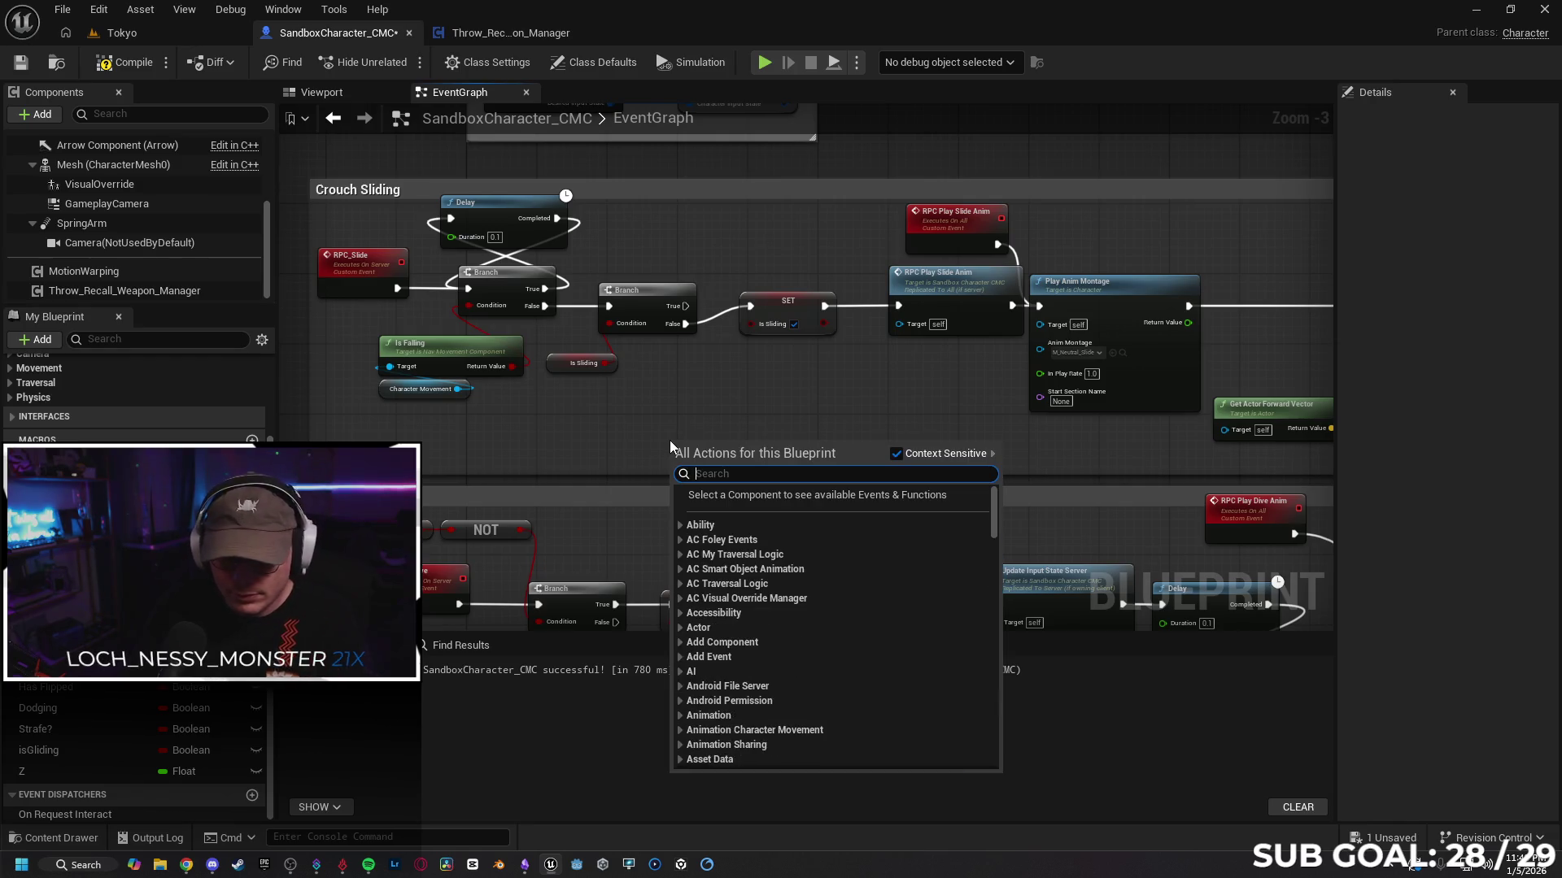
type("input")
key("Escape")
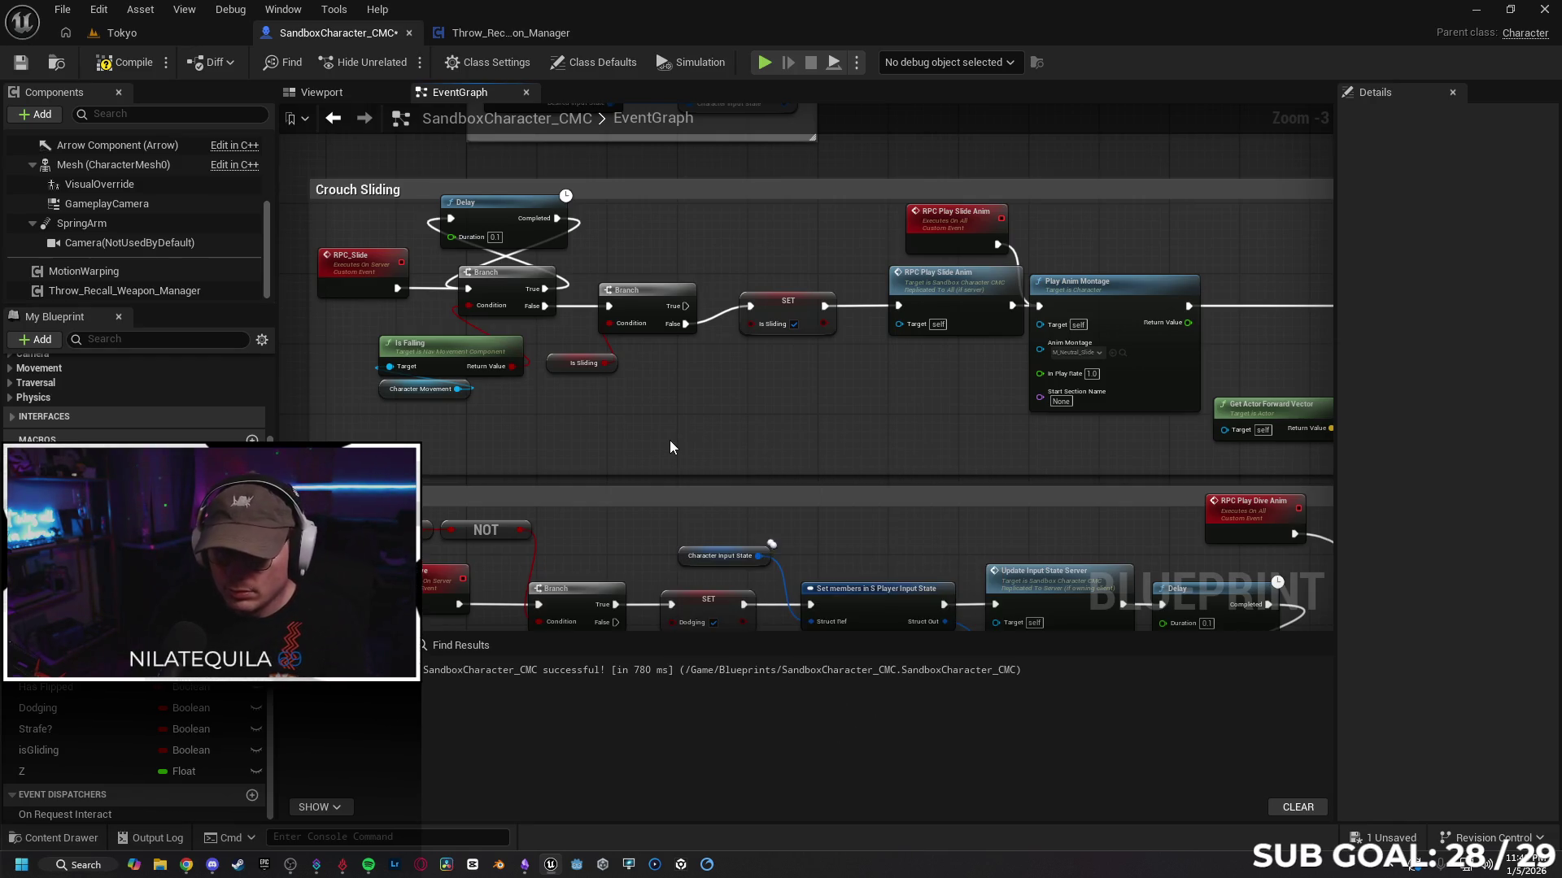
type("Multicast")
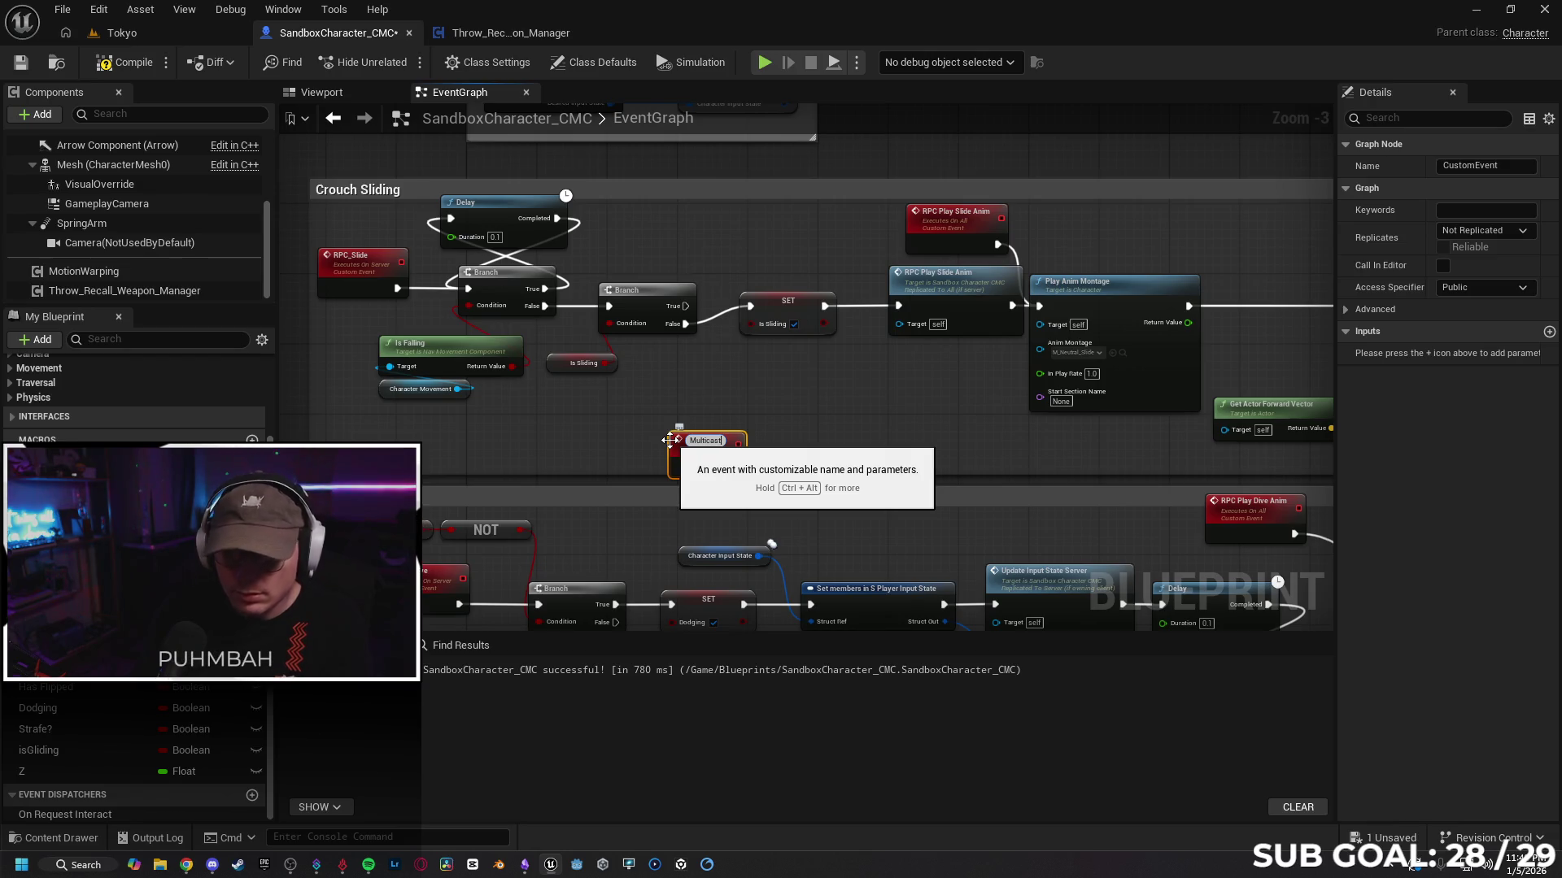
type("_Stop")
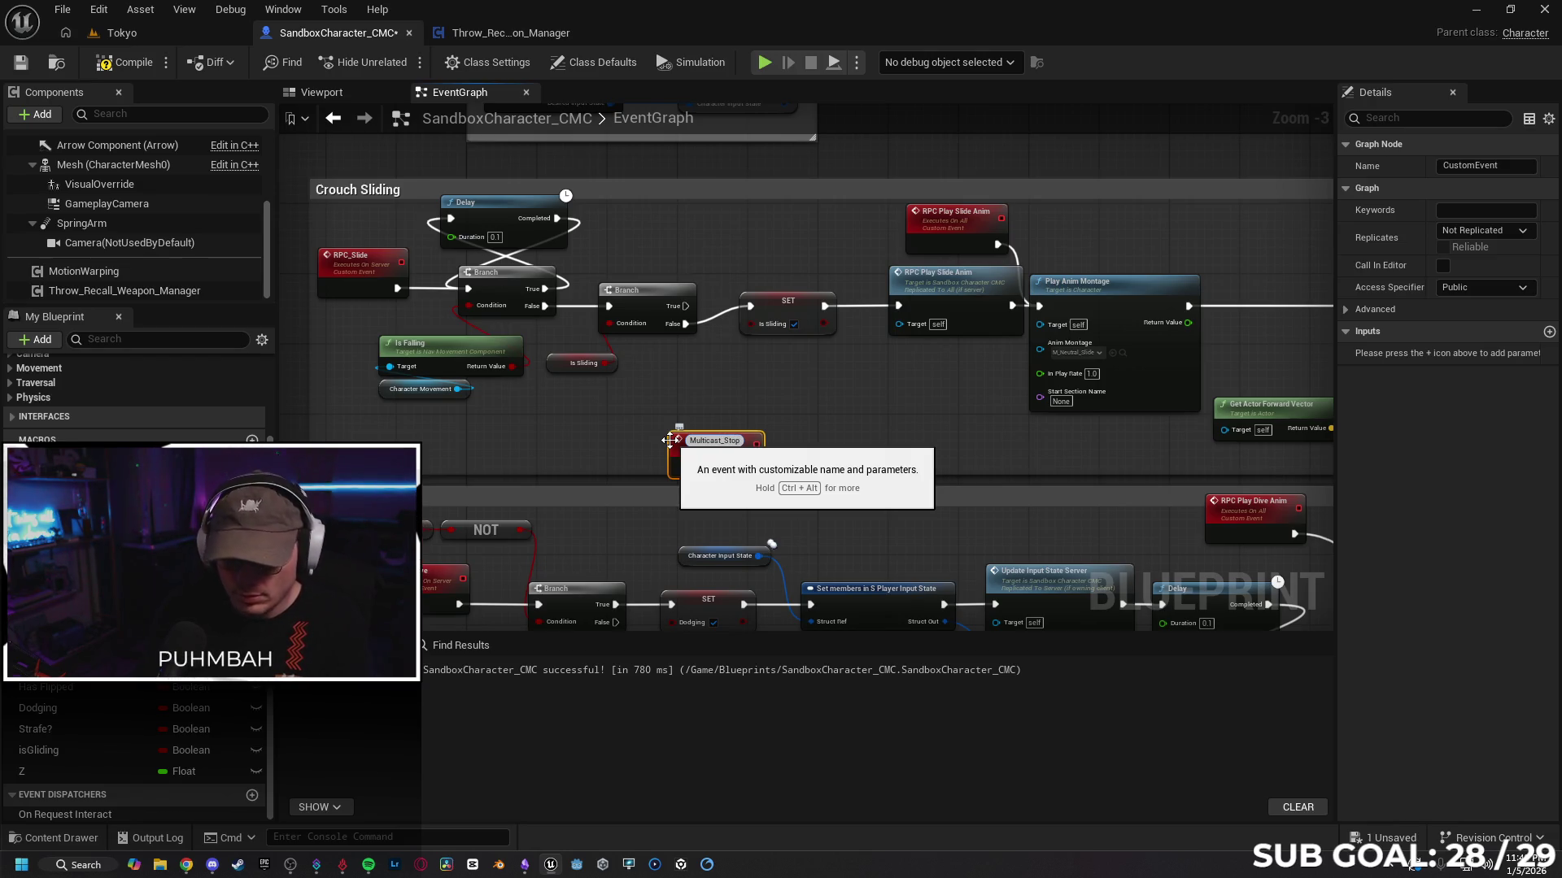
type("Slide")
key("Return")
left_click_drag(737, 450, 746, 221)
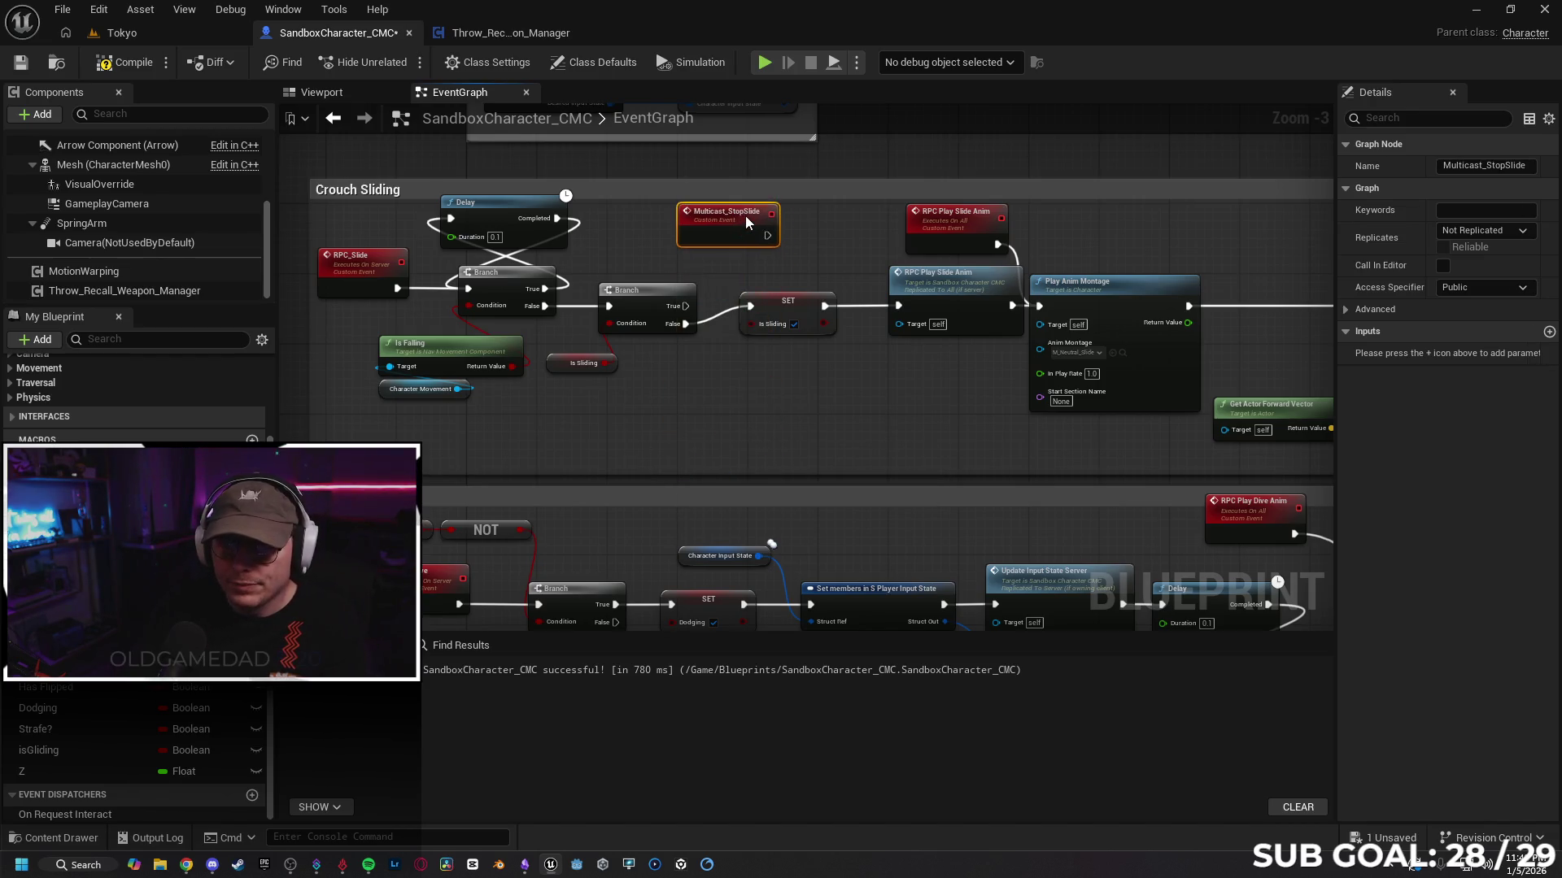
Step: Call Multicast Stop Slide from the new Branch's True output
left_click_drag(686, 306, 691, 392)
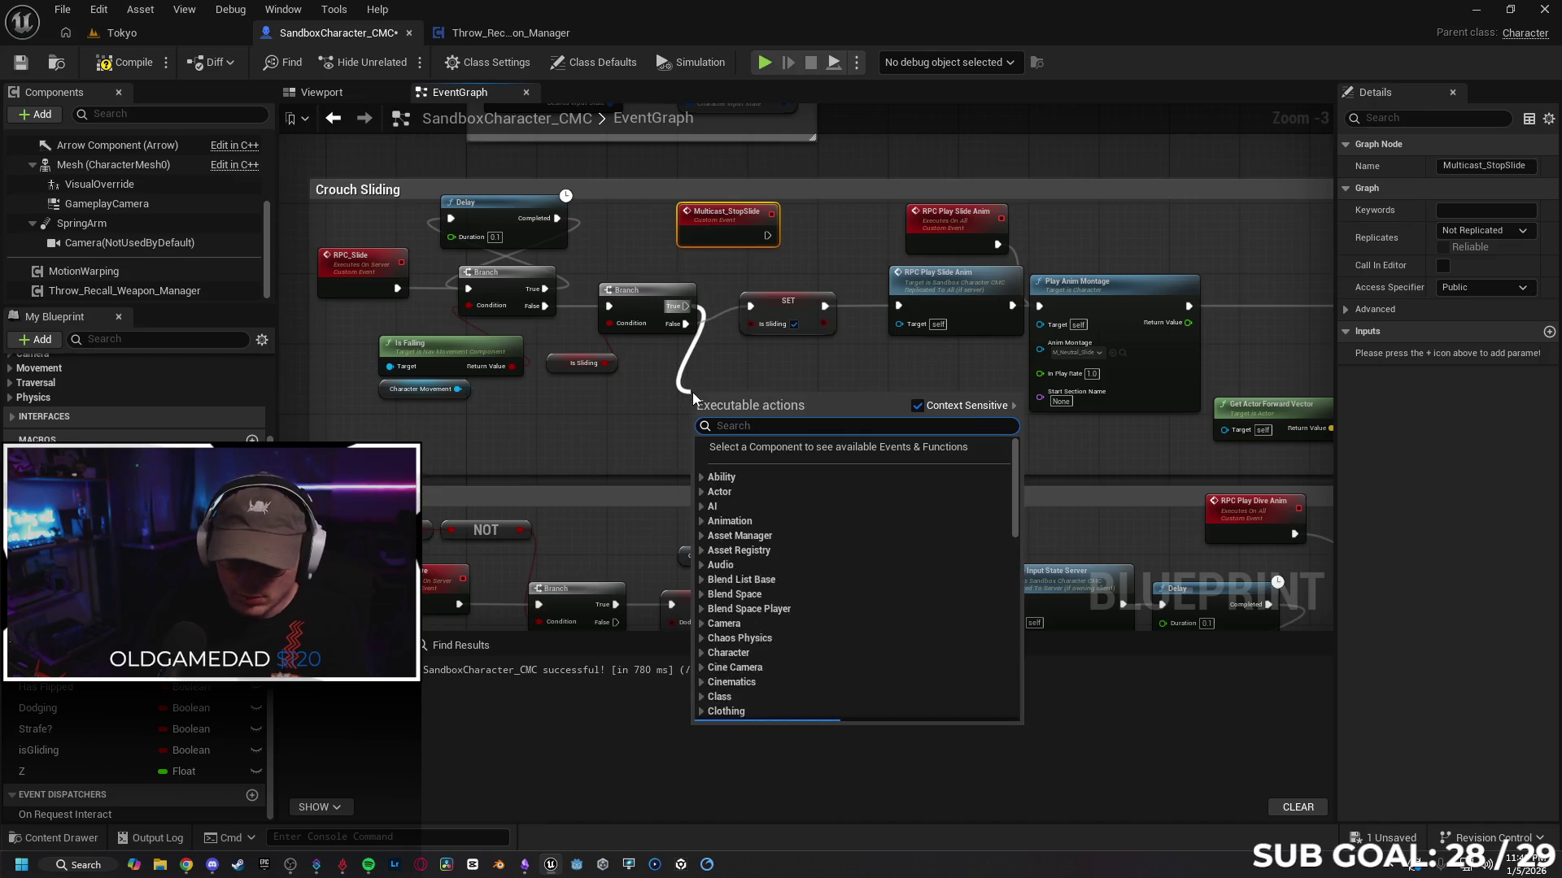
scroll(691, 392, "down", 15)
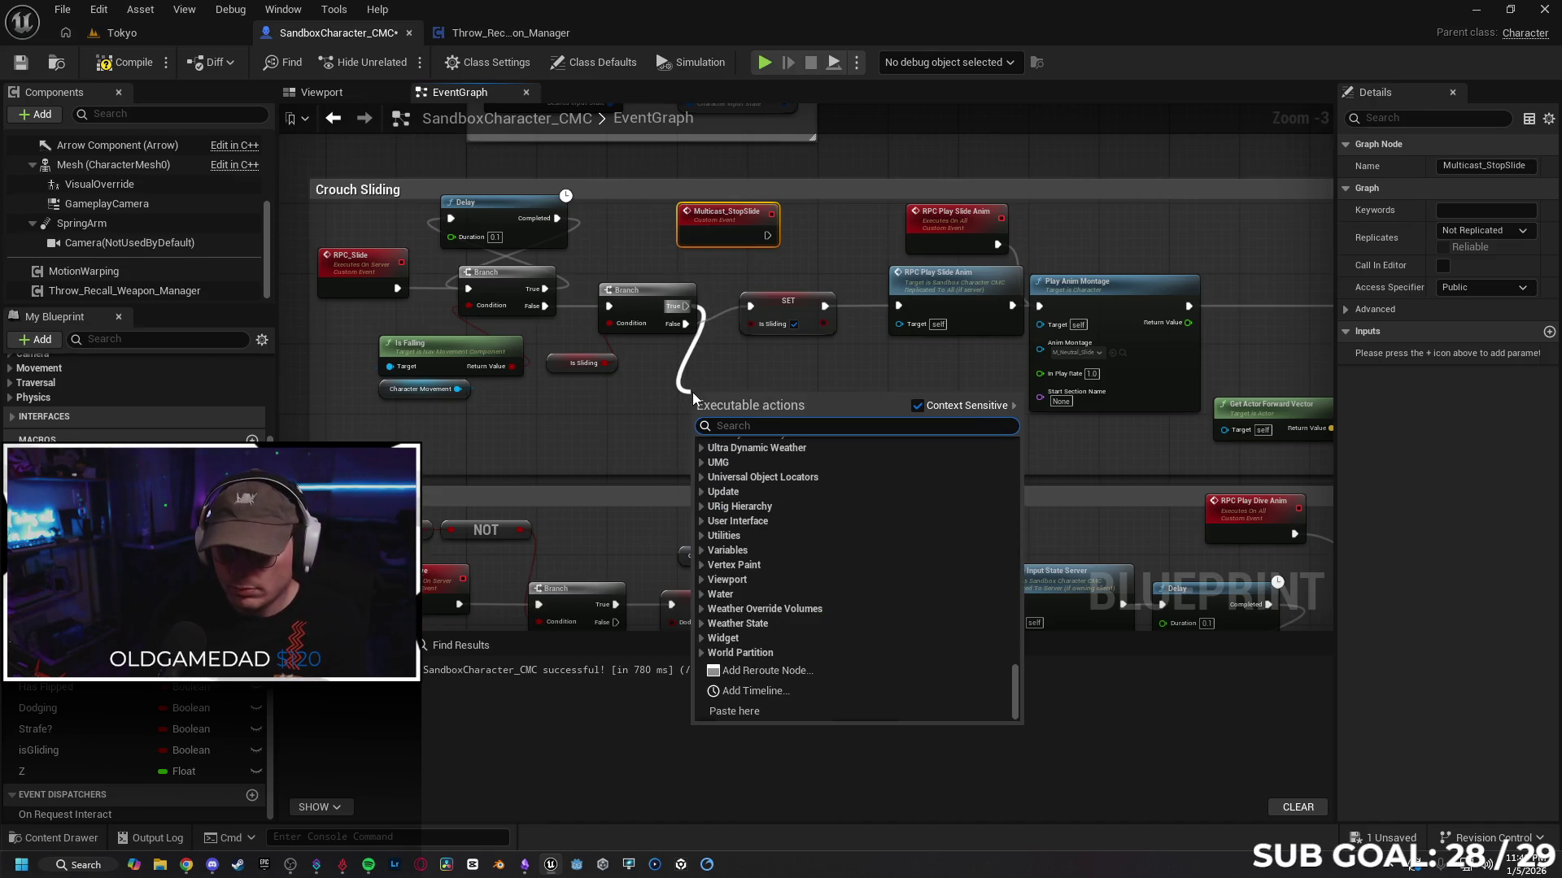
type("multicast")
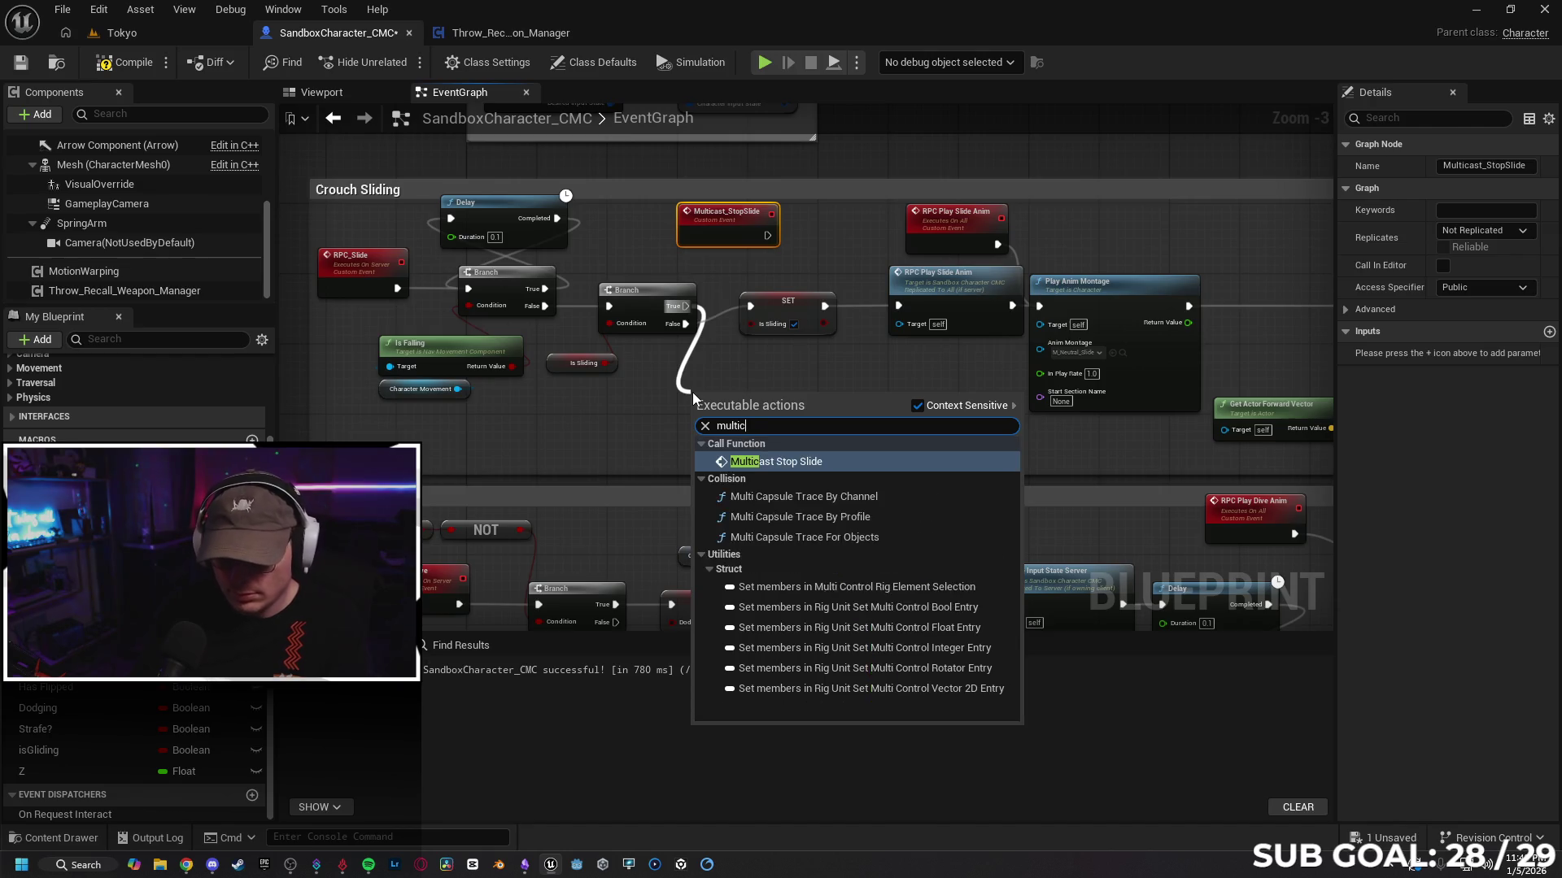
key("Return")
mouse_move(751, 405)
left_mouse_down()
mouse_move(769, 383)
mouse_move(769, 396)
left_mouse_up()
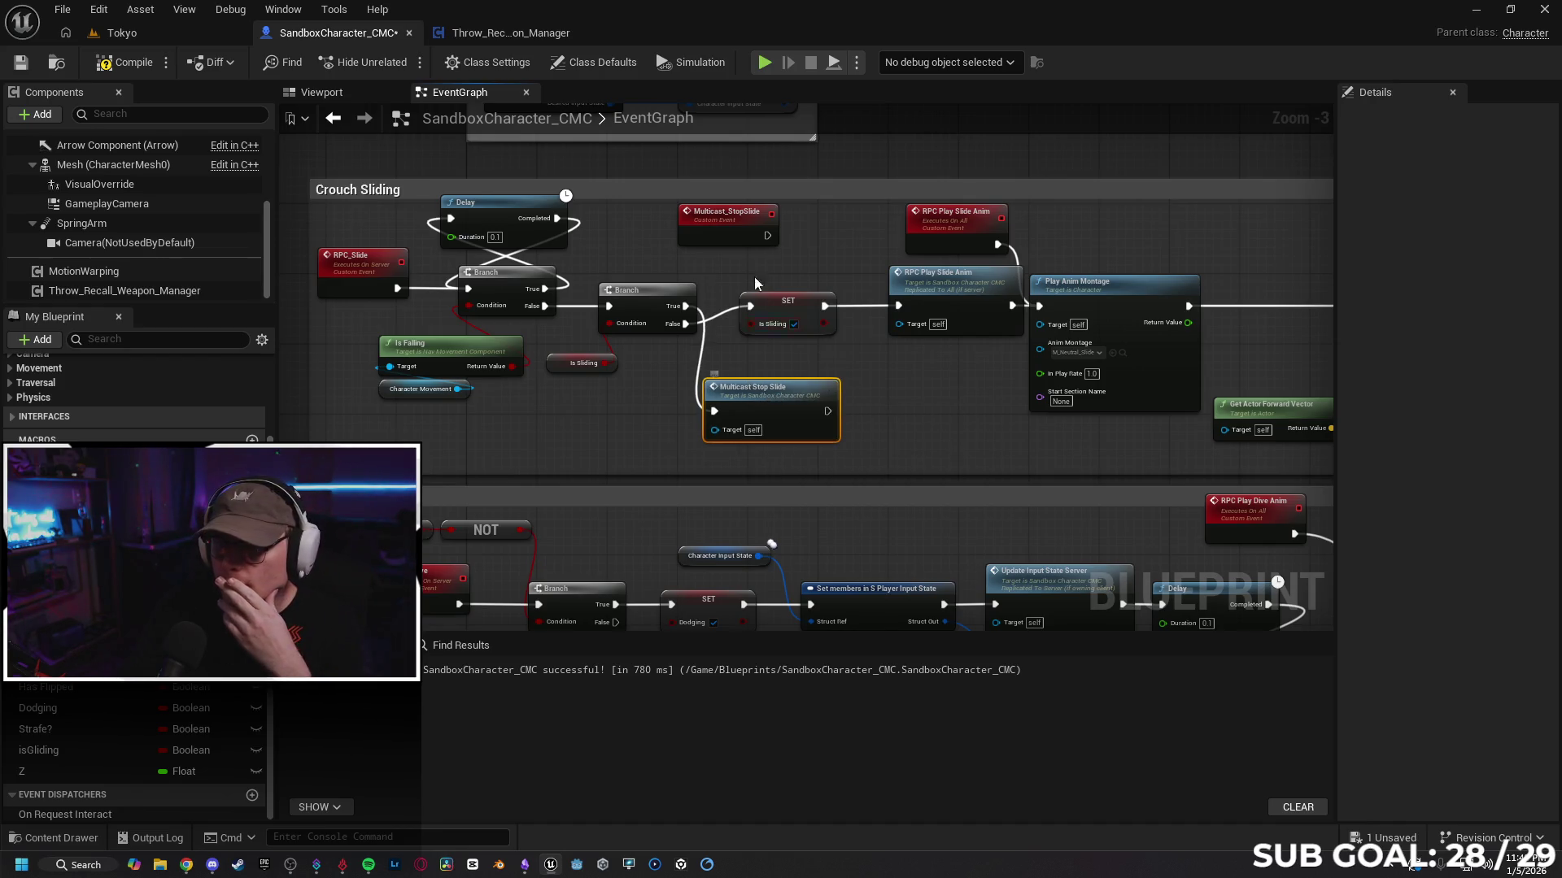
left_click(727, 213)
Step: Set Multicast_StopSlide to replicate as Multicast and place it above the slide animation nodes
left_click(1482, 230)
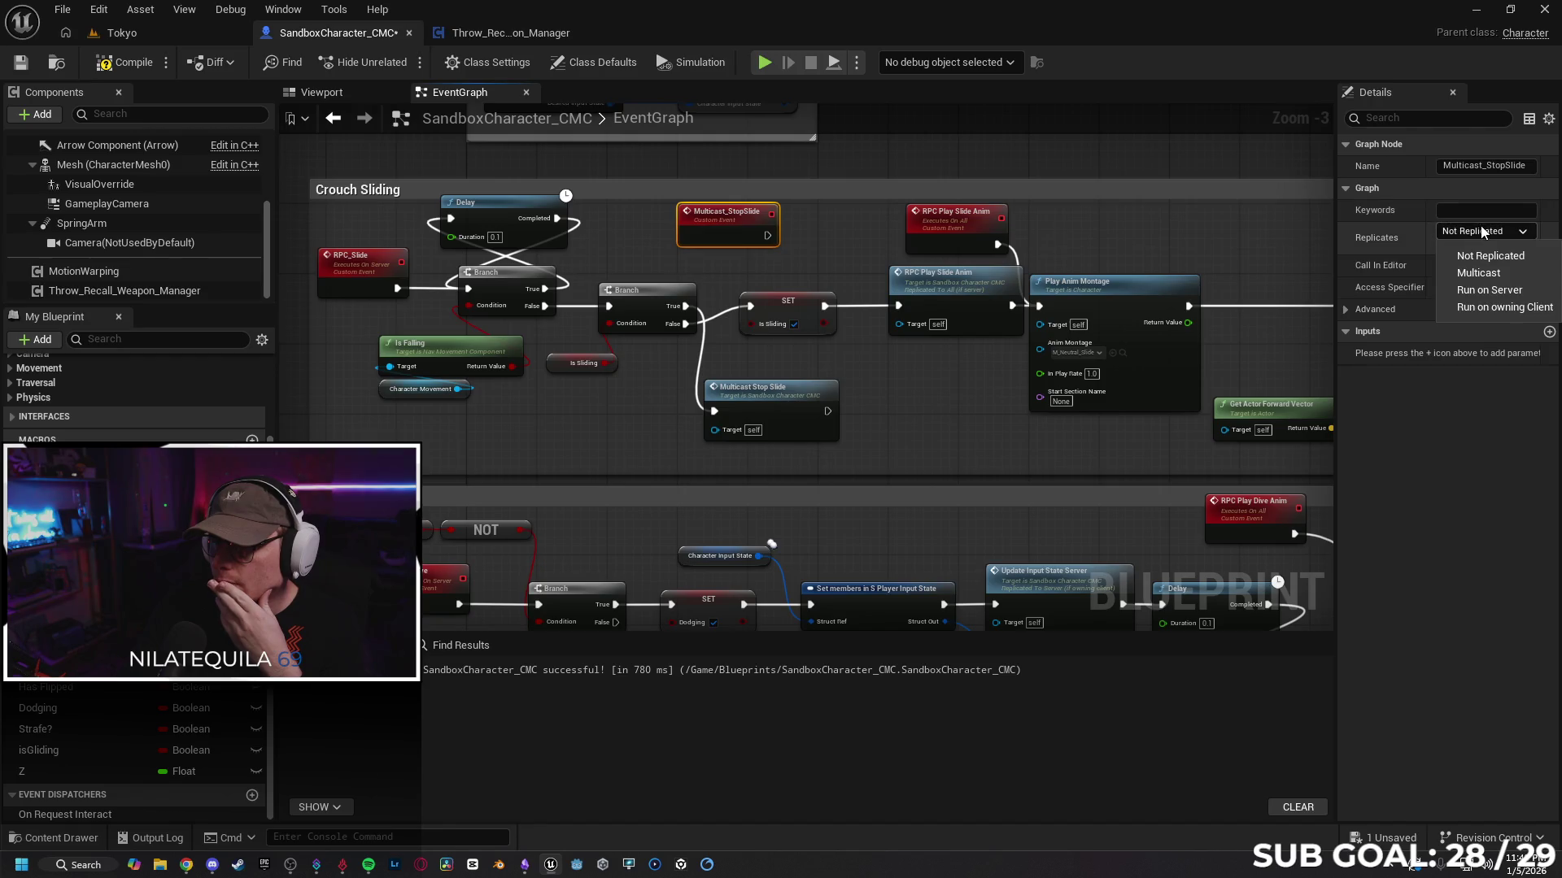
left_click(1474, 262)
left_click_drag(951, 431, 799, 421)
left_click_drag(590, 215, 1012, 155)
mouse_move(744, 437)
left_mouse_down()
mouse_move(648, 422)
mouse_move(673, 431)
left_mouse_up()
mouse_move(794, 195)
left_mouse_down()
mouse_move(870, 223)
mouse_move(809, 215)
left_mouse_up()
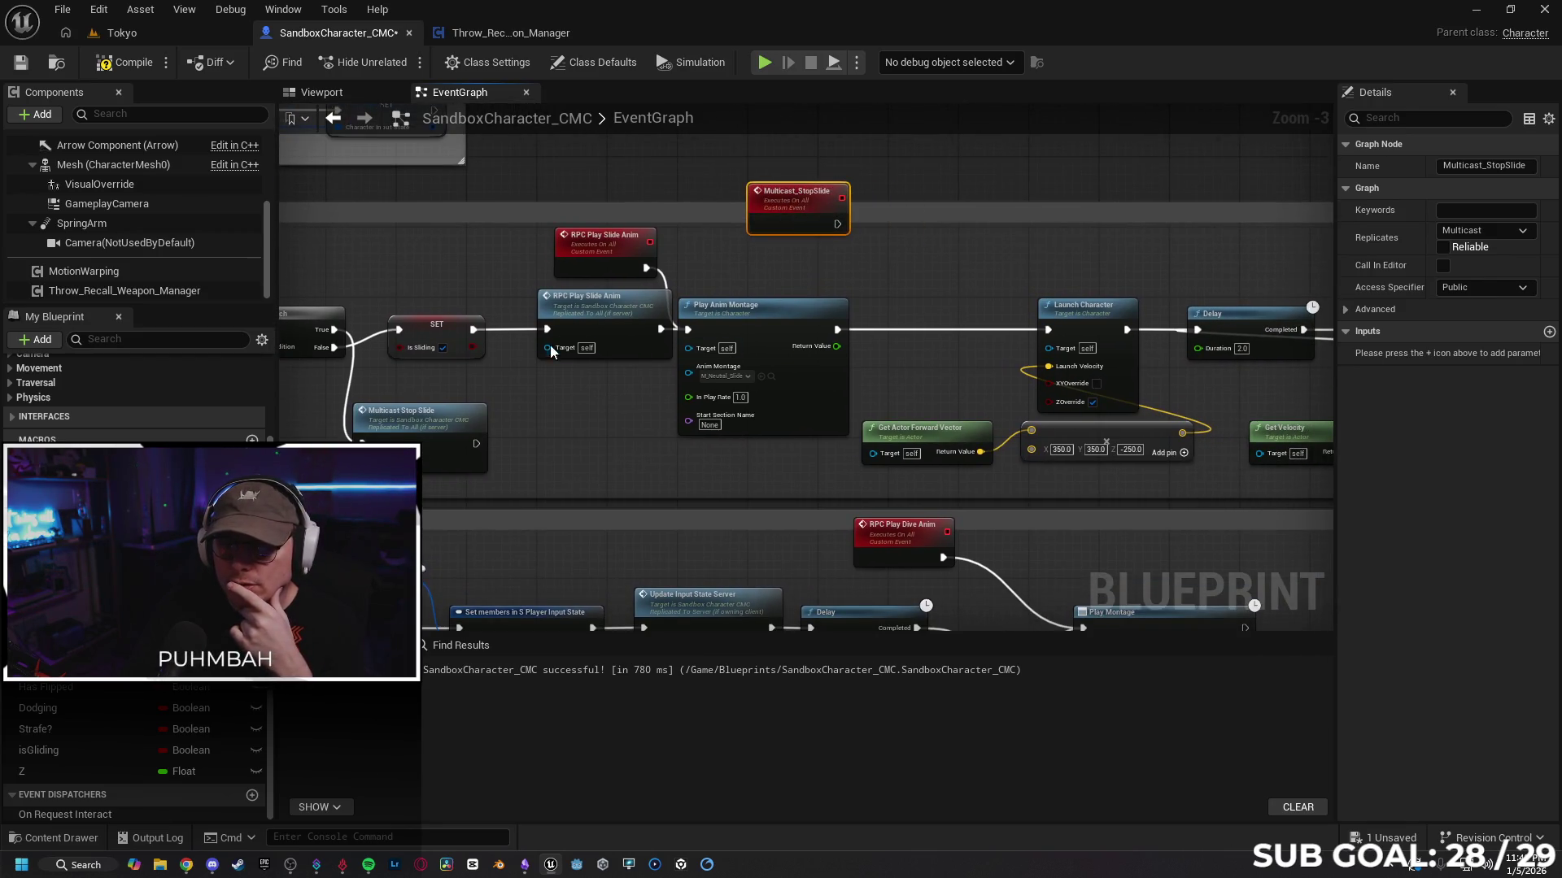
left_click_drag(597, 323, 578, 321)
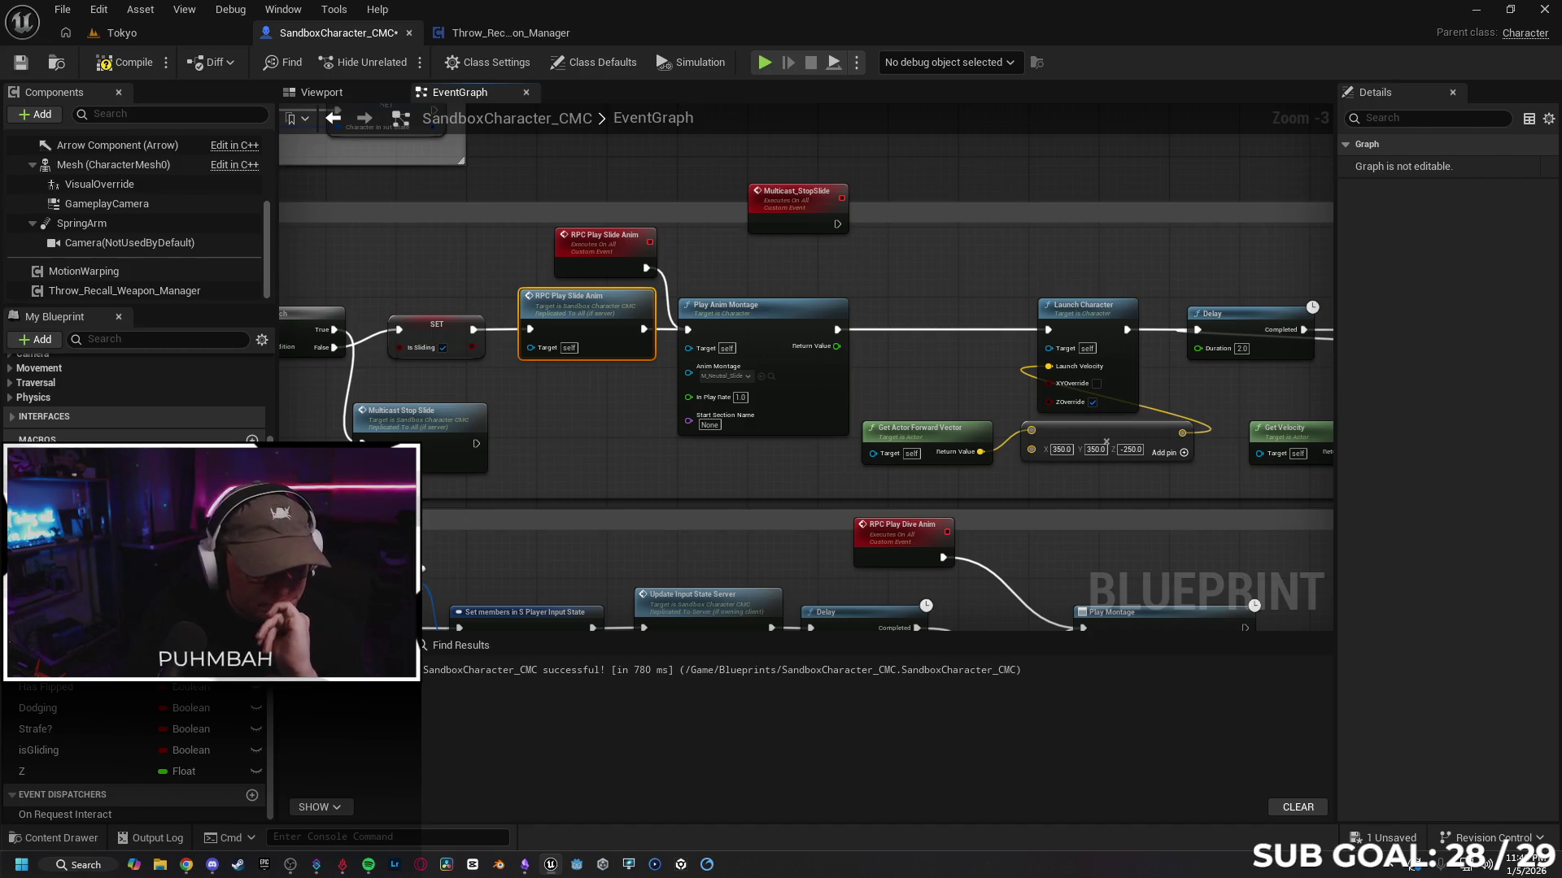
Step: Pan and zoom out to review the whole sliding graph
left_click_drag(655, 513, 796, 490)
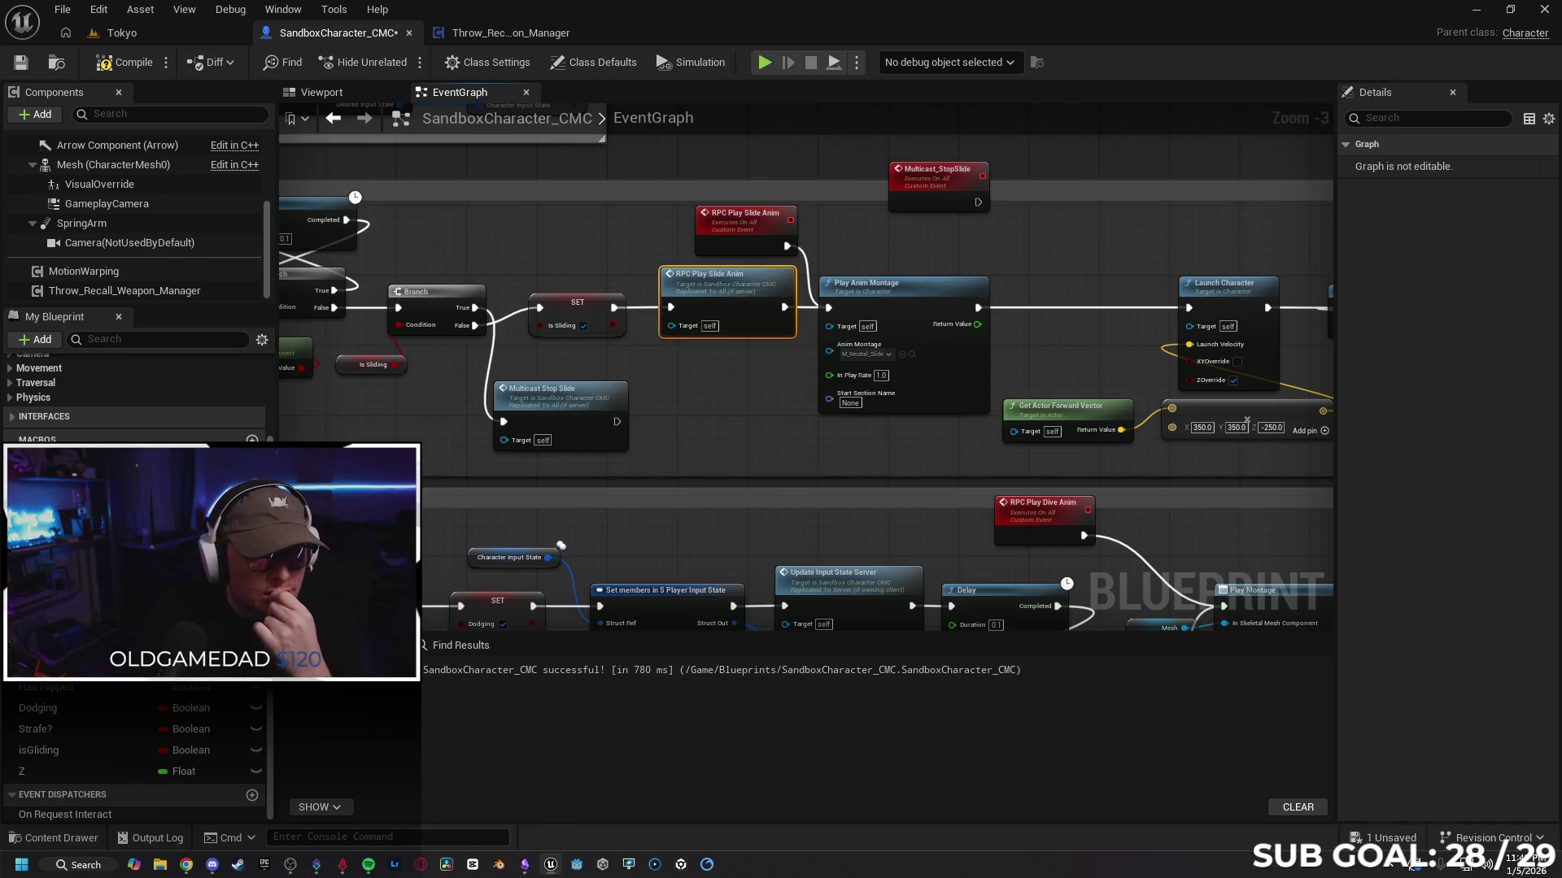
left_click_drag(575, 345, 622, 334)
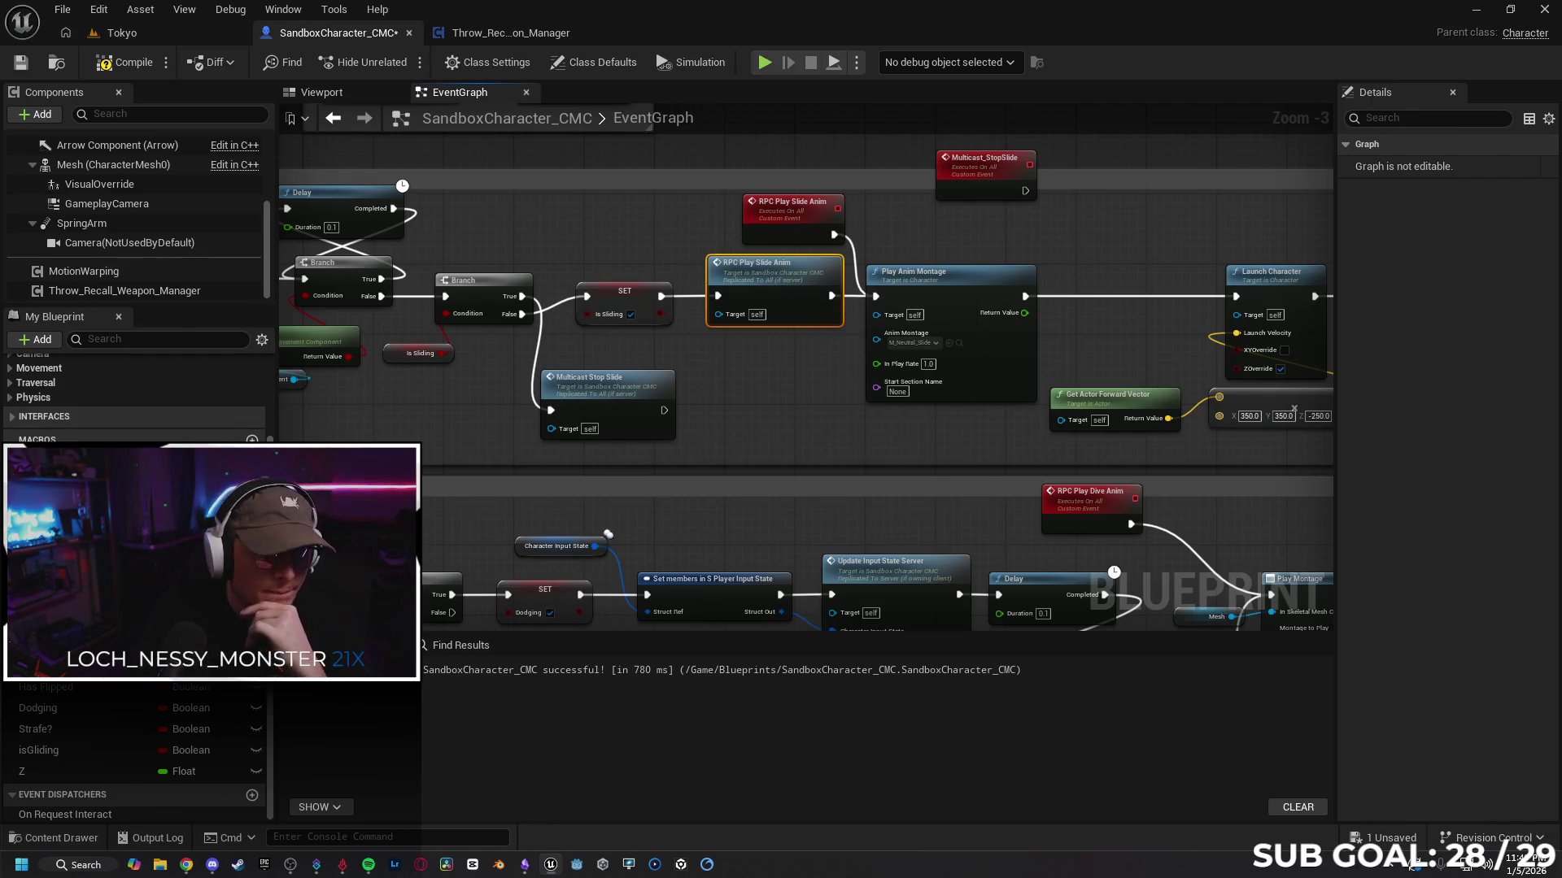
mouse_move(739, 417)
left_mouse_down()
mouse_move(733, 383)
mouse_move(653, 374)
left_mouse_up()
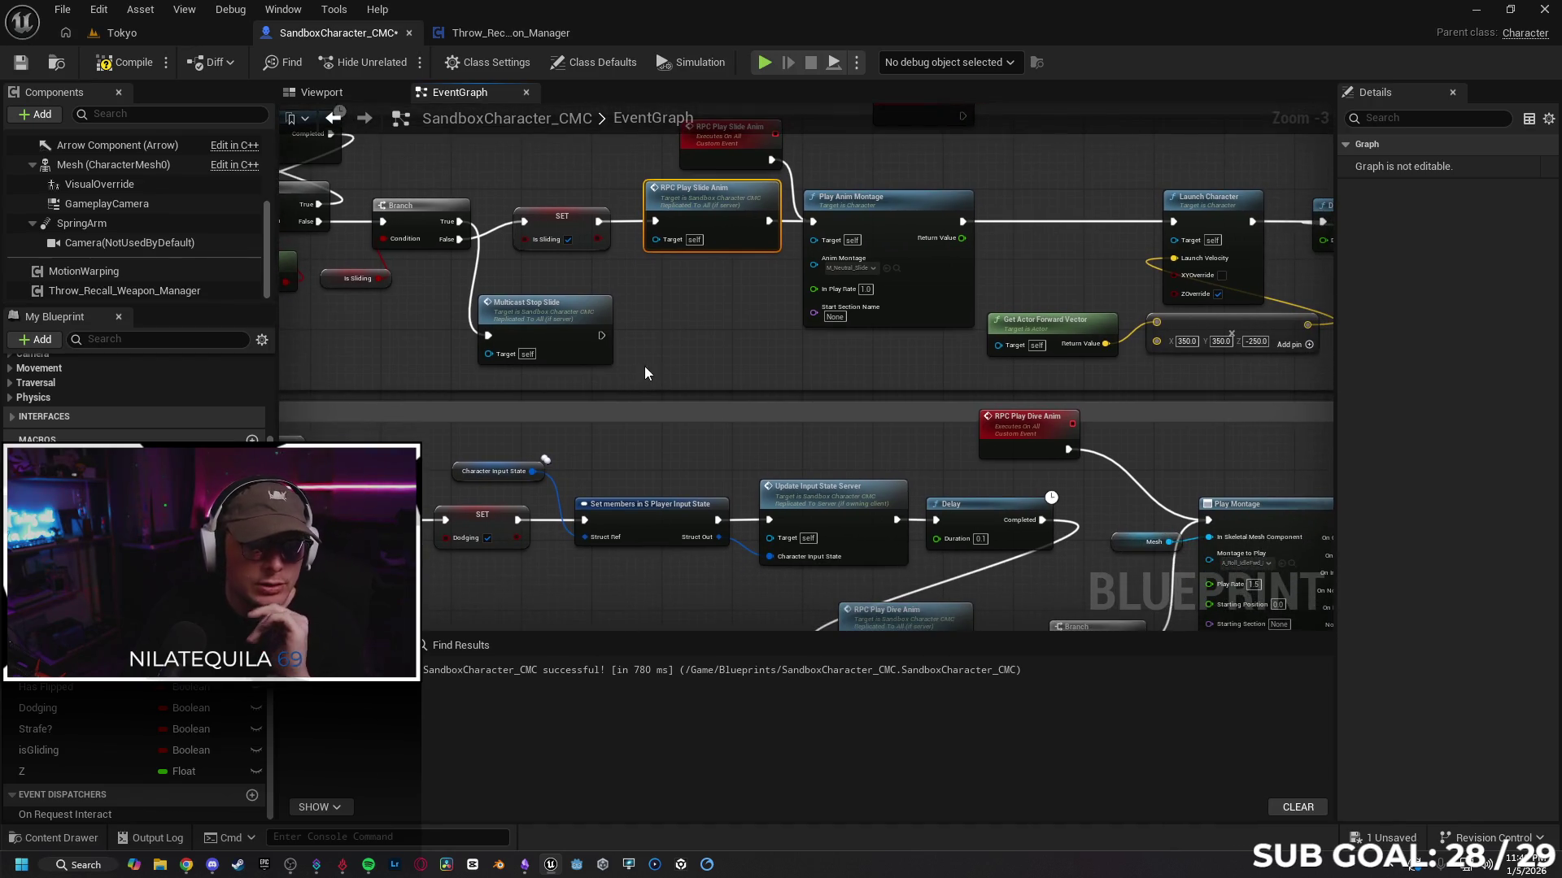
scroll(626, 368, "down", 1)
left_click_drag(693, 368, 641, 378)
scroll(641, 379, "down", 1)
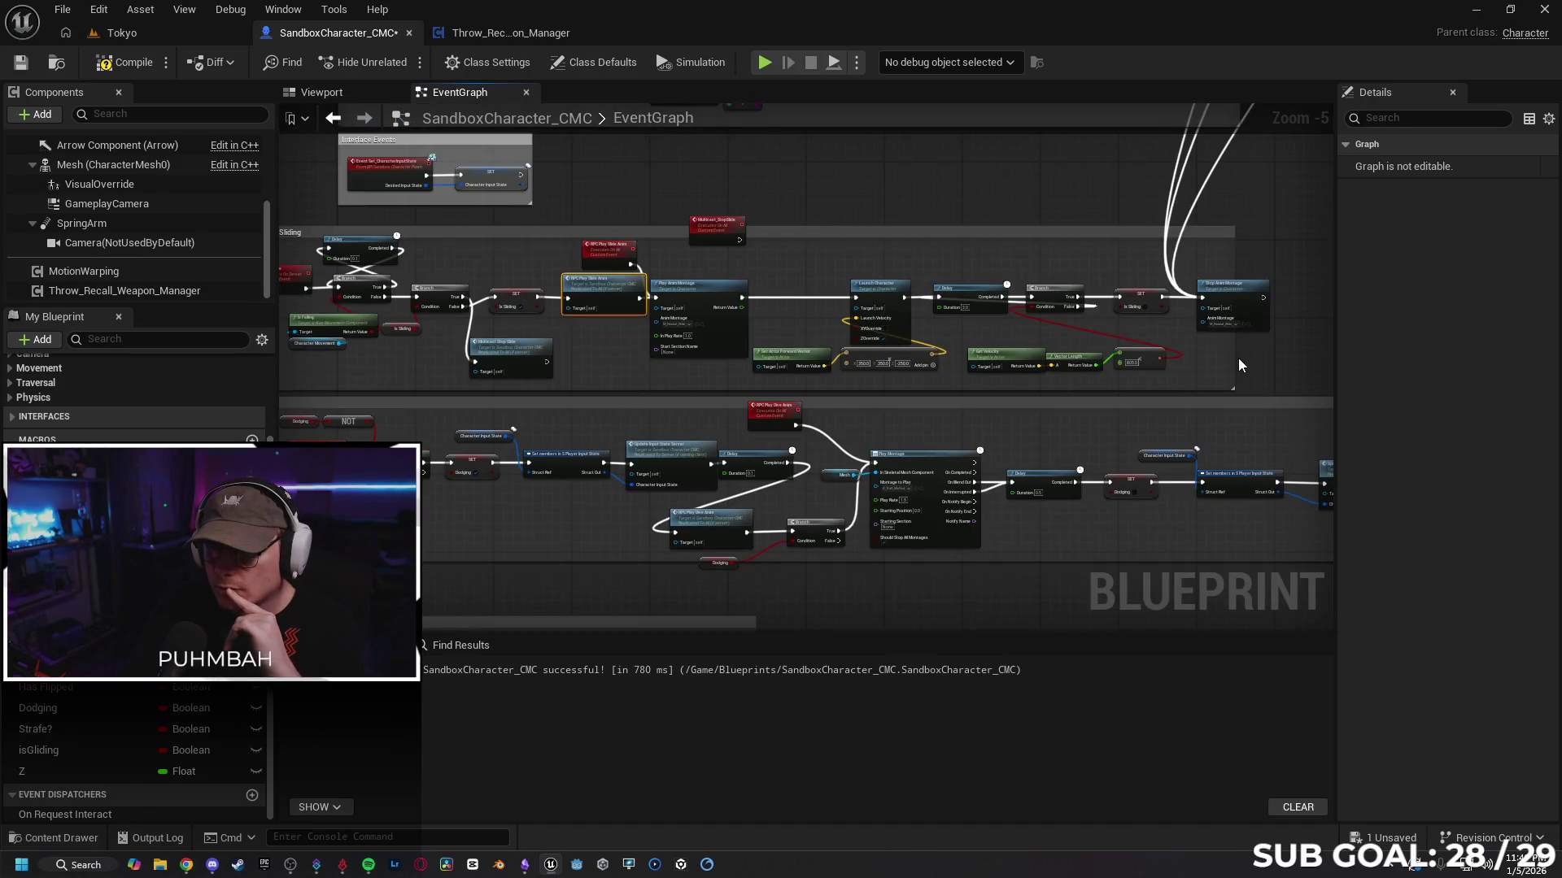
Step: Paste a copy of Stop Anim Montage after the Multicast Stop Slide call
left_click(1230, 292)
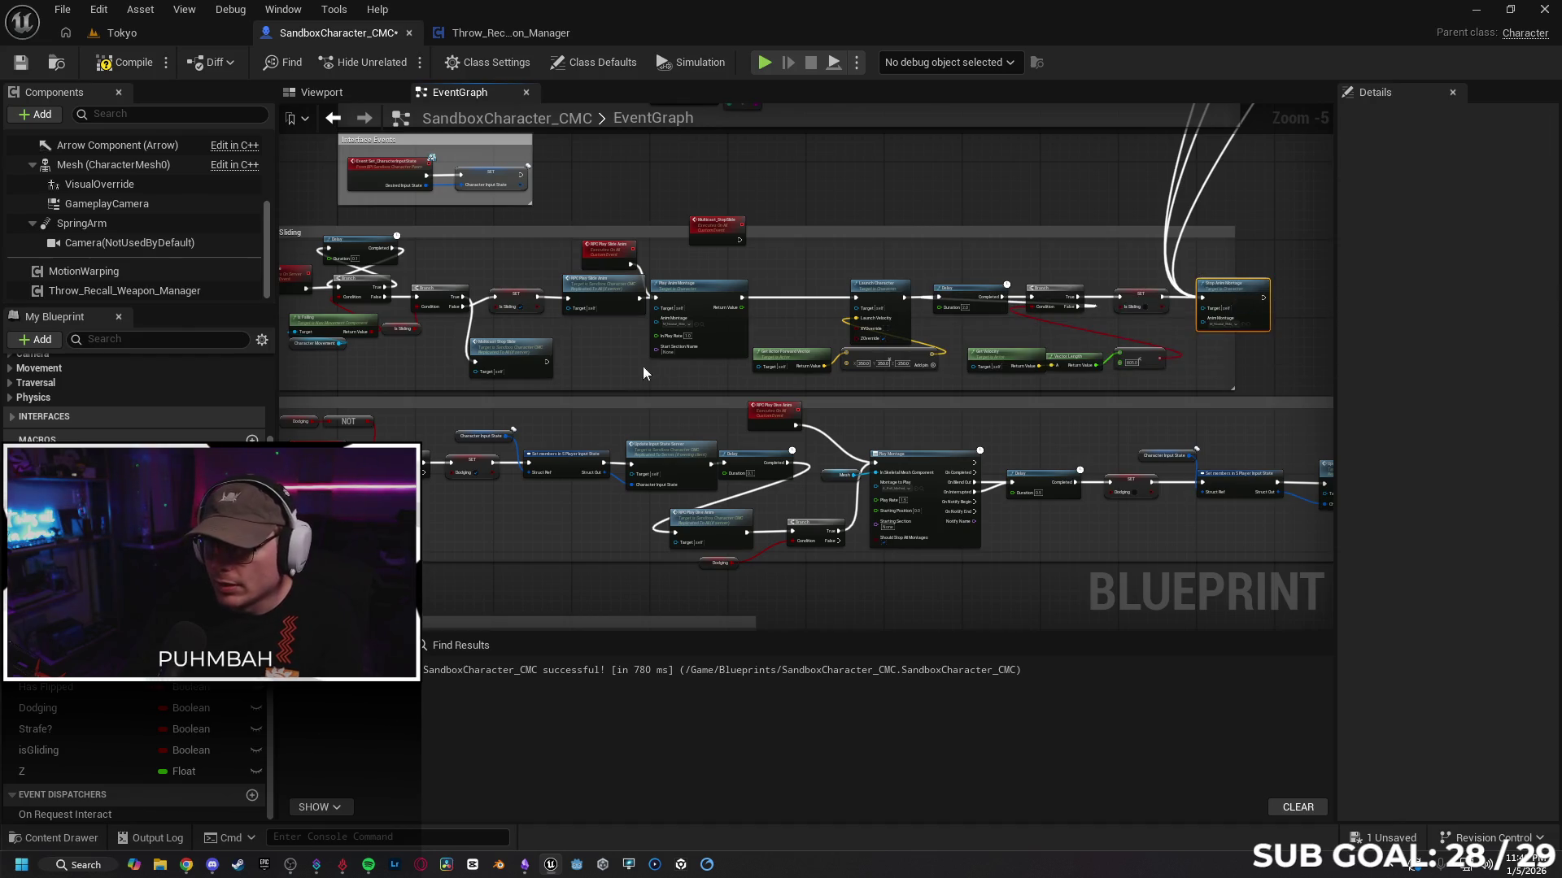
scroll(642, 373, "up", 2)
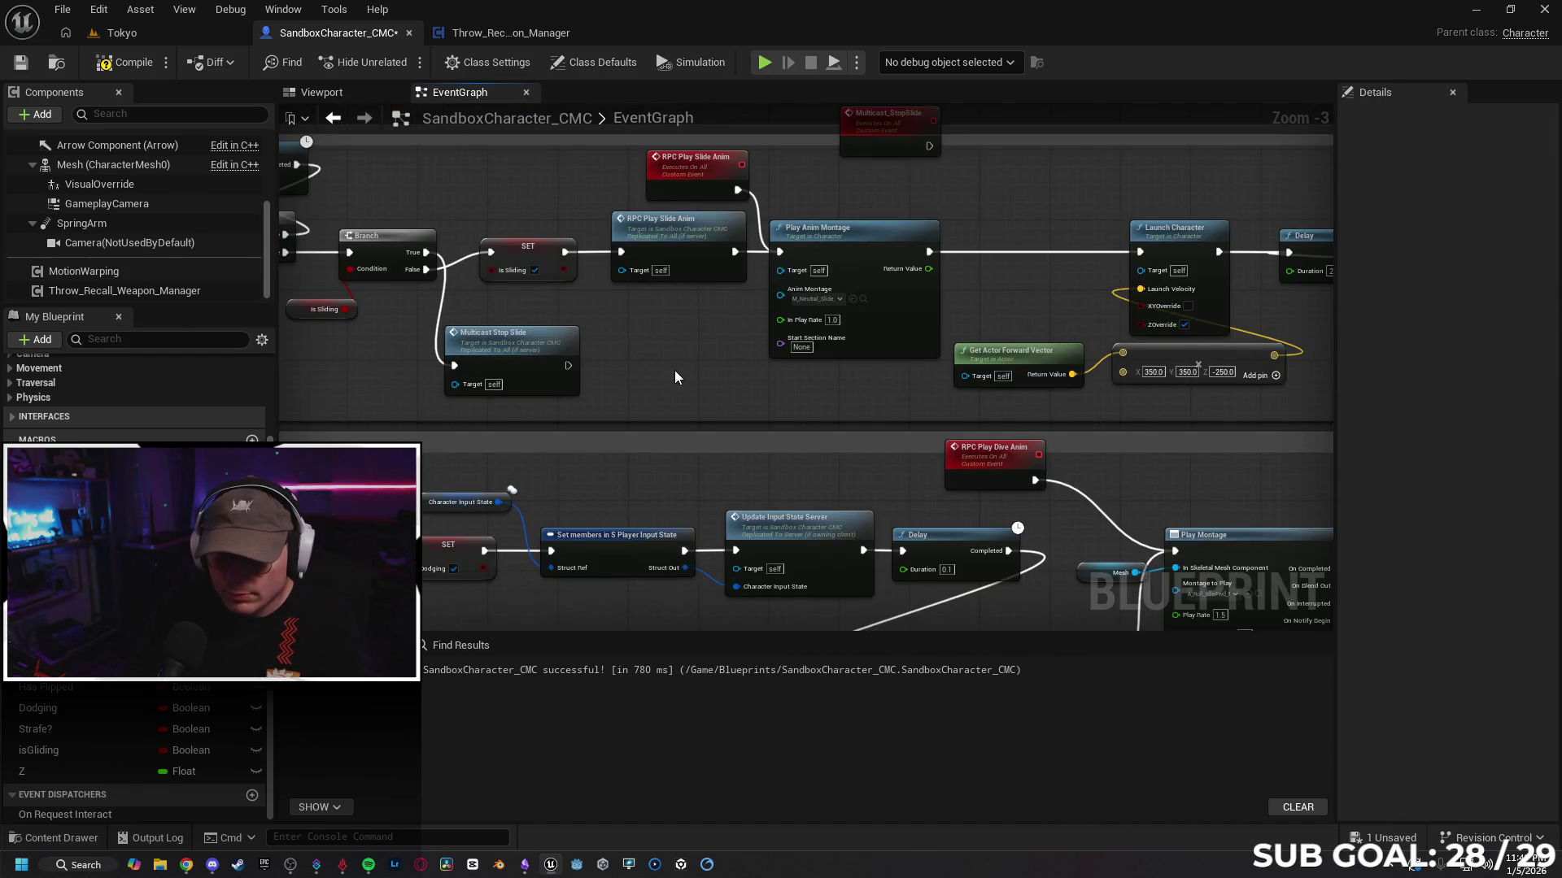
key("ctrl+v")
mouse_move(701, 362)
left_mouse_down()
mouse_move(649, 344)
mouse_move(568, 365)
mouse_move(642, 359)
left_mouse_up()
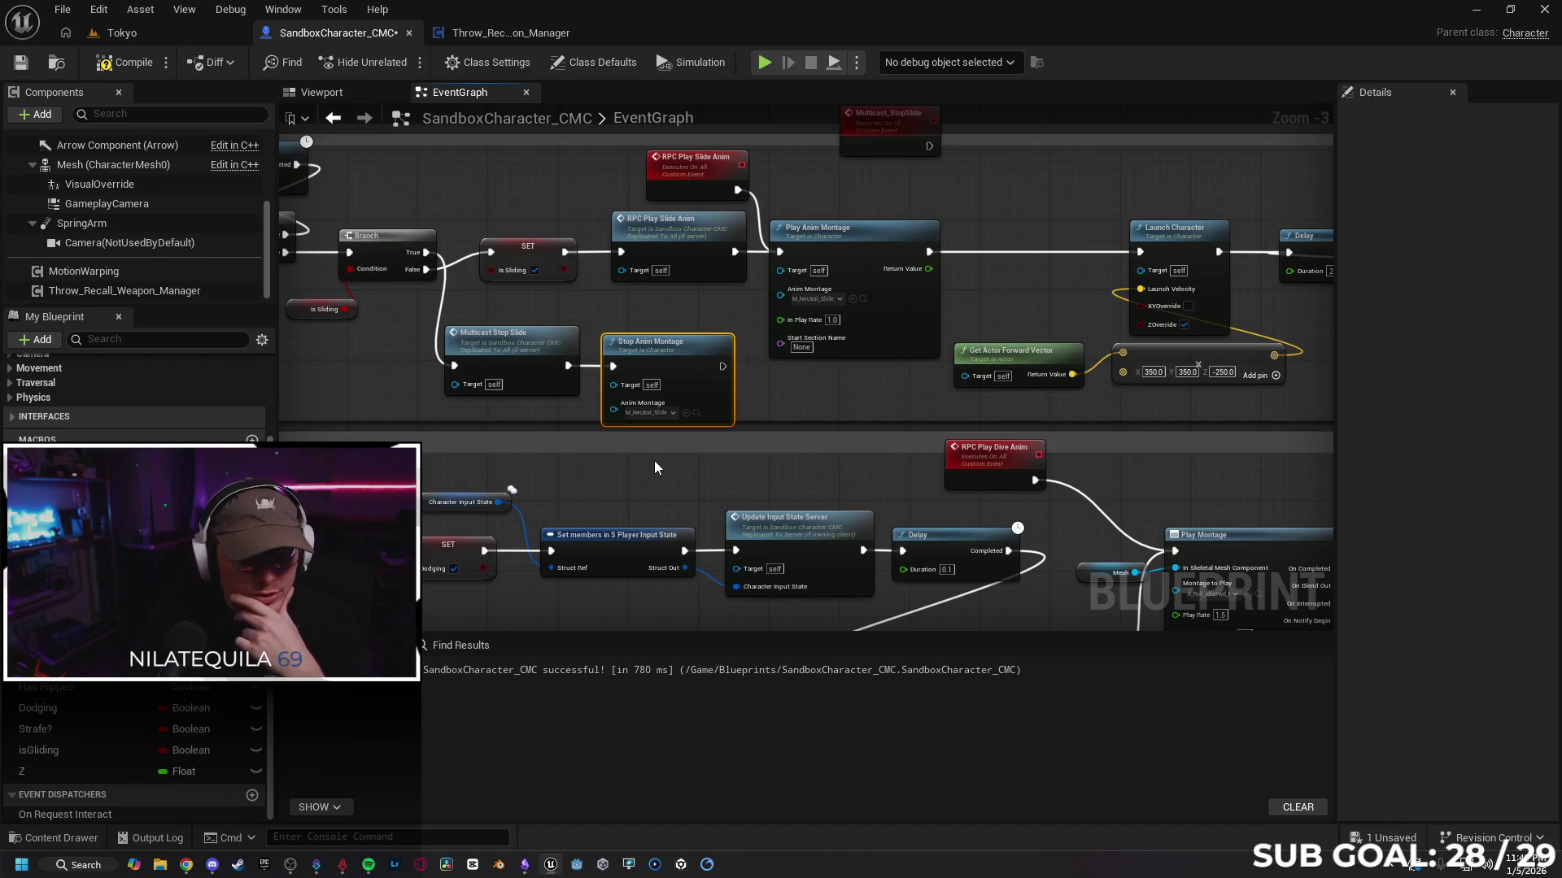
left_click(648, 463)
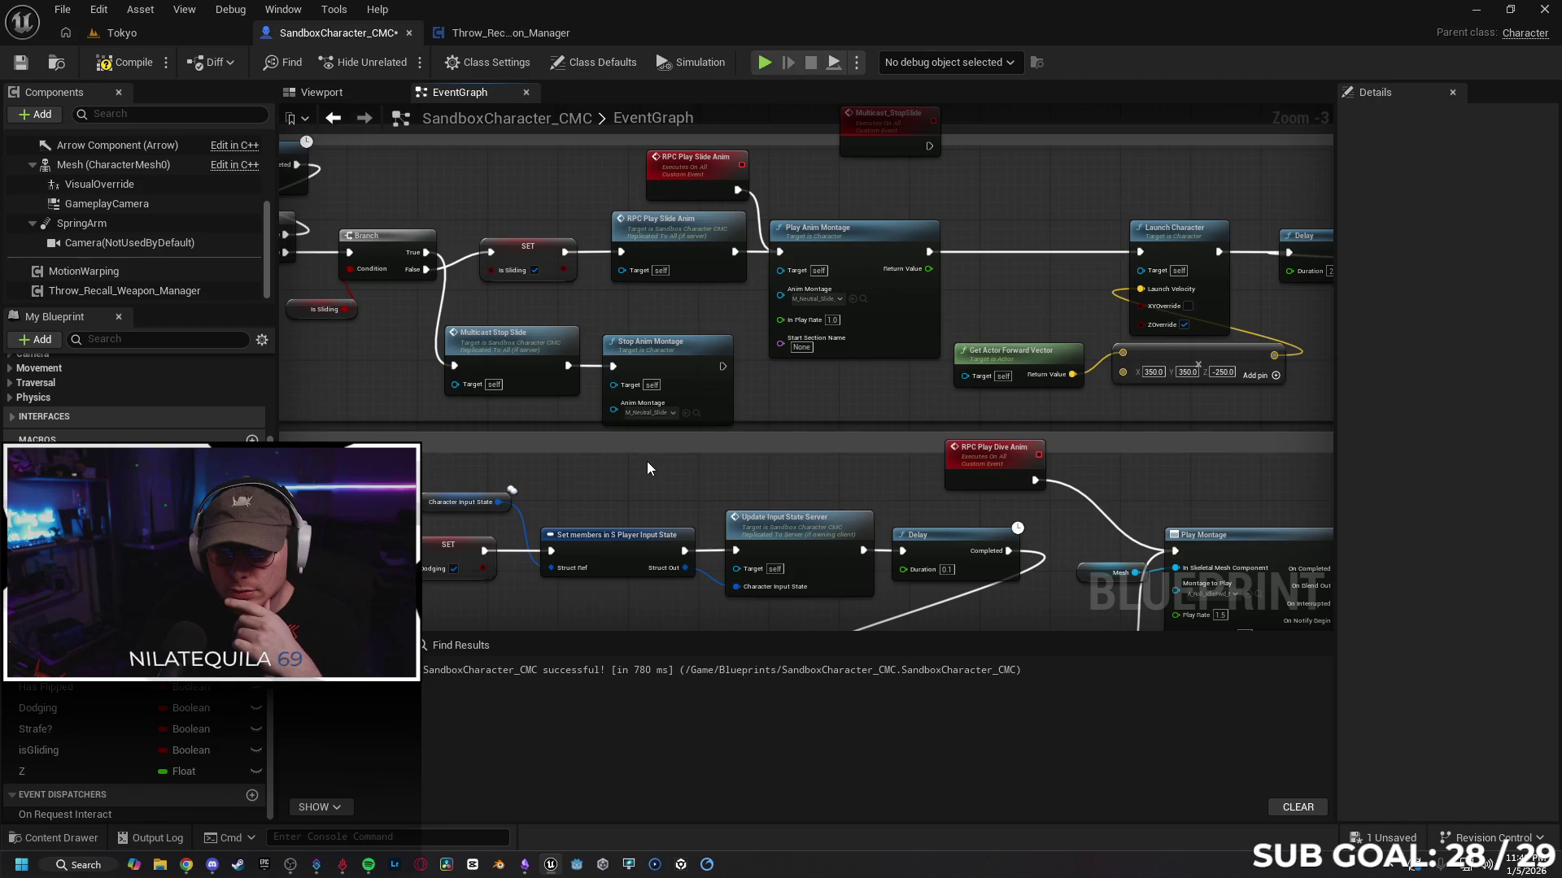
left_click_drag(537, 405, 687, 398)
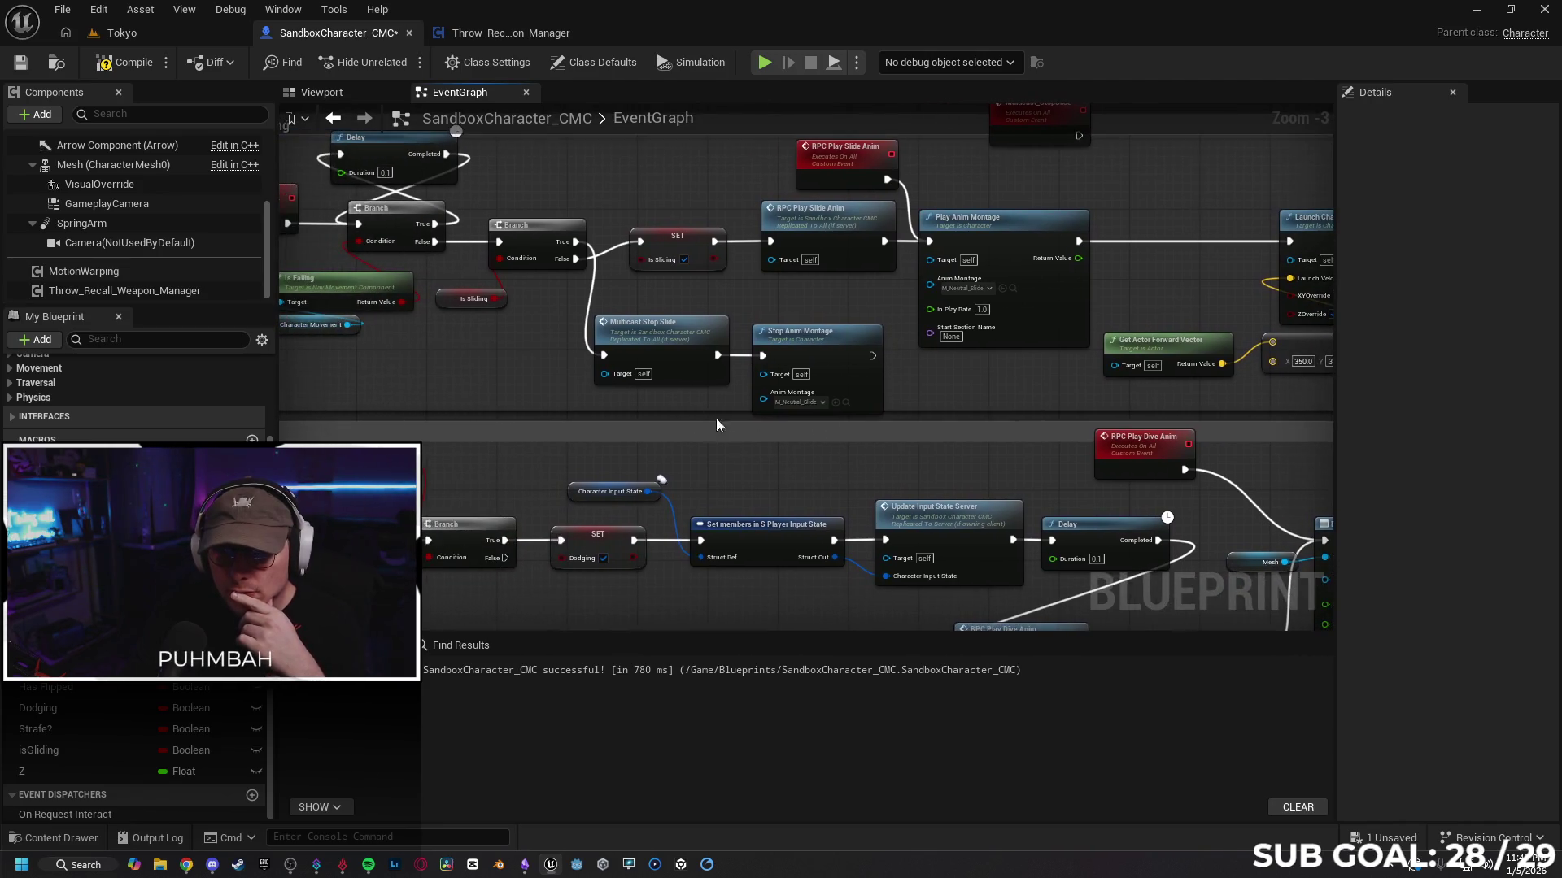
left_click_drag(792, 439, 714, 419)
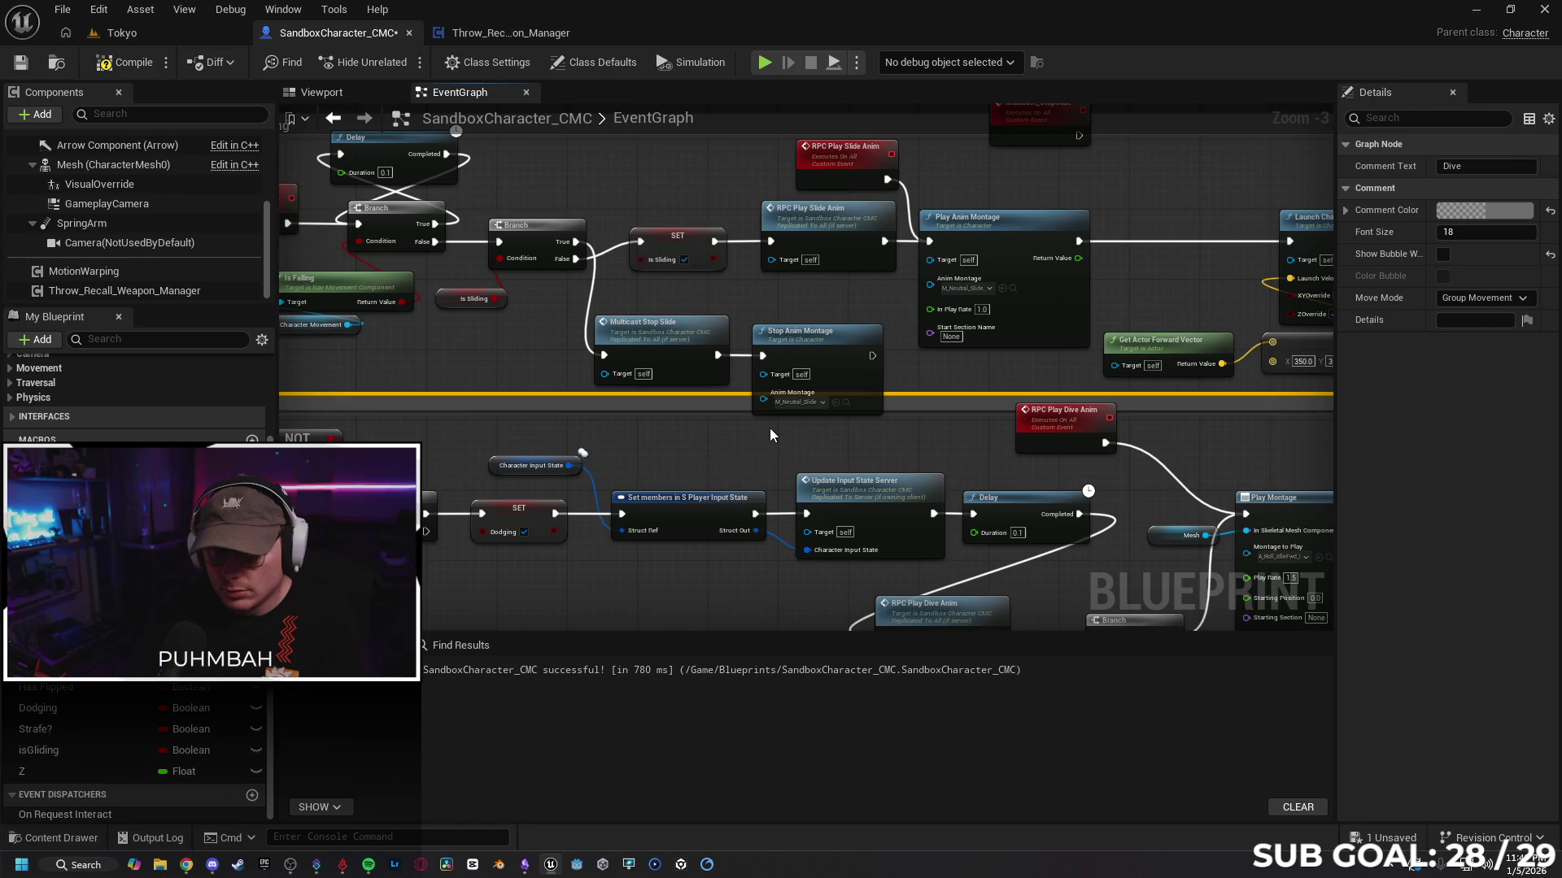
key("ctrl+z")
mouse_move(693, 299)
left_mouse_down()
mouse_move(817, 374)
mouse_move(696, 350)
mouse_move(847, 362)
left_mouse_up()
Step: Add an unchecked Set Is Sliding after Stop Anim Montage and shift the three stop-slide nodes left
type("s")
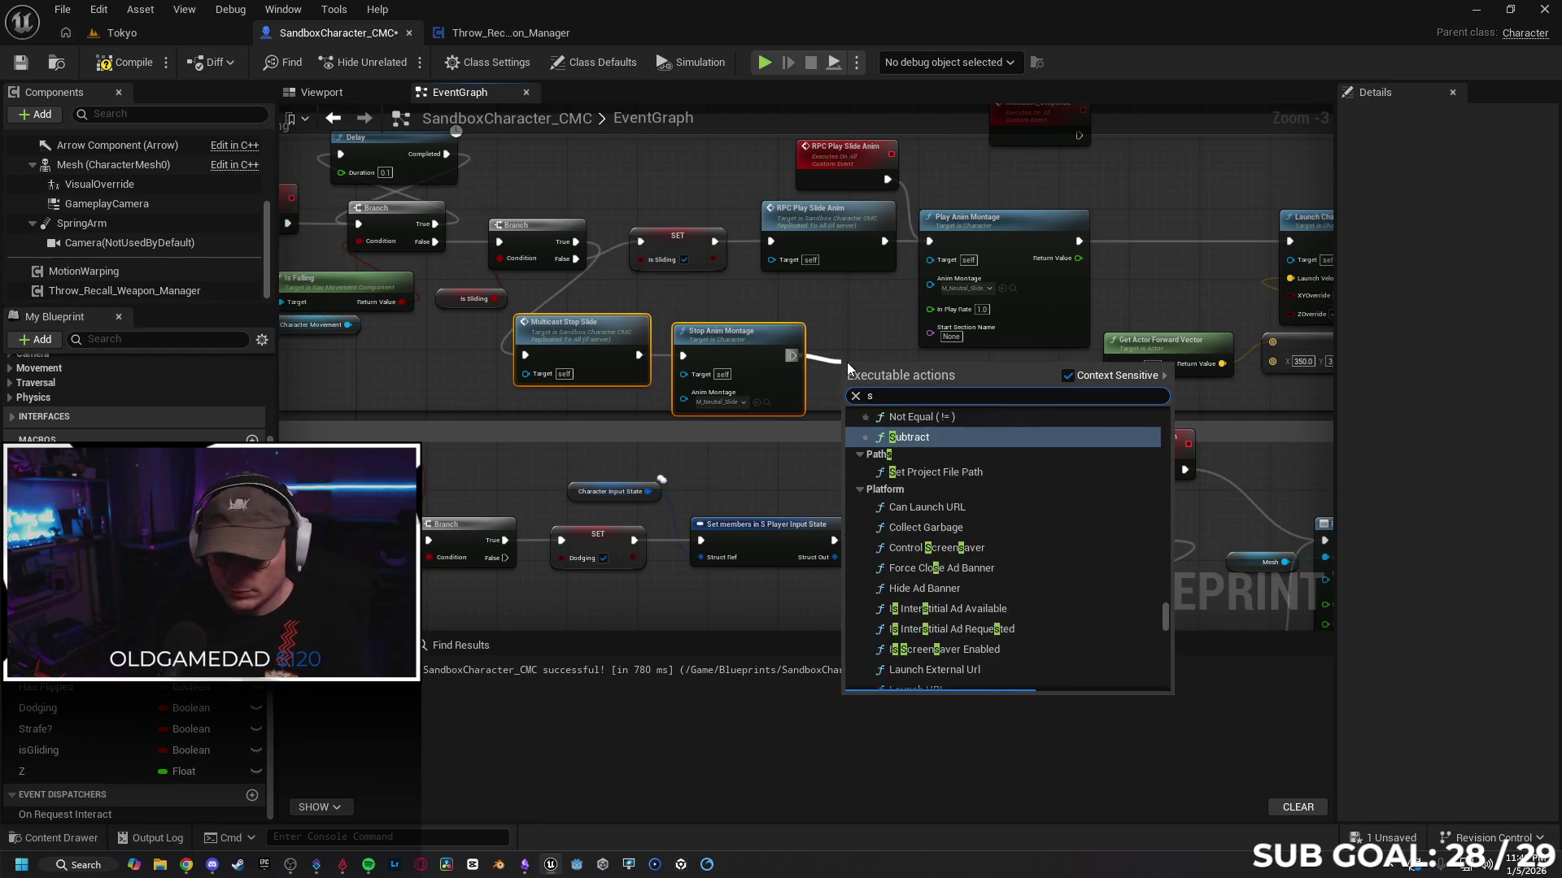
type("et sliding")
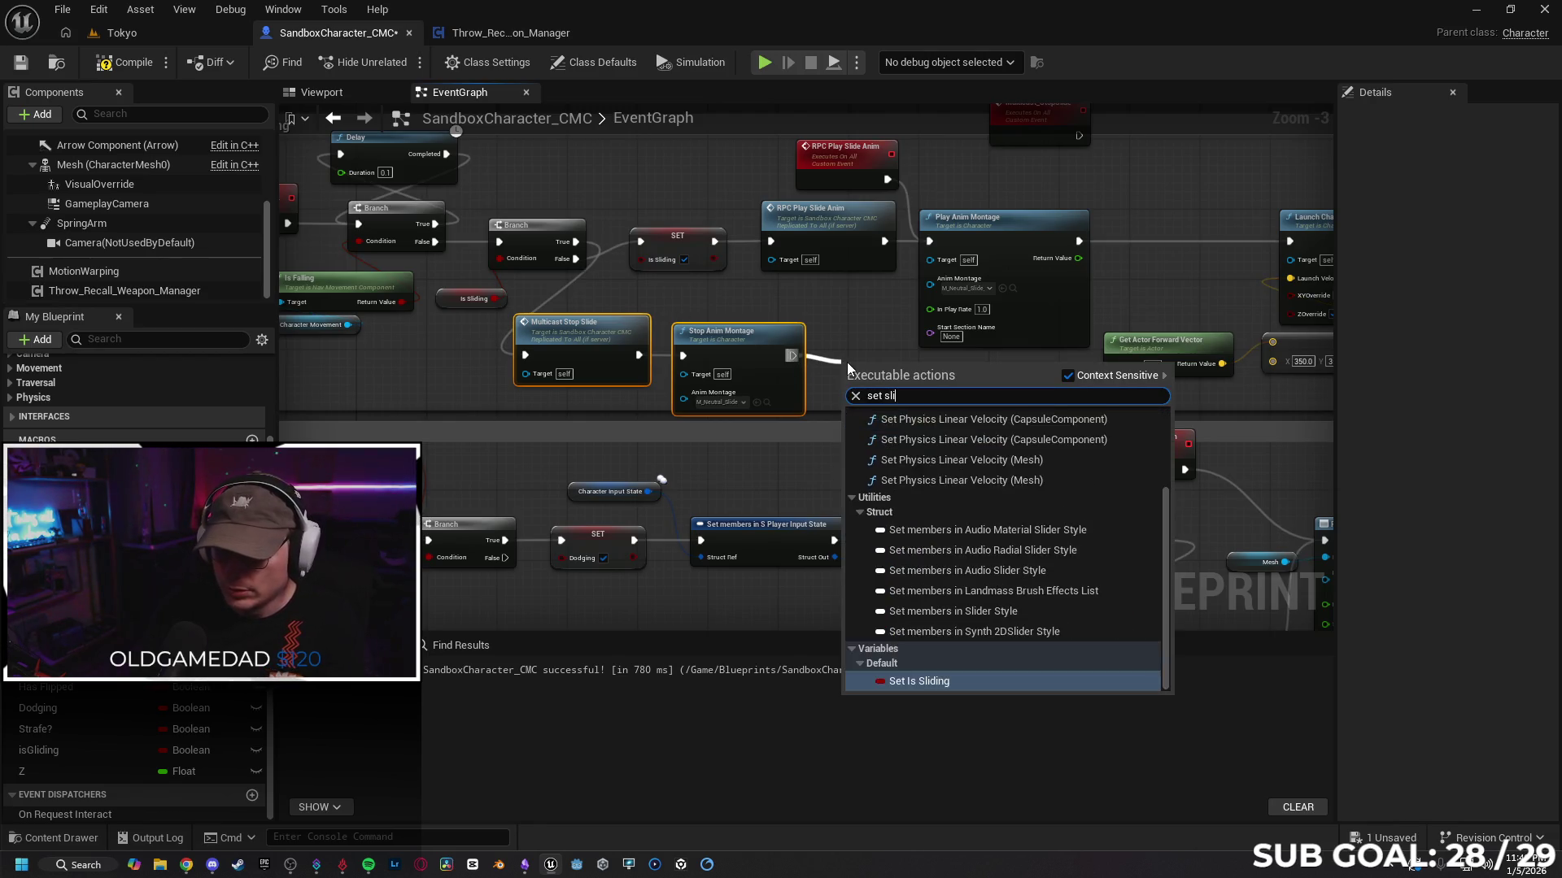
key("Return")
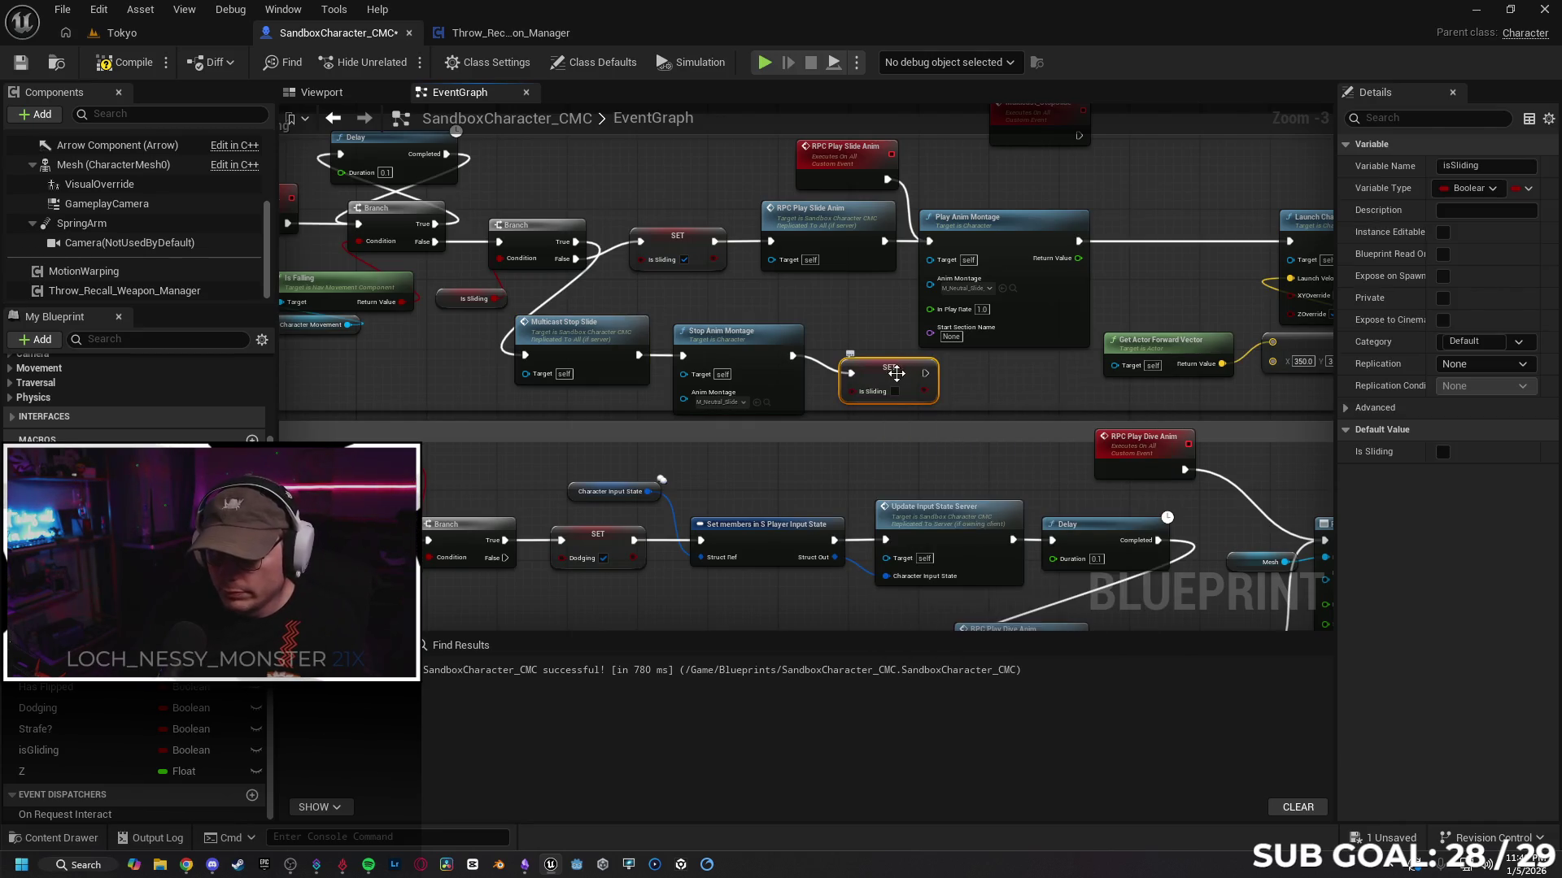
left_click_drag(846, 362, 839, 347)
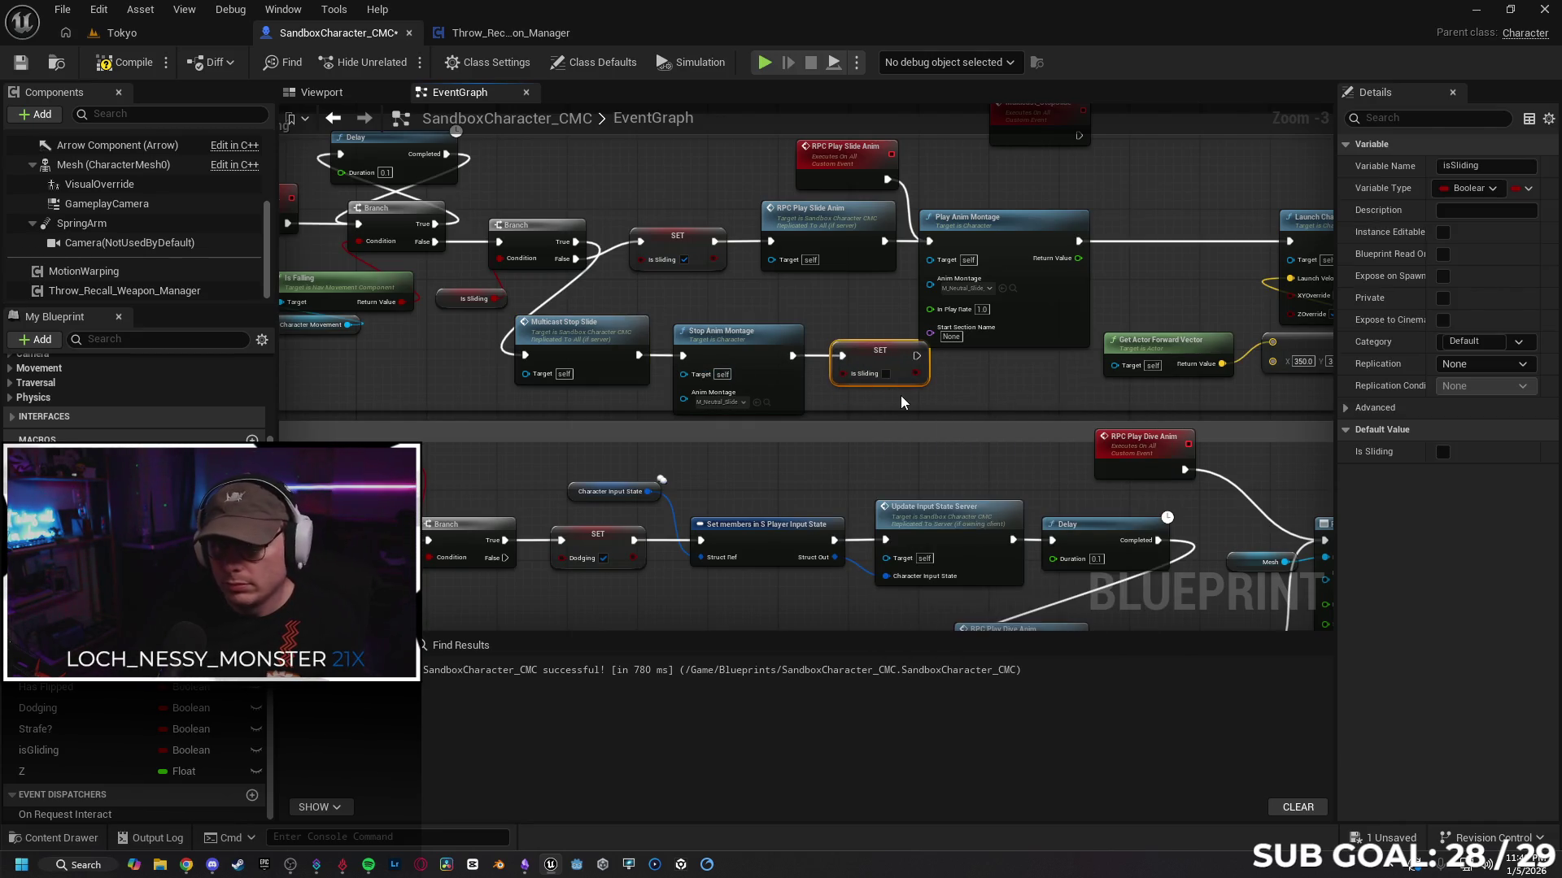
left_click(610, 342, "shift")
left_click(737, 342, "shift")
left_click_drag(773, 341, 749, 340)
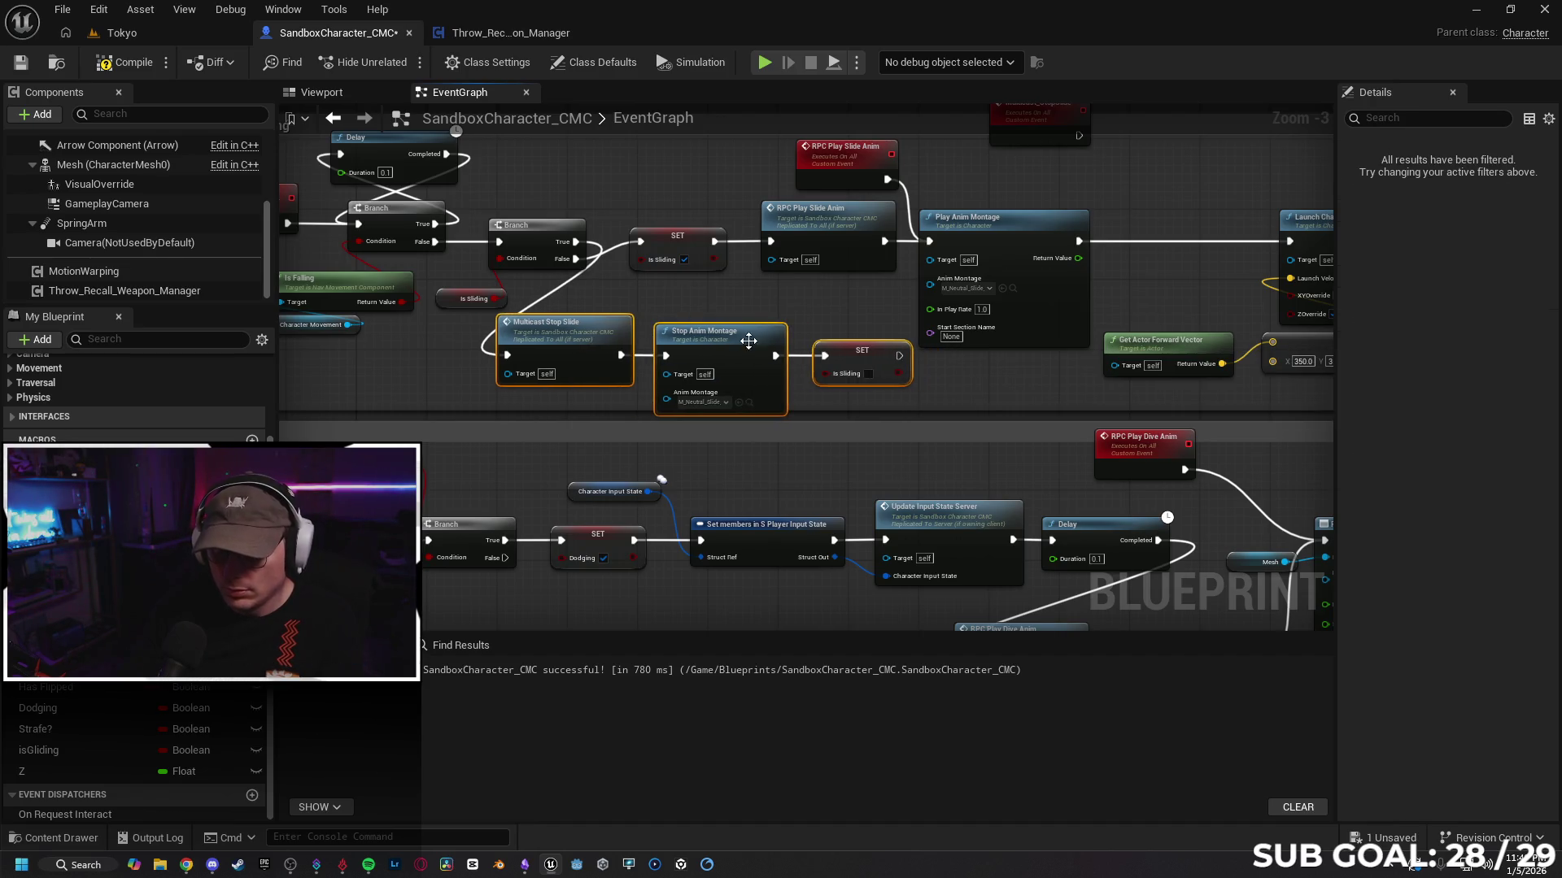
left_click(816, 397)
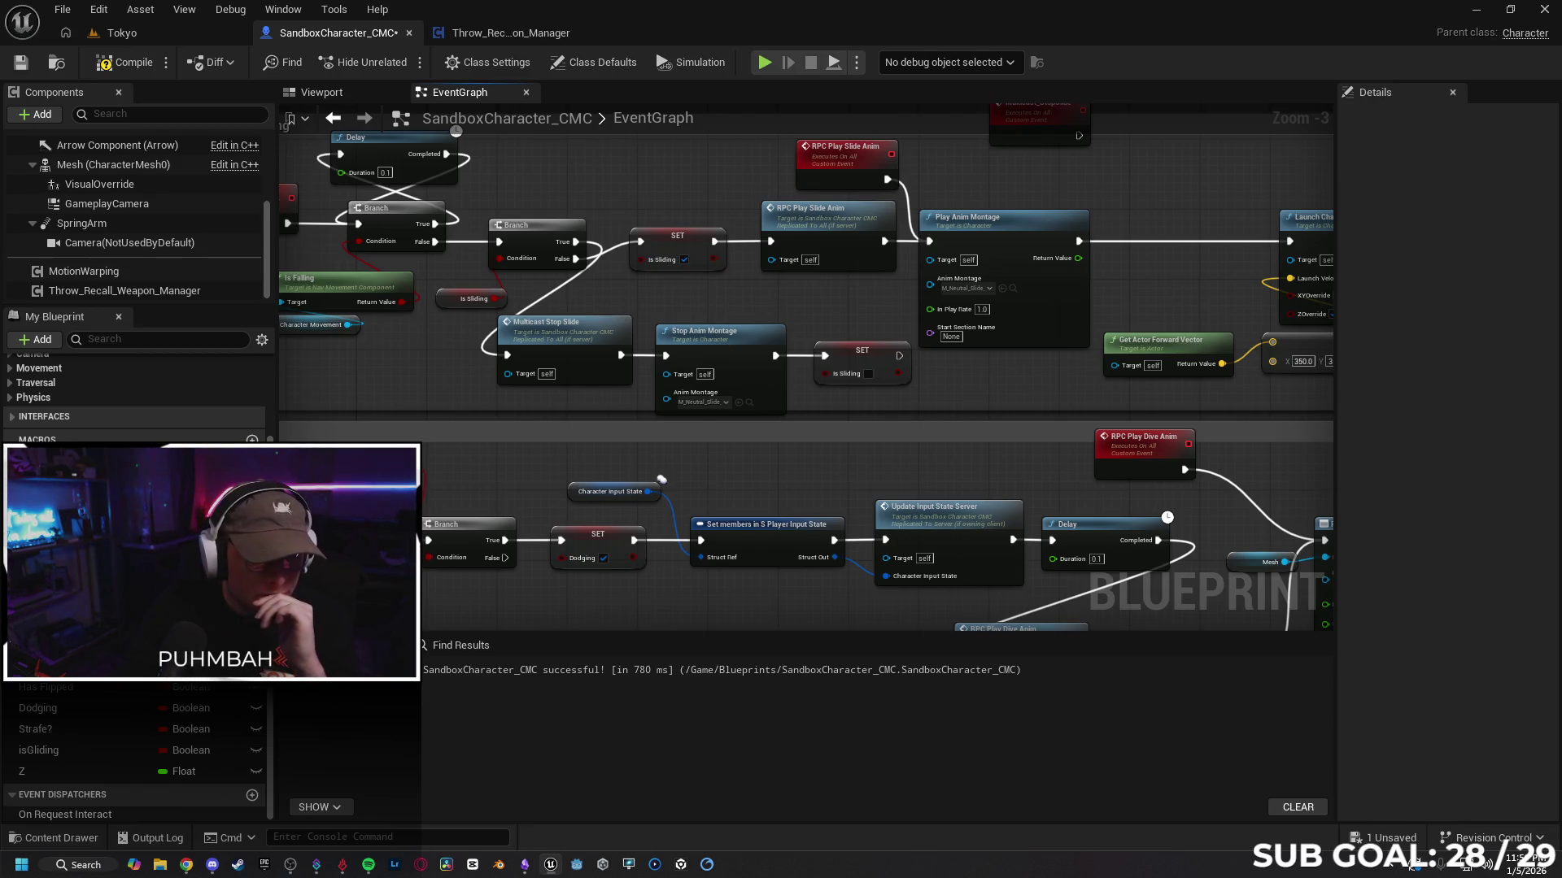
left_click_drag(455, 405, 476, 412)
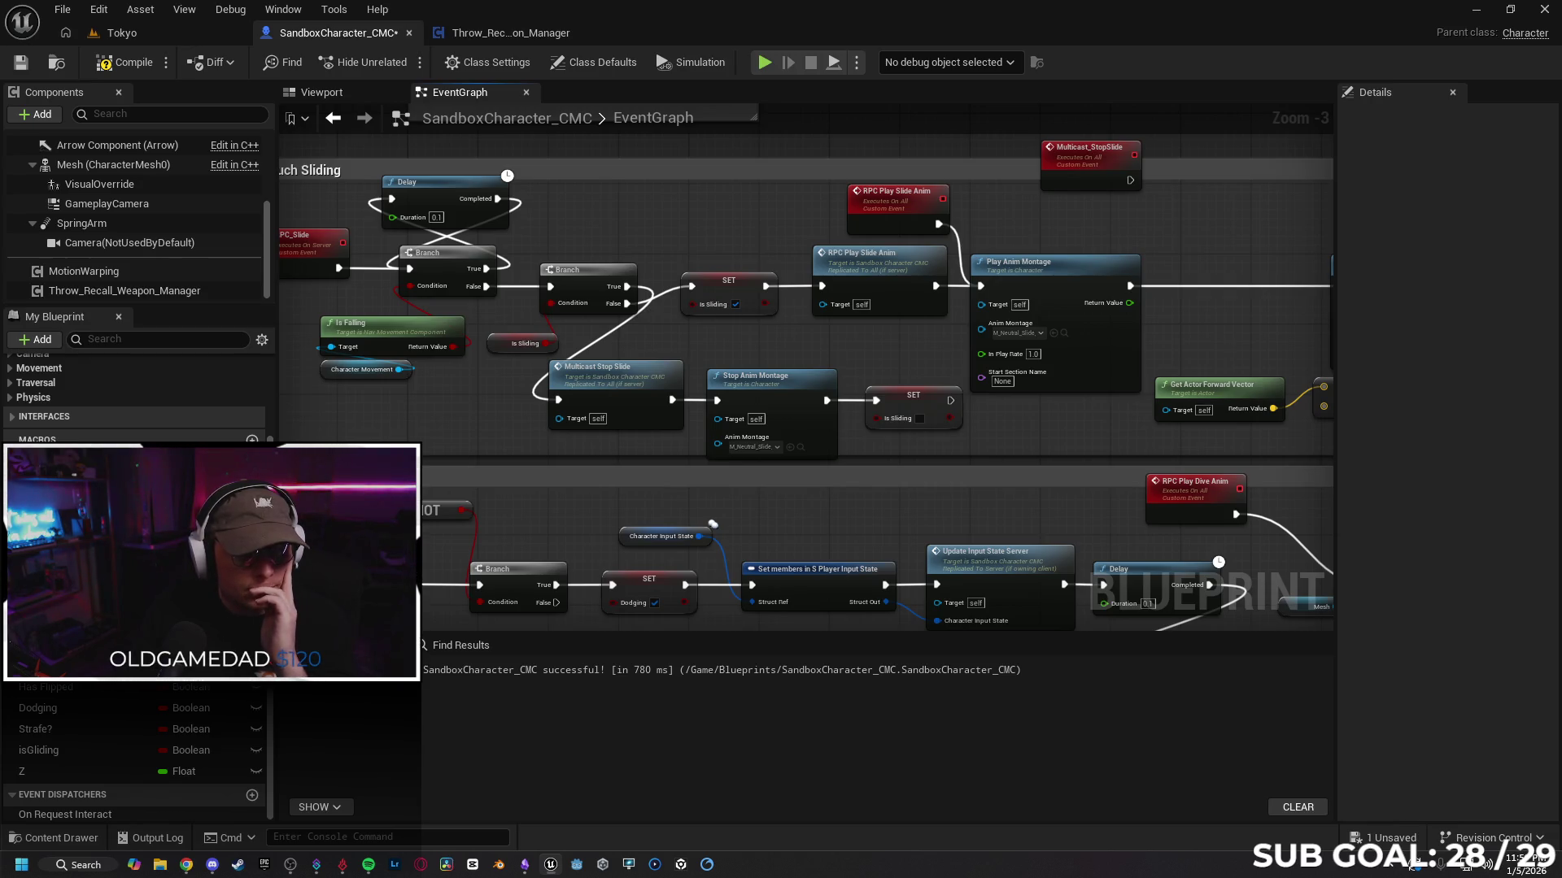
Step: Place Multicast_StopSlide beside RPC Play Slide Anim and wire its exec output into the isSliding Branch
mouse_move(1089, 187)
left_mouse_down()
mouse_move(632, 210)
mouse_move(758, 202)
left_mouse_up()
mouse_move(1064, 221)
left_mouse_down()
mouse_move(844, 233)
mouse_move(909, 220)
left_mouse_up()
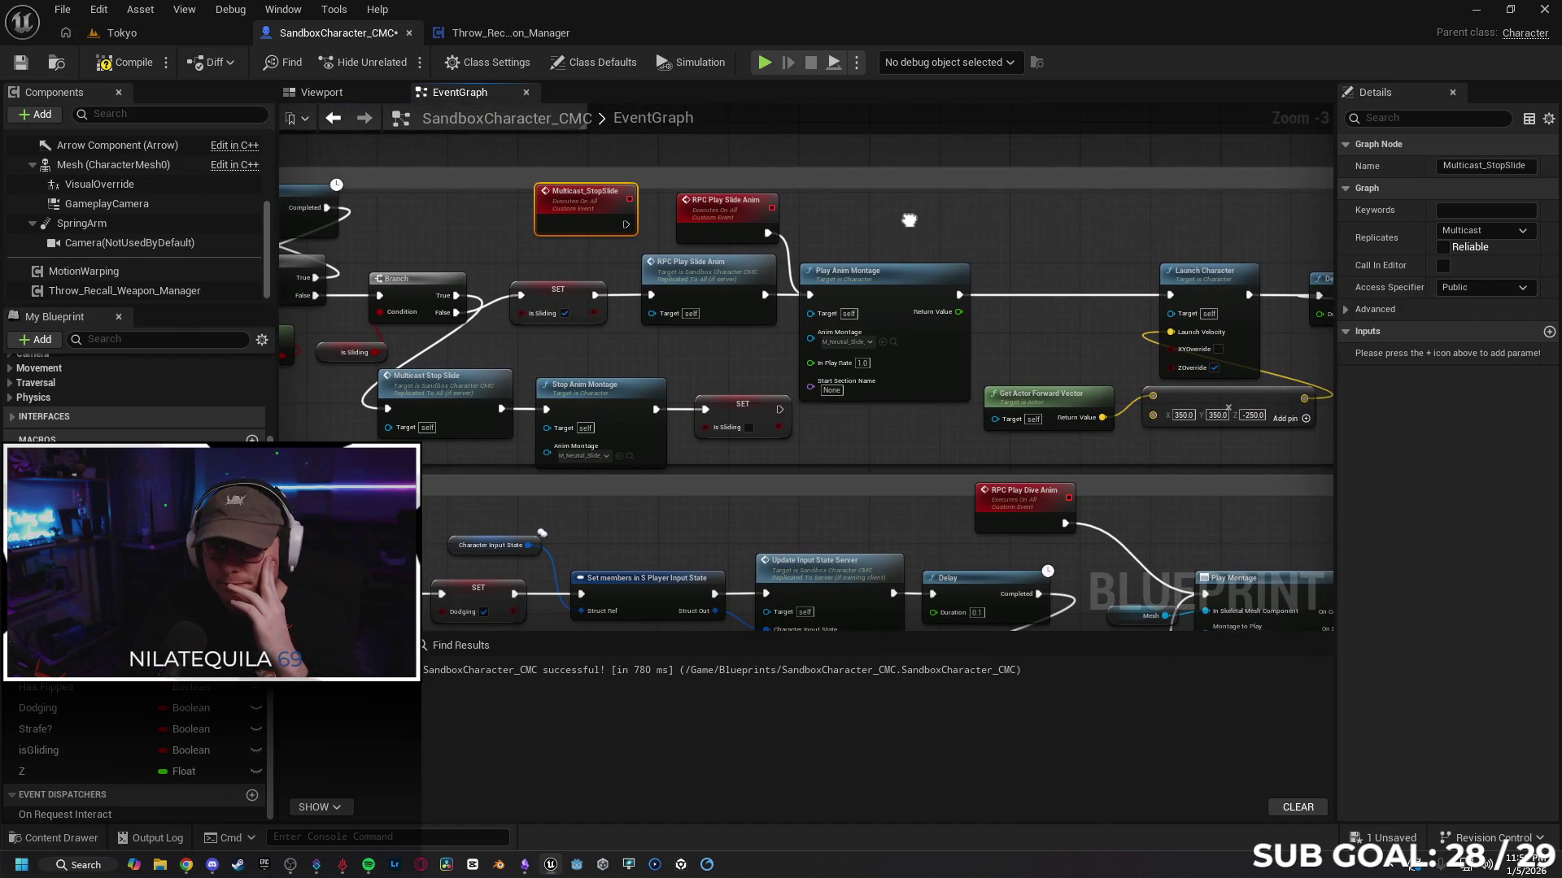
mouse_move(582, 214)
left_mouse_down()
mouse_move(644, 214)
mouse_move(529, 214)
left_mouse_up()
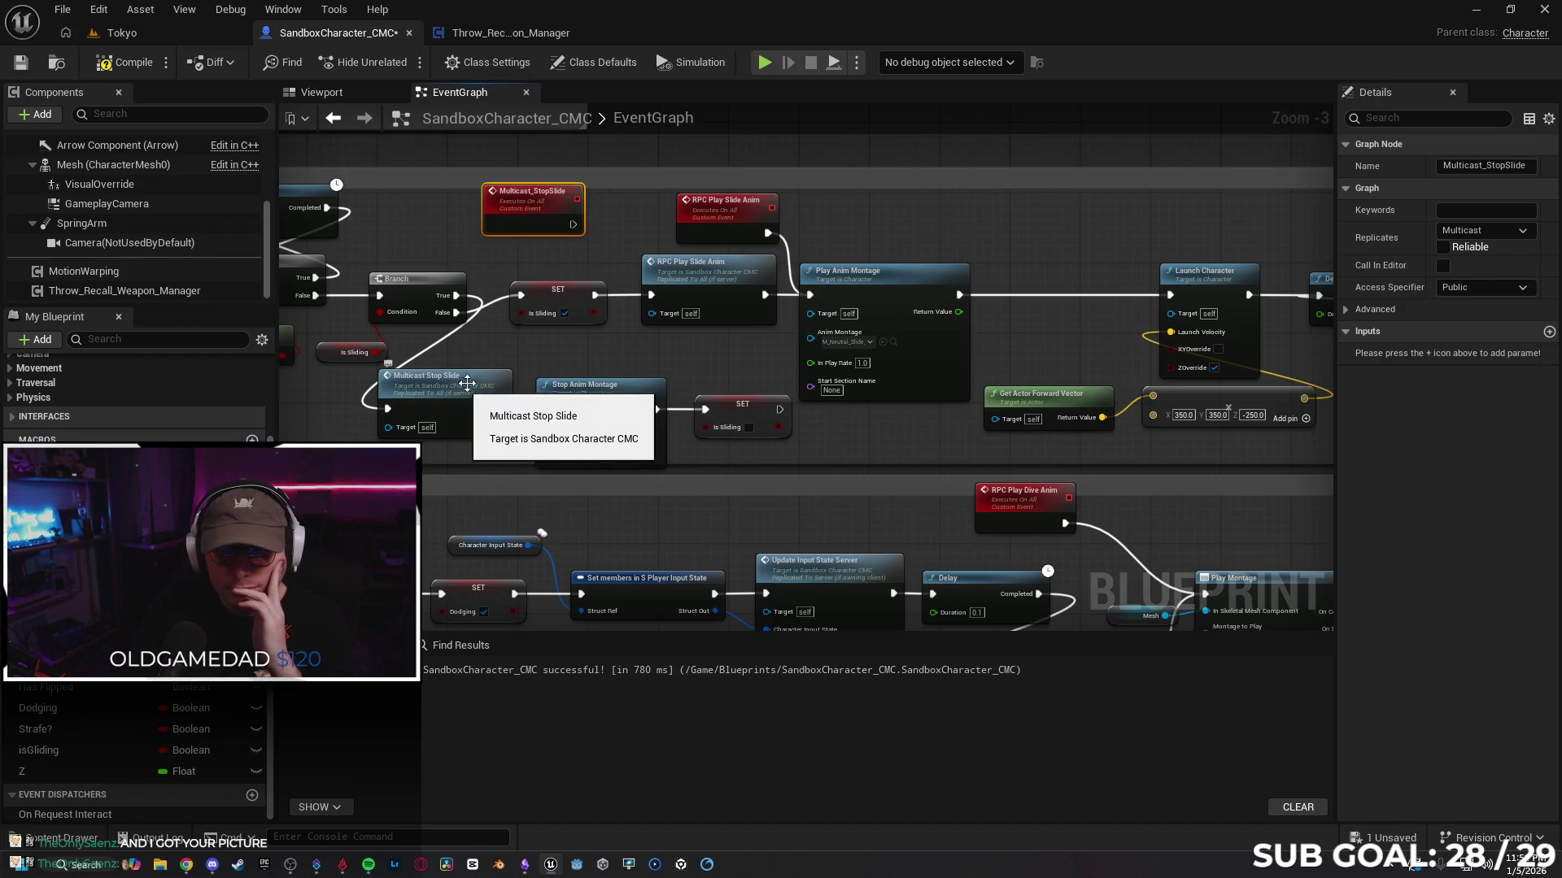
left_click_drag(330, 361, 314, 337)
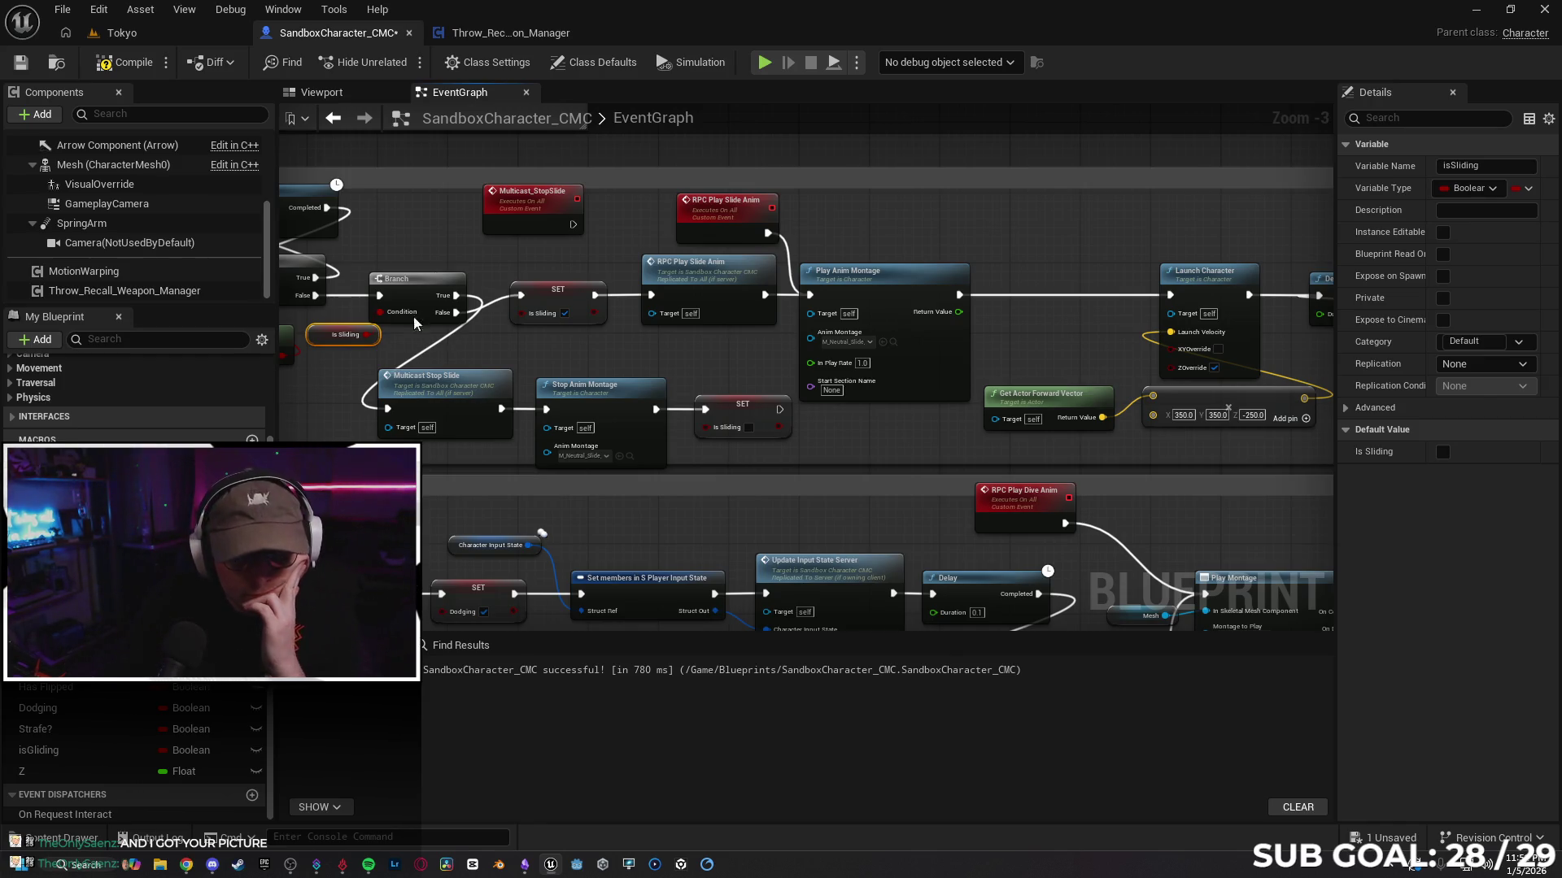
mouse_move(527, 223)
left_mouse_down()
mouse_move(406, 214)
mouse_move(430, 249)
mouse_move(497, 242)
left_mouse_up()
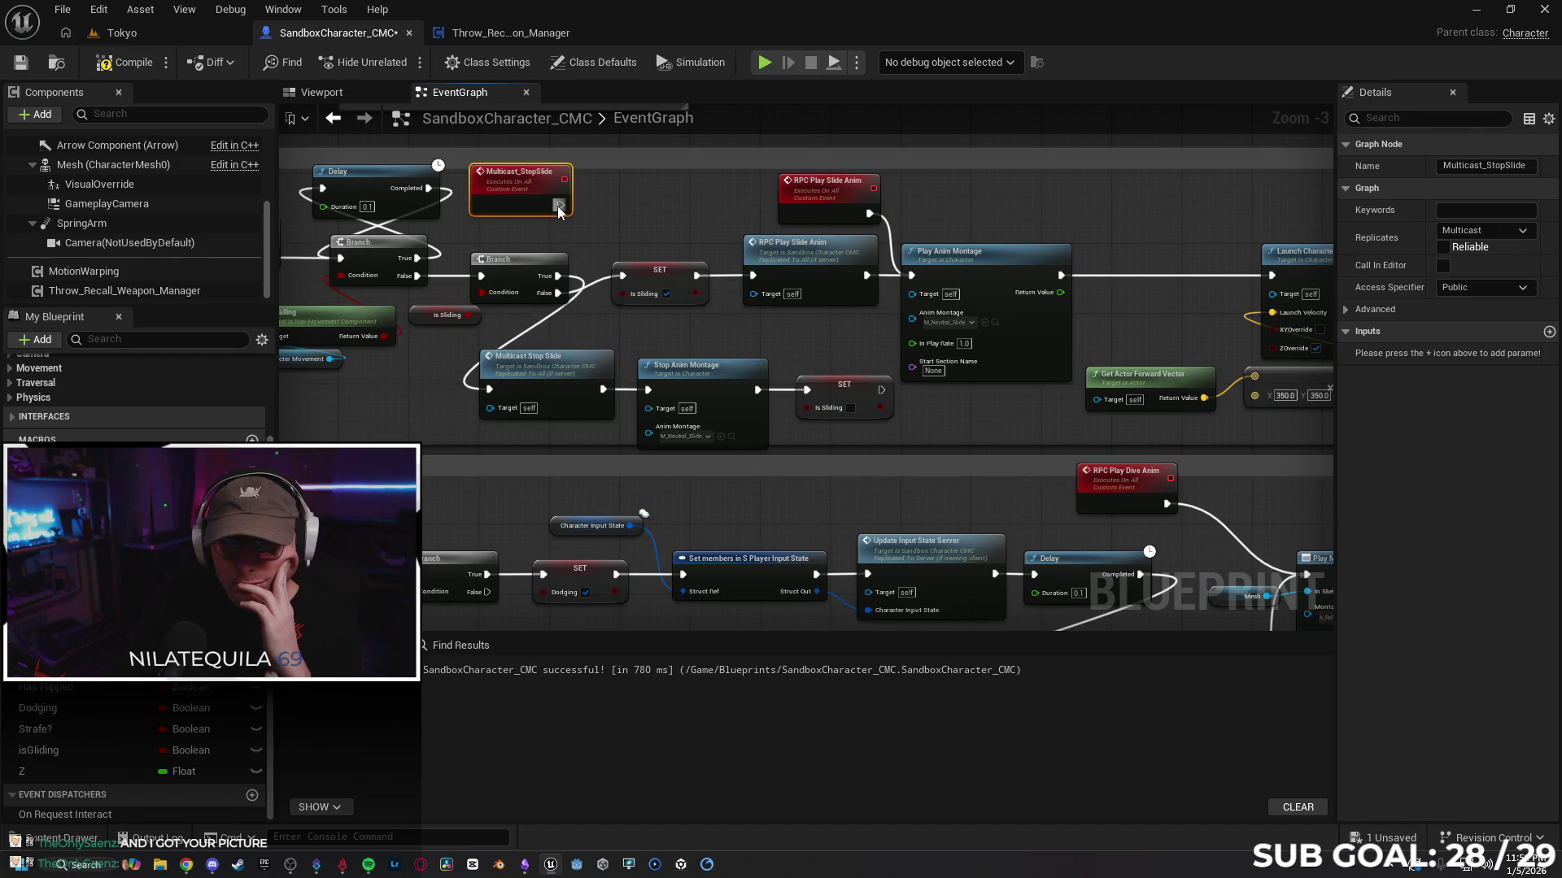
left_click_drag(560, 205, 484, 282)
left_click_drag(504, 198, 510, 207)
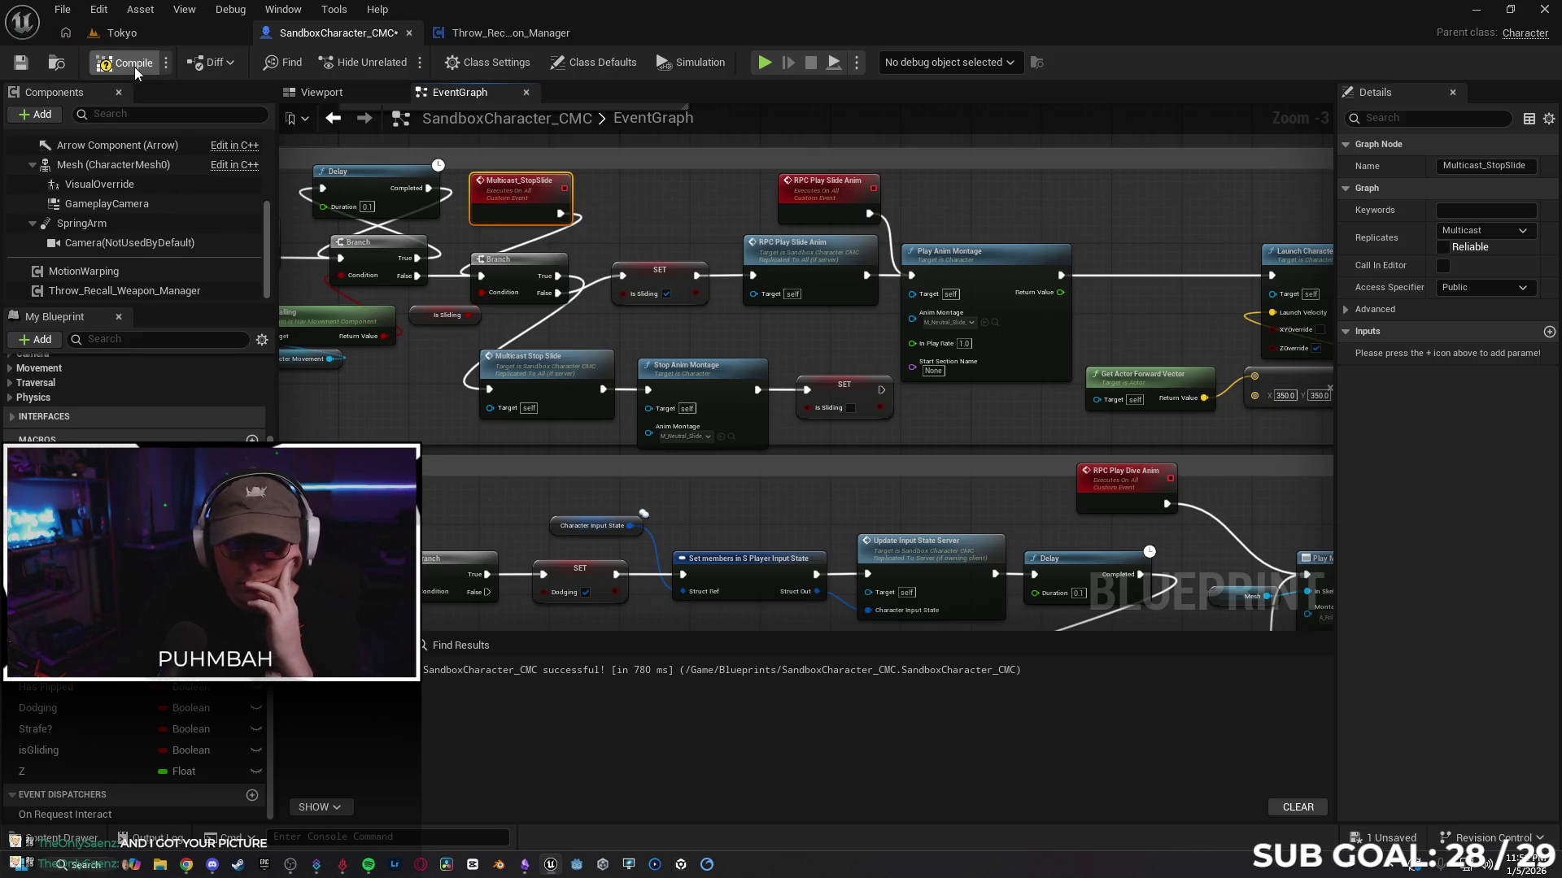
left_click(122, 32)
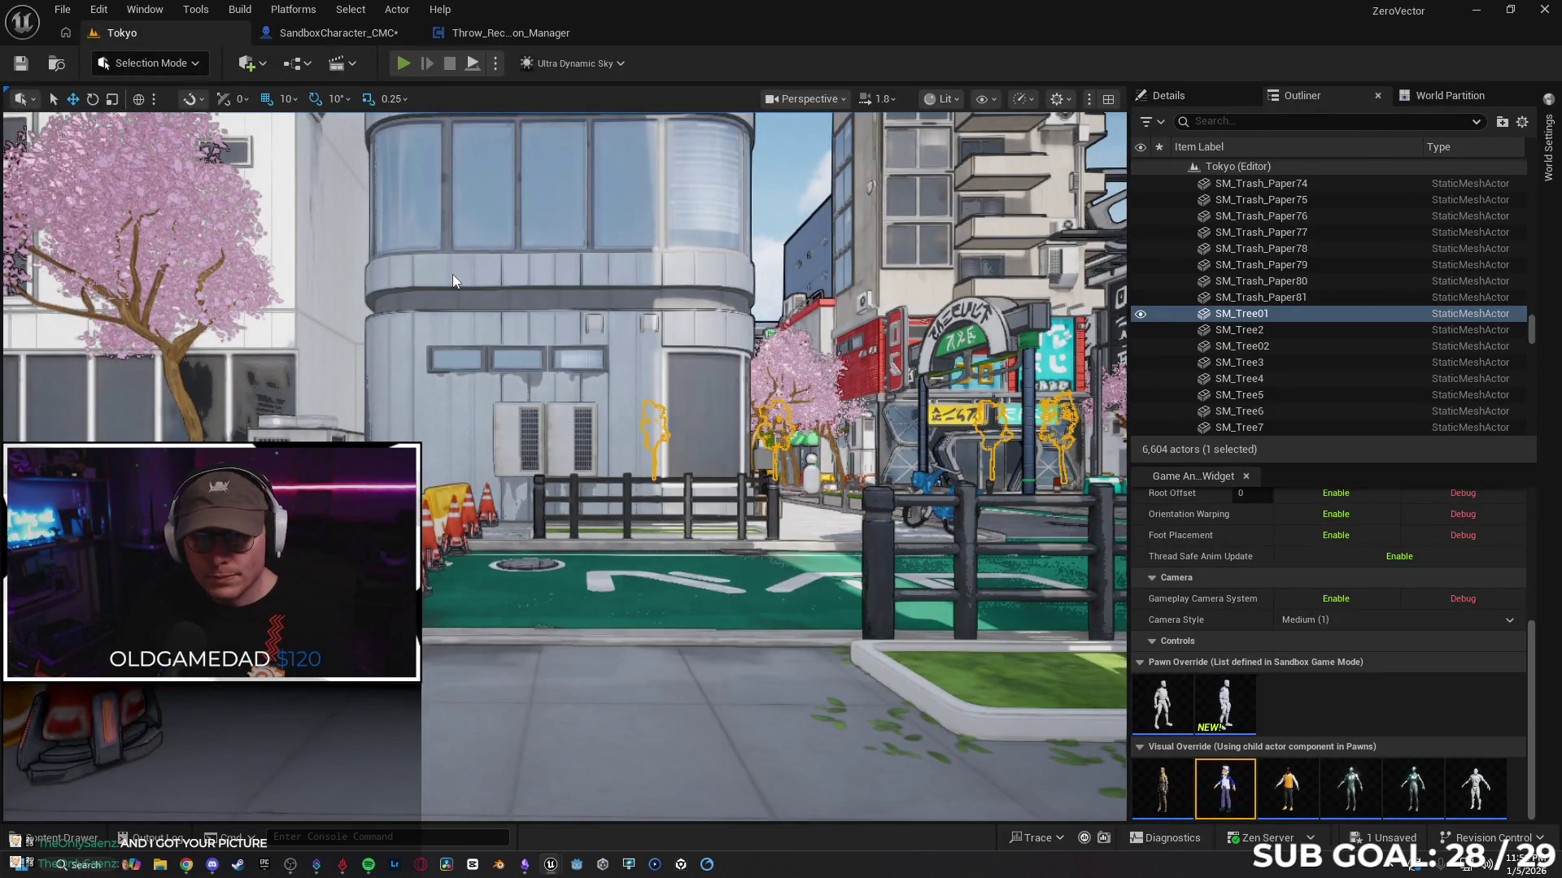
Step: Play-test the Tokyo level and inspect the two infinite-loop errors in Set isSliding, then return to the graph
key("alt+p")
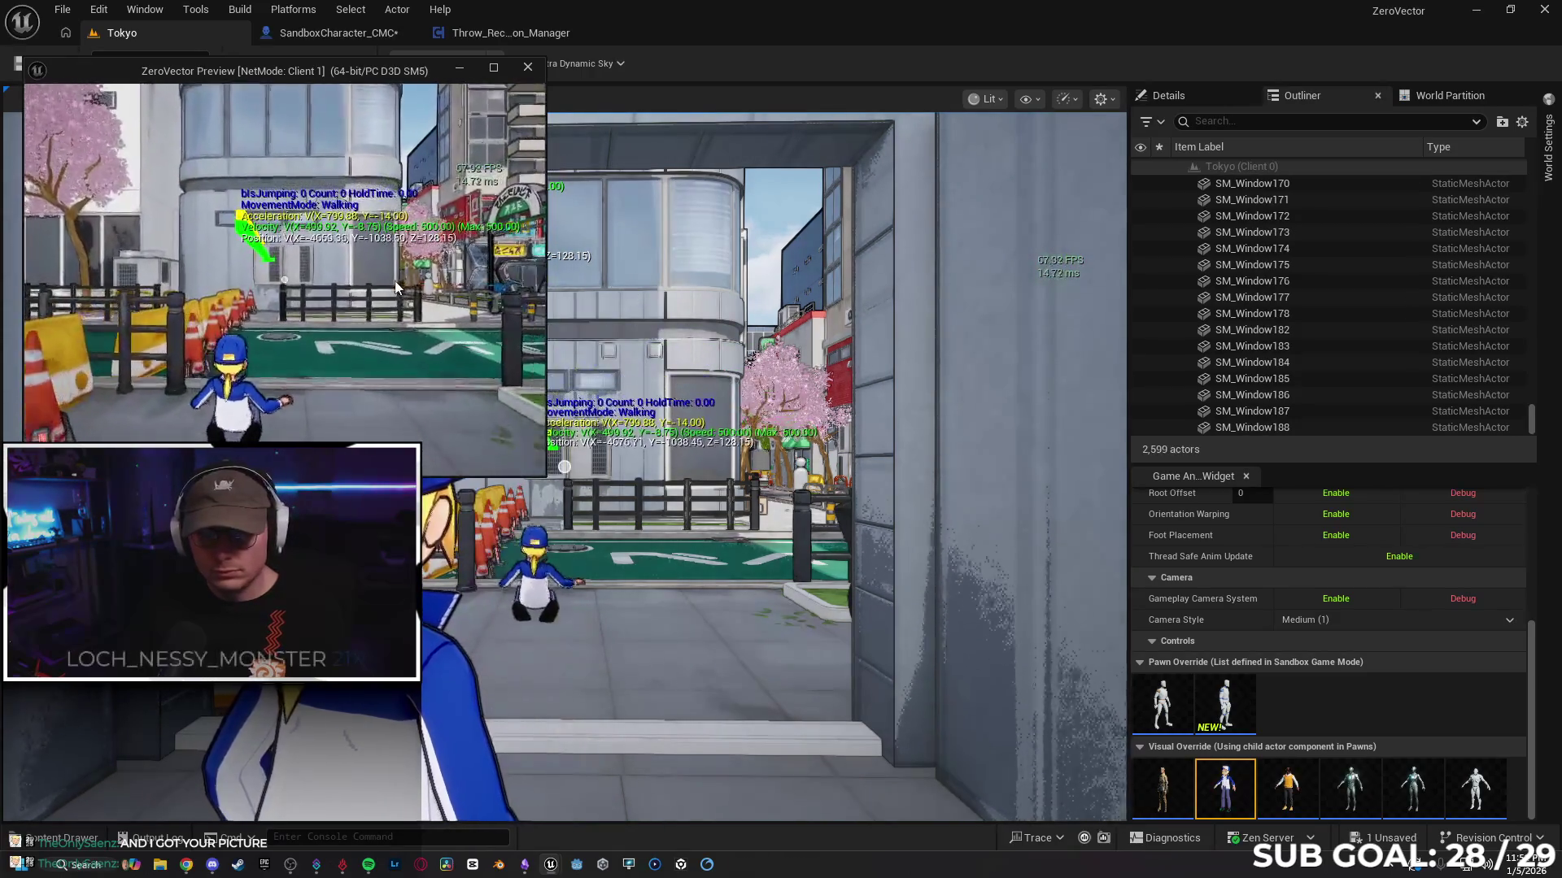
key("Escape")
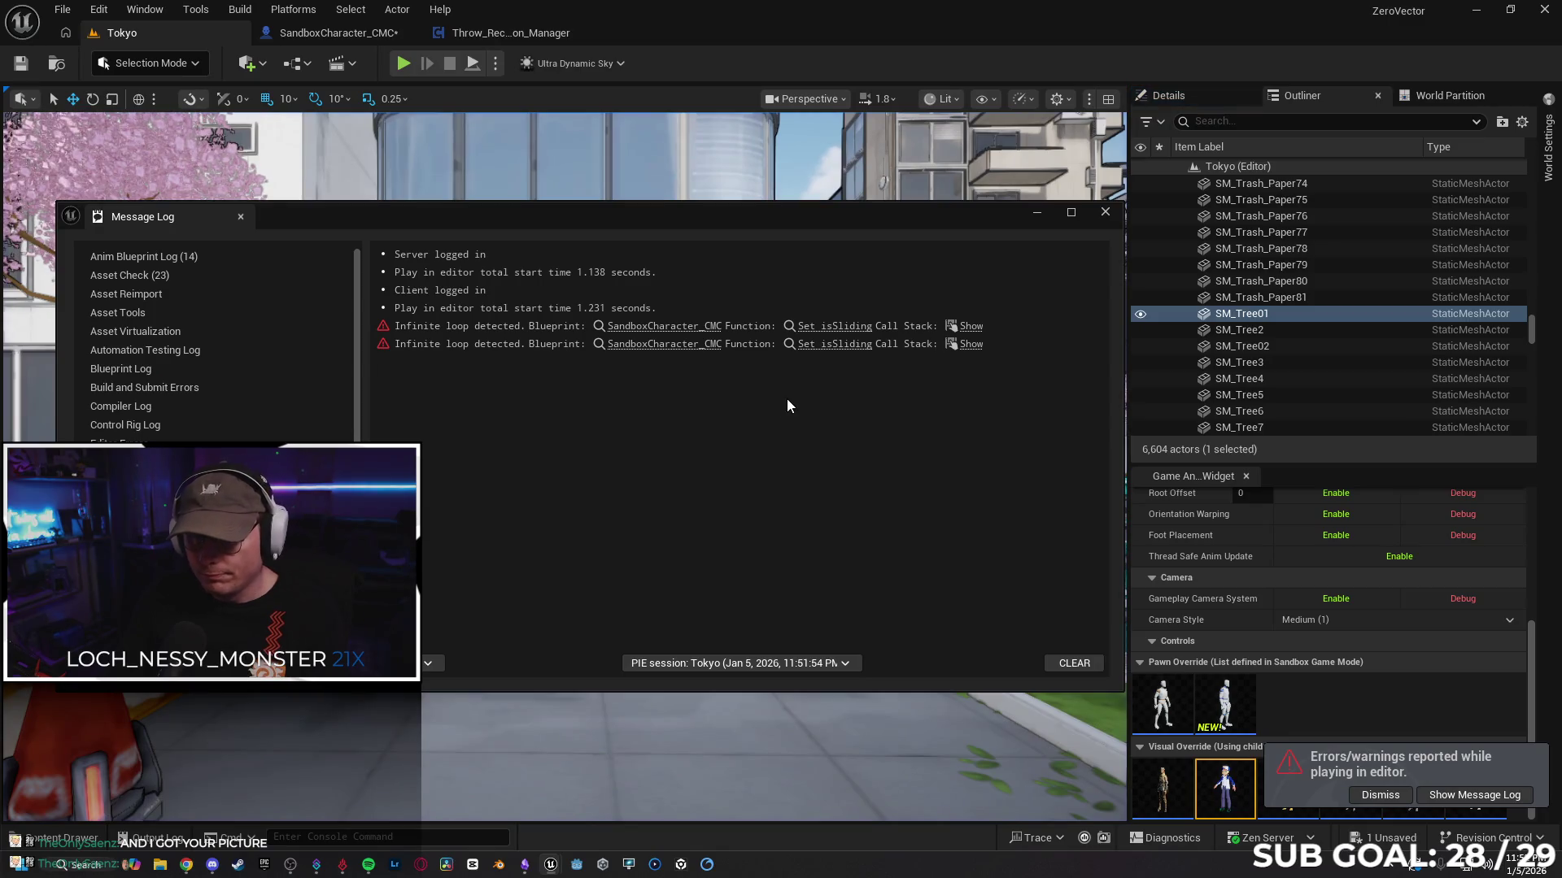
left_click(970, 334)
left_click(1081, 273)
left_click(1105, 212)
left_click(337, 33)
mouse_move(631, 188)
left_mouse_down()
mouse_move(659, 183)
mouse_move(683, 216)
left_mouse_up()
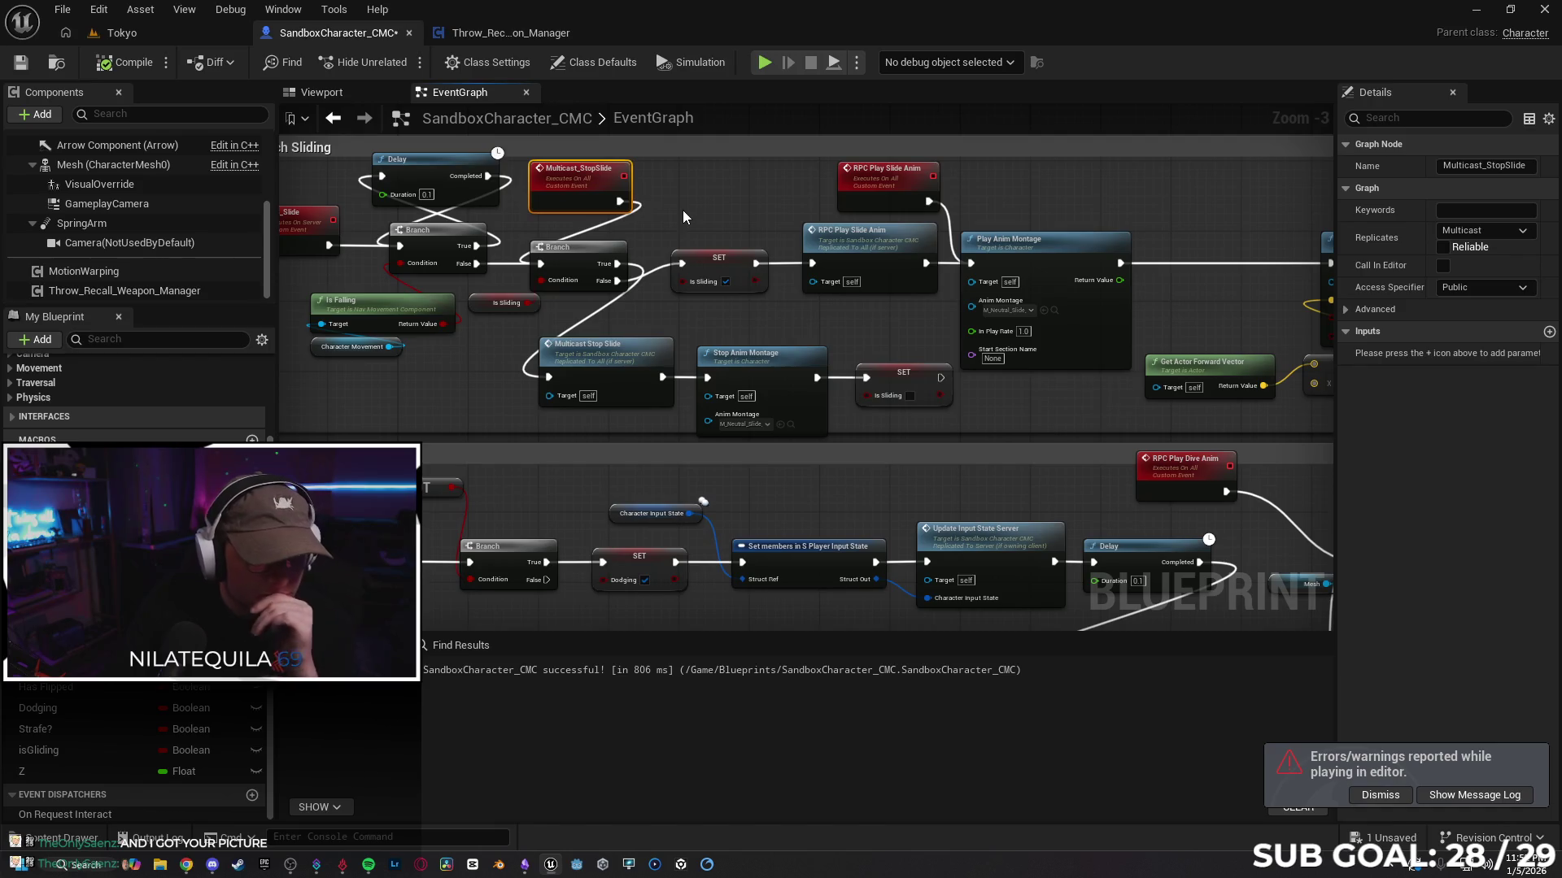
Step: Break the exec wire from Multicast_StopSlide to the Branch and nudge the event node into place
left_click(603, 228, "alt")
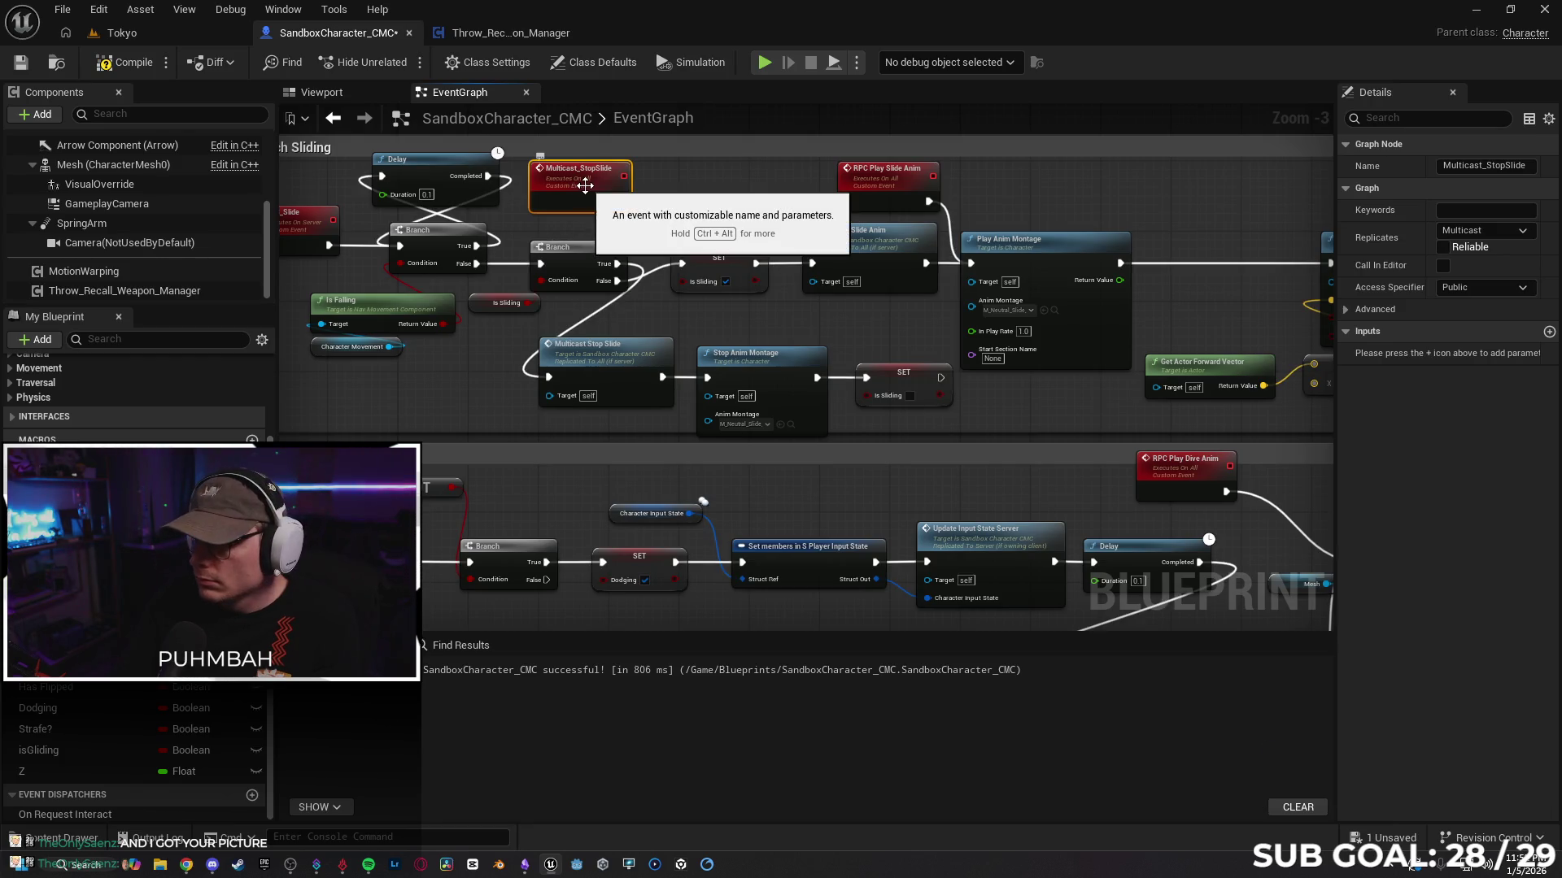
mouse_move(628, 231)
left_mouse_down()
mouse_move(656, 224)
mouse_move(659, 247)
left_mouse_up()
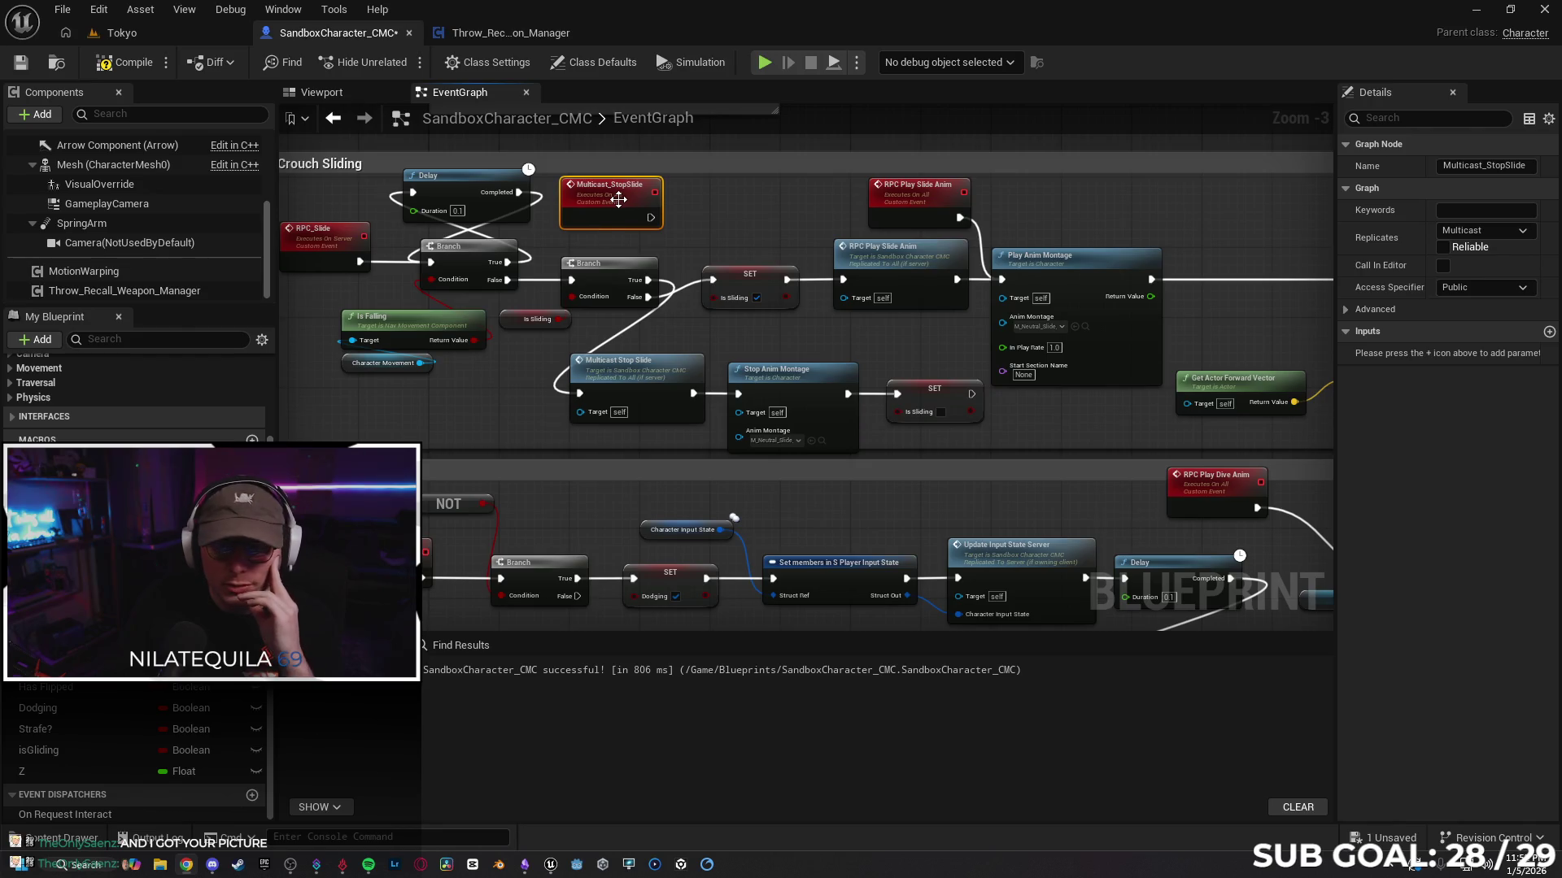
mouse_move(619, 199)
left_mouse_down()
mouse_move(650, 279)
mouse_move(675, 289)
mouse_move(651, 236)
mouse_move(670, 232)
mouse_move(621, 210)
mouse_move(644, 236)
mouse_move(641, 221)
left_mouse_up()
mouse_move(639, 209)
left_mouse_down()
mouse_move(657, 208)
mouse_move(620, 211)
left_mouse_up()
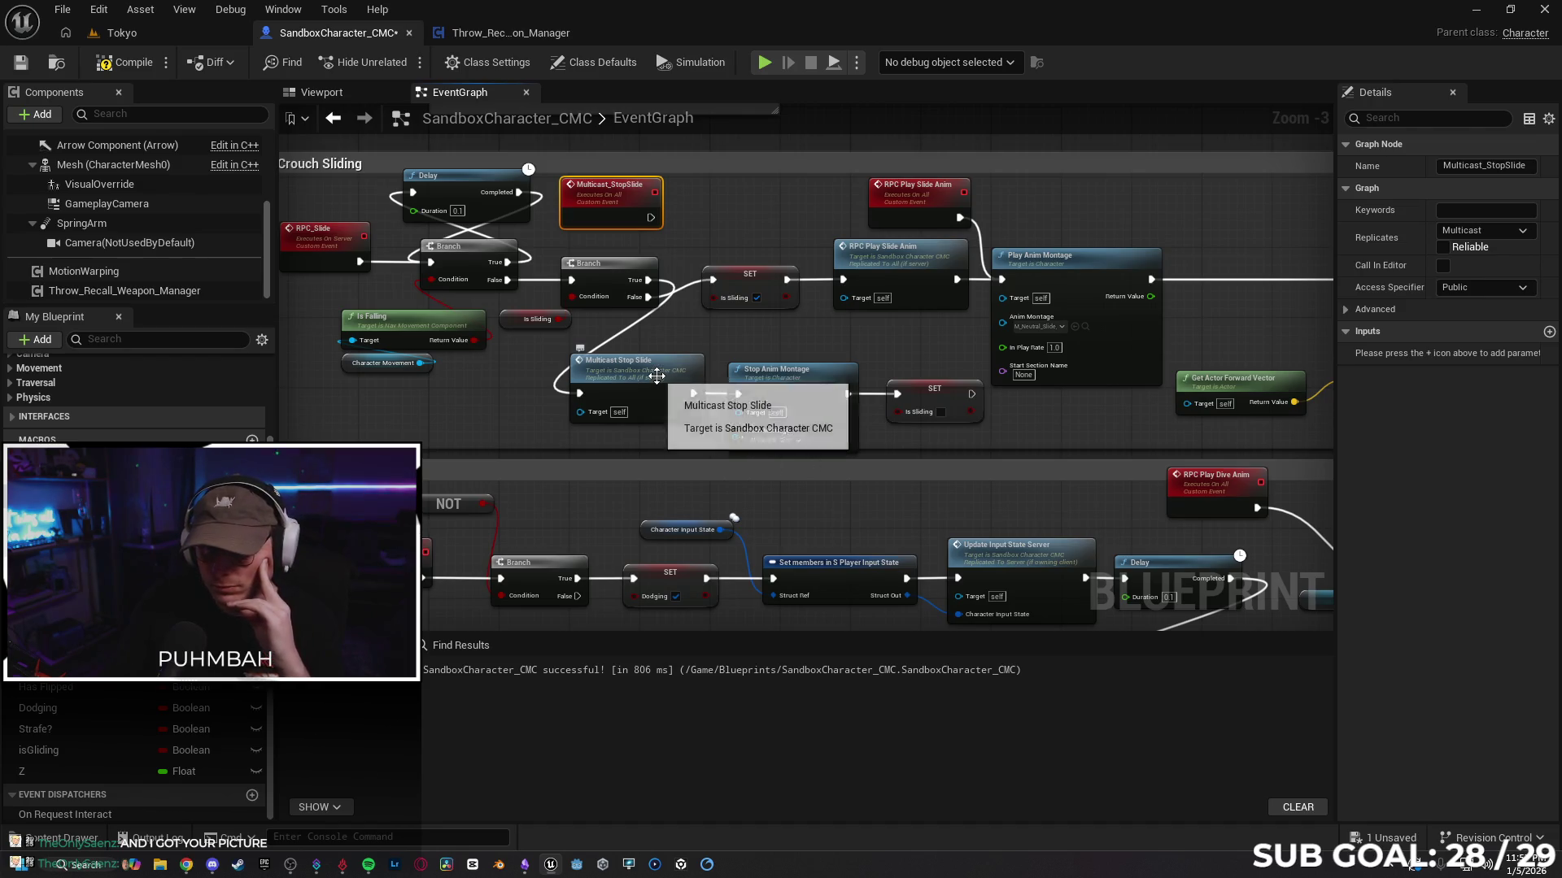
left_click(673, 376)
left_click(801, 382, "shift")
mouse_move(805, 382)
left_mouse_down()
mouse_move(849, 389)
mouse_move(789, 387)
left_mouse_up()
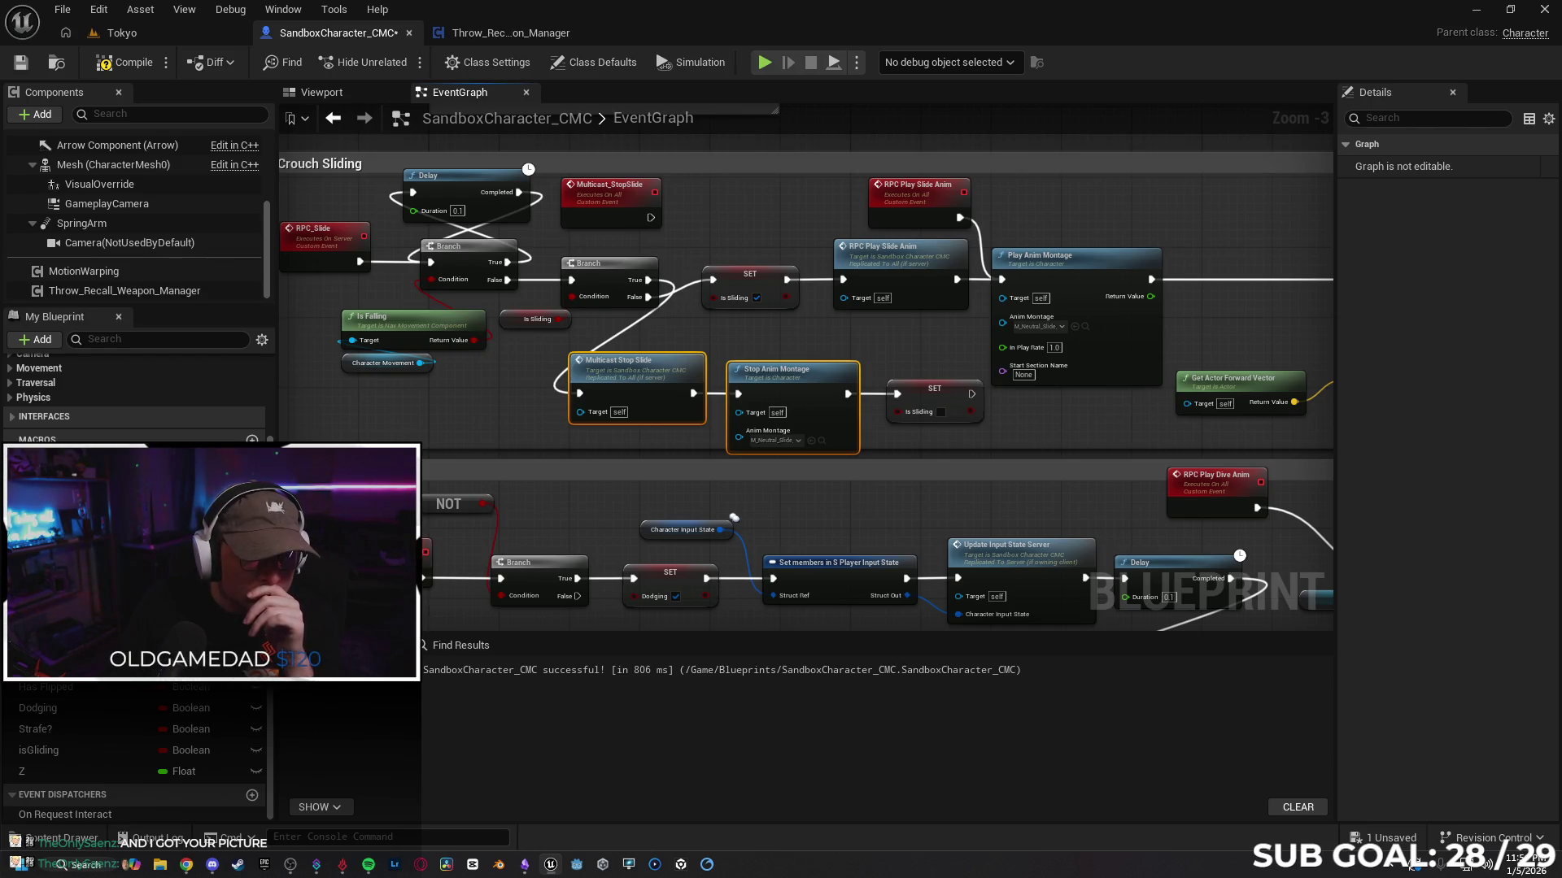
left_click_drag(496, 423, 529, 423)
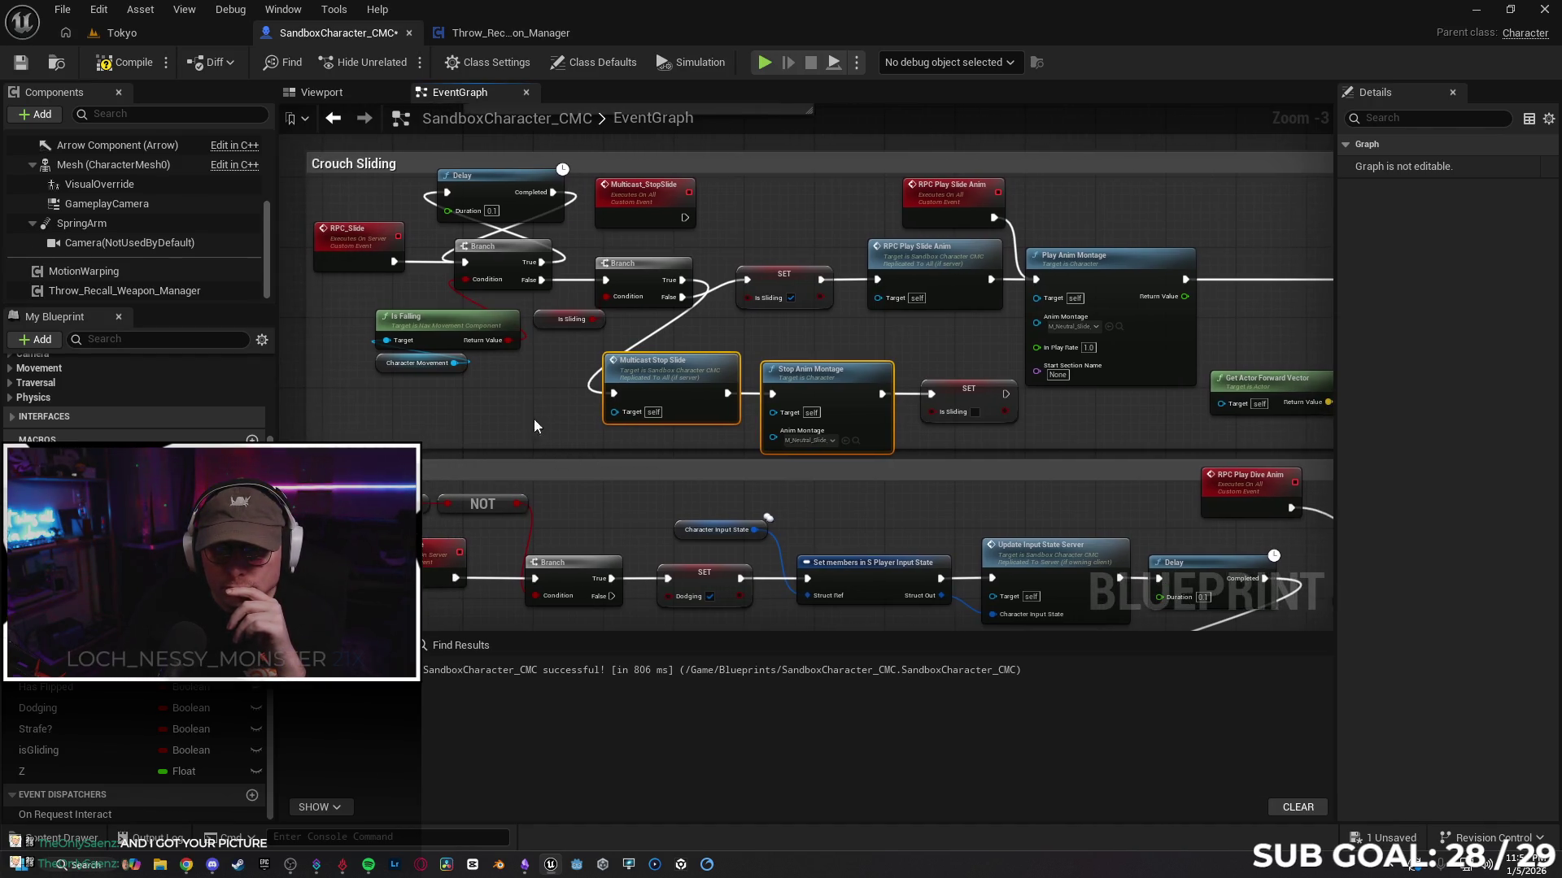
mouse_move(682, 220)
left_mouse_down()
mouse_move(681, 287)
mouse_move(606, 283)
mouse_move(680, 300)
mouse_move(680, 209)
left_mouse_up()
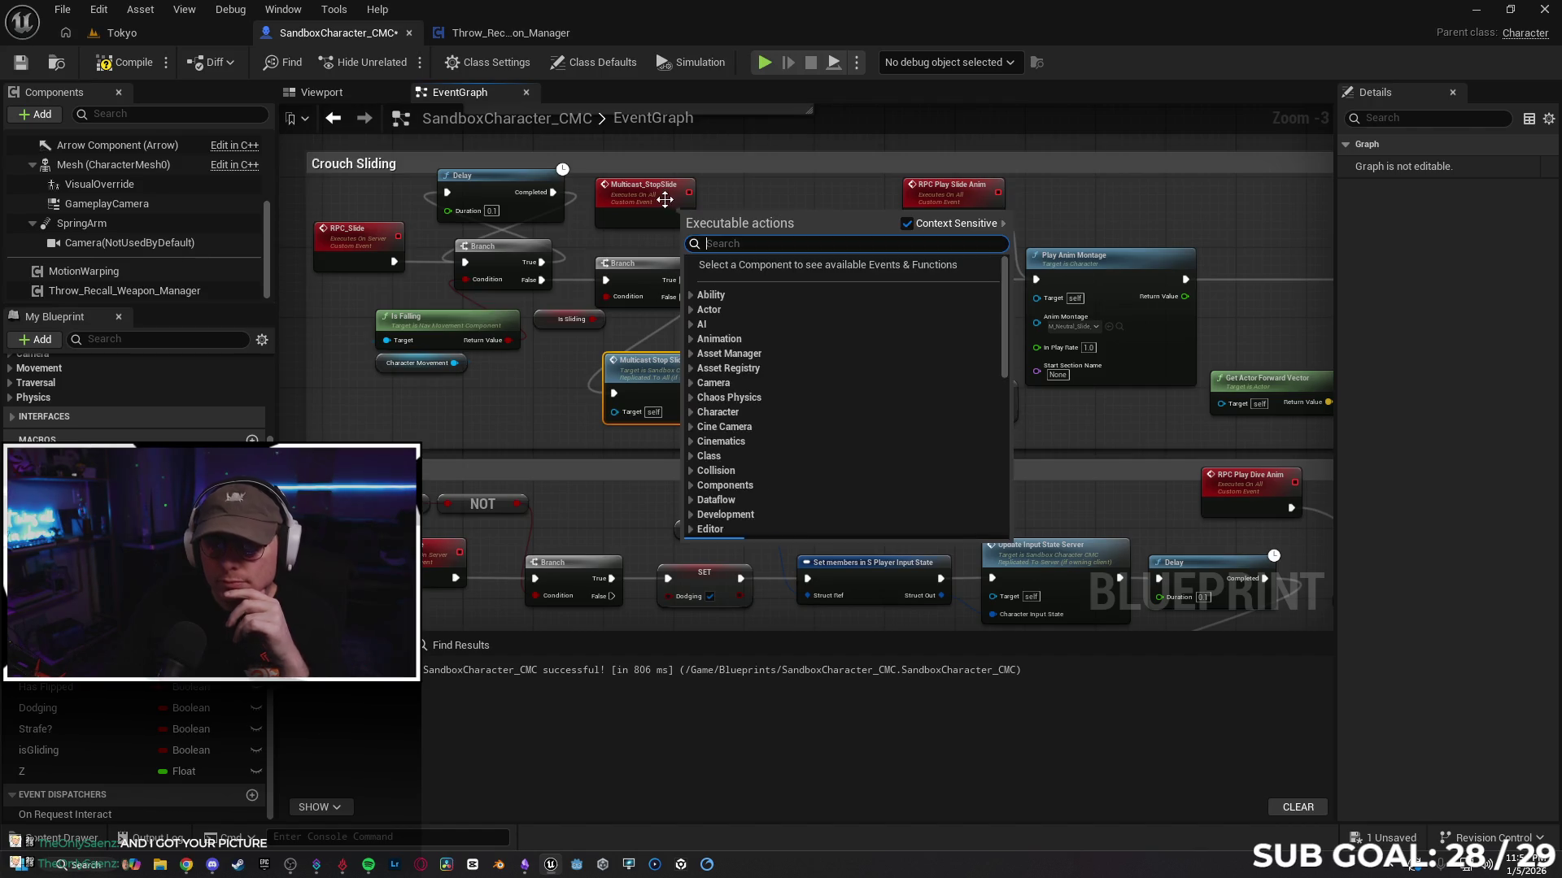
left_click(656, 199)
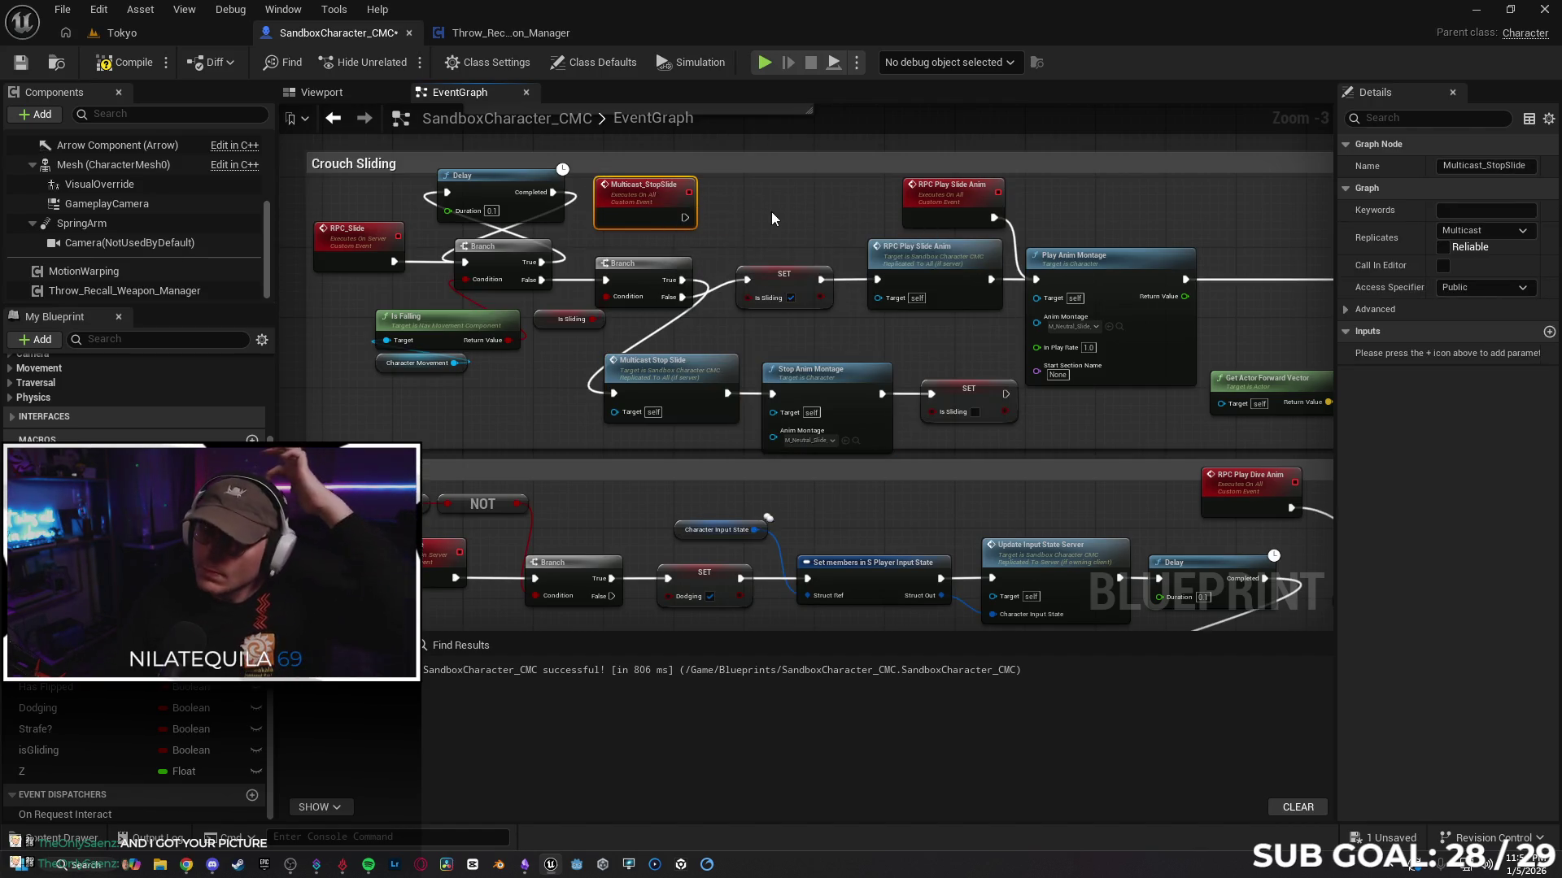
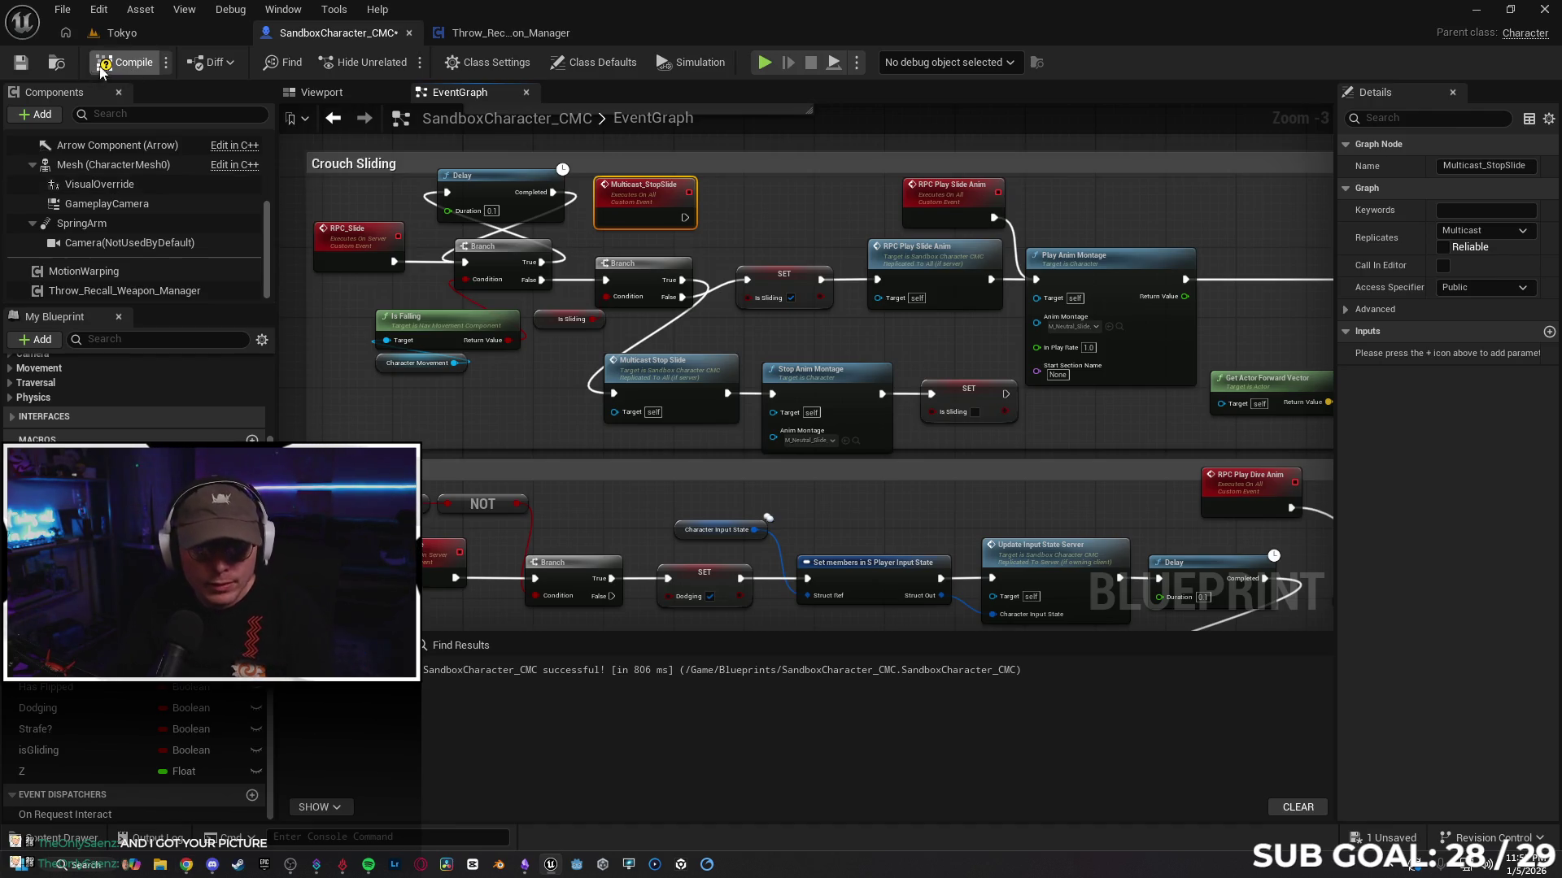
Step: Run a multiplayer playtest in the Tokyo level, walking the character around the client
left_click(130, 34)
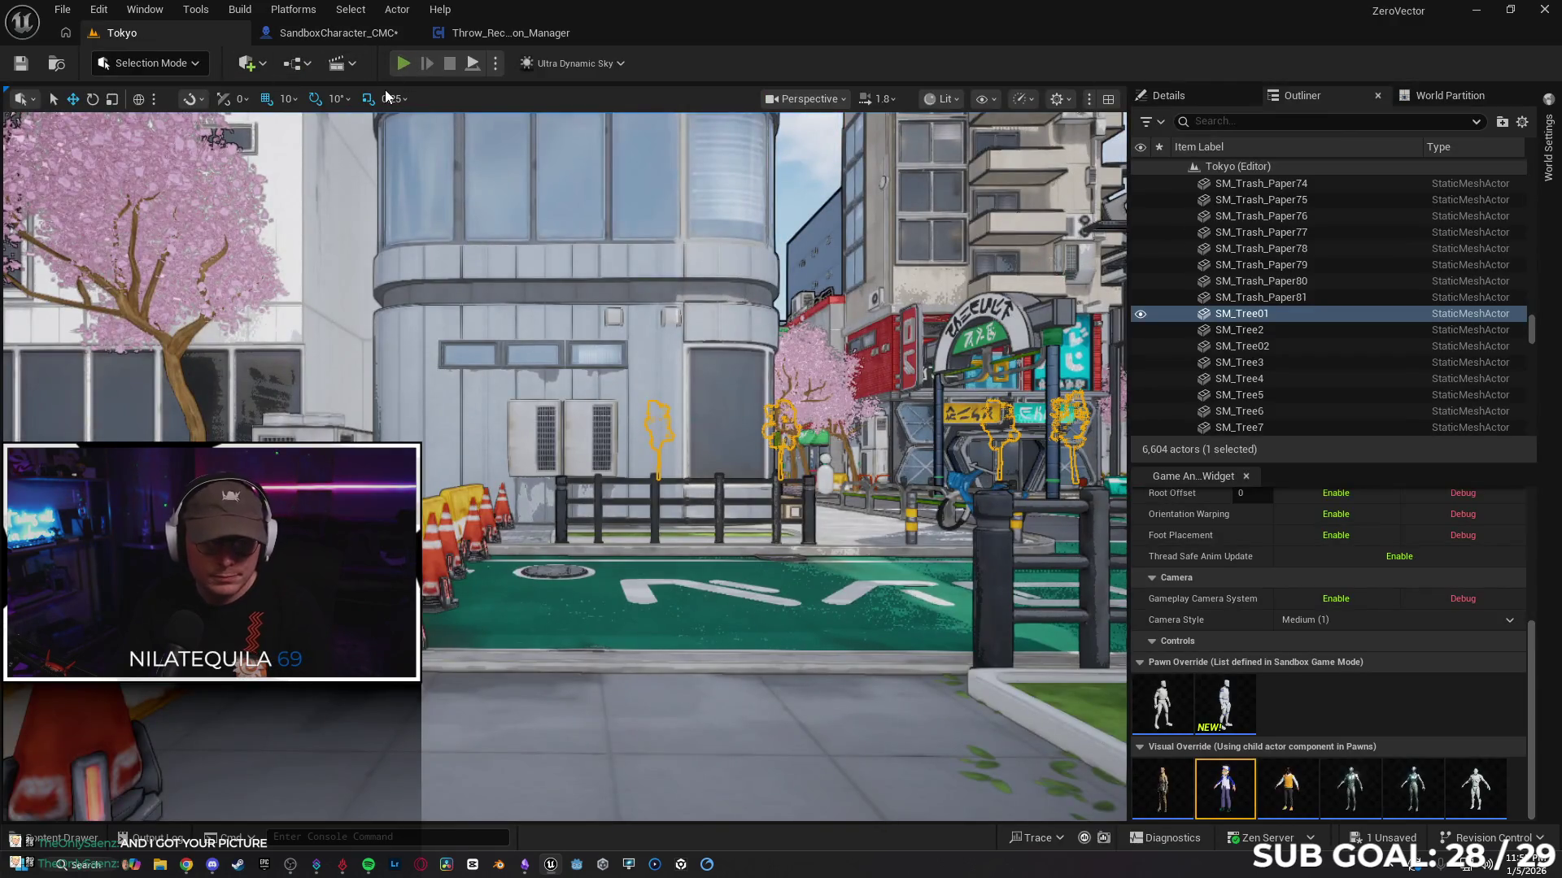
key("alt+p")
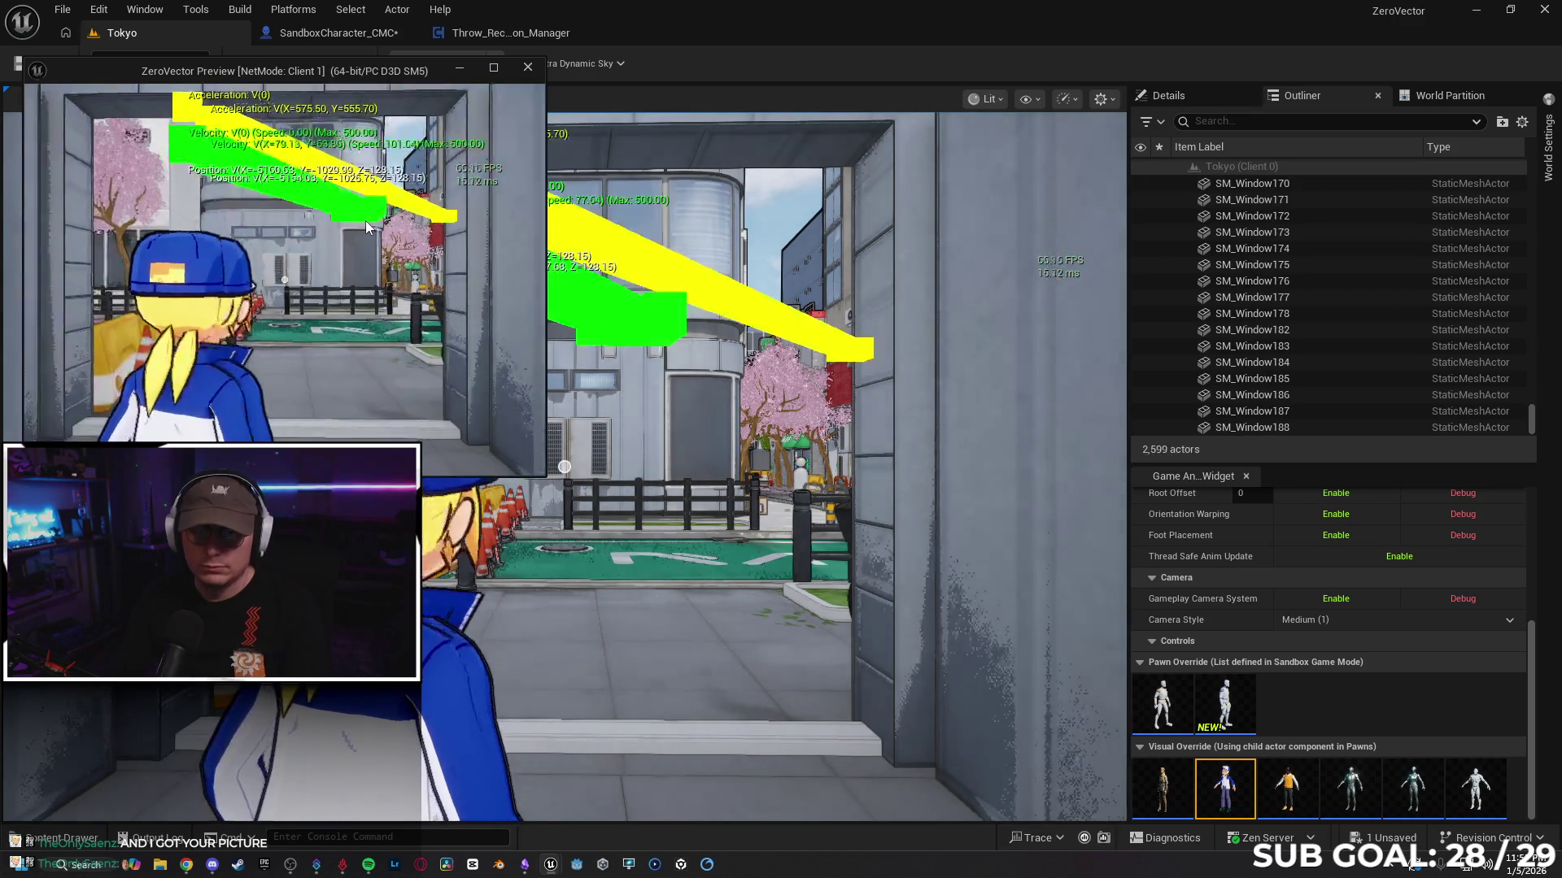
key("w")
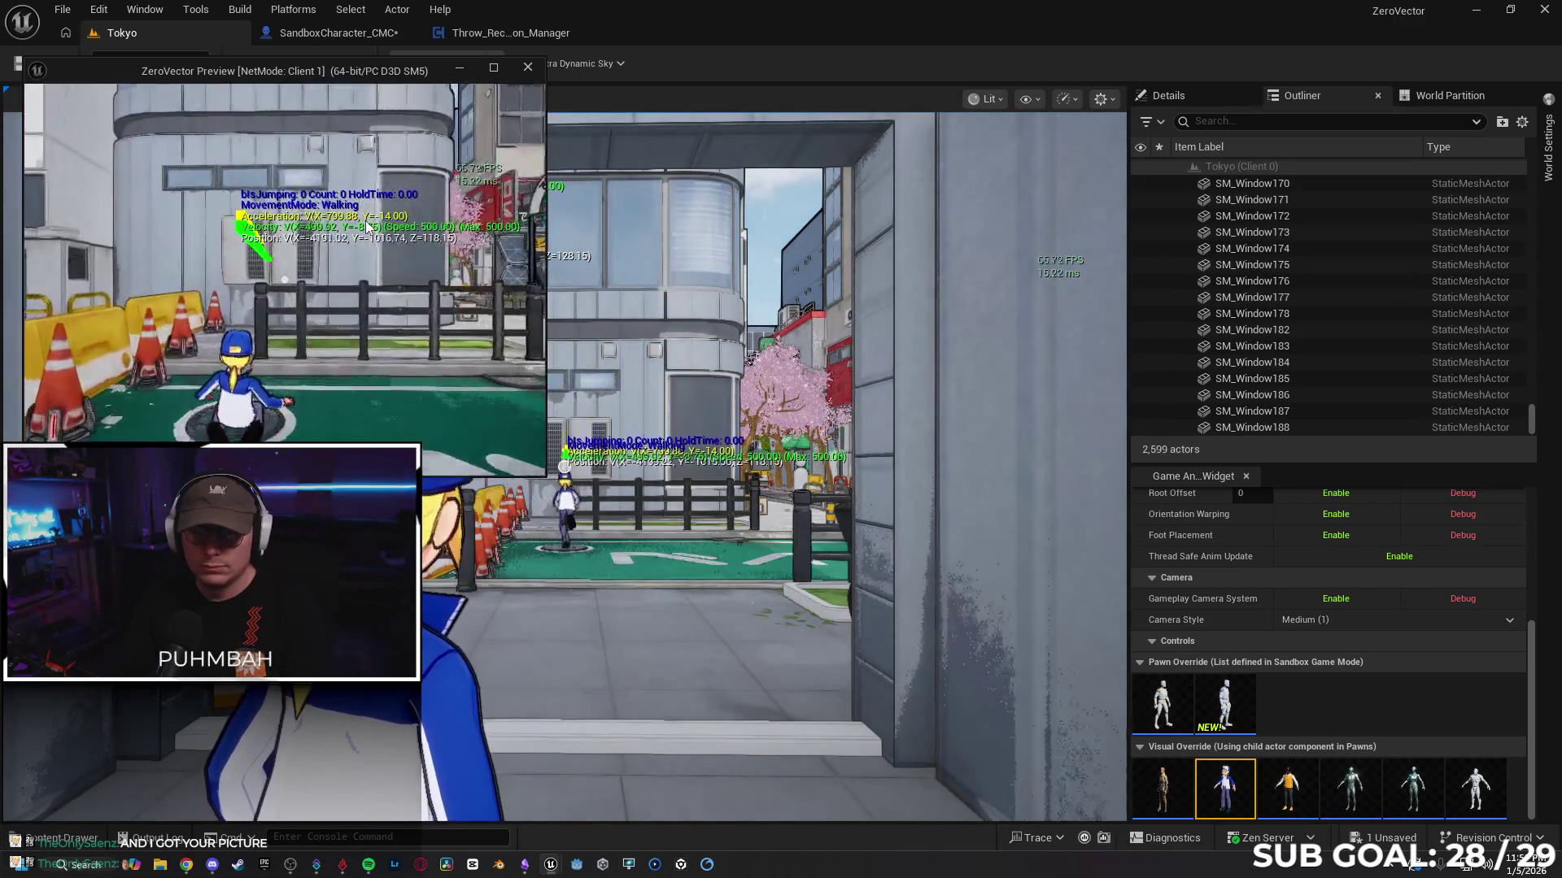
key("w")
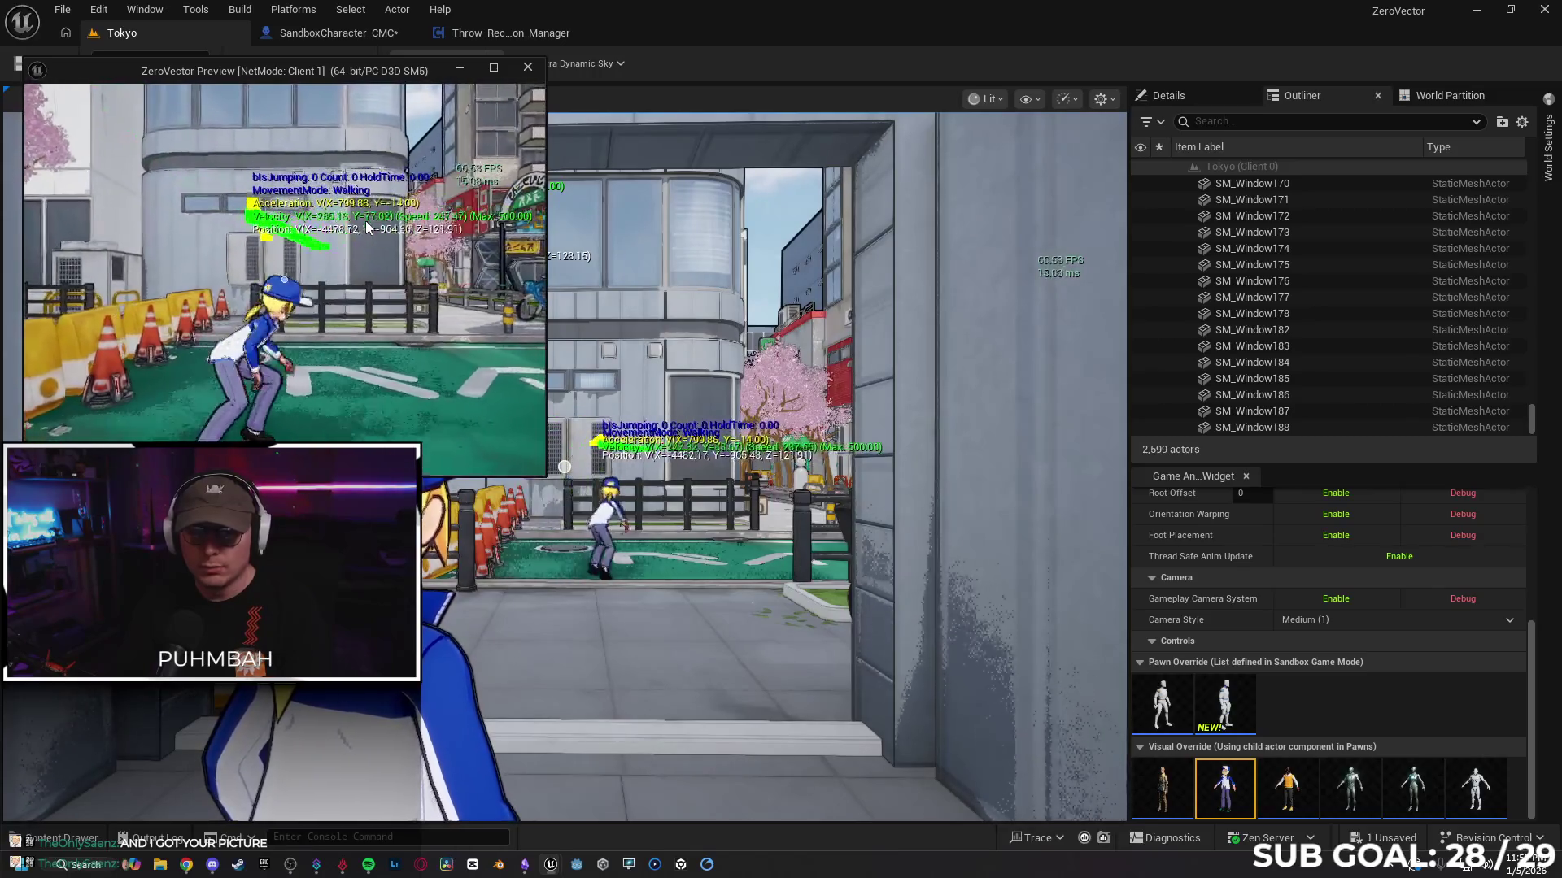
key("w")
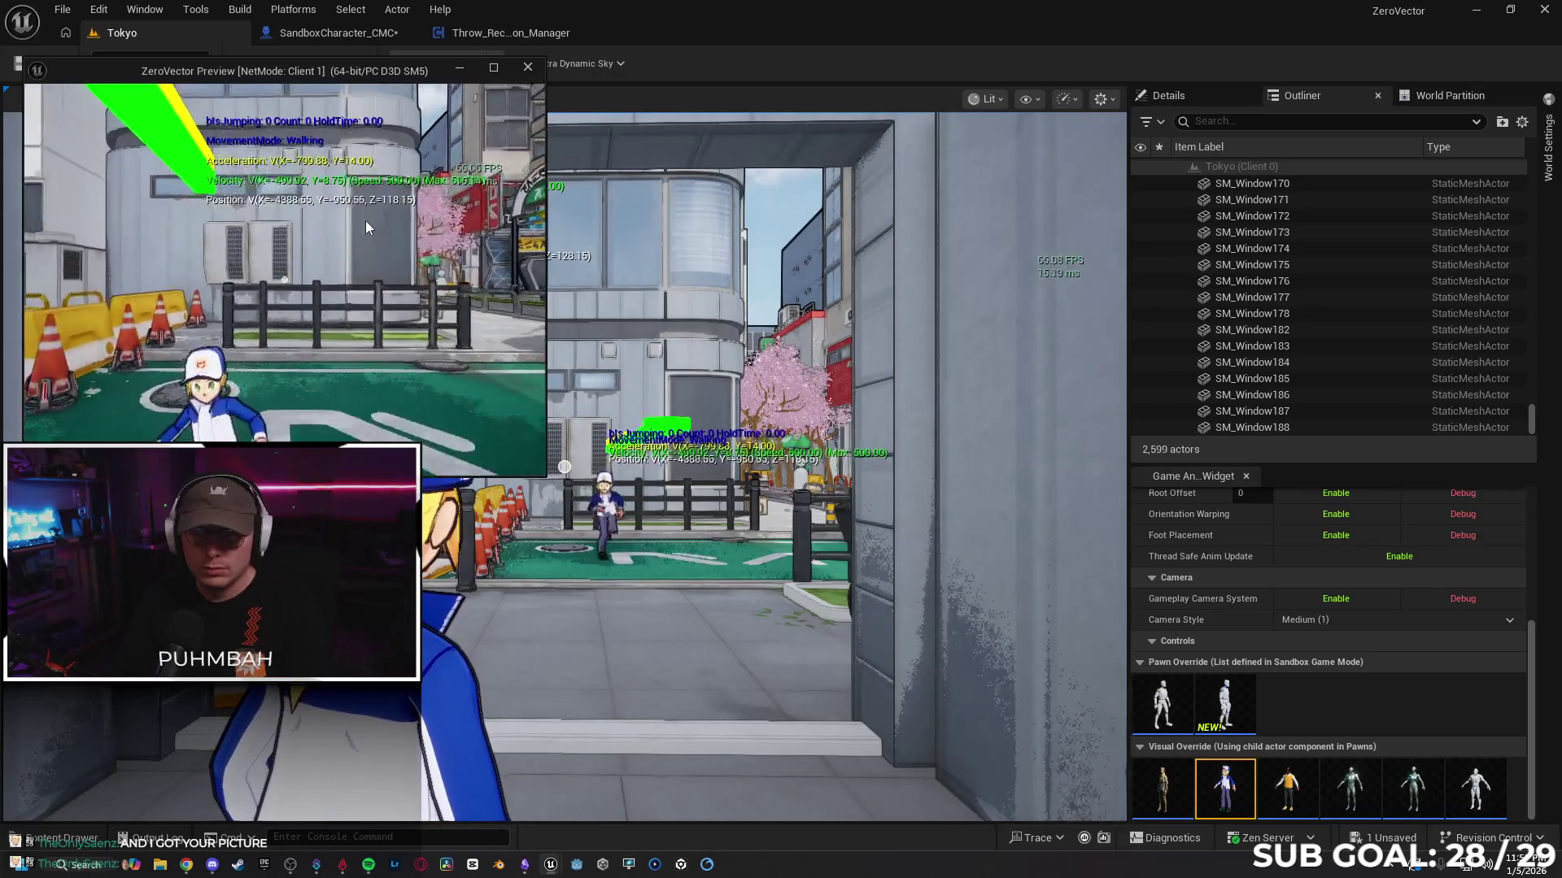
key("s")
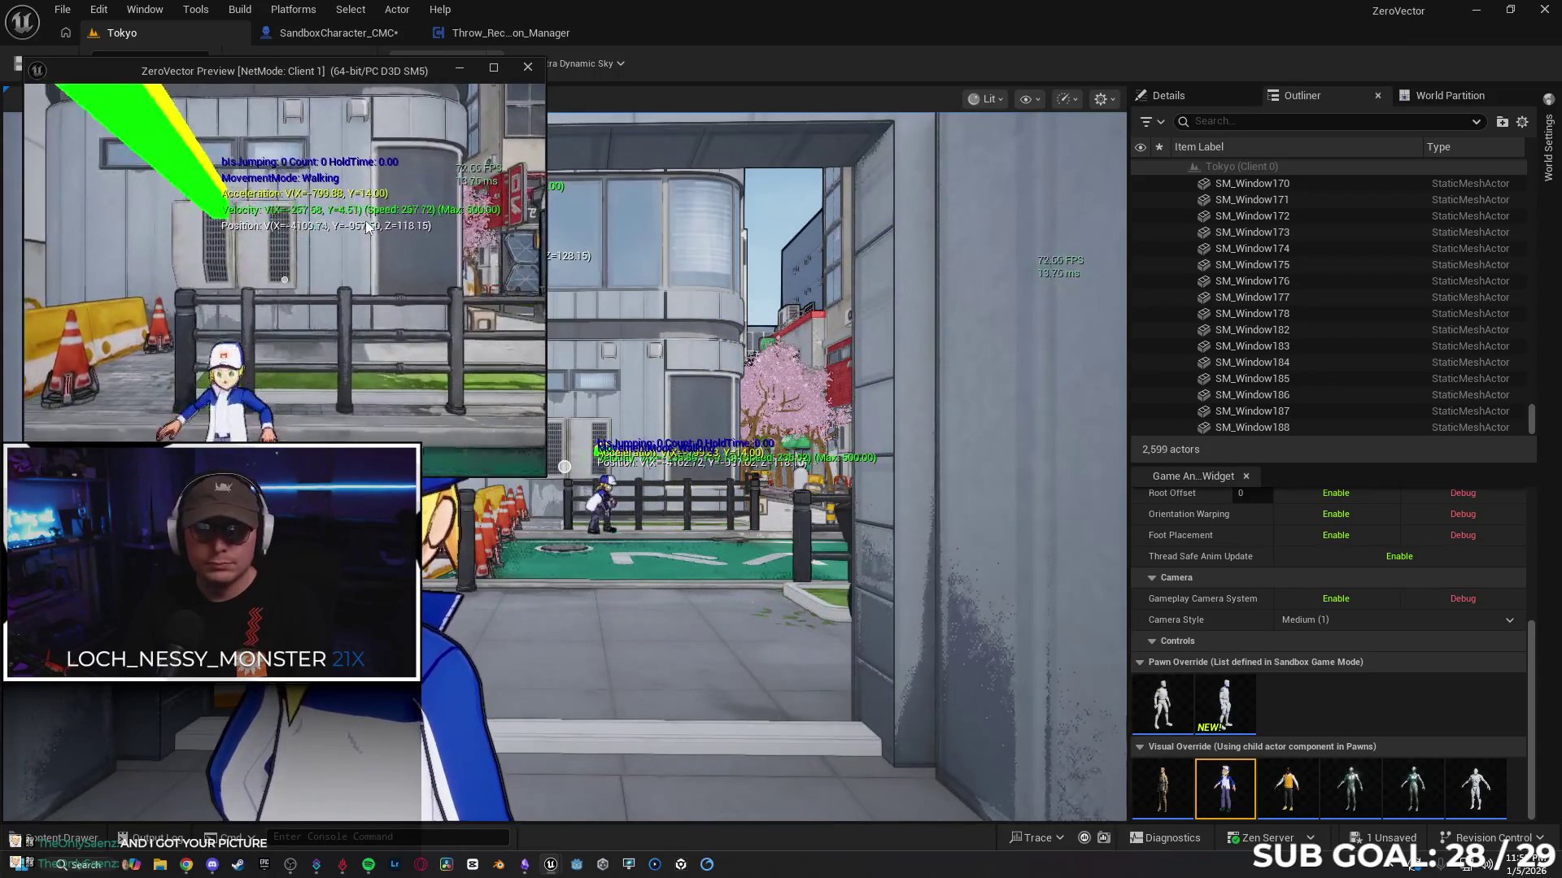
left_click(374, 140)
Step: Move the Is Sliding SET node ahead of Multicast Stop Slide, wire it in, and shift the sliding nodes right
left_click(338, 33)
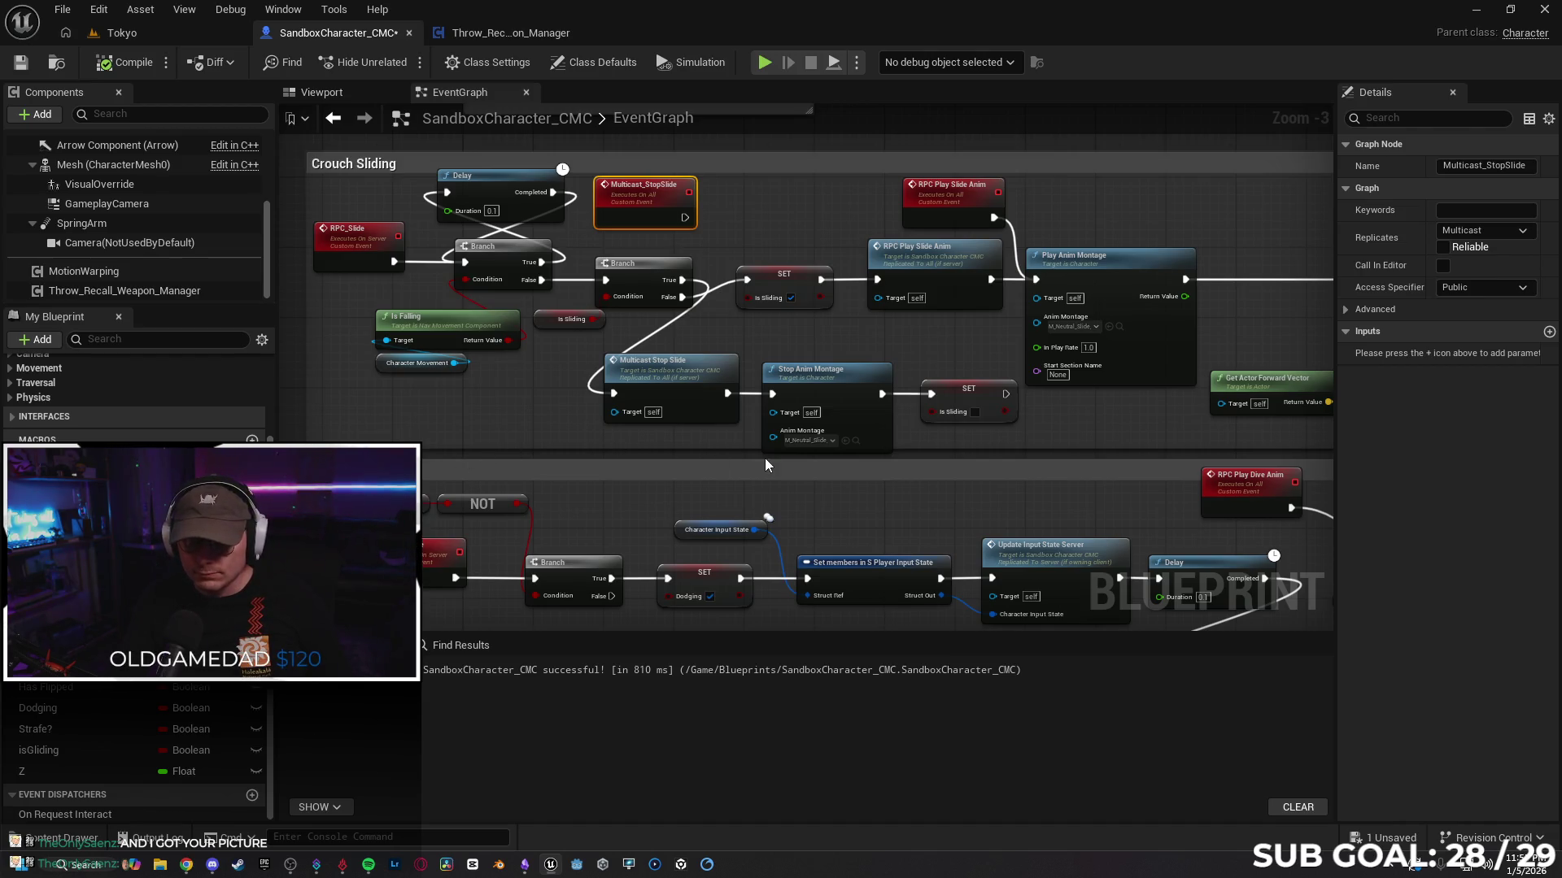
left_click_drag(925, 445, 957, 447)
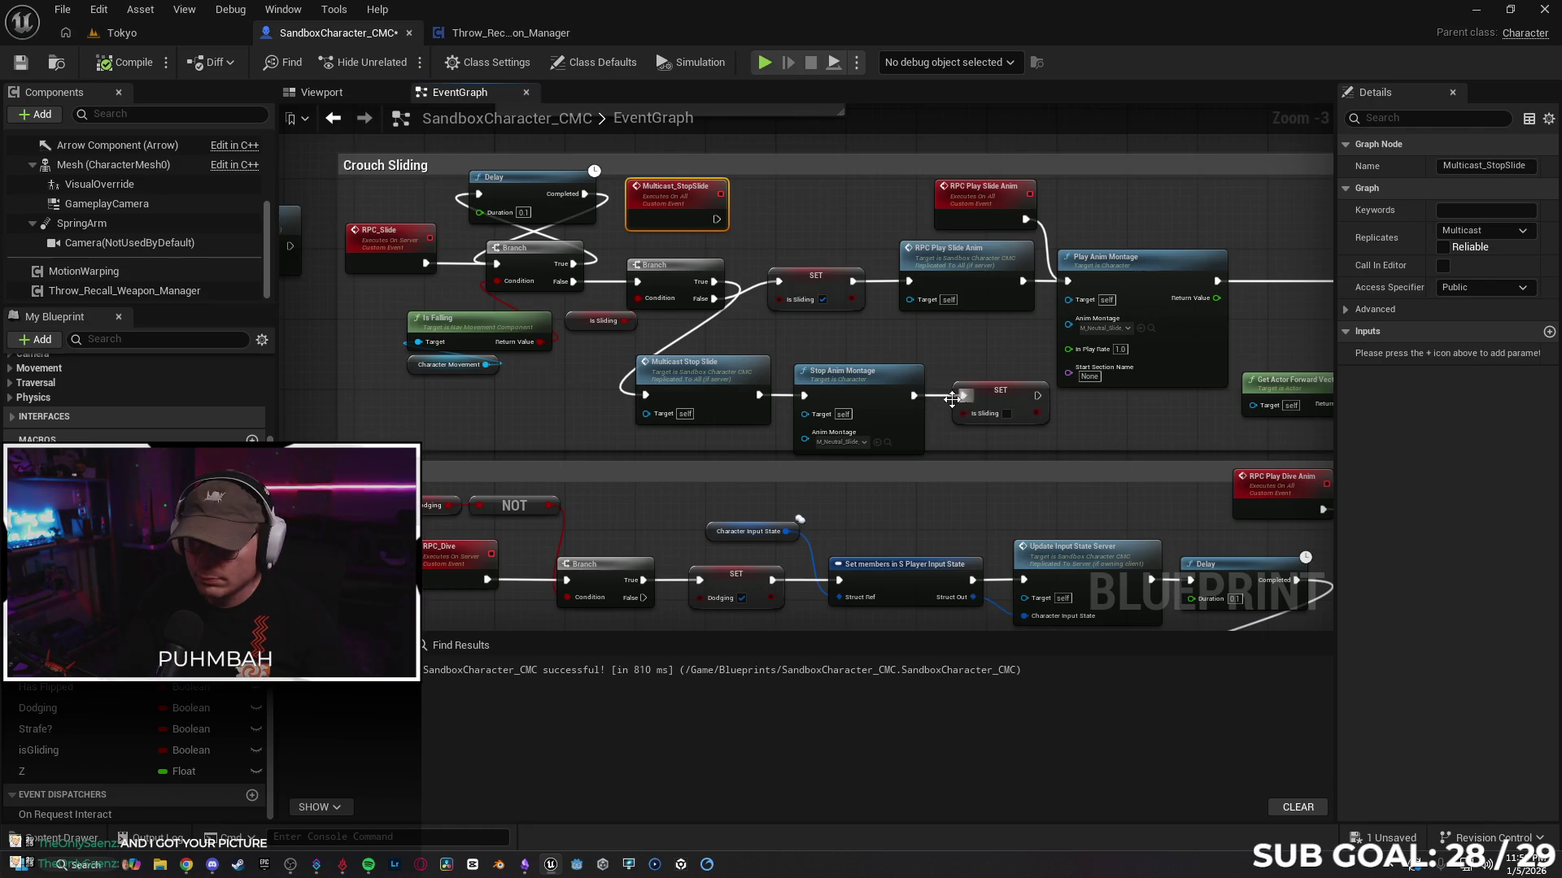
left_click_drag(1013, 399, 563, 411)
mouse_move(714, 299)
left_mouse_down()
mouse_move(719, 319)
mouse_move(521, 417)
mouse_move(511, 398)
mouse_move(645, 396)
left_mouse_up()
left_click(434, 404)
left_click_drag(463, 423, 841, 444)
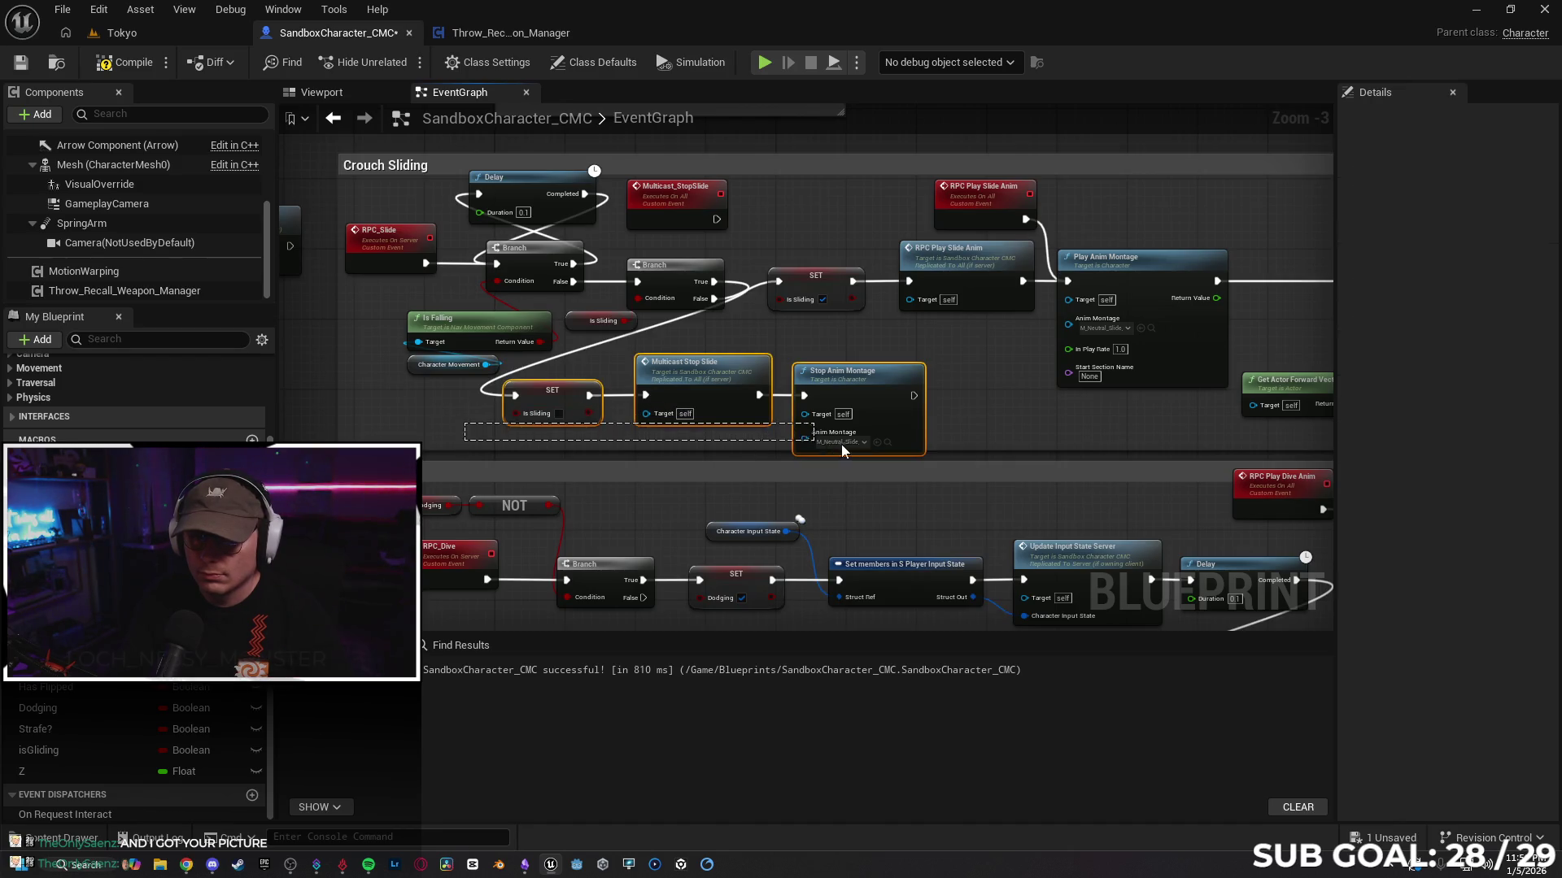
left_click_drag(861, 387, 967, 385)
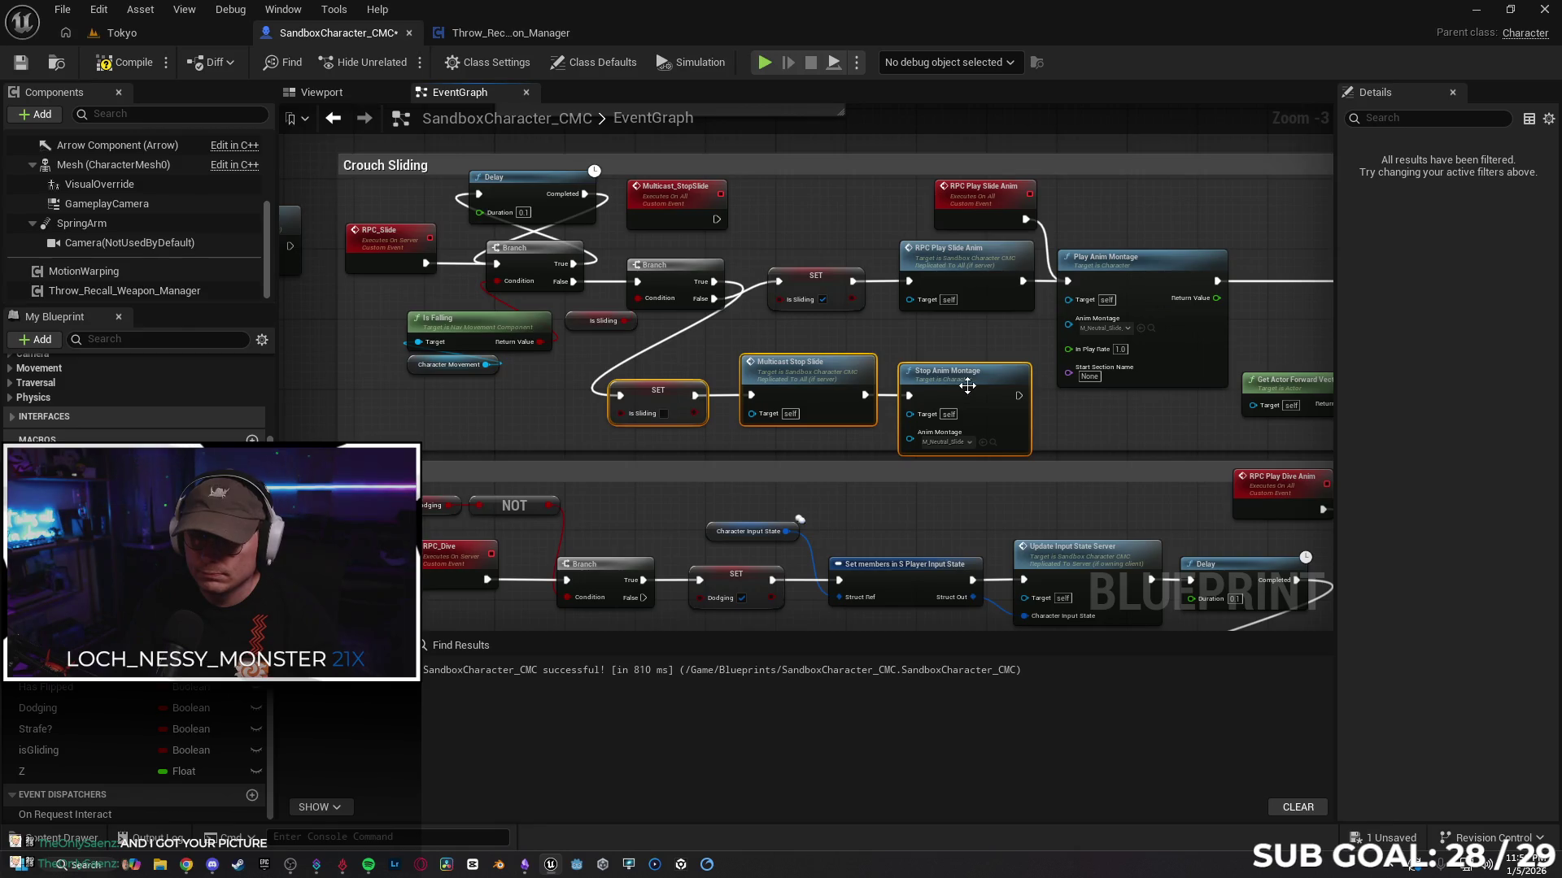
left_click(1062, 413)
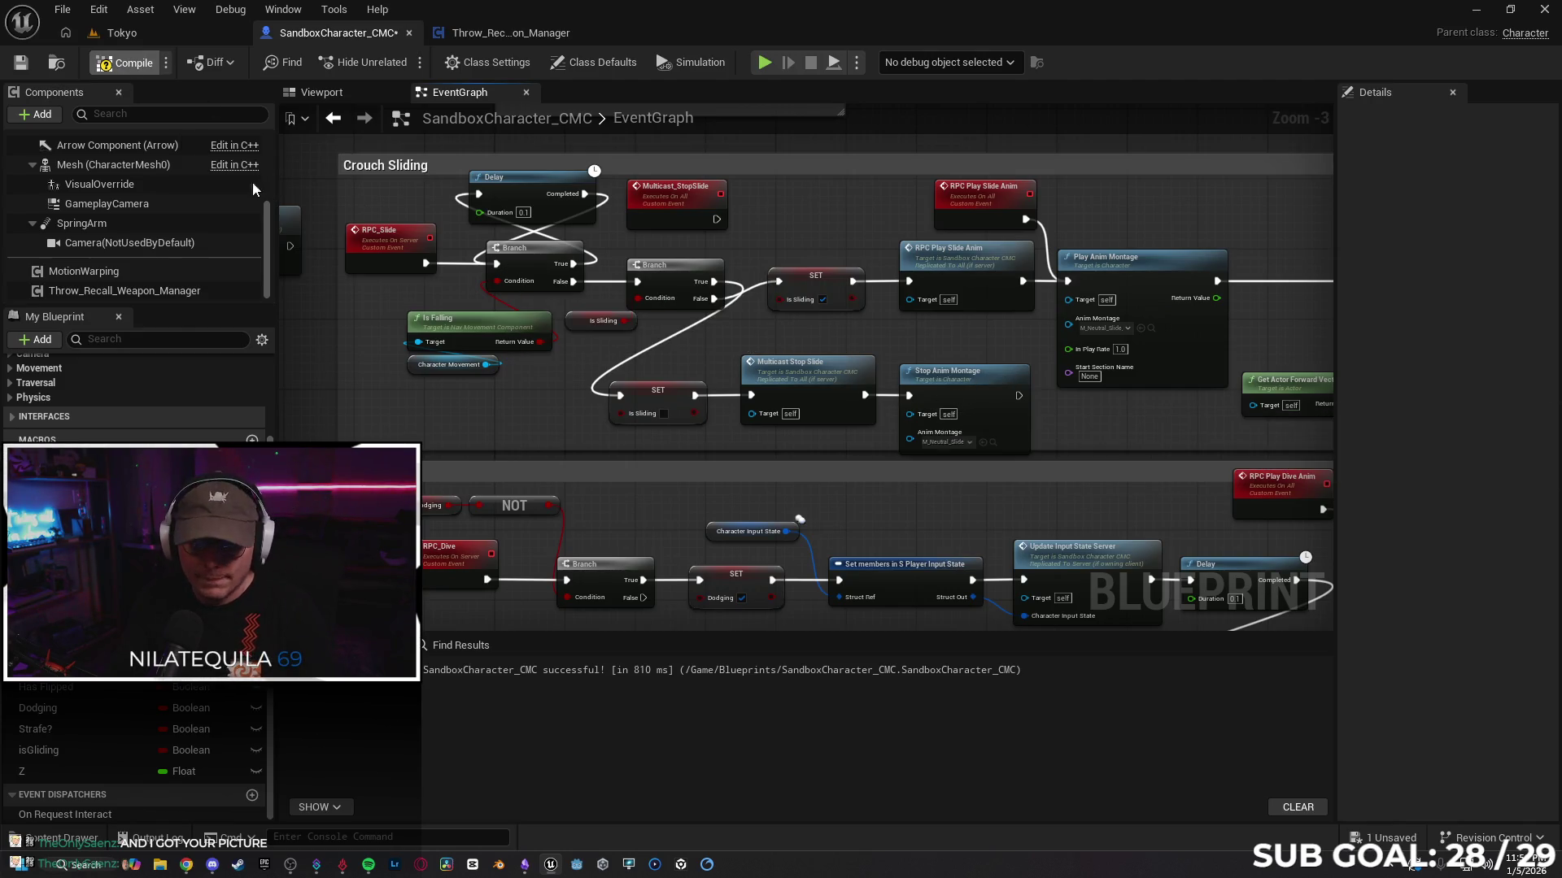
left_click(130, 32)
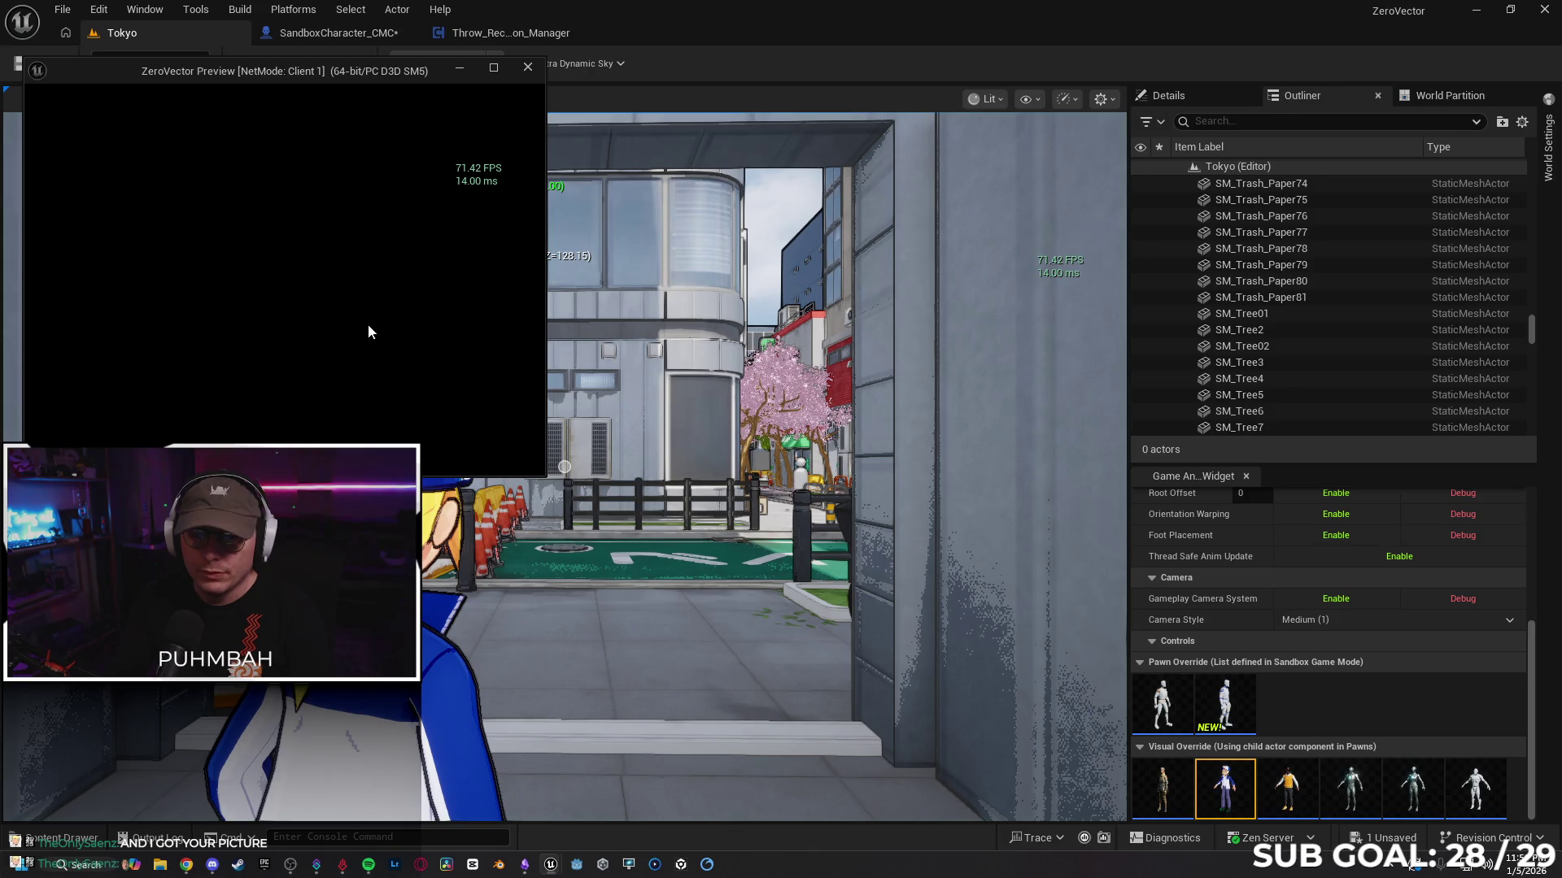
Step: End the client playtest, then delete the Stop Anim Montage node after Multicast Stop Slide
key("w")
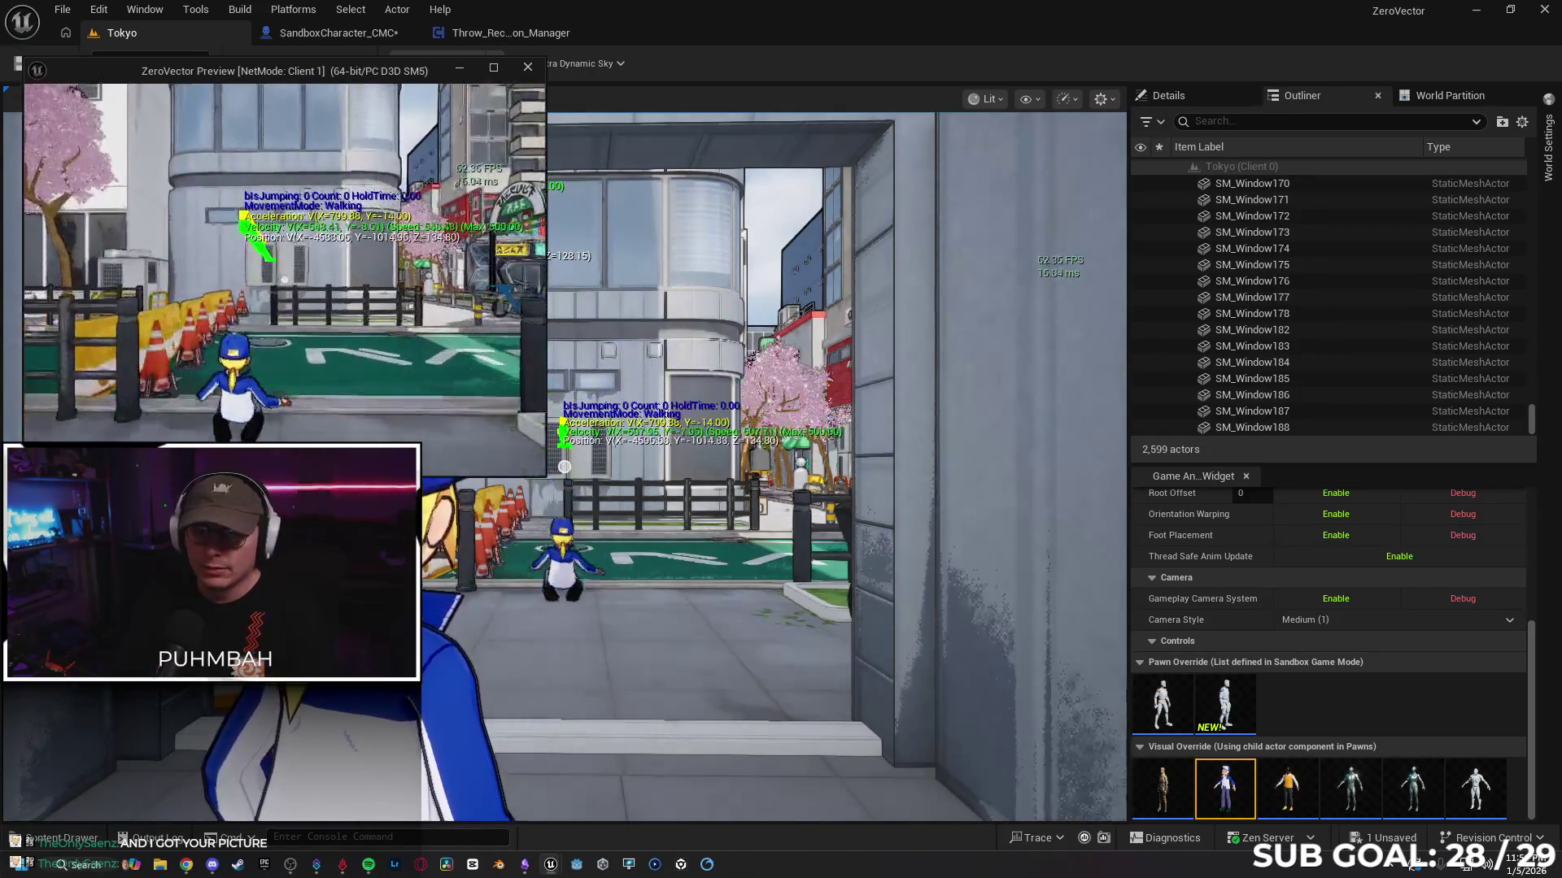
key("alt+Tab")
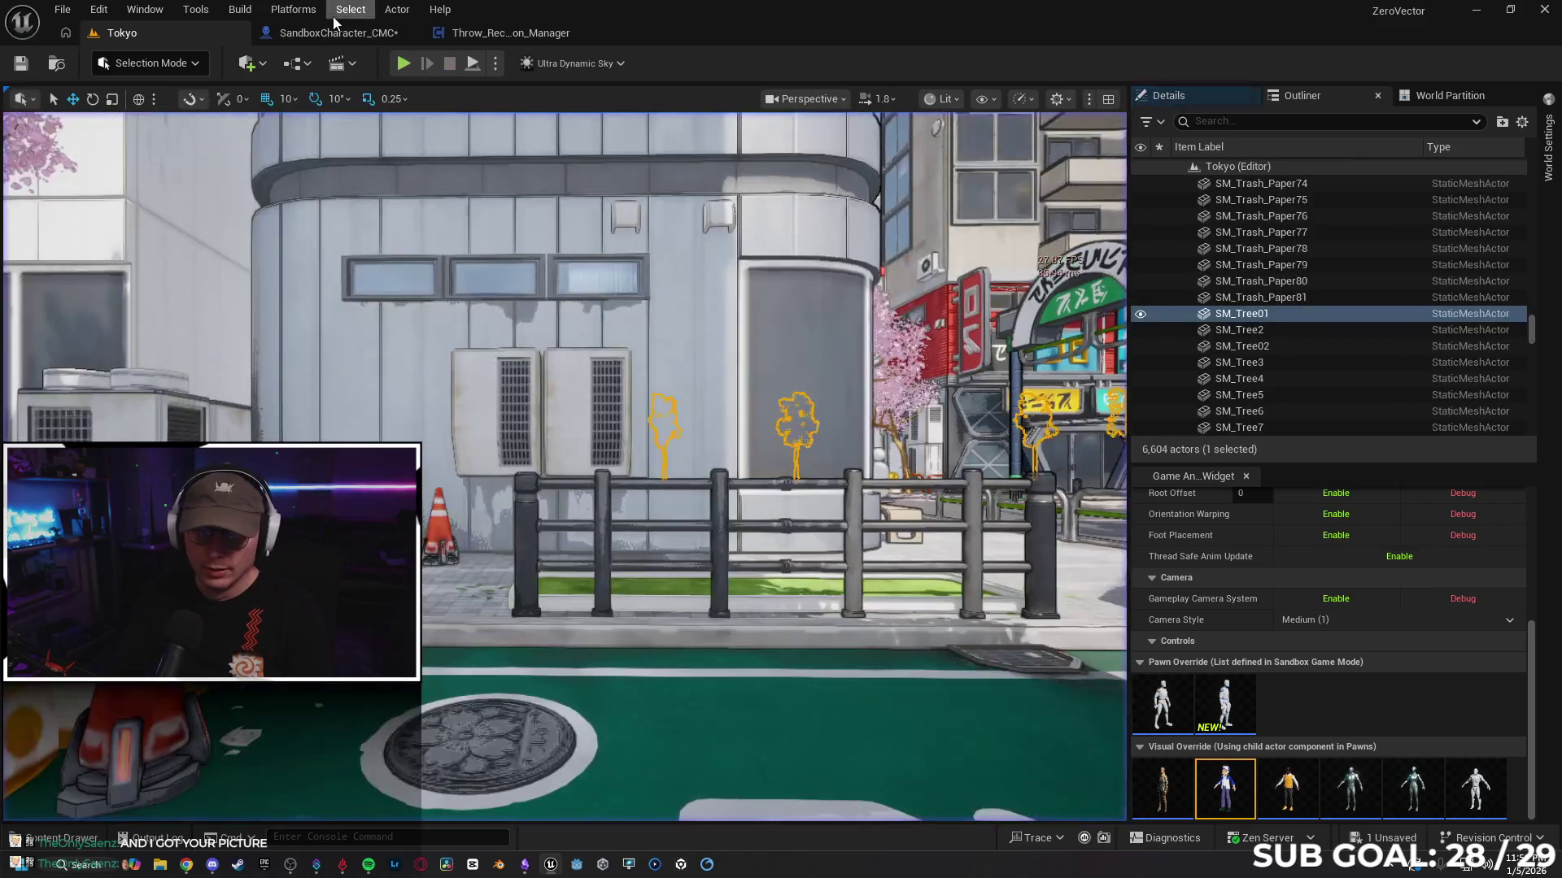
left_click(339, 33)
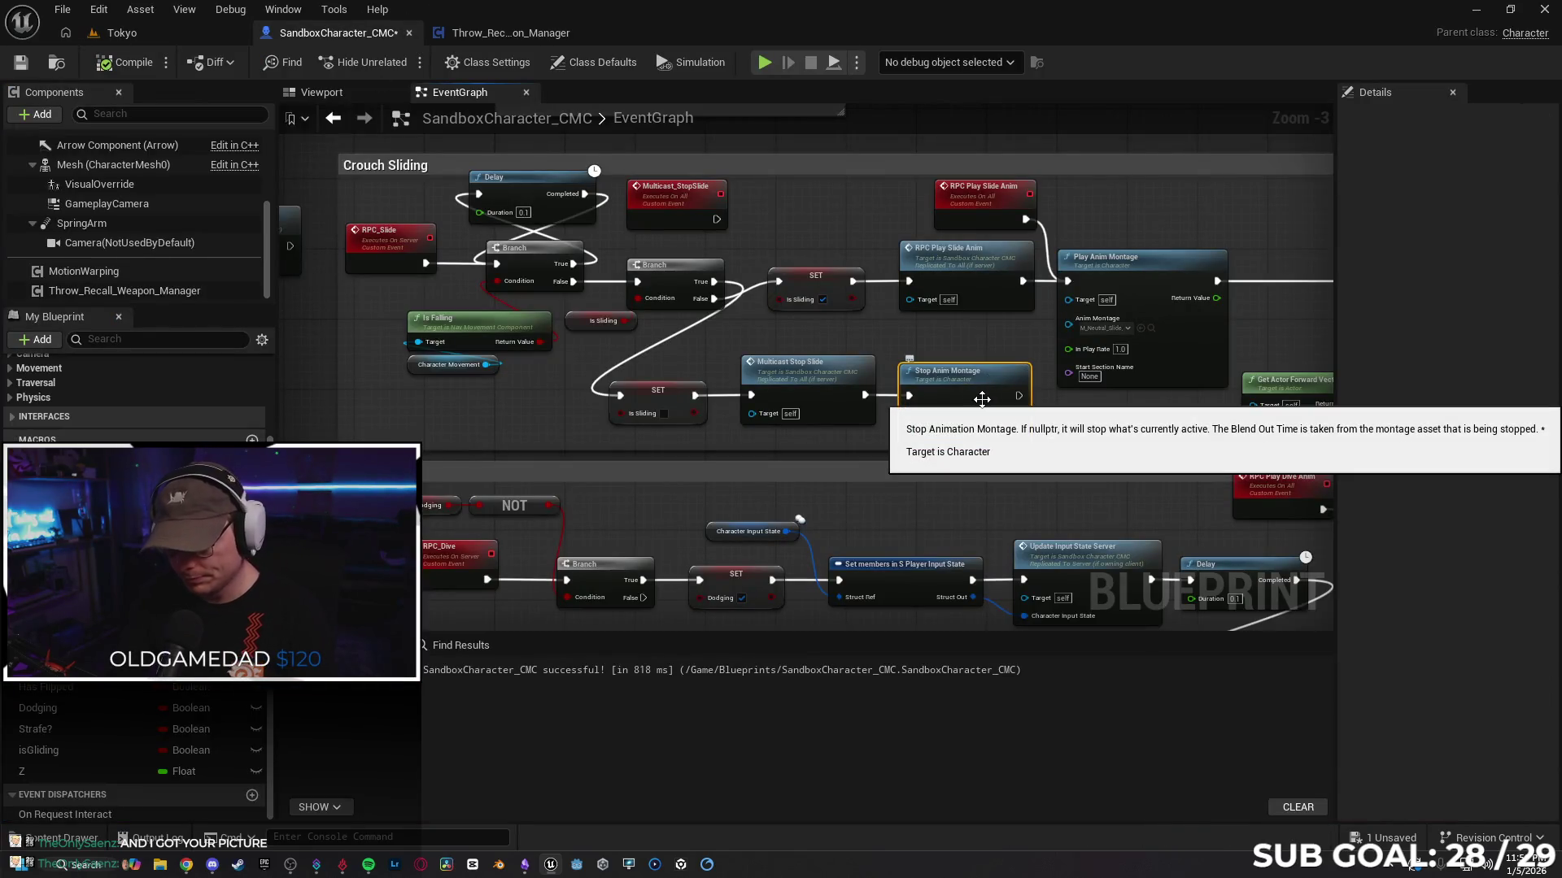
key("Delete")
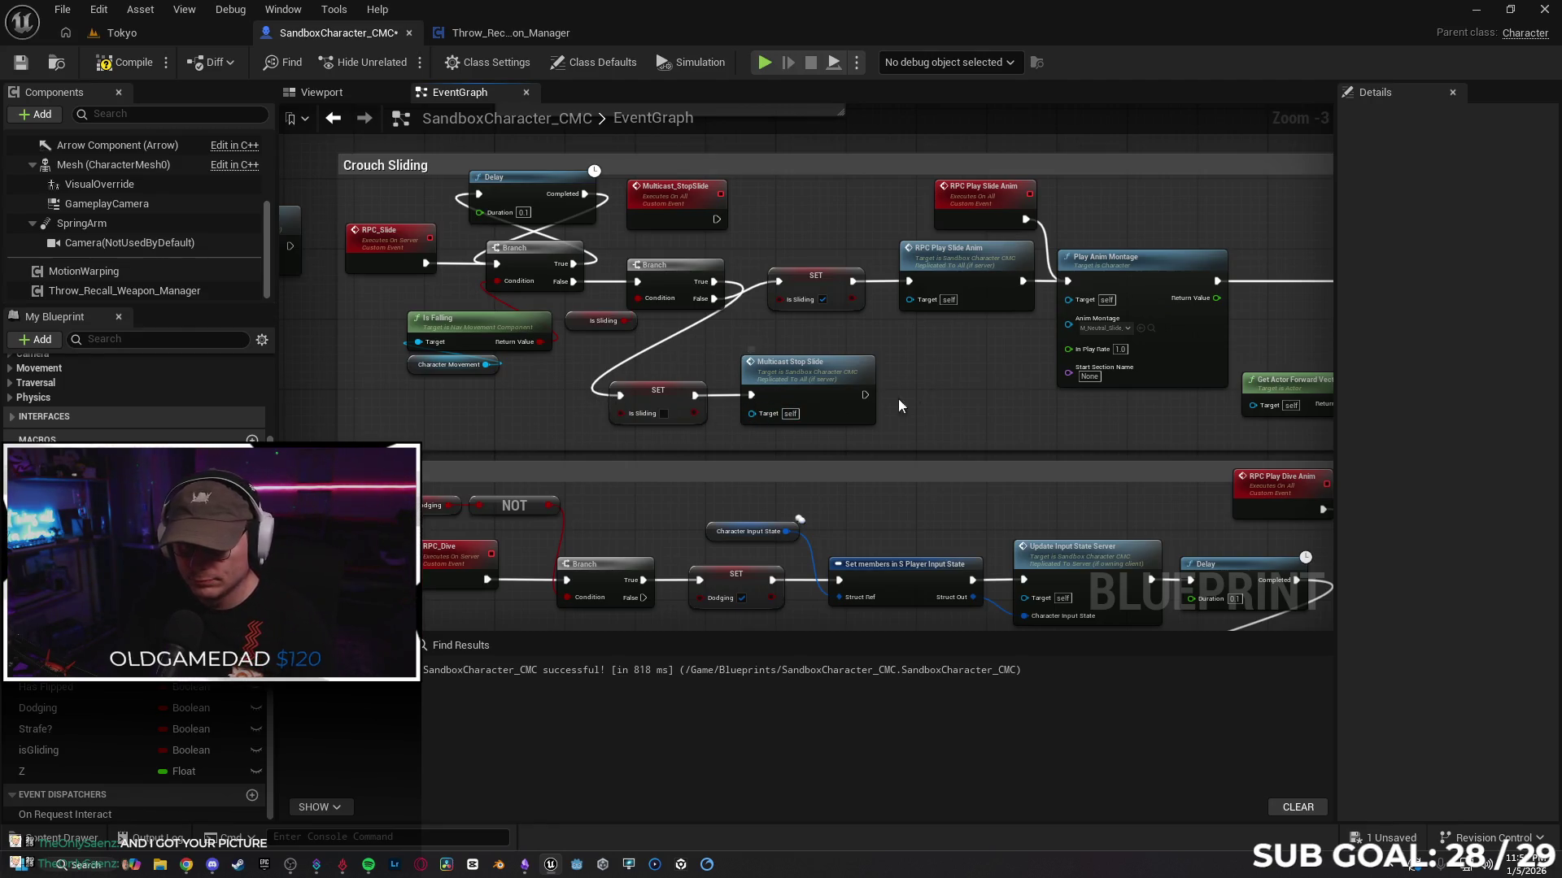
Step: Break the Branch and SET links, then chain Multicast Stop Slide into Is Sliding SET and Stop Anim Montage
left_click(606, 394, "alt")
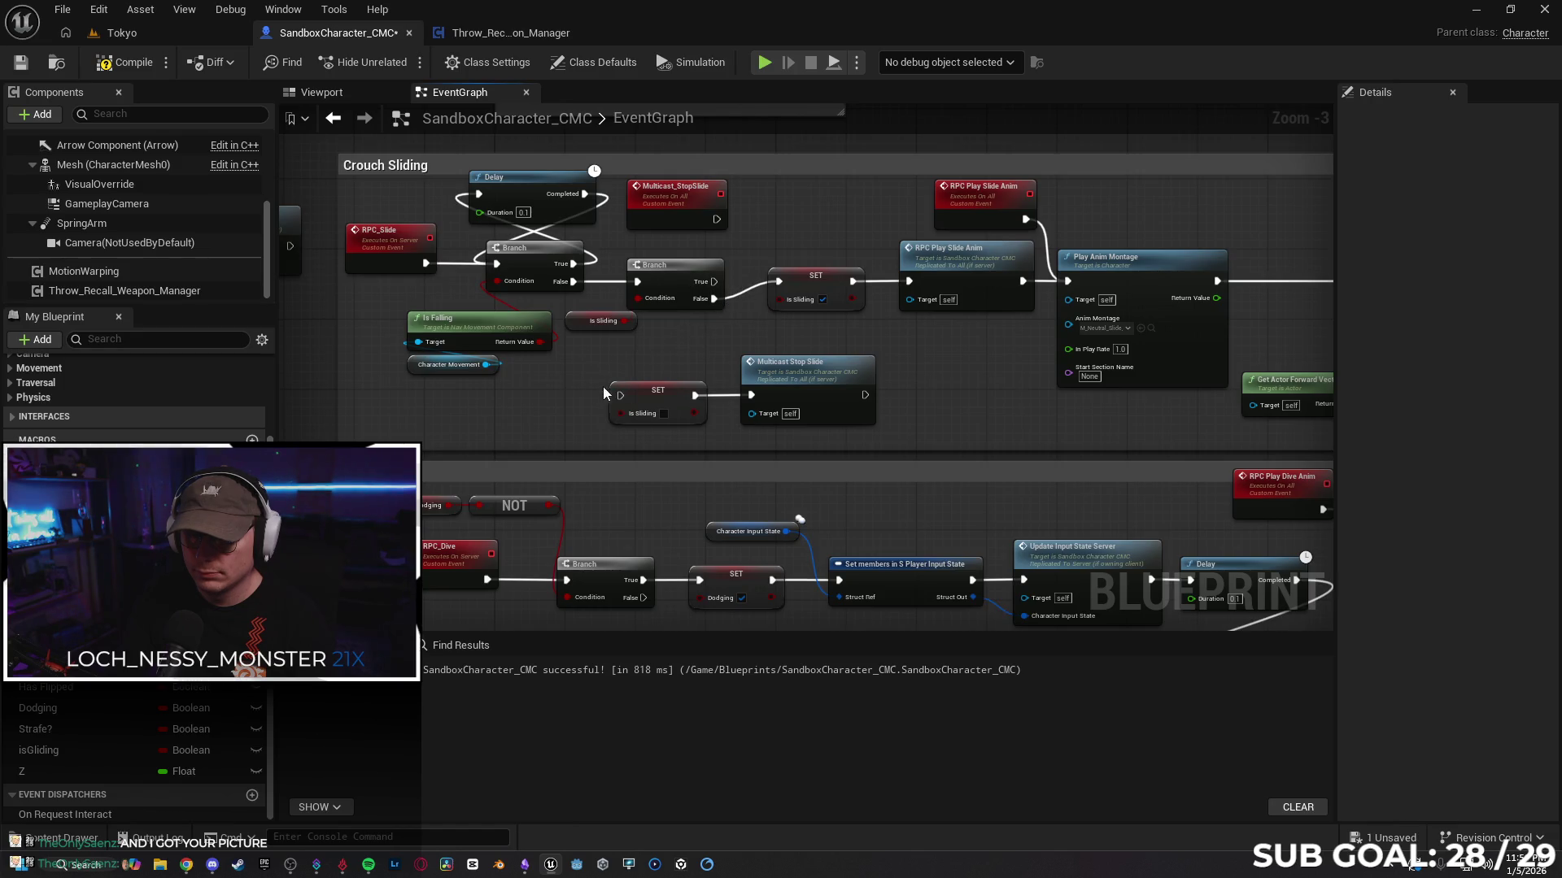
left_click(709, 396, "alt")
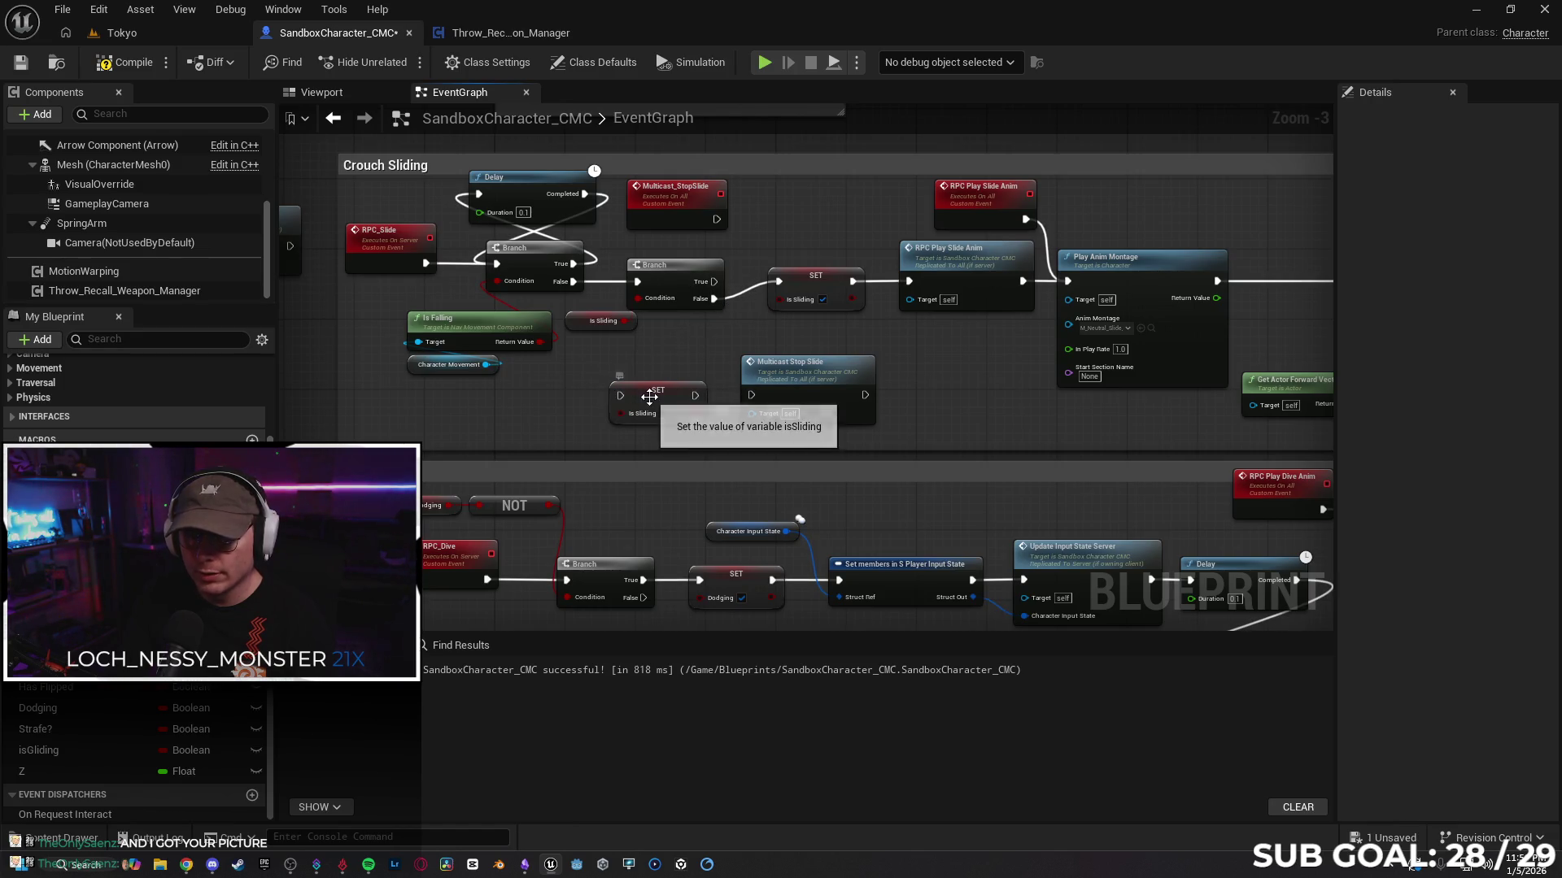
left_click_drag(659, 391, 956, 372)
left_click_drag(783, 386, 718, 377)
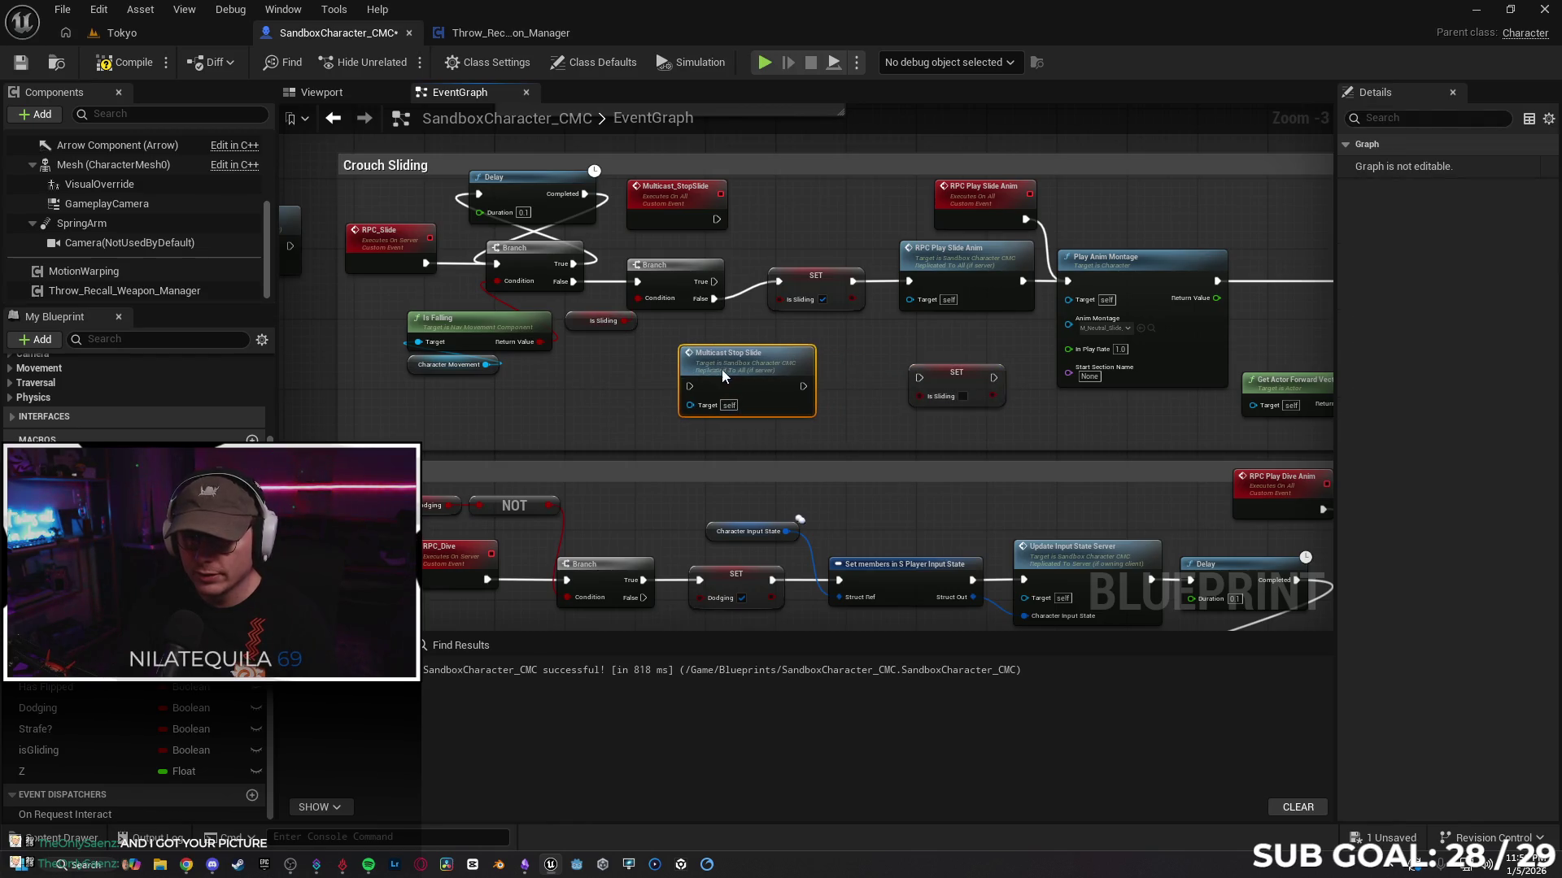
mouse_move(714, 299)
left_mouse_down()
mouse_move(669, 367)
mouse_move(688, 385)
mouse_move(766, 353)
left_mouse_up()
left_click_drag(944, 380, 430, 418)
scroll(814, 399, "down", 2)
left_click_drag(1027, 384, 1003, 337)
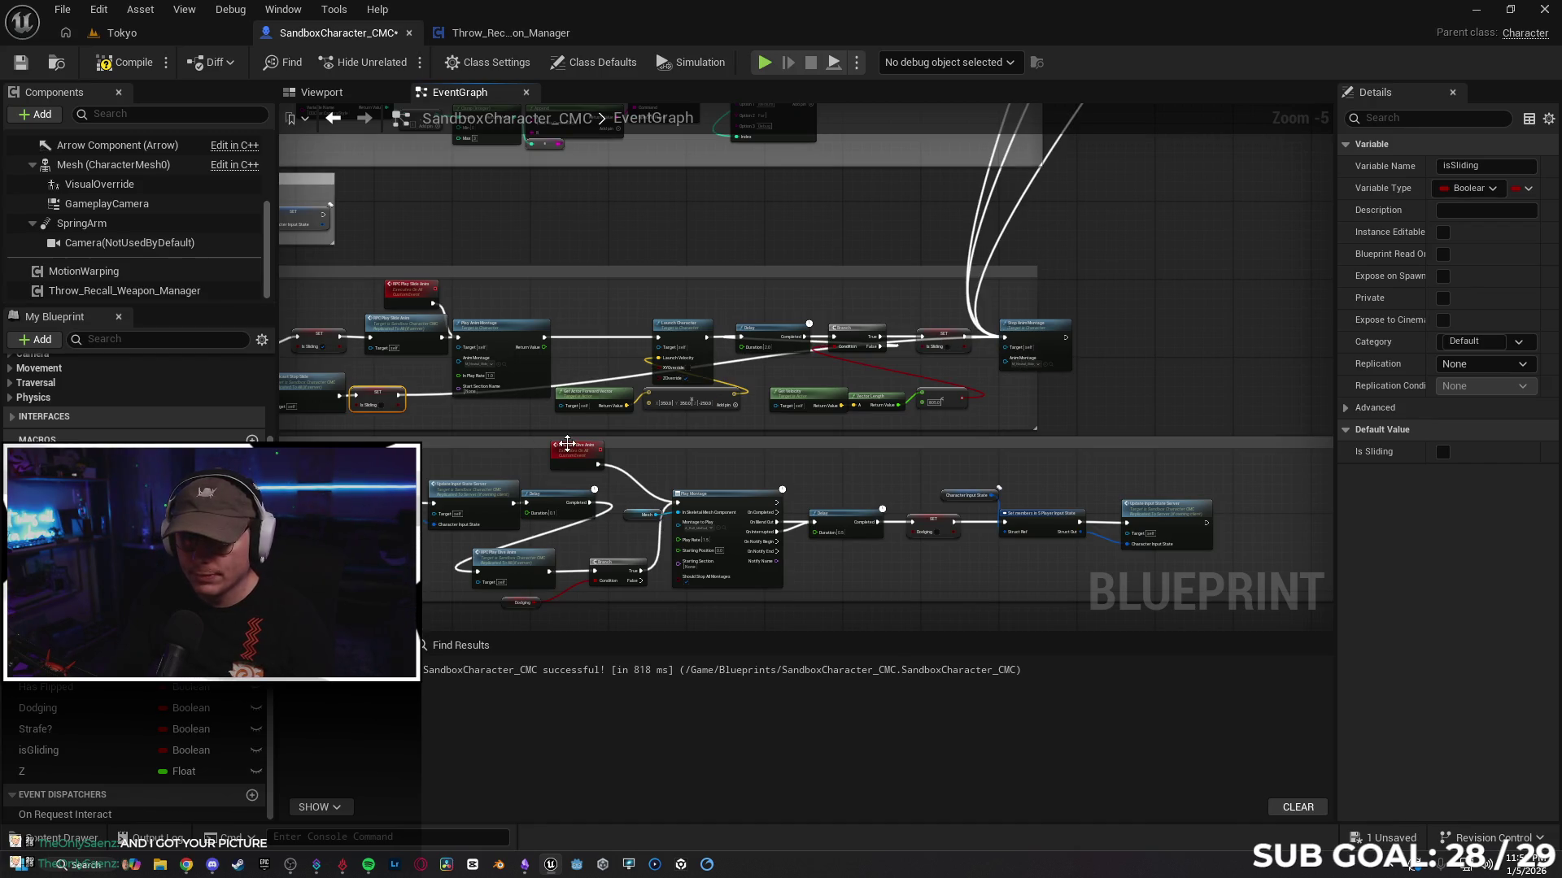
left_click(138, 33)
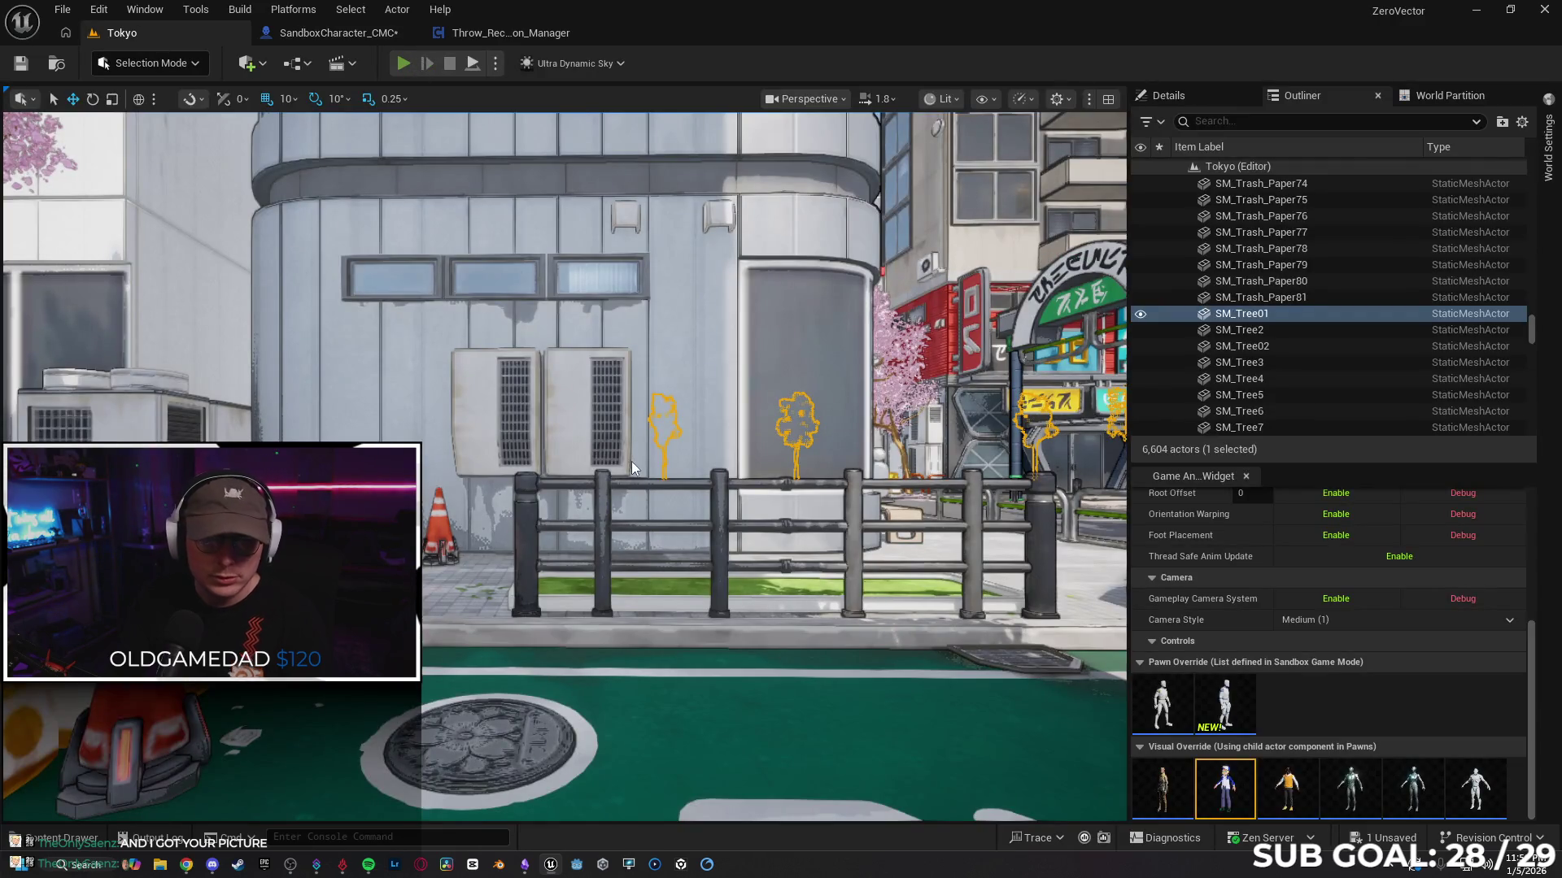
Step: Run another multiplayer playtest moving the character with W and S, then stop it with Escape
key("alt+p")
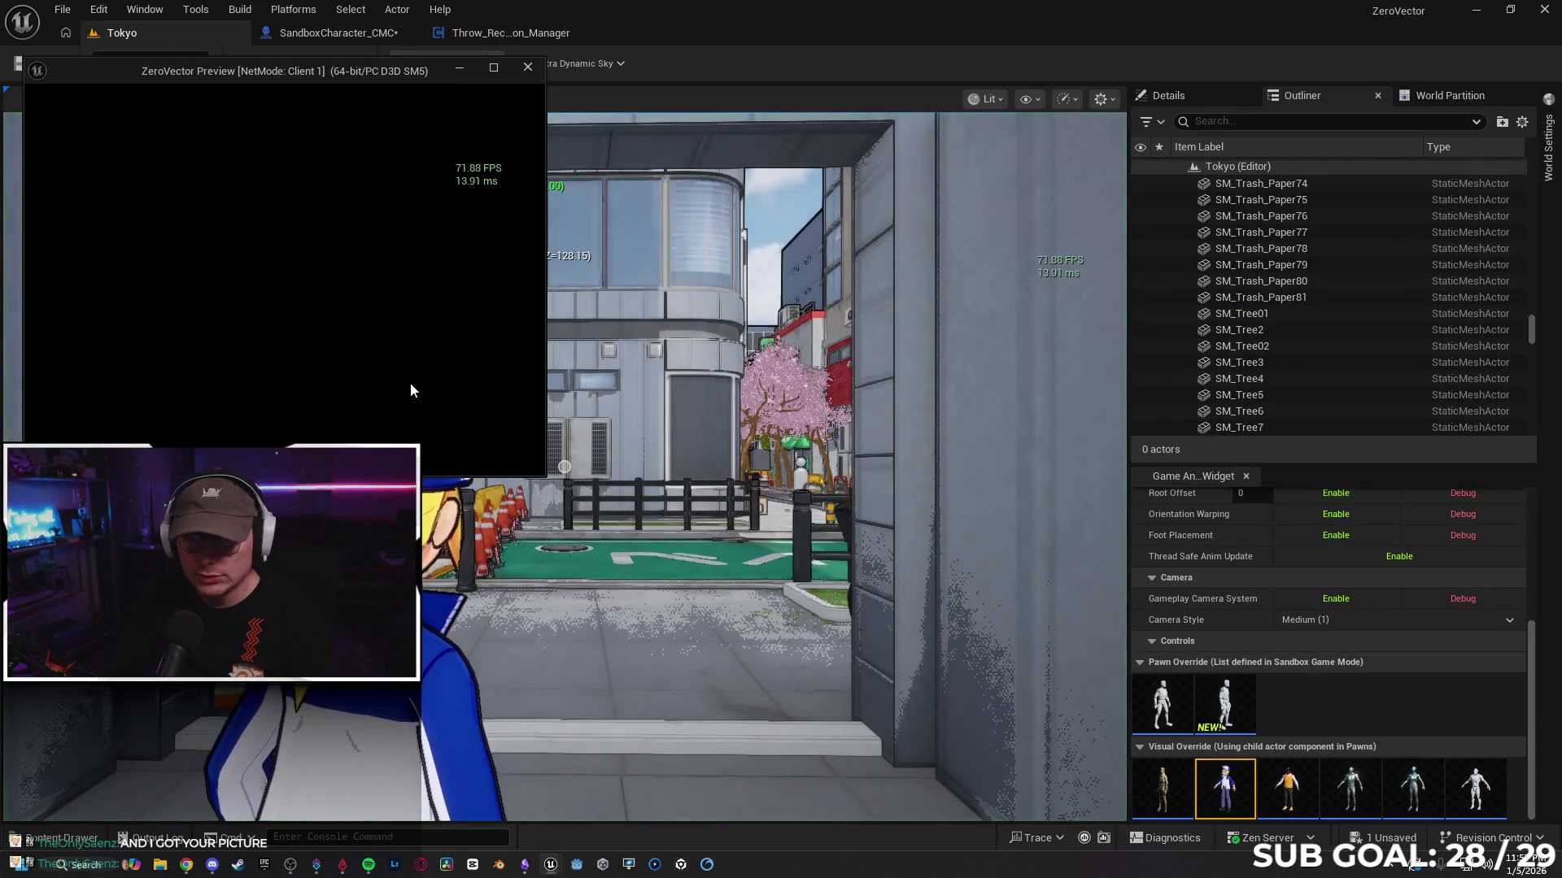
key("w")
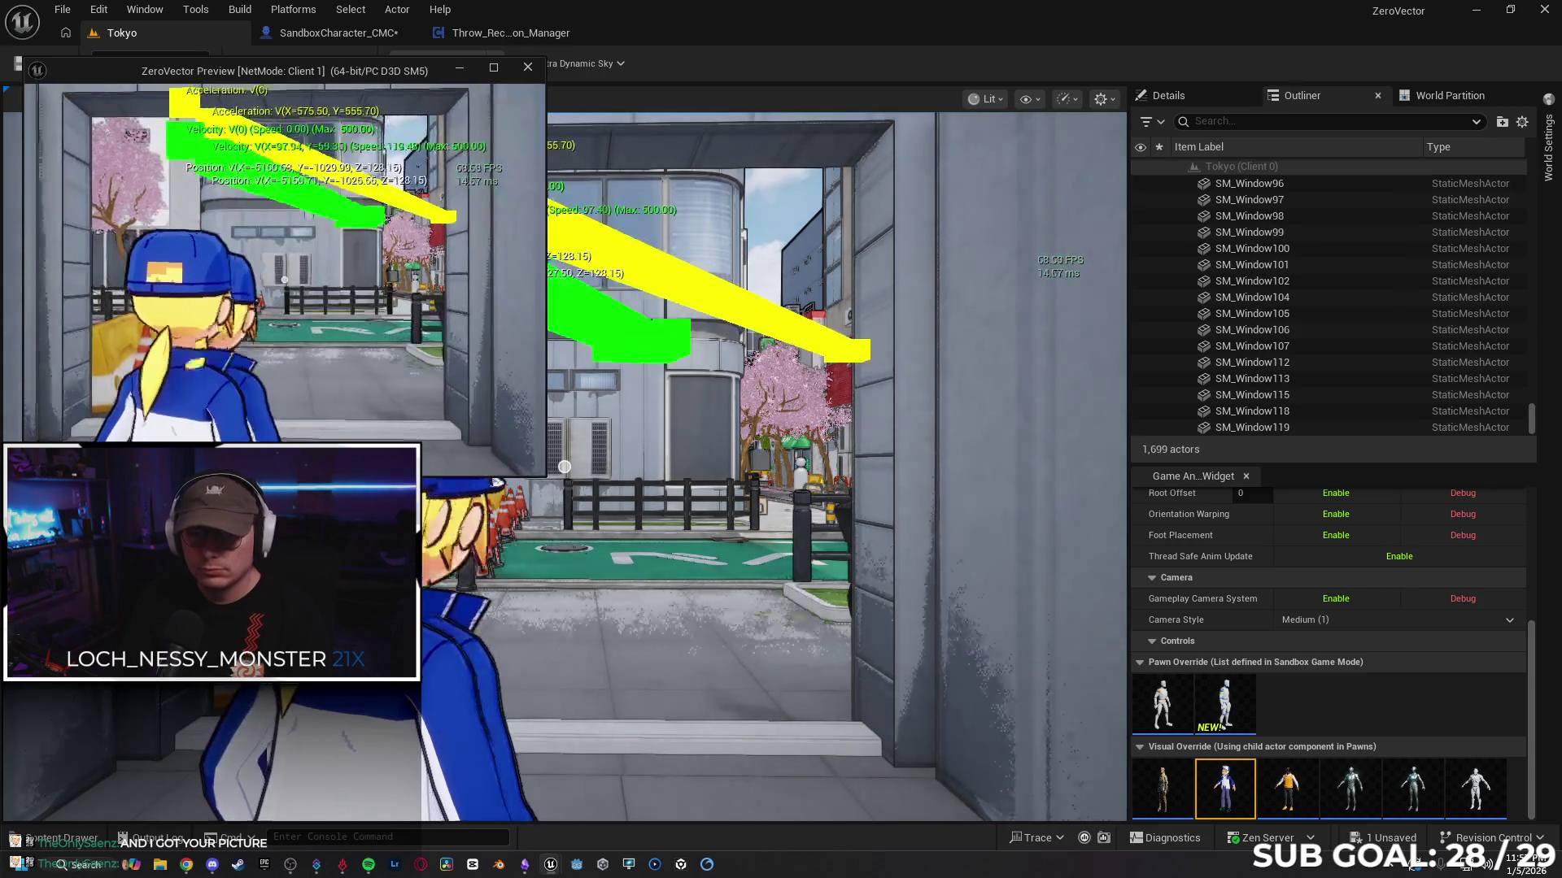
key("s")
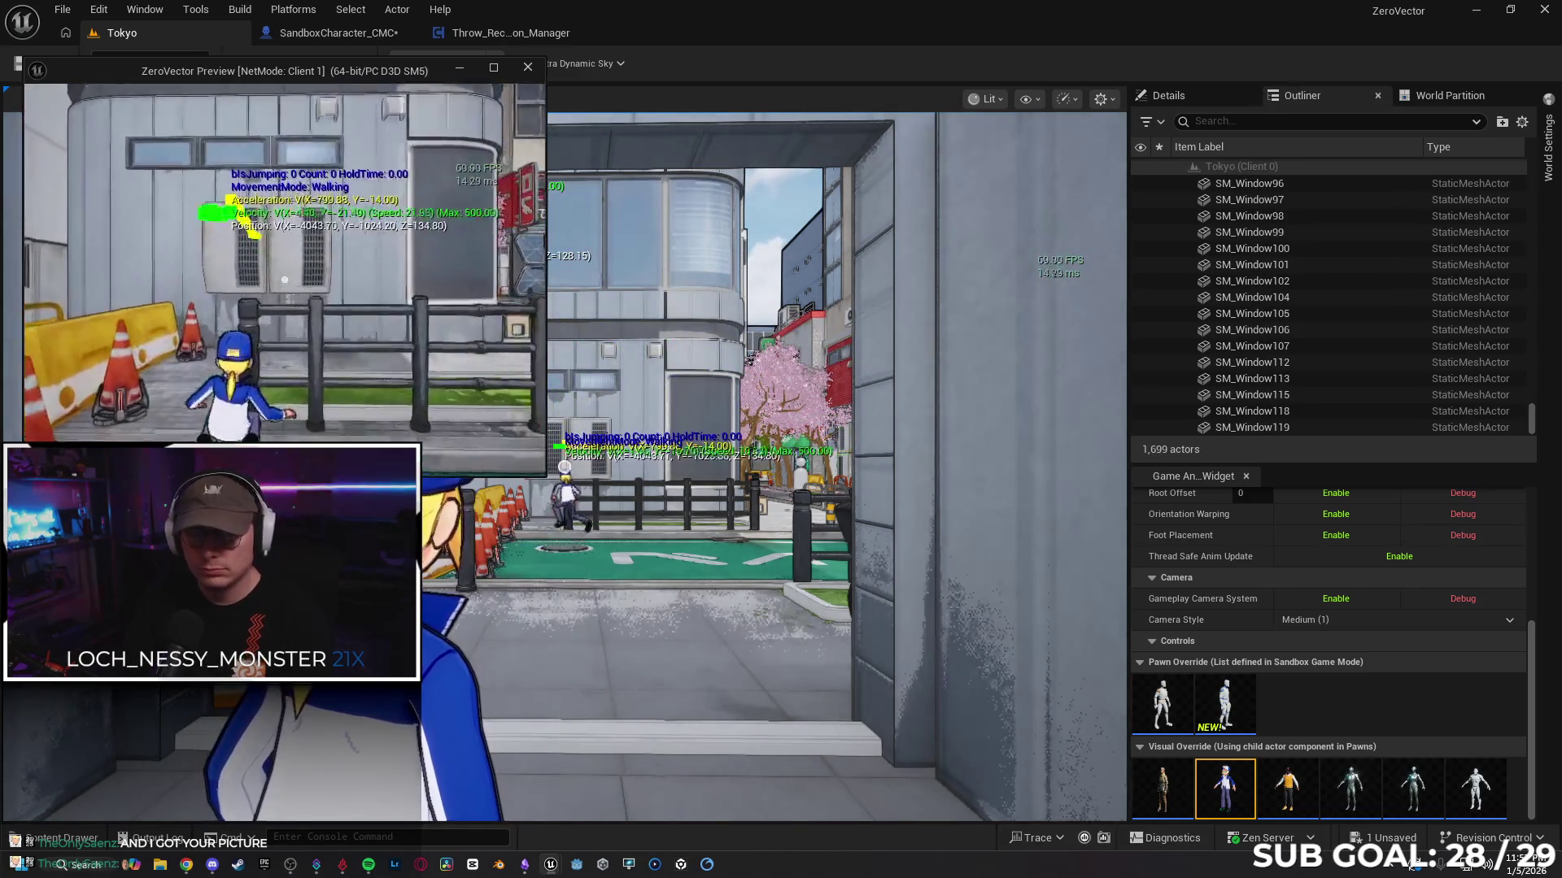
key("w")
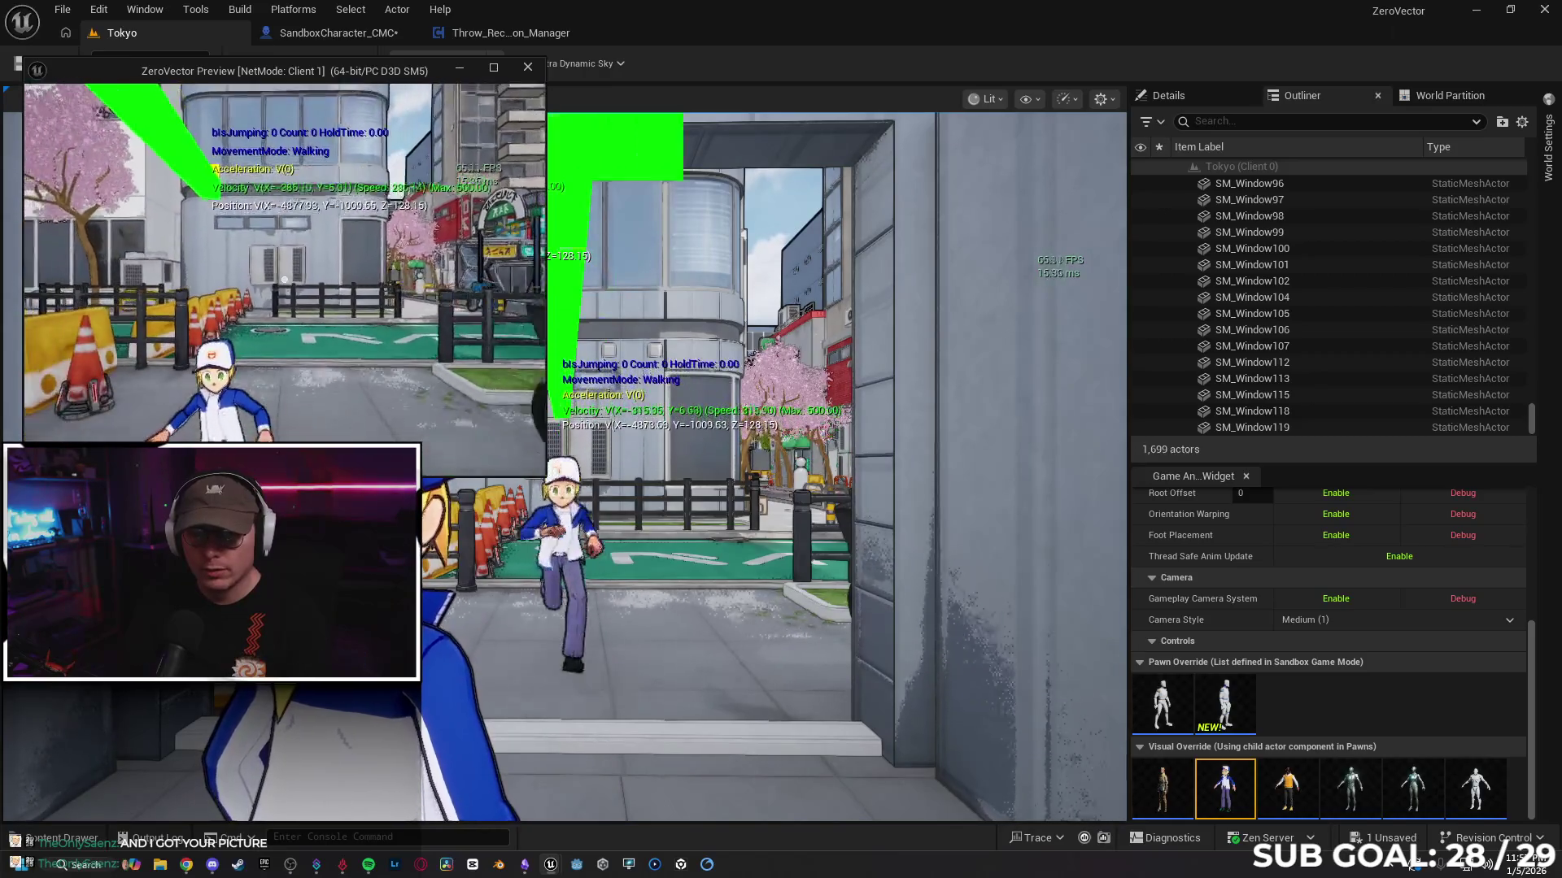
key("w")
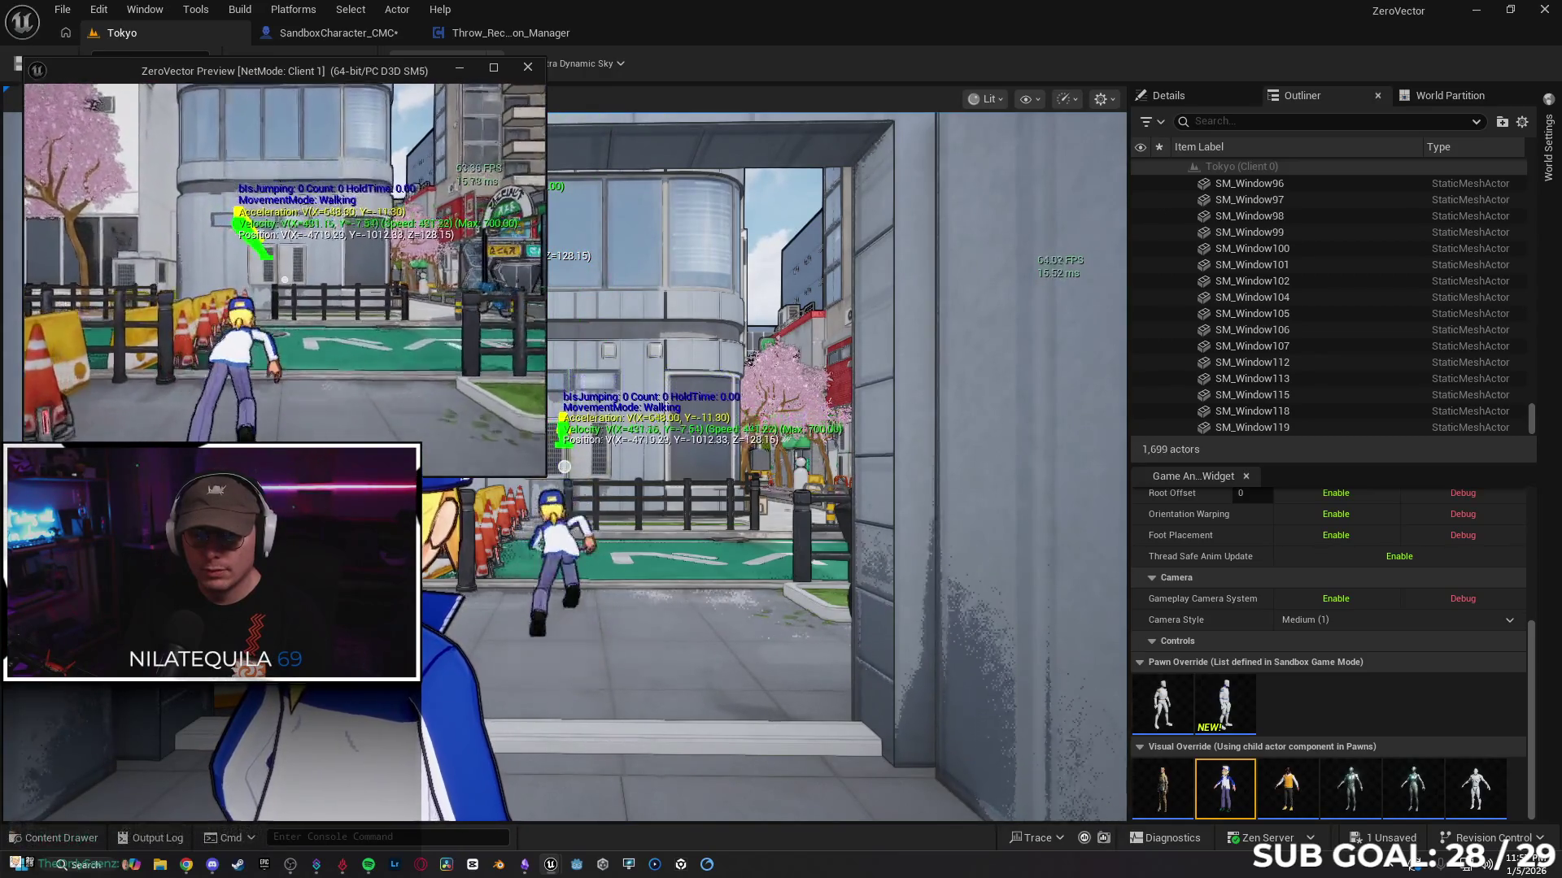
key("Escape")
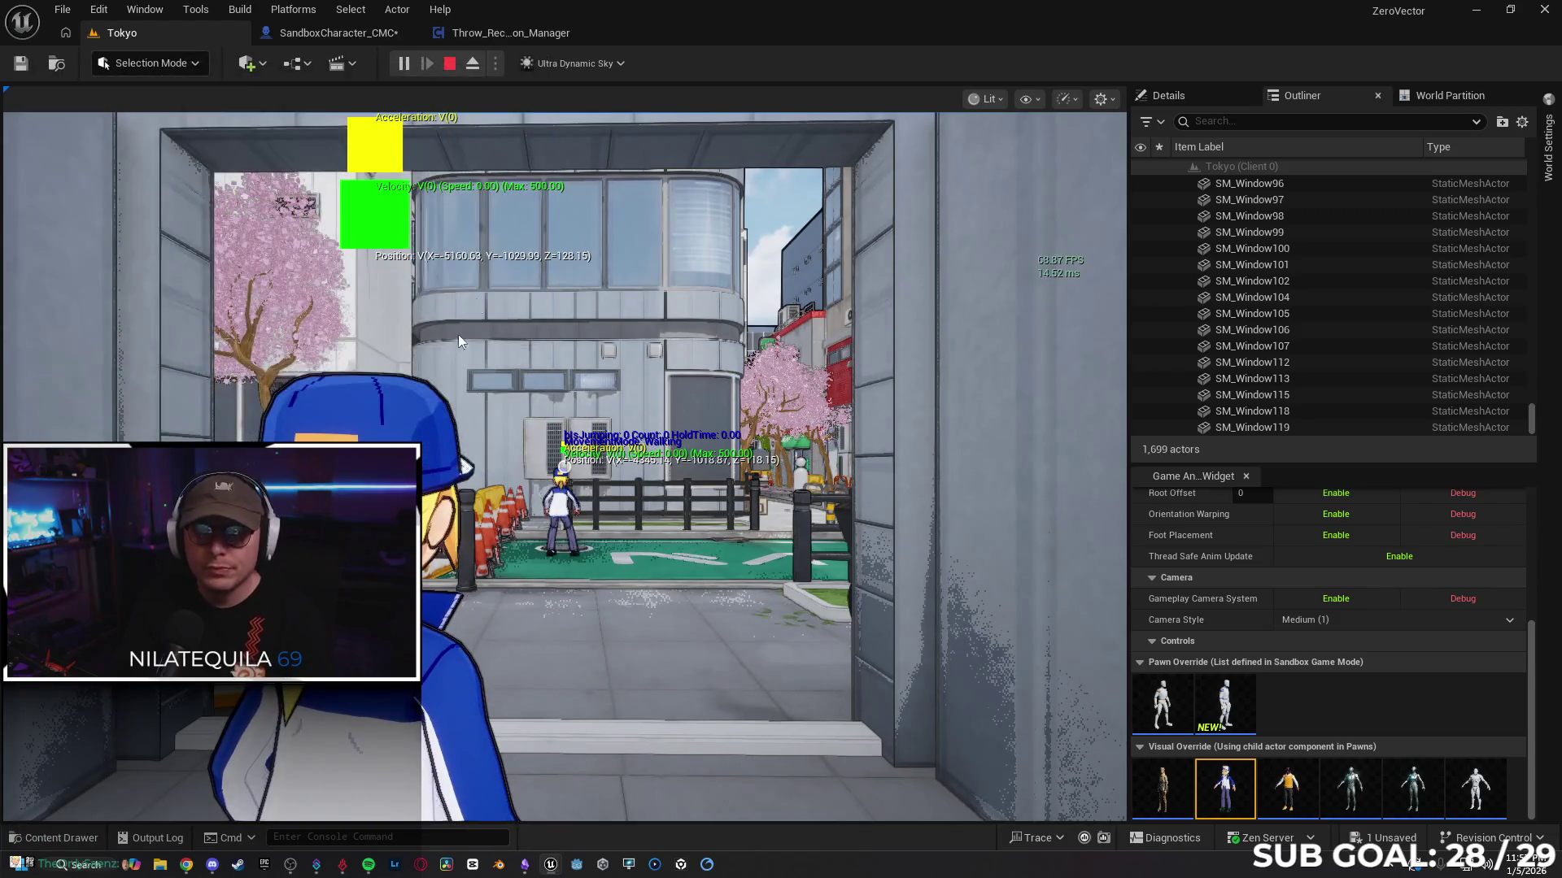
left_click(341, 37)
scroll(651, 368, "up", 2)
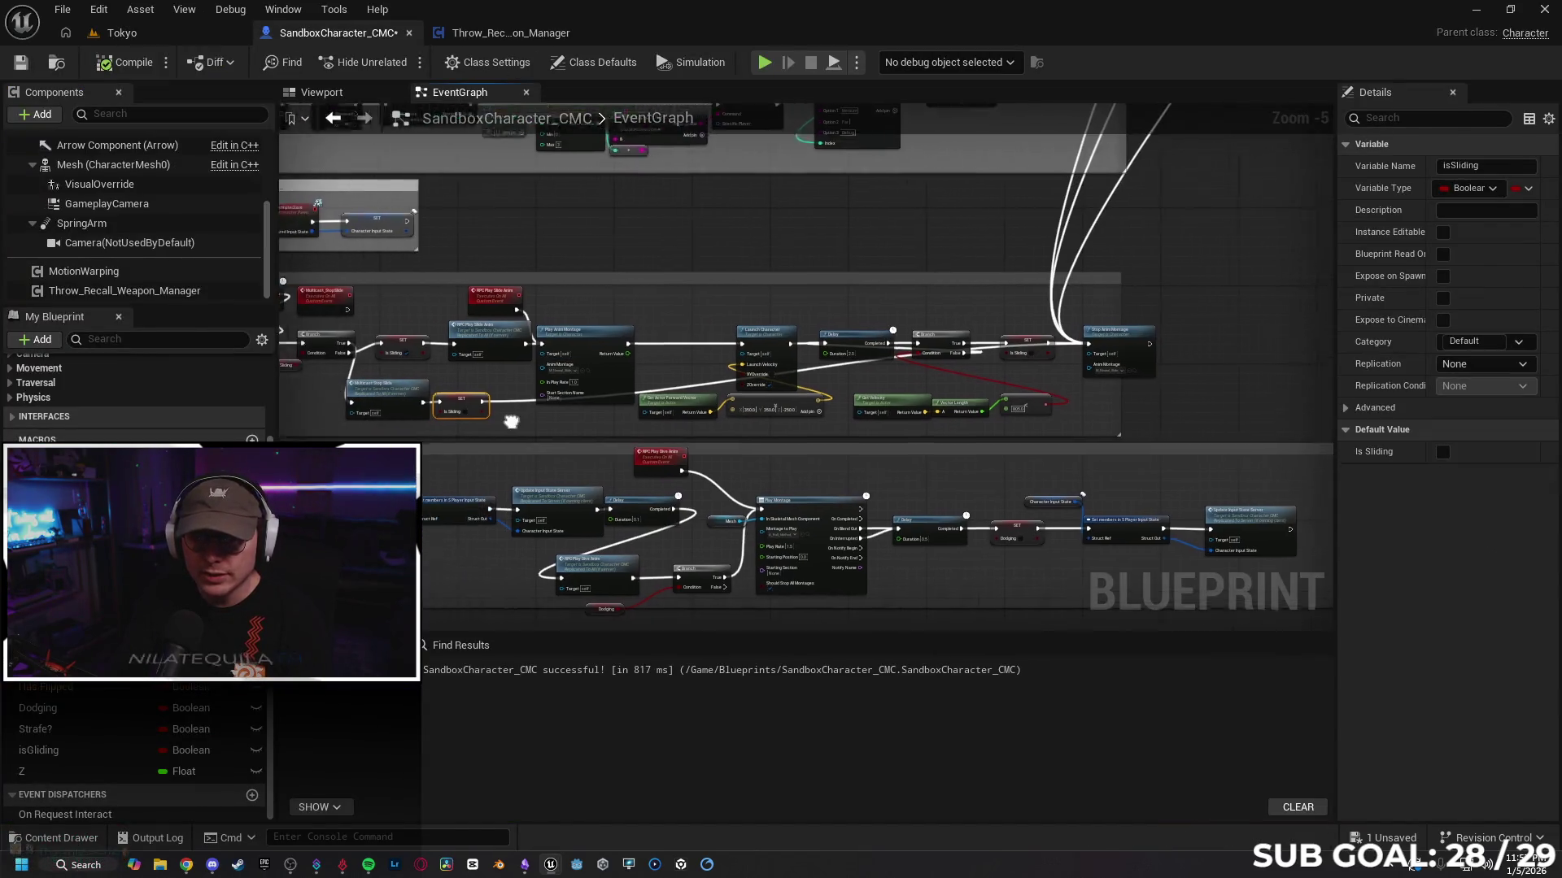
Step: Break the Multicast Stop Slide and SET links and move the Multicast_StopSlide event node right
scroll(651, 368, "up", 3)
left_click(568, 385, "alt")
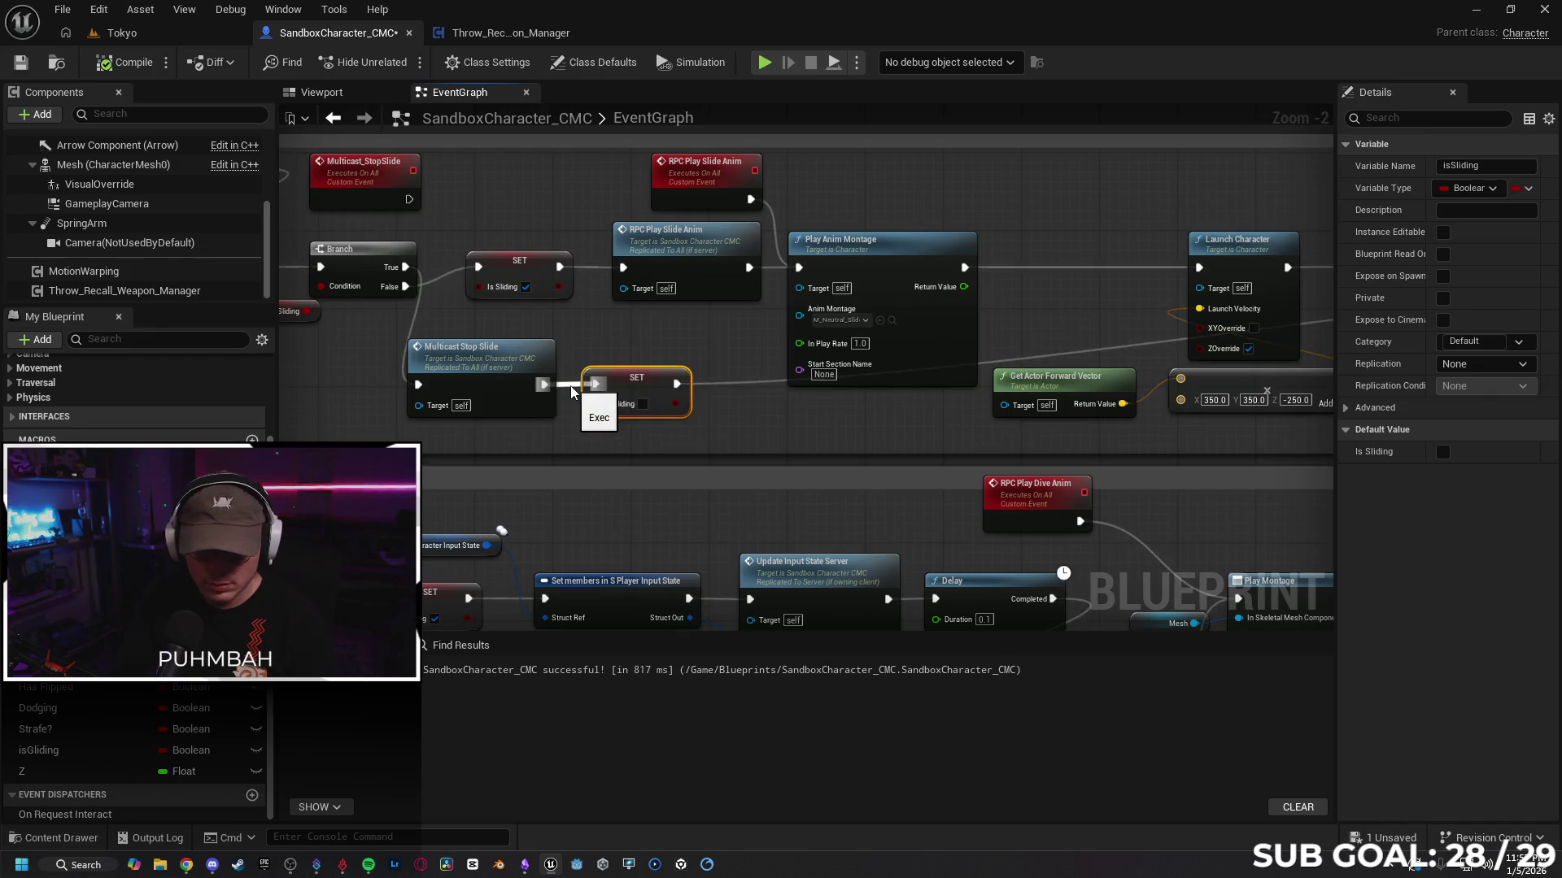
left_click(675, 384, "alt")
mouse_move(524, 359)
left_mouse_down()
mouse_move(655, 333)
mouse_move(616, 361)
left_mouse_up()
left_click(613, 377)
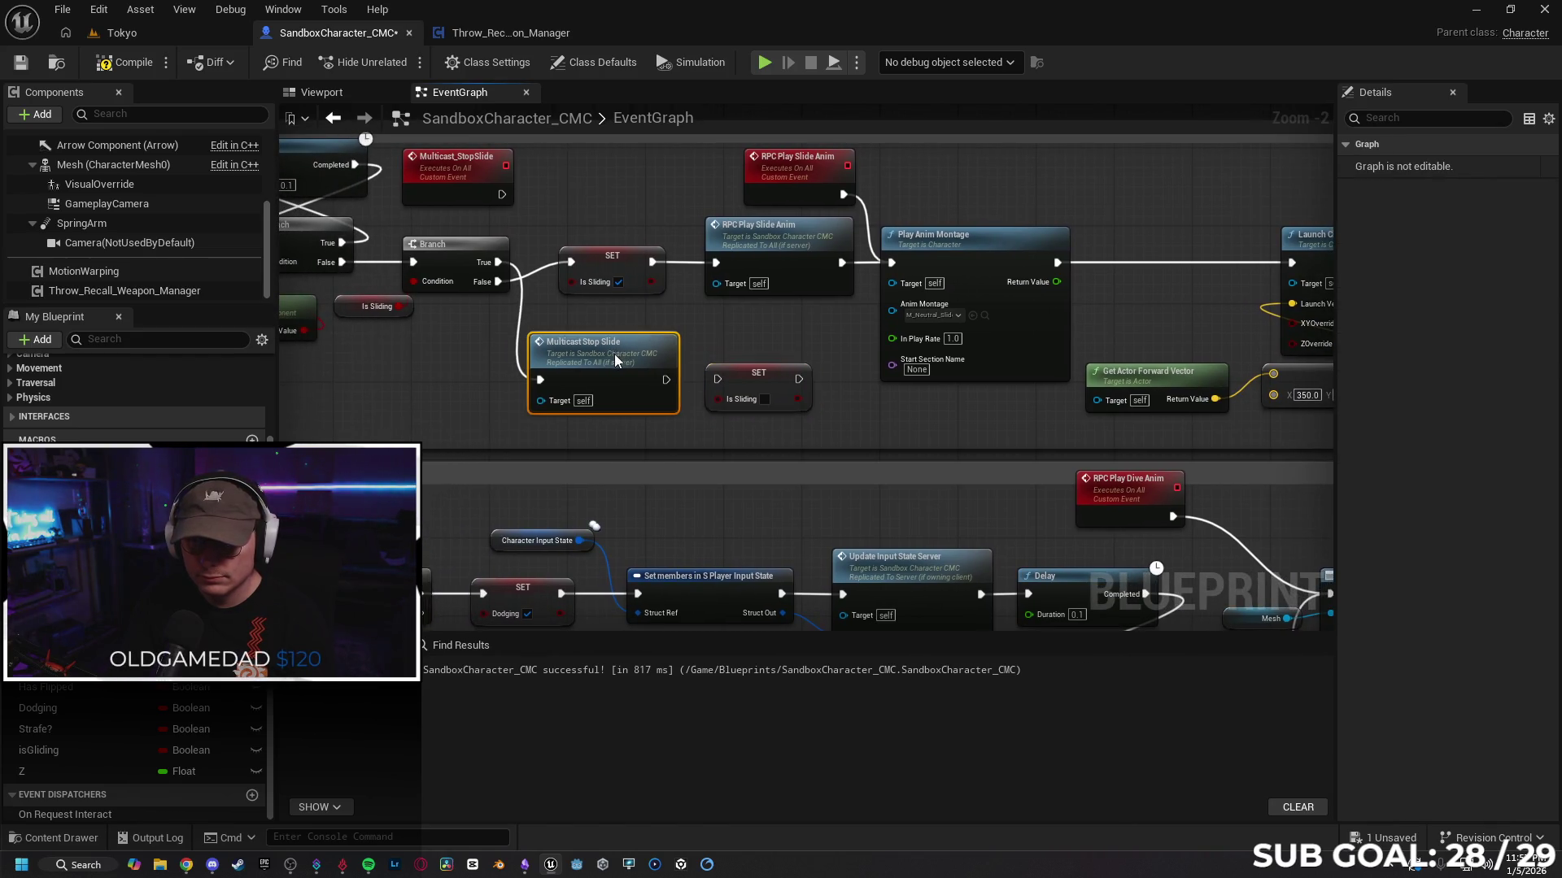
mouse_move(849, 445)
left_mouse_down()
mouse_move(1049, 445)
mouse_move(990, 456)
mouse_move(1090, 464)
left_mouse_up()
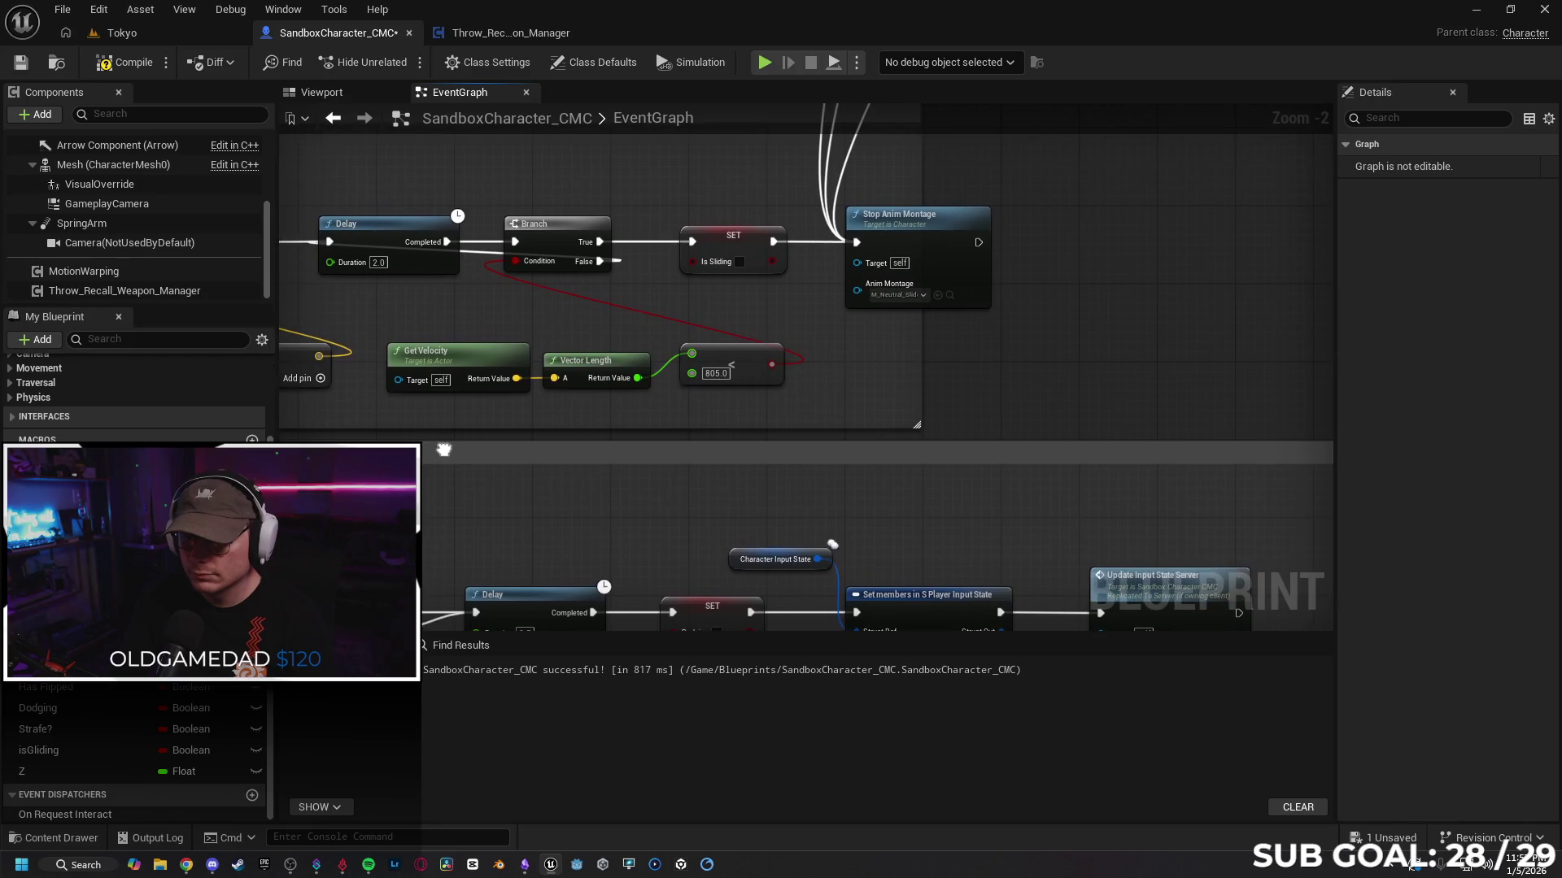
mouse_move(443, 450)
left_mouse_down()
mouse_move(781, 455)
mouse_move(774, 397)
mouse_move(651, 399)
mouse_move(649, 424)
left_mouse_up()
scroll(588, 396, "down", 1)
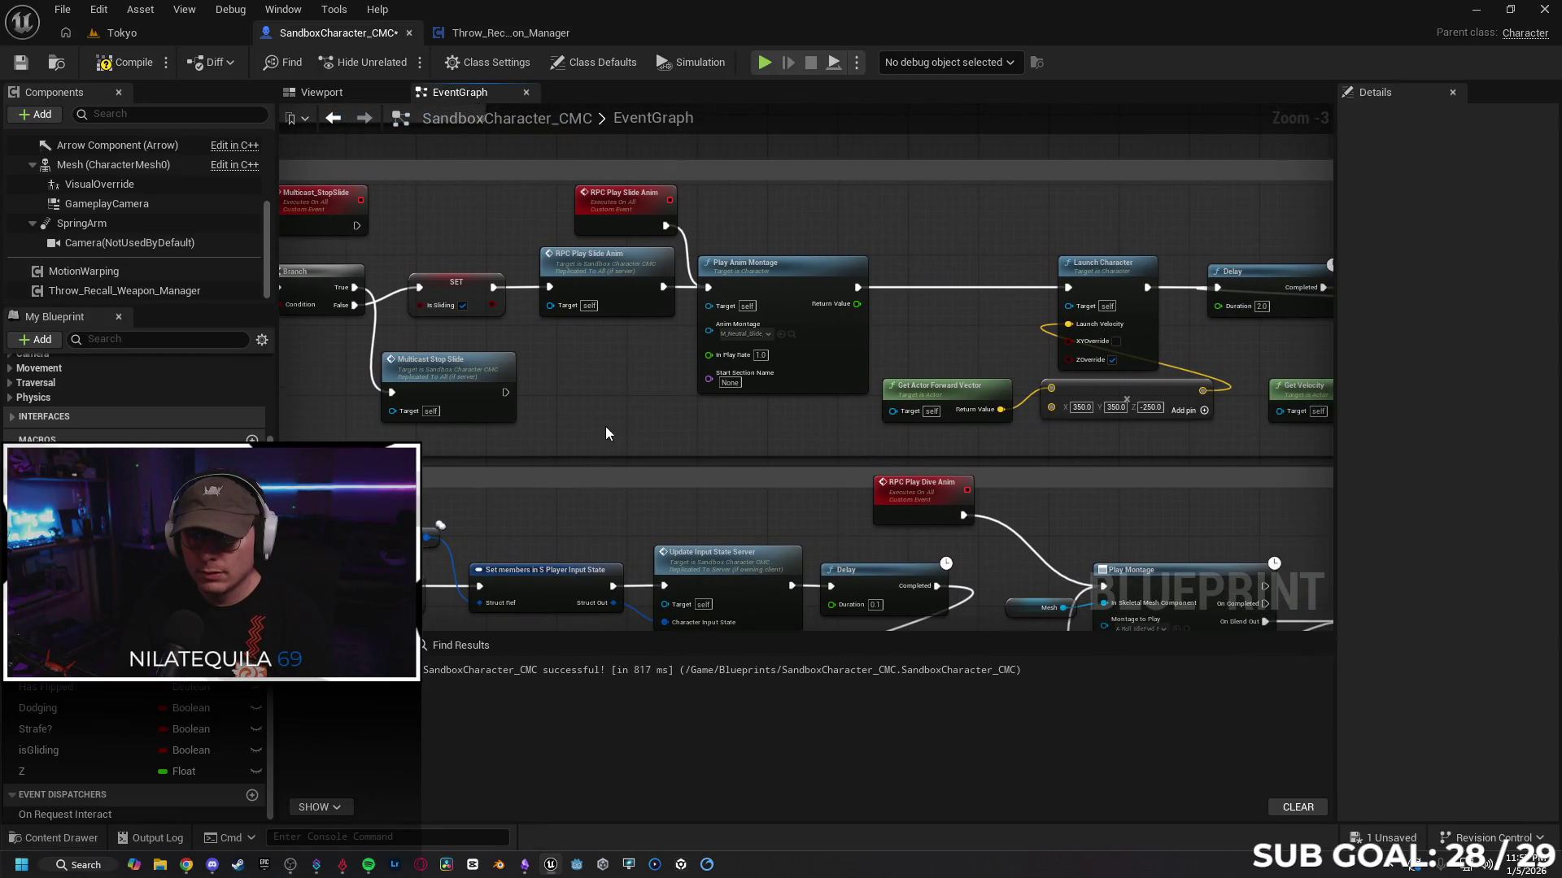
left_click_drag(335, 207, 491, 198)
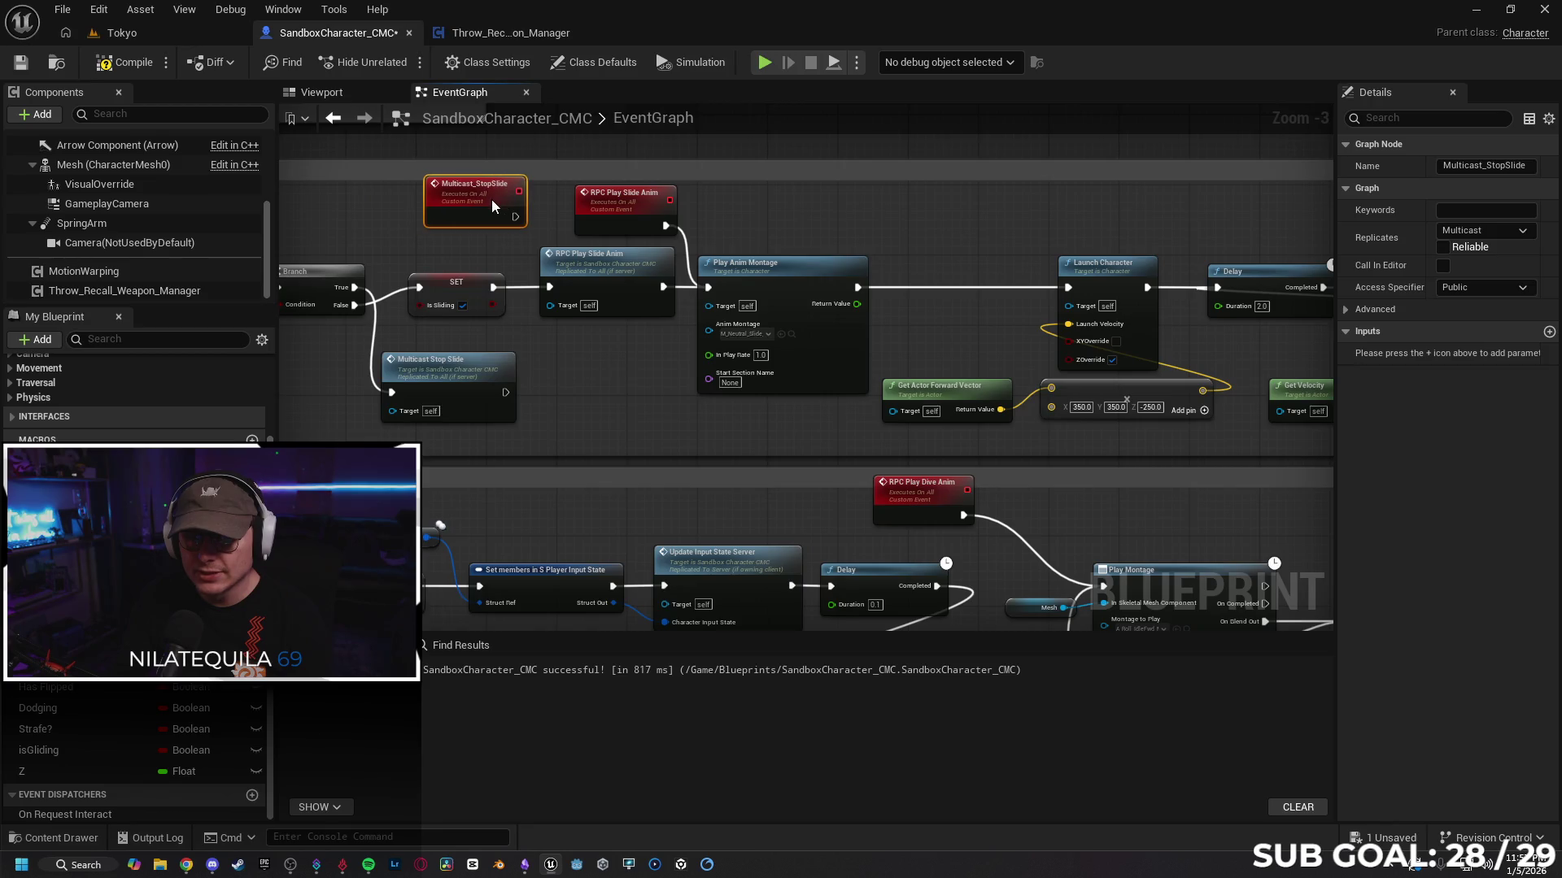
left_click_drag(644, 413, 616, 413)
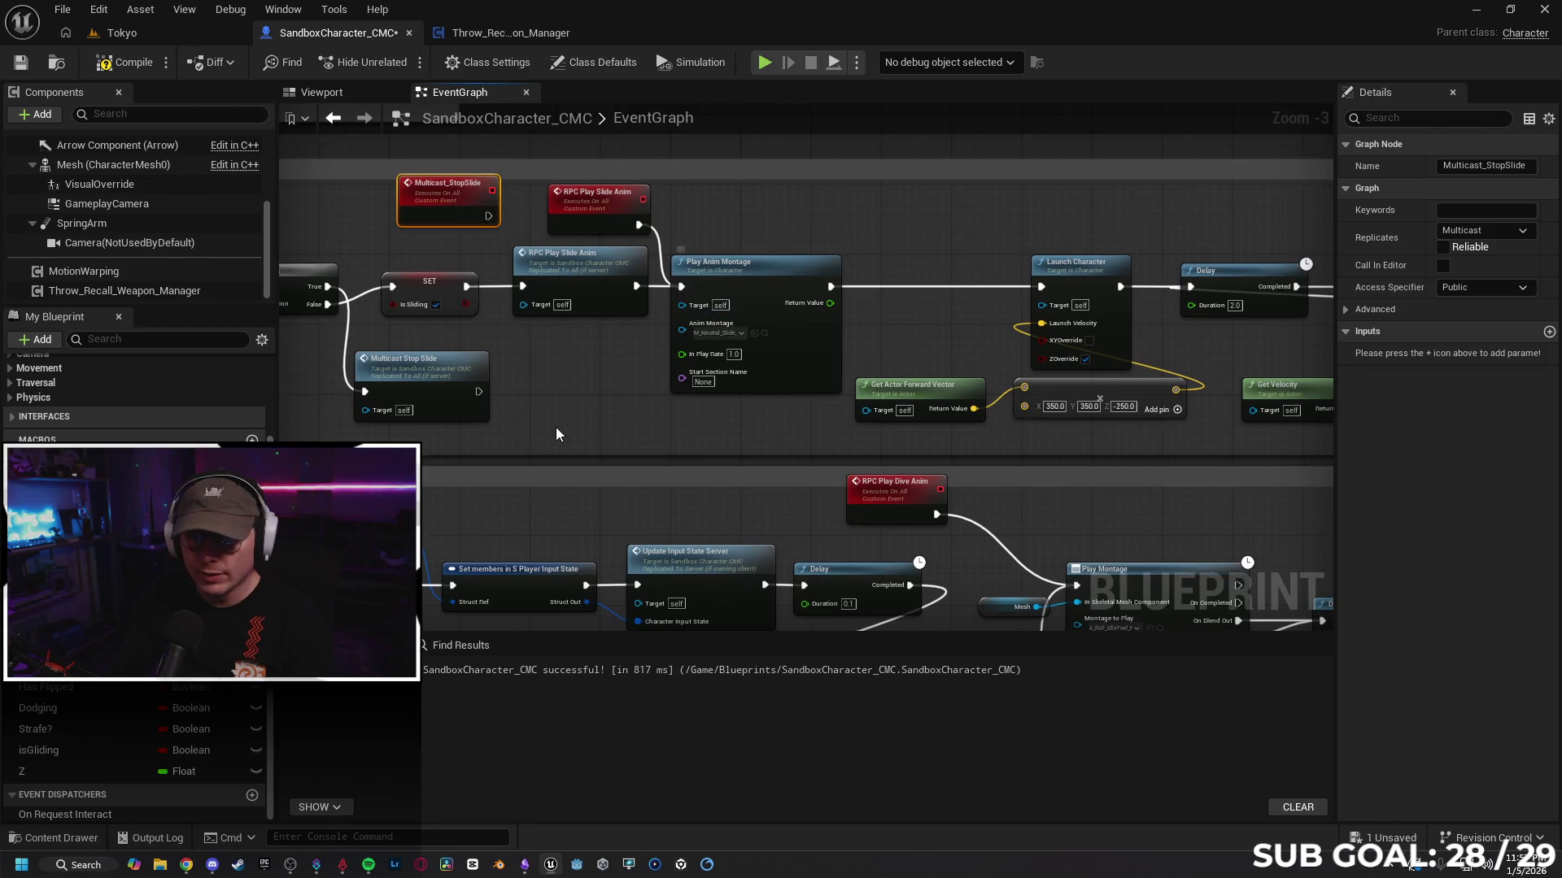
scroll(516, 384, "down", 1)
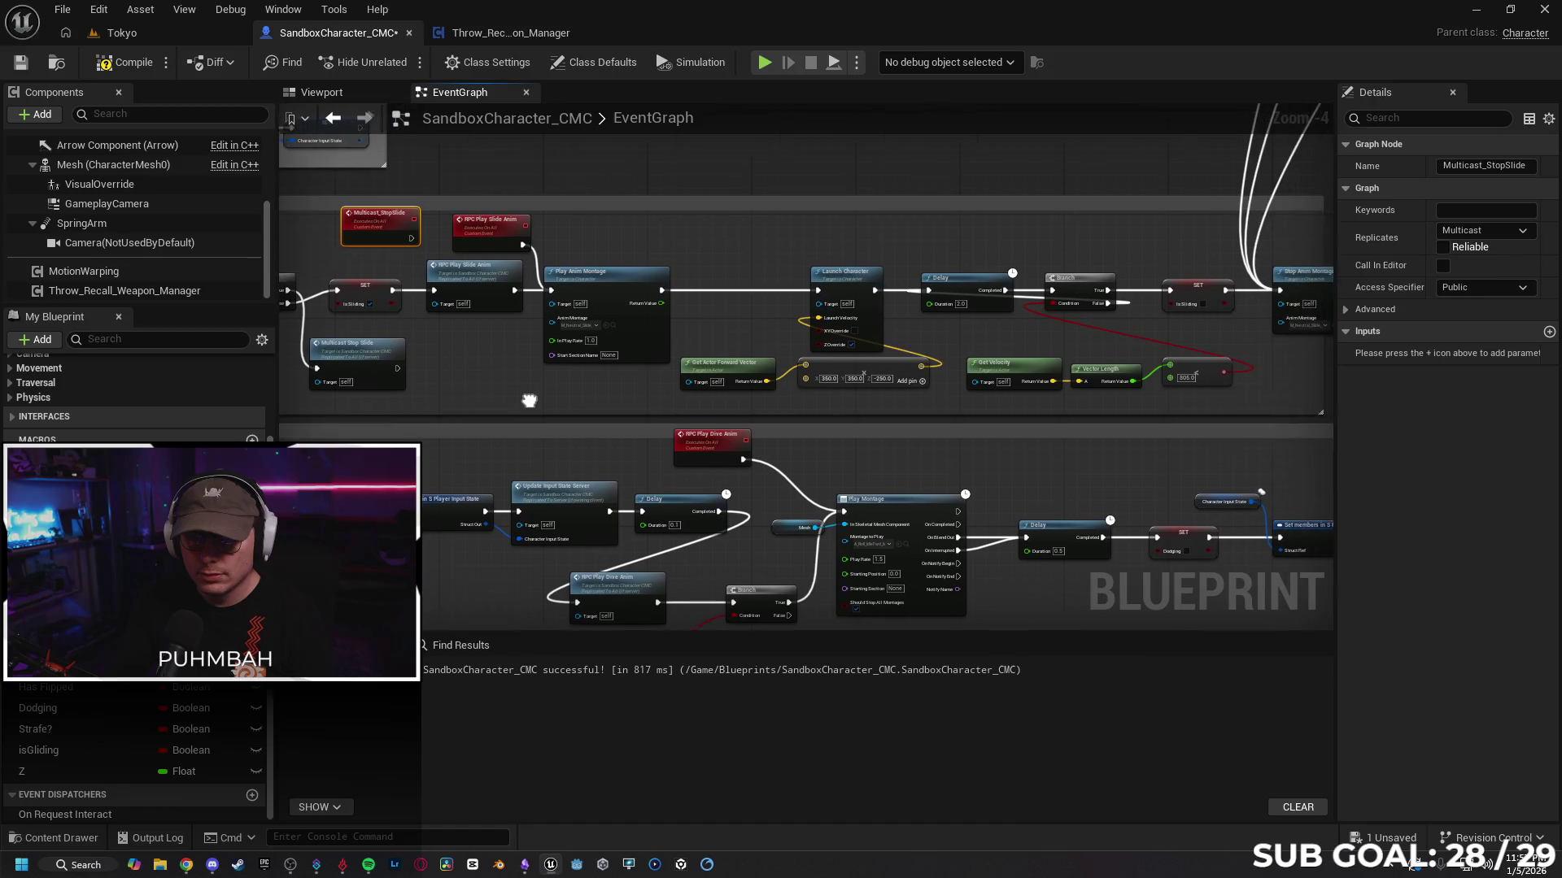
left_click_drag(529, 400, 522, 397)
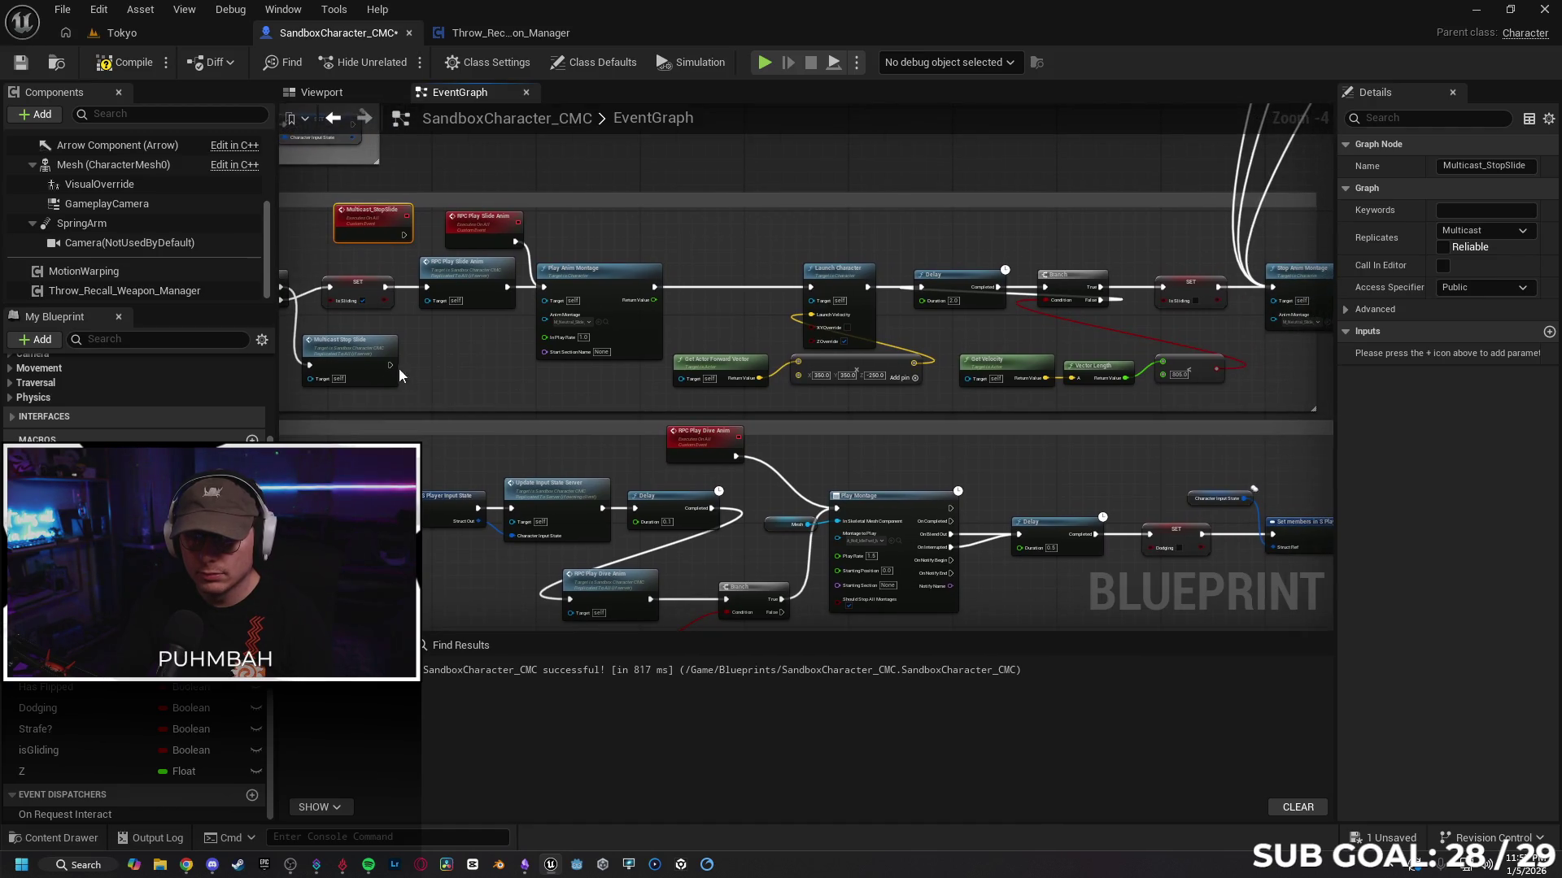
Step: Wire Multicast Stop Slide's exec output into Stop Anim Montage's exec input
mouse_move(388, 365)
left_mouse_down()
mouse_move(1293, 293)
mouse_move(1272, 286)
left_mouse_up()
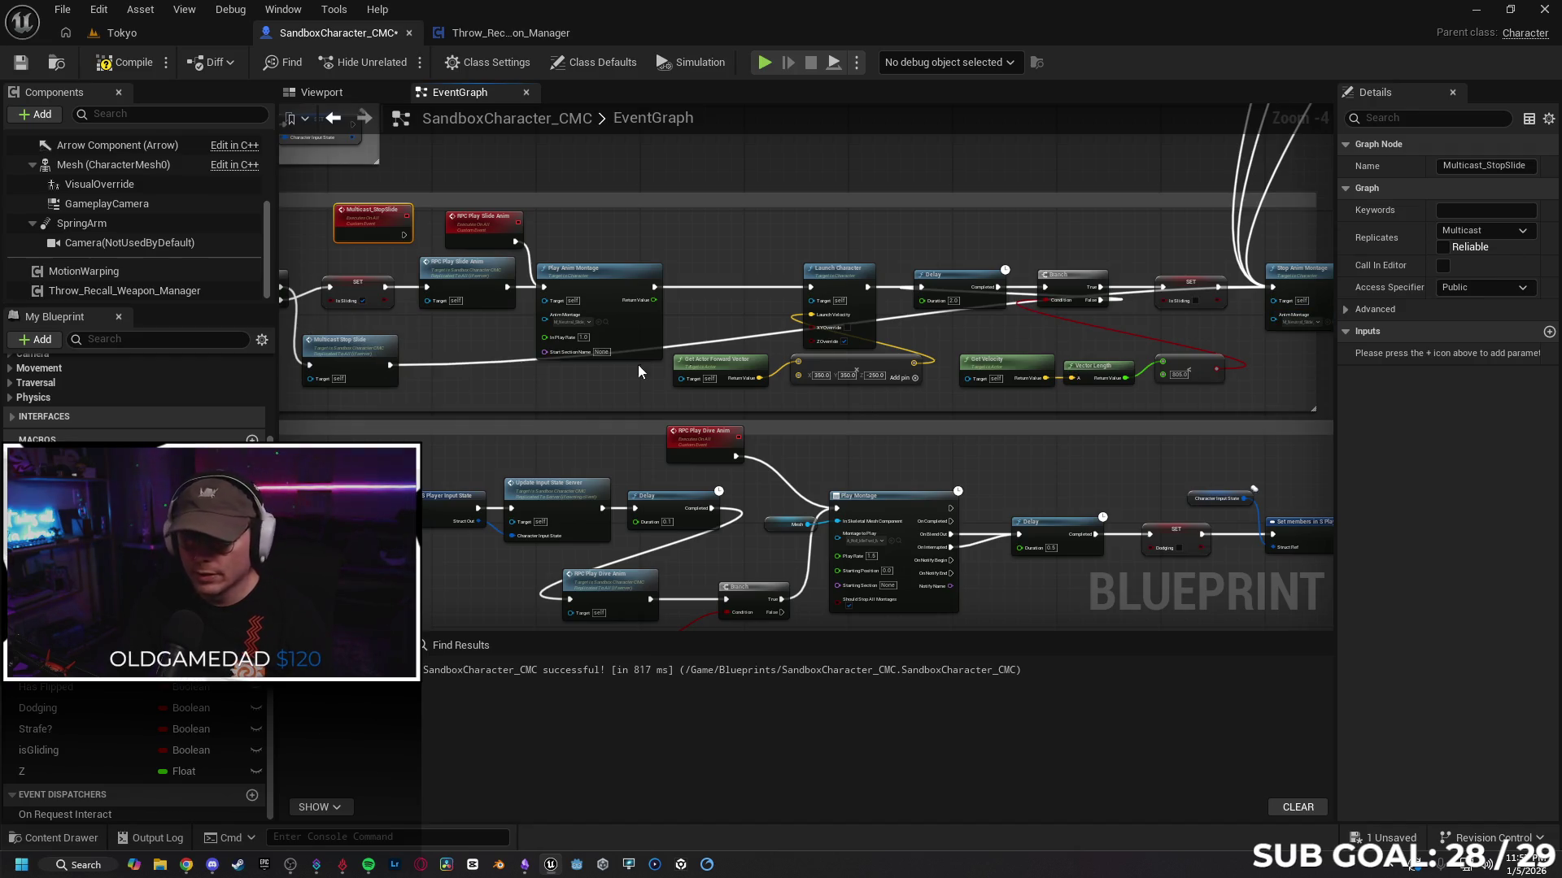
left_click(465, 367)
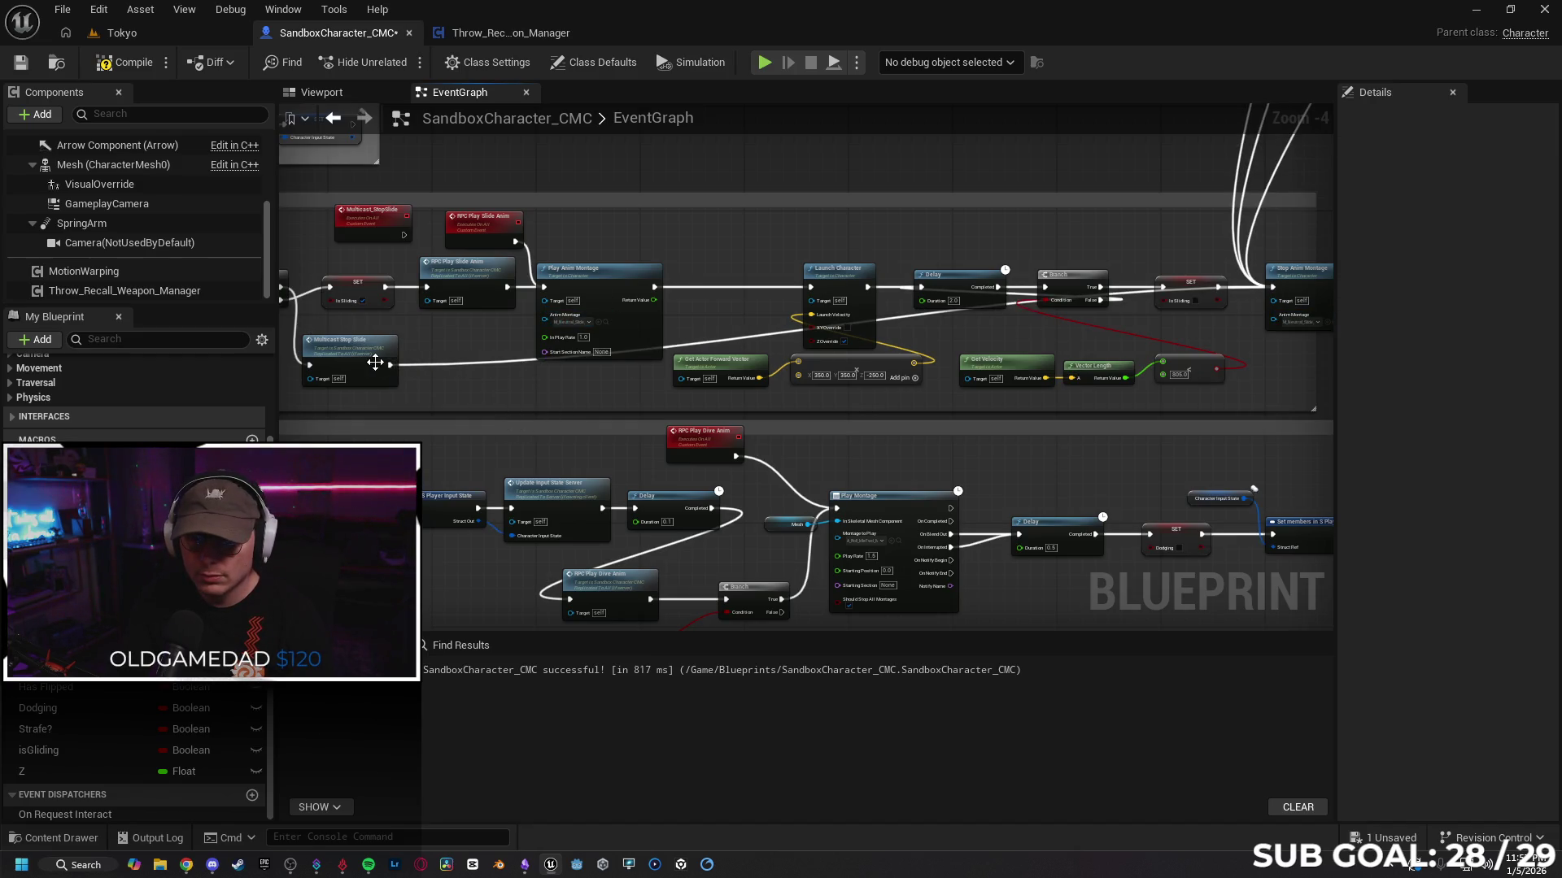
mouse_move(391, 366)
left_mouse_down()
mouse_move(1081, 277)
mouse_move(1183, 305)
mouse_move(1272, 287)
left_mouse_up()
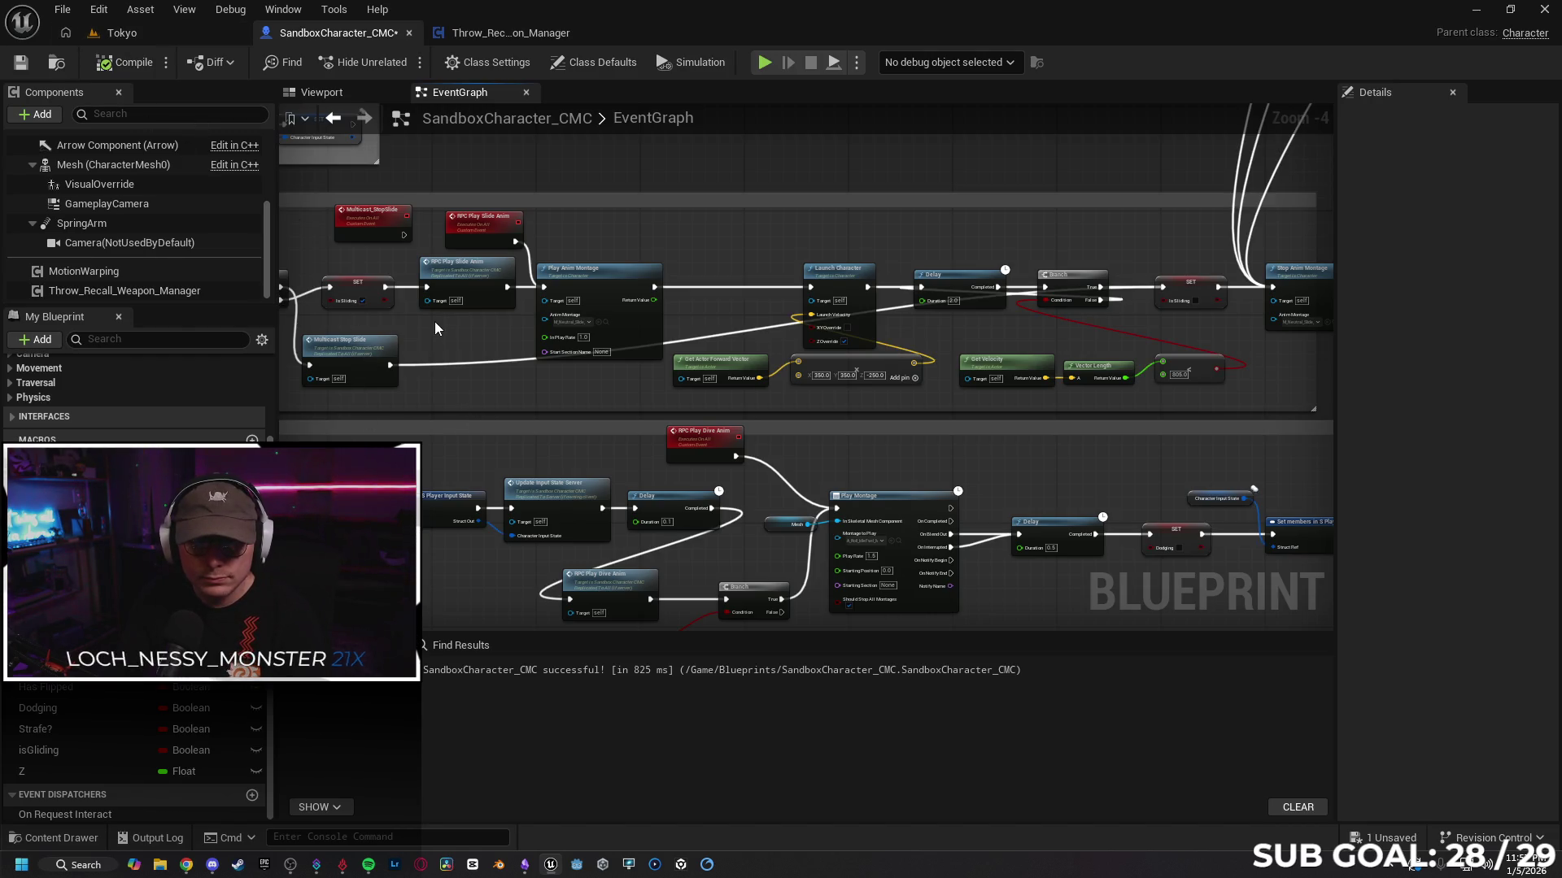
mouse_move(436, 328)
left_mouse_down()
mouse_move(489, 330)
mouse_move(413, 352)
left_mouse_up()
left_click(420, 345)
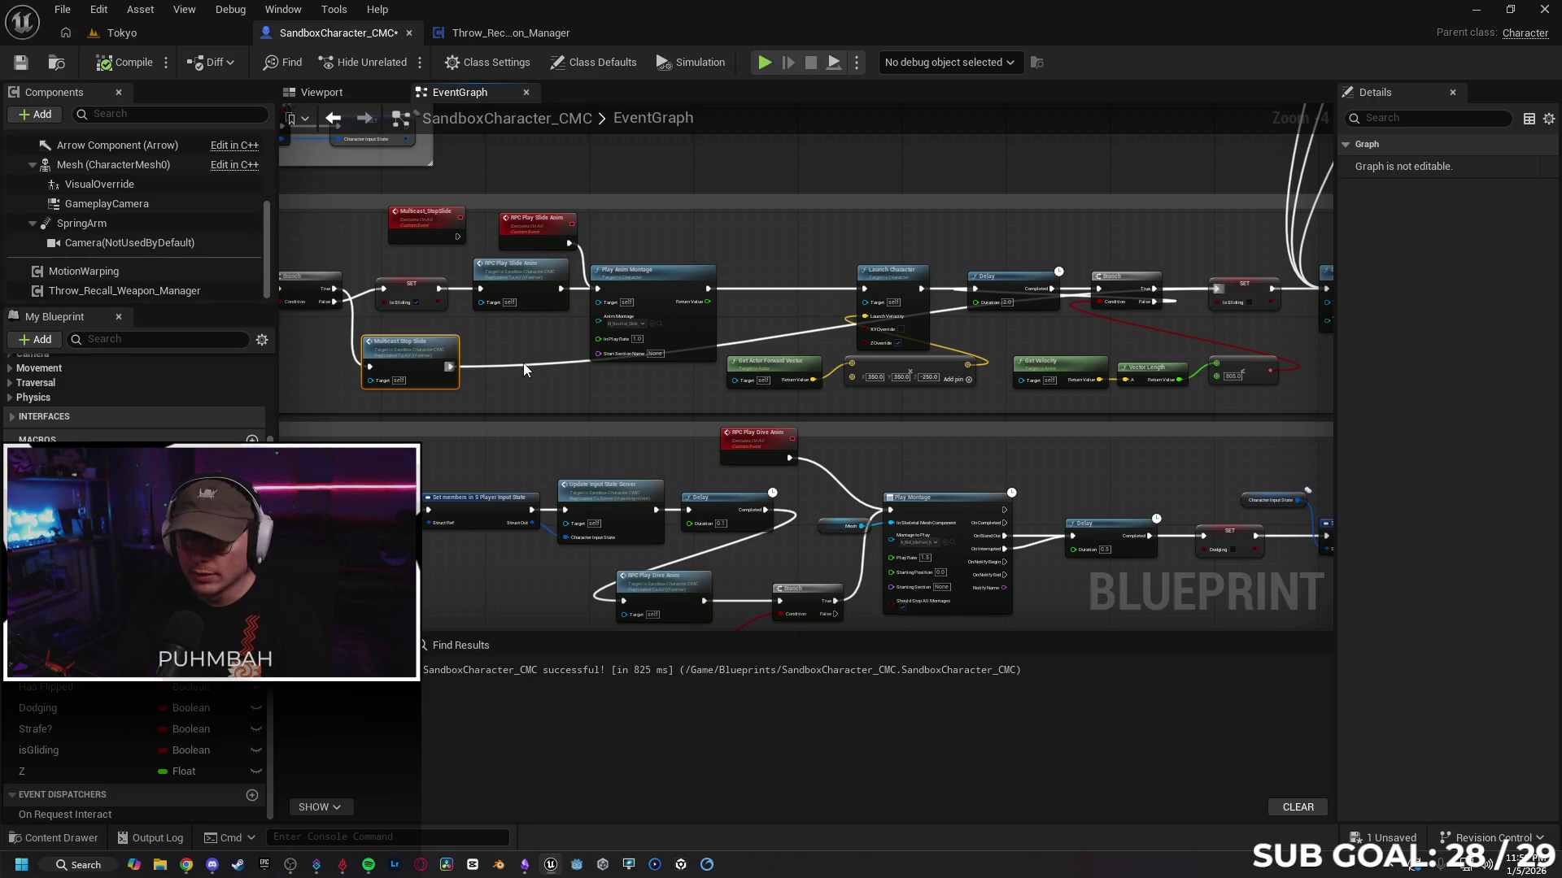
left_click_drag(542, 402, 605, 408)
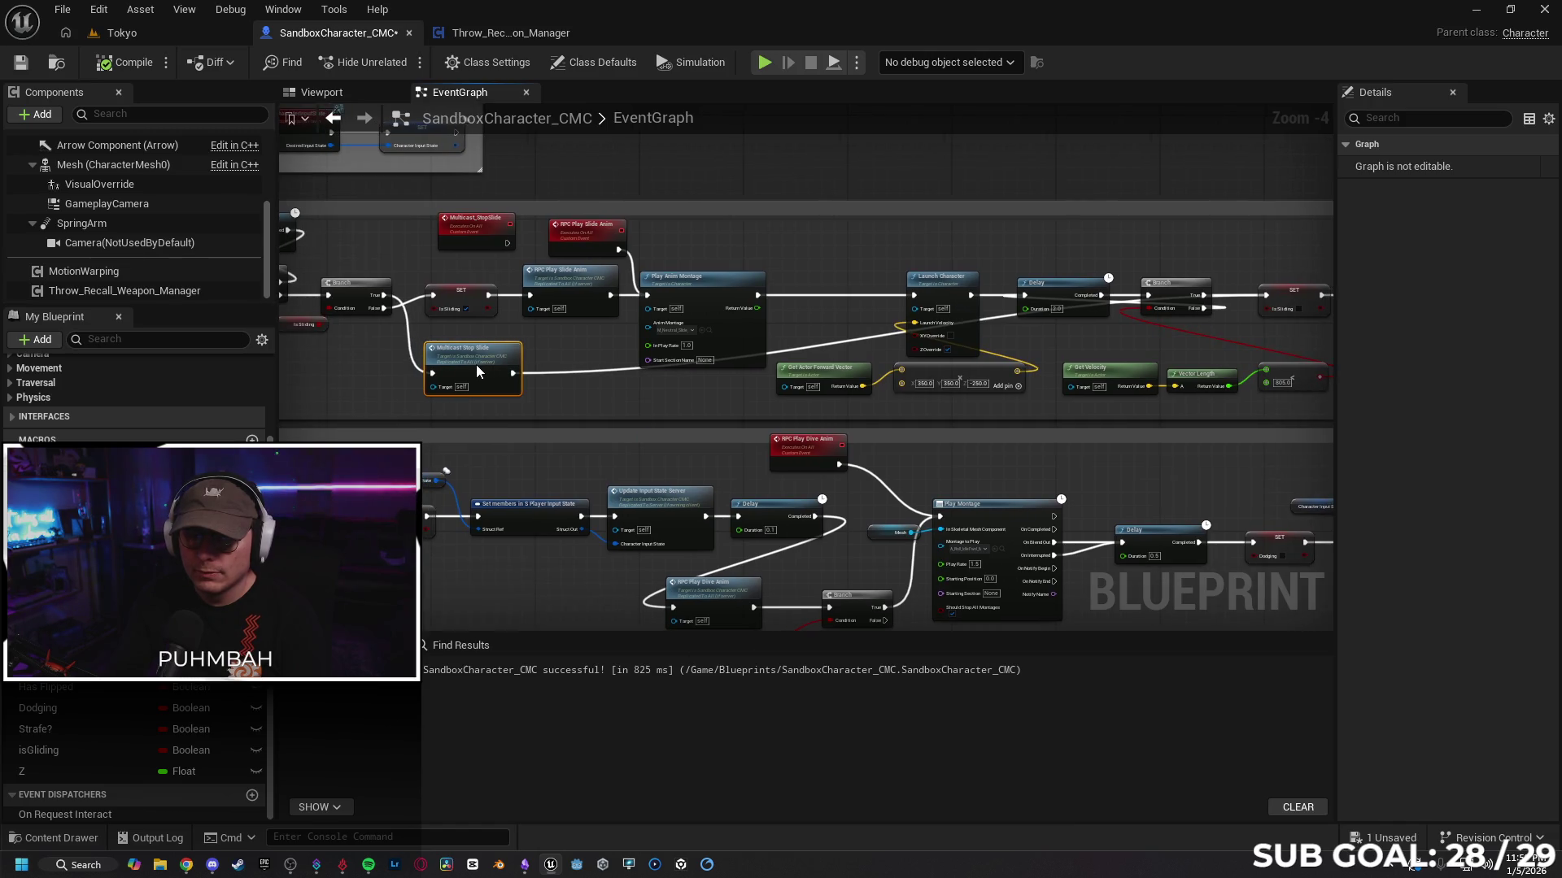
mouse_move(513, 236)
left_mouse_down()
mouse_move(545, 245)
mouse_move(522, 276)
mouse_move(359, 255)
mouse_move(537, 275)
left_mouse_up()
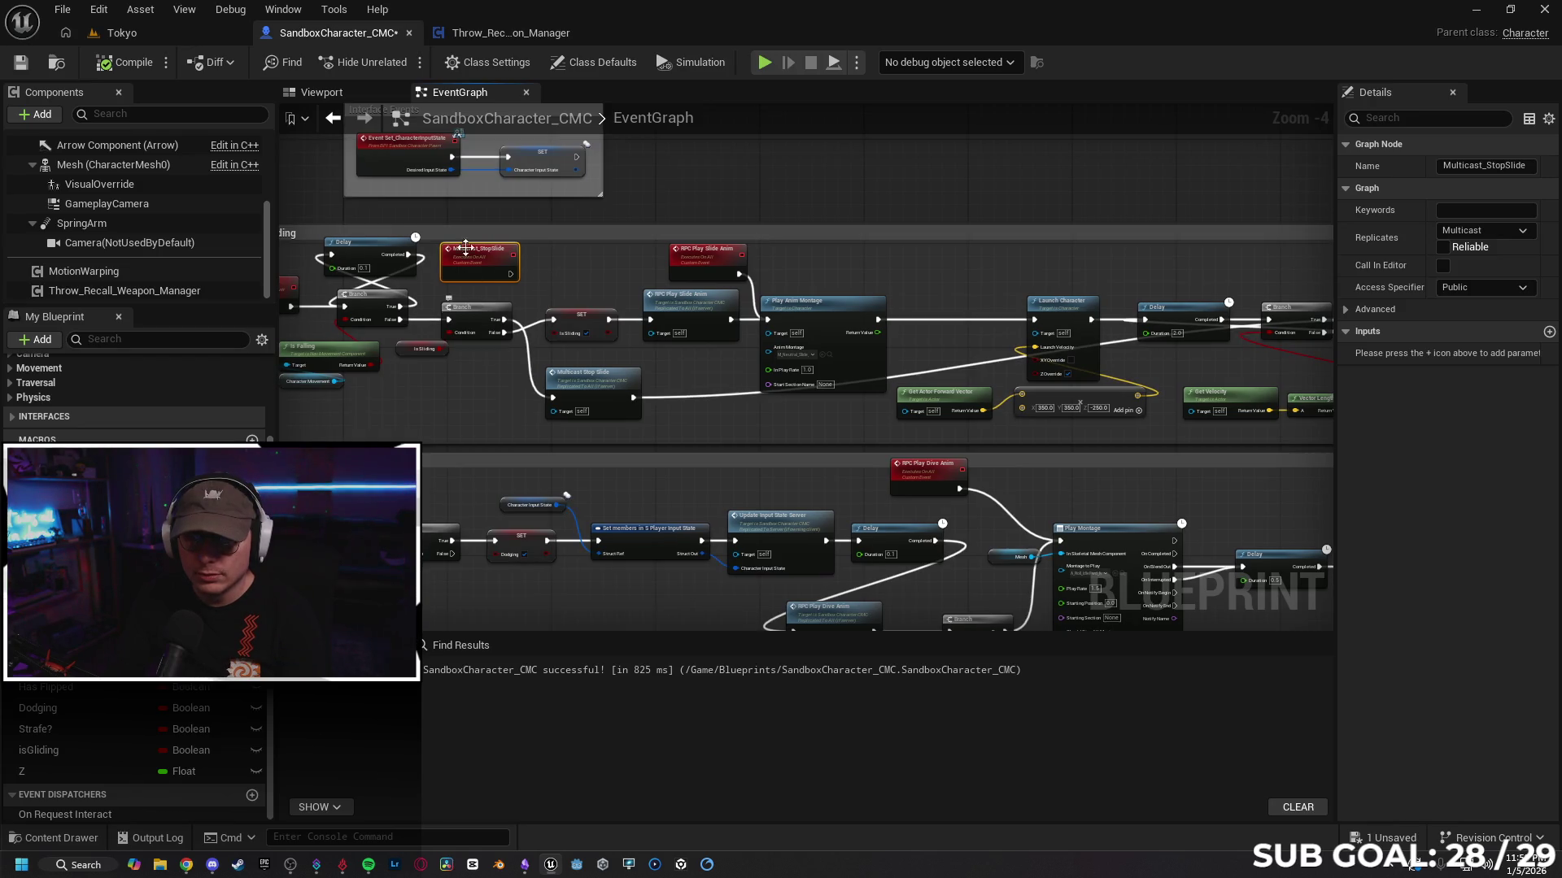
Step: Compile the character blueprint and run a brief multiplayer test, stopping it with Escape
left_click_drag(706, 413, 444, 388)
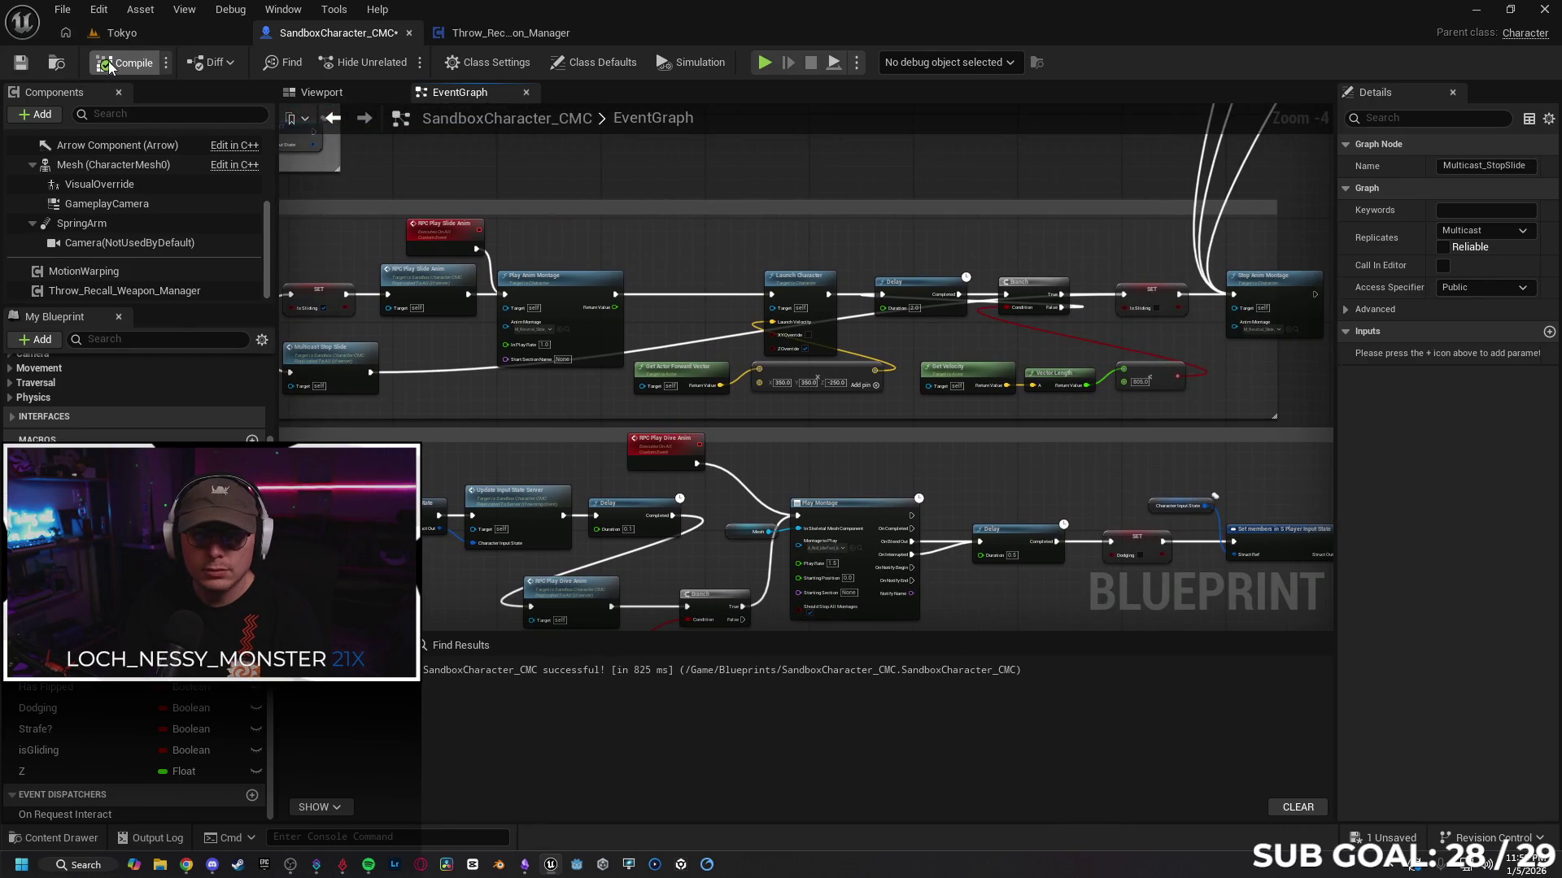
left_click(130, 37)
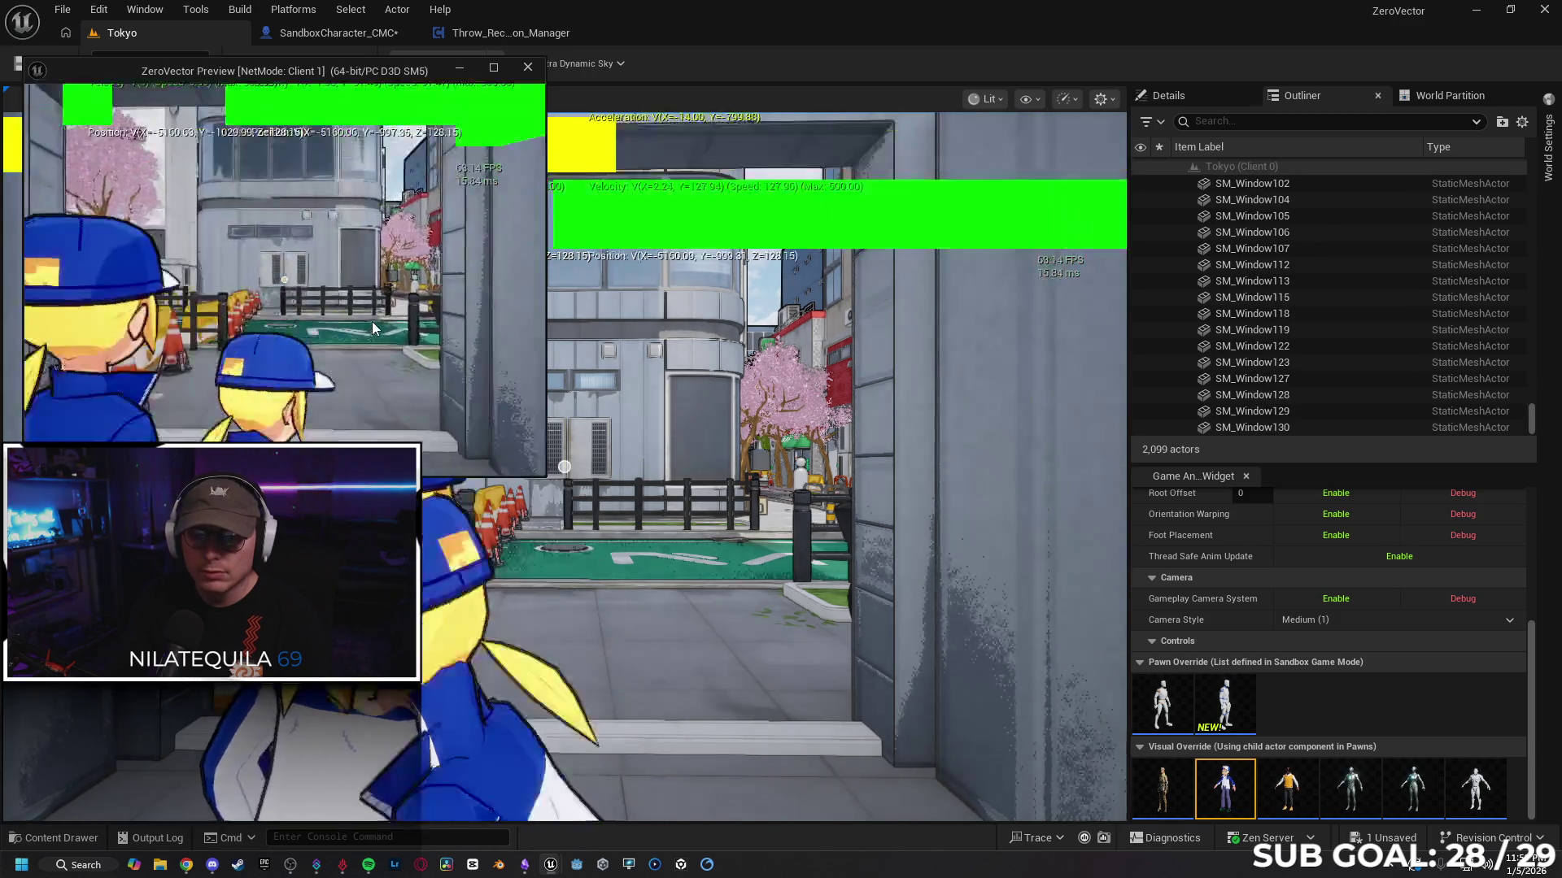
key("s")
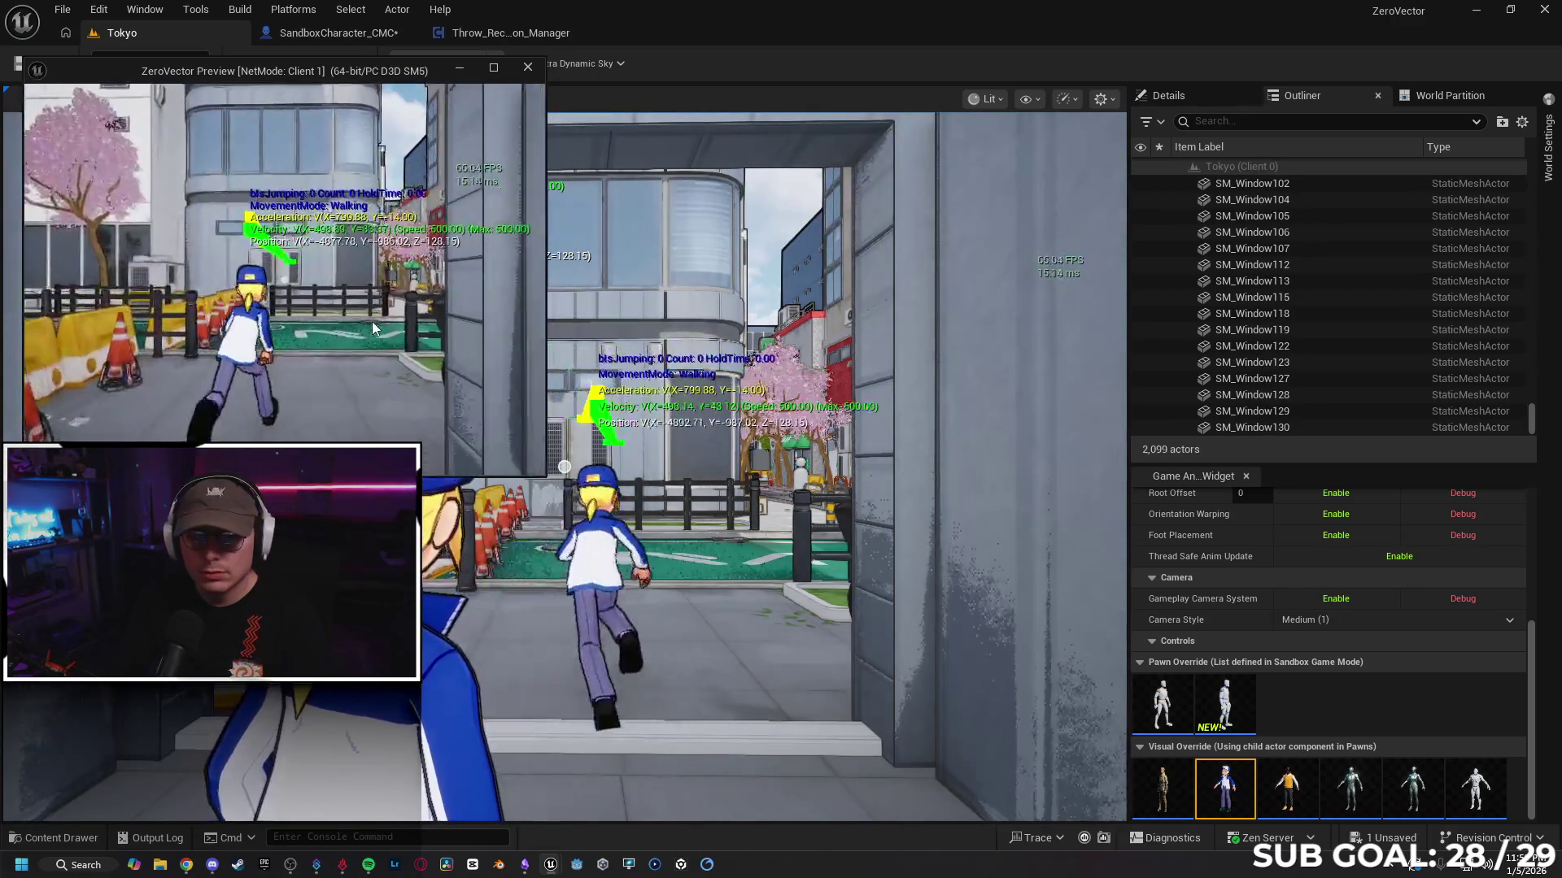
key("Escape")
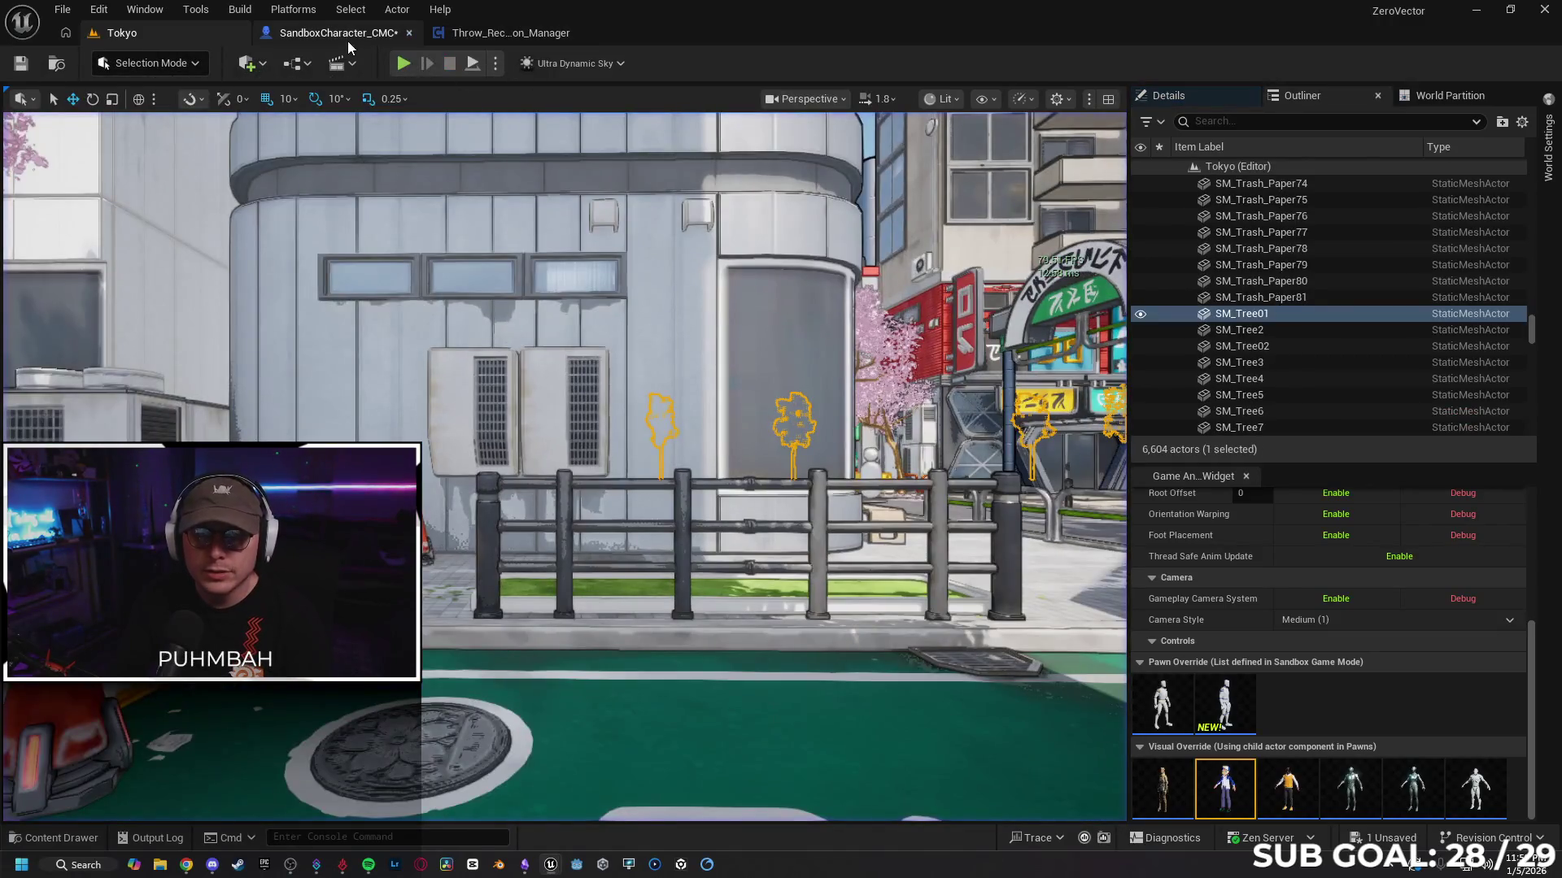
Step: Move the Multicast_StopSlide event near the end of Crouch Sliding and wire it into the SET node
left_click(348, 41)
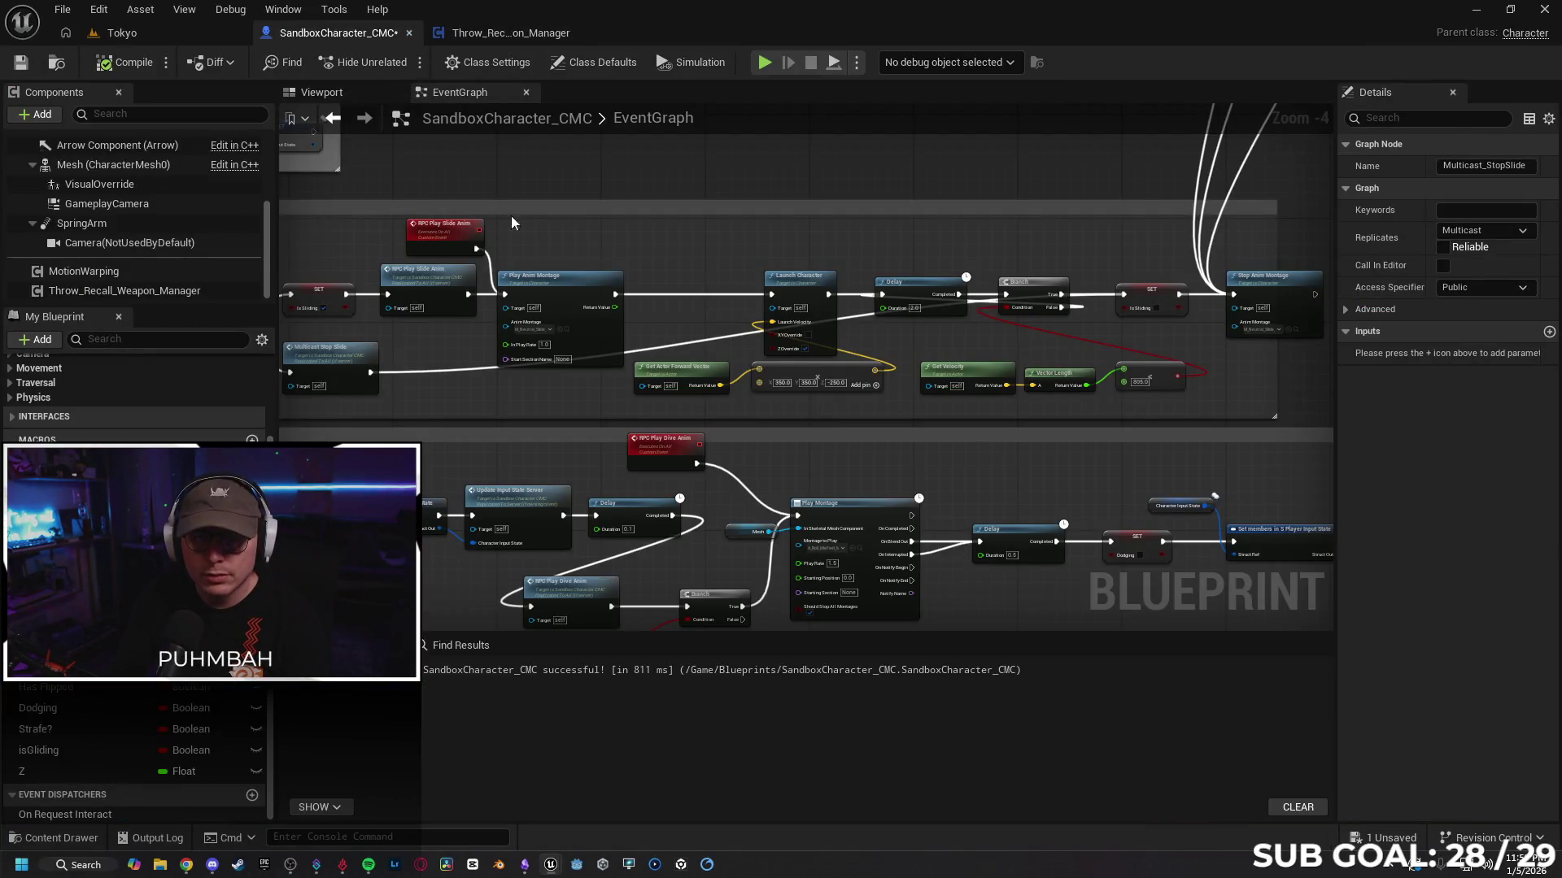
mouse_move(510, 216)
left_mouse_down()
mouse_move(632, 179)
mouse_move(554, 314)
mouse_move(616, 304)
left_mouse_up()
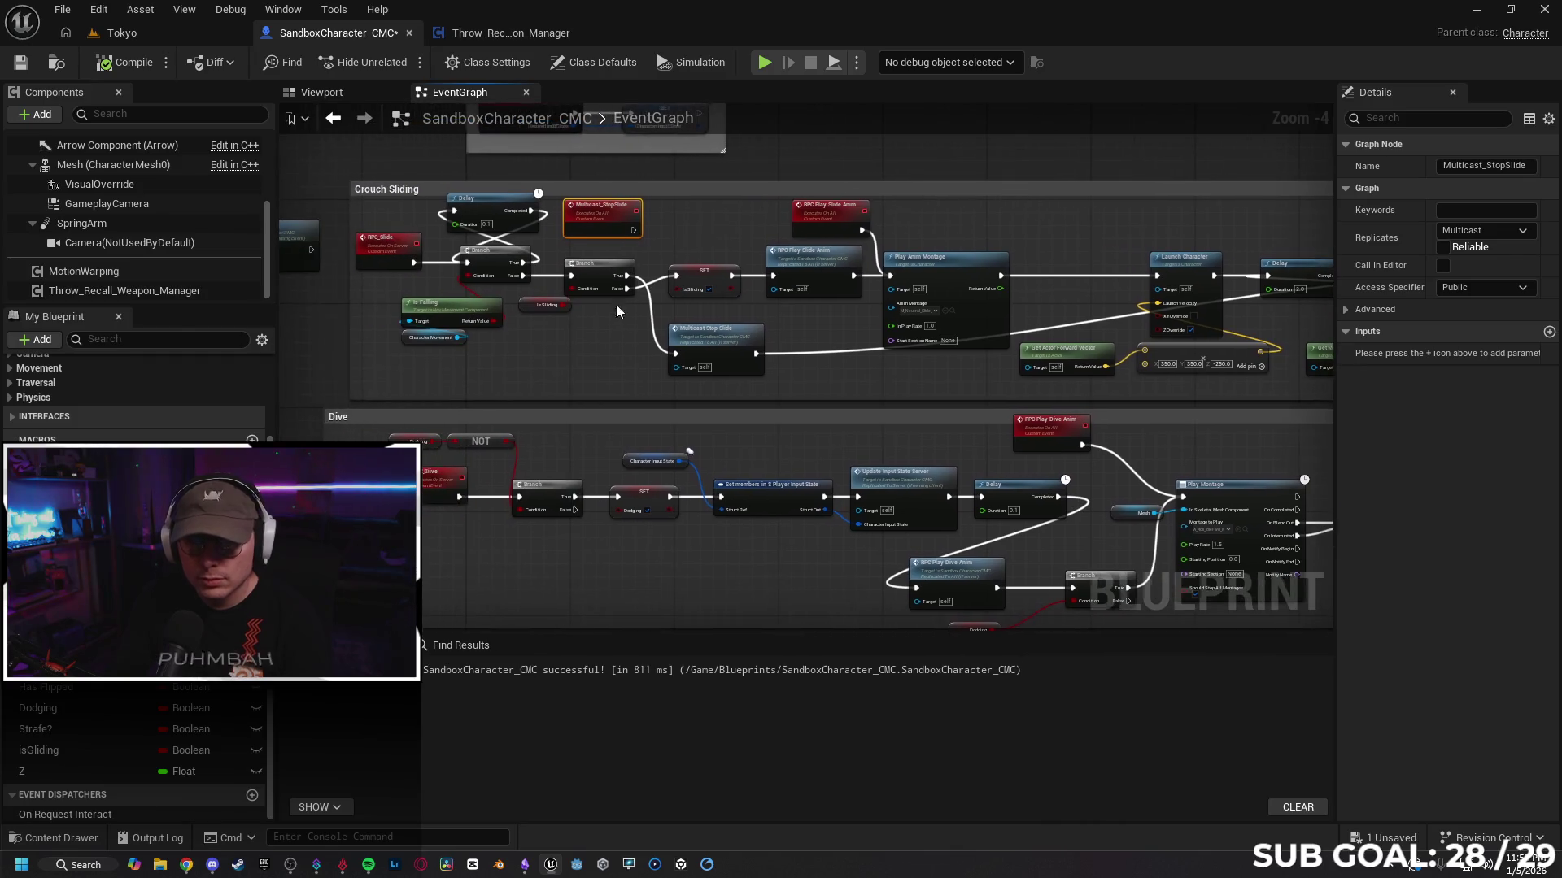
left_click_drag(632, 233, 578, 281)
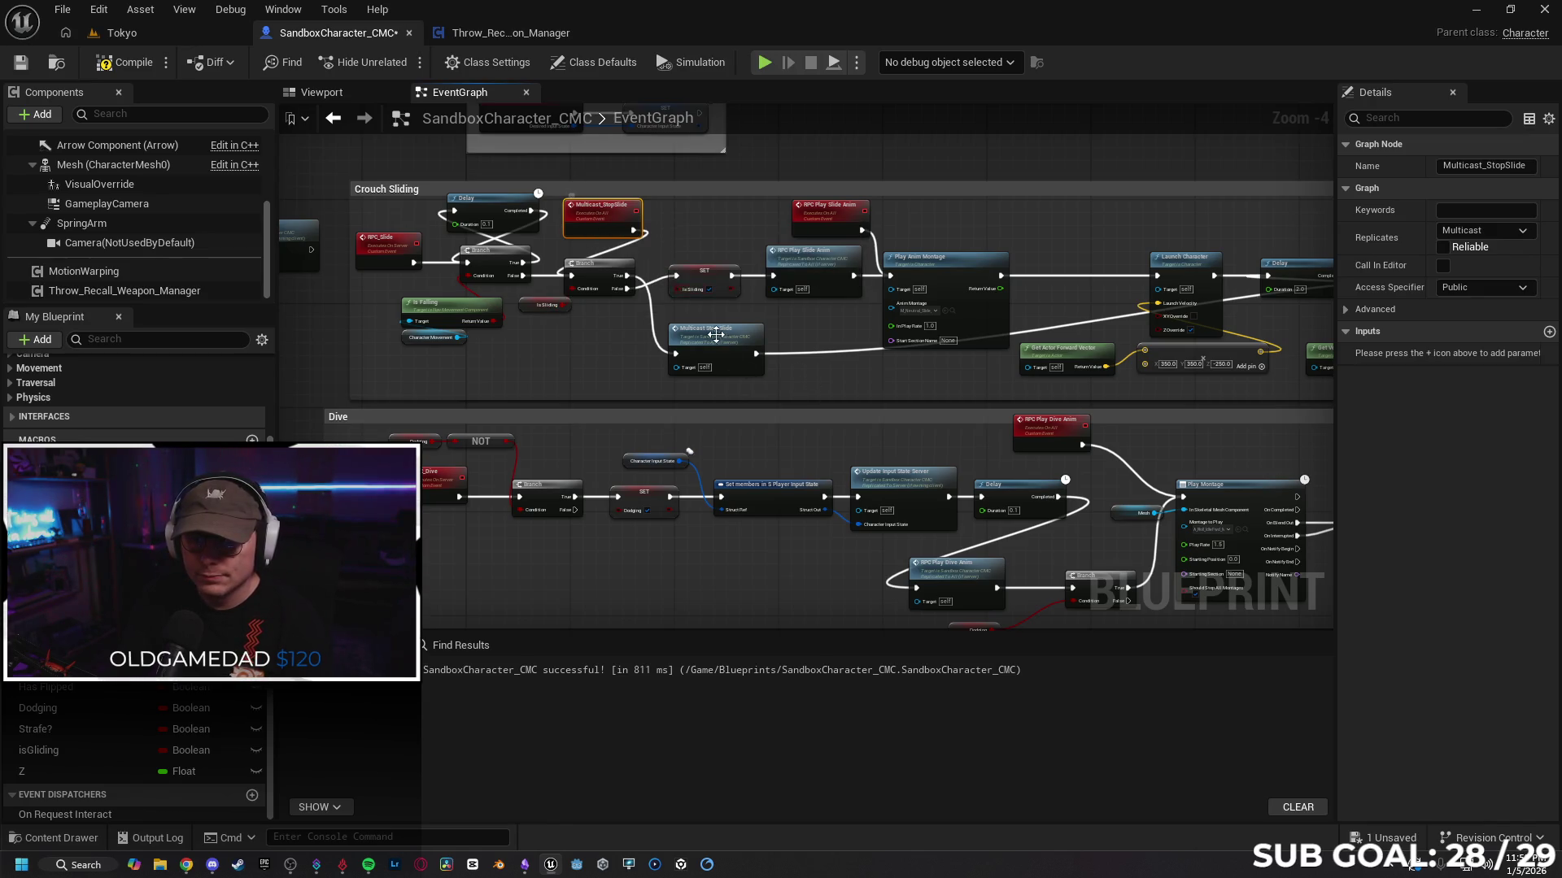
scroll(622, 319, "up", 2)
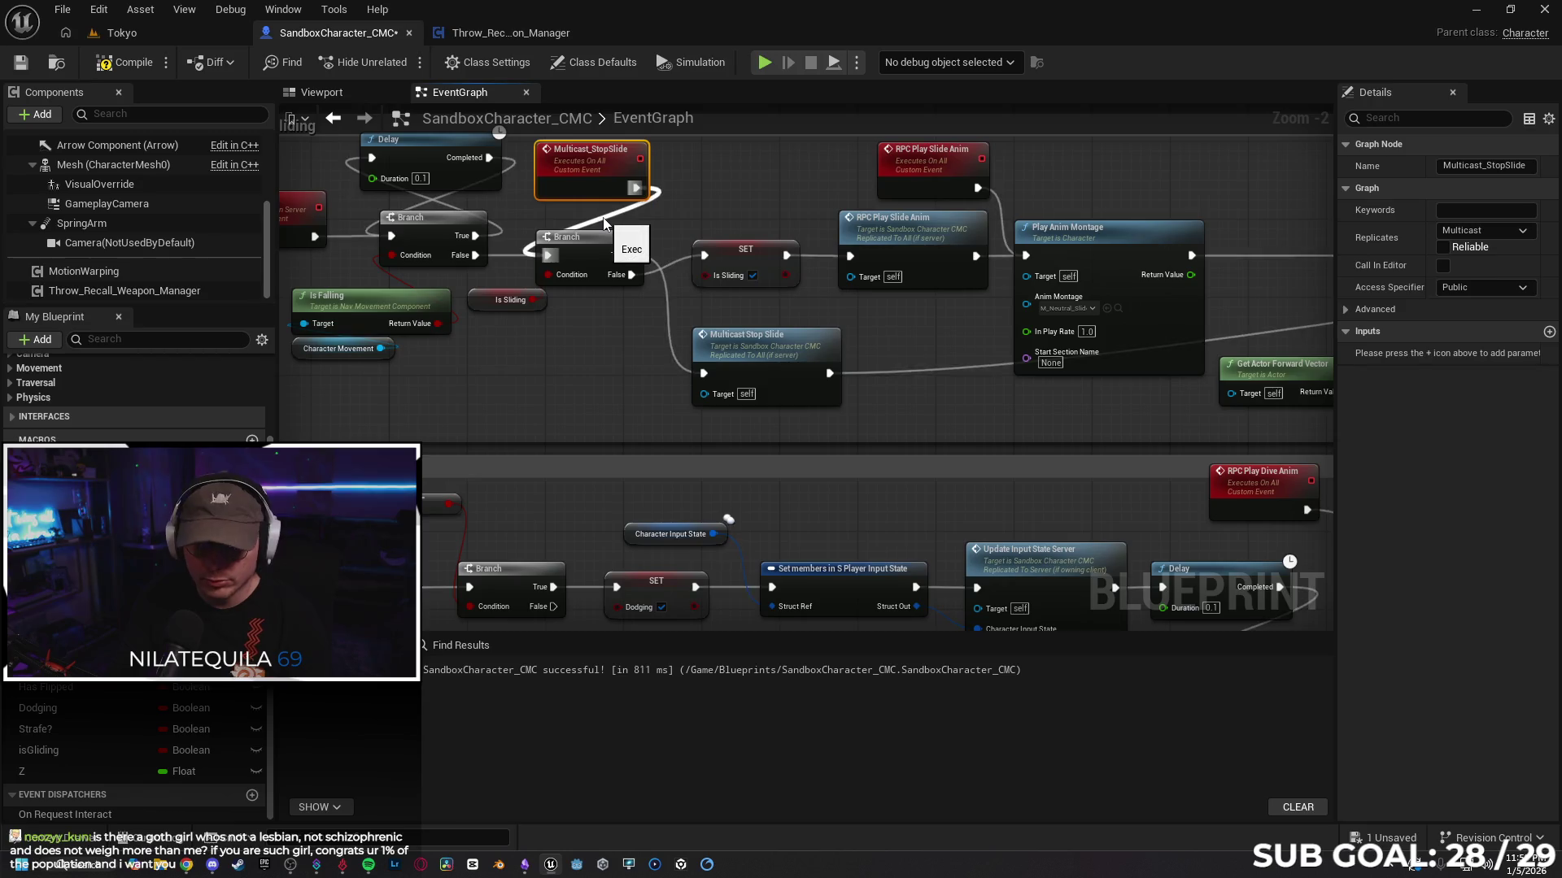
left_click_drag(579, 170, 582, 207)
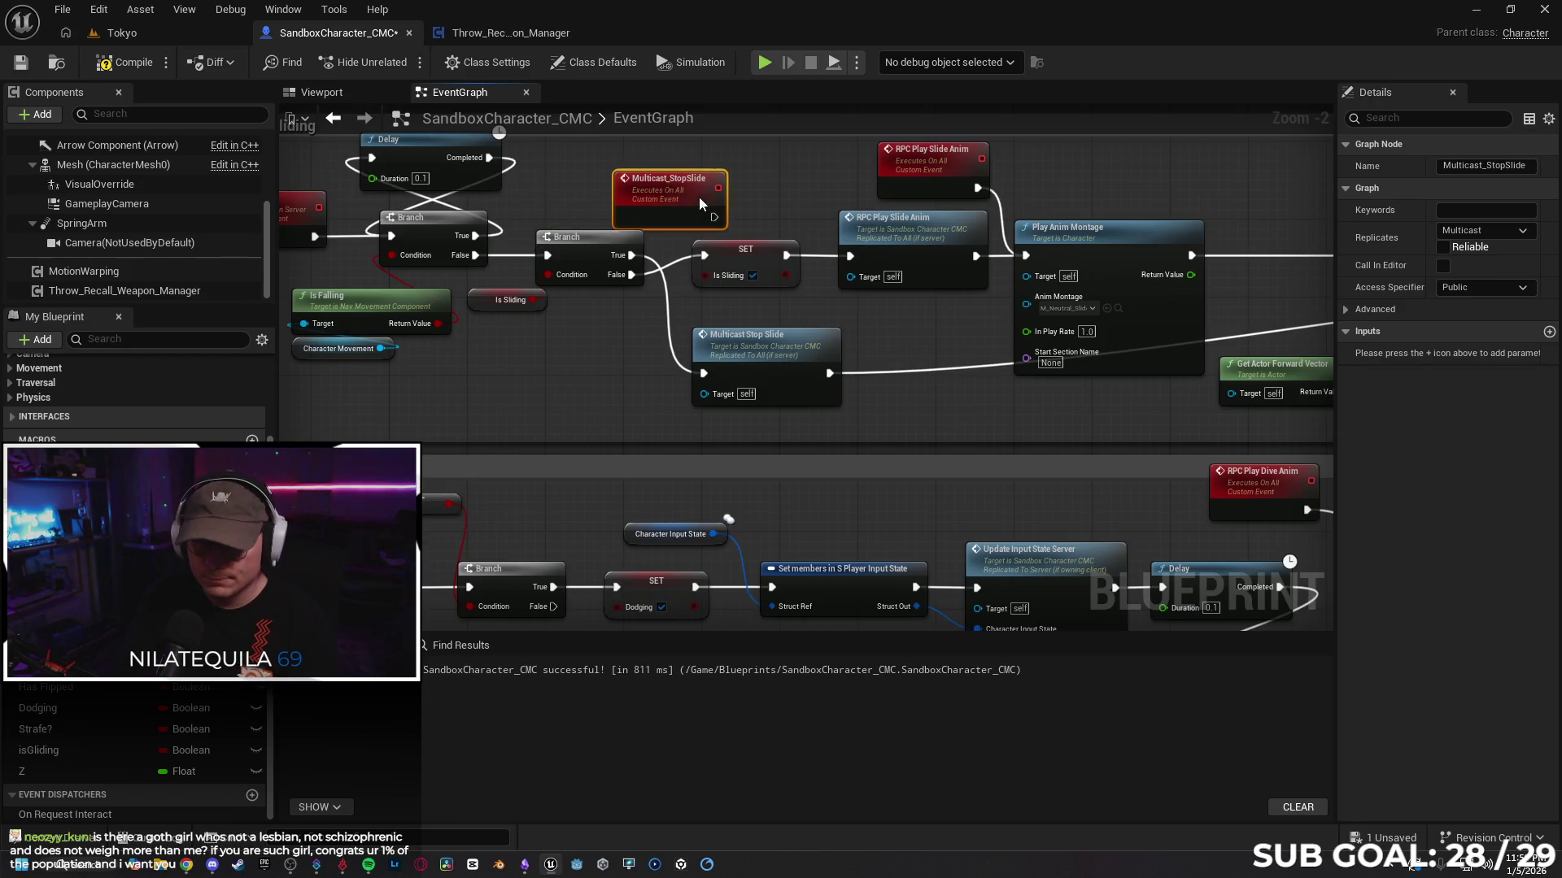
left_click_drag(700, 198, 641, 189)
left_click_drag(781, 203, 707, 210)
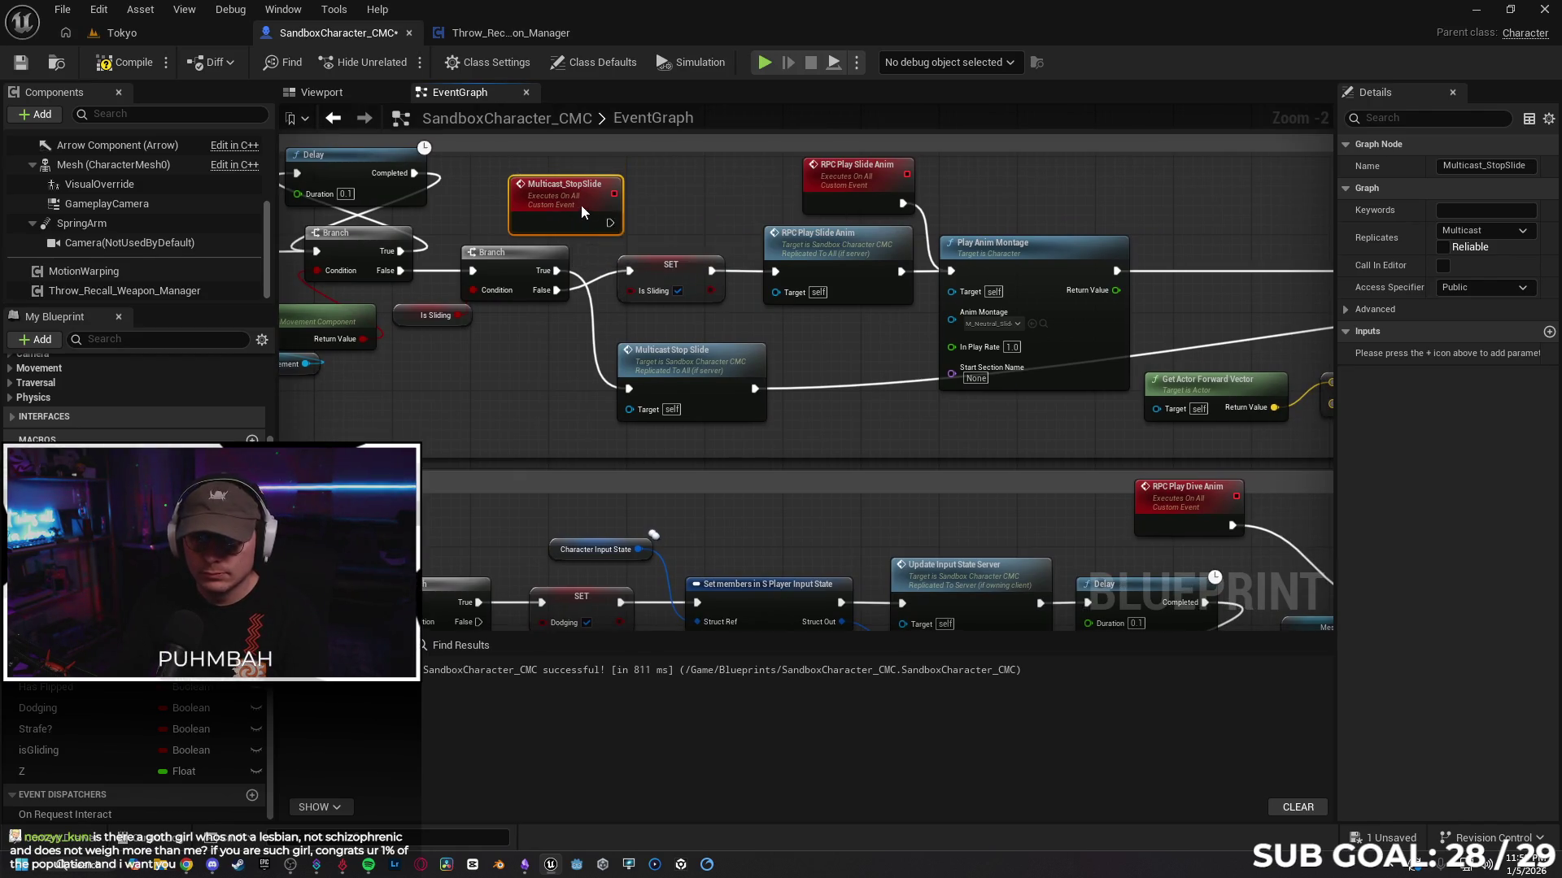
left_click_drag(608, 184, 648, 186)
left_click_drag(795, 325, 606, 350)
scroll(626, 374, "down", 4)
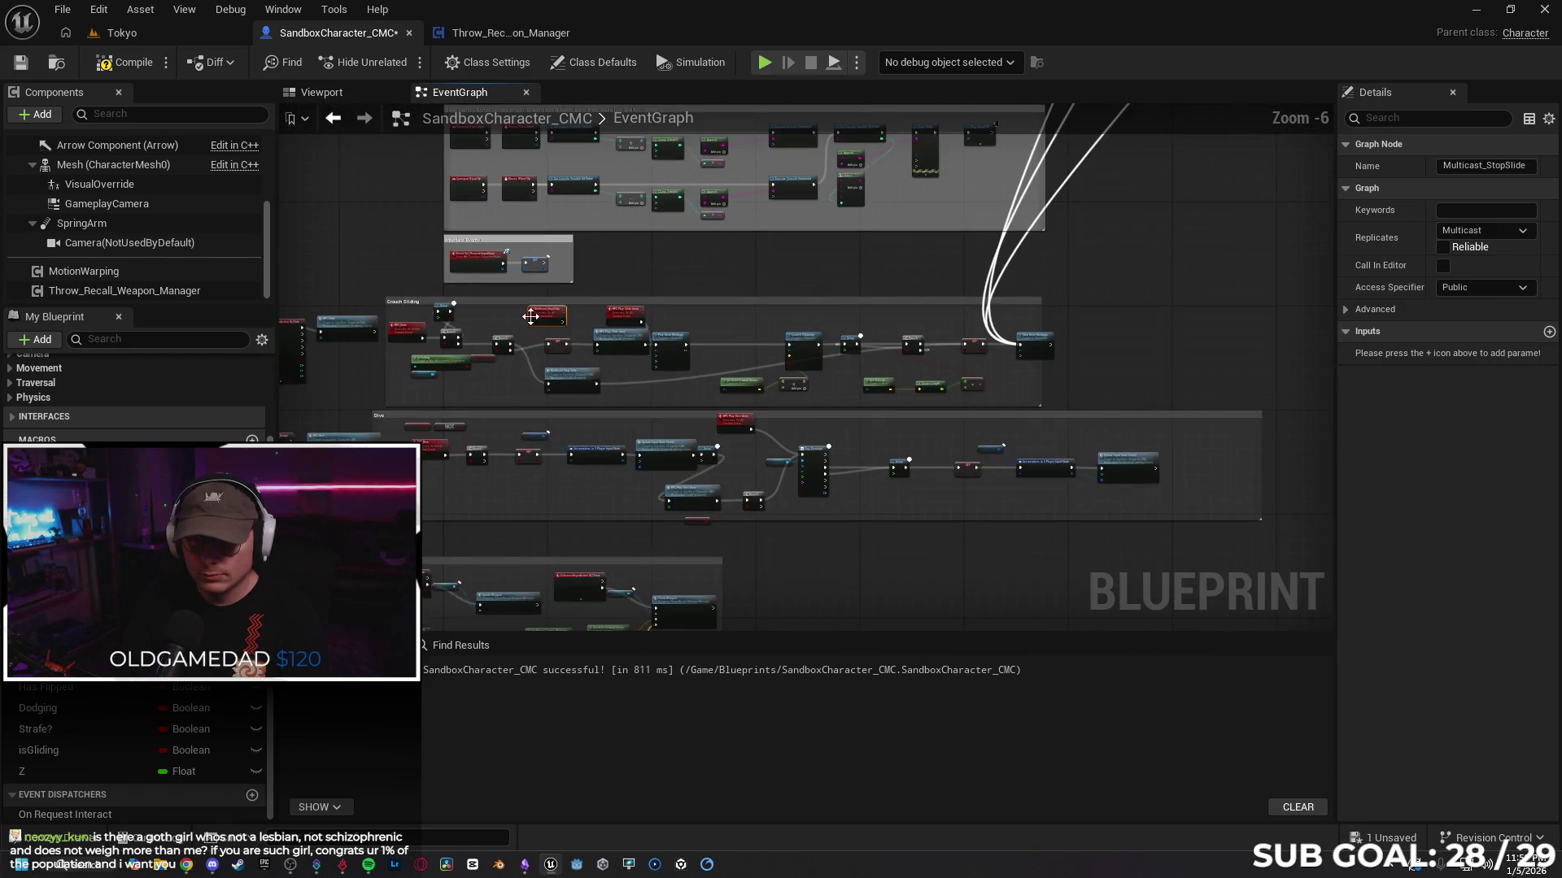
left_click_drag(531, 317, 575, 308)
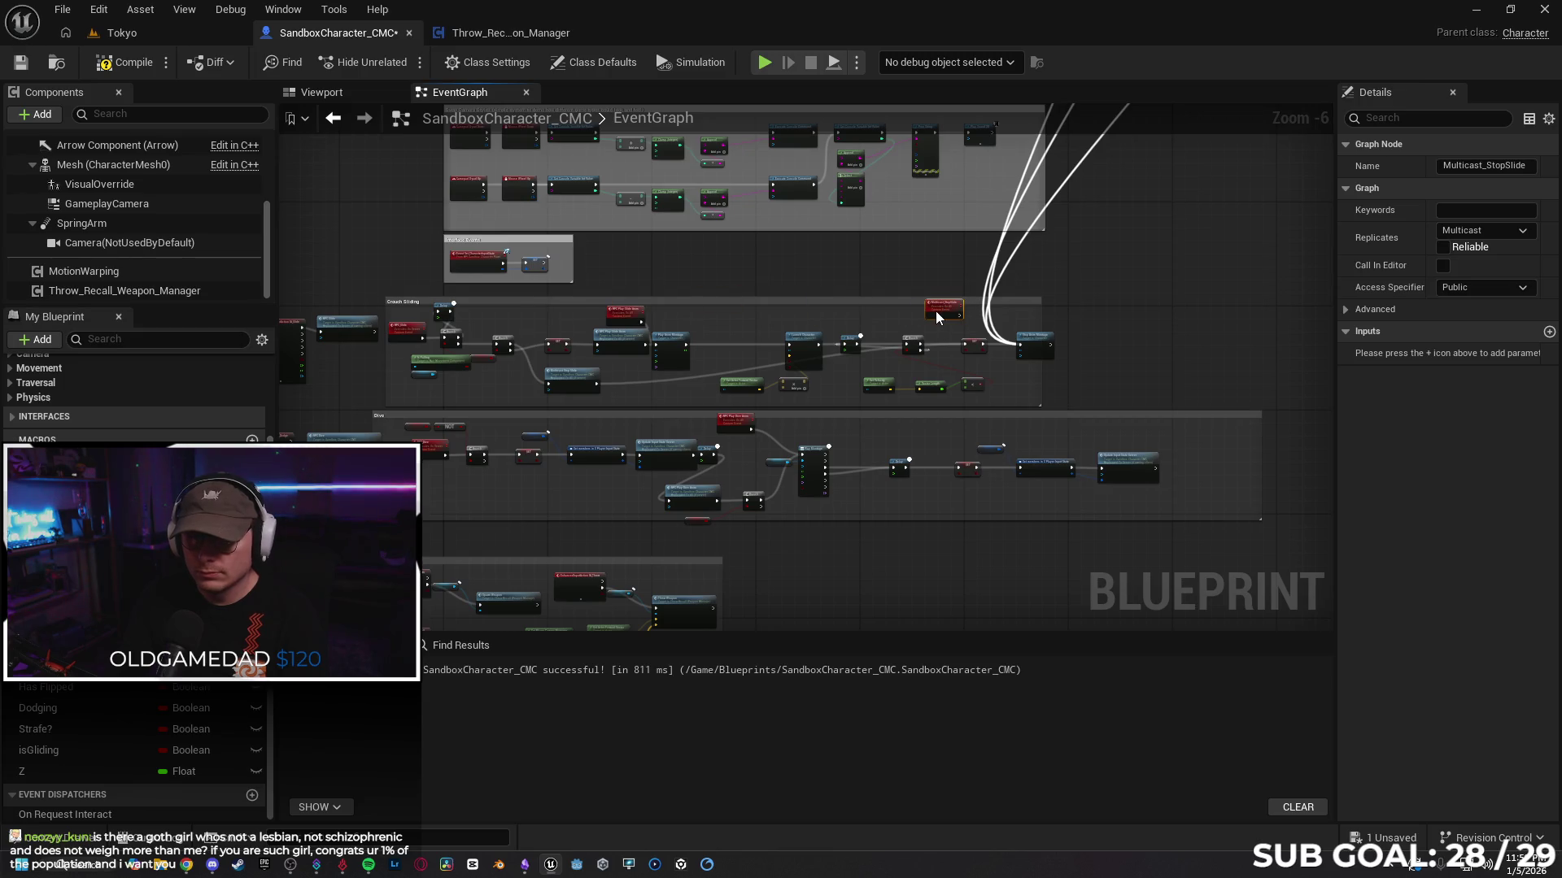
scroll(935, 311, "up", 3)
mouse_move(890, 319)
left_mouse_down()
mouse_move(1029, 403)
mouse_move(953, 390)
left_mouse_up()
Step: Break the Multicast Stop Slide call's outgoing exec wire
left_click_drag(302, 316, 936, 231)
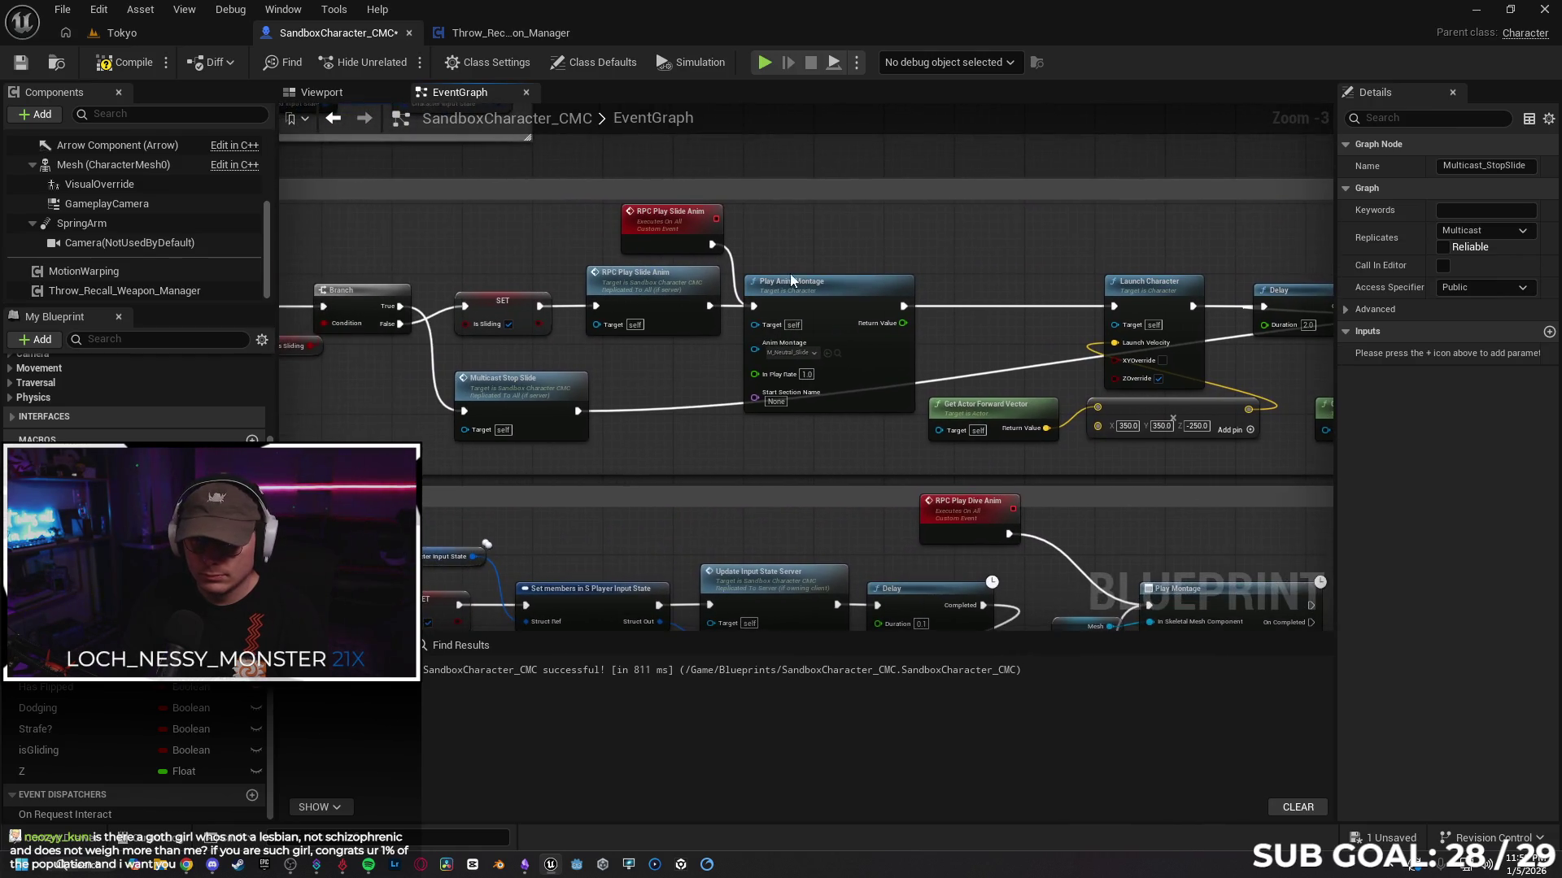
left_click(639, 416)
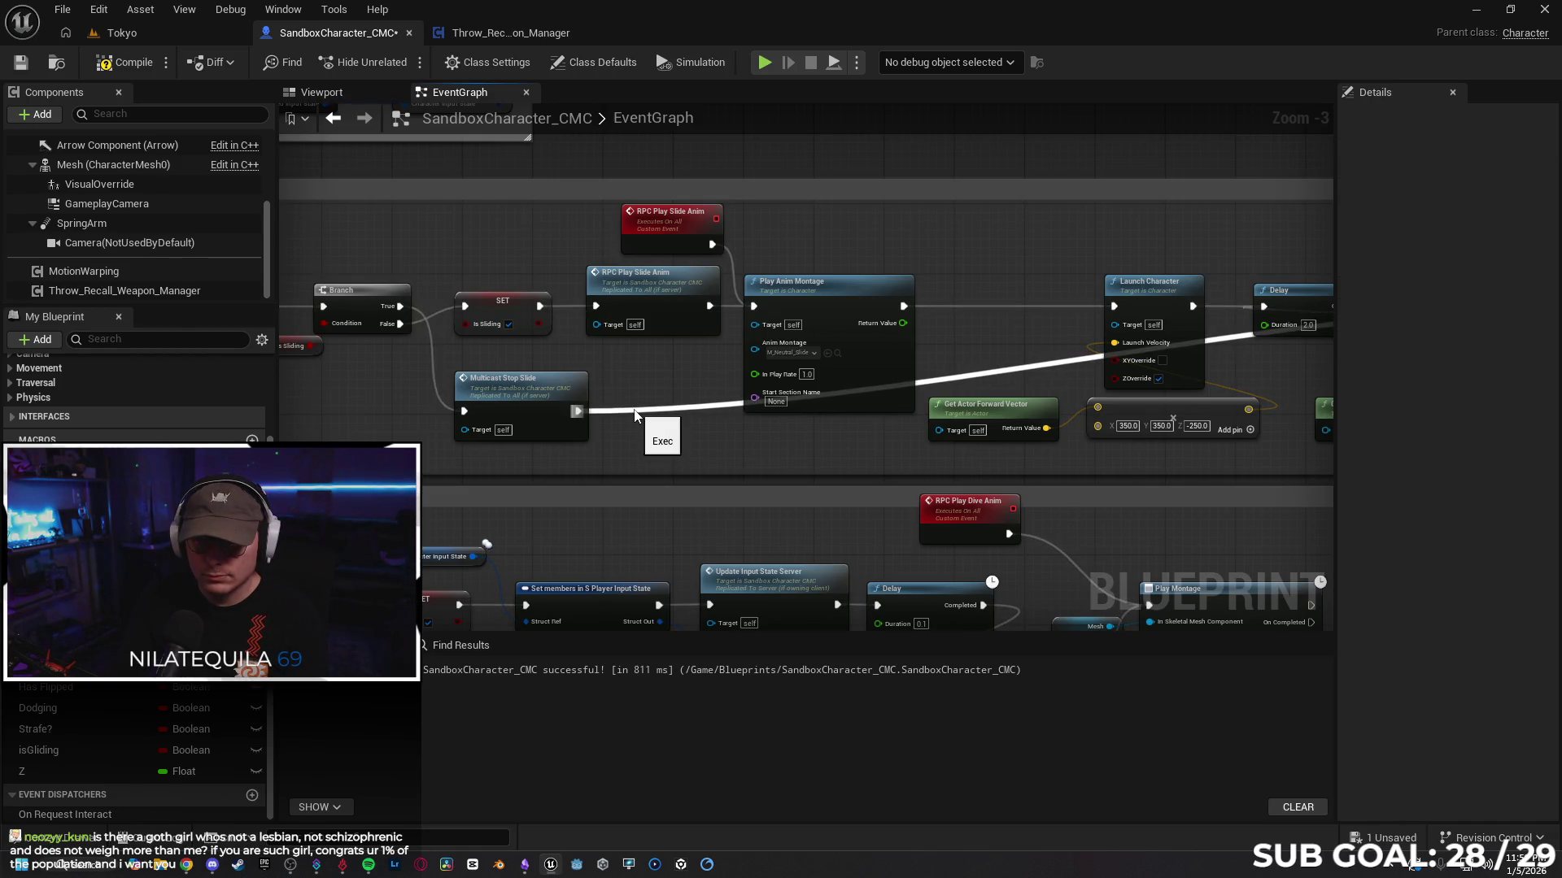
left_click(623, 412, "alt")
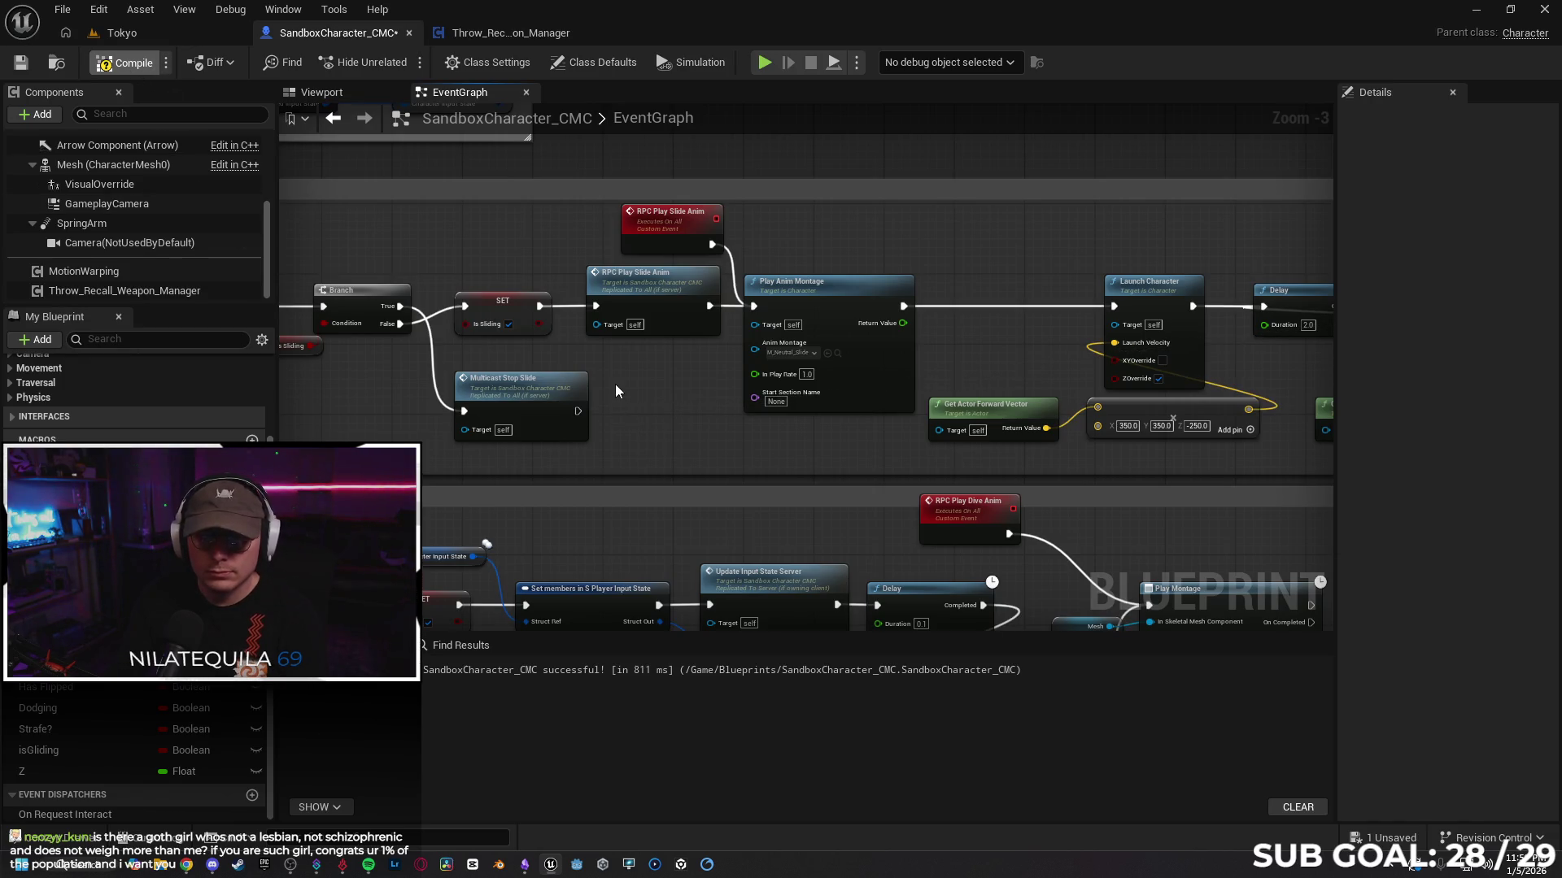
left_click(122, 33)
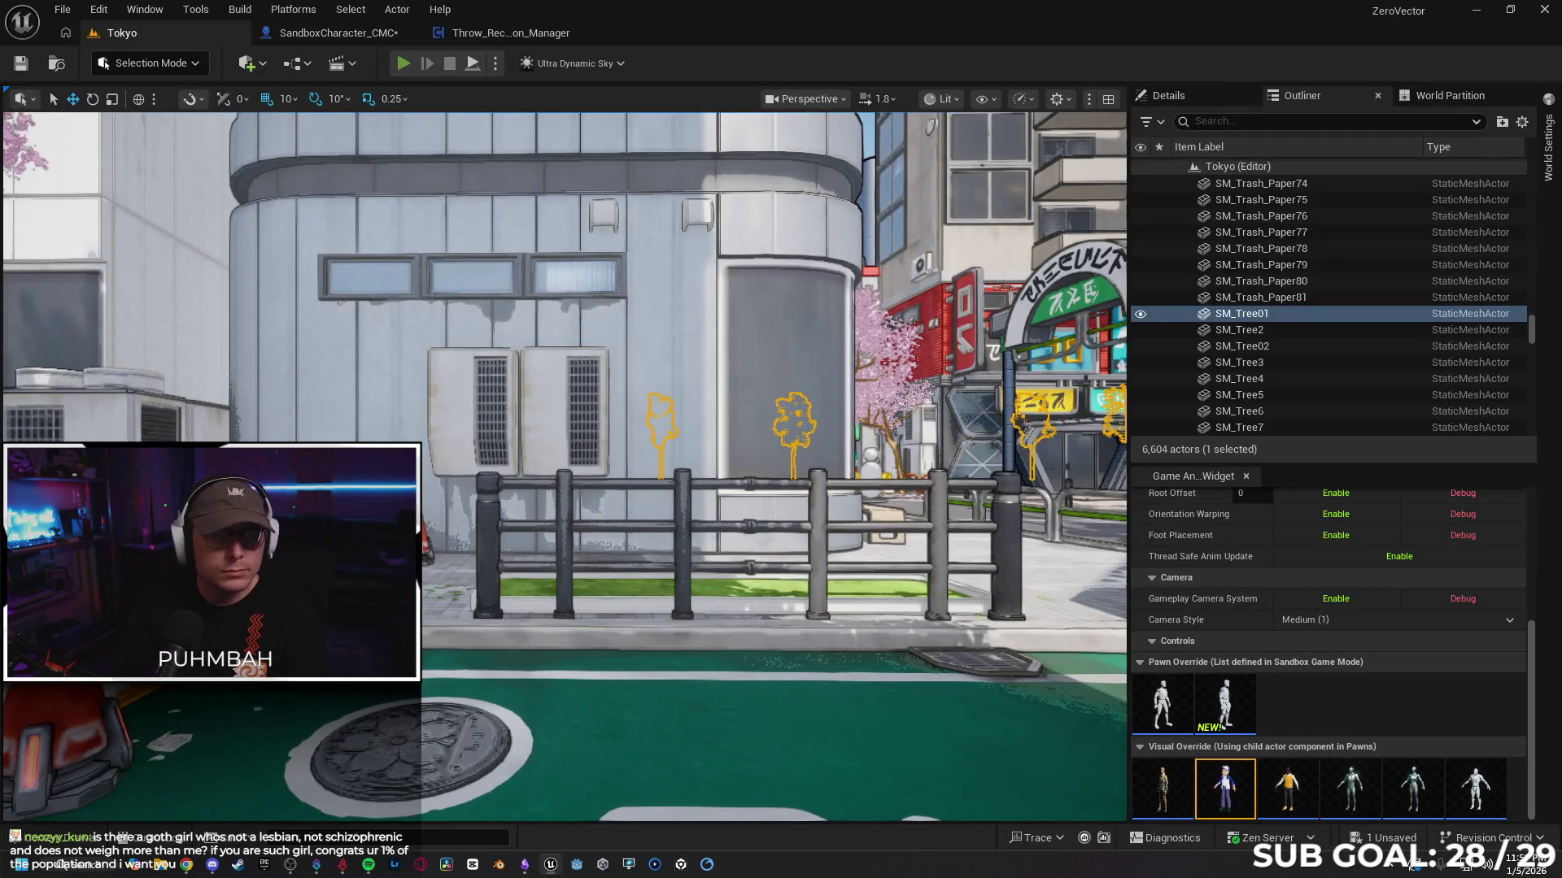
Step: Start a multiplayer playtest and run the character around in the client window
key("alt+p")
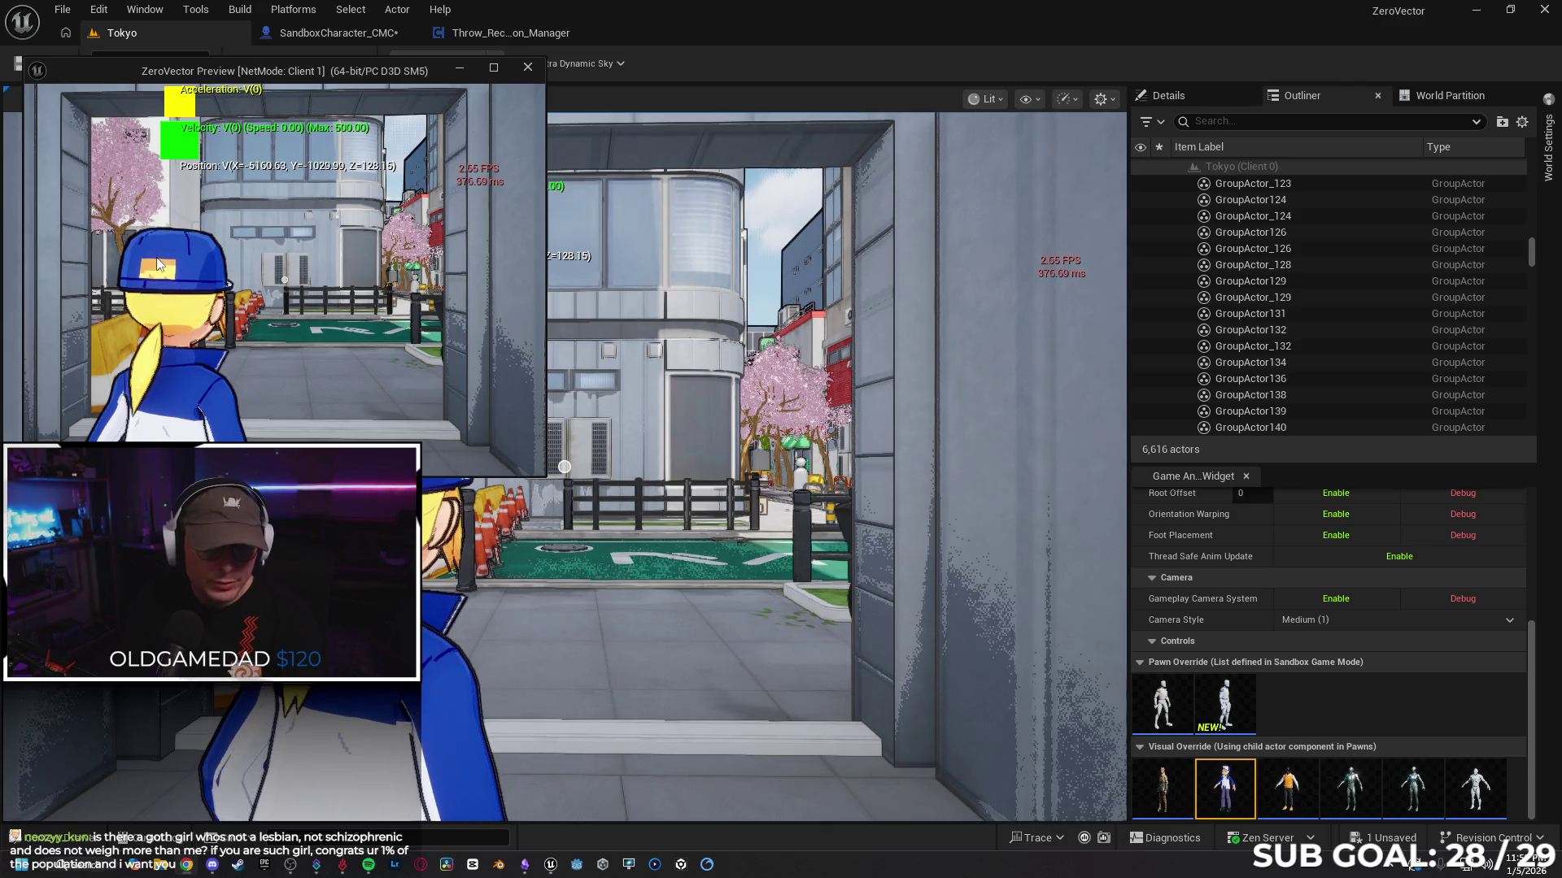
left_click(329, 369)
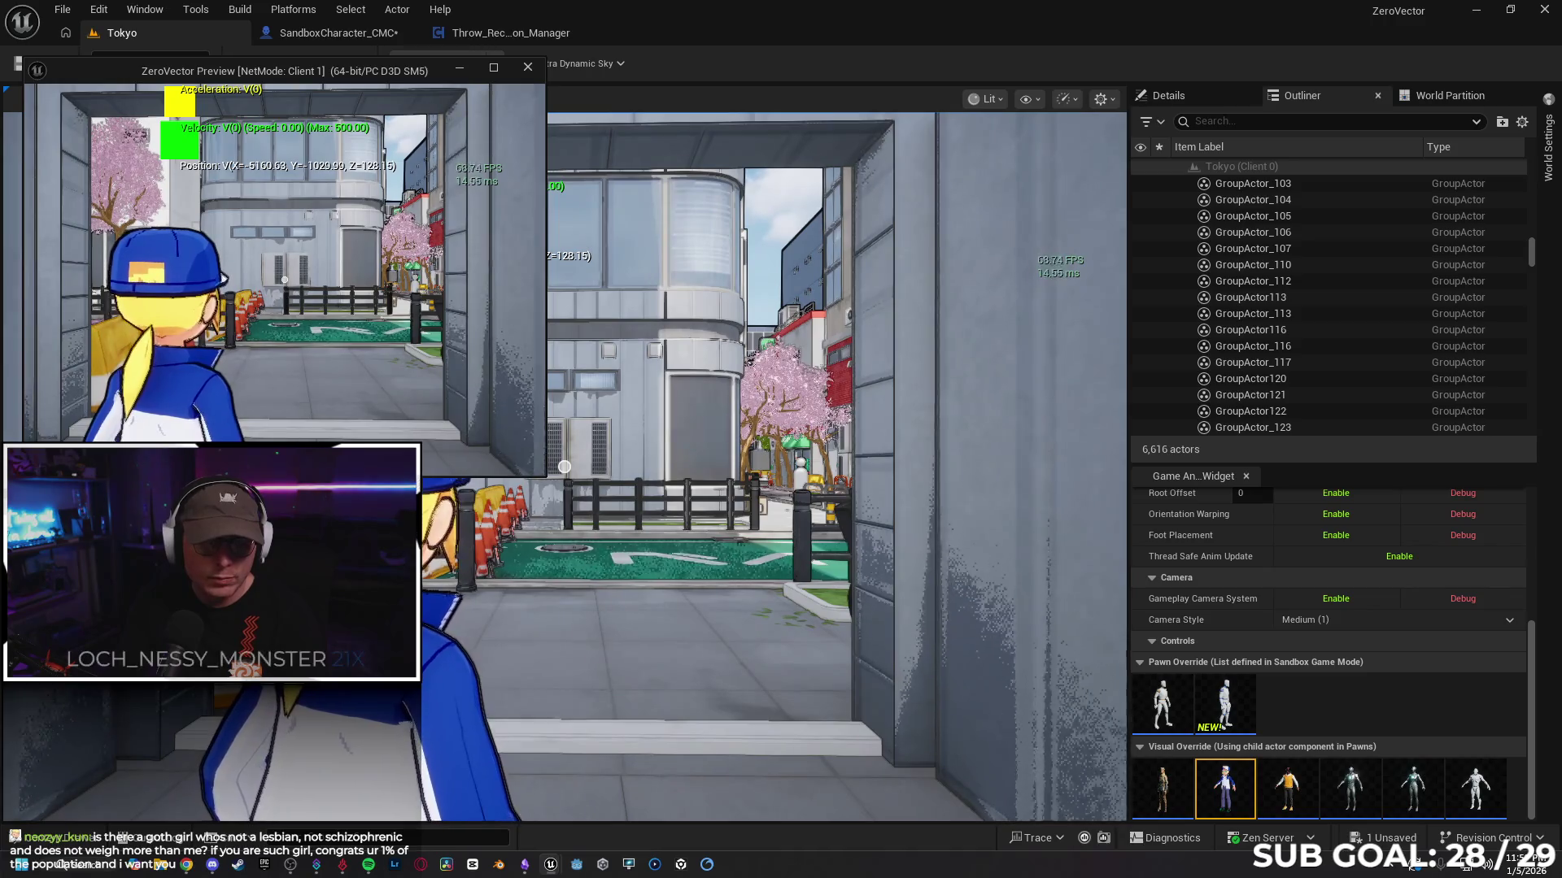
key("w")
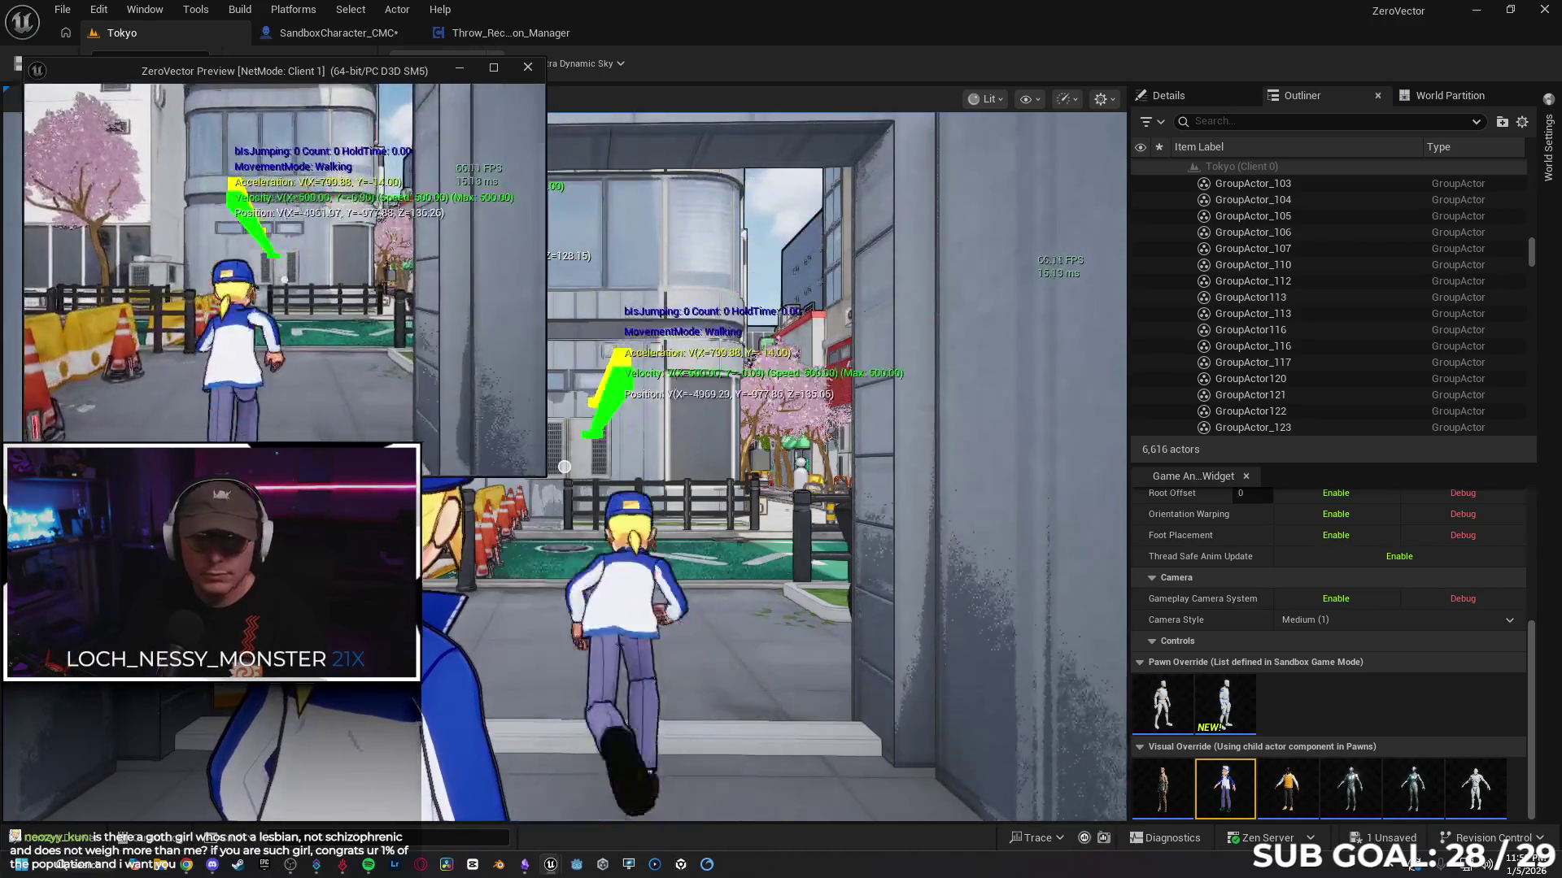
key("w")
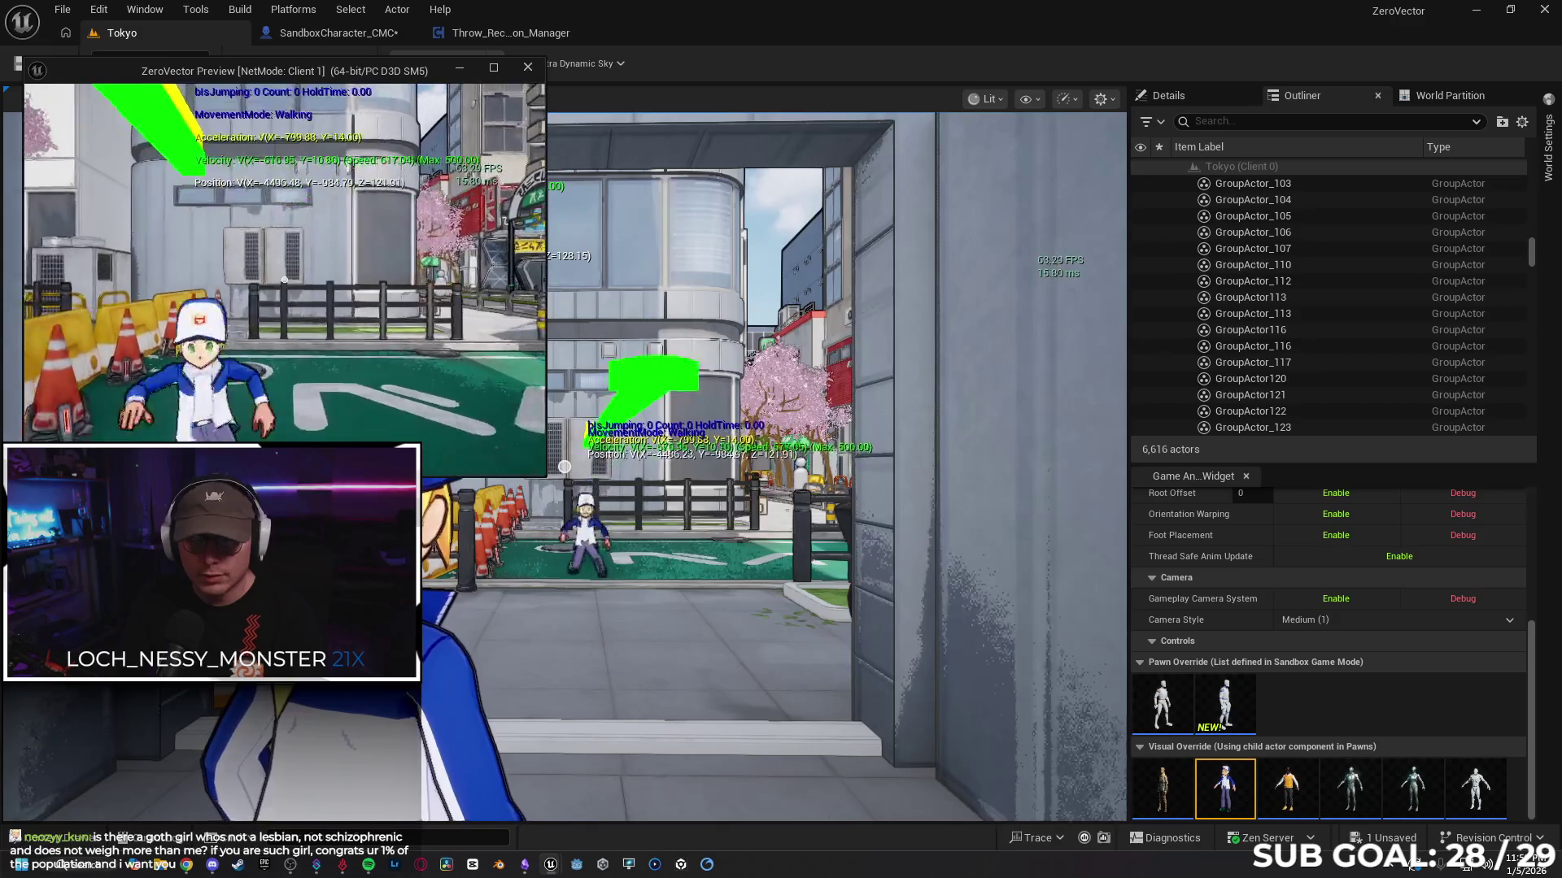
key("w")
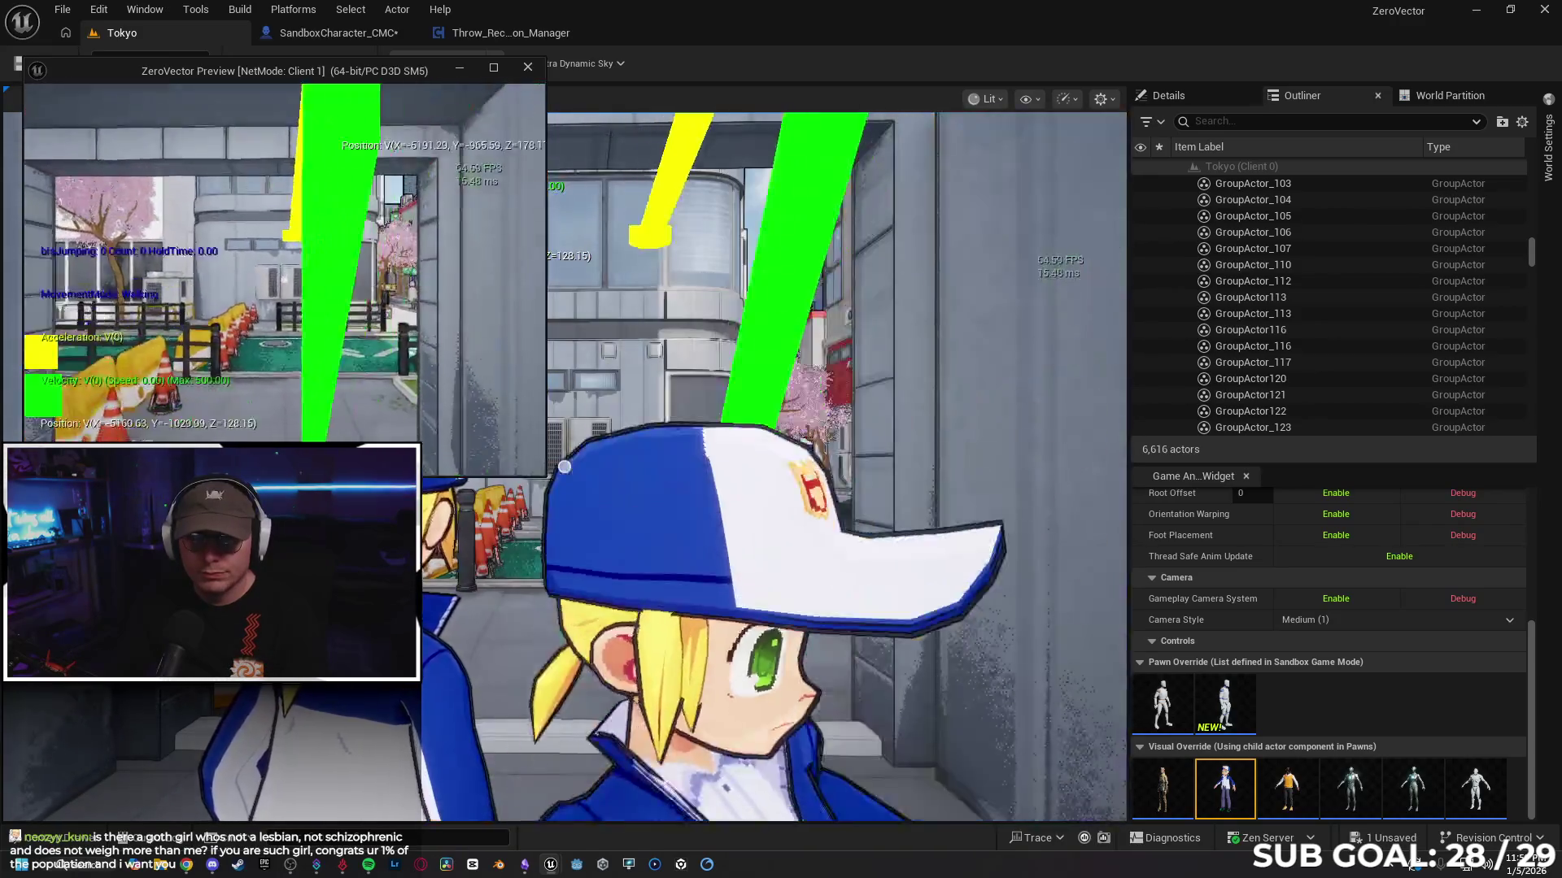
key("s")
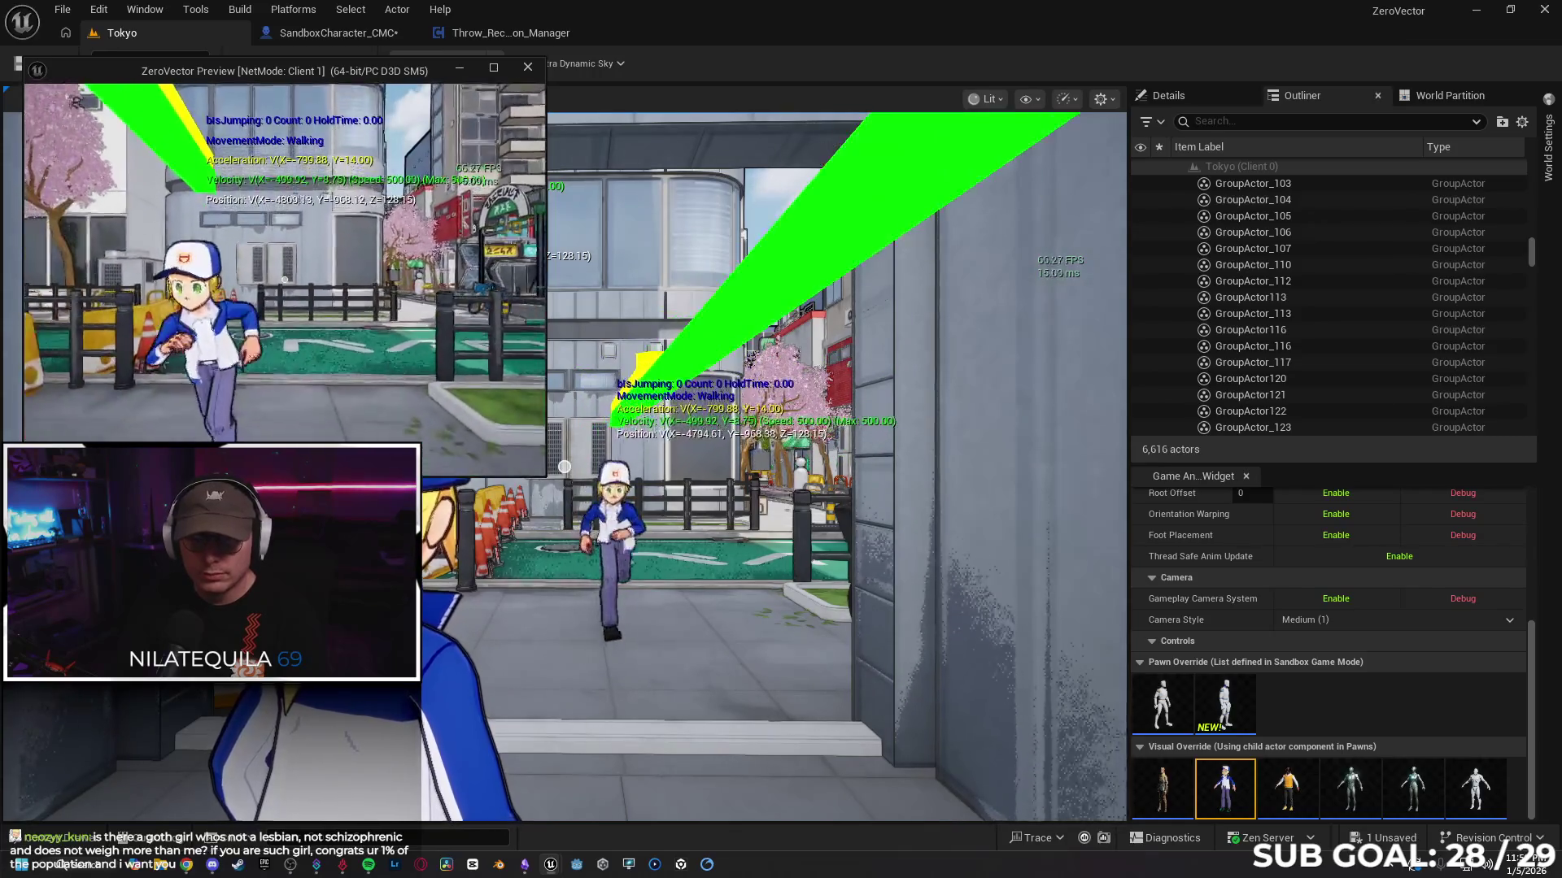
Step: Test repeated jumps with Space while running in both directions, then end the play session
key("w")
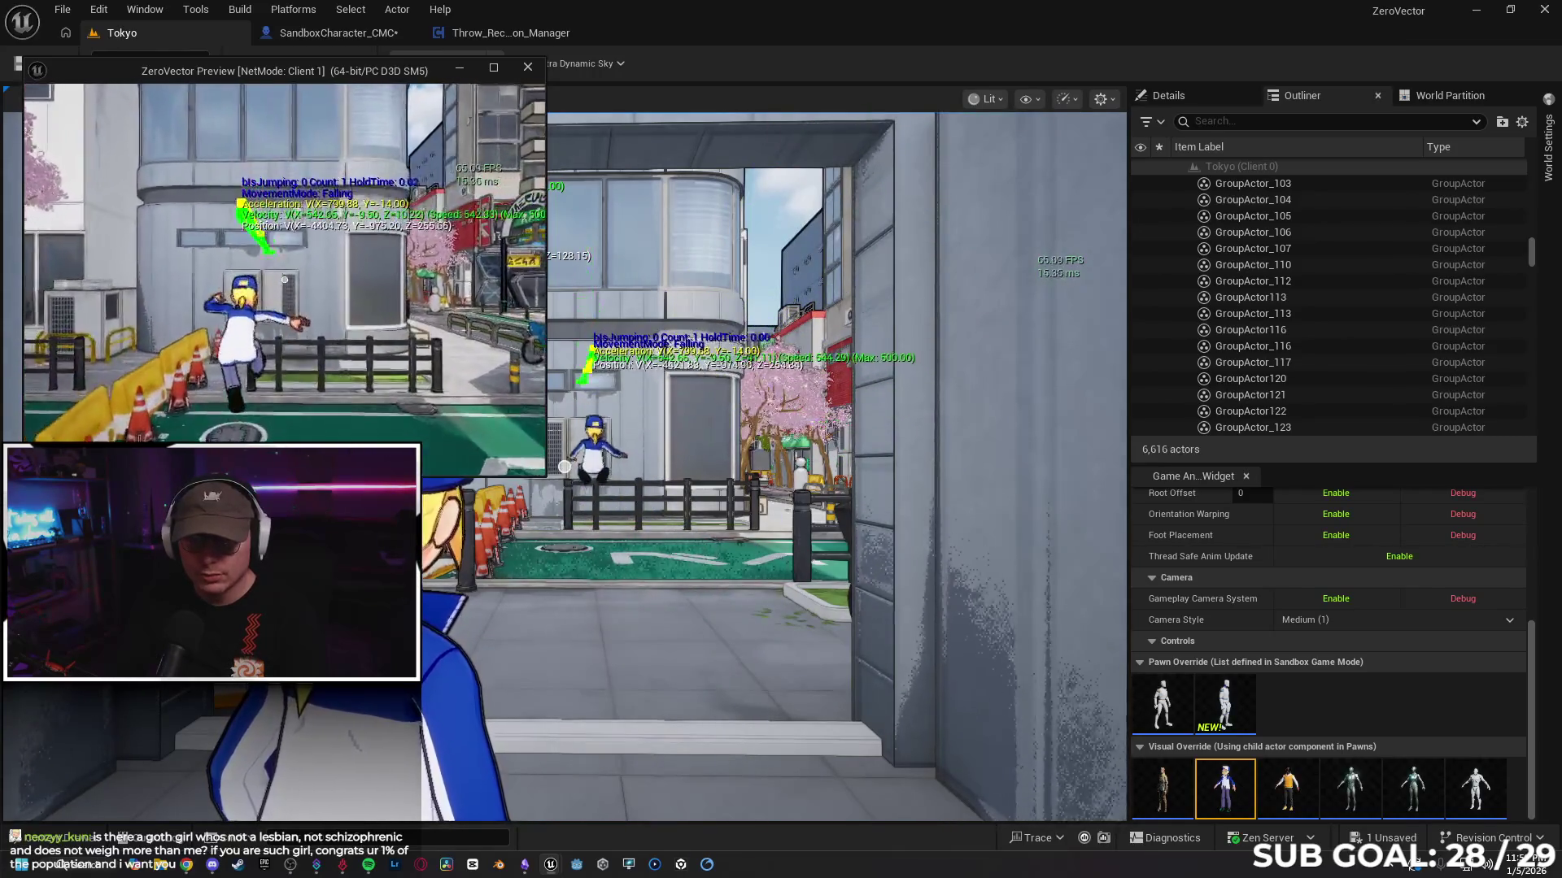
key("space")
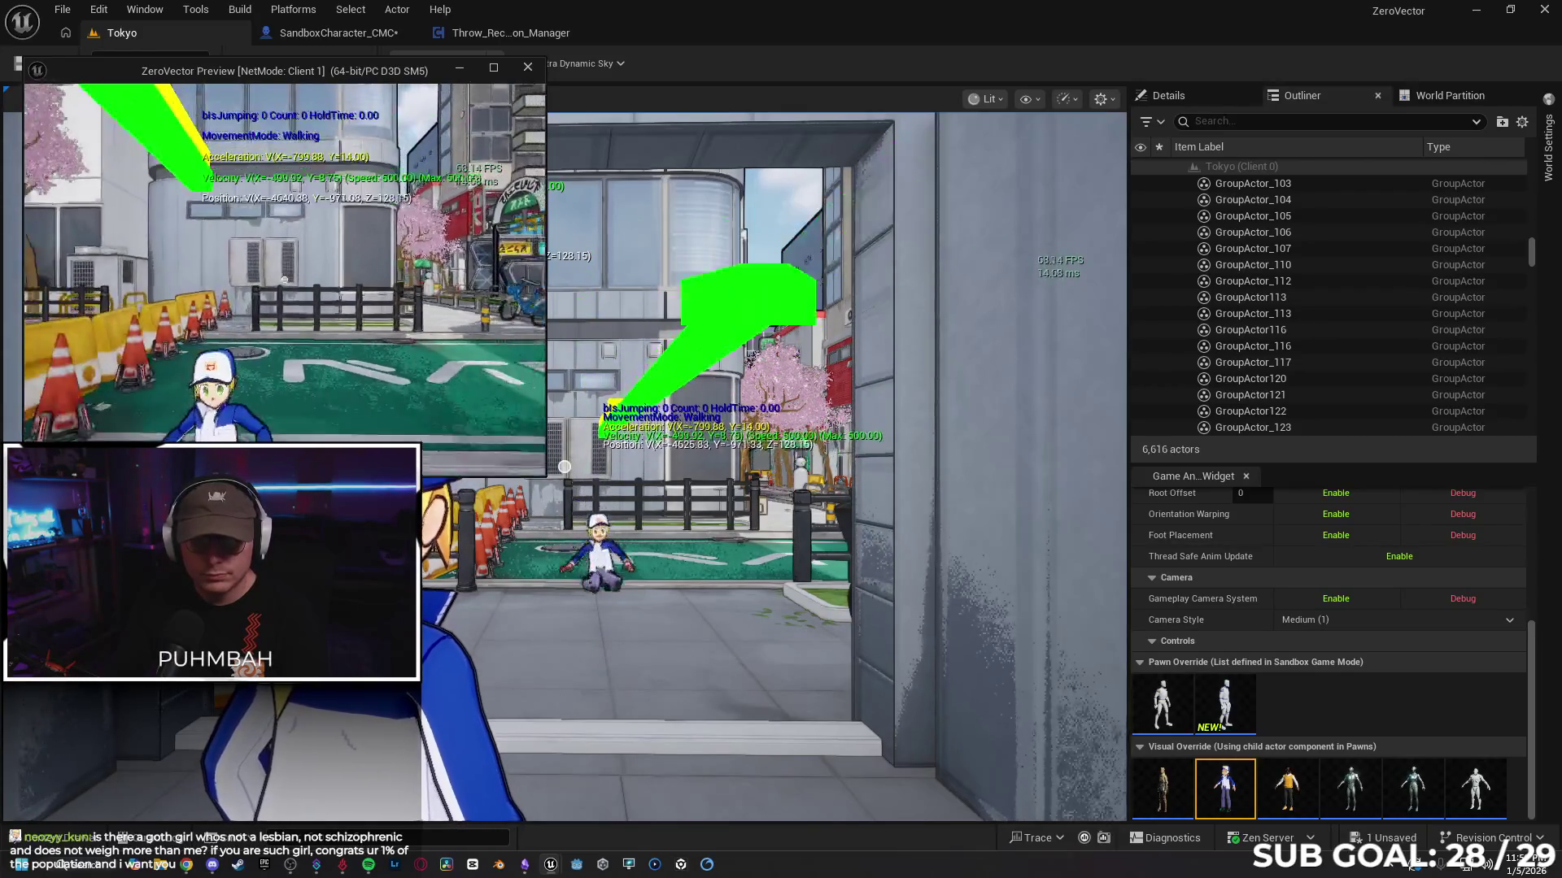
key("space")
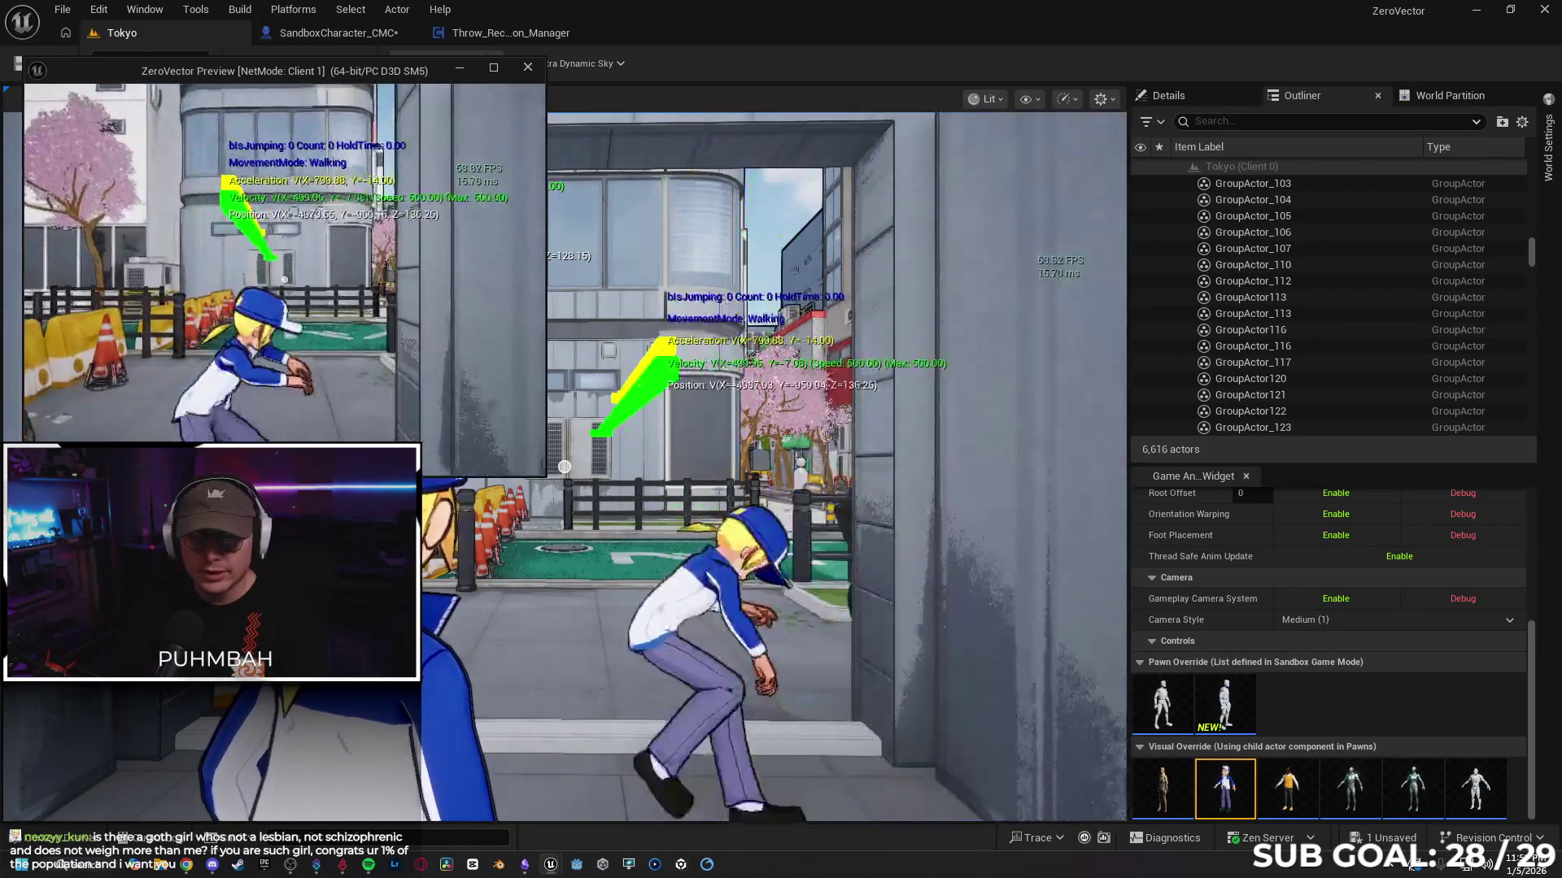
key("space")
key("w")
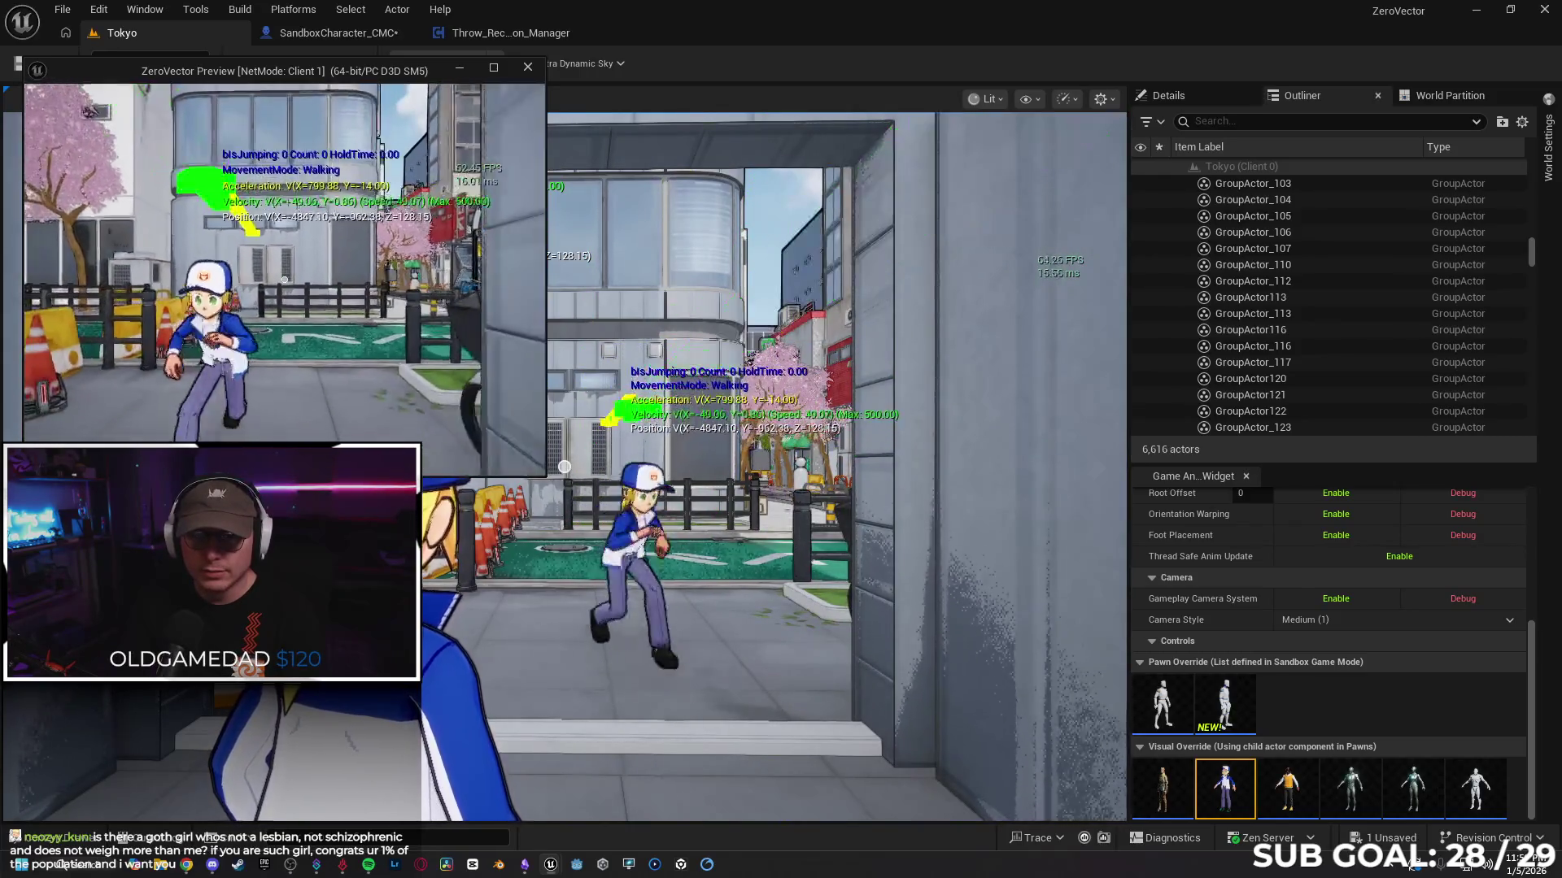
key("space")
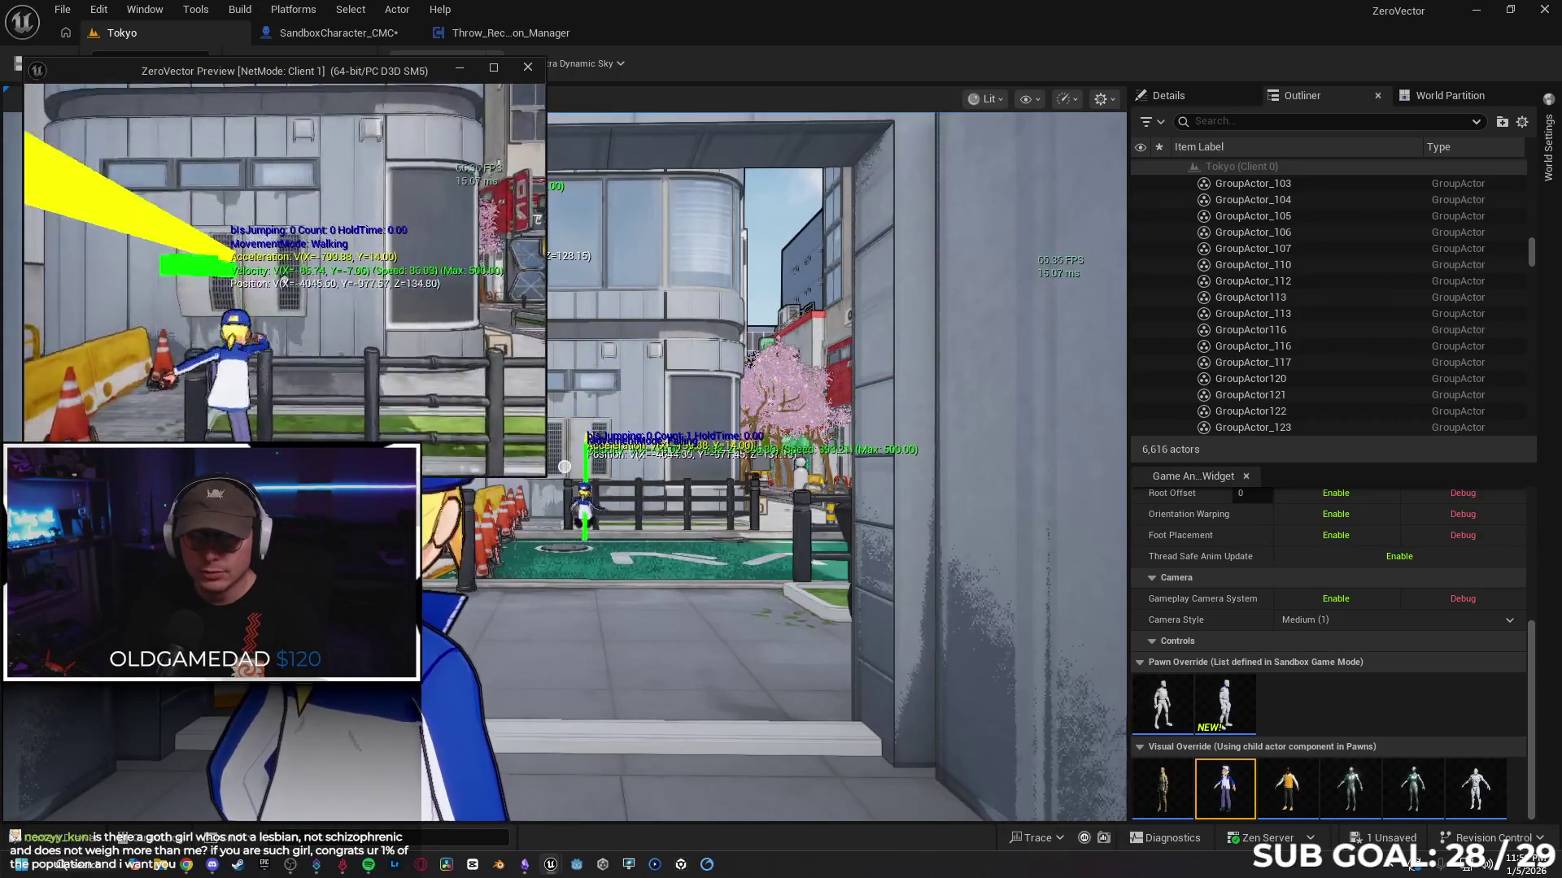
key("space")
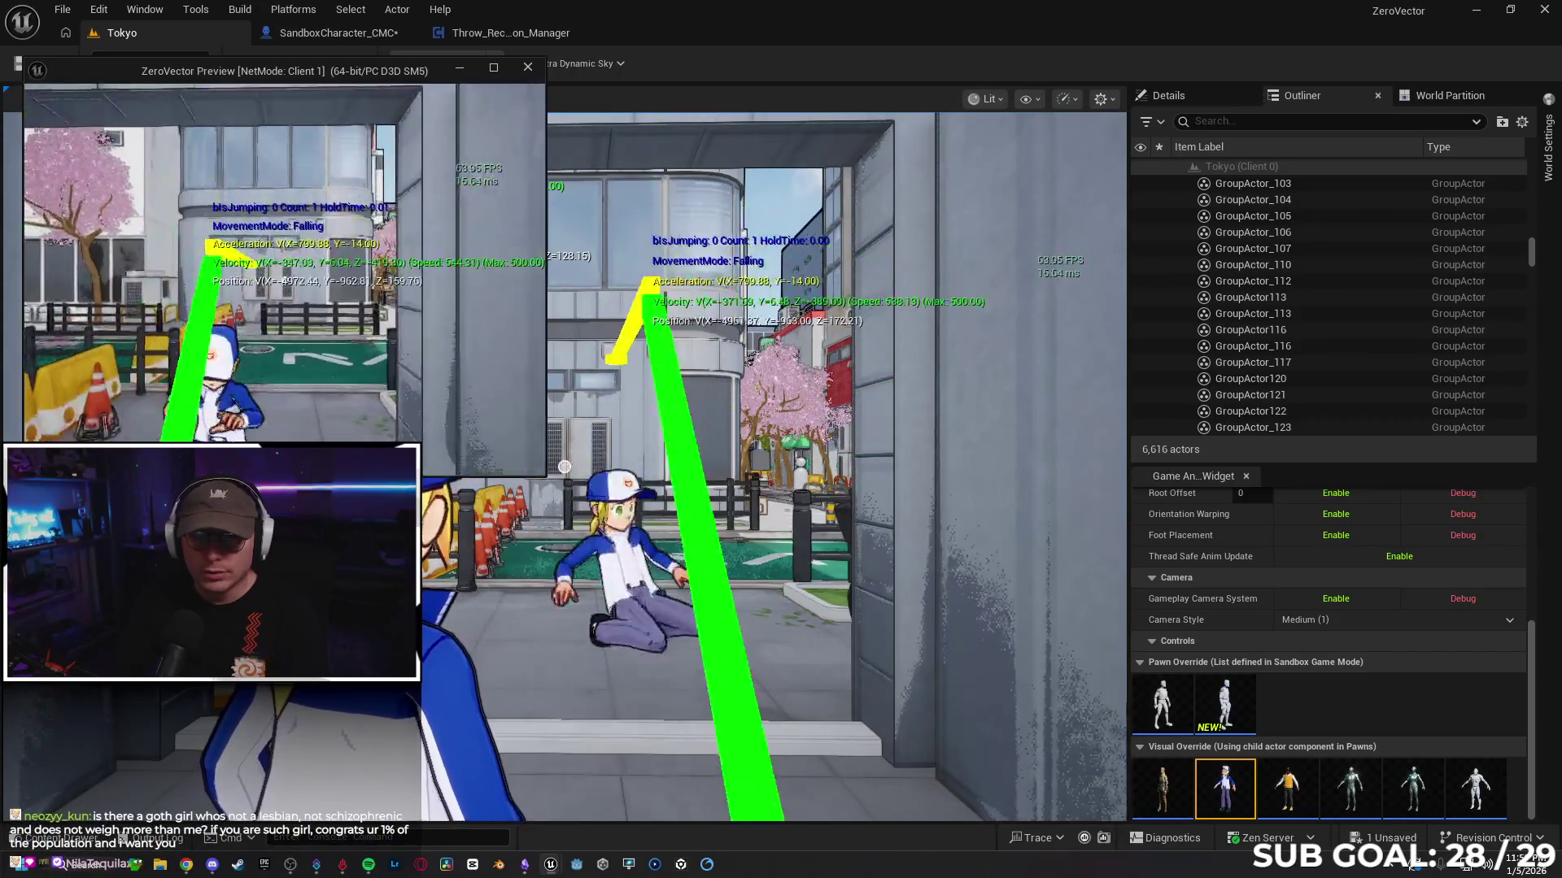
key("w")
key("space")
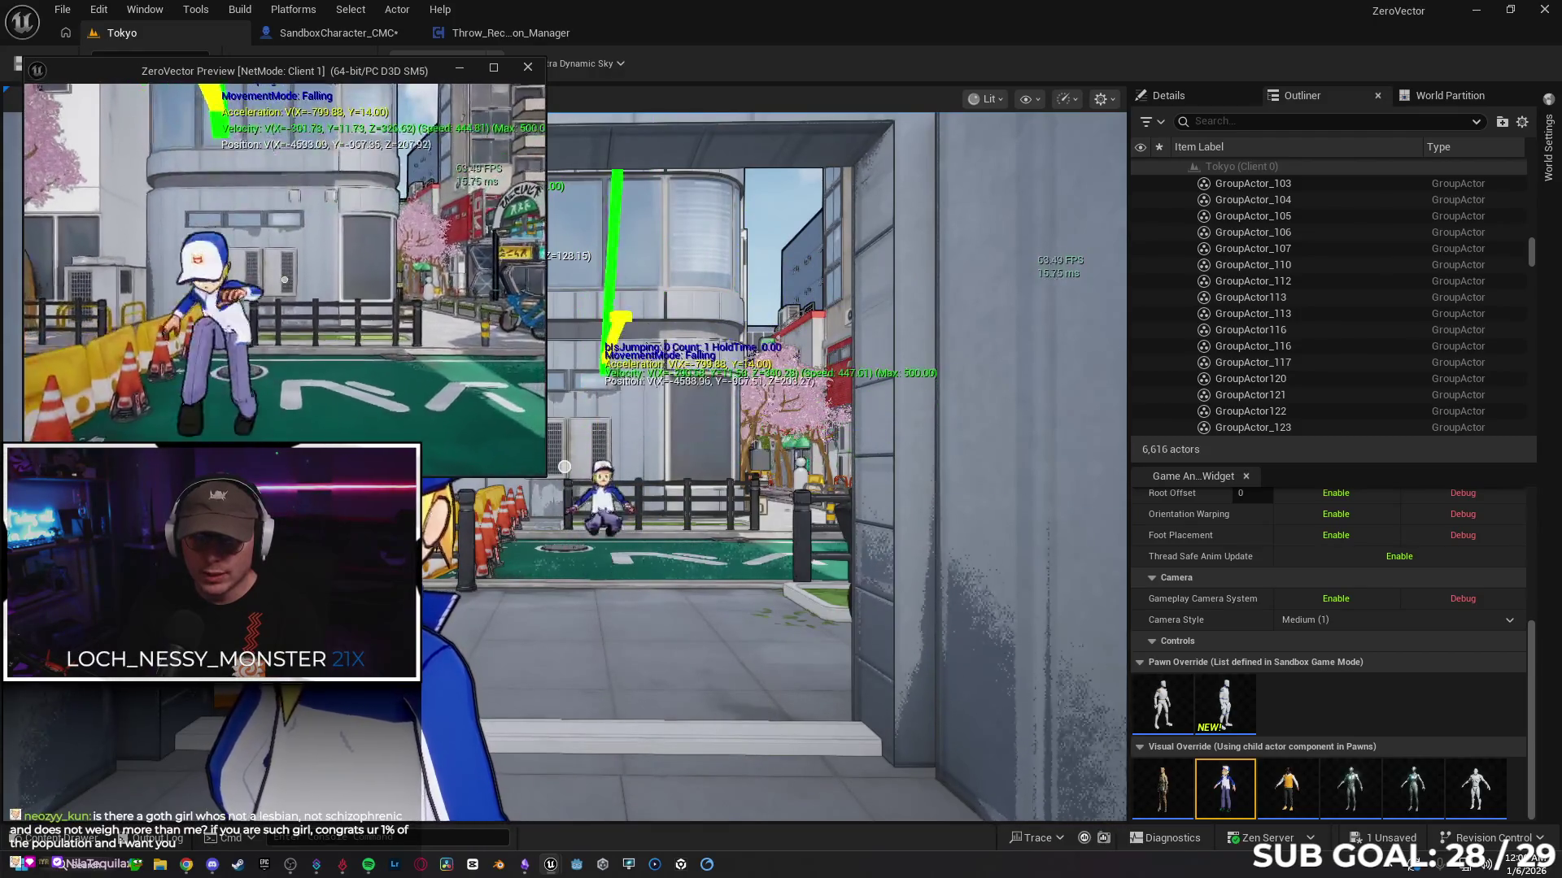
left_click(329, 369)
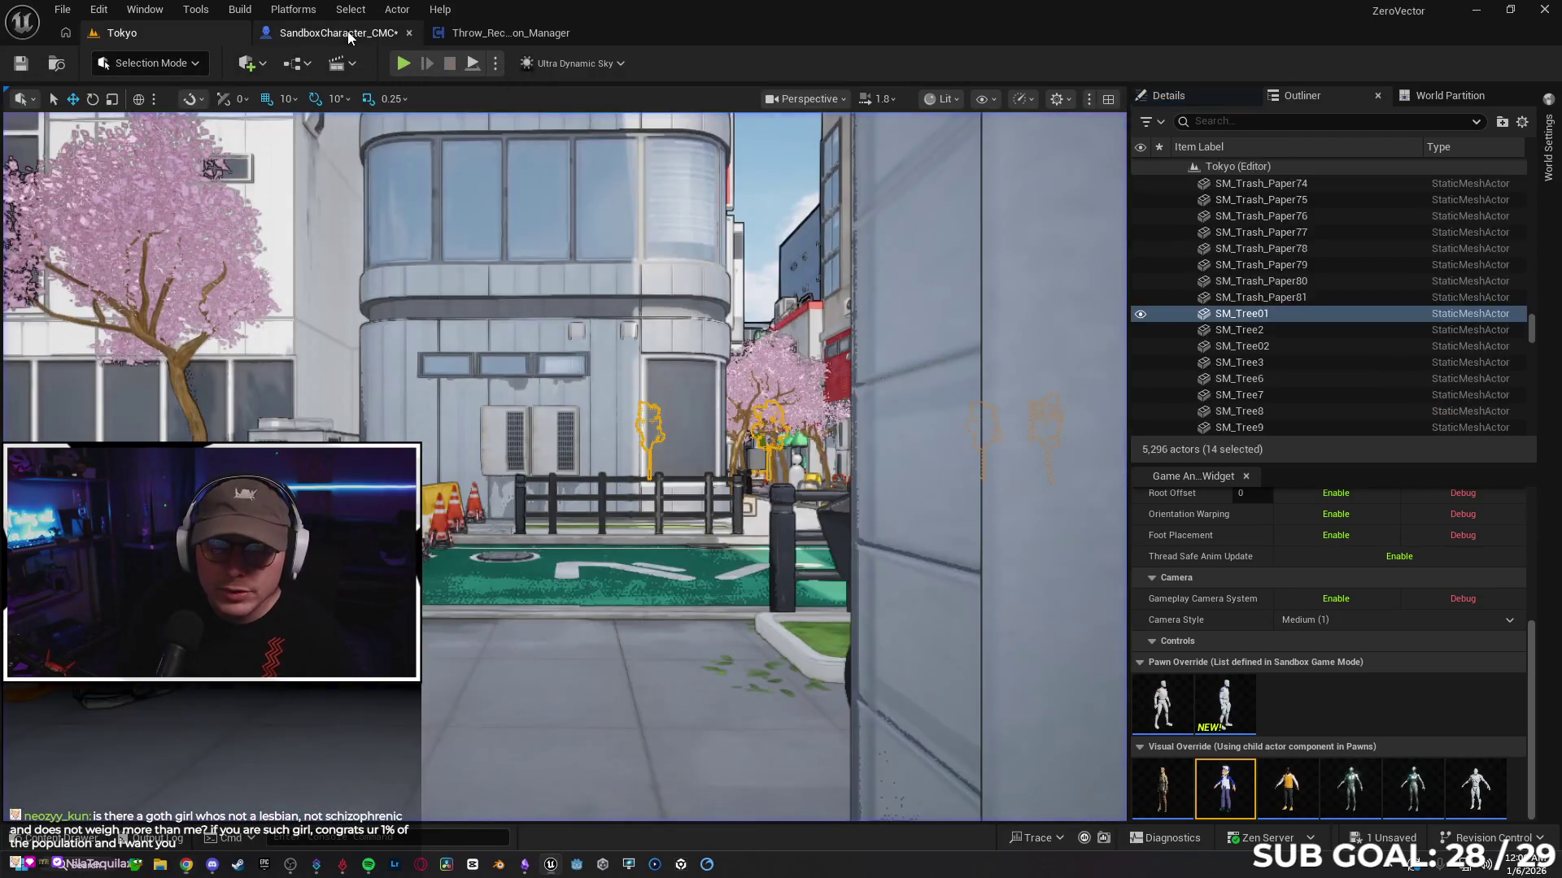
Step: Disconnect Multicast_StopSlide from the SET node and wire it into the Branch node instead
left_click(338, 33)
left_click_drag(973, 221, 569, 234)
left_click_drag(858, 223, 757, 214)
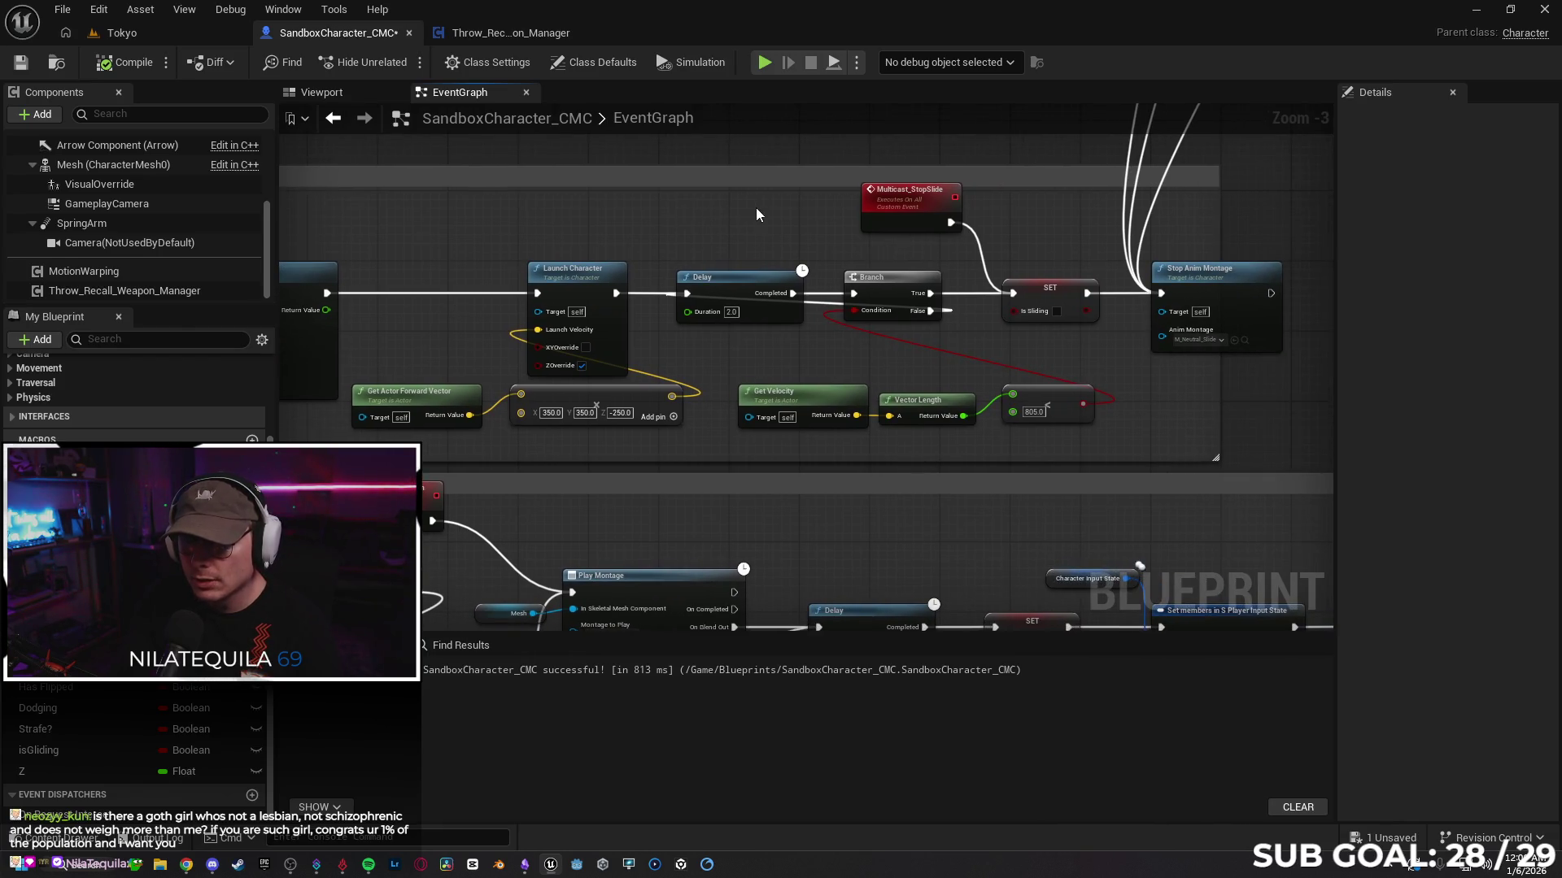
left_click_drag(894, 216, 788, 207)
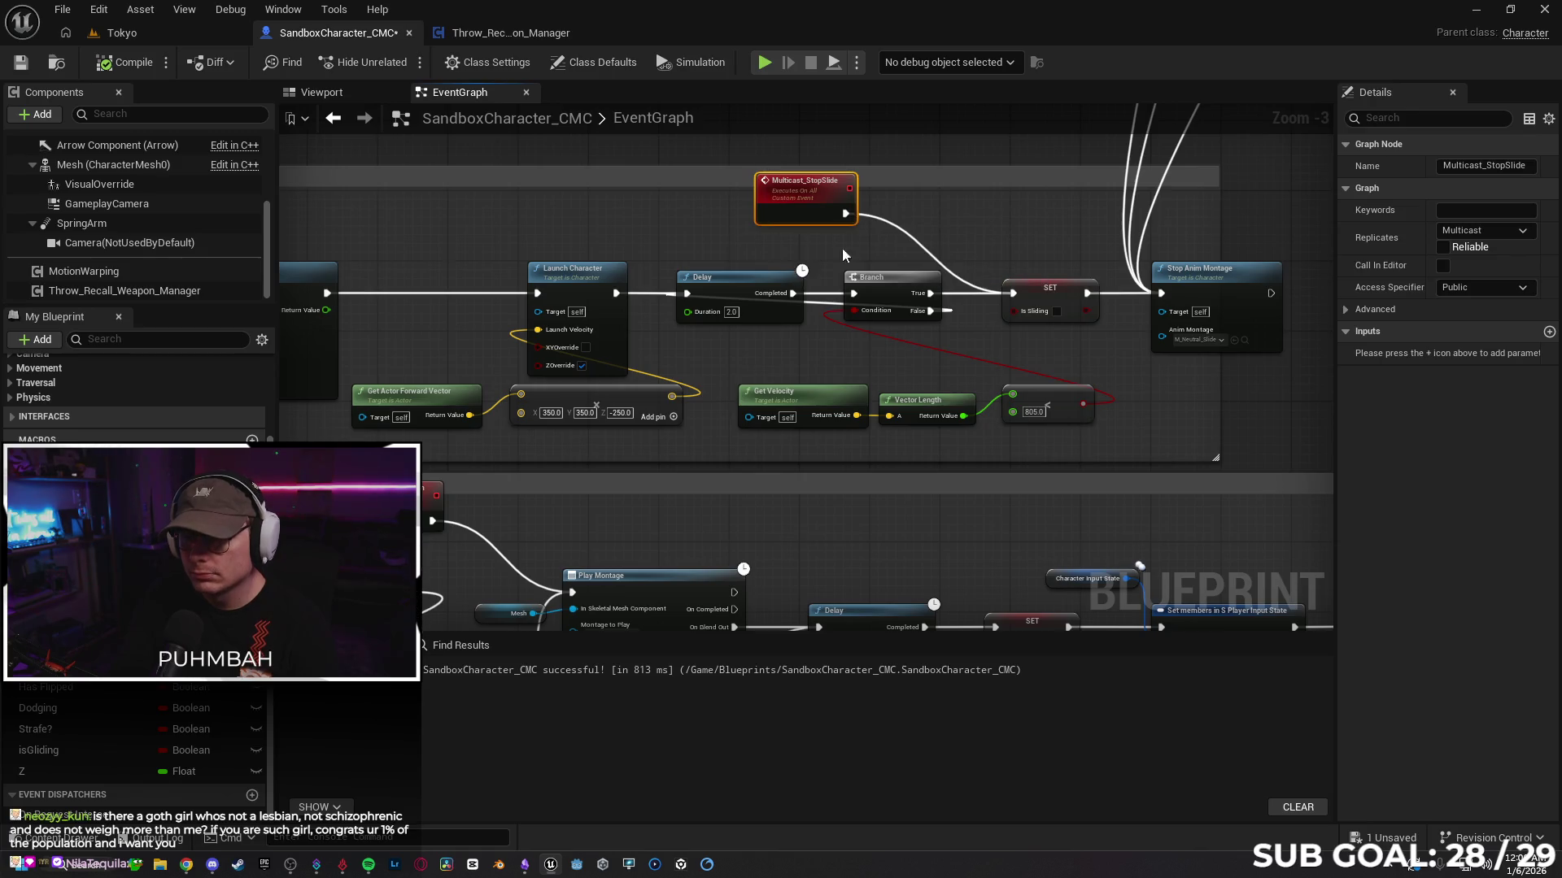
left_click(857, 223)
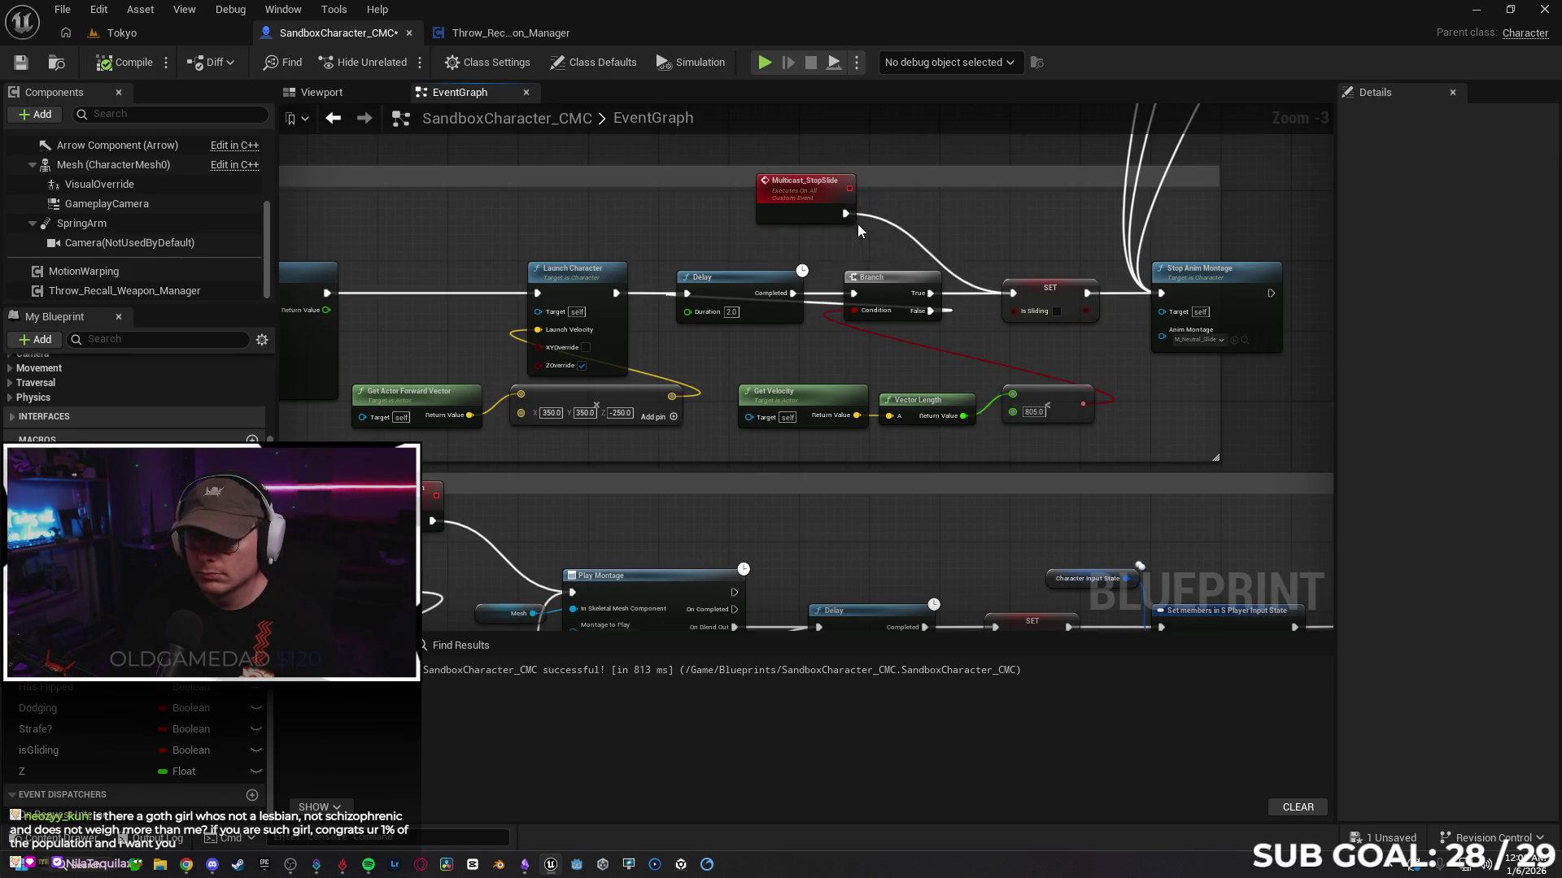
left_click(905, 236, "alt")
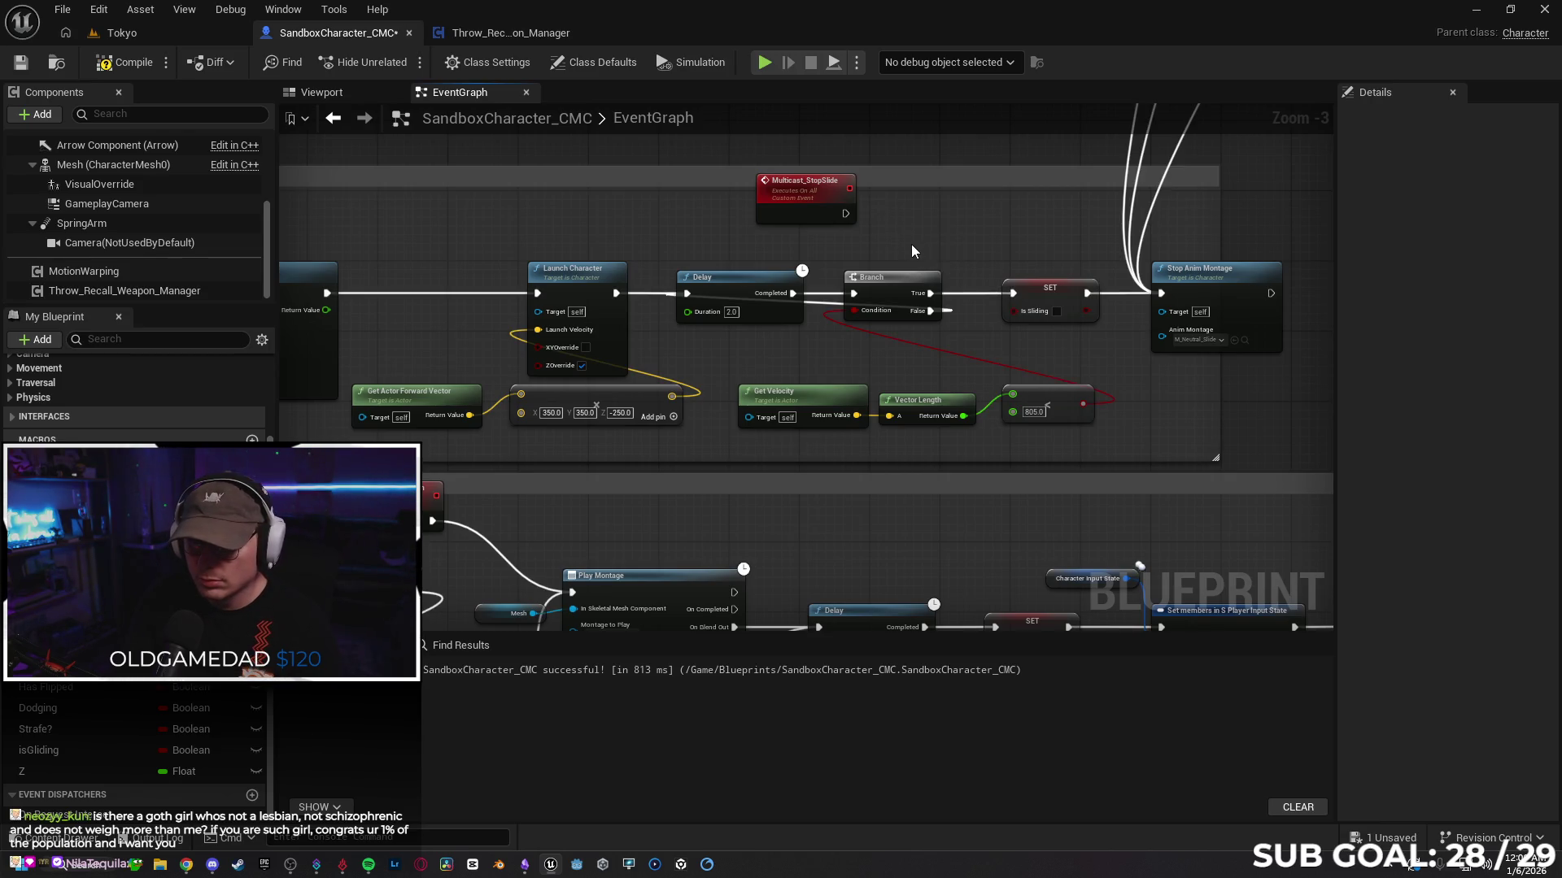
left_click_drag(858, 298, 856, 309)
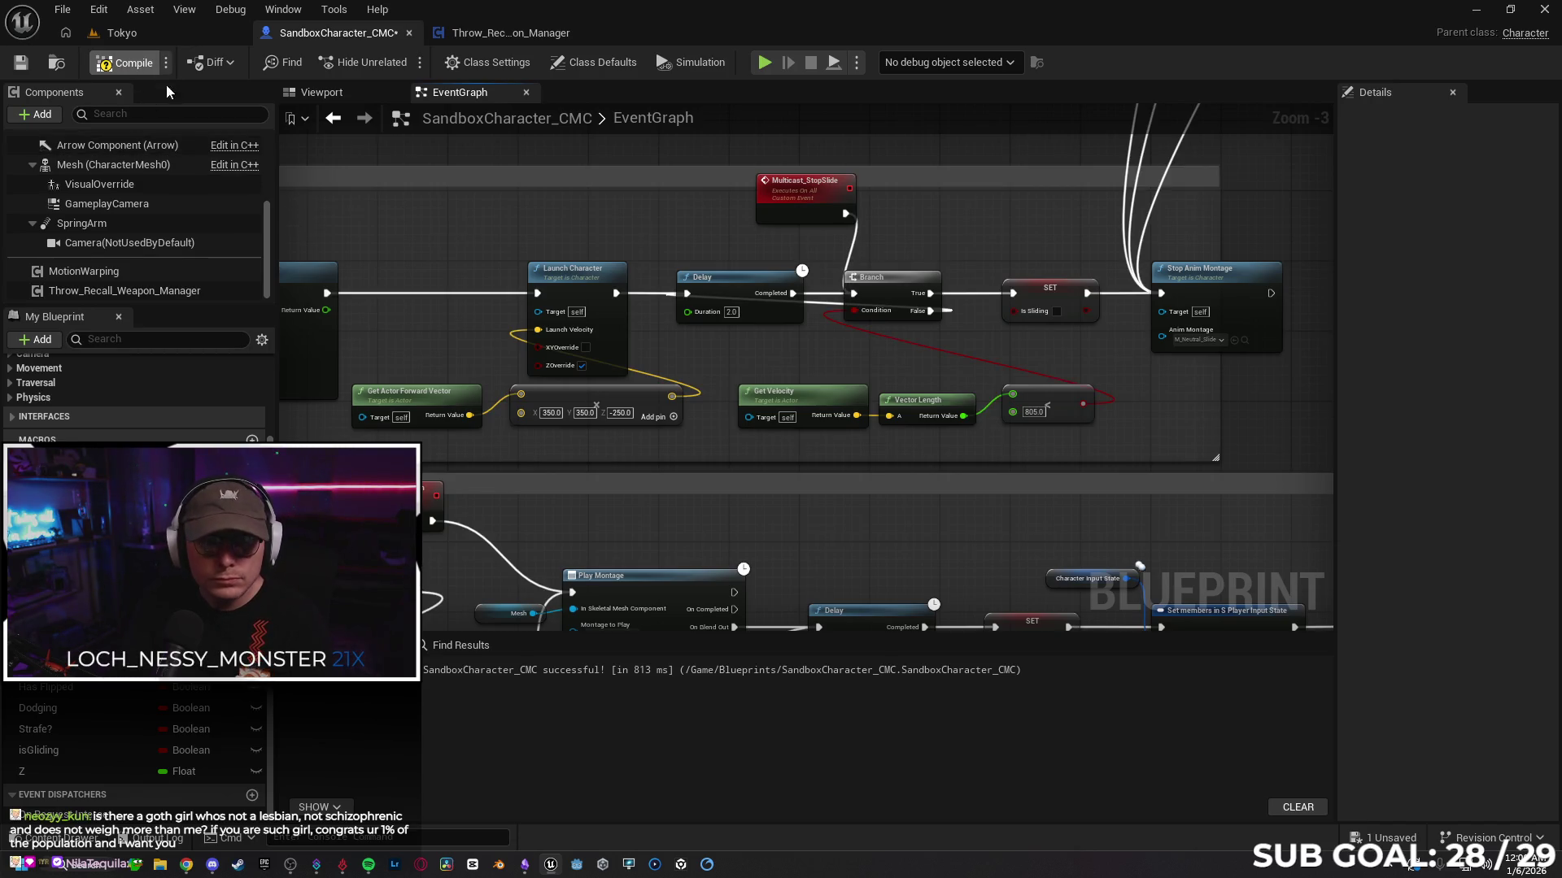
left_click(144, 36)
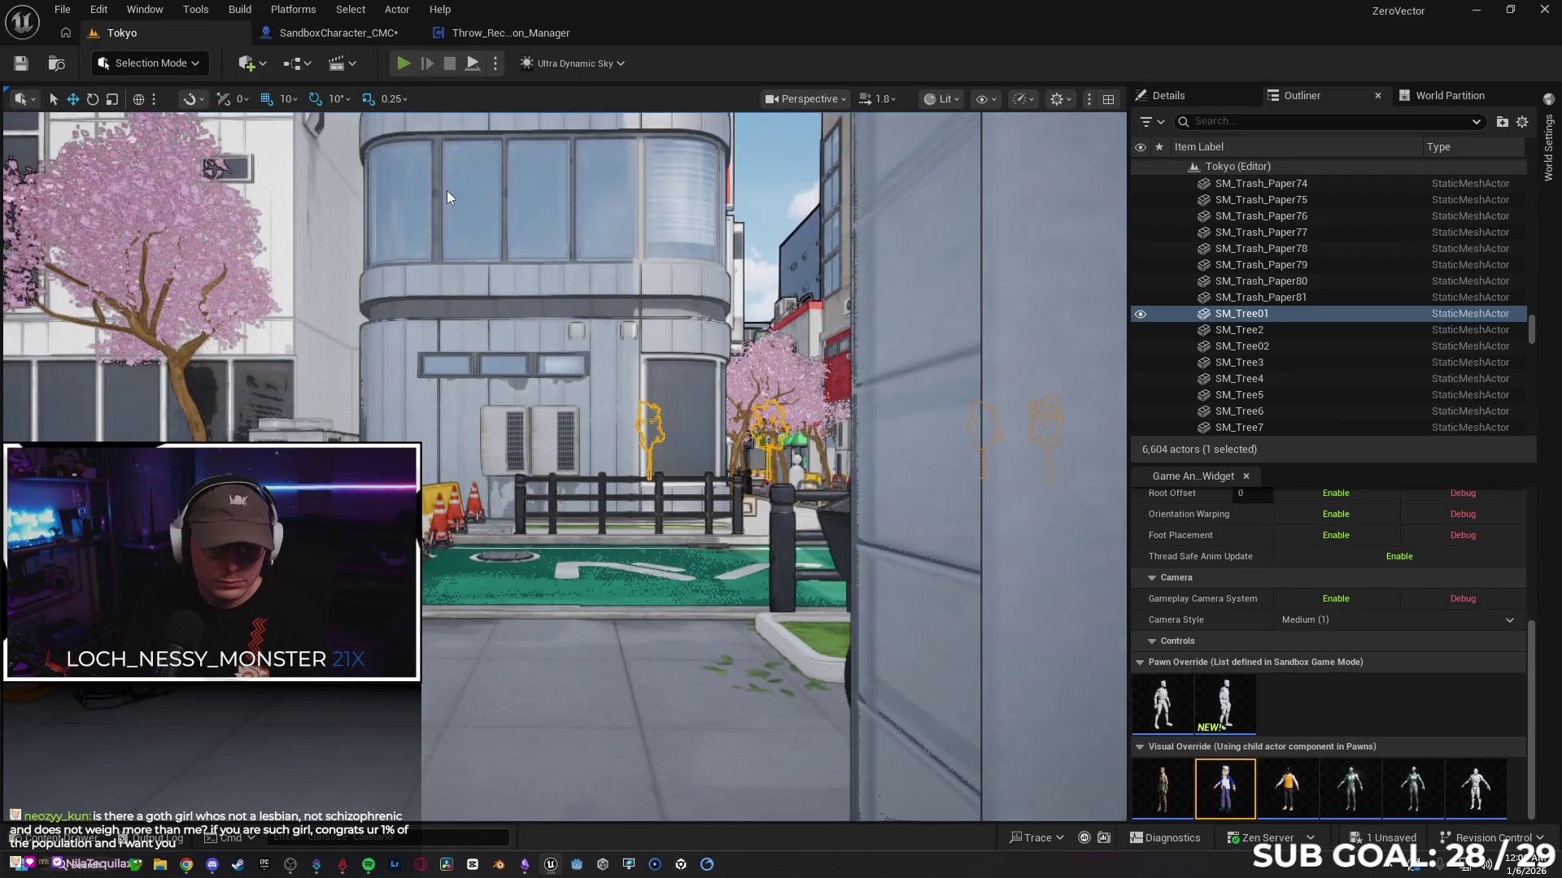
key("alt+p")
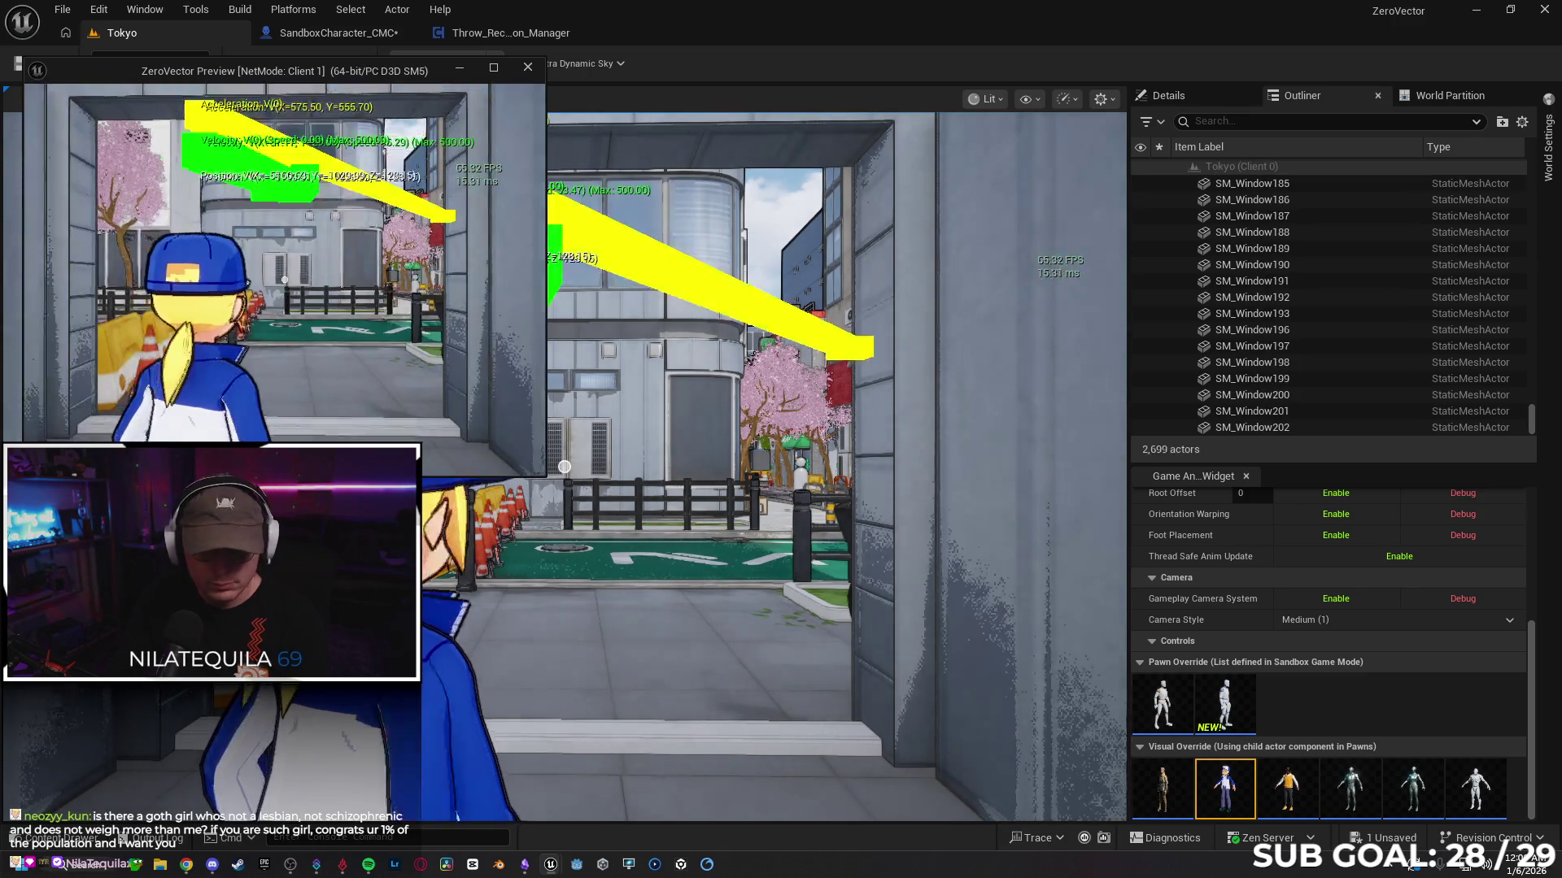
key("s")
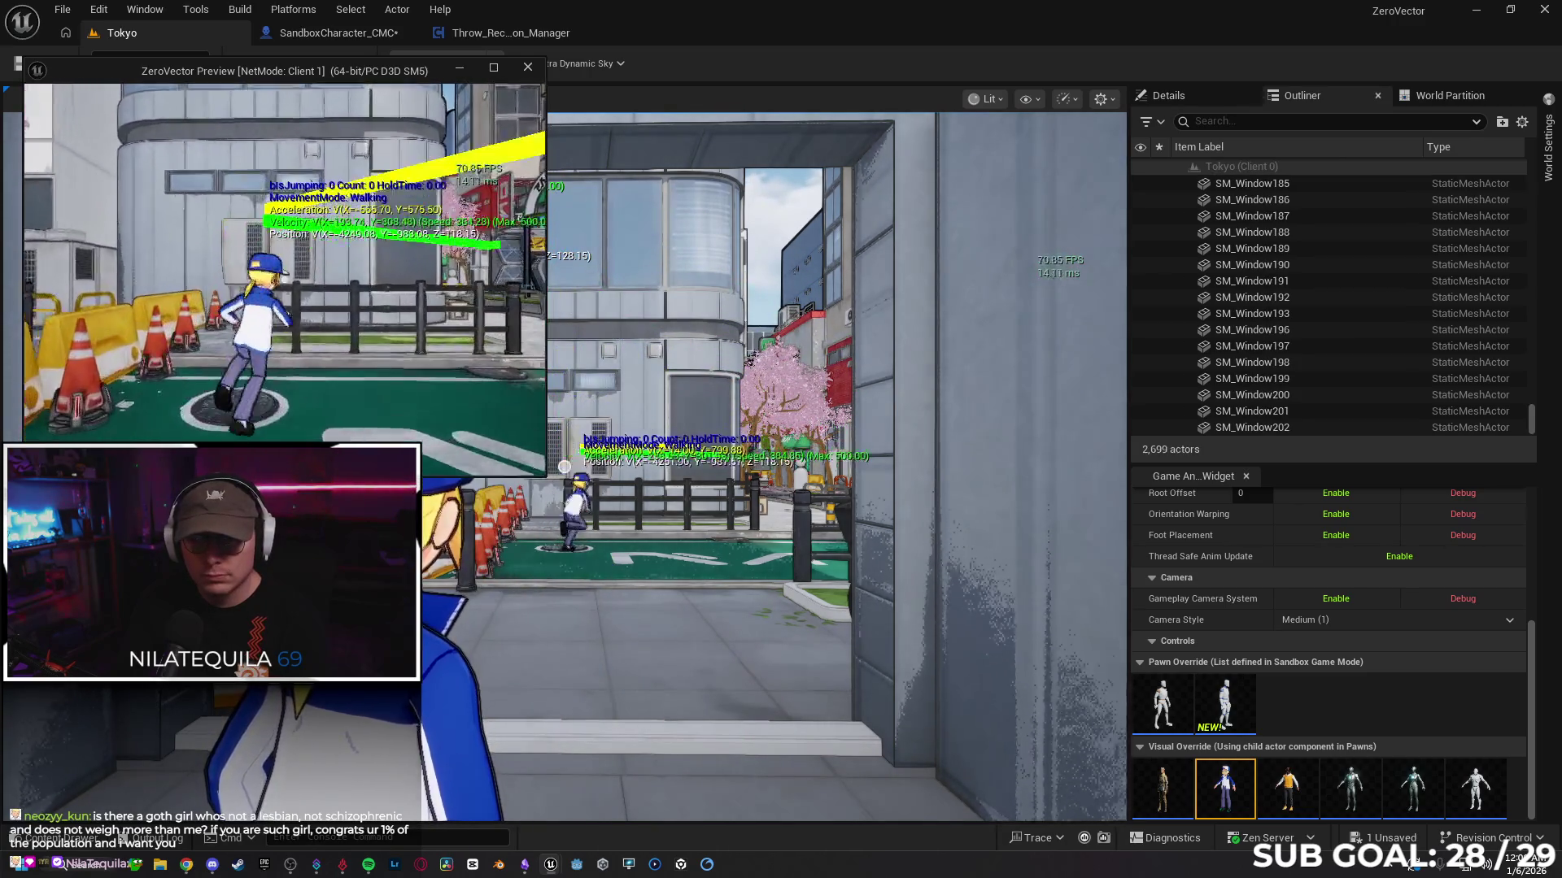
key("w")
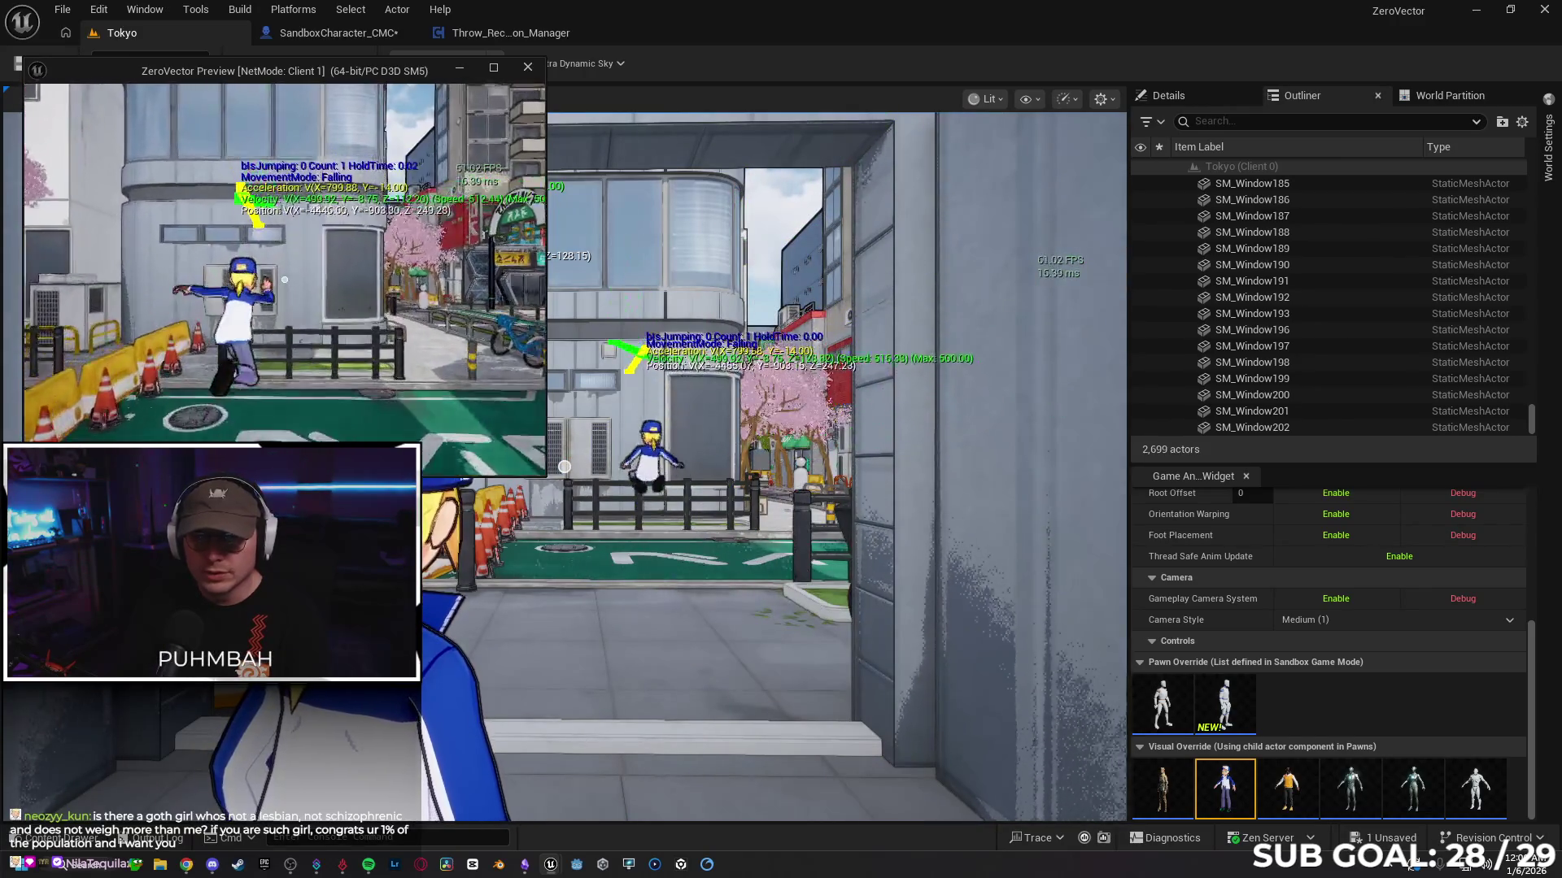
key("space")
key("s")
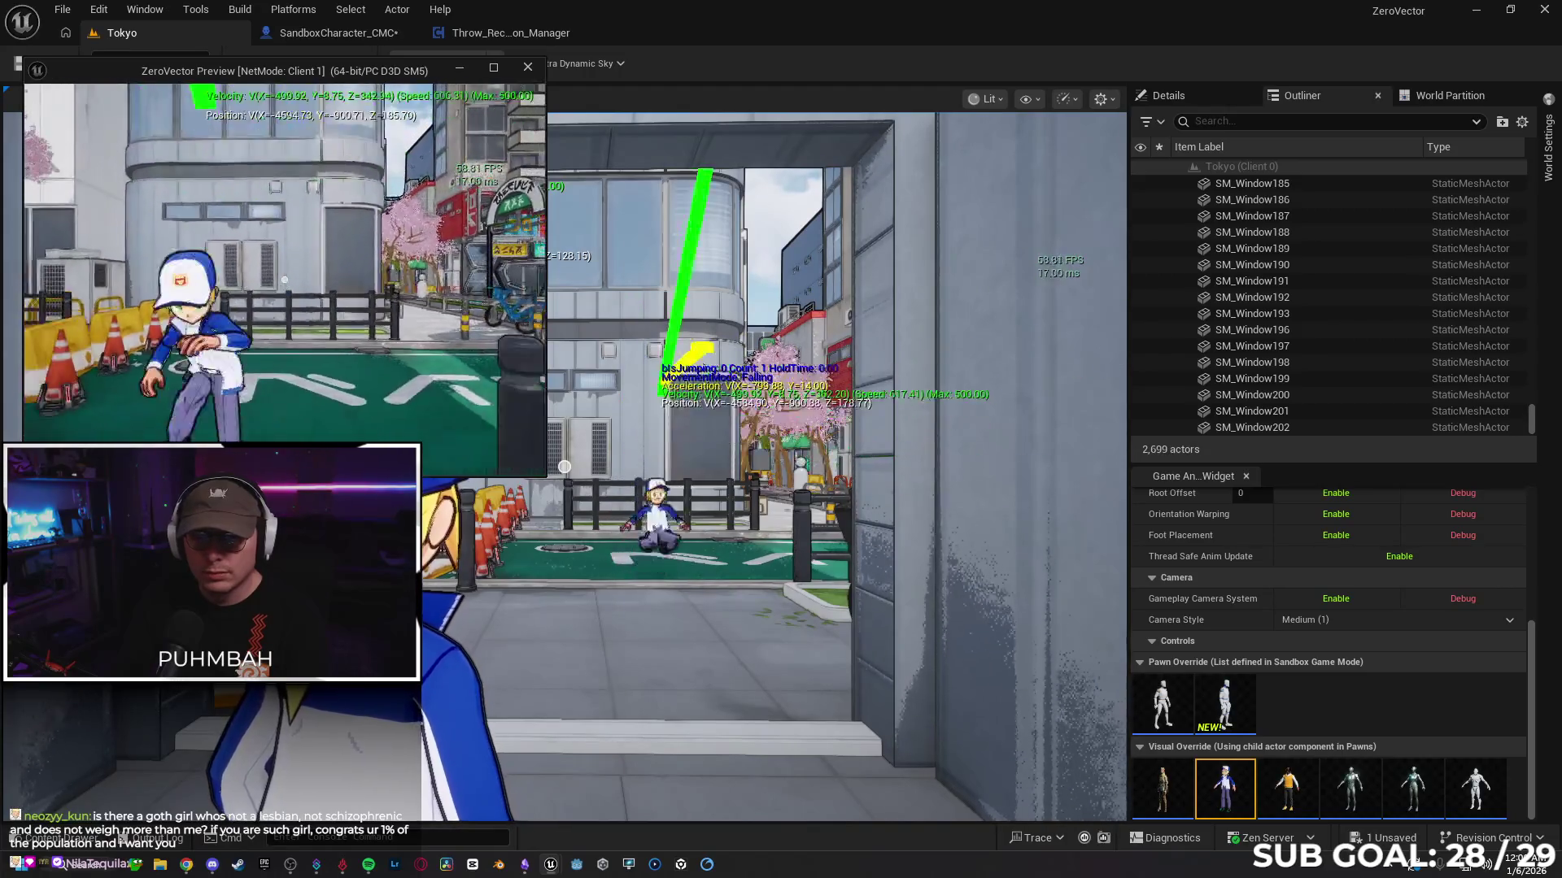
key("w")
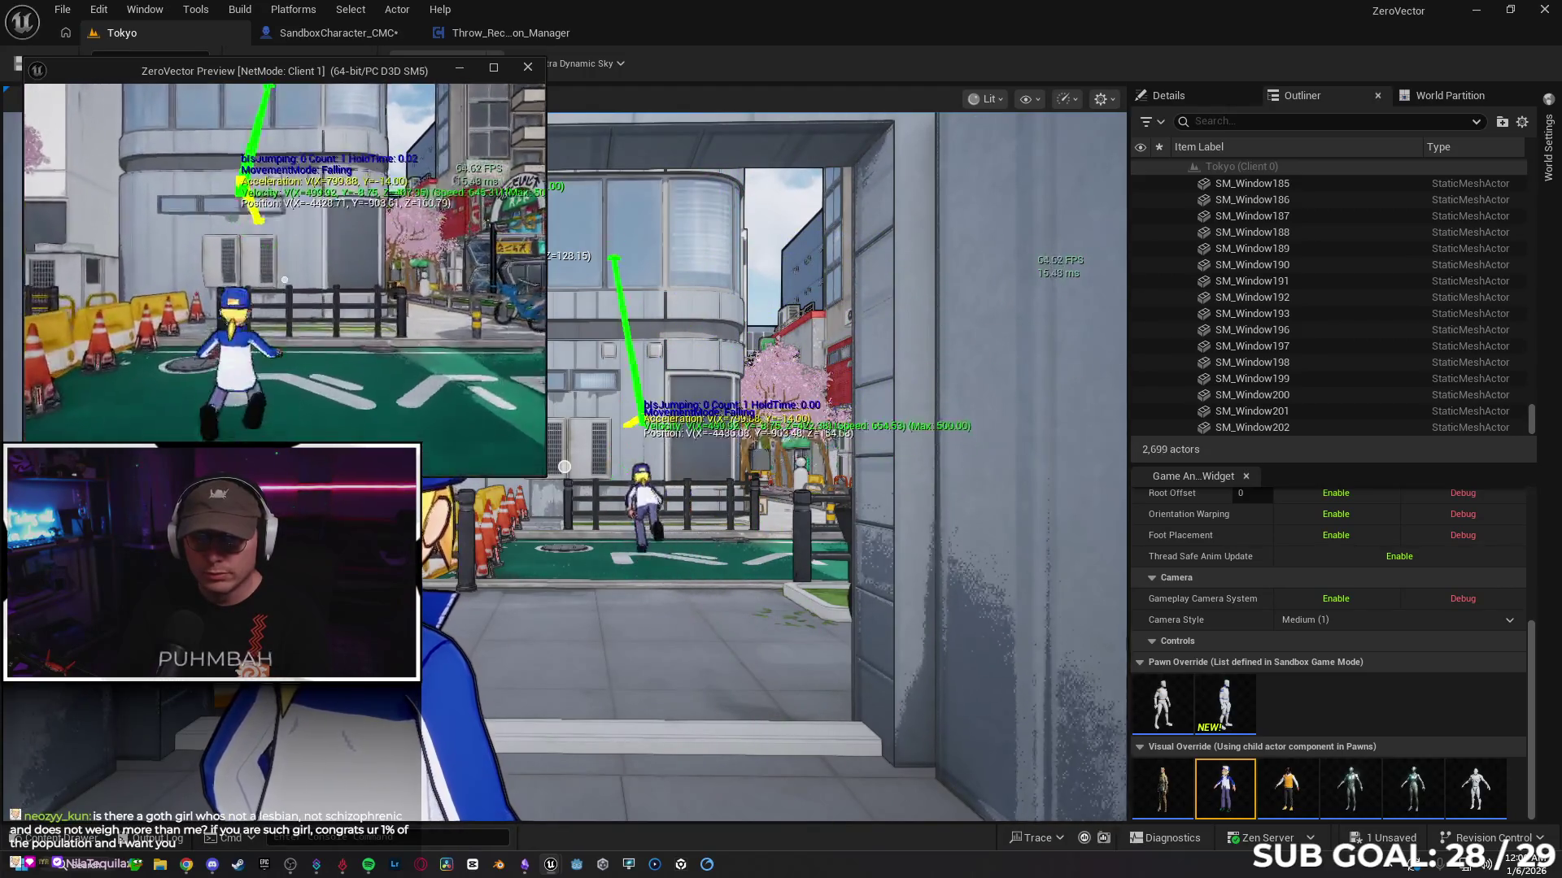
key("space")
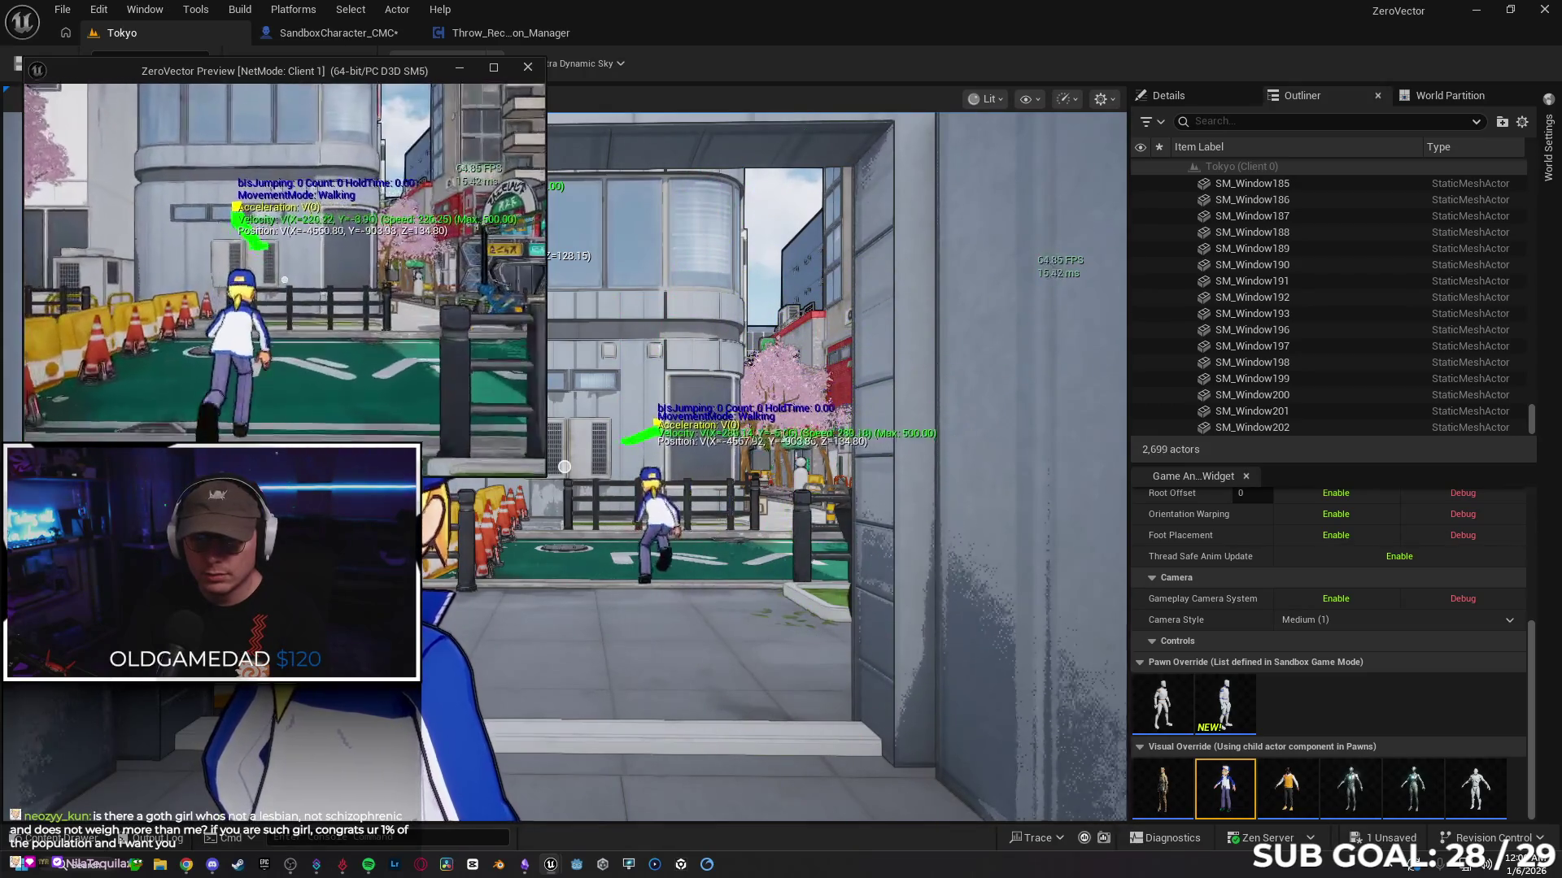
key("Escape")
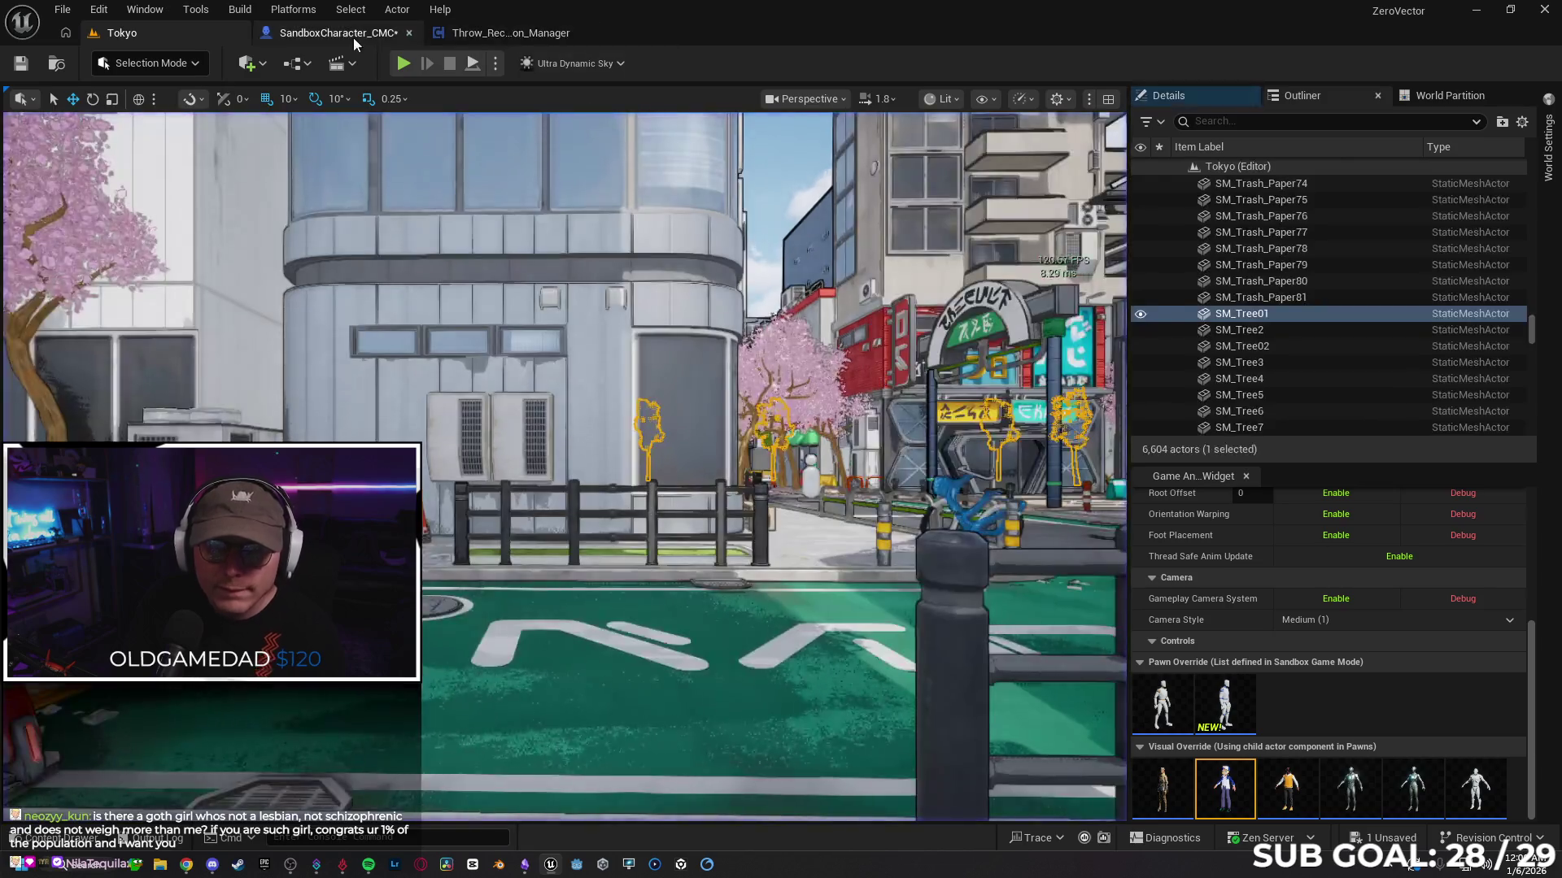
Step: Place Multicast_StopSlide beside the Branch nodes and wire its exec output into Launch Character
left_click(351, 36)
mouse_move(549, 184)
left_mouse_down()
mouse_move(789, 183)
mouse_move(768, 173)
left_mouse_up()
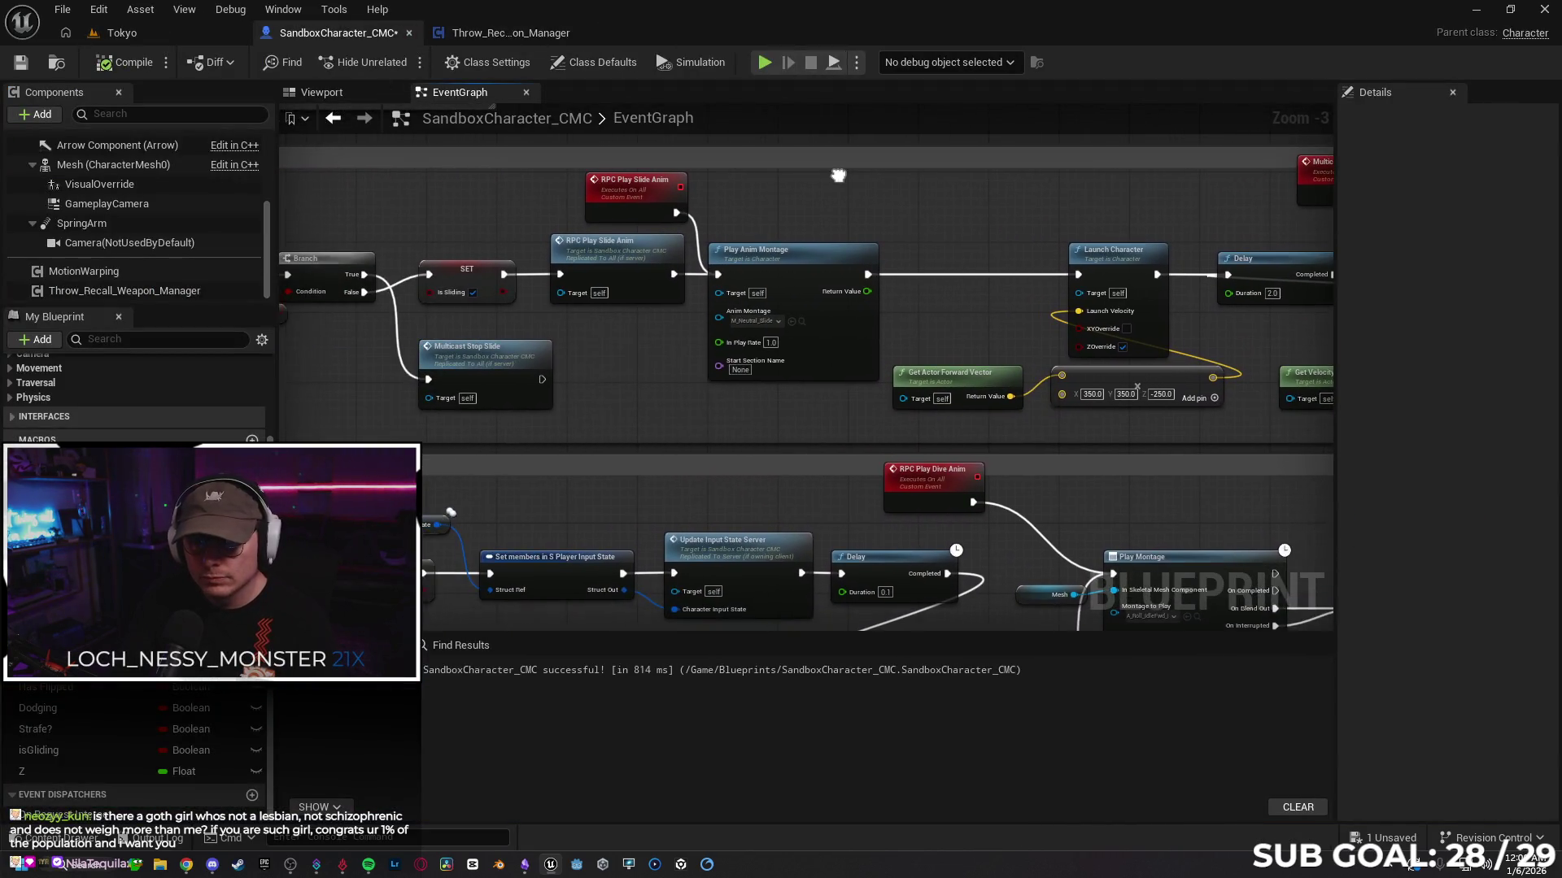
left_click(602, 194)
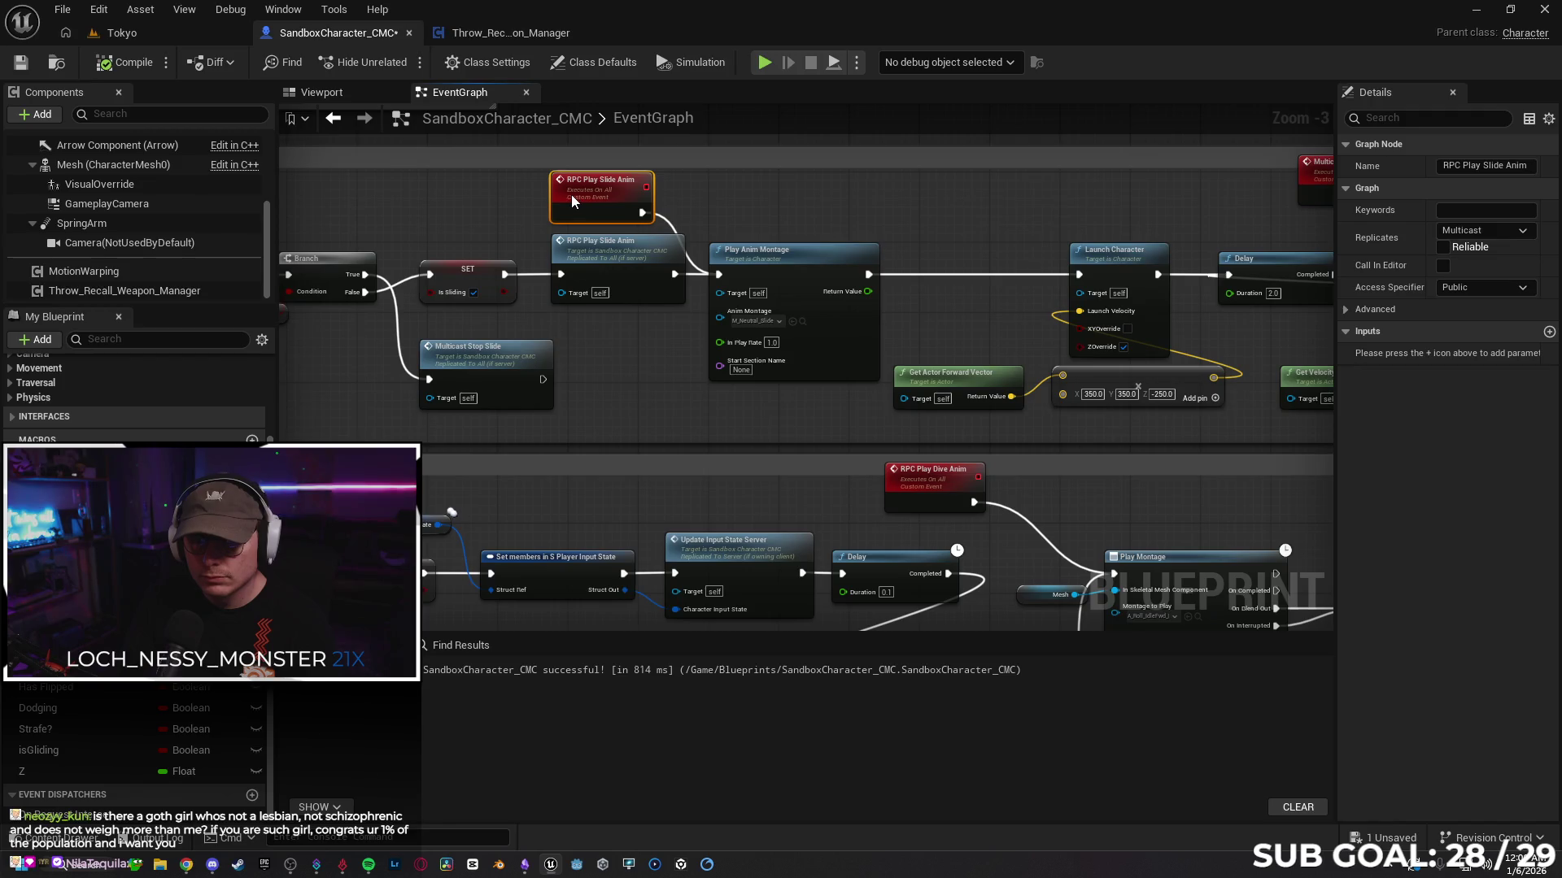
left_click_drag(608, 195, 599, 199)
left_click_drag(639, 320, 949, 329)
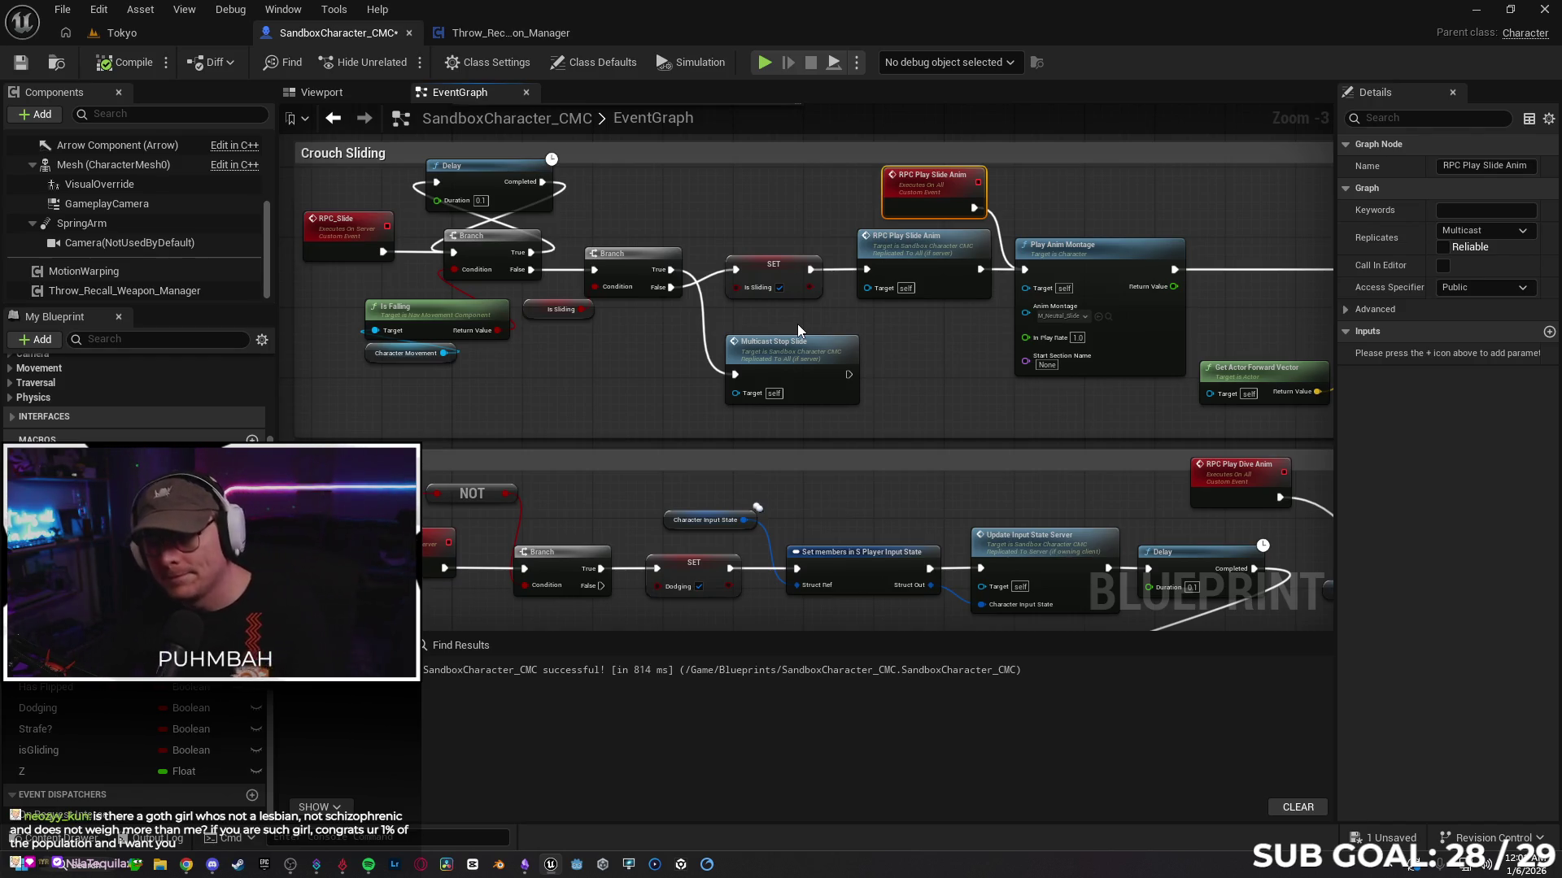
mouse_move(858, 419)
left_mouse_down()
mouse_move(774, 417)
mouse_move(761, 394)
mouse_move(797, 228)
mouse_move(600, 246)
left_mouse_up()
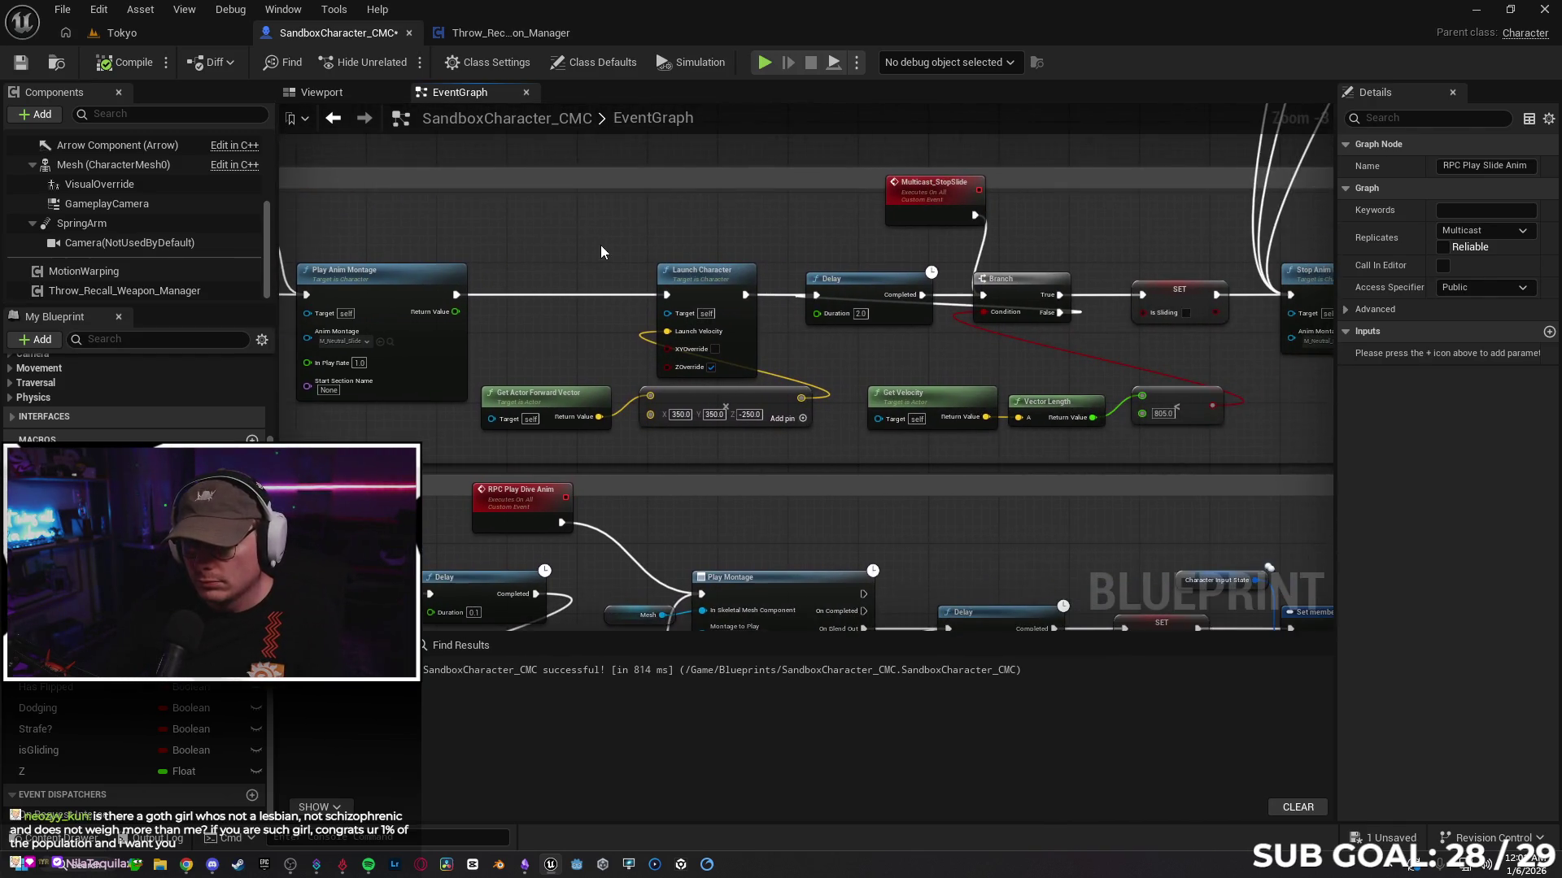
left_click(981, 257)
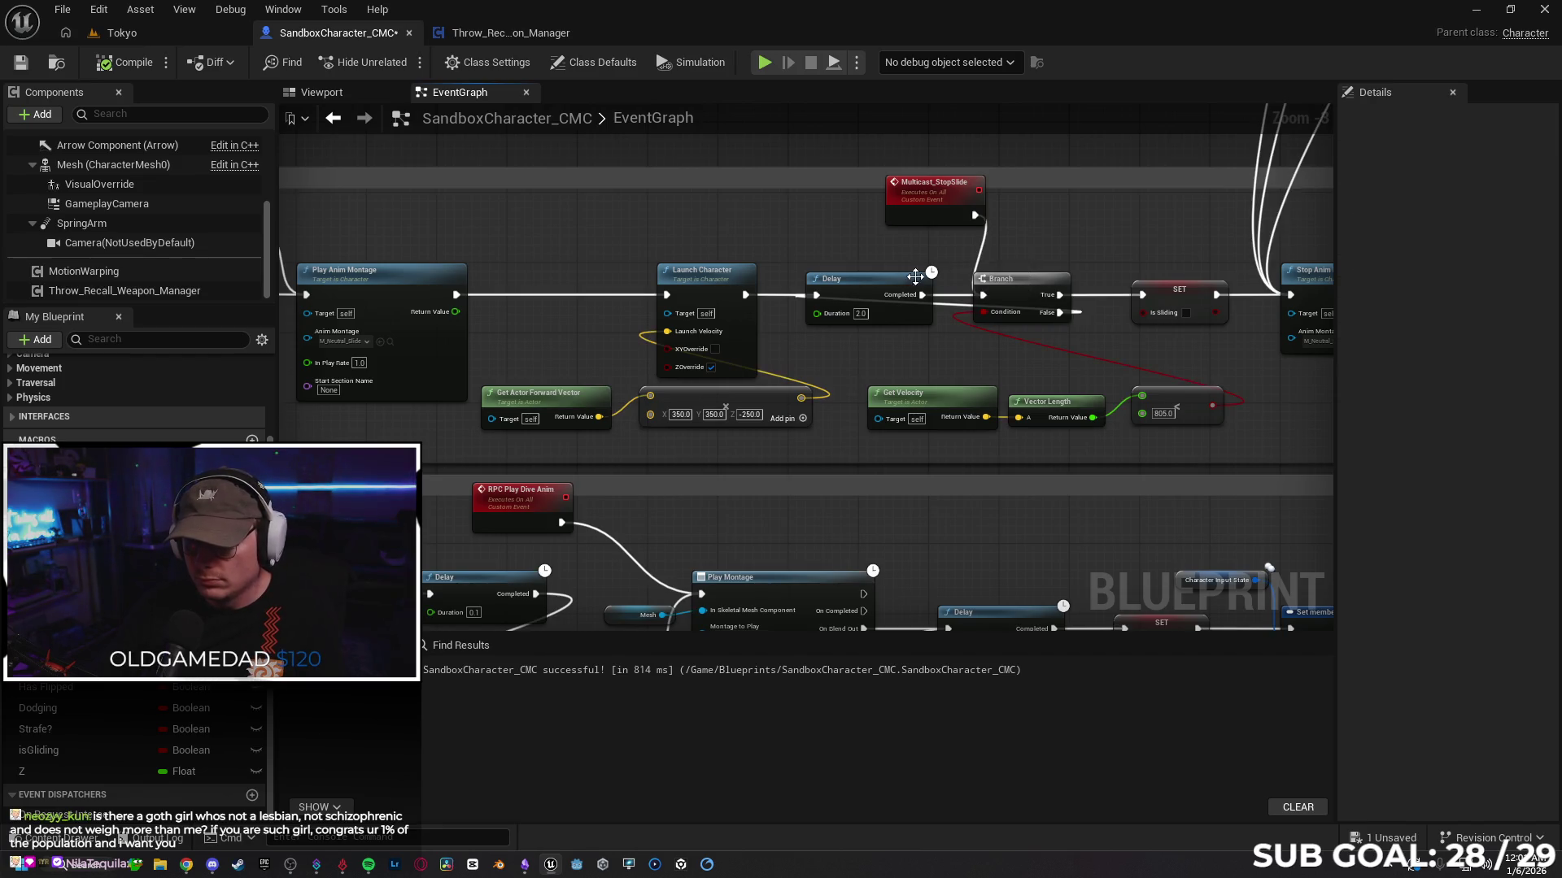
mouse_move(918, 219)
left_mouse_down()
mouse_move(443, 219)
mouse_move(931, 205)
mouse_move(501, 213)
mouse_move(519, 223)
left_mouse_up()
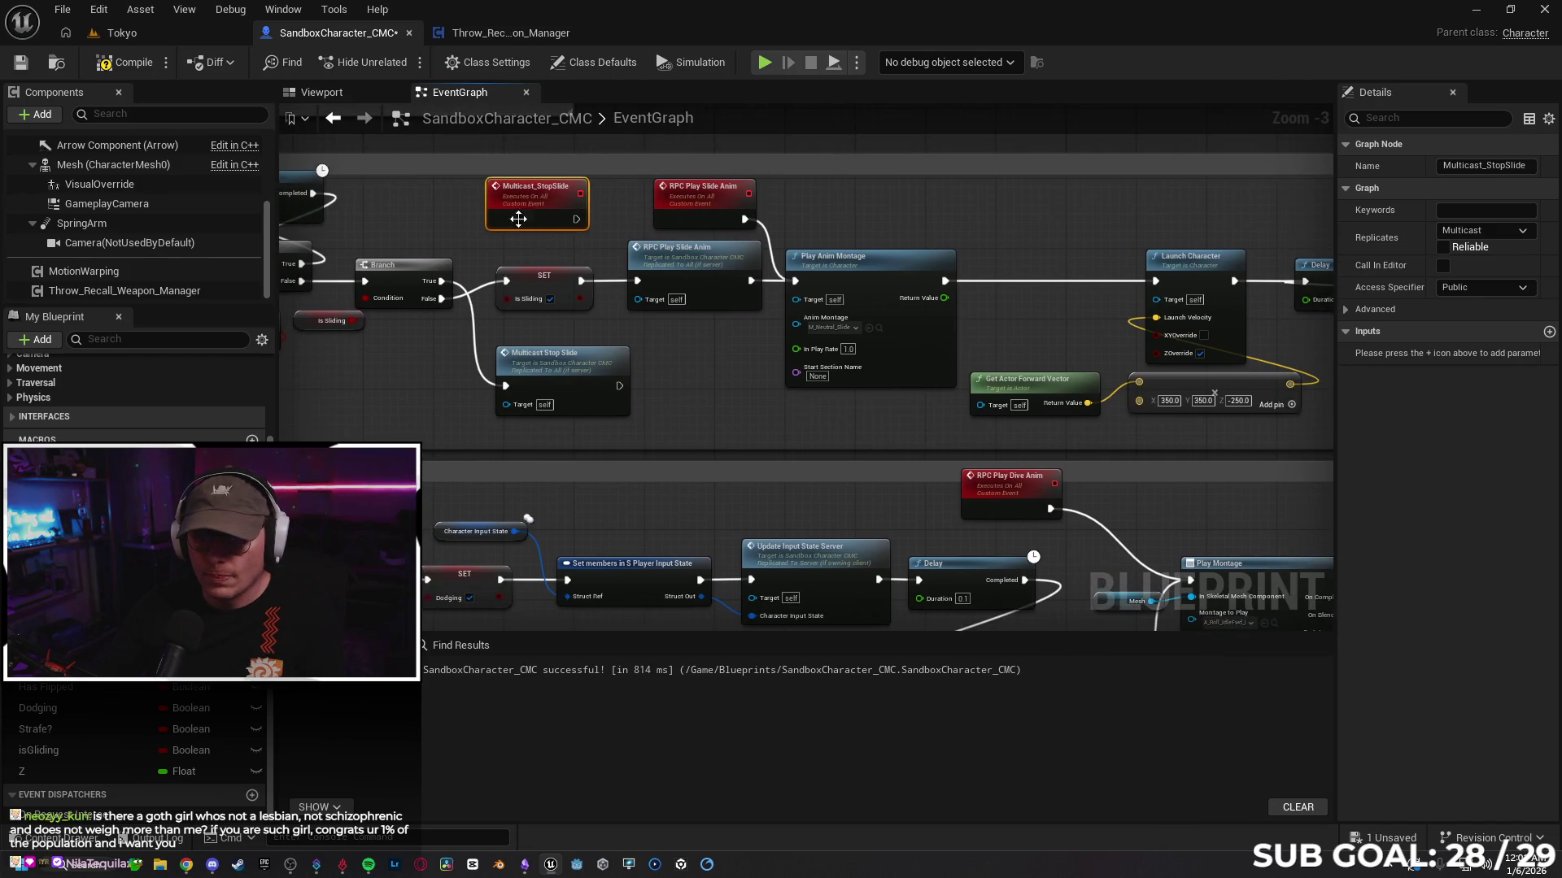
left_click_drag(741, 416, 516, 382)
scroll(516, 382, "down", 1)
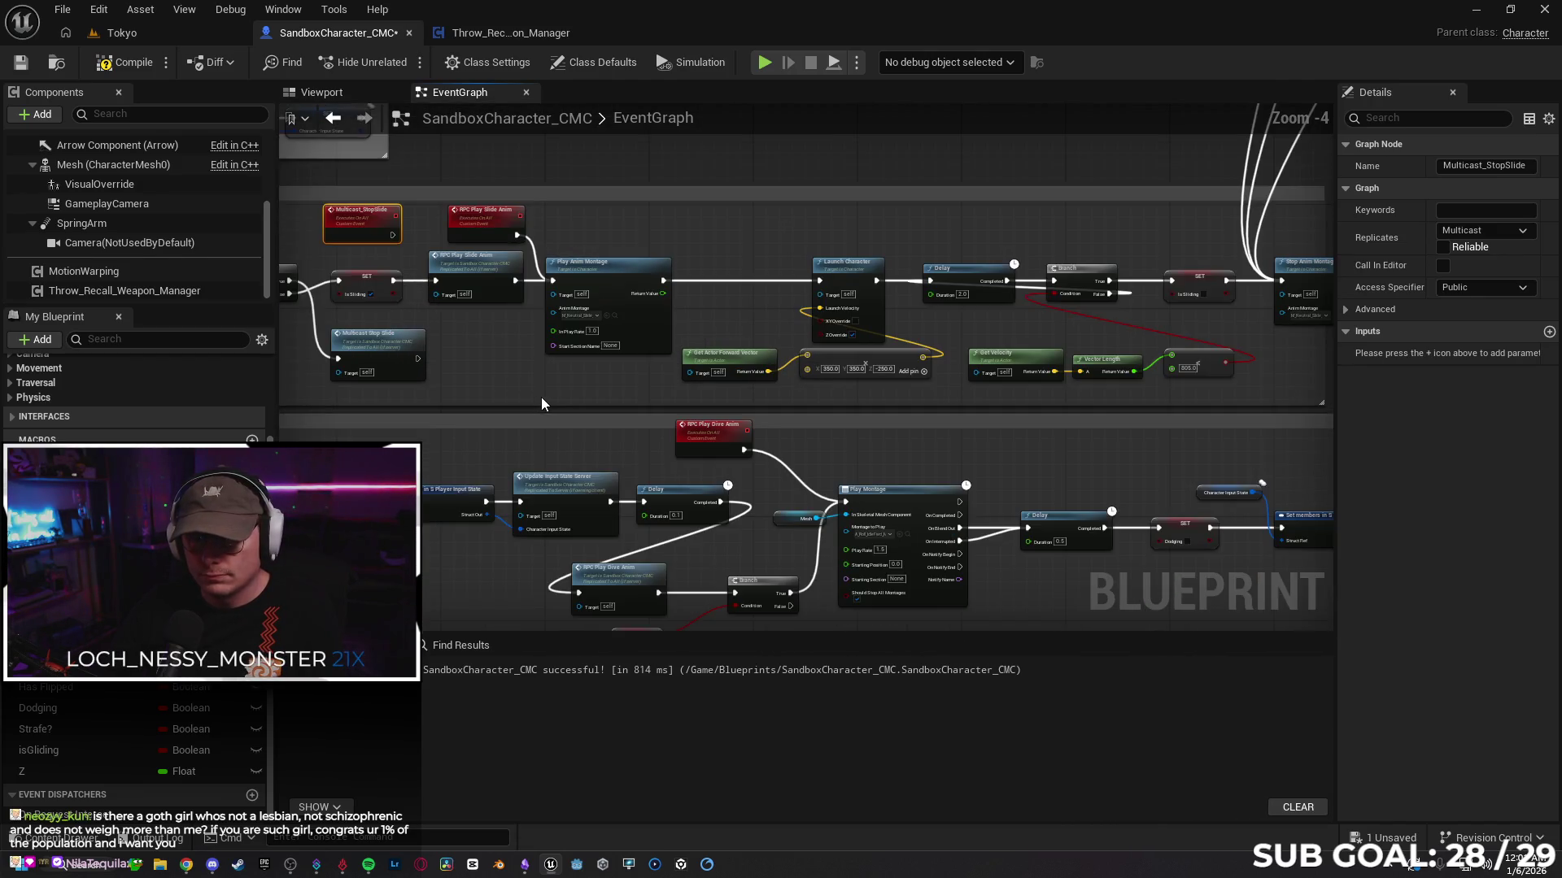
scroll(531, 395, "down", 1)
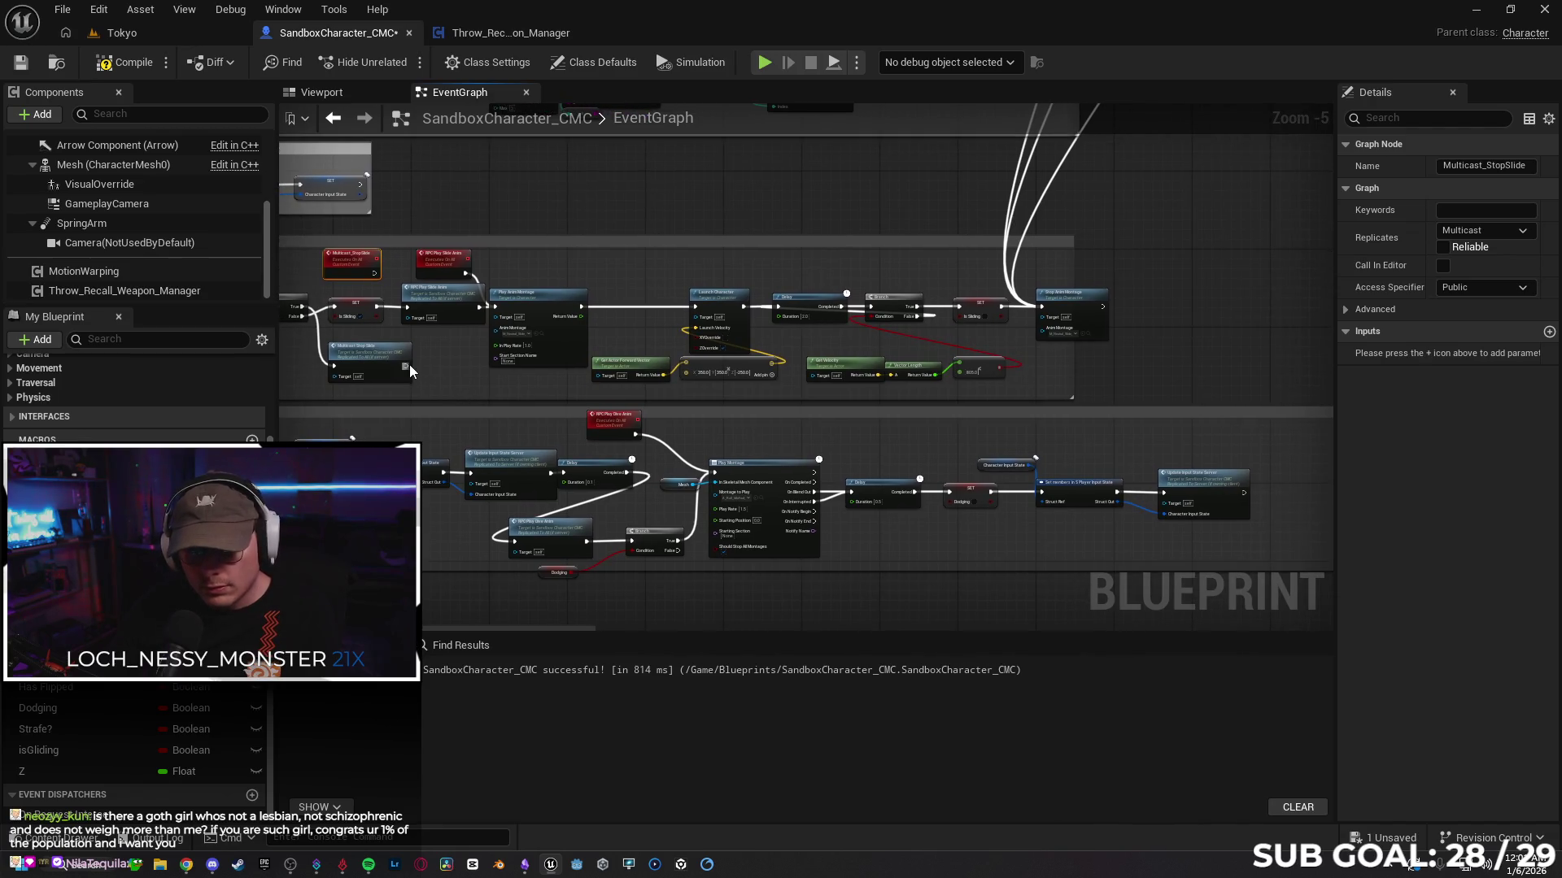
mouse_move(404, 363)
left_mouse_down()
mouse_move(871, 245)
mouse_move(696, 306)
left_mouse_up()
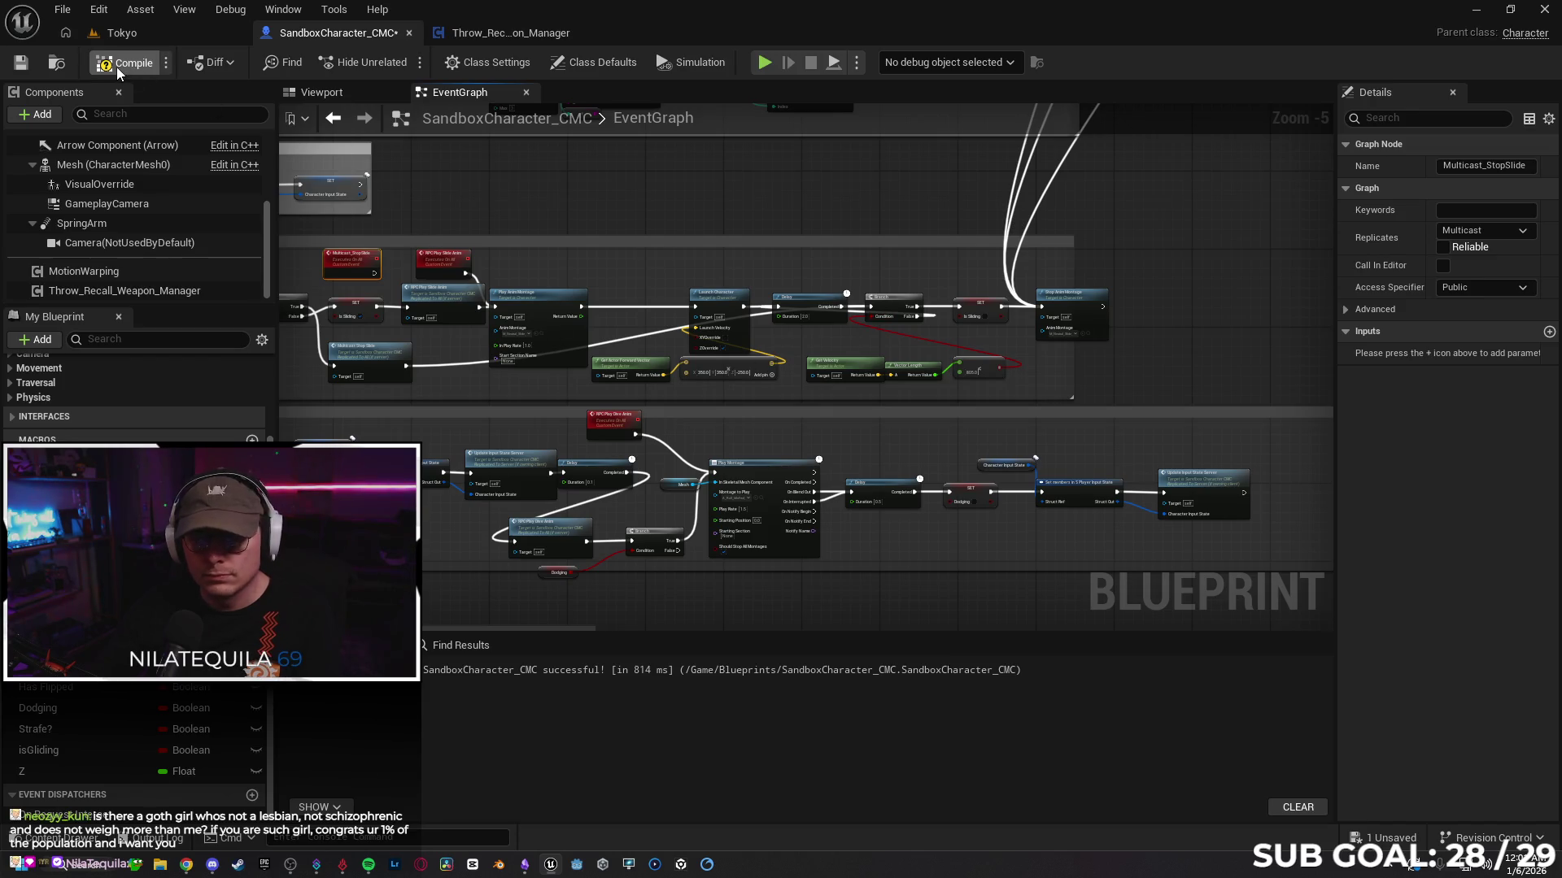
left_click(130, 34)
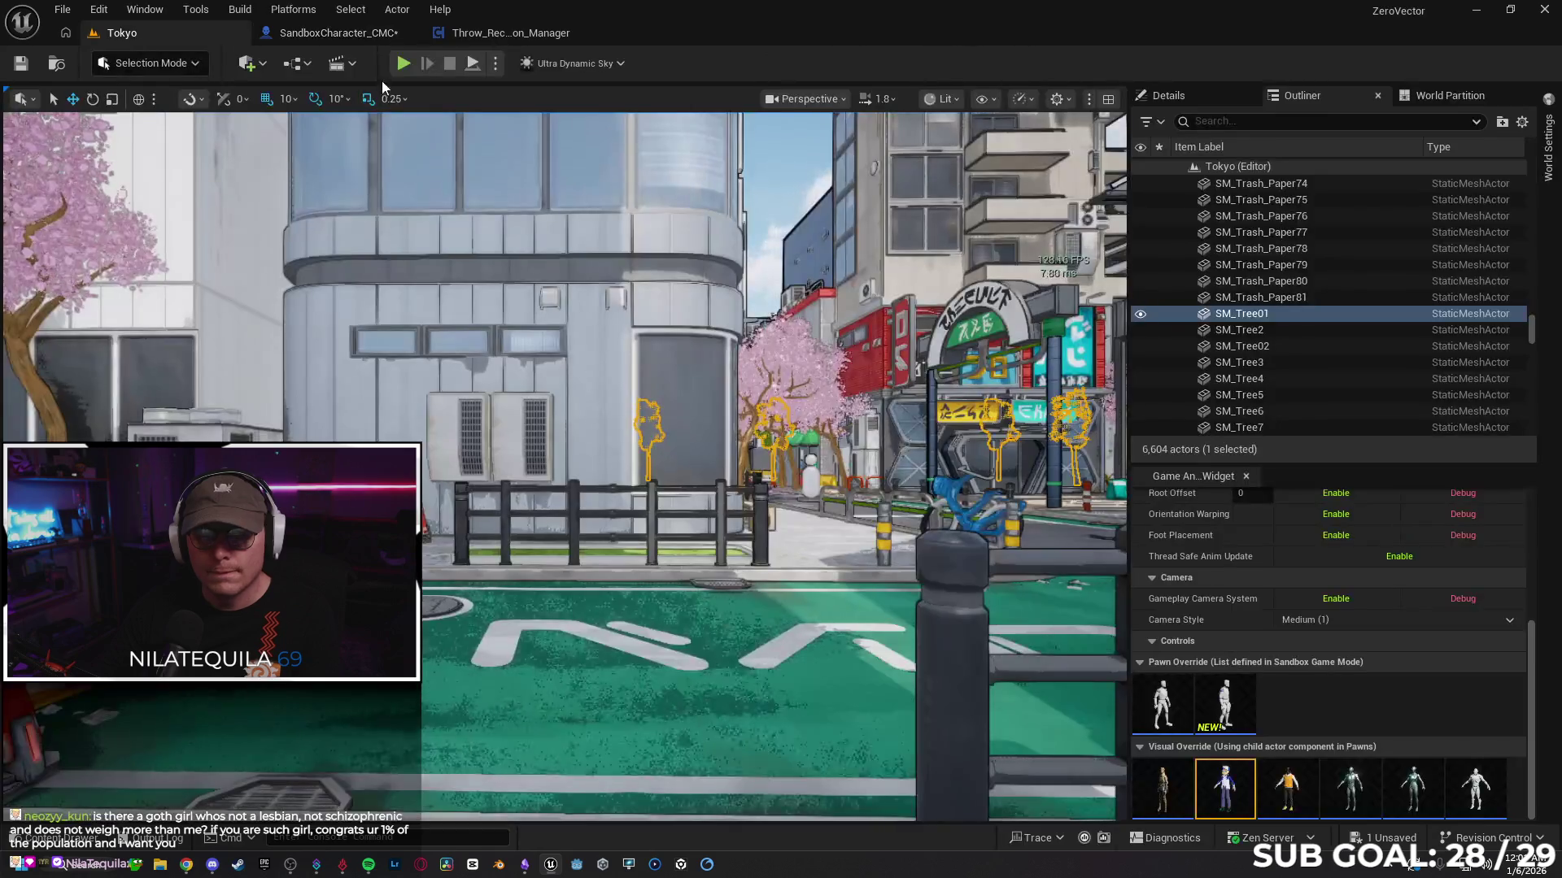
Step: Run a quick multiplayer play test, stop it, and return to the SandboxCharacter_CMC blueprint tab
key("alt+p")
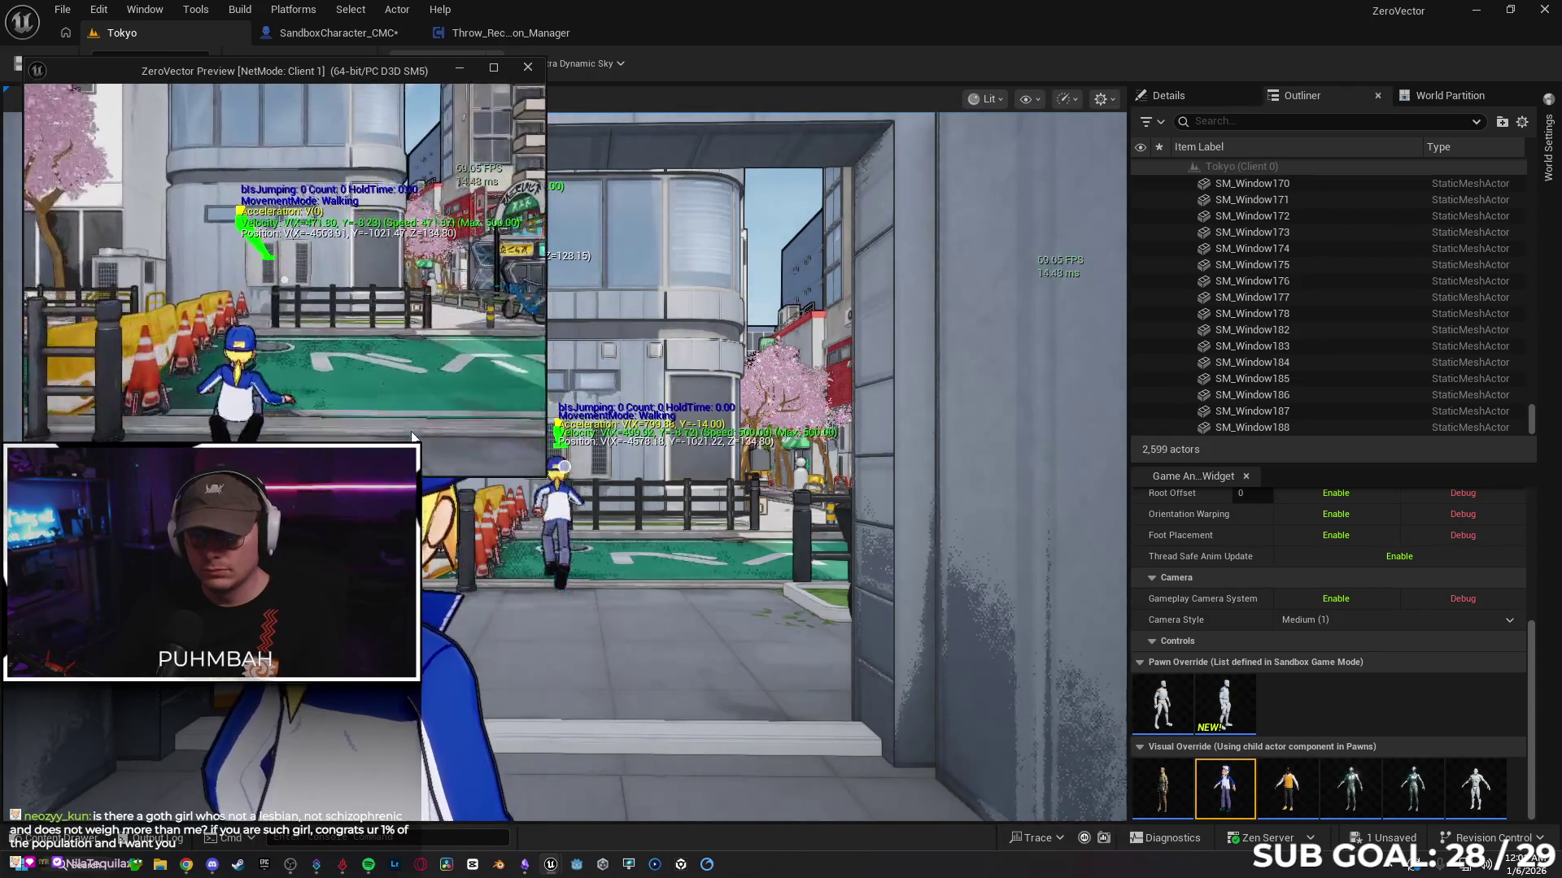
key("Escape")
left_click(515, 33)
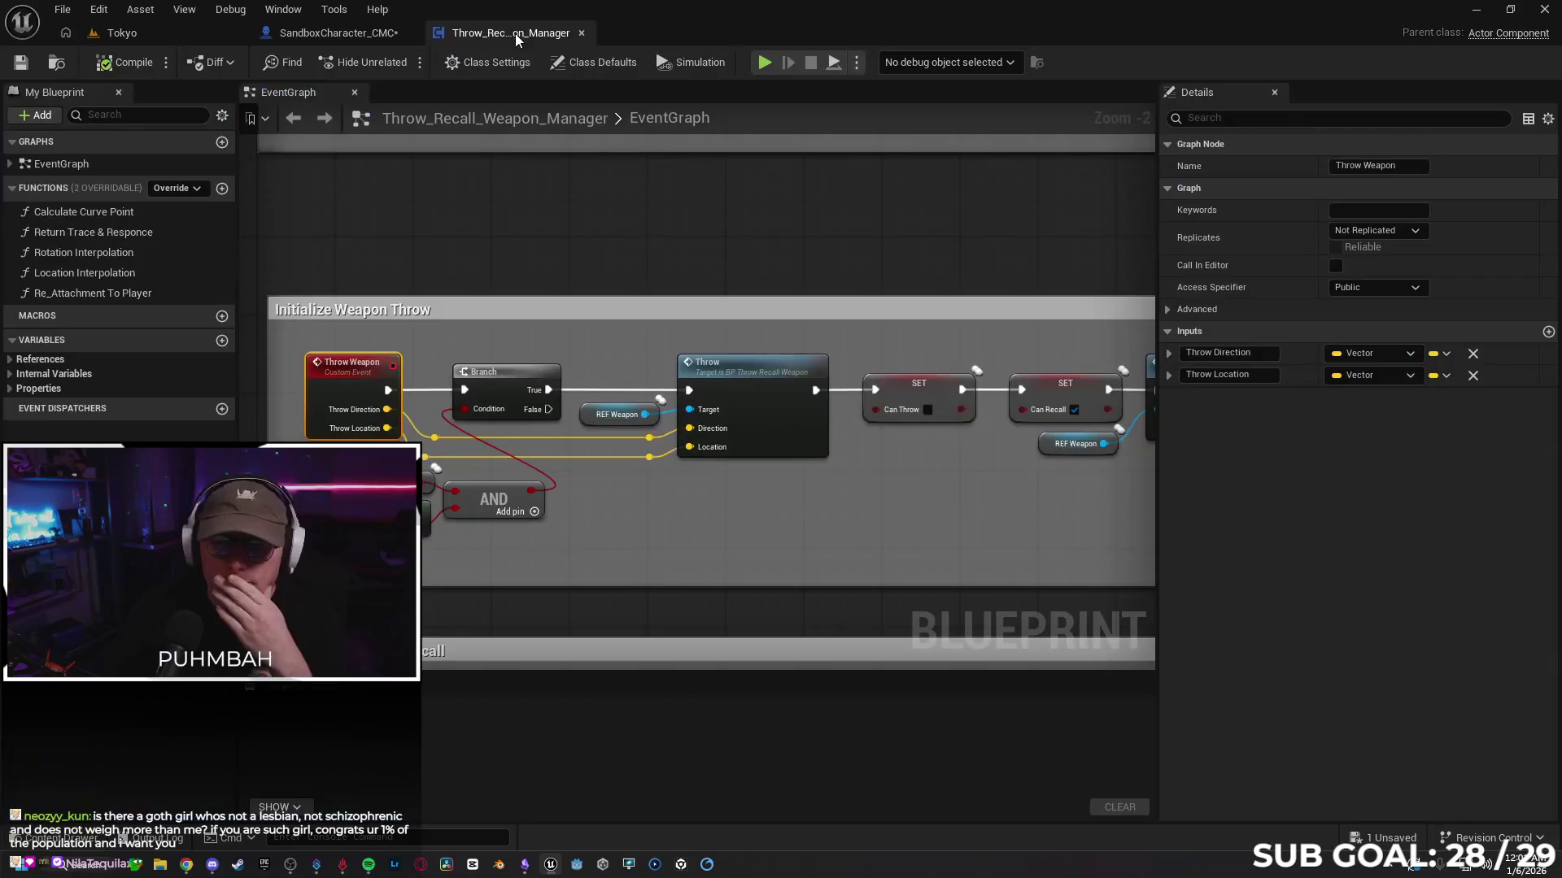
left_click(350, 35)
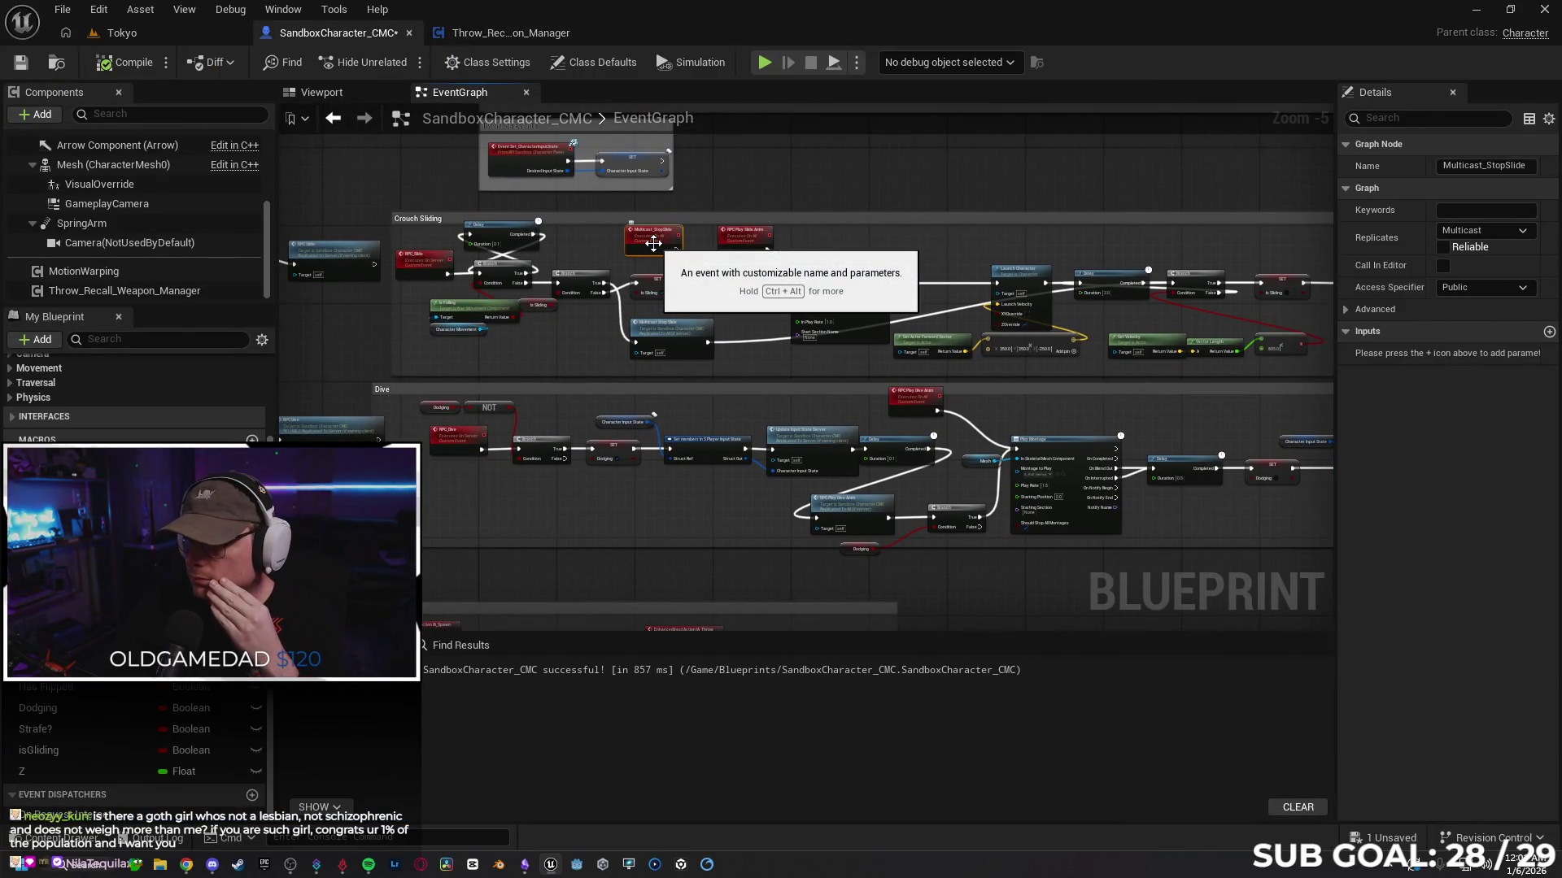
Step: Move the Multicast_StopSlide event above the Delay and Branch nodes
scroll(618, 248, "up", 1)
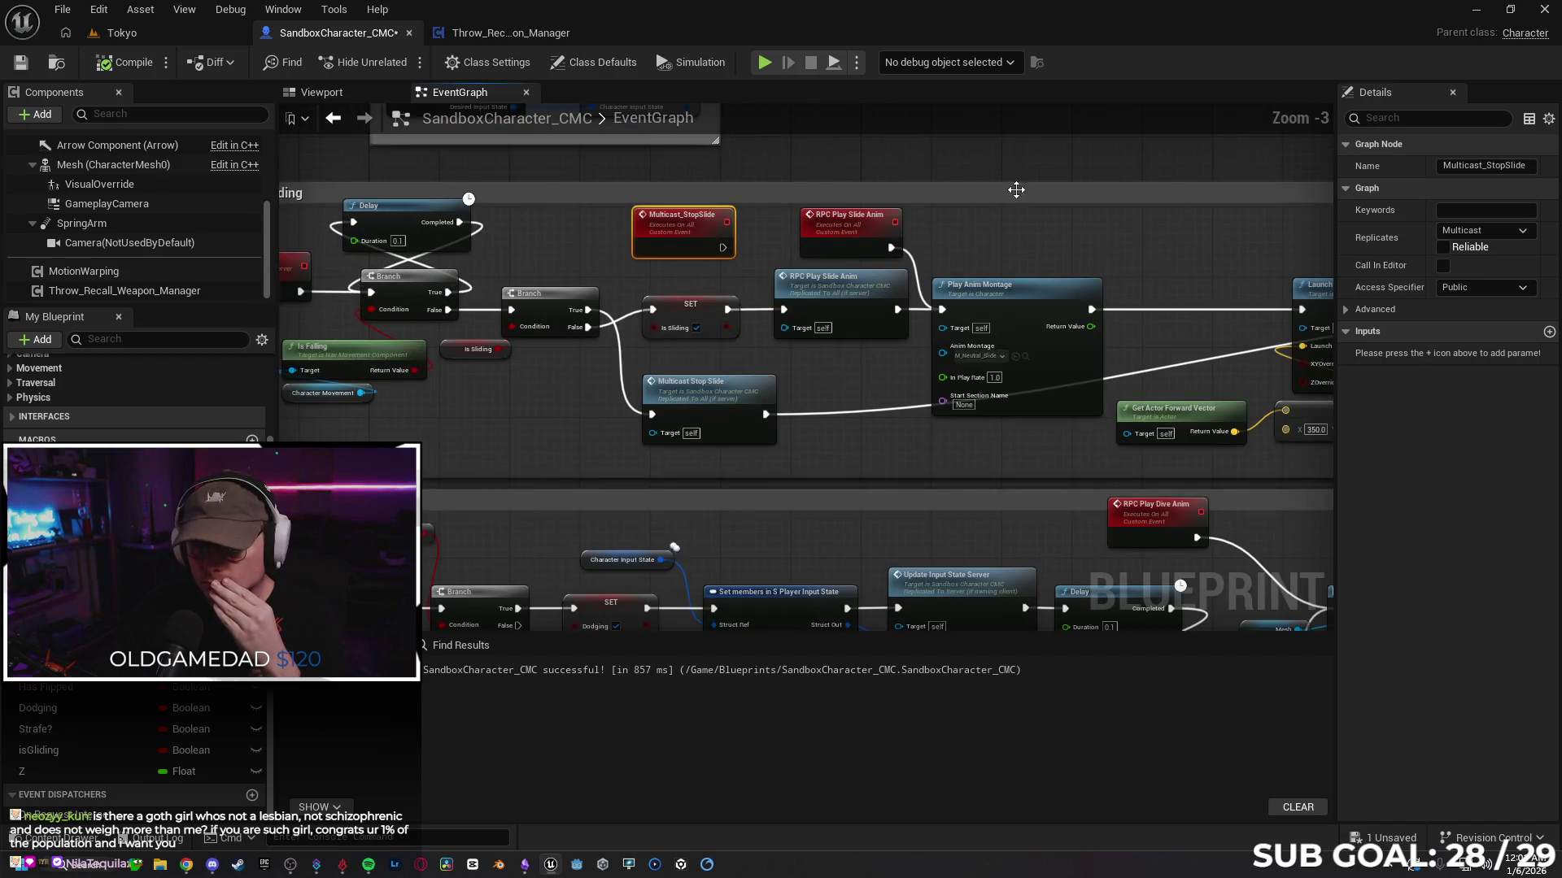
scroll(501, 291, "up", 1)
mouse_move(520, 259)
left_mouse_down()
mouse_move(549, 246)
mouse_move(634, 313)
mouse_move(787, 338)
left_mouse_up()
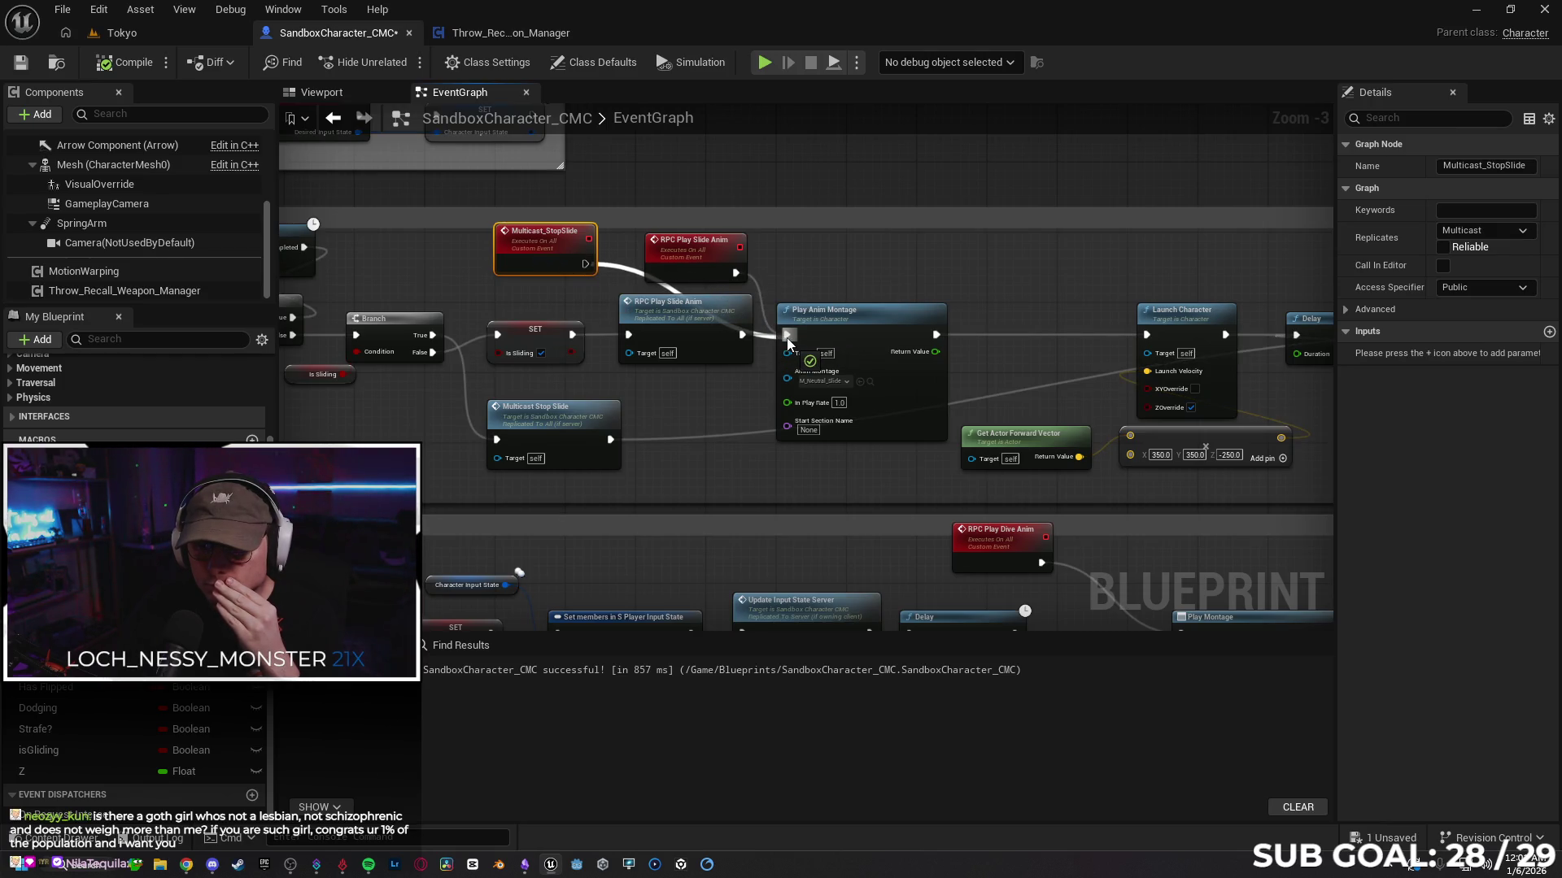
mouse_move(787, 338)
left_mouse_down()
mouse_move(612, 280)
mouse_move(624, 290)
left_mouse_up()
left_click_drag(553, 250, 444, 244)
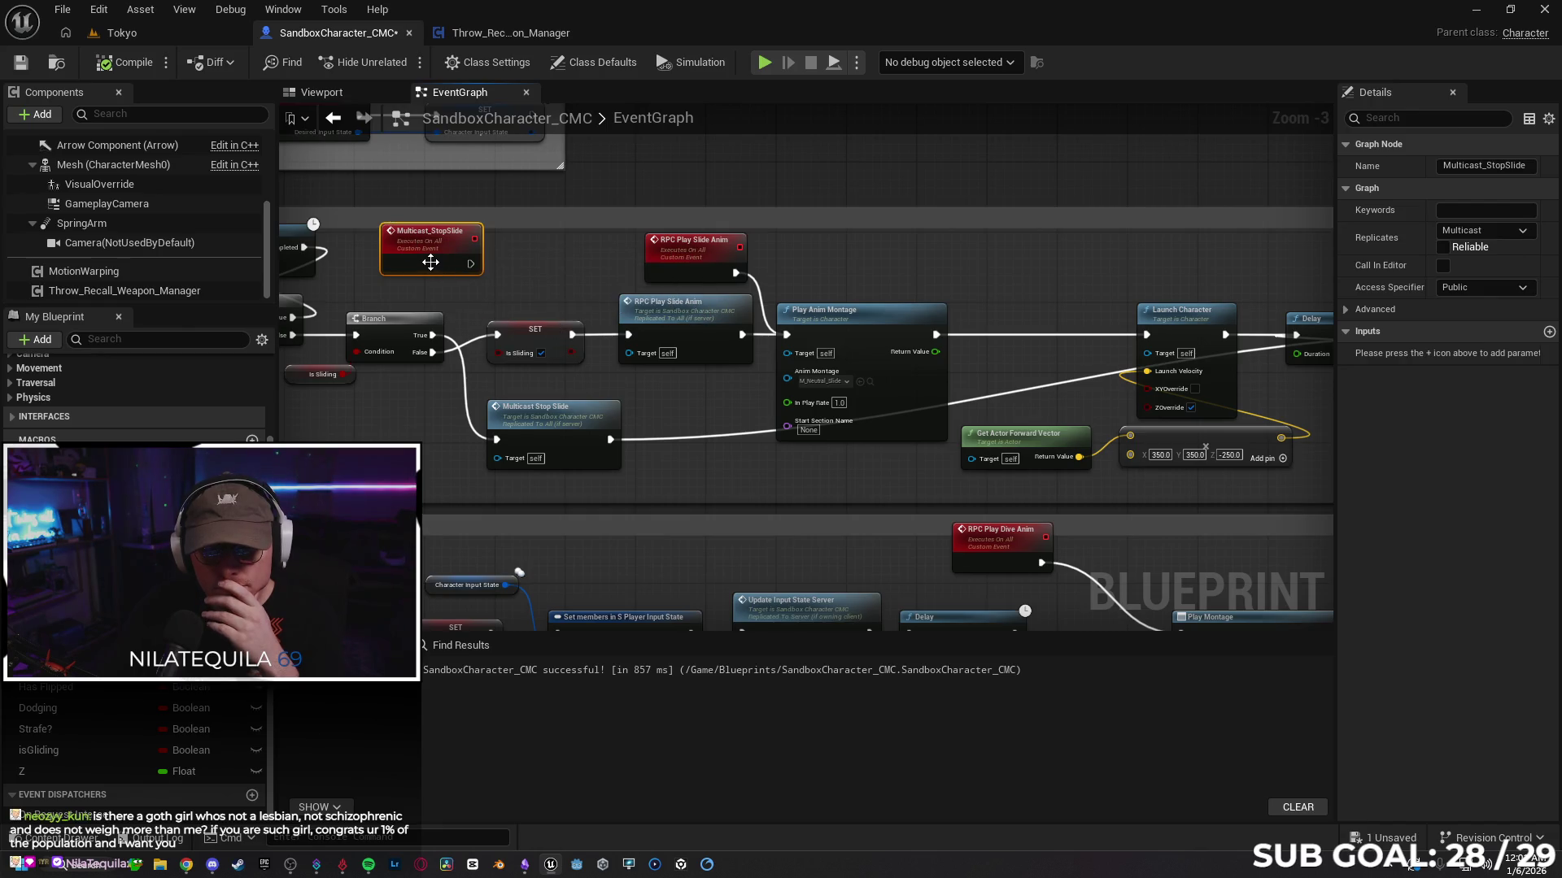
mouse_move(482, 279)
left_mouse_down()
mouse_move(601, 261)
mouse_move(482, 279)
left_mouse_up()
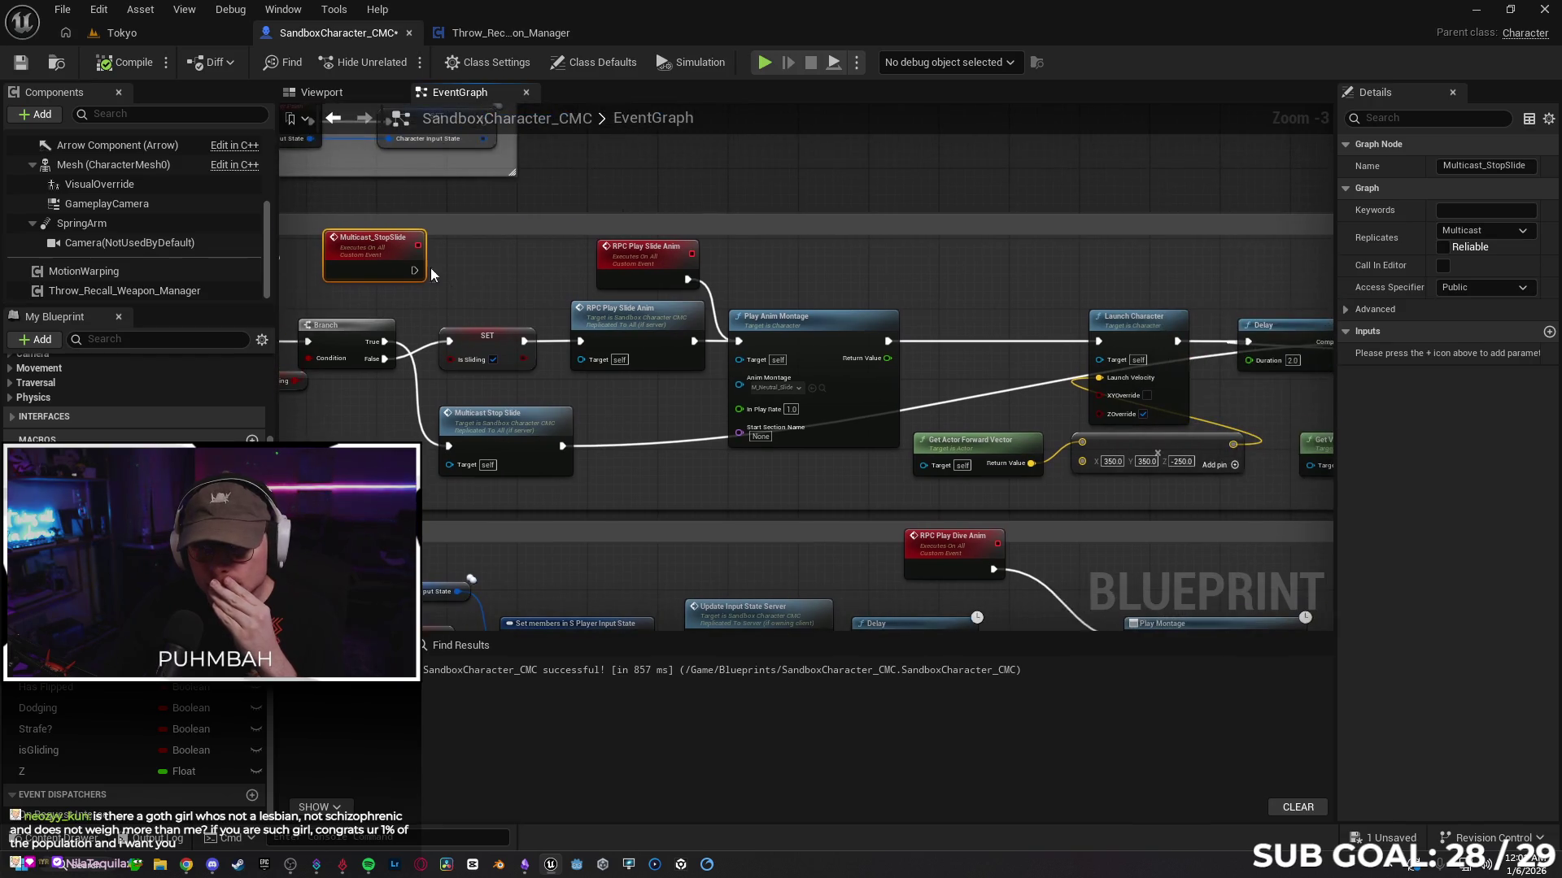
mouse_move(371, 261)
left_mouse_down()
mouse_move(979, 259)
mouse_move(654, 300)
left_mouse_up()
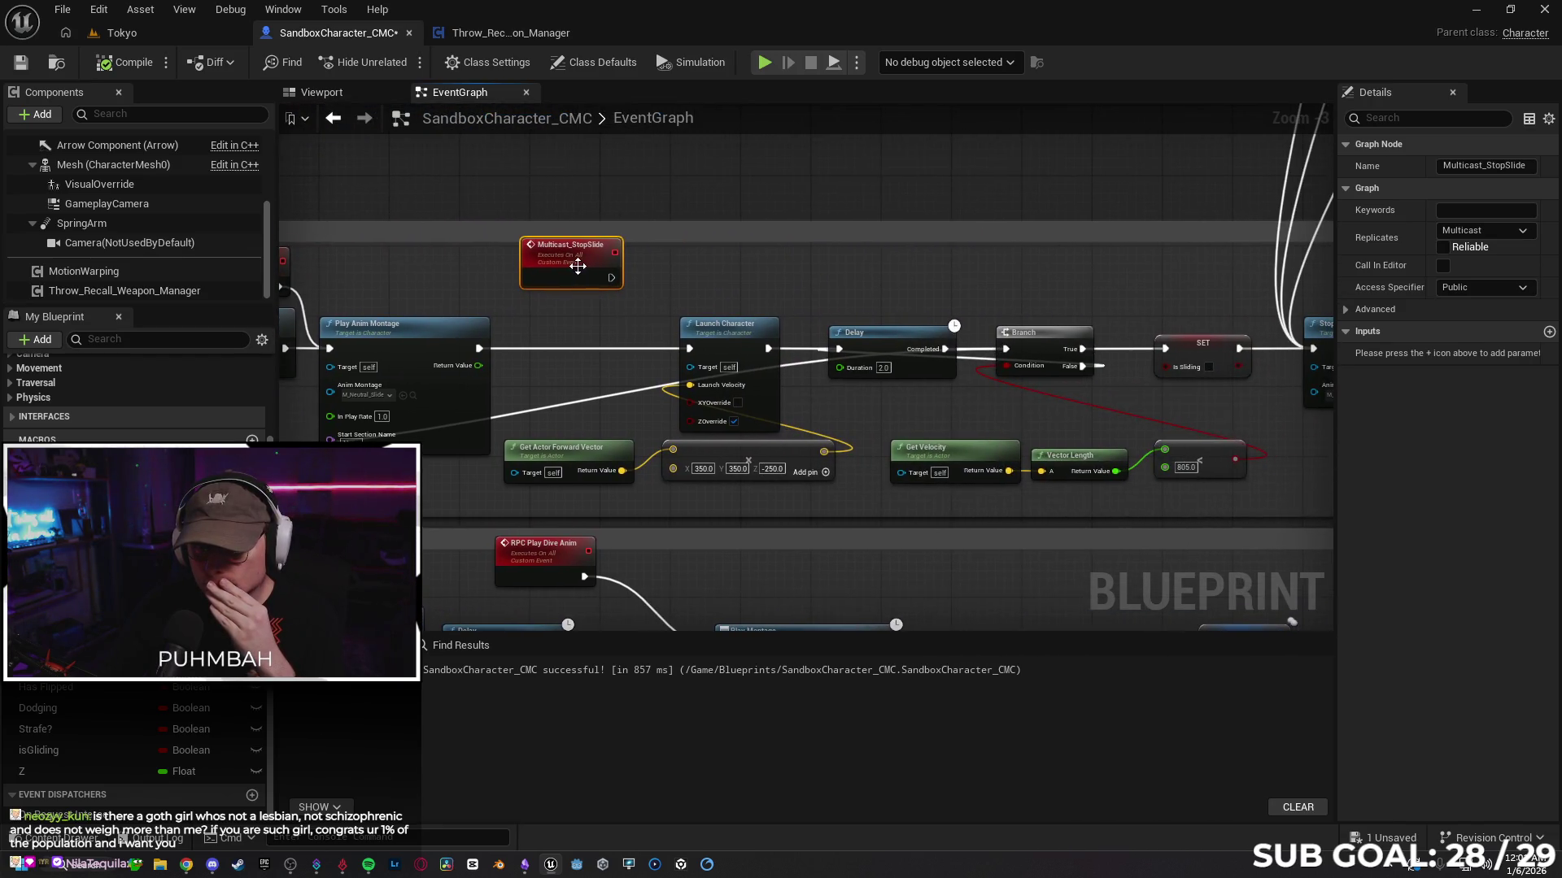
left_click_drag(575, 248, 947, 251)
left_click_drag(1077, 254, 838, 279)
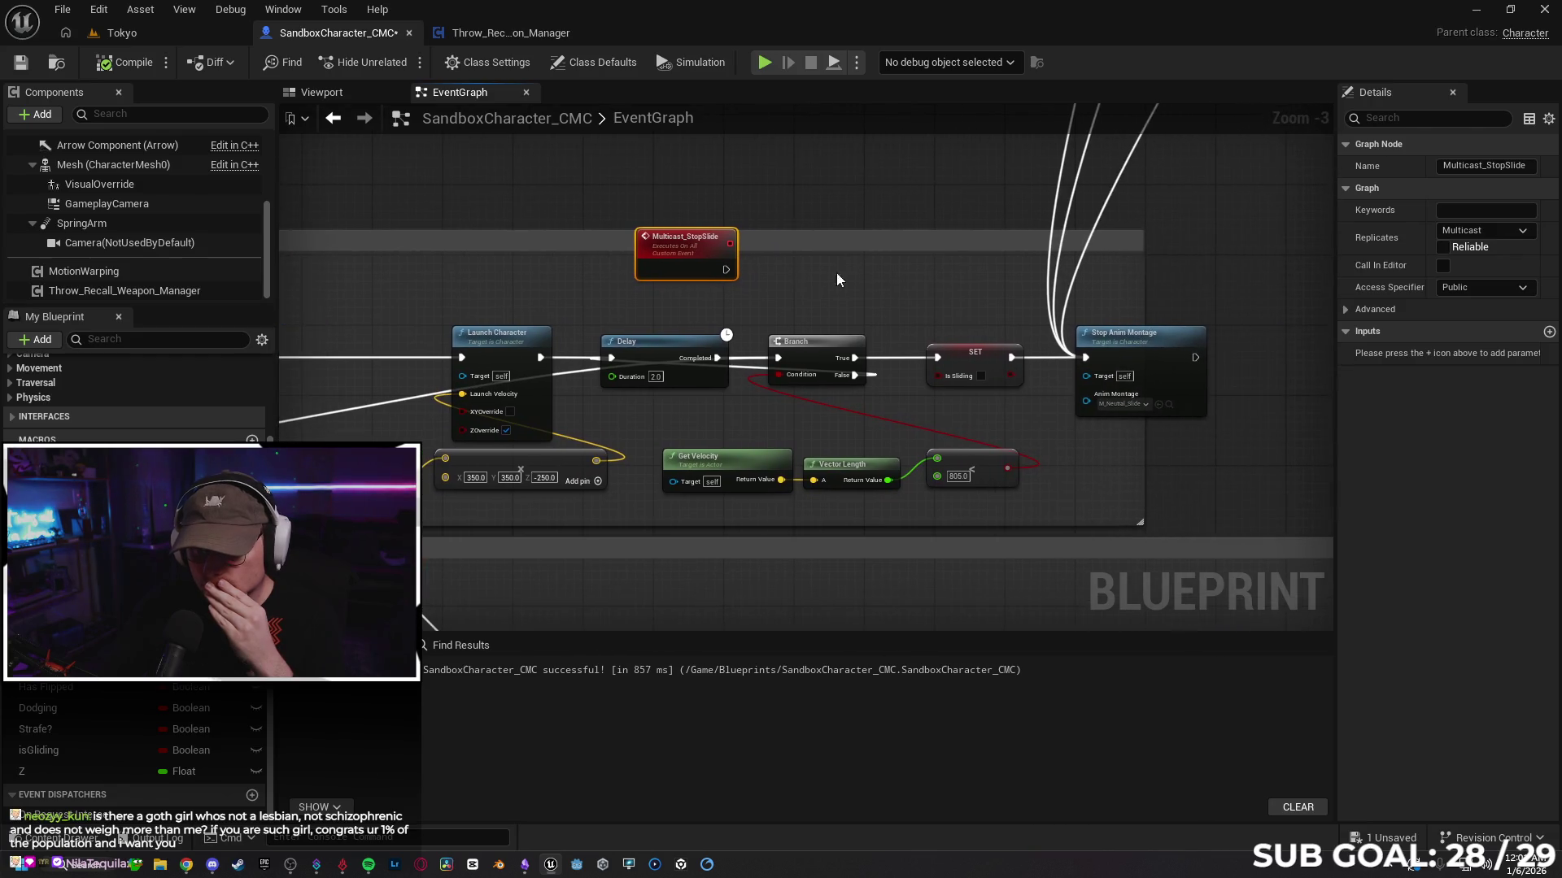
mouse_move(698, 266)
left_mouse_down()
mouse_move(741, 275)
mouse_move(709, 227)
mouse_move(470, 369)
mouse_move(758, 399)
left_mouse_up()
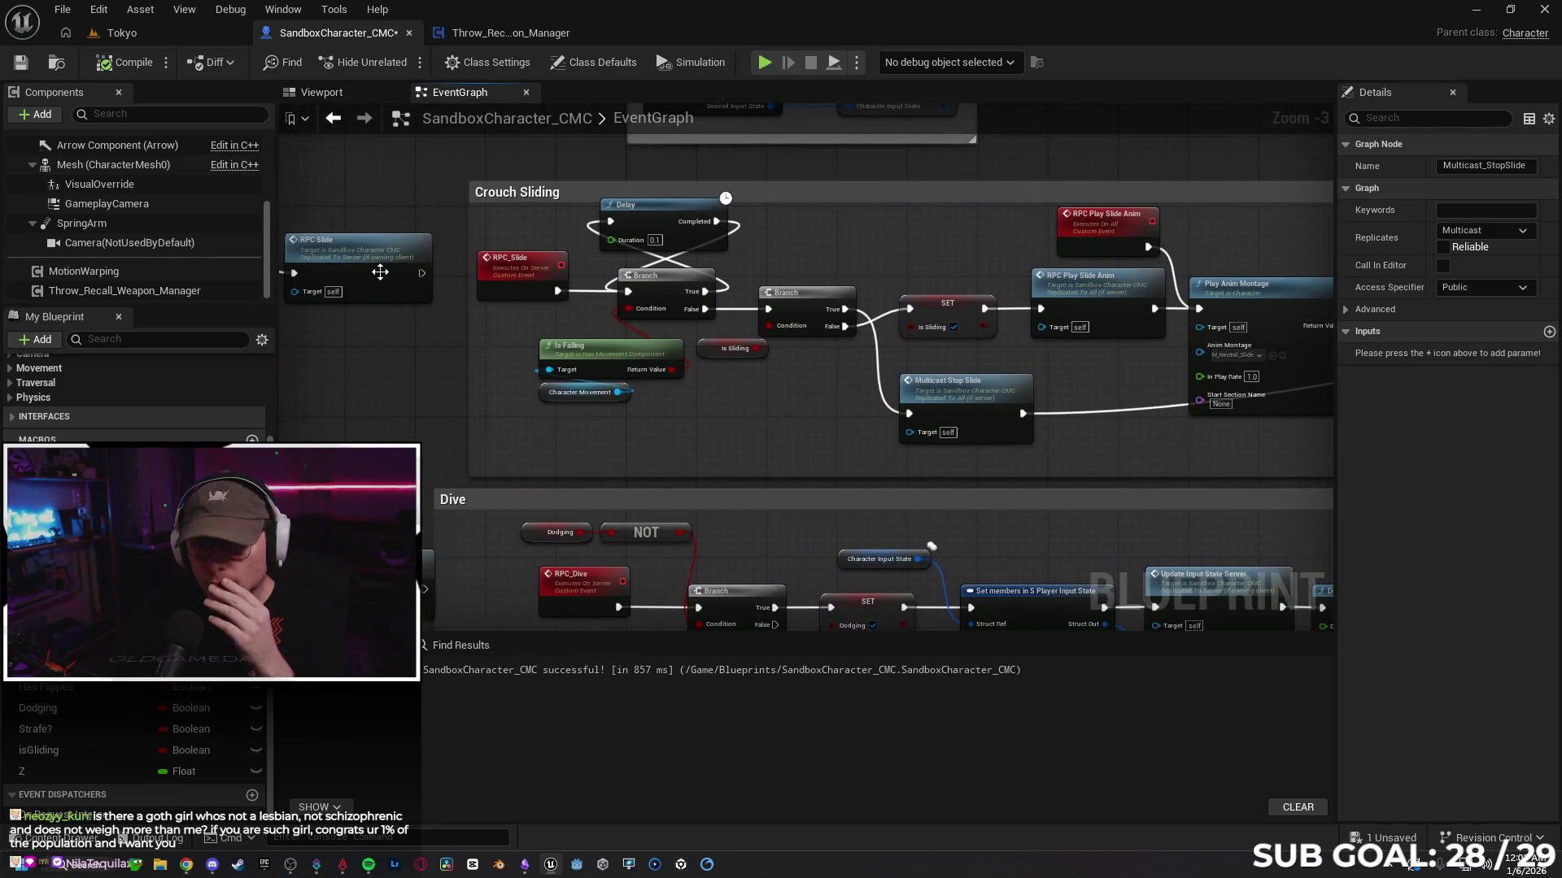
Step: Pan along the slide chain to Stop Anim Montage, then compile and save with Ctrl+S
left_click_drag(792, 298, 446, 307)
left_click_drag(620, 351, 524, 368)
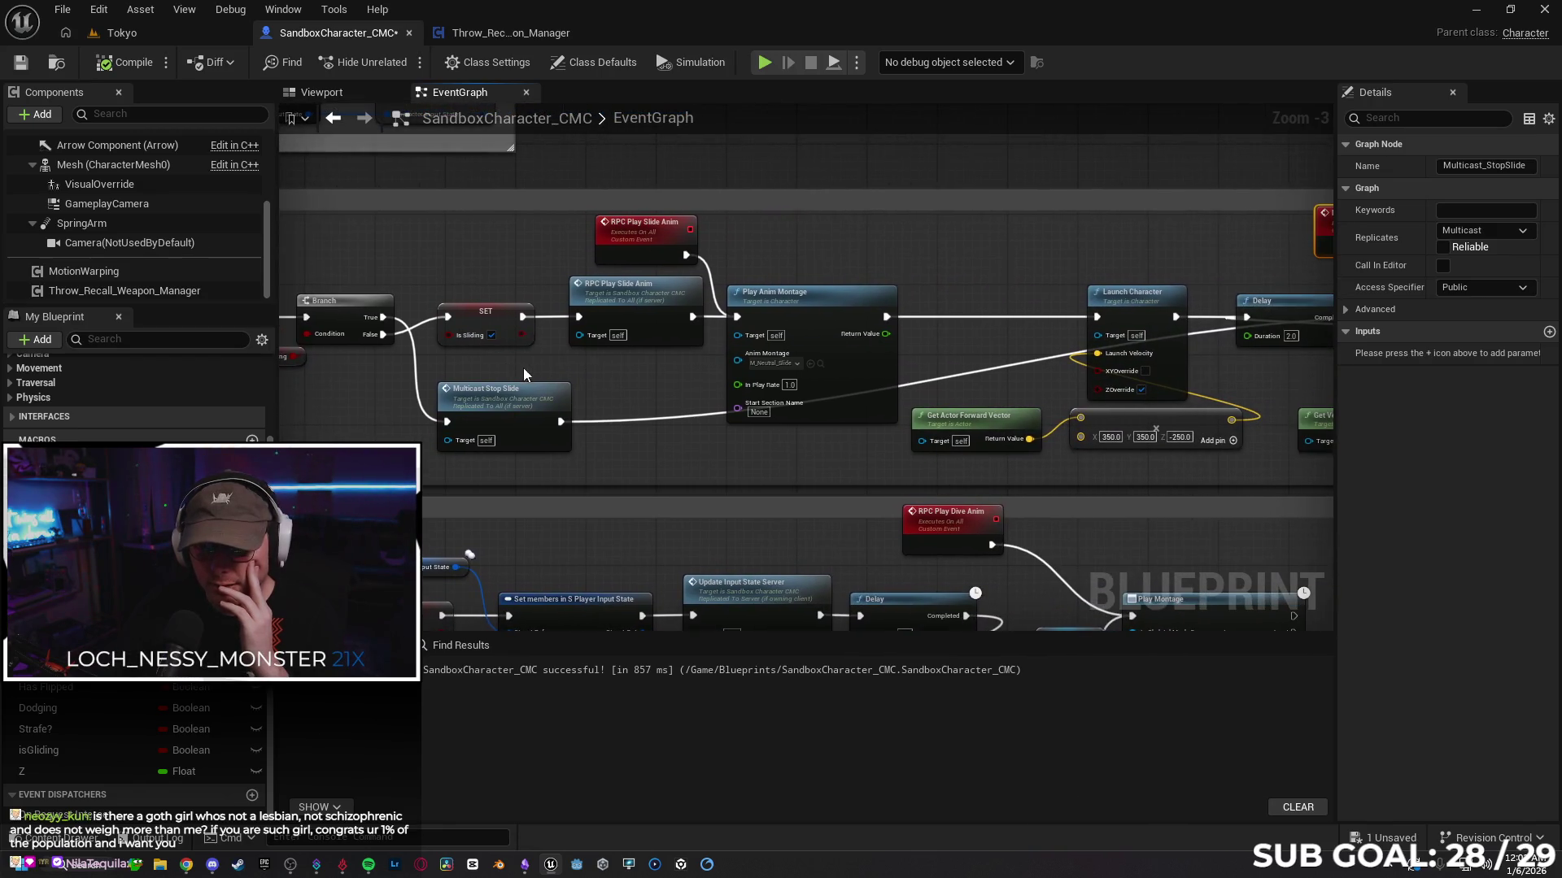
left_click_drag(649, 402, 151, 432)
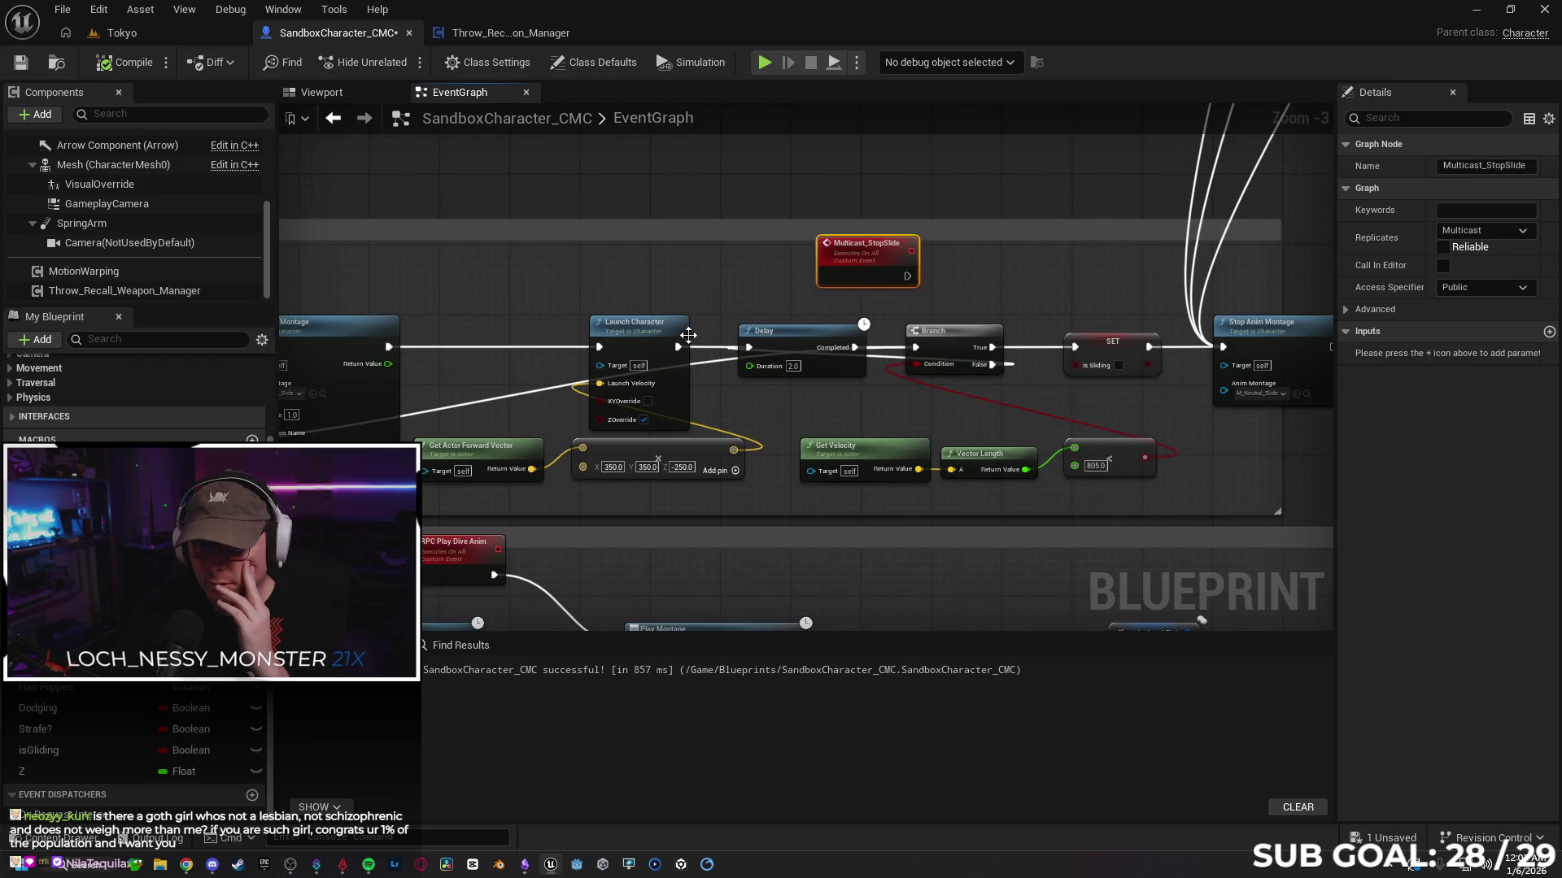
mouse_move(765, 404)
left_mouse_down()
mouse_move(669, 332)
mouse_move(637, 362)
left_mouse_up()
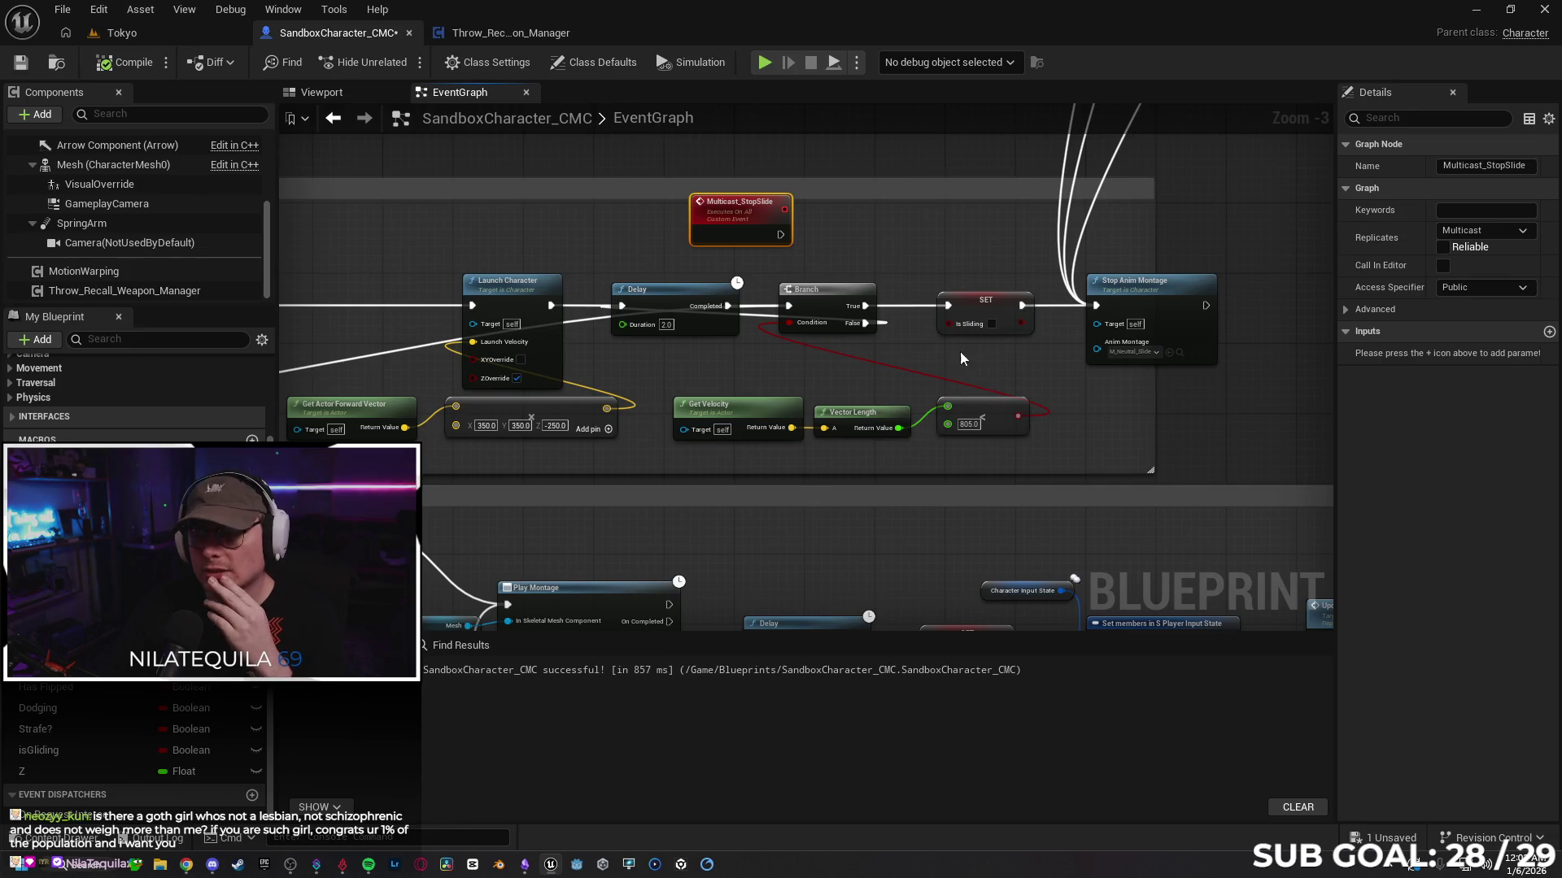
mouse_move(964, 360)
left_mouse_down()
mouse_move(1063, 348)
mouse_move(788, 354)
left_mouse_up()
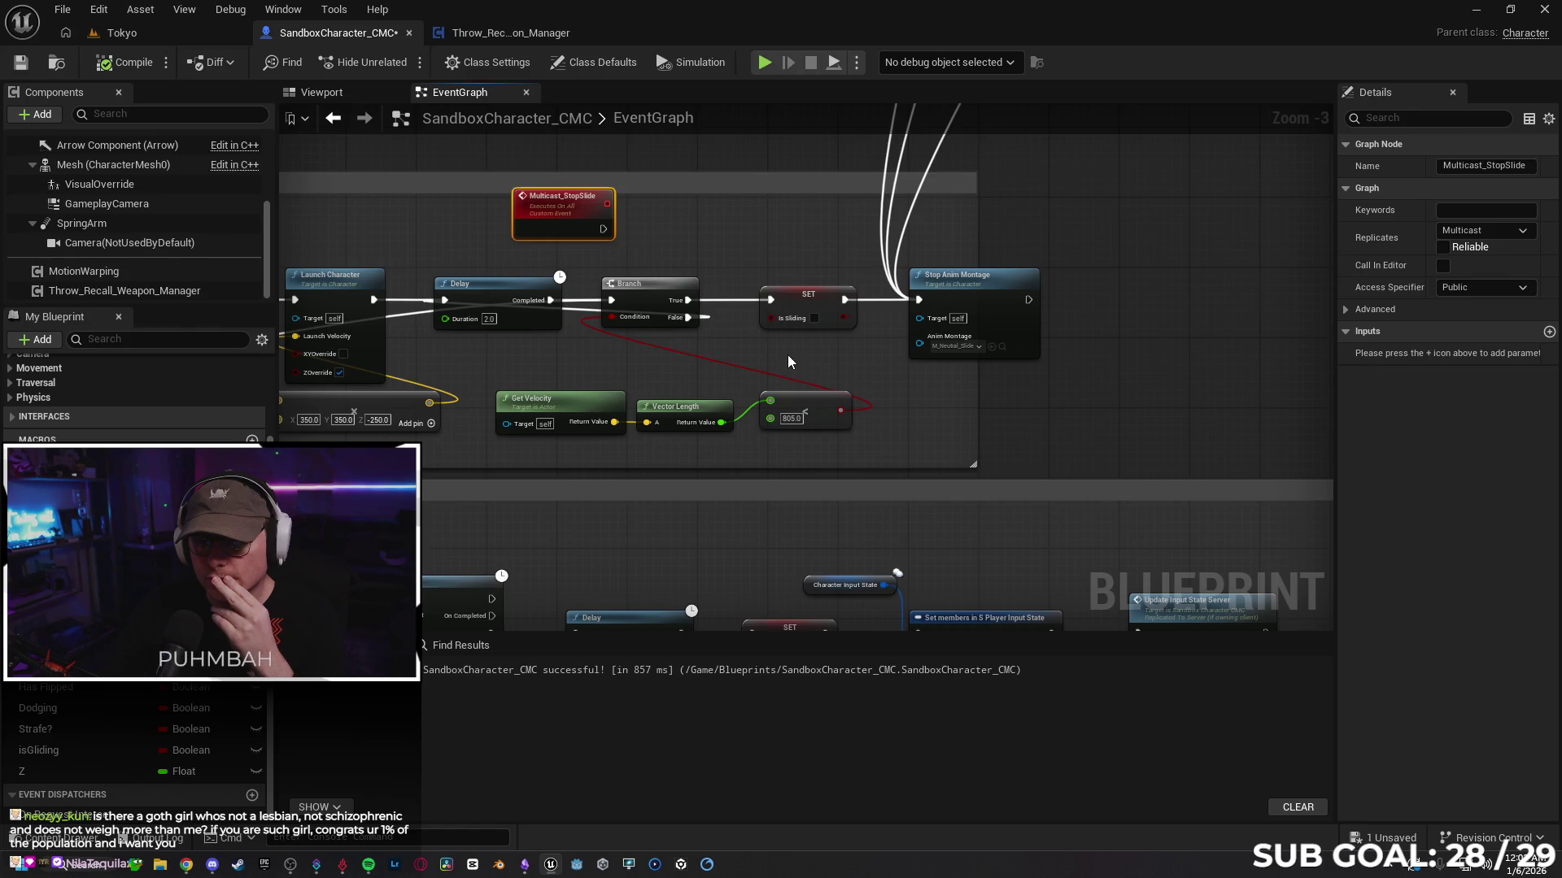
left_click_drag(1085, 314, 917, 330)
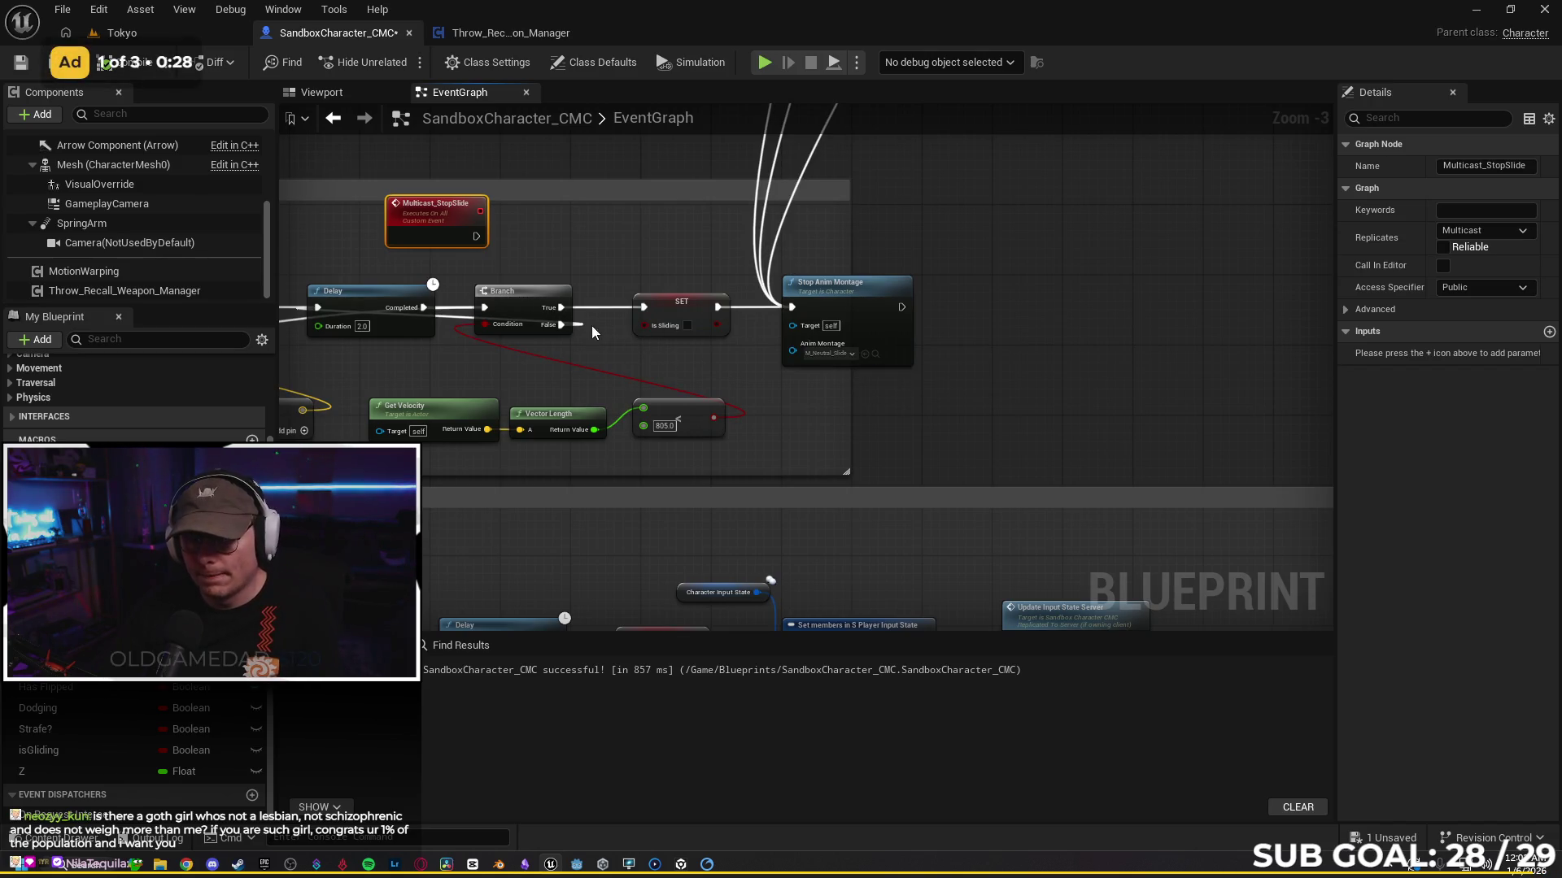
key("ctrl+s")
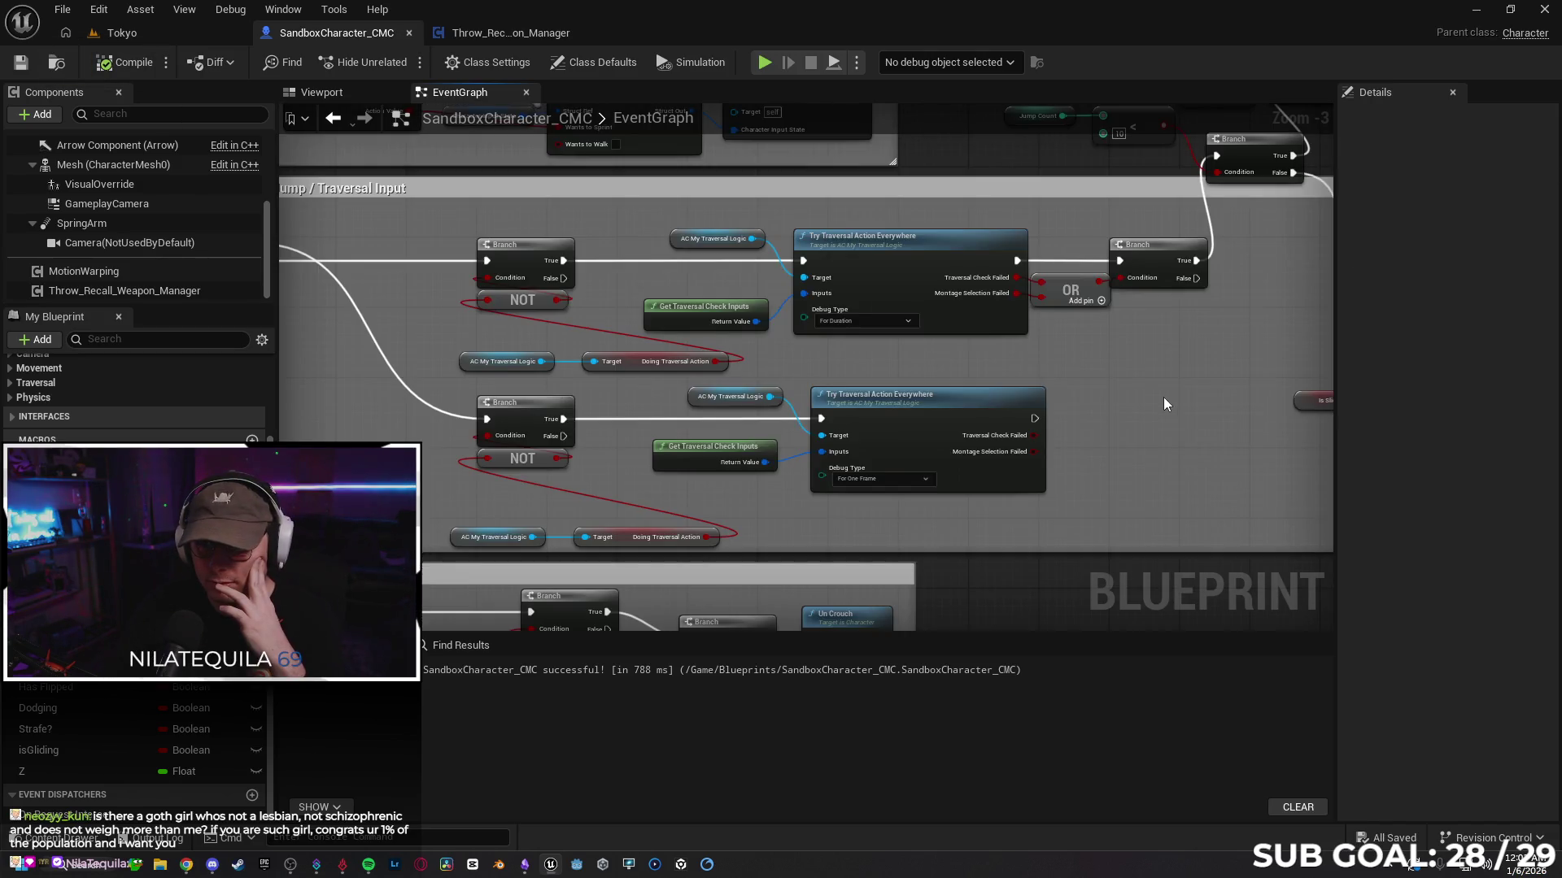
Step: Pan to the IA_Jump event and search the action menu for RPC_Jump and jump
mouse_move(1163, 397)
left_mouse_down()
mouse_move(759, 393)
mouse_move(749, 477)
left_mouse_up()
left_click_drag(1170, 416, 637, 419)
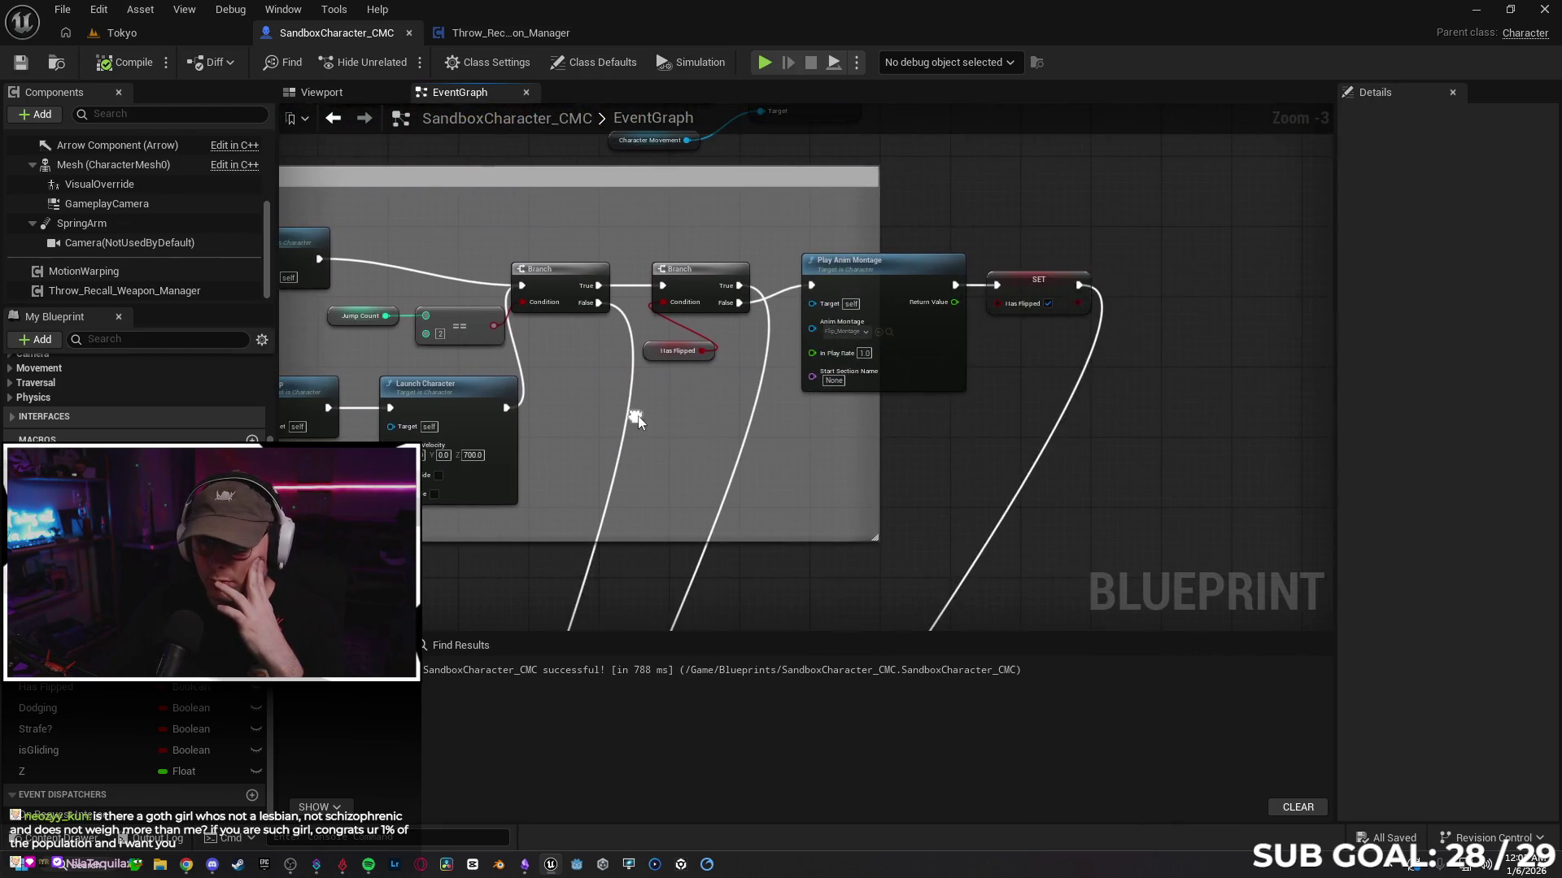
mouse_move(895, 287)
left_mouse_down()
mouse_move(895, 304)
mouse_move(880, 291)
left_mouse_up()
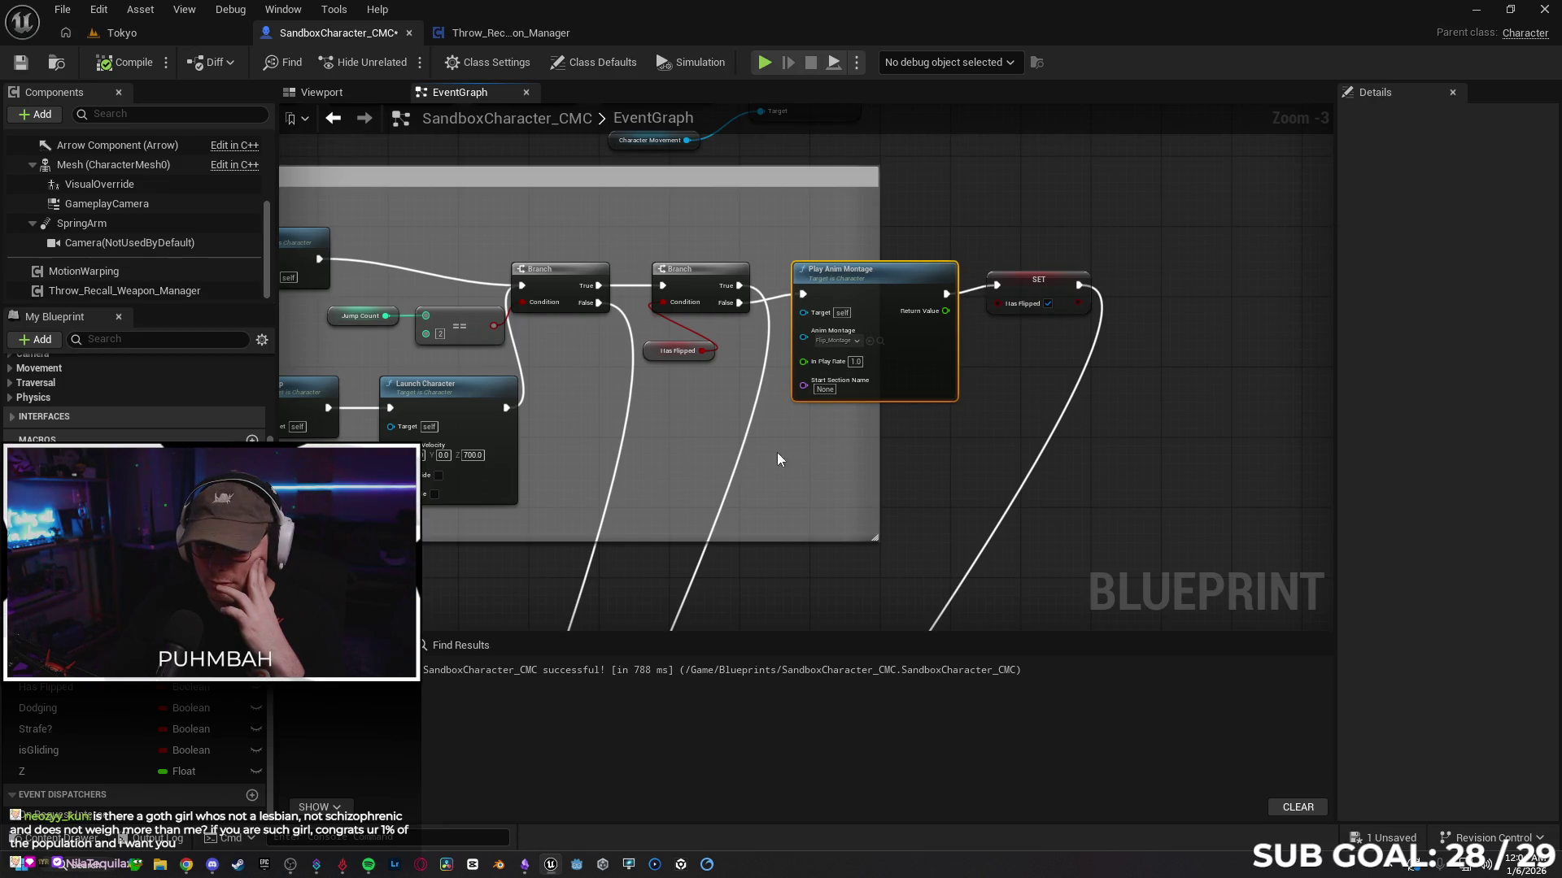
mouse_move(661, 446)
left_mouse_down()
mouse_move(769, 456)
mouse_move(826, 424)
left_mouse_up()
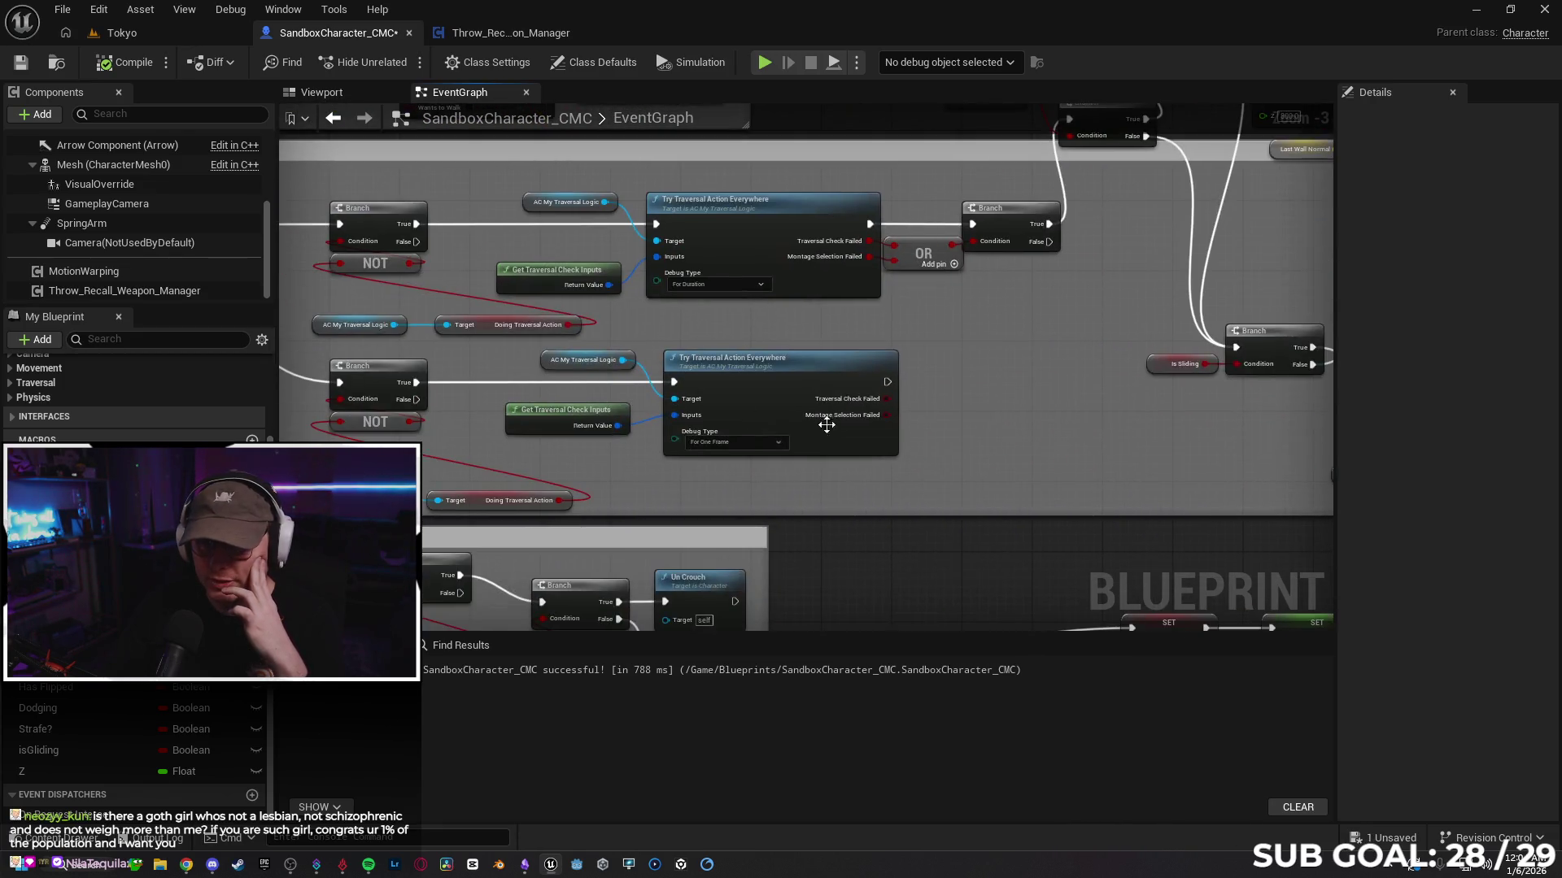
left_click_drag(430, 291, 1088, 337)
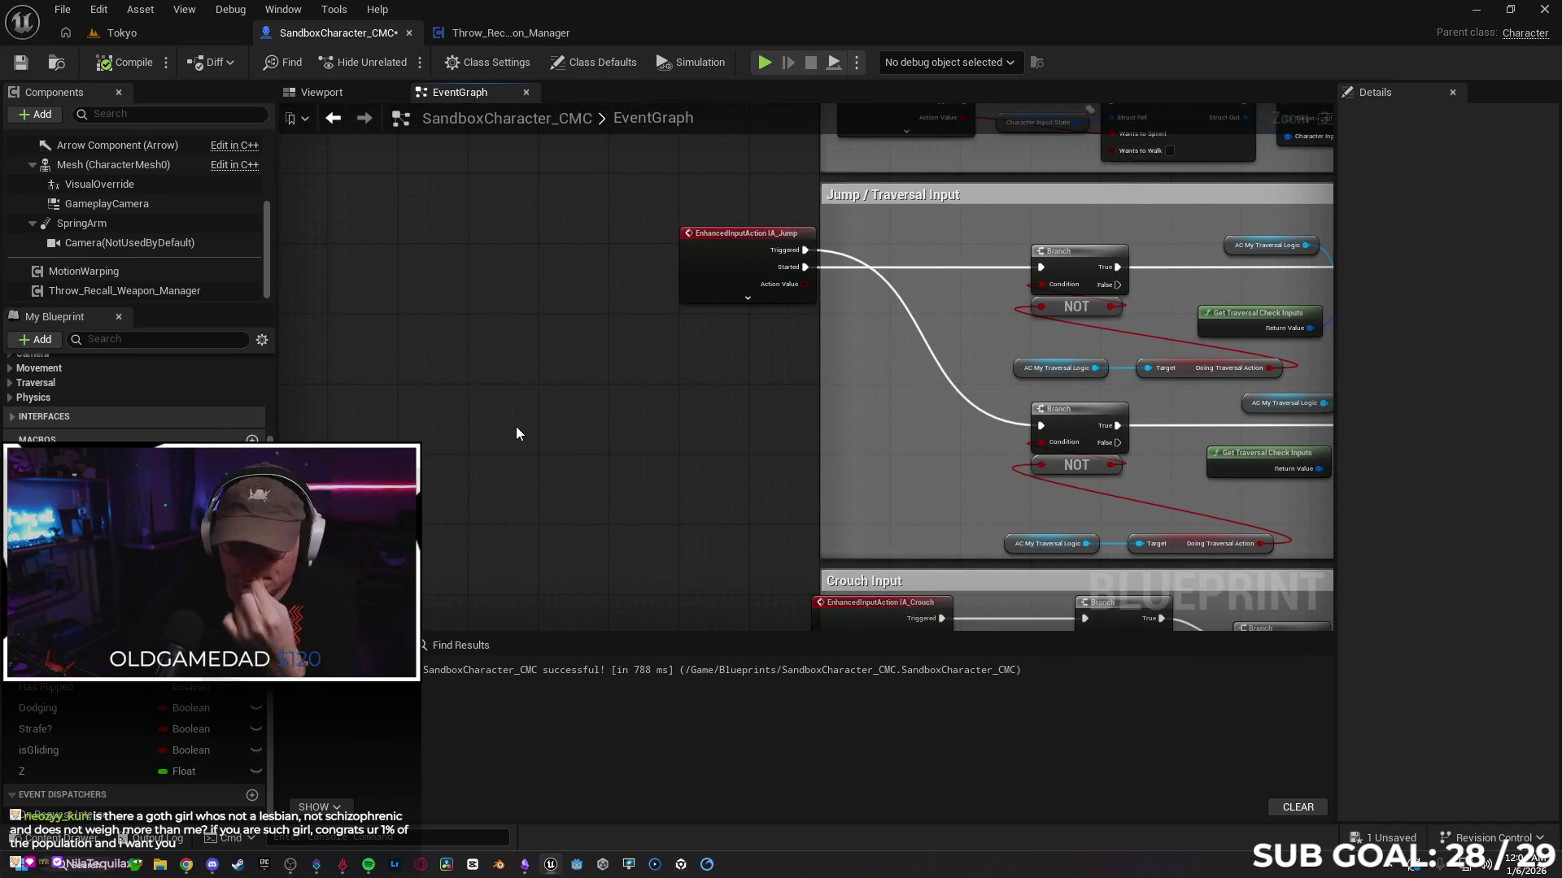
right_click(647, 428)
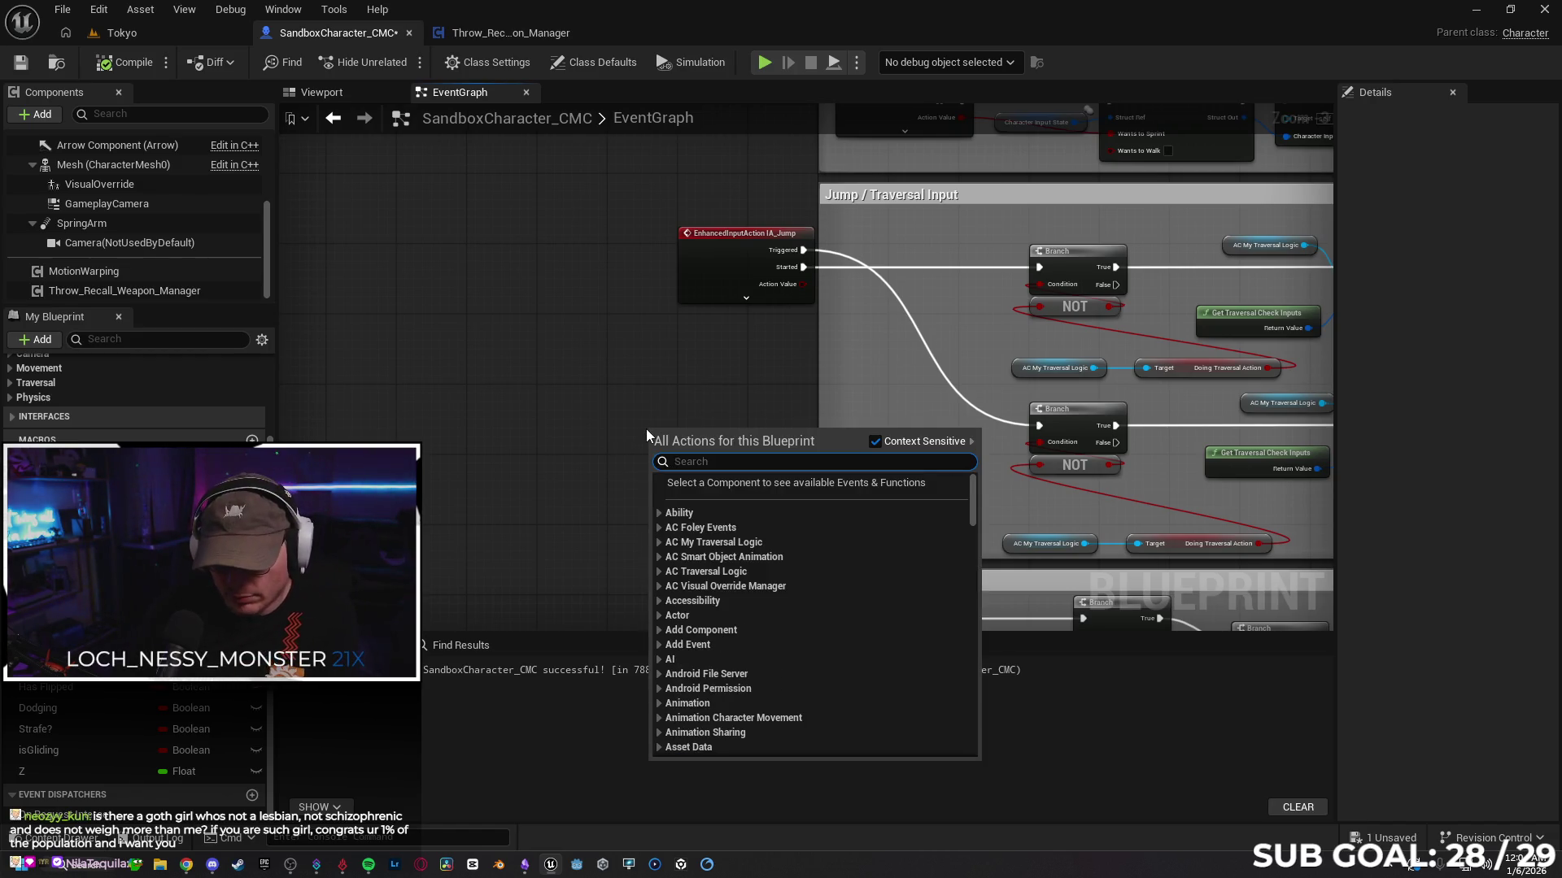
type("RPC_")
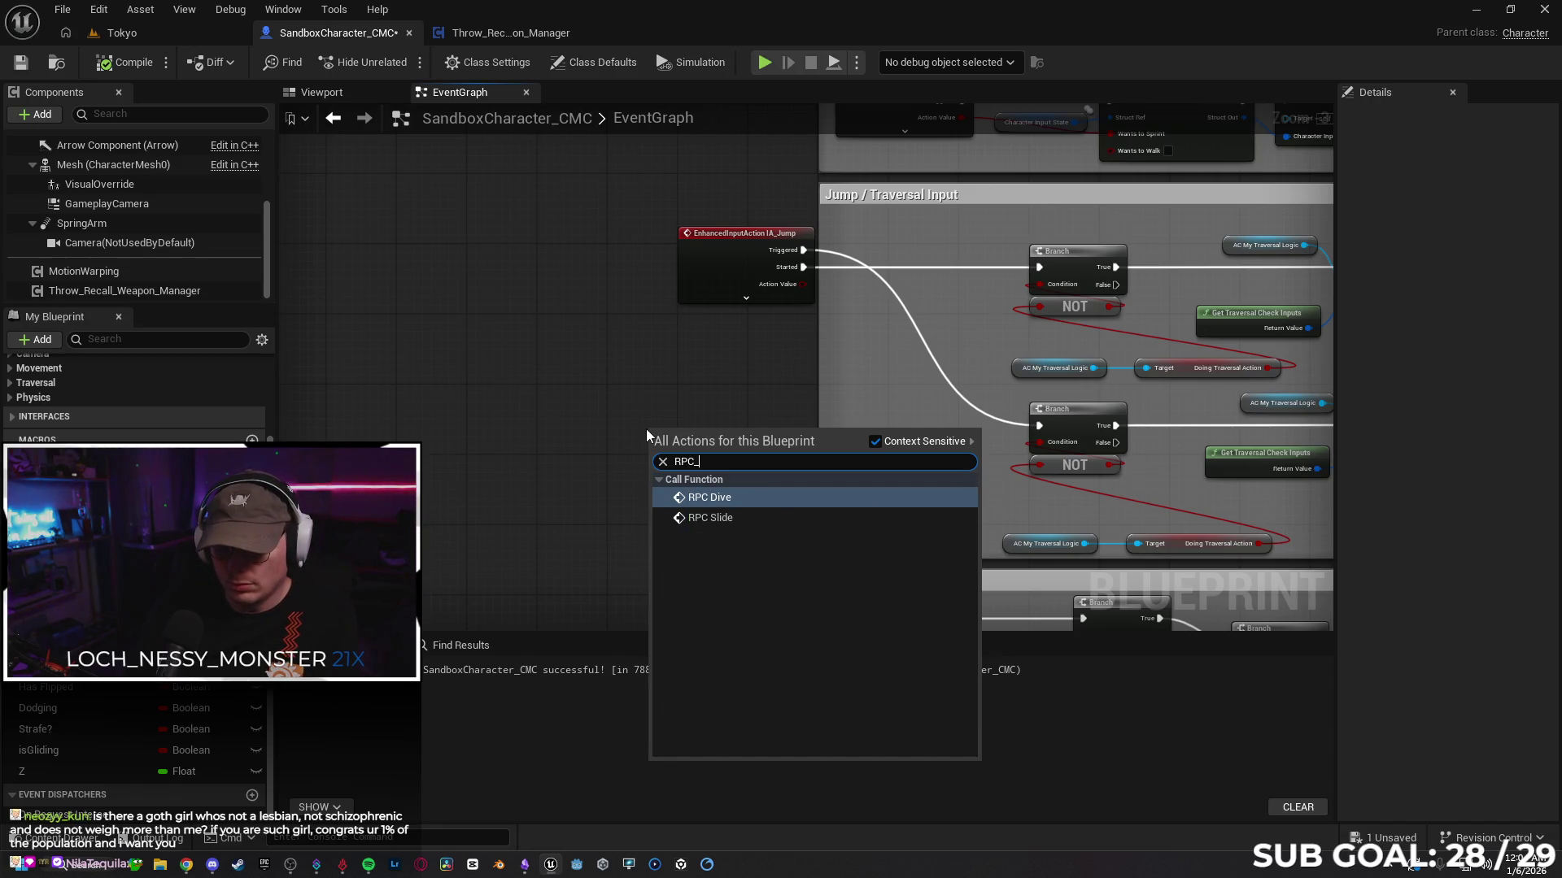
type("Jump")
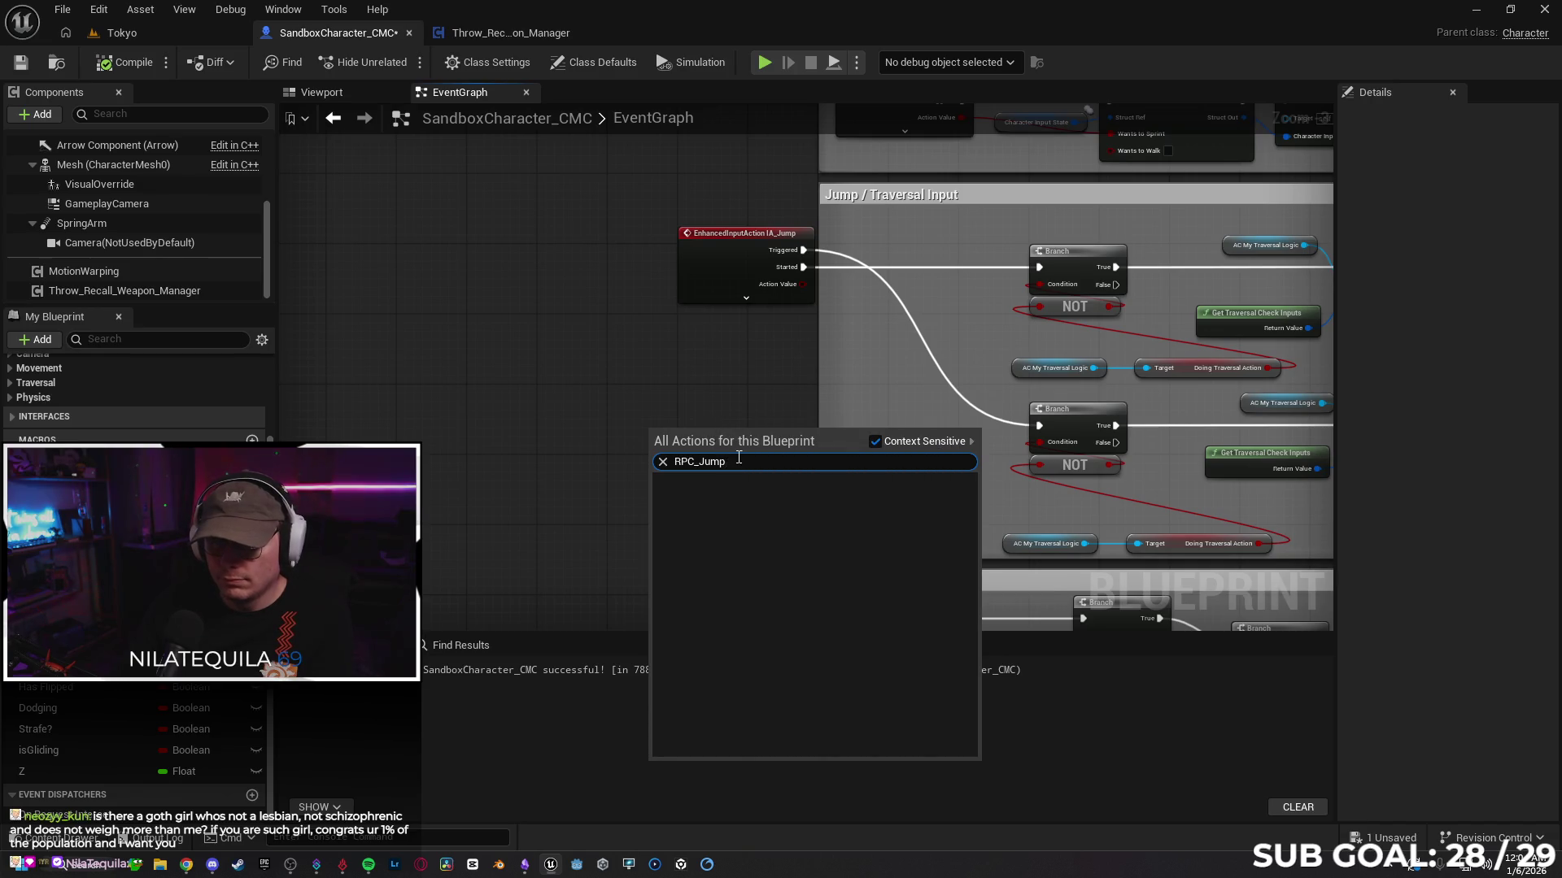
left_click_drag(732, 461, 627, 458)
type("jump")
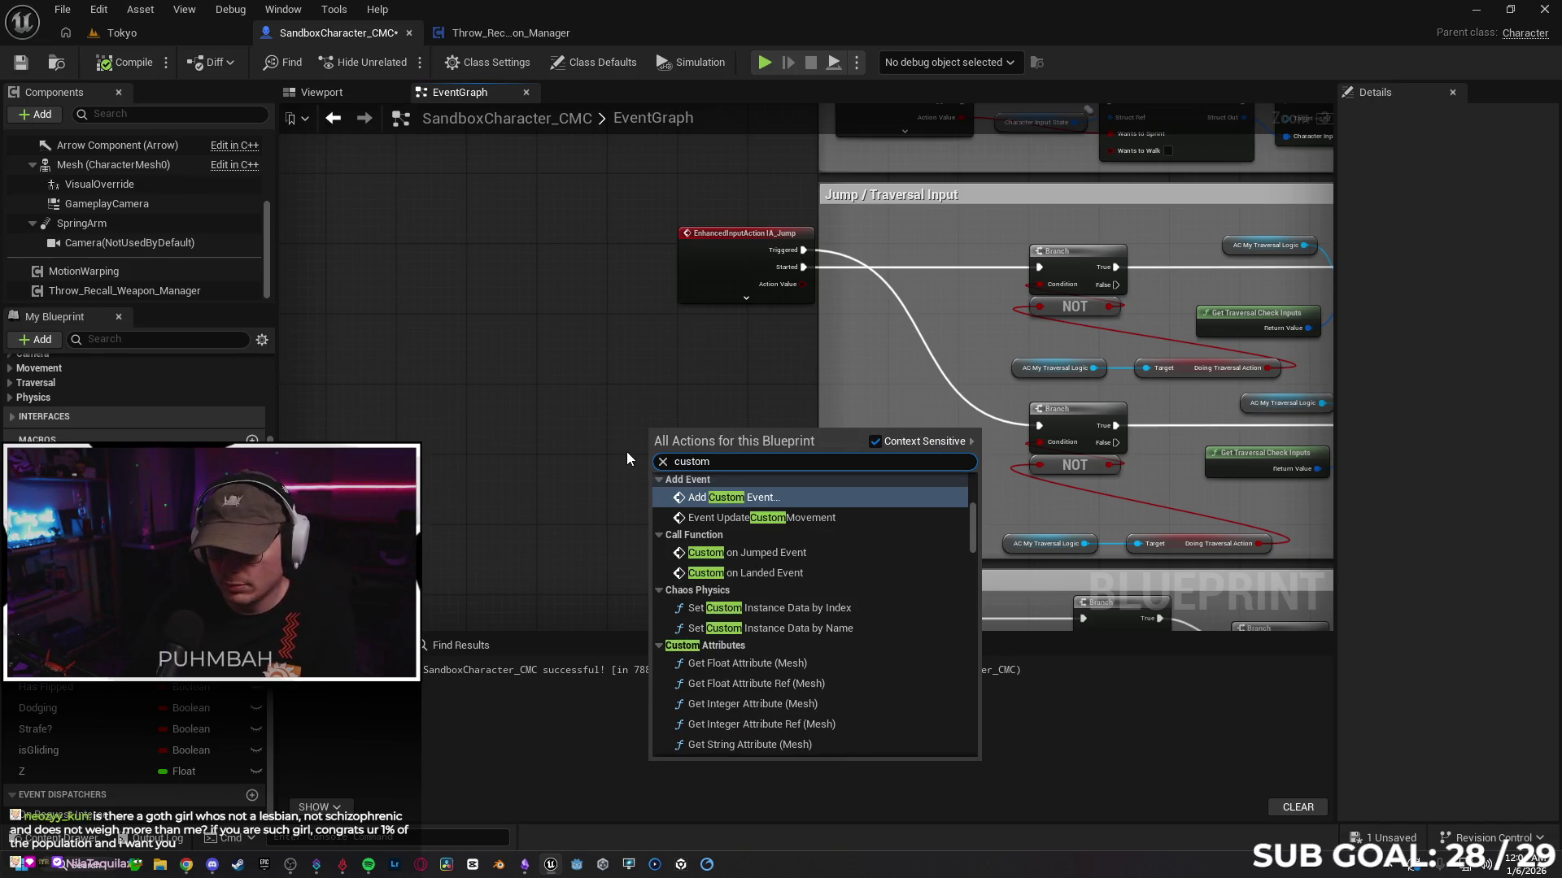
Step: Create a custom event named RPC_Jump and place it just below IA_Jump
key("Escape")
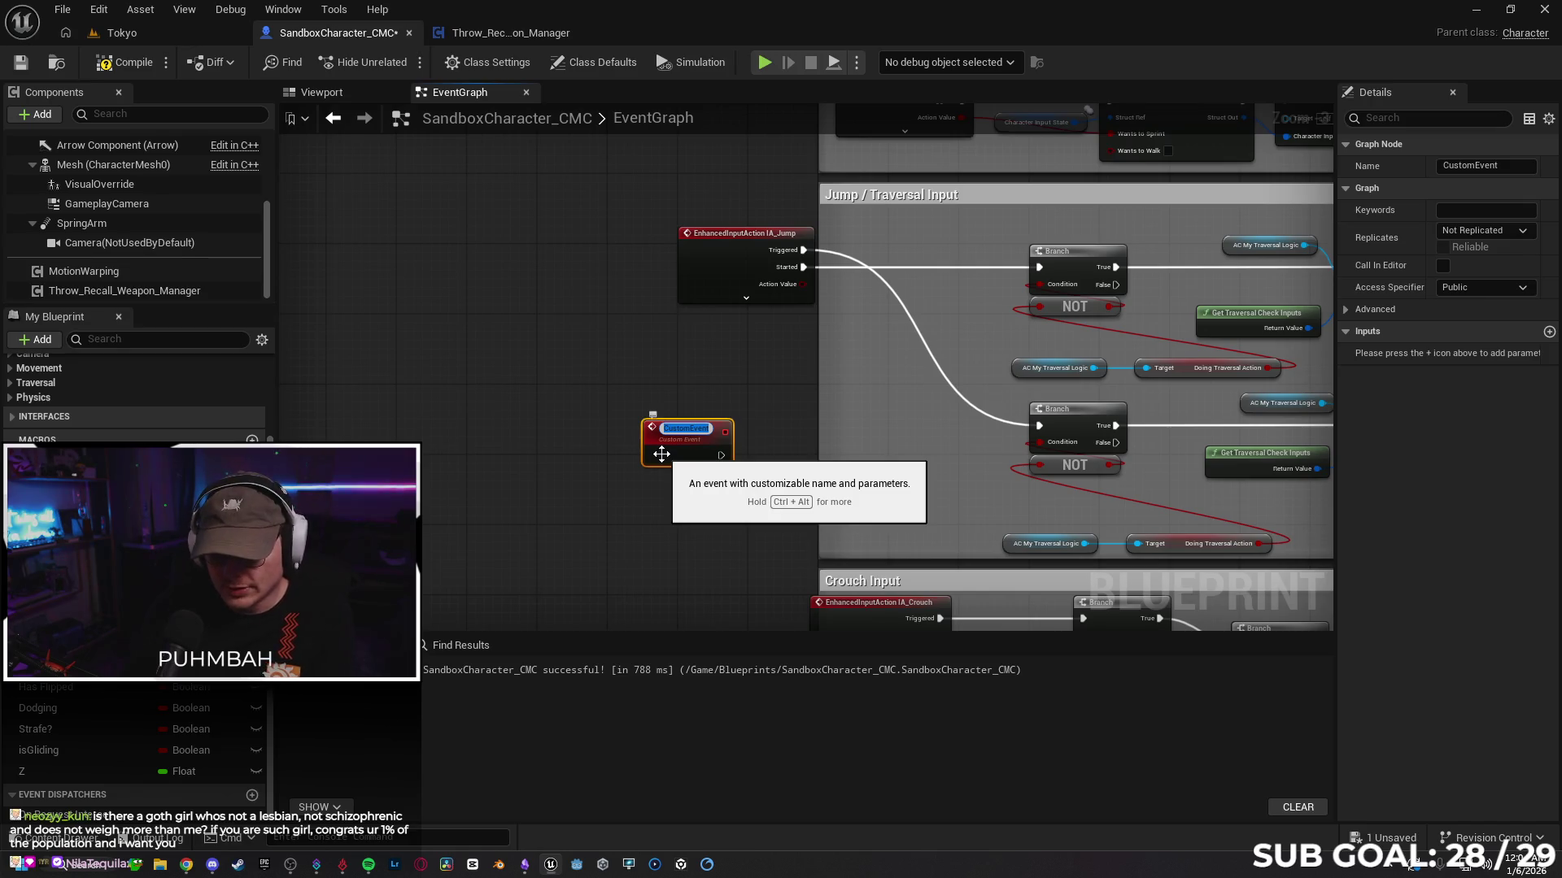
type("RPC_Jump")
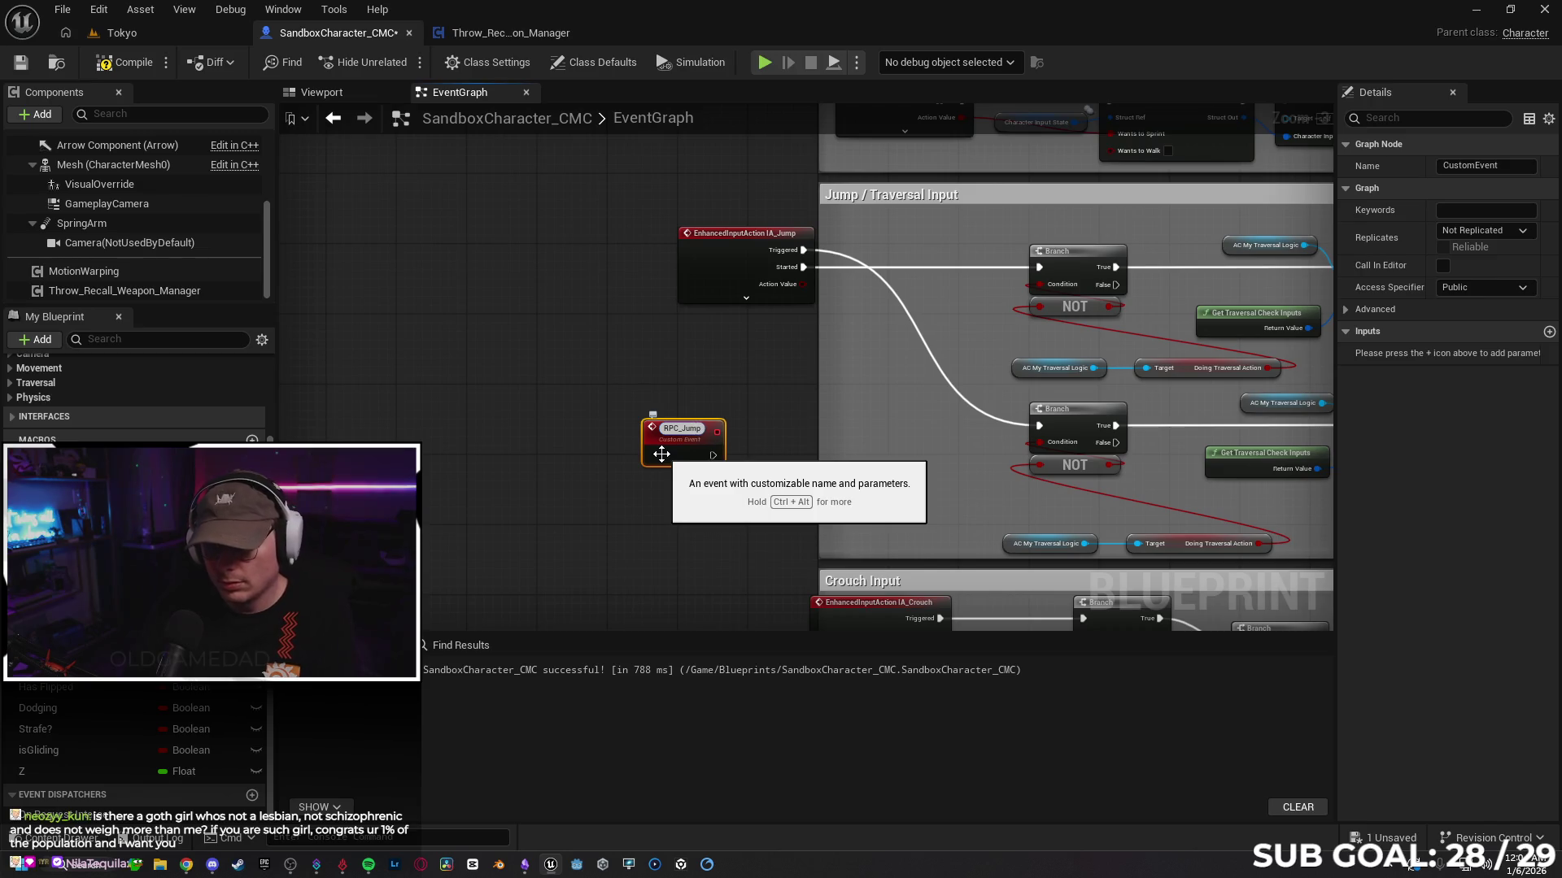
key("Return")
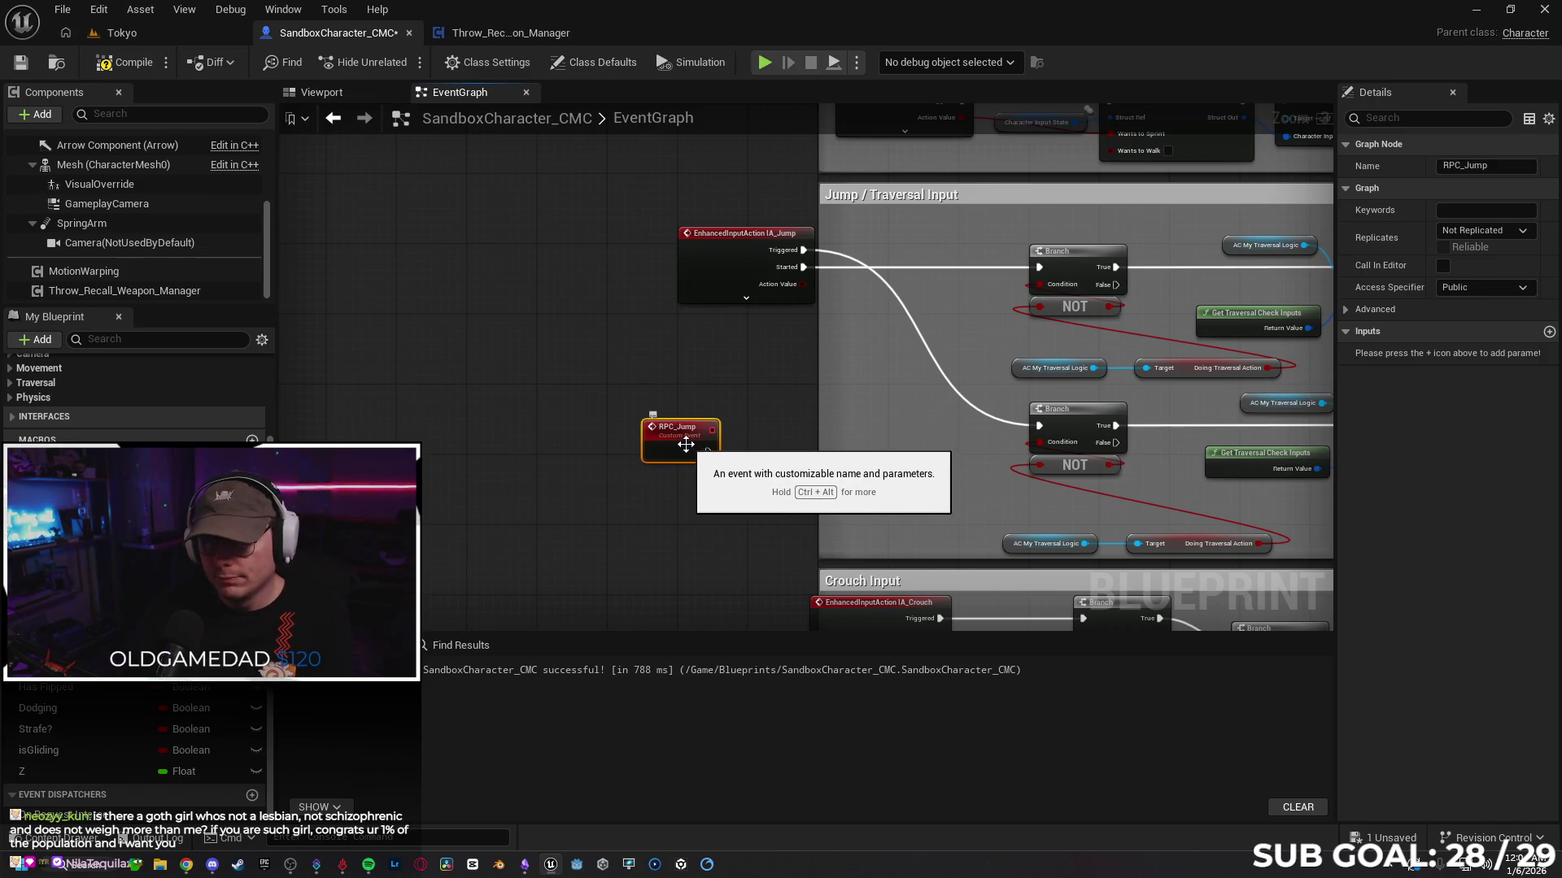
left_click_drag(687, 444, 849, 265)
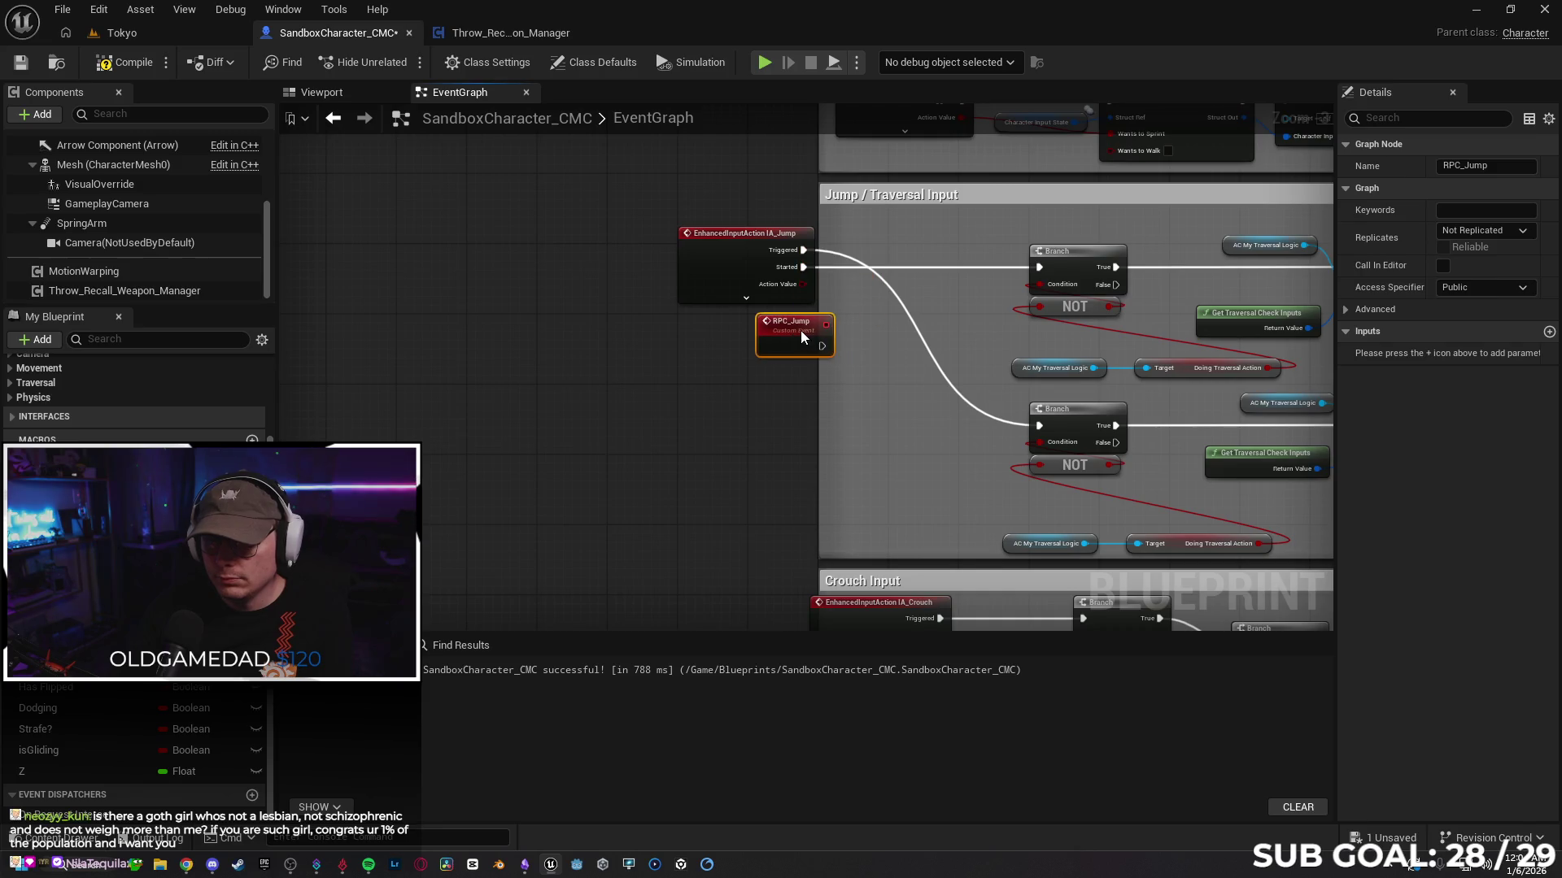
mouse_move(800, 330)
left_mouse_down()
mouse_move(720, 363)
mouse_move(703, 401)
mouse_move(736, 404)
left_mouse_up()
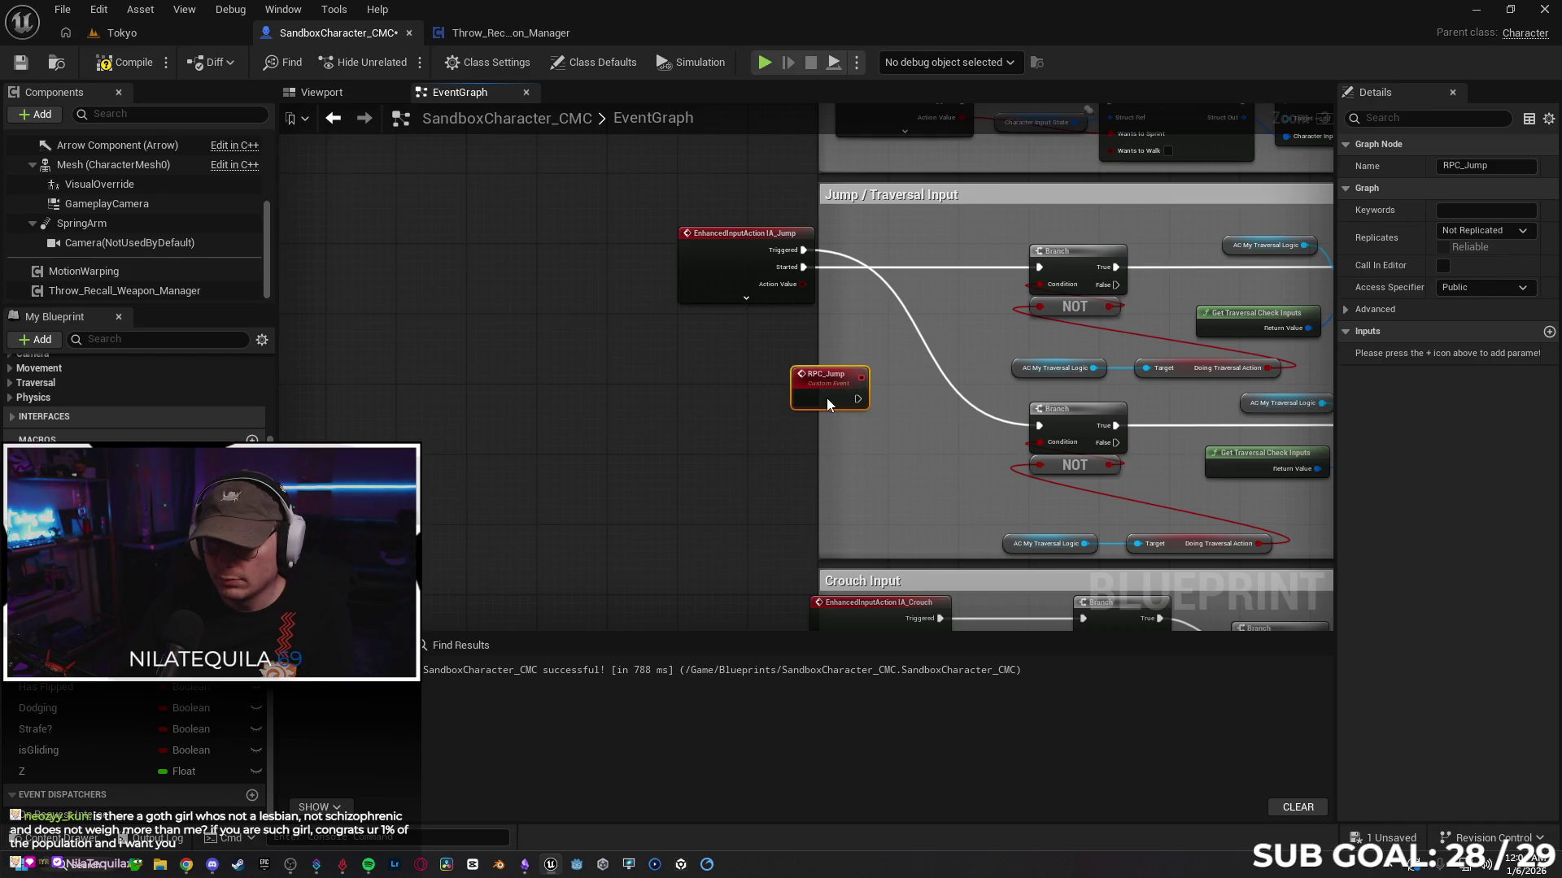
left_click_drag(727, 418, 710, 411)
Step: Delete the RPC_Jump custom event and review the jump and Launch Character branches
scroll(730, 417, "down", 2)
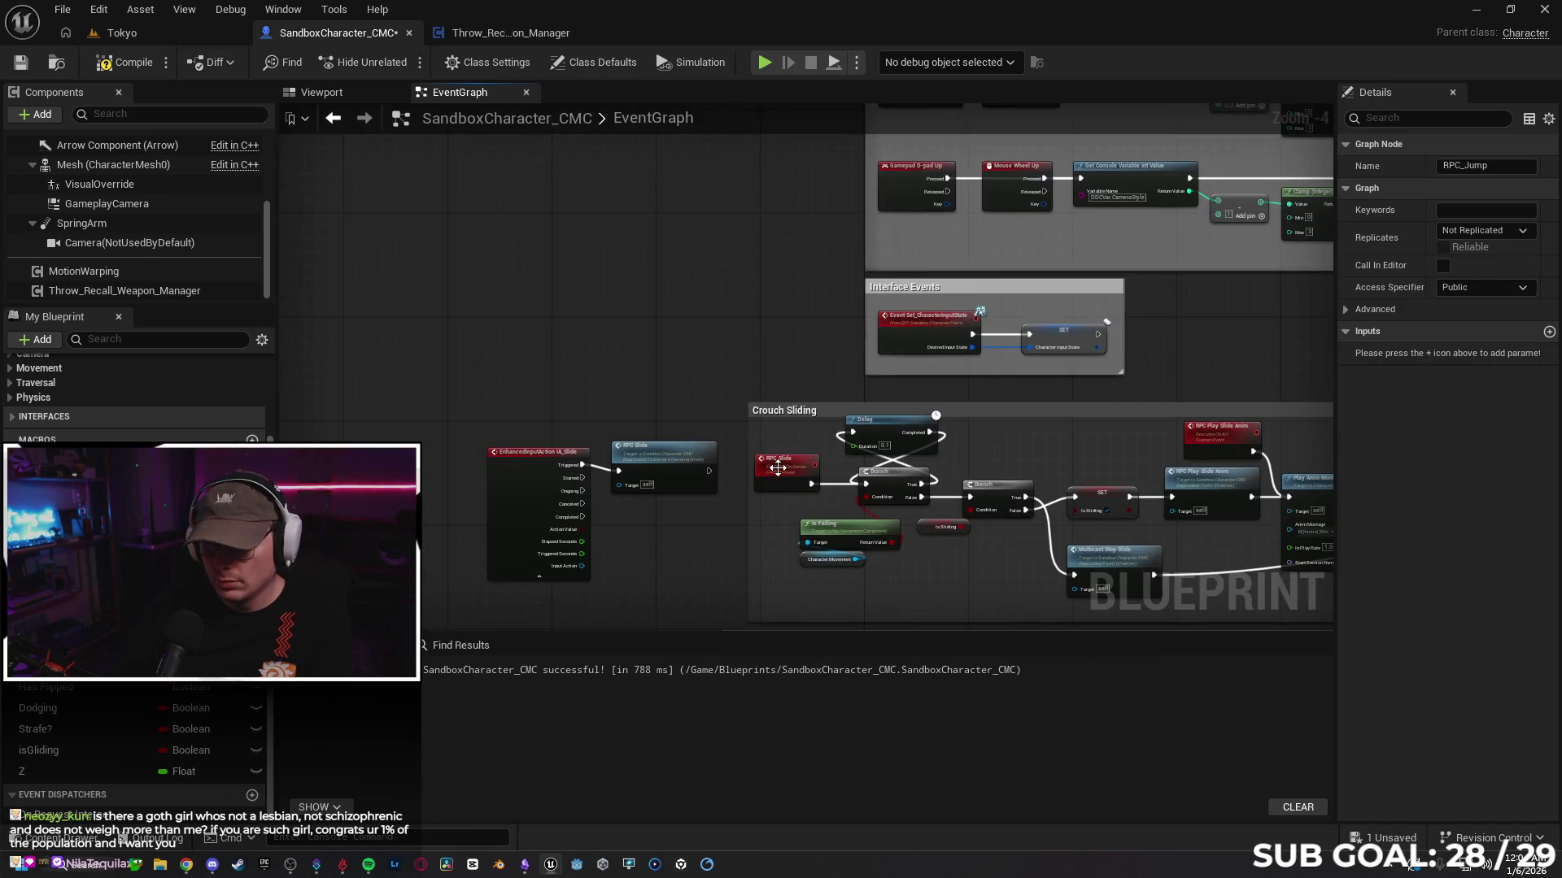
scroll(777, 471, "up", 2)
mouse_move(807, 223)
left_mouse_down()
mouse_move(815, 512)
mouse_move(797, 532)
mouse_move(809, 412)
mouse_move(829, 383)
mouse_move(795, 474)
left_mouse_up()
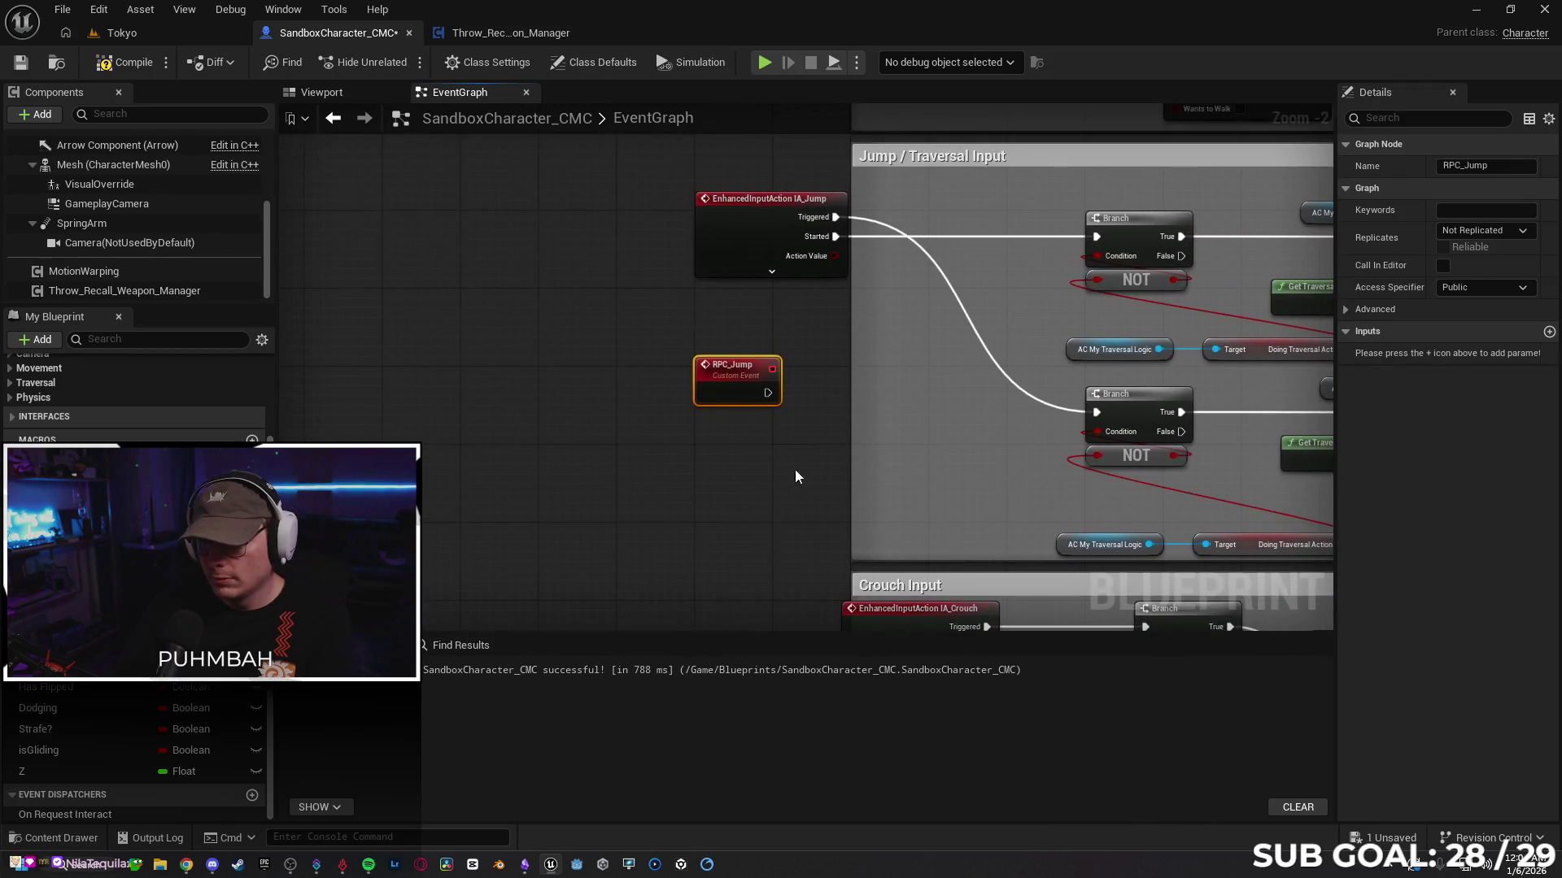
mouse_move(929, 431)
left_mouse_down()
mouse_move(564, 469)
mouse_move(580, 470)
left_mouse_up()
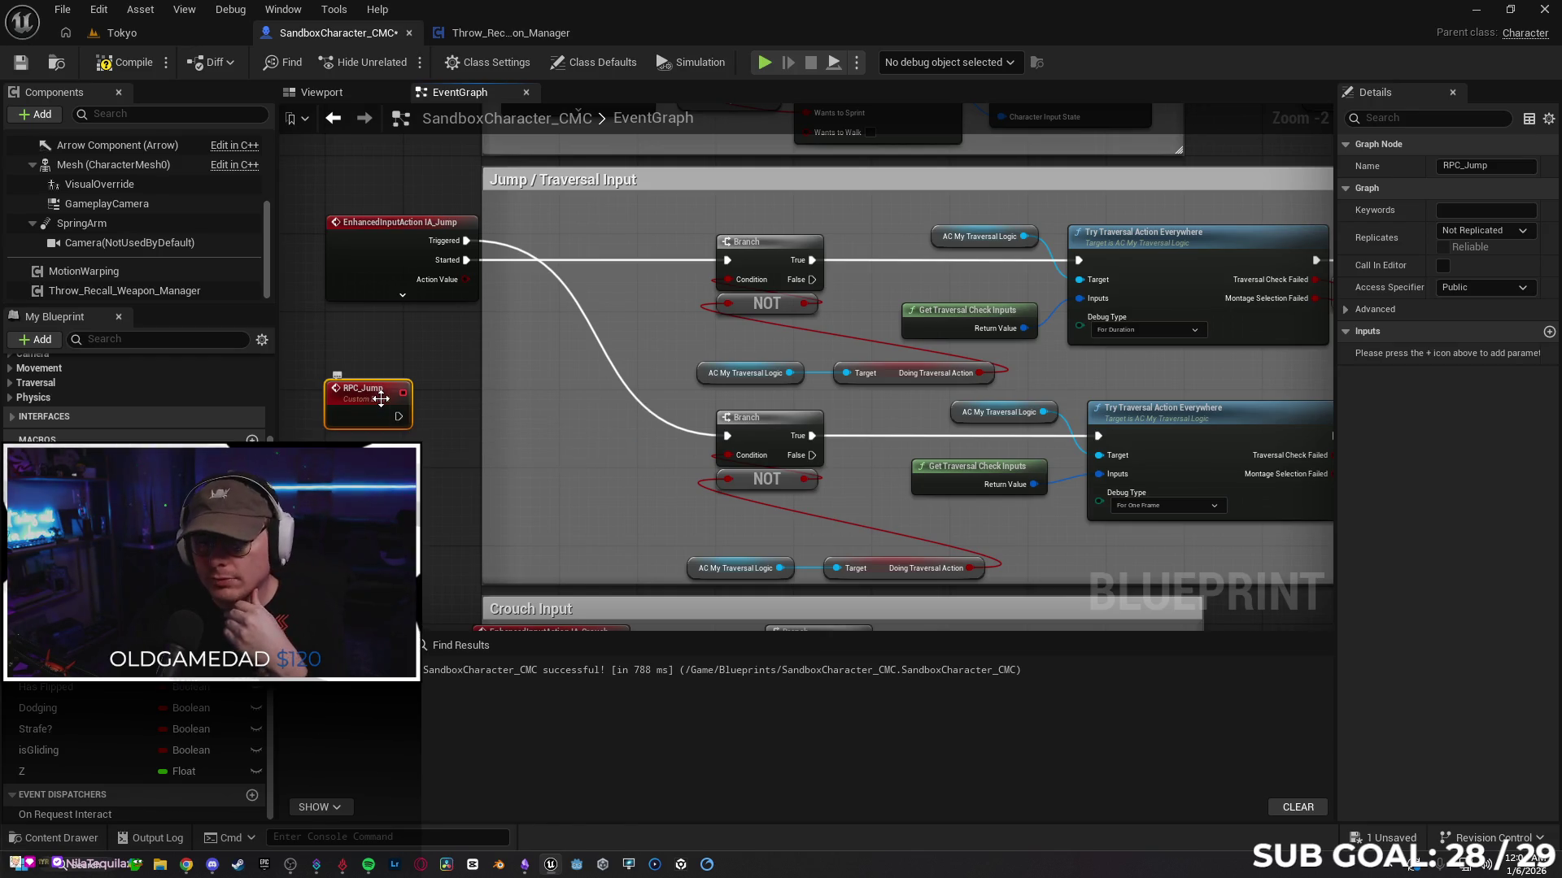
key("Delete")
left_click_drag(455, 409, 206, 417)
left_click_drag(963, 402, 564, 447)
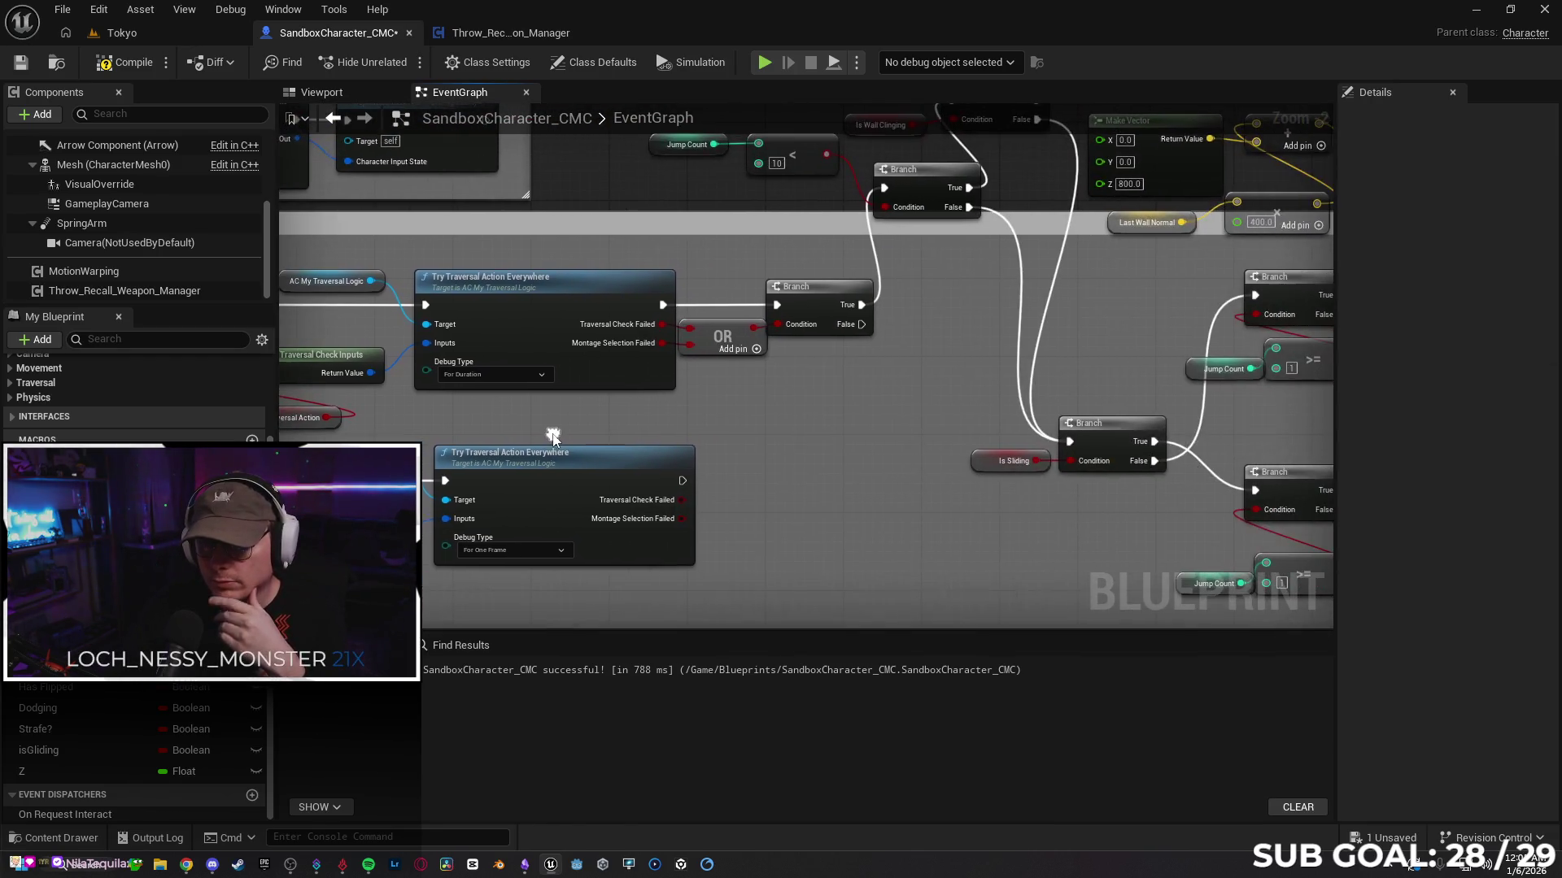
mouse_move(904, 457)
left_mouse_down()
mouse_move(806, 537)
mouse_move(648, 534)
mouse_move(631, 499)
mouse_move(632, 530)
mouse_move(500, 524)
mouse_move(627, 471)
mouse_move(370, 503)
mouse_move(309, 553)
mouse_move(651, 383)
mouse_move(798, 369)
mouse_move(704, 447)
mouse_move(721, 439)
mouse_move(680, 383)
mouse_move(423, 407)
mouse_move(440, 419)
mouse_move(744, 368)
left_mouse_up()
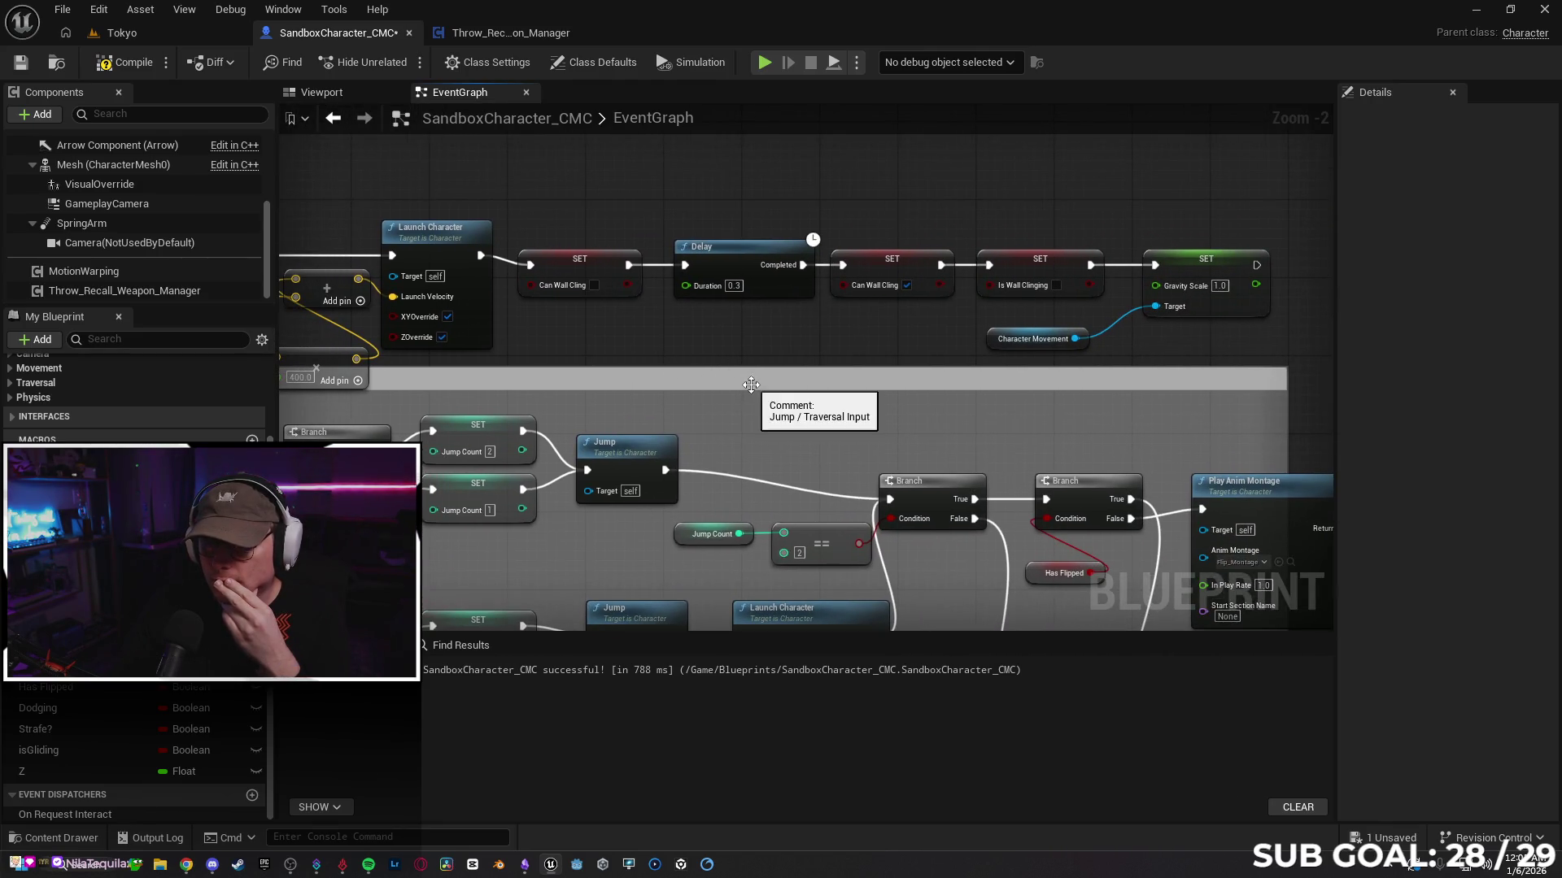
mouse_move(751, 385)
left_mouse_down()
mouse_move(889, 483)
mouse_move(850, 373)
mouse_move(703, 494)
mouse_move(628, 476)
mouse_move(613, 453)
left_mouse_up()
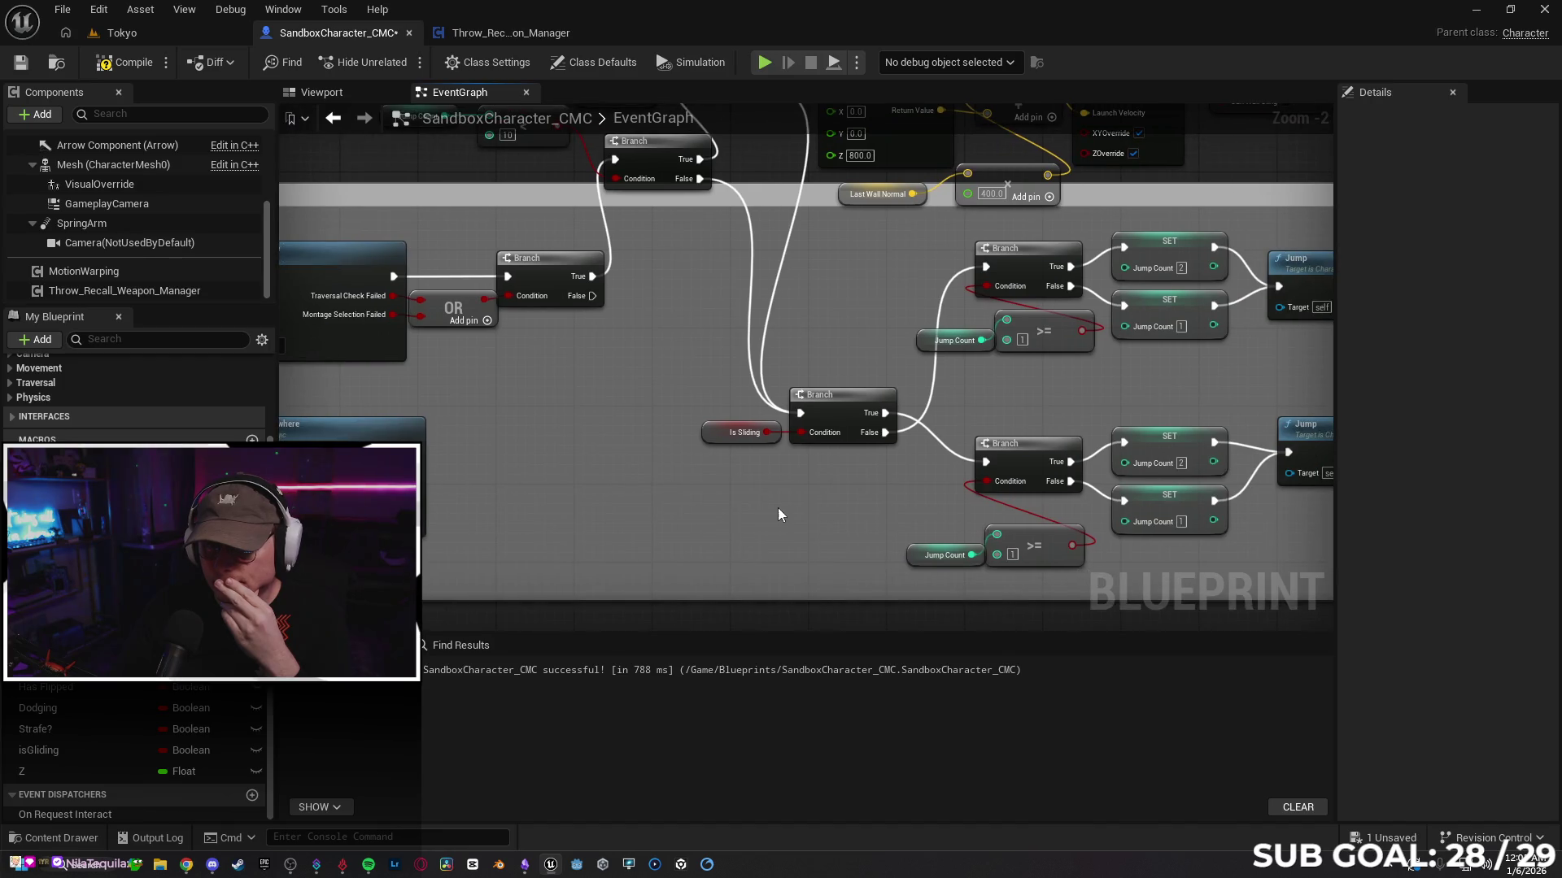
left_click_drag(778, 514, 399, 492)
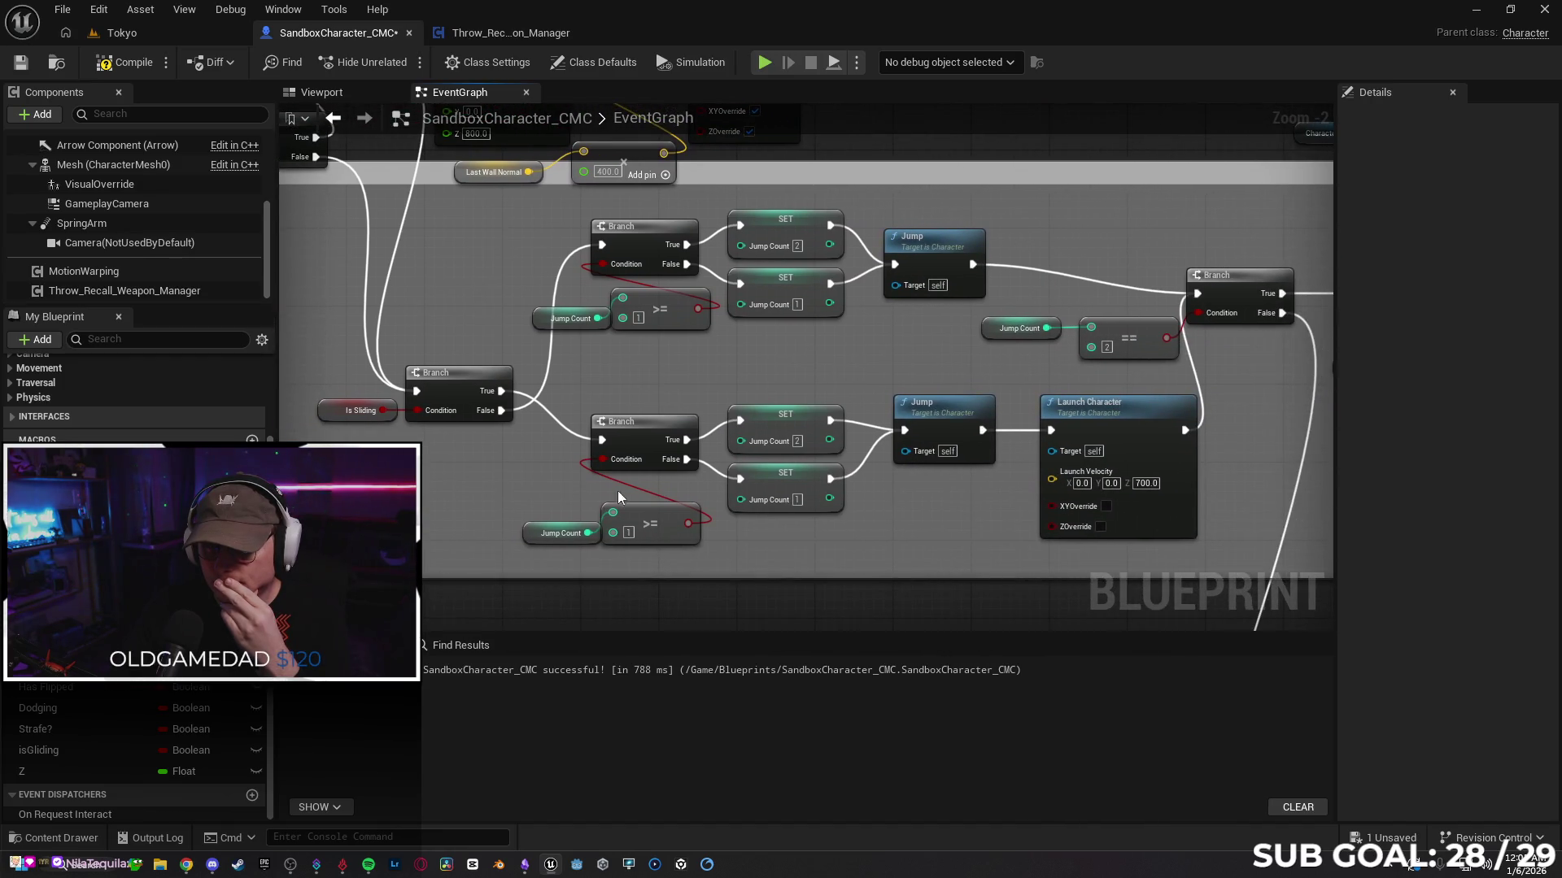
left_click_drag(884, 543, 851, 534)
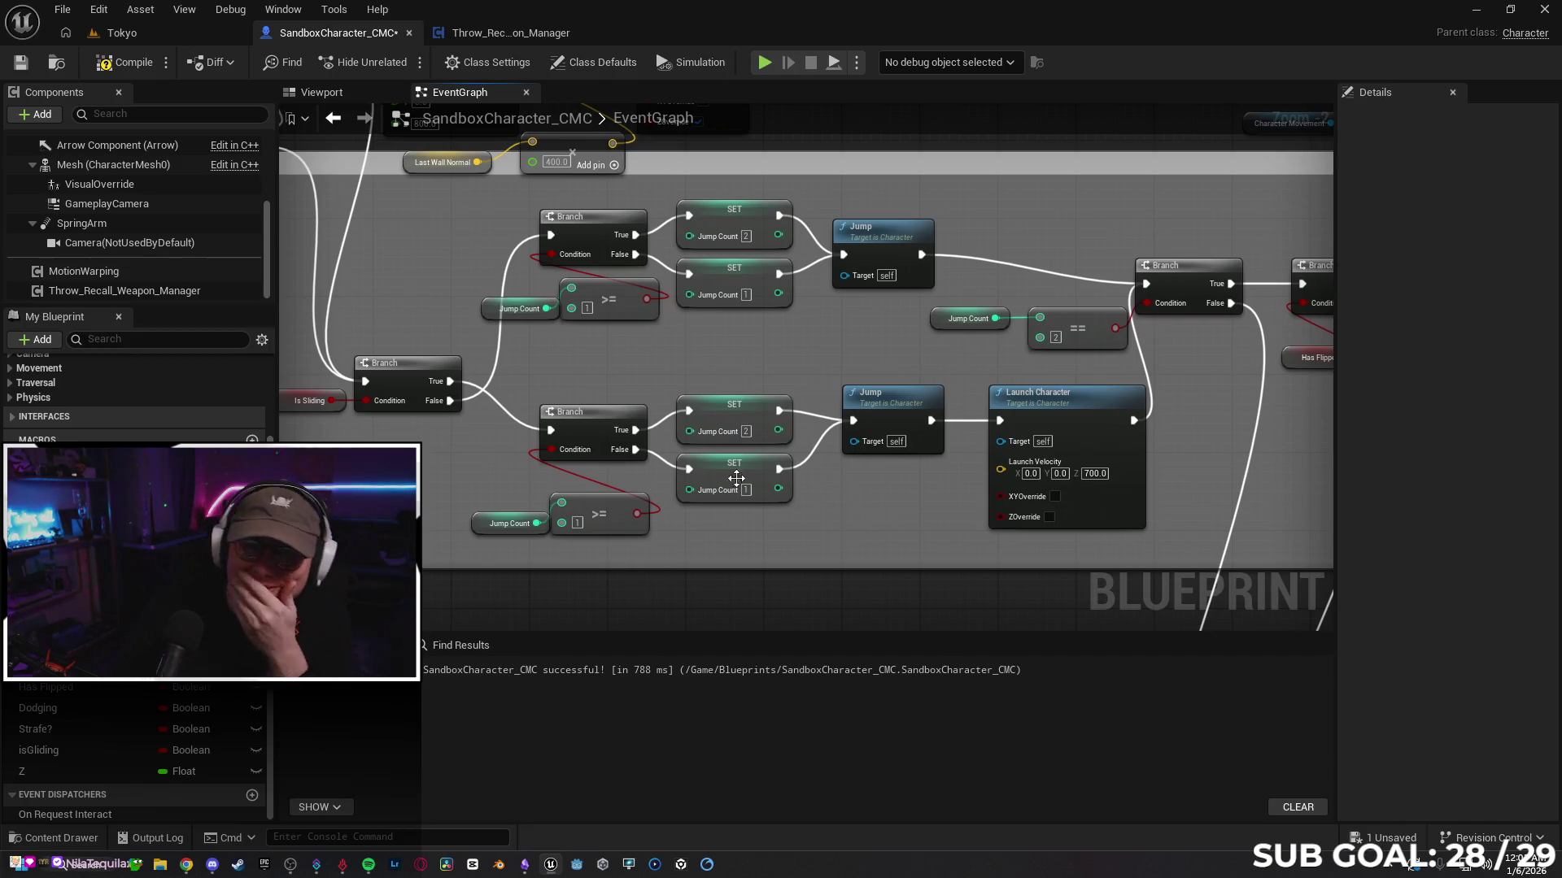
Step: Save the SandboxCharacter_CMC blueprint from the toolbar
left_click(21, 65)
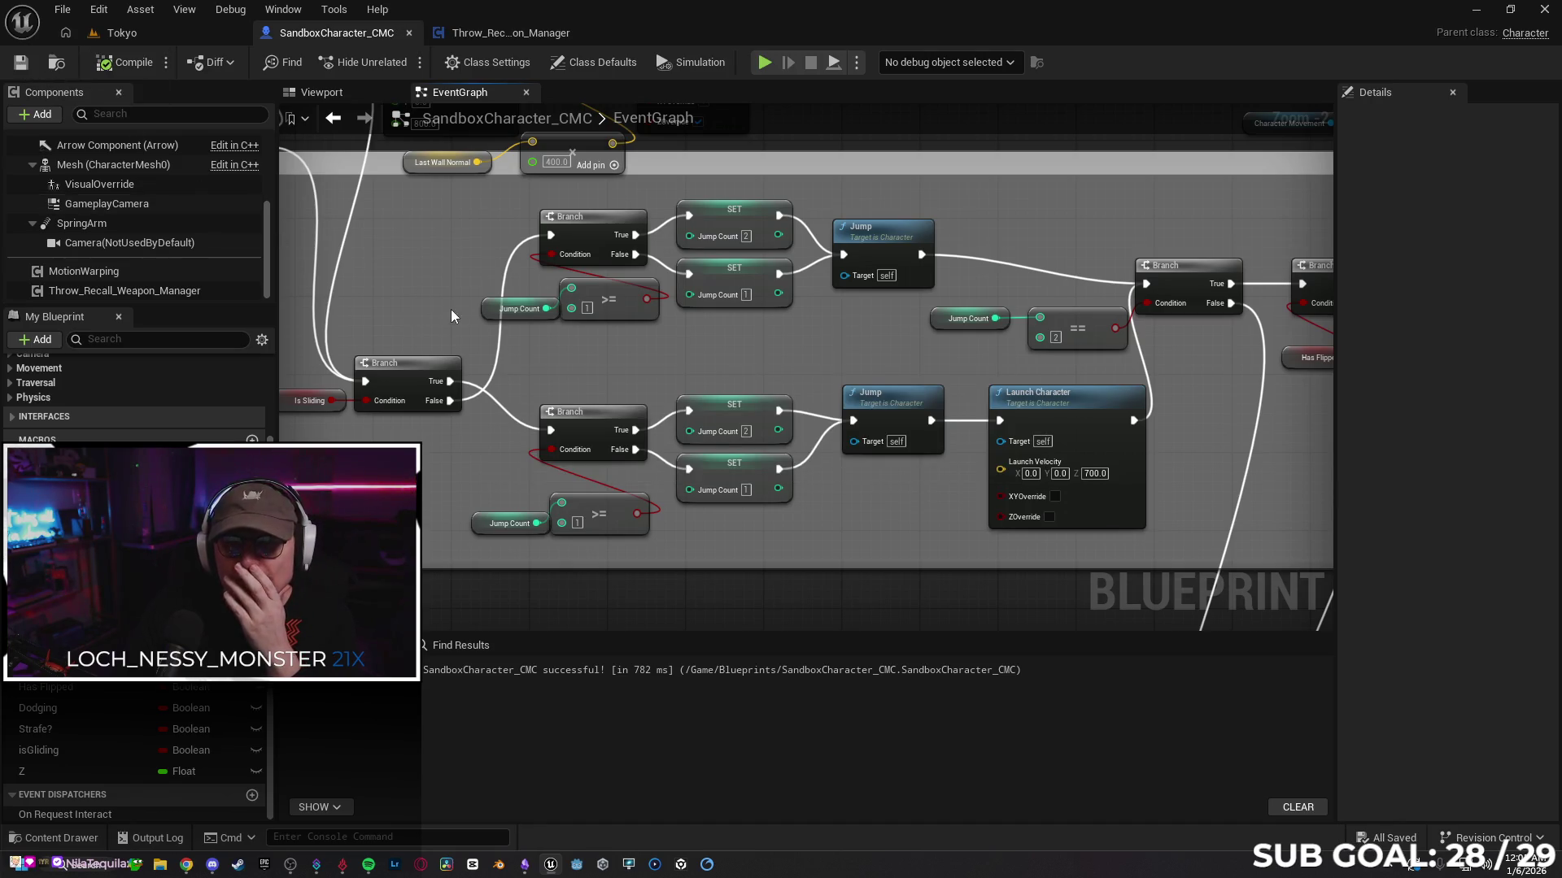
left_click_drag(452, 316, 728, 474)
scroll(703, 340, "down", 2)
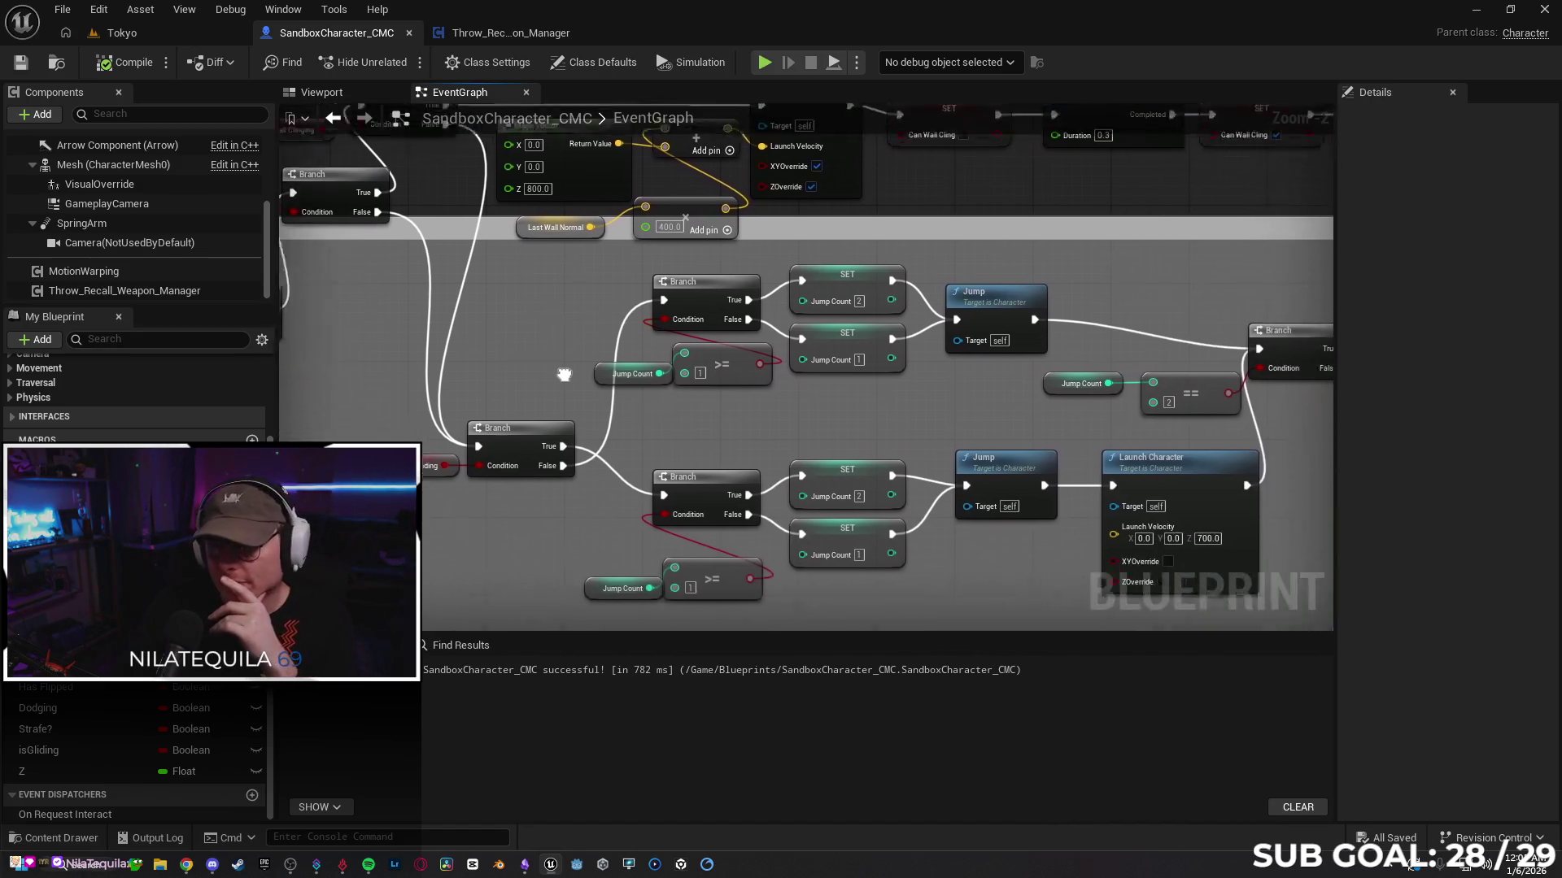
scroll(698, 334, "down", 1)
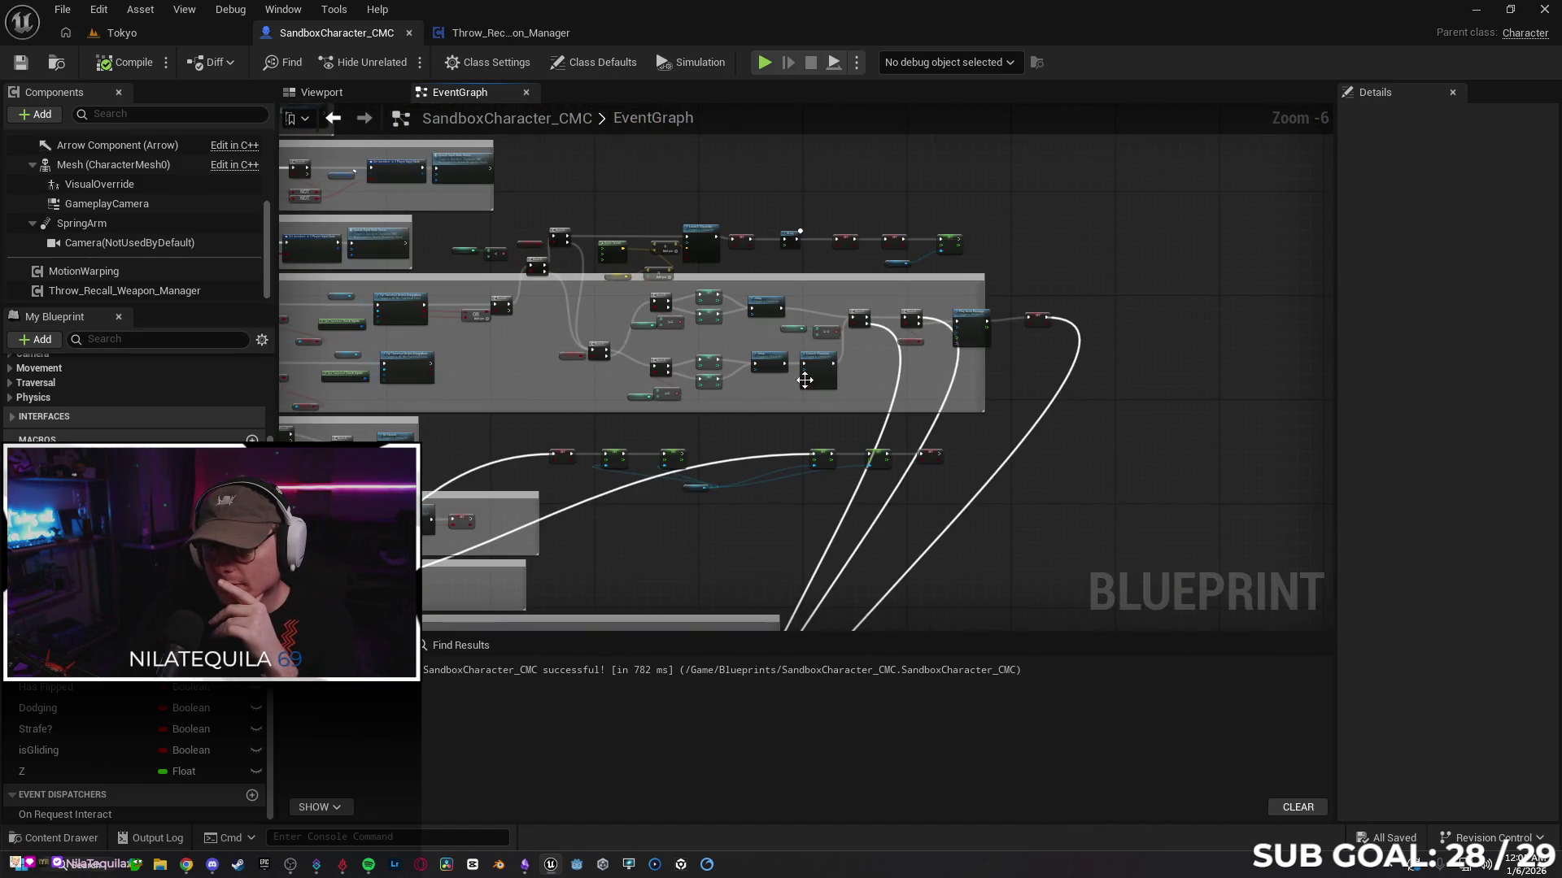
scroll(879, 408, "up", 2)
scroll(925, 437, "down", 2)
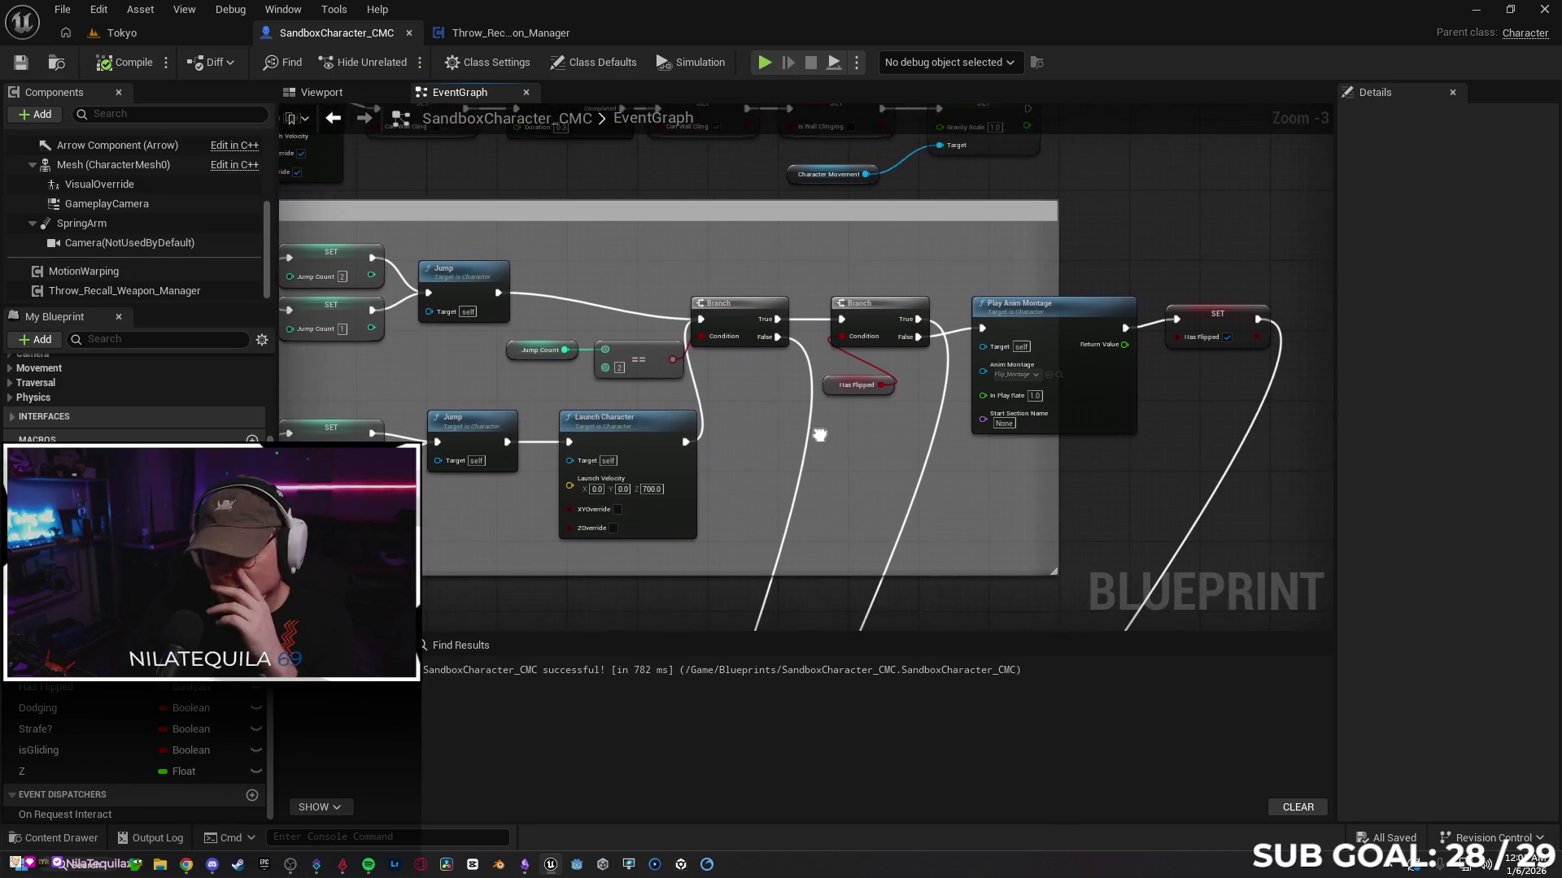
scroll(816, 431, "up", 2)
scroll(804, 453, "down", 2)
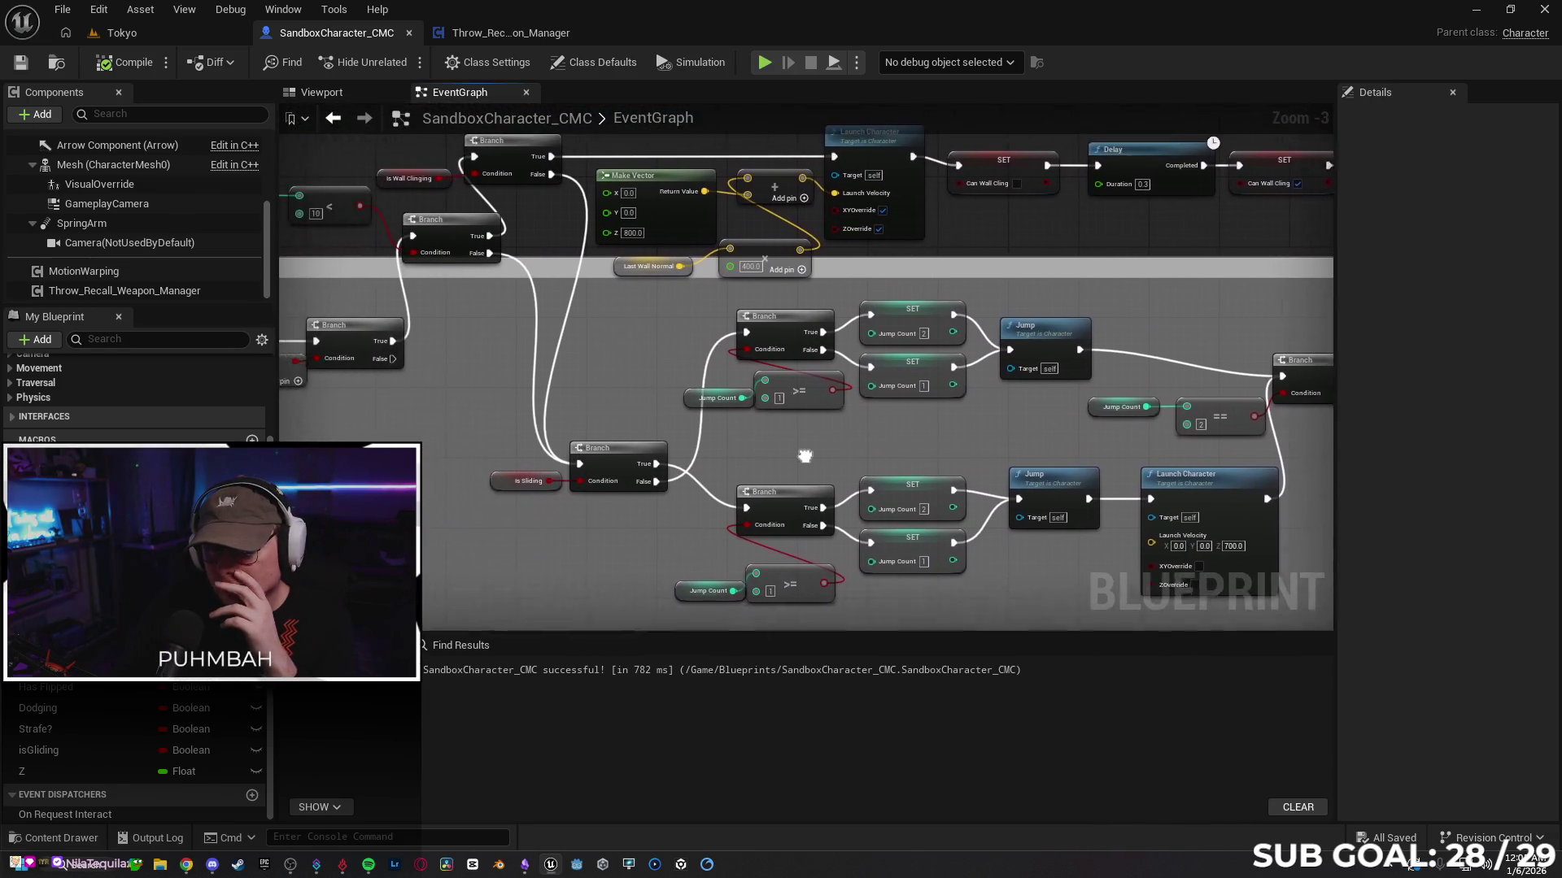
scroll(625, 402, "up", 2)
Step: Start a multiplayer test on the Tokyo level and jump repeatedly off a wall
left_click(123, 36)
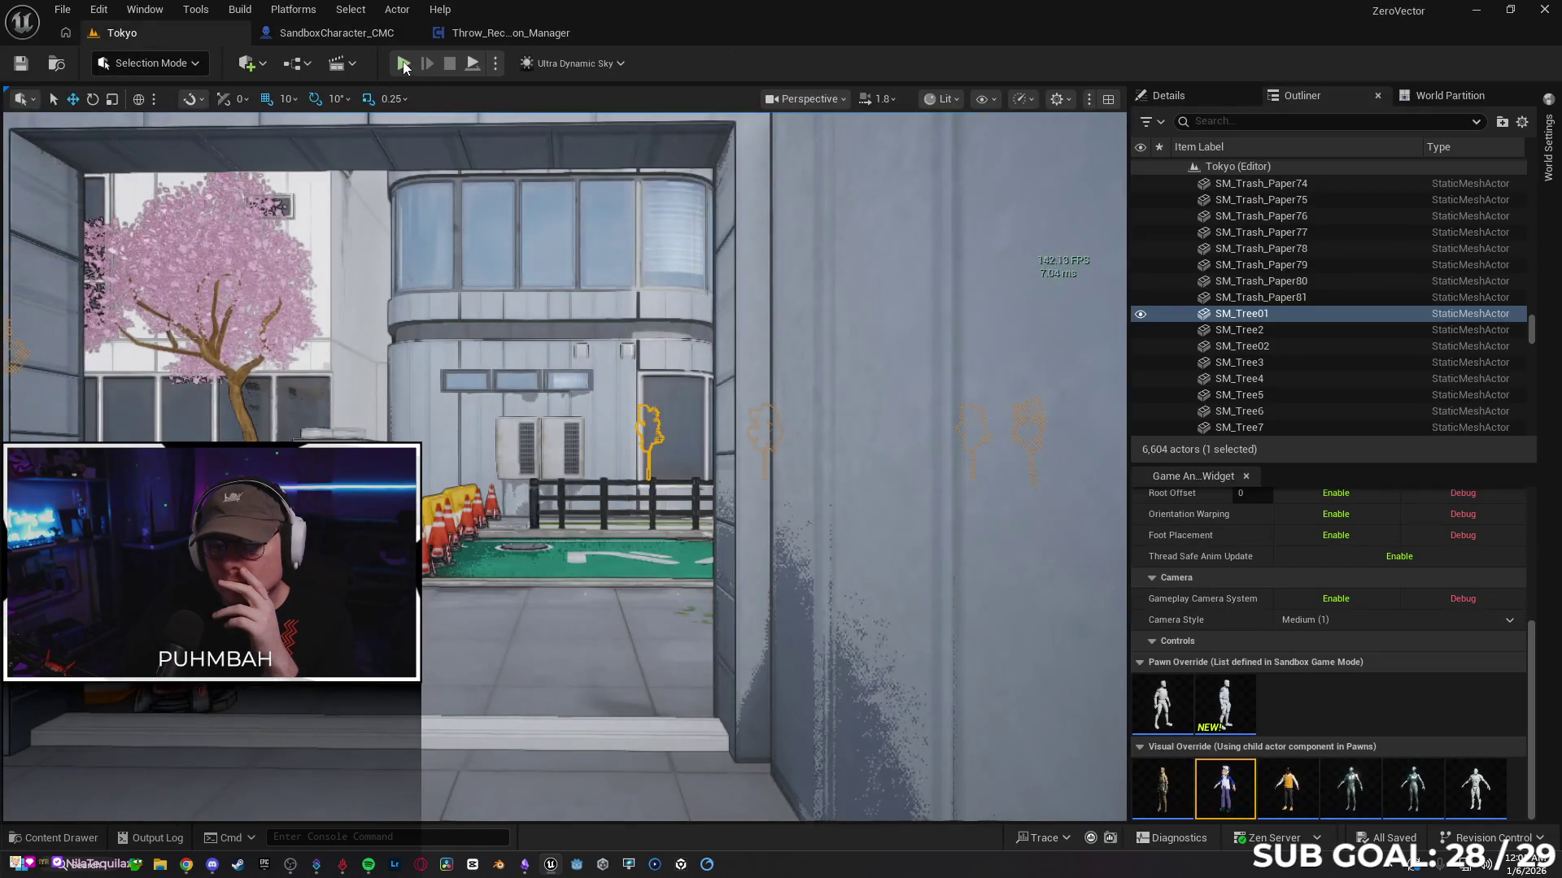
key("alt+p")
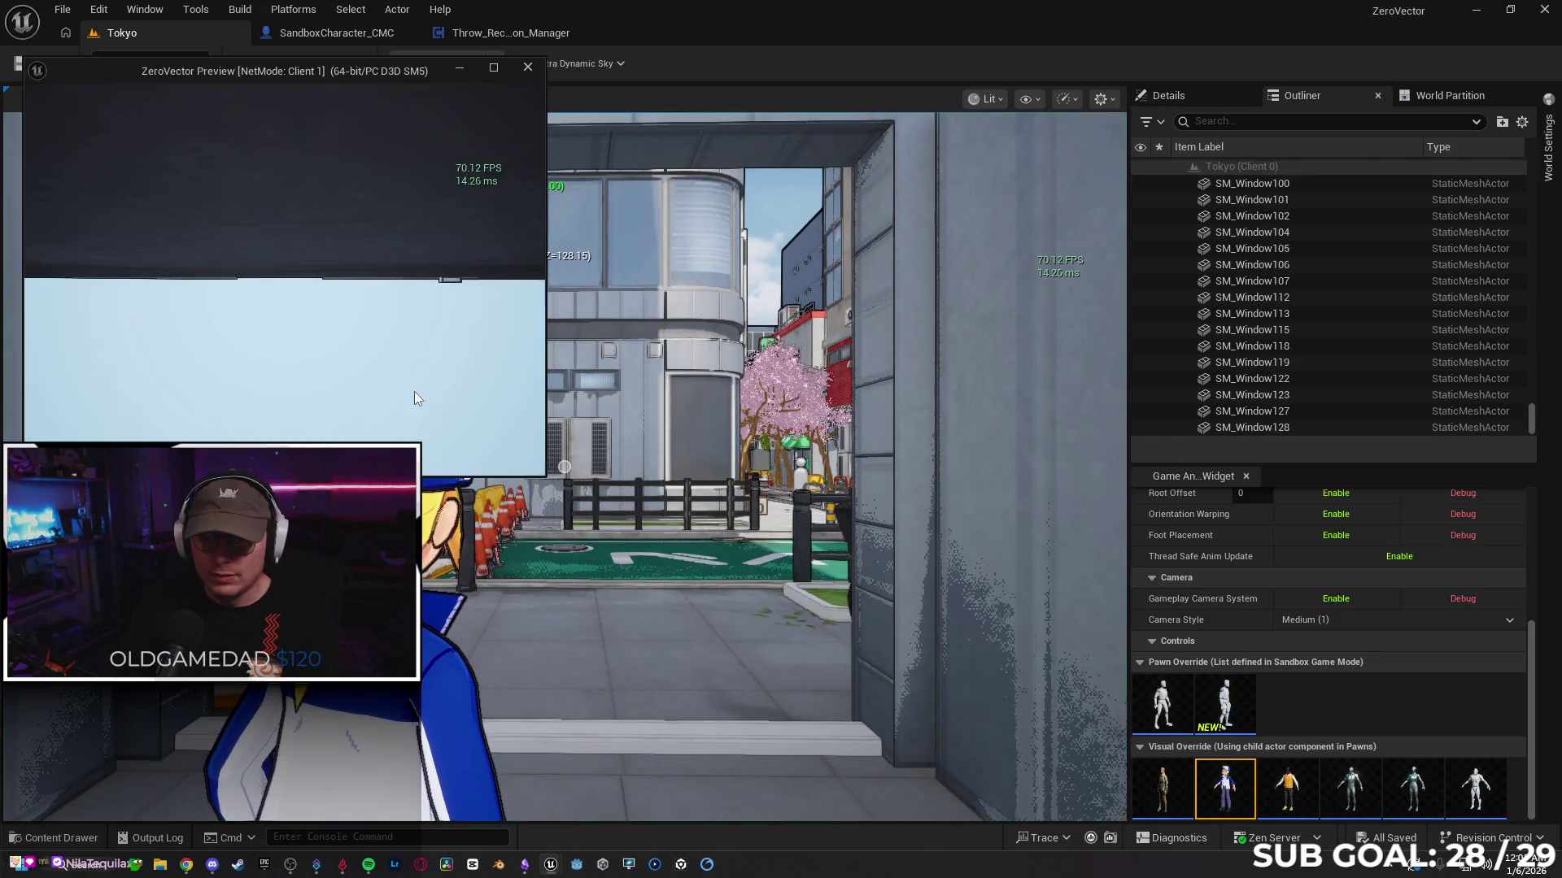
key("w")
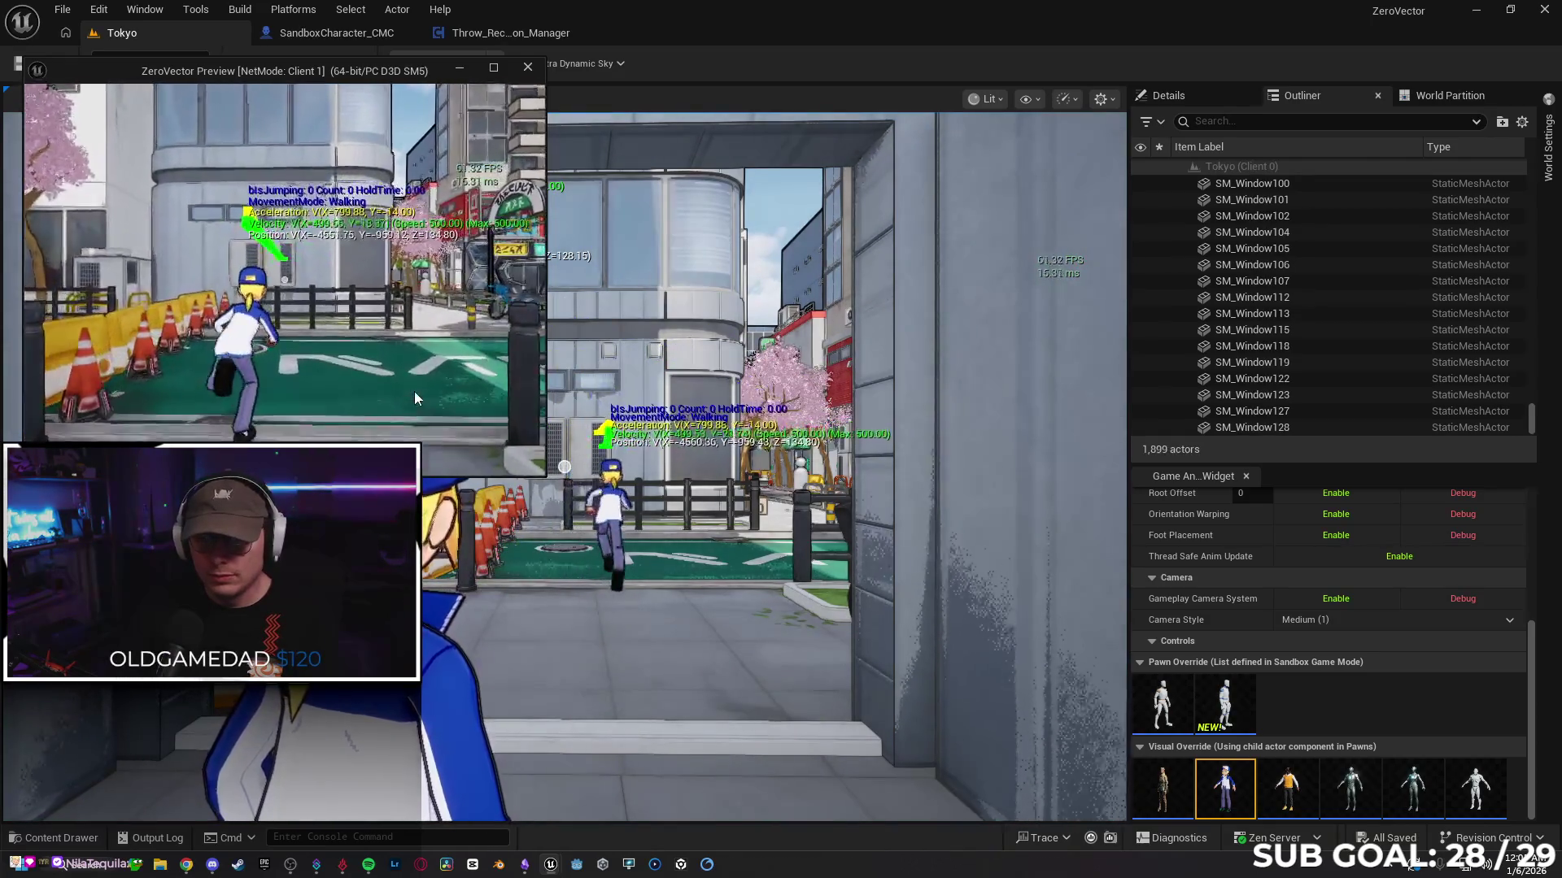
key("space")
key("space")
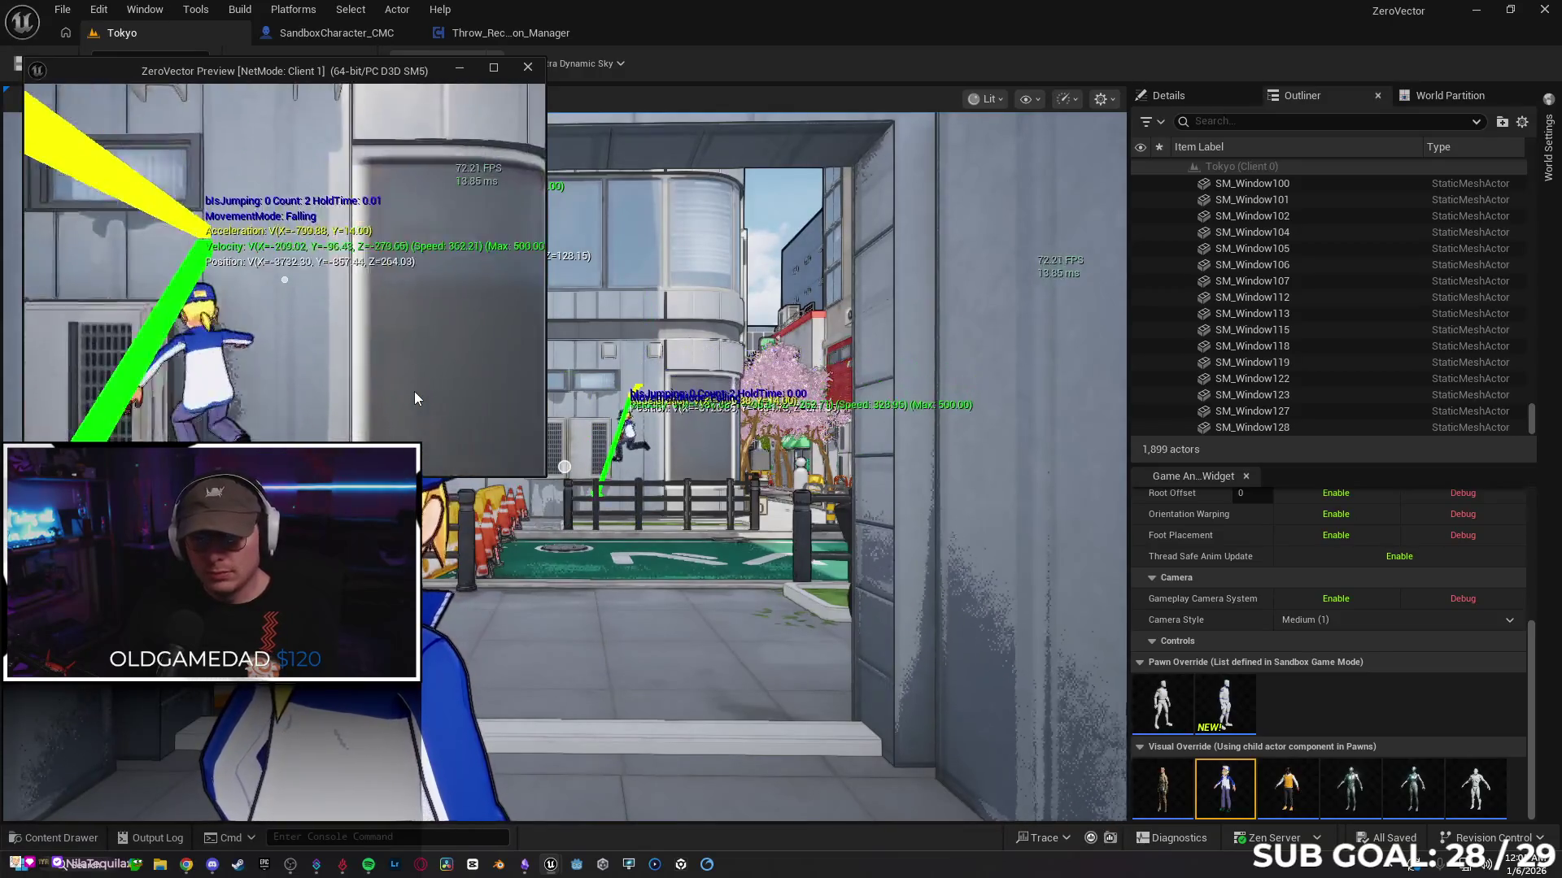
key("space")
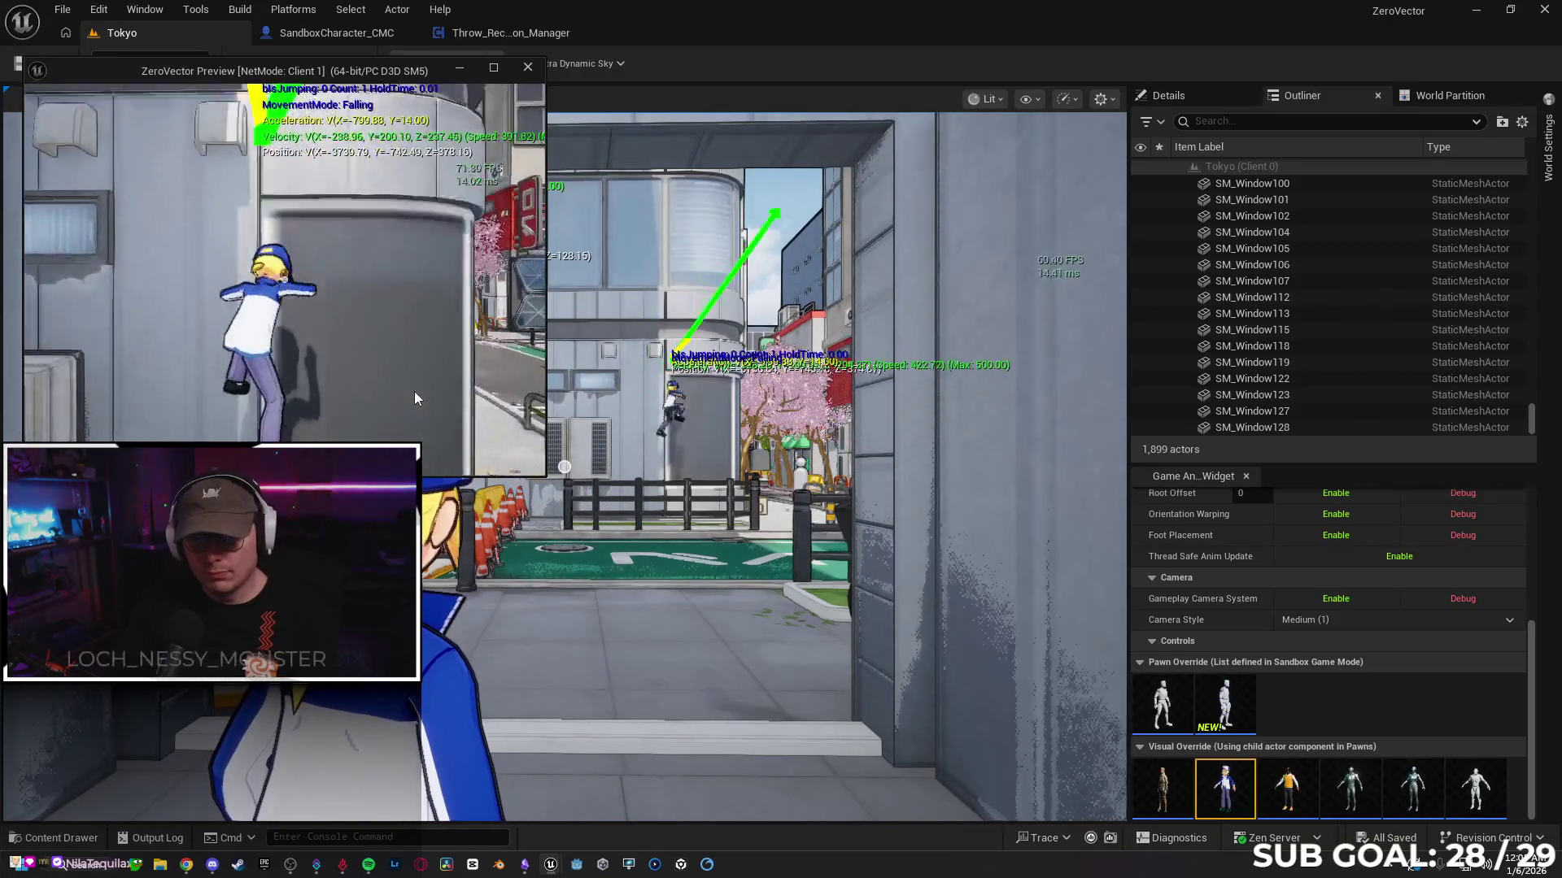
key("space")
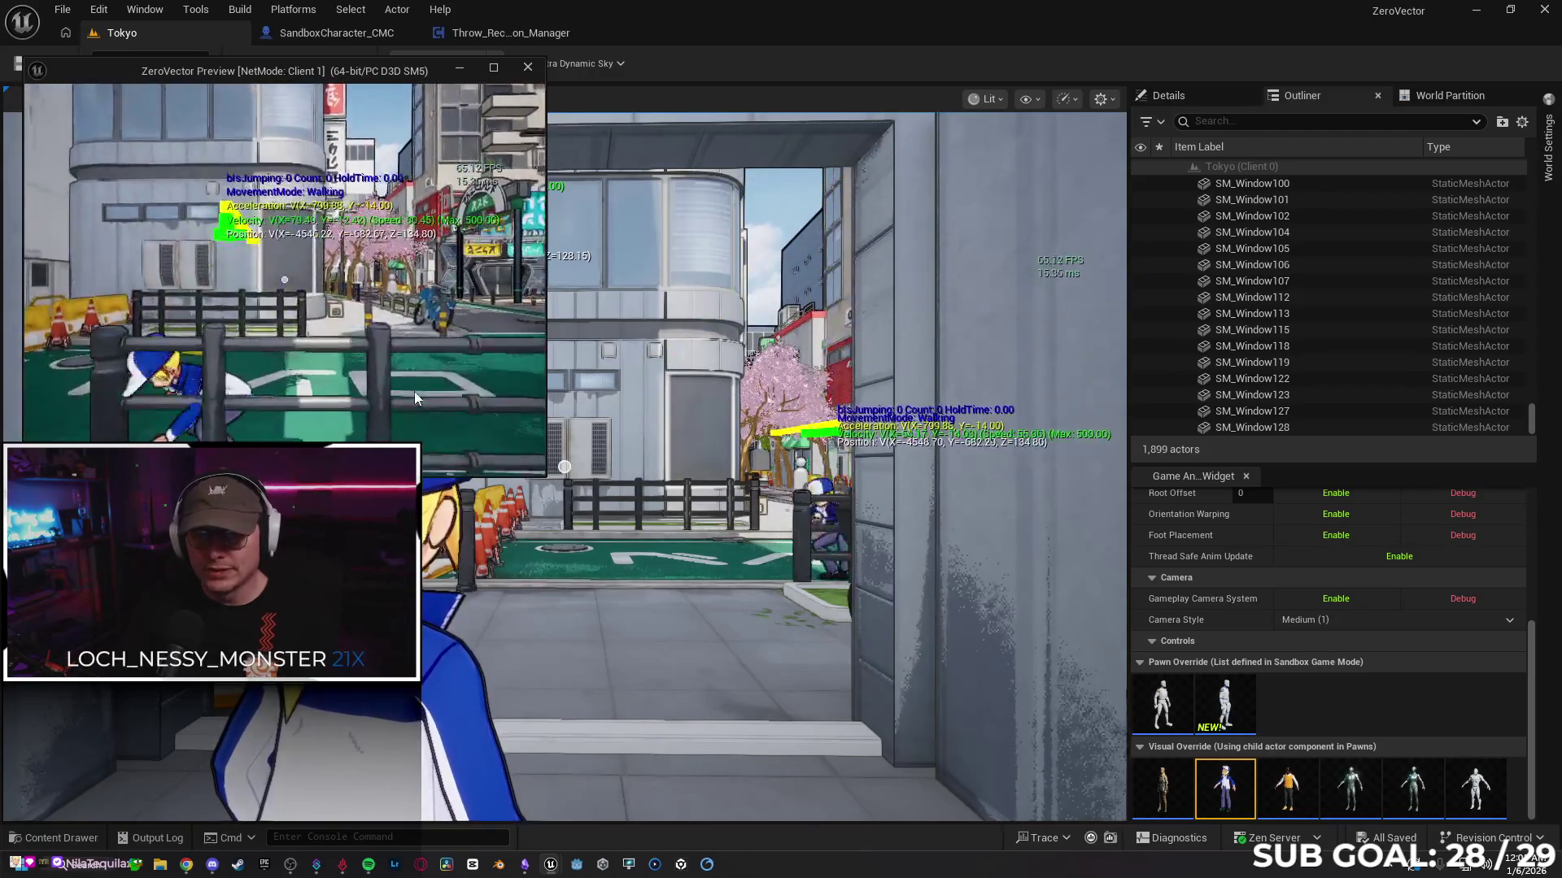
key("space")
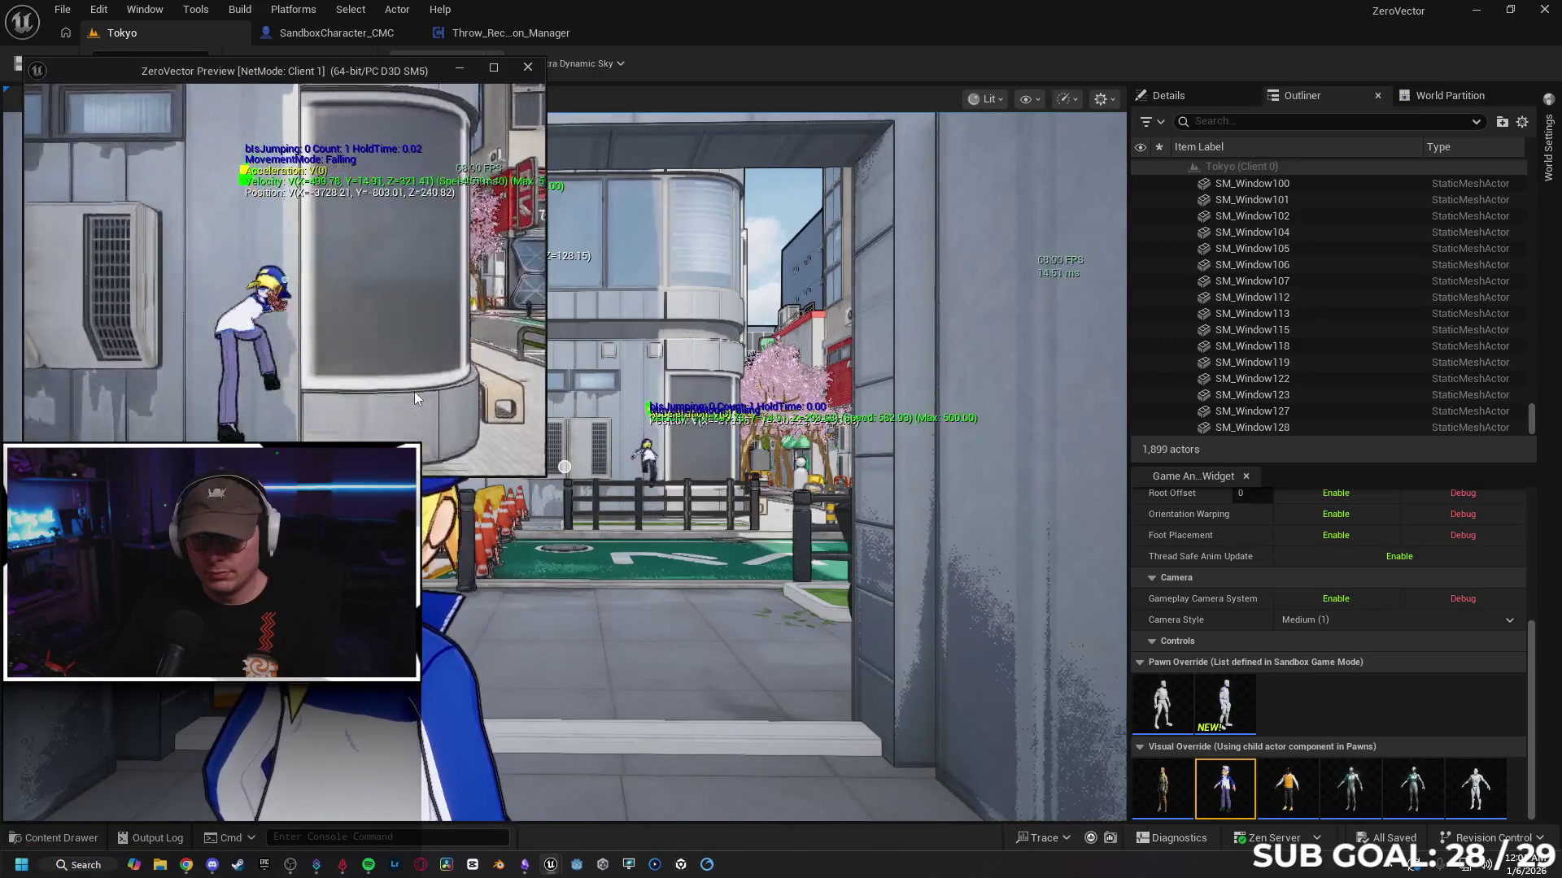
key("space")
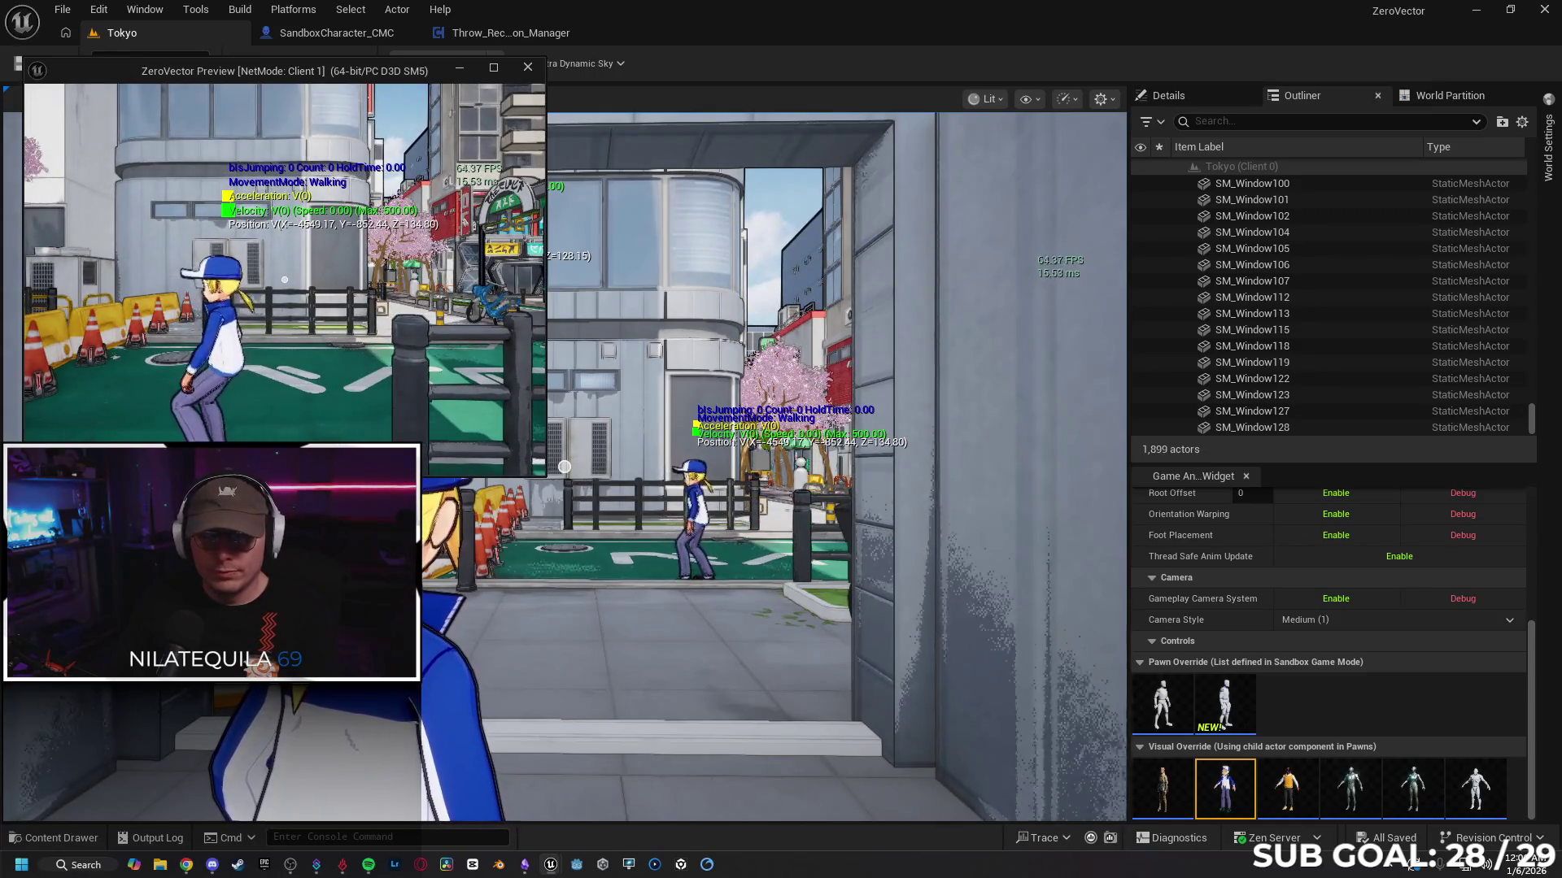
Step: Run to a building, climb its wall, jump again, then end the play session
key("w")
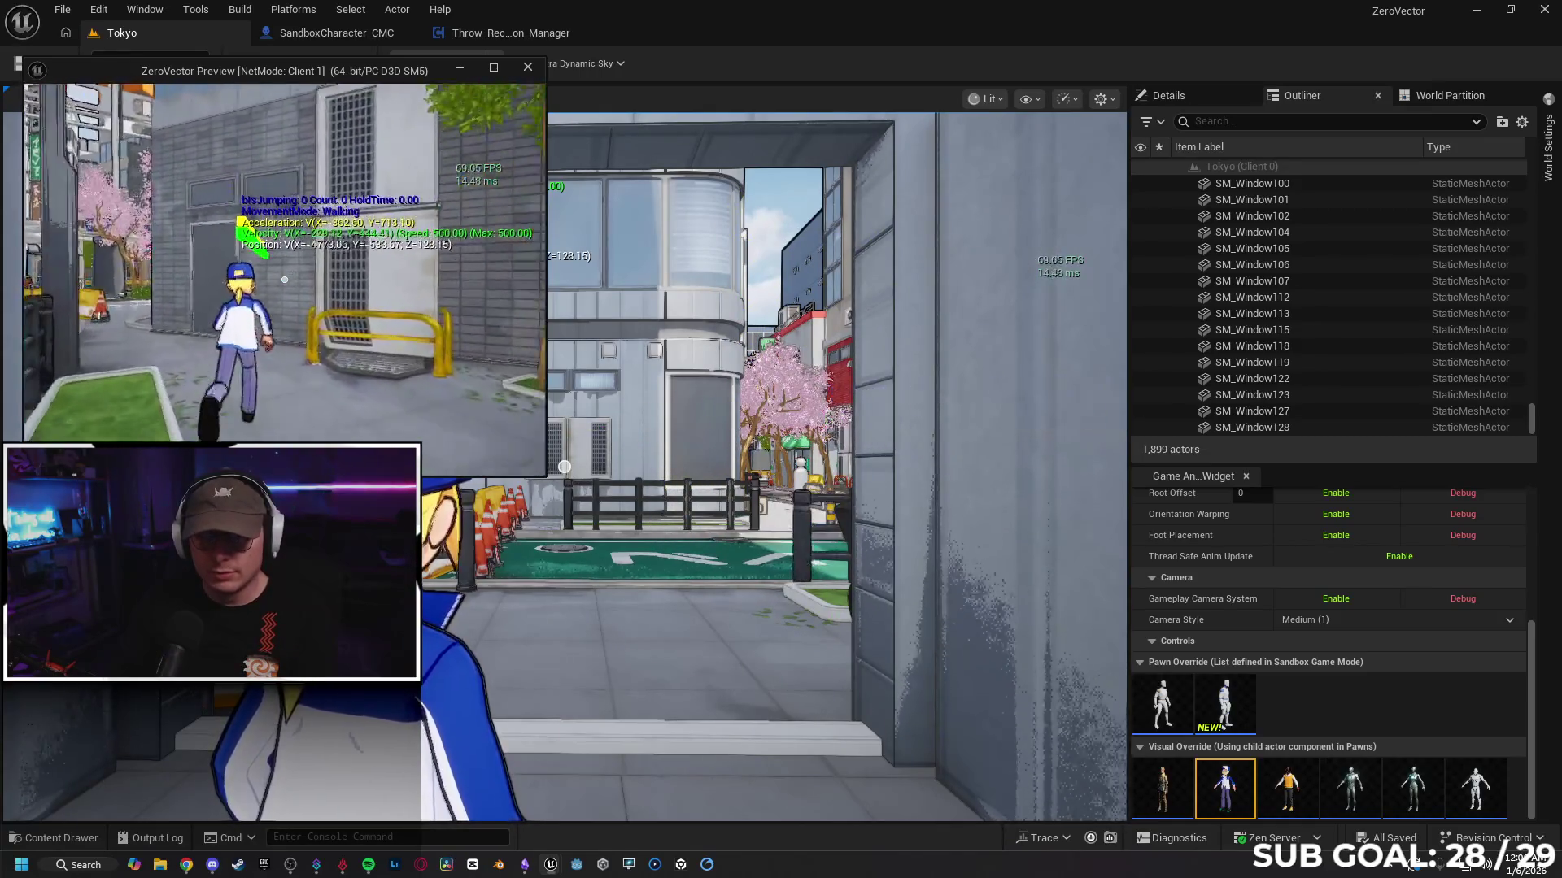
key("space")
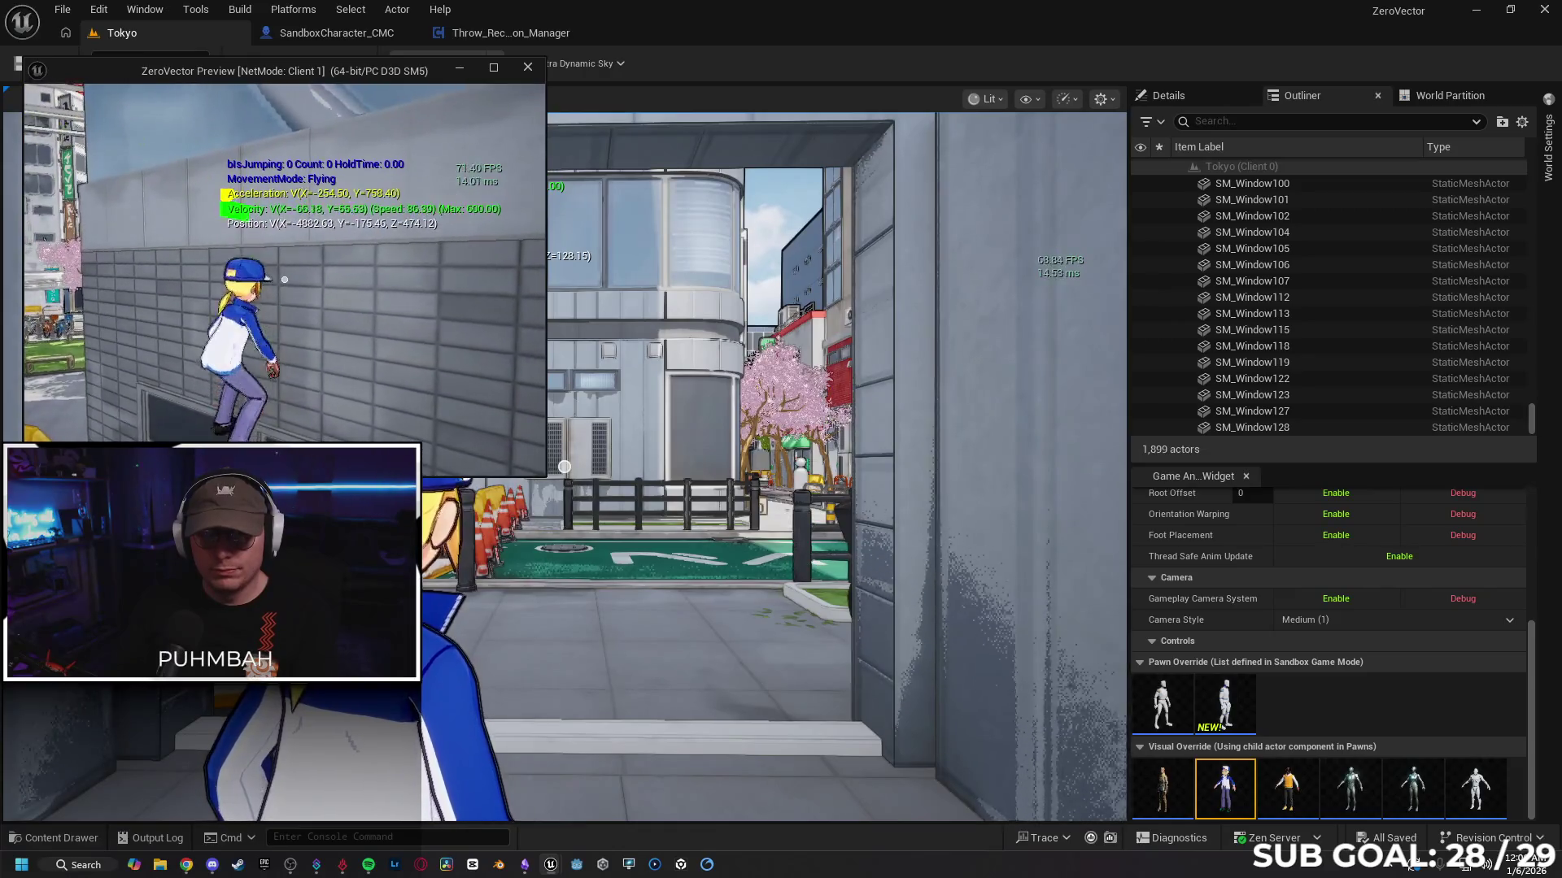
key("space")
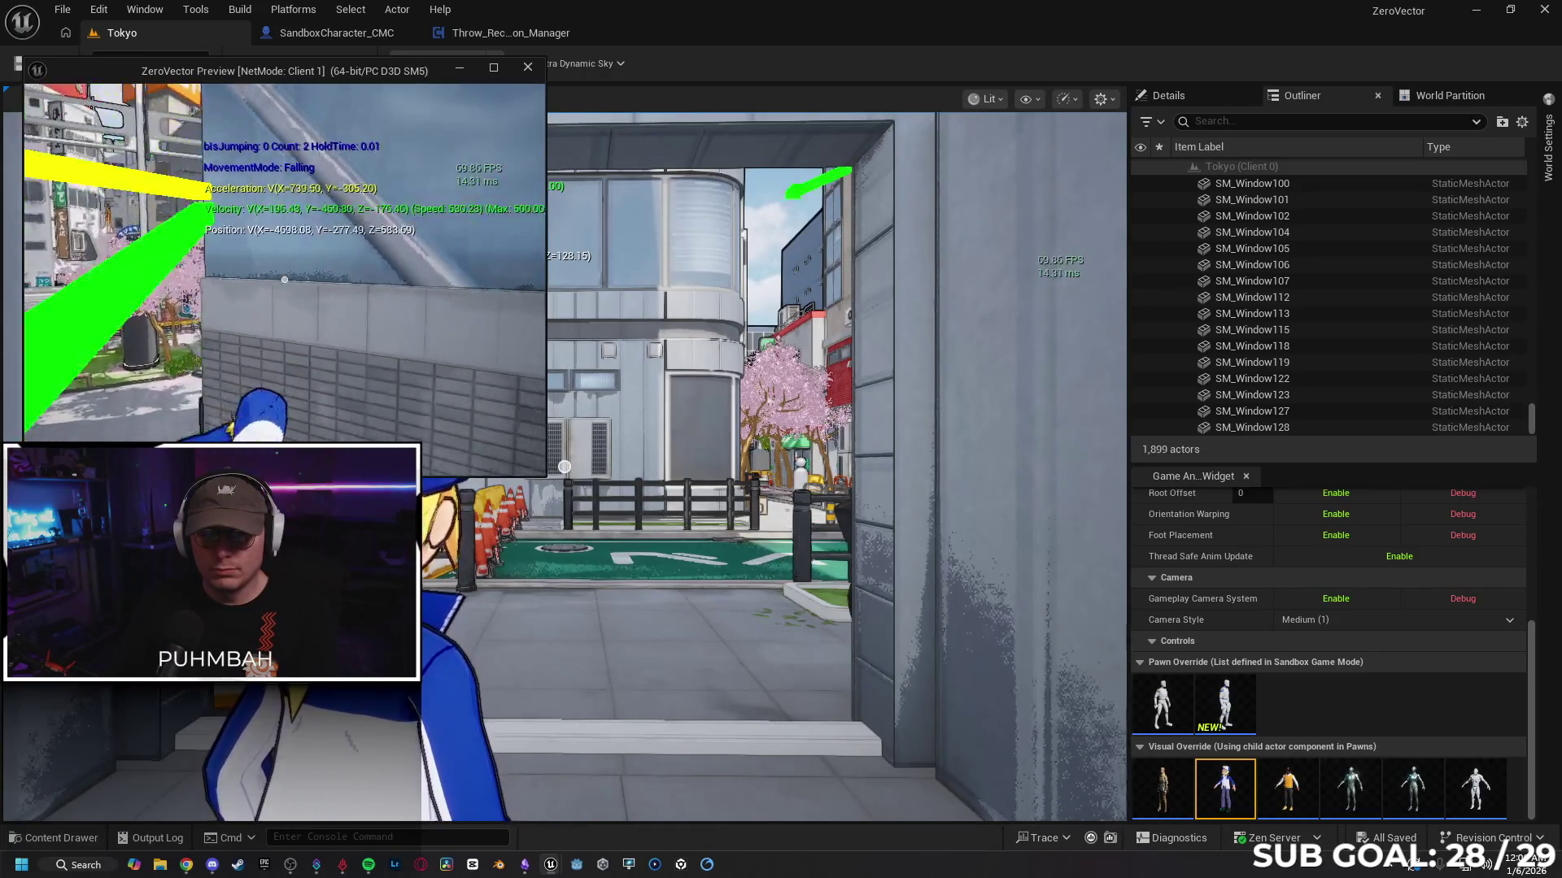
key("space")
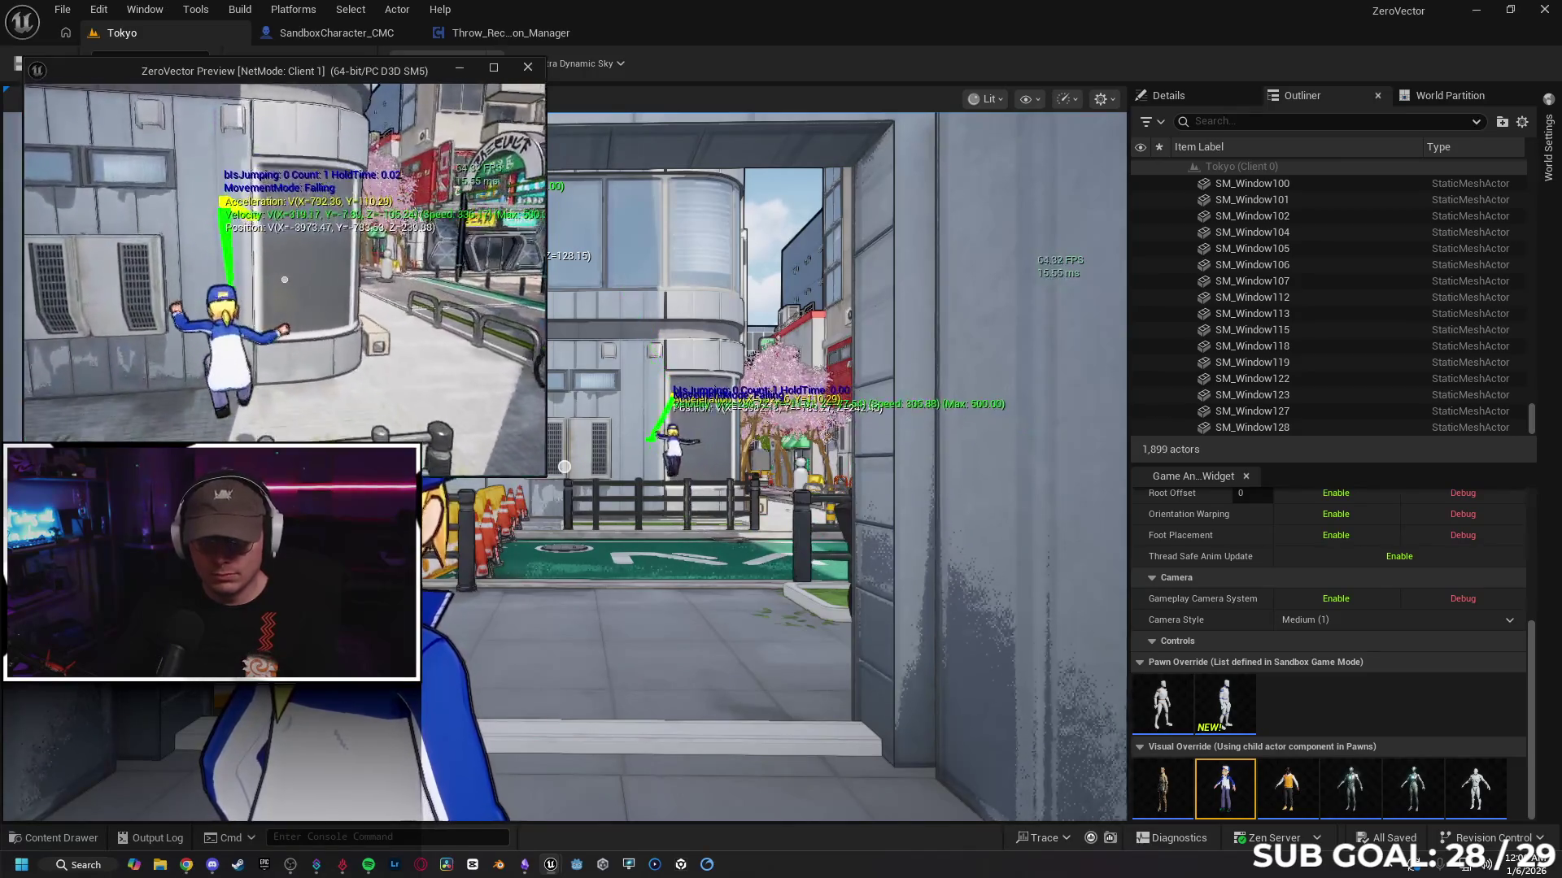
key("space")
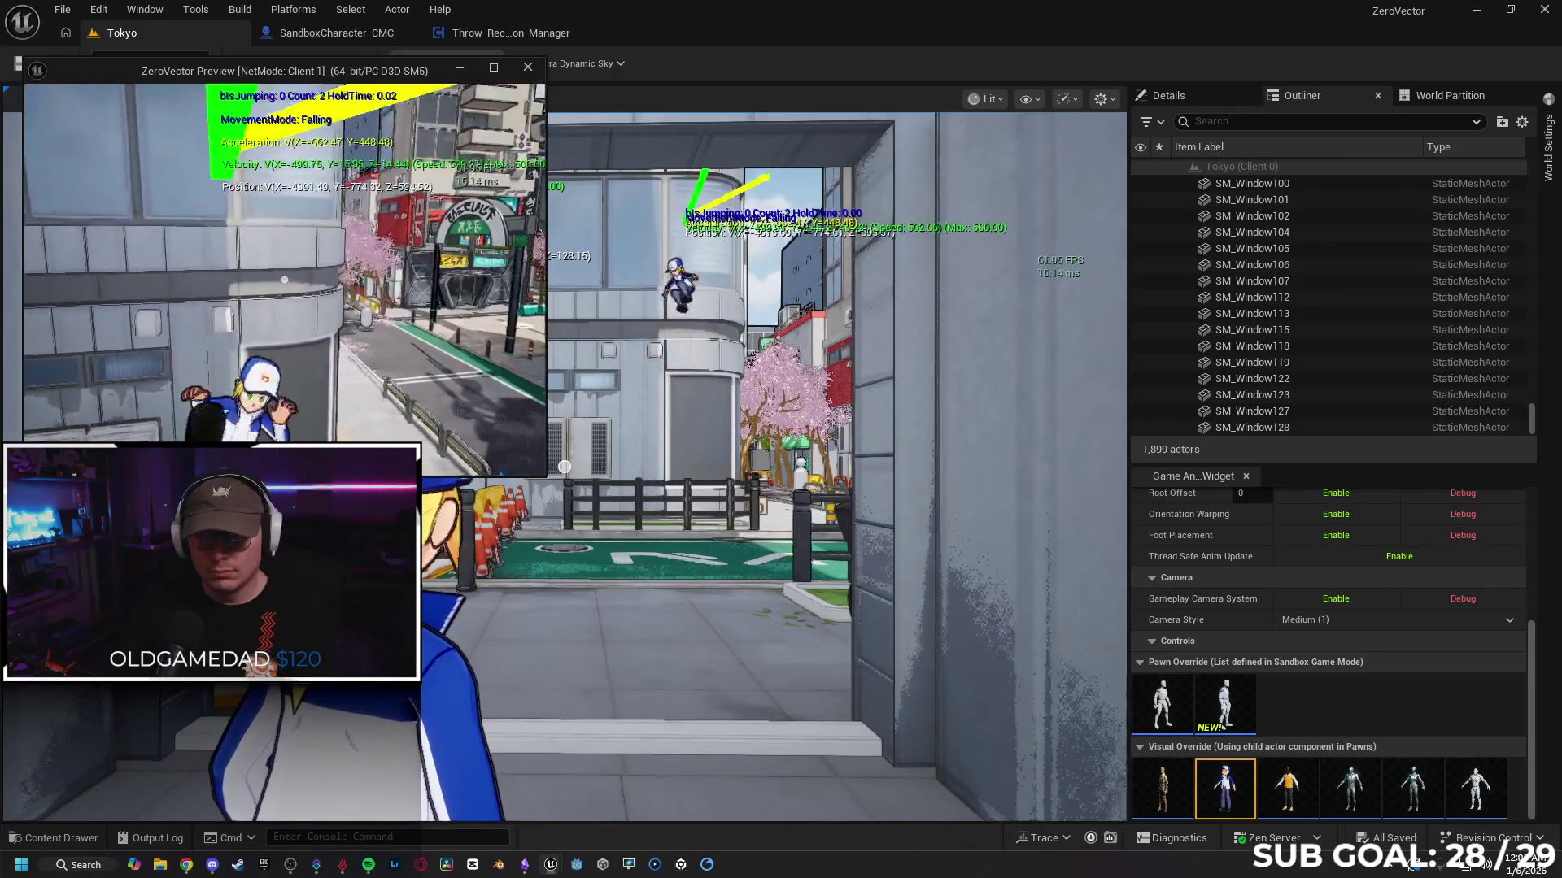
left_click(103, 399)
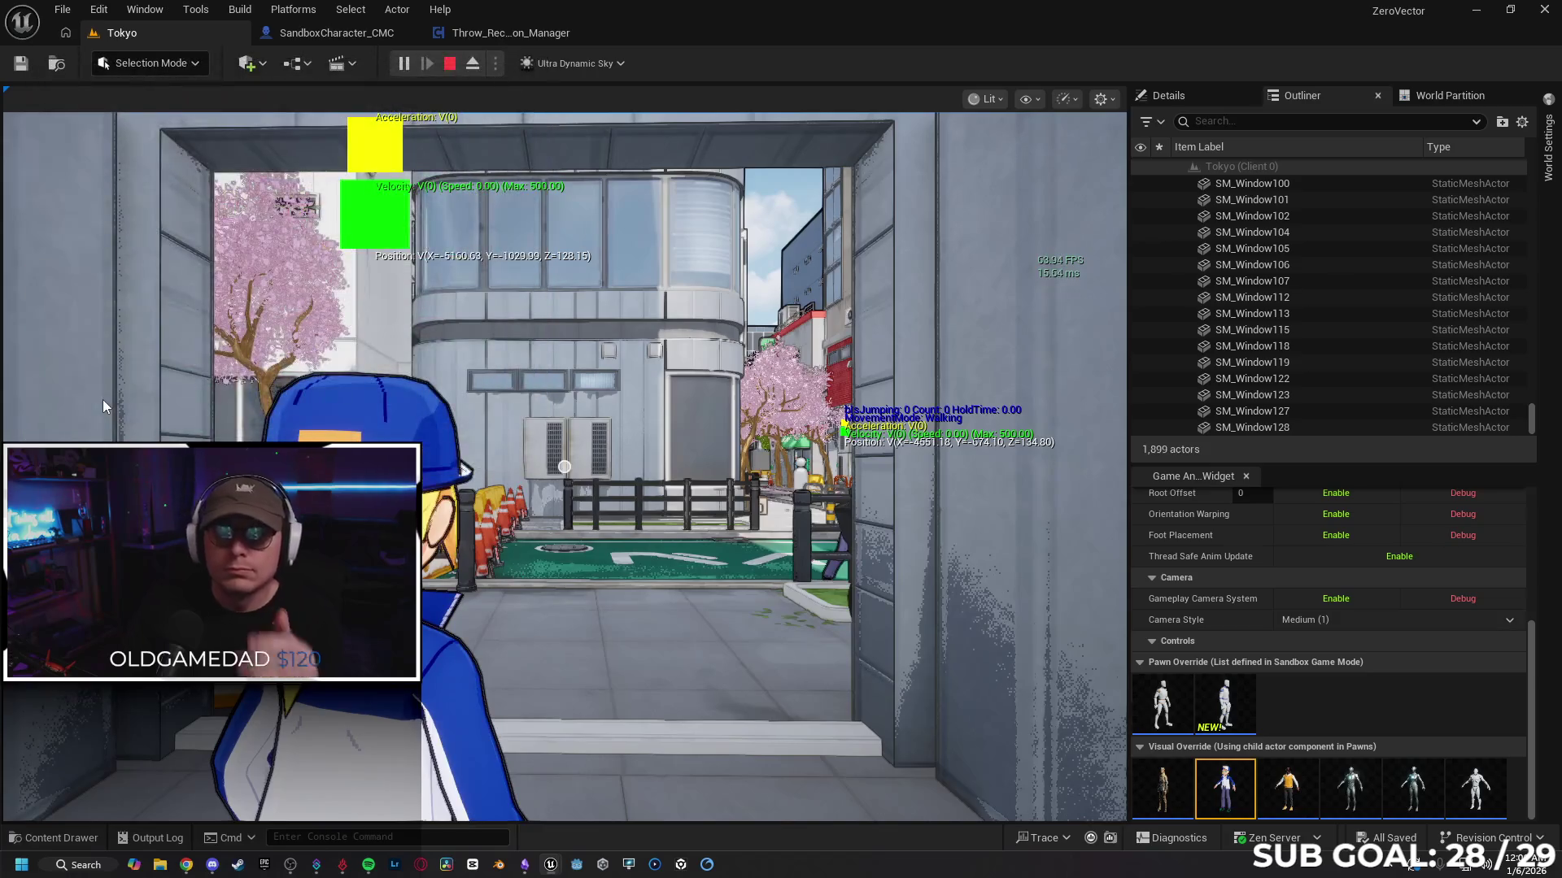
key("Escape")
Step: Back in the SandboxCharacter_CMC event graph, nudge the Event Tick node slightly
left_click(316, 41)
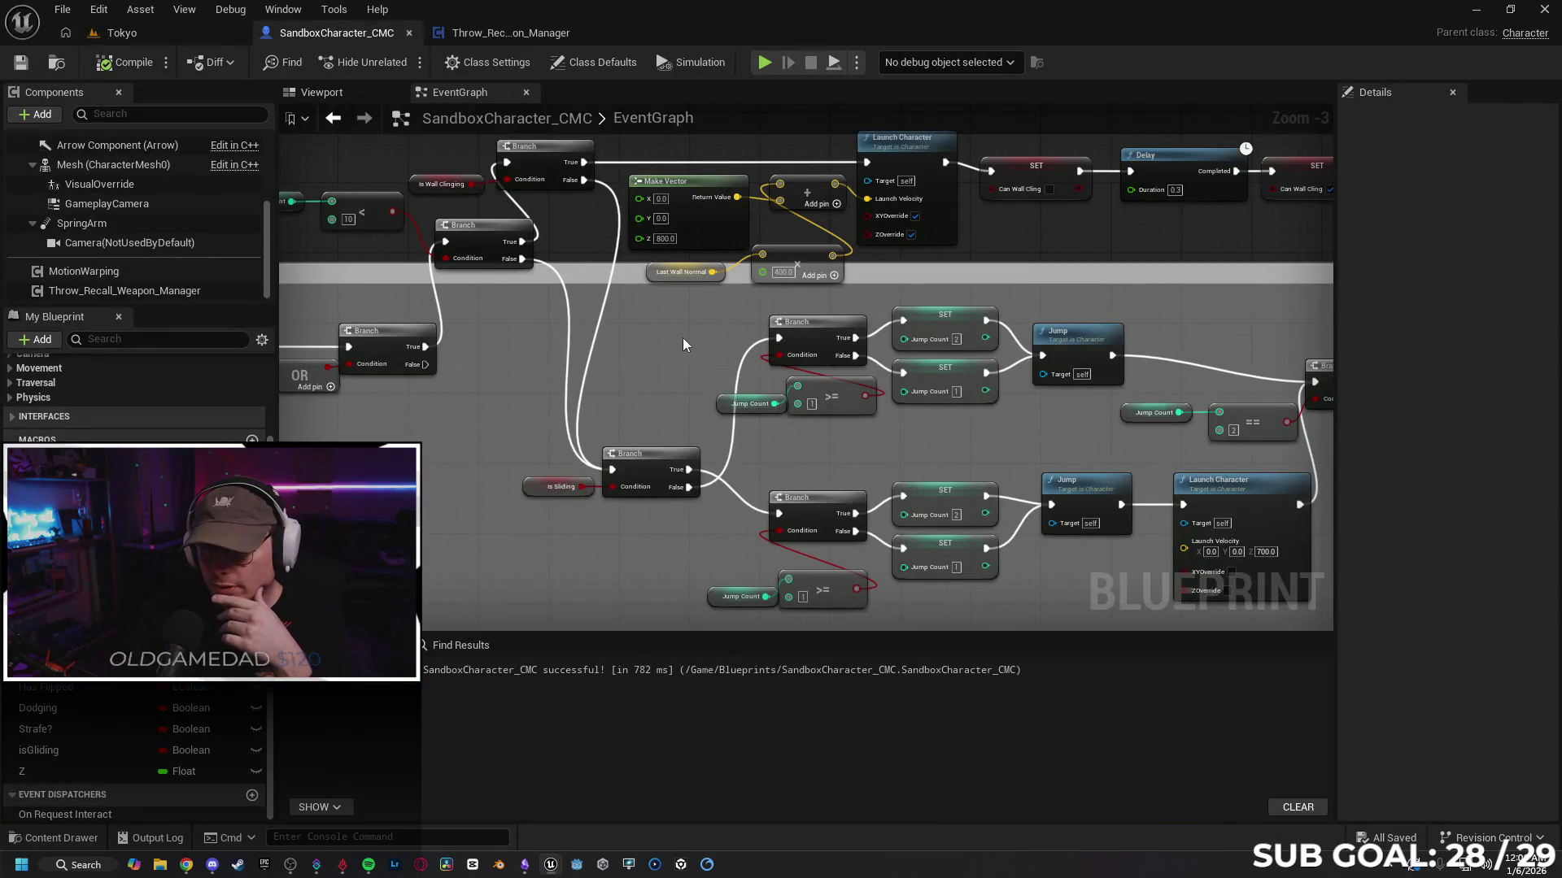
scroll(618, 325, "down", 2)
mouse_move(520, 428)
left_mouse_down()
mouse_move(732, 488)
mouse_move(715, 488)
mouse_move(803, 529)
left_mouse_up()
scroll(838, 483, "down", 1)
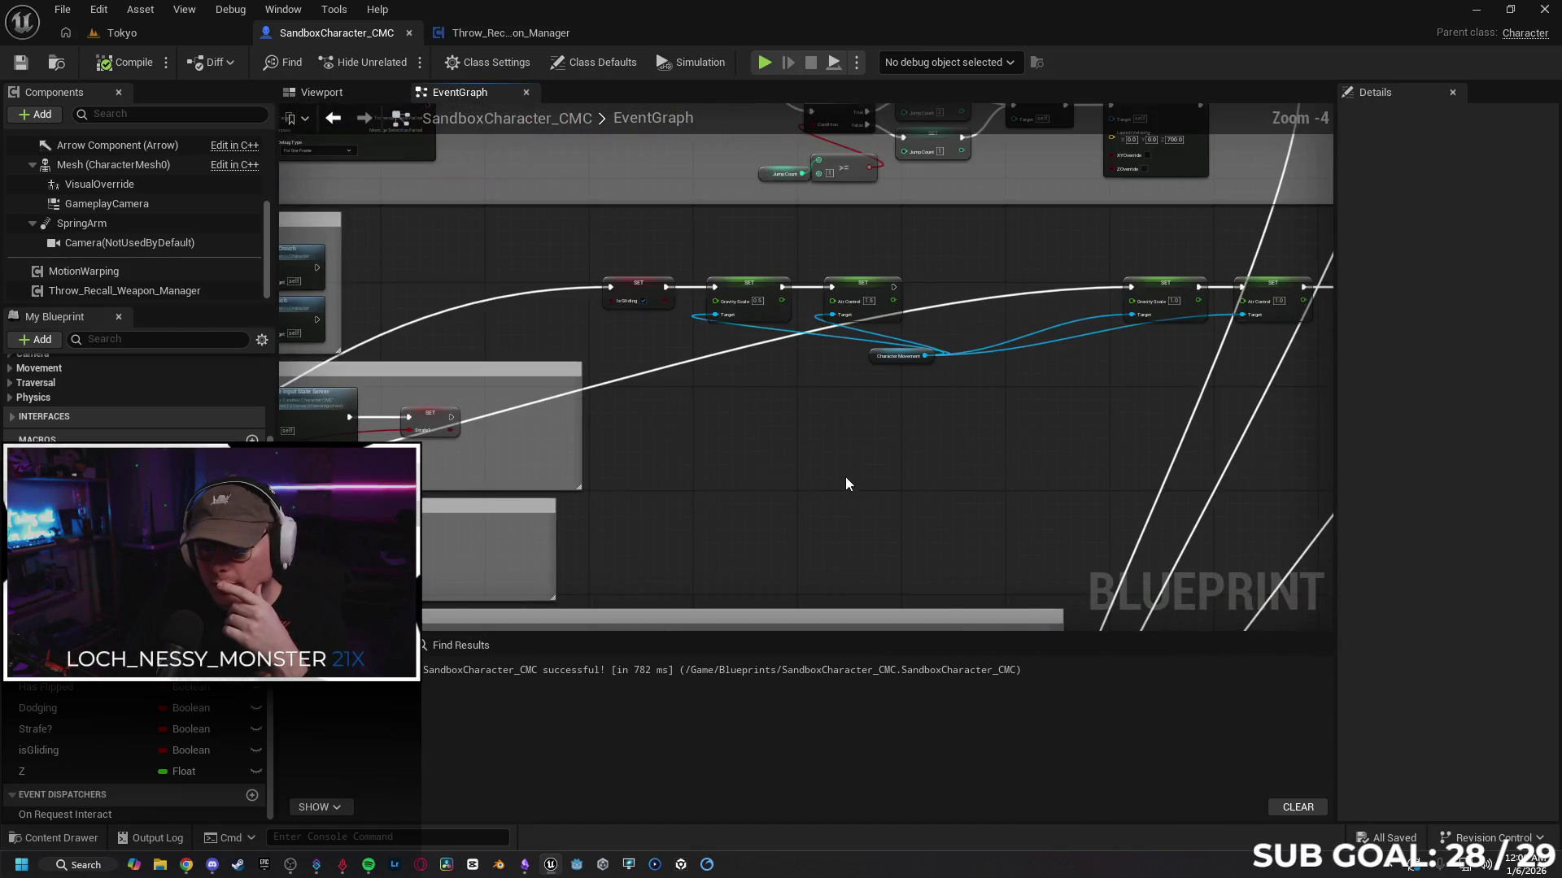
mouse_move(846, 477)
left_mouse_down()
mouse_move(665, 238)
mouse_move(847, 453)
mouse_move(881, 547)
mouse_move(806, 630)
mouse_move(811, 619)
left_mouse_up()
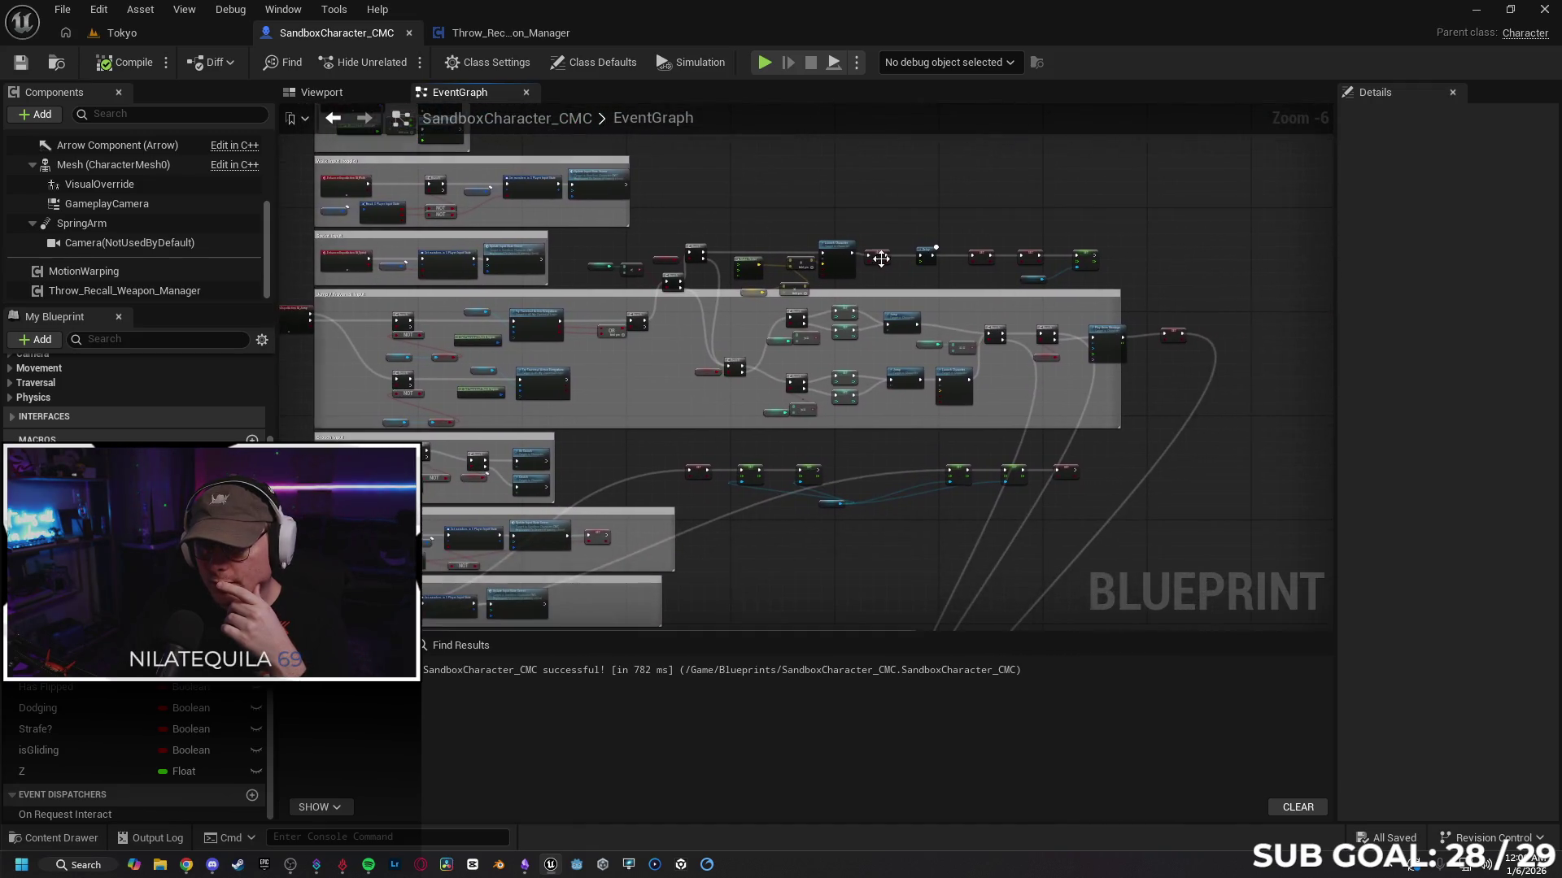
scroll(798, 235, "up", 1)
mouse_move(798, 236)
left_mouse_down()
mouse_move(618, 161)
mouse_move(700, 369)
mouse_move(867, 293)
mouse_move(1008, 456)
mouse_move(813, 570)
mouse_move(642, 628)
mouse_move(683, 367)
left_mouse_up()
scroll(683, 368, "up", 1)
left_click_drag(735, 461, 1111, 458)
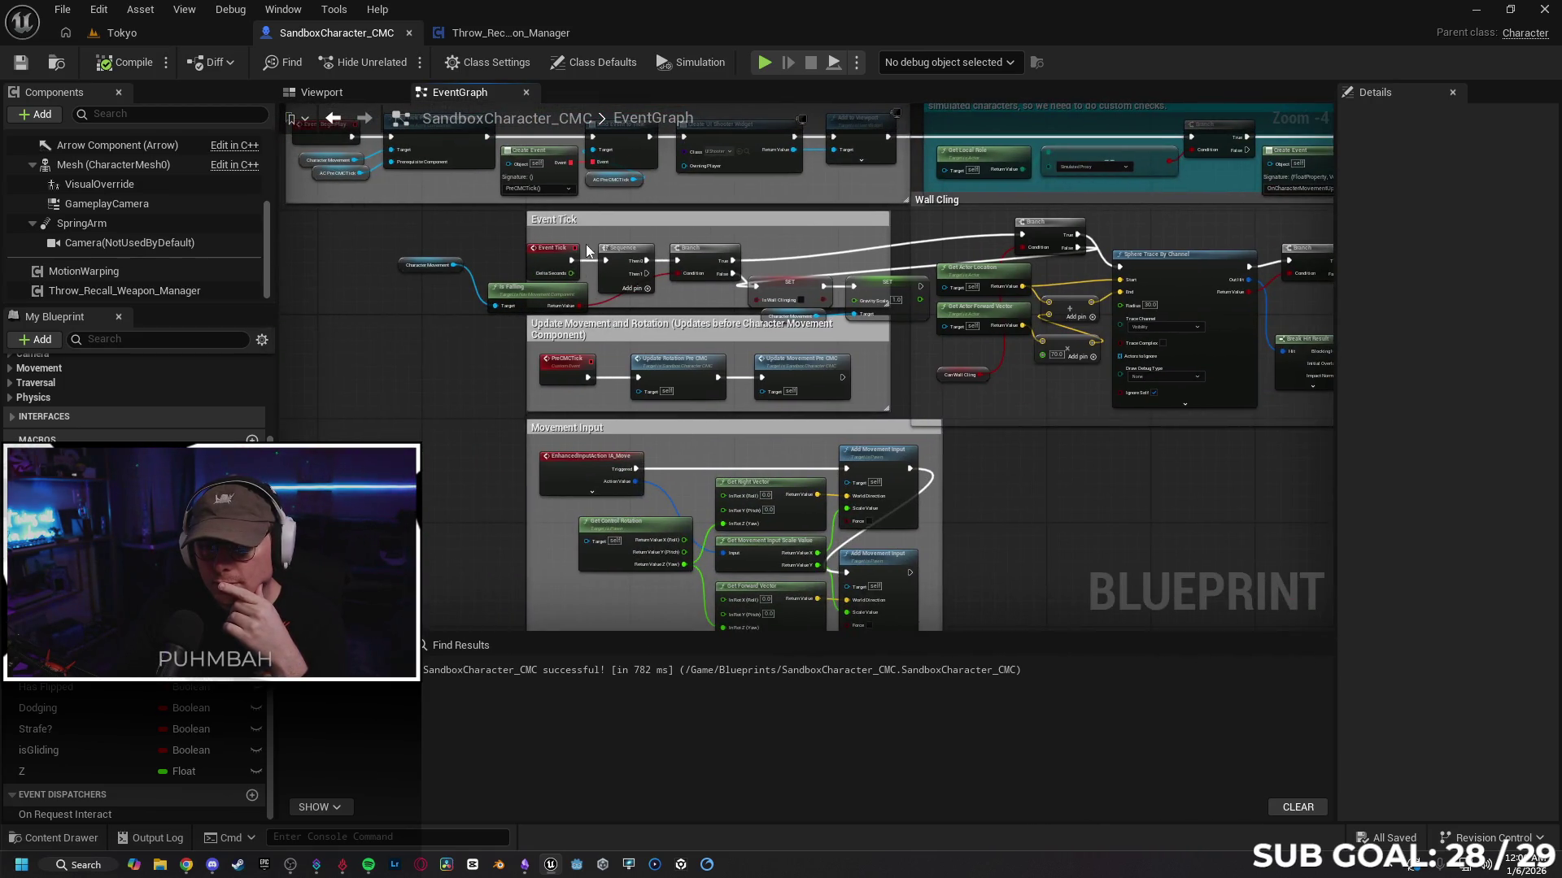
left_click_drag(551, 248, 551, 255)
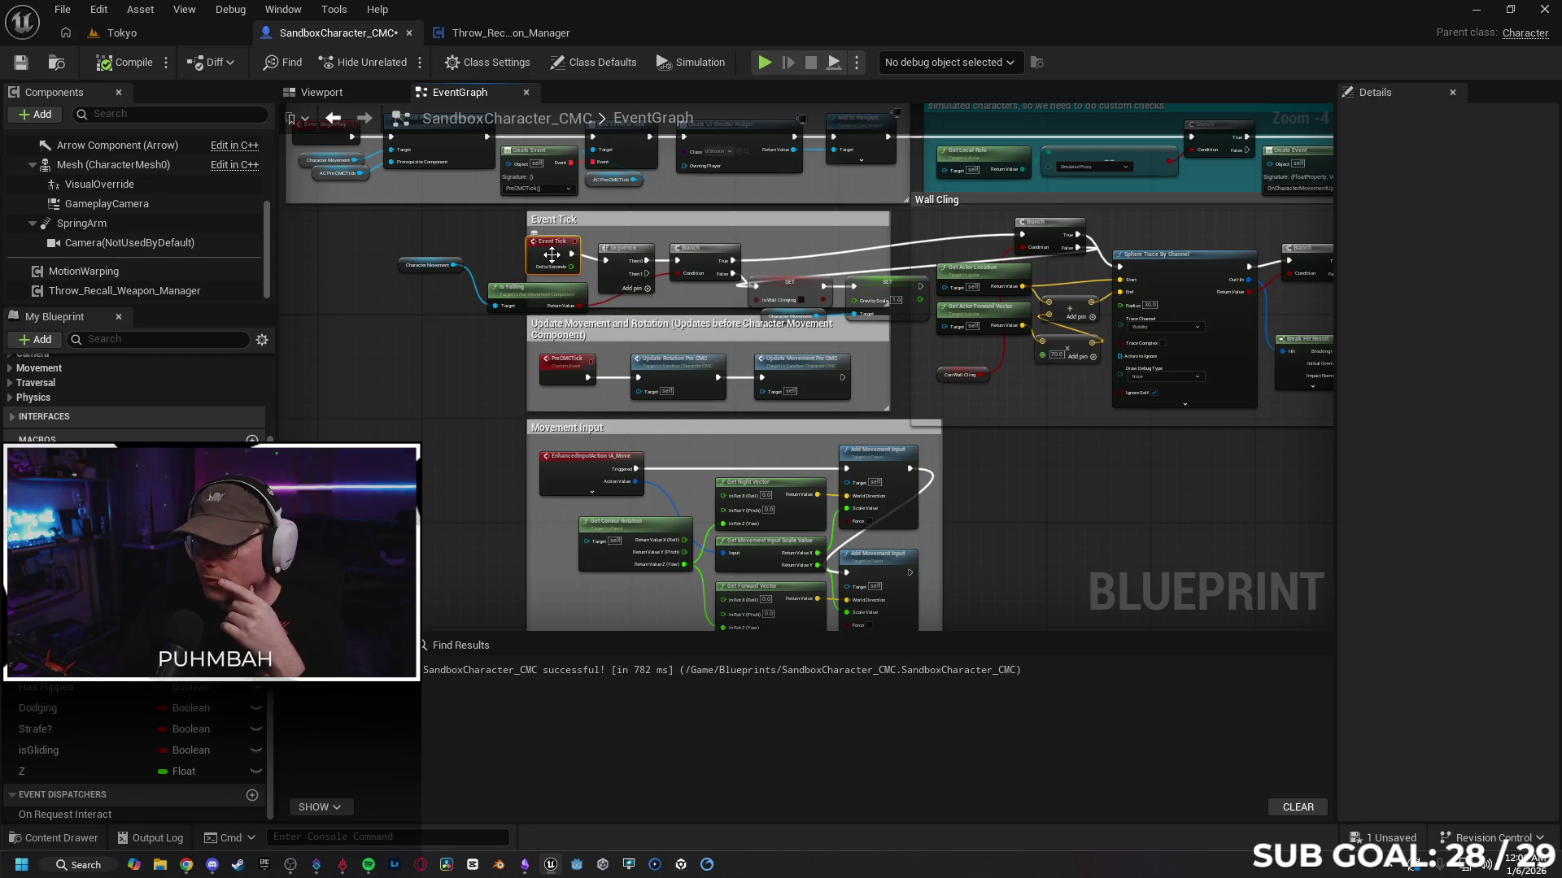
Step: Select the Sphere Trace By Channel node, then the isWallClinging variable to inspect them
left_click_drag(989, 529, 949, 538)
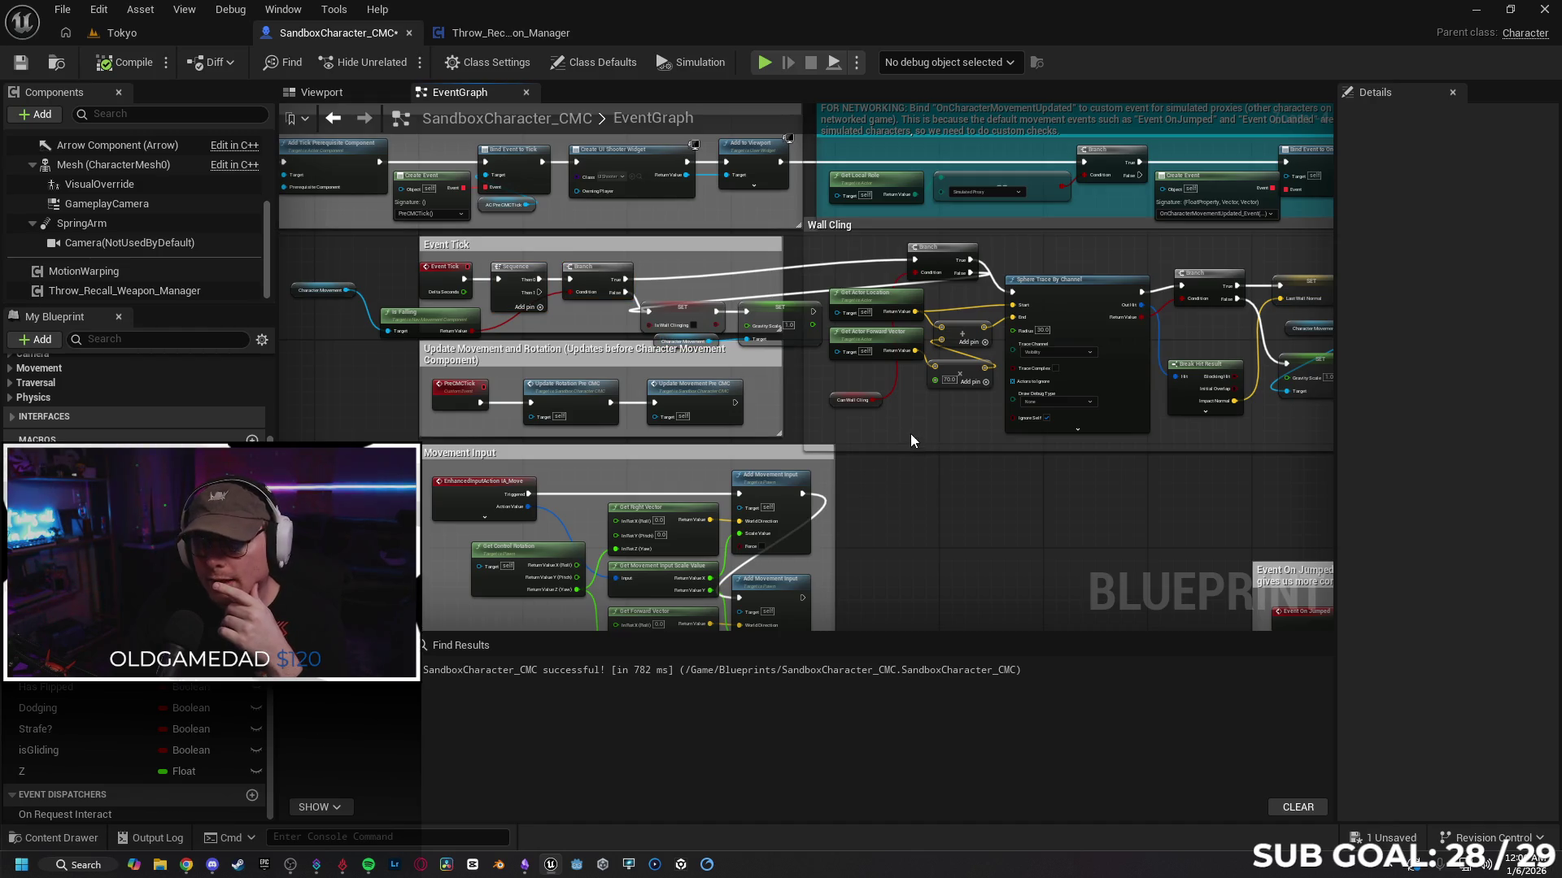
left_click_drag(911, 435, 867, 442)
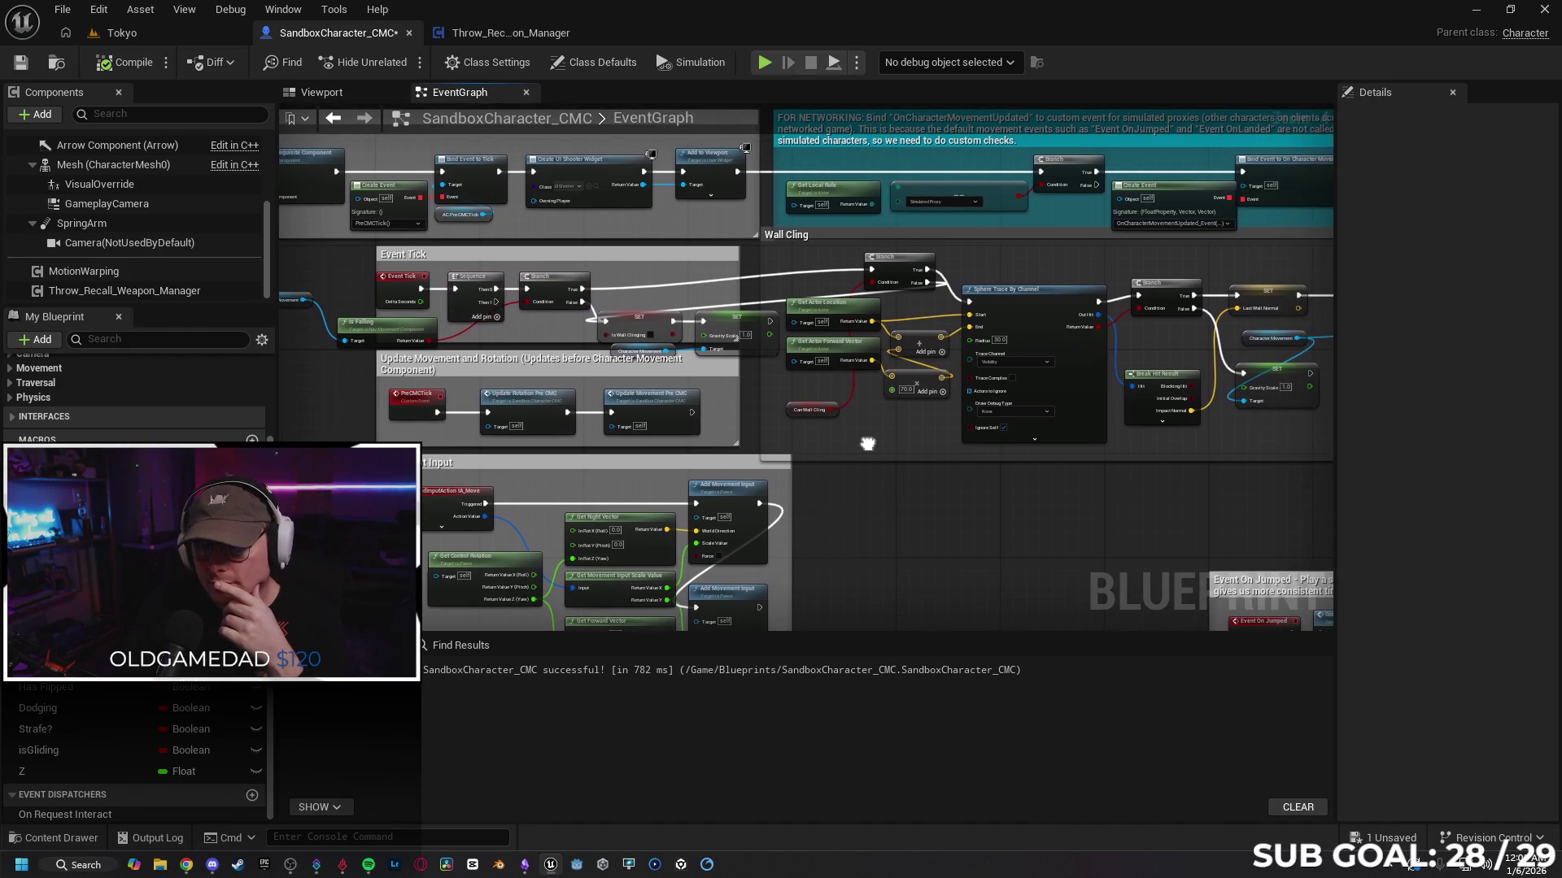
left_click(1060, 315)
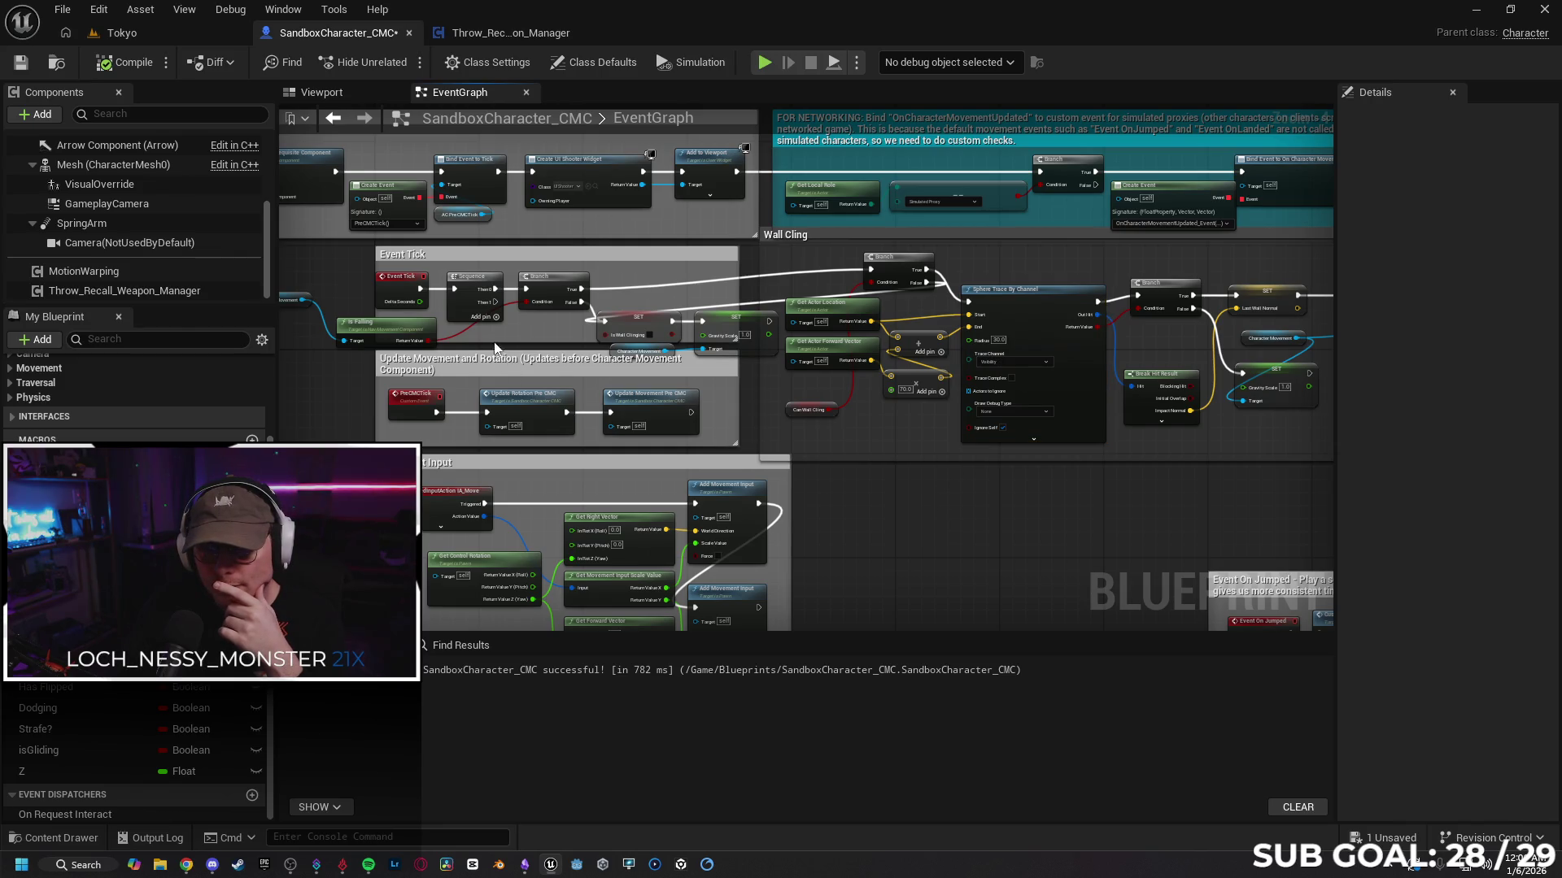
mouse_move(495, 348)
left_mouse_down()
mouse_move(544, 325)
mouse_move(531, 323)
left_mouse_up()
left_click(661, 309)
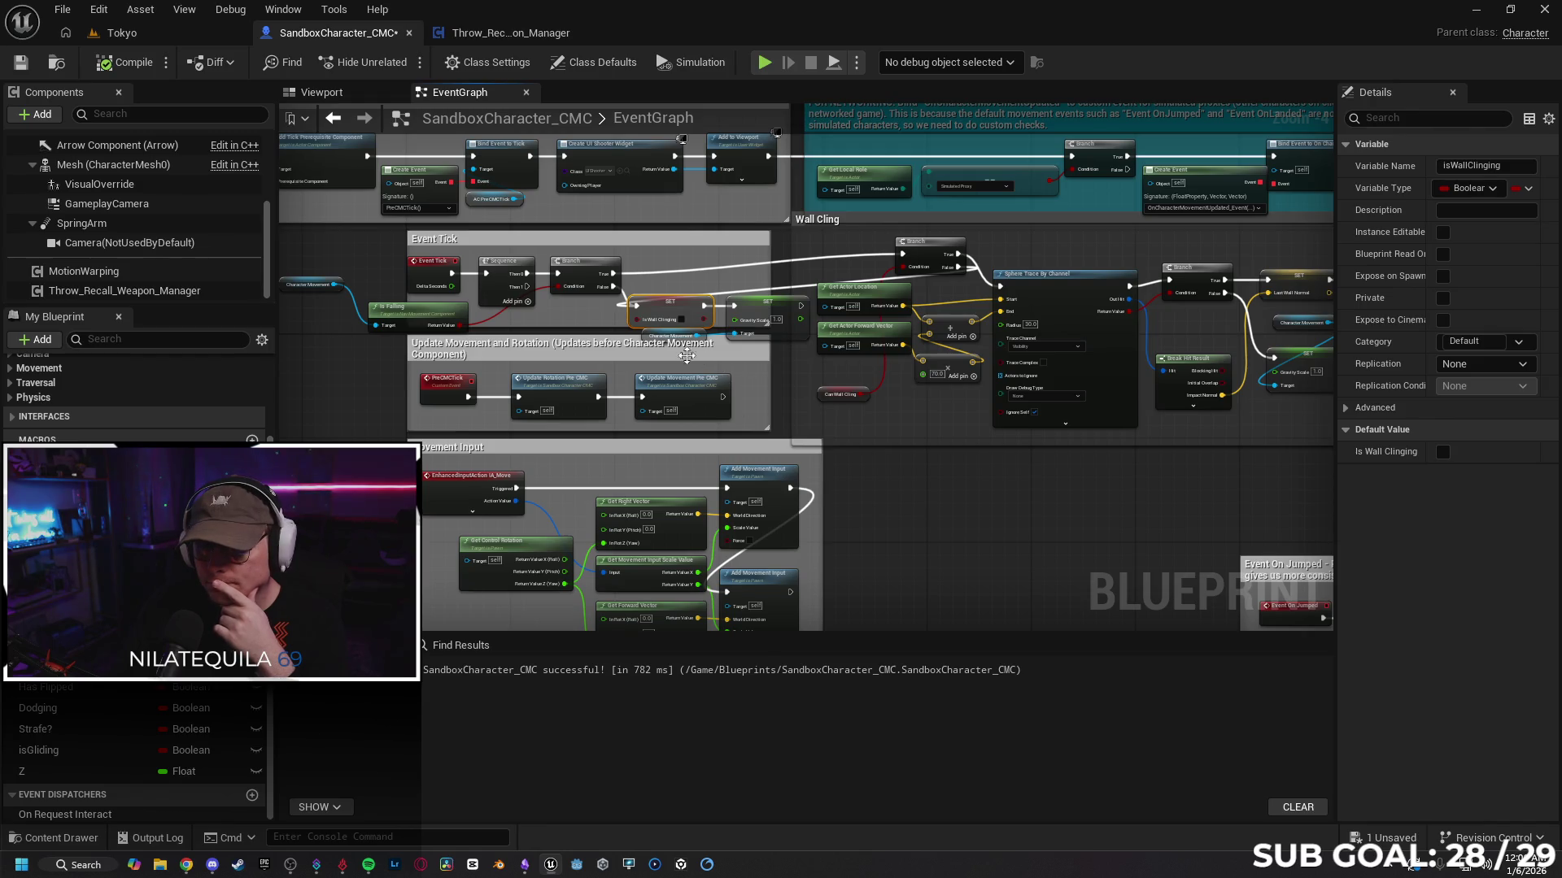
Step: Set the wall-cling Sphere Trace's Draw Debug Type to For One Frame
scroll(659, 352, "up", 1)
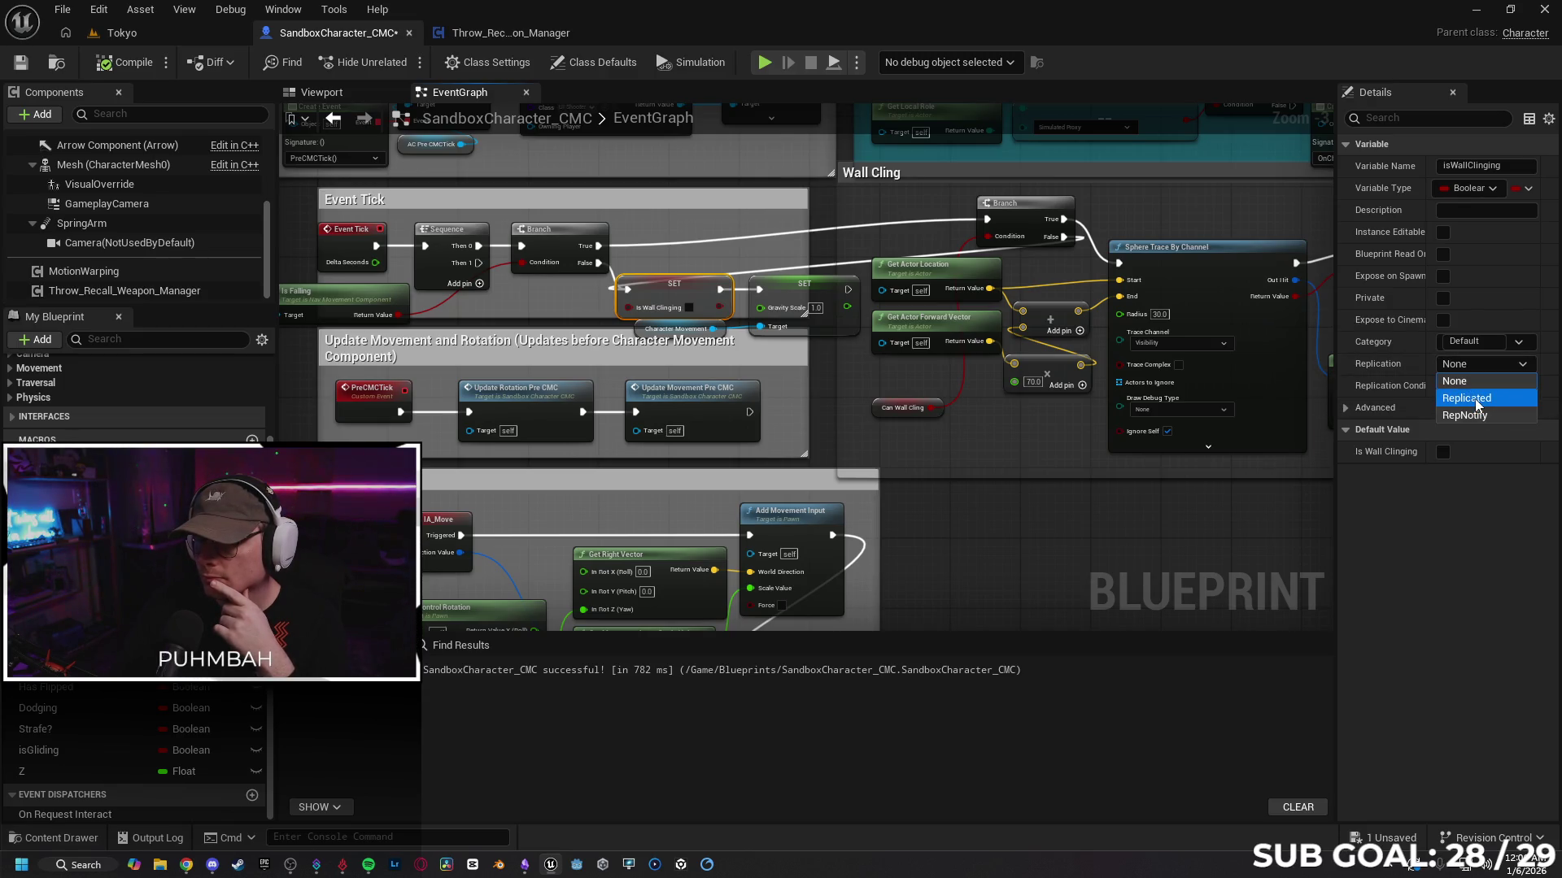
mouse_move(985, 539)
left_mouse_down()
mouse_move(1058, 513)
mouse_move(1170, 528)
mouse_move(382, 520)
left_mouse_up()
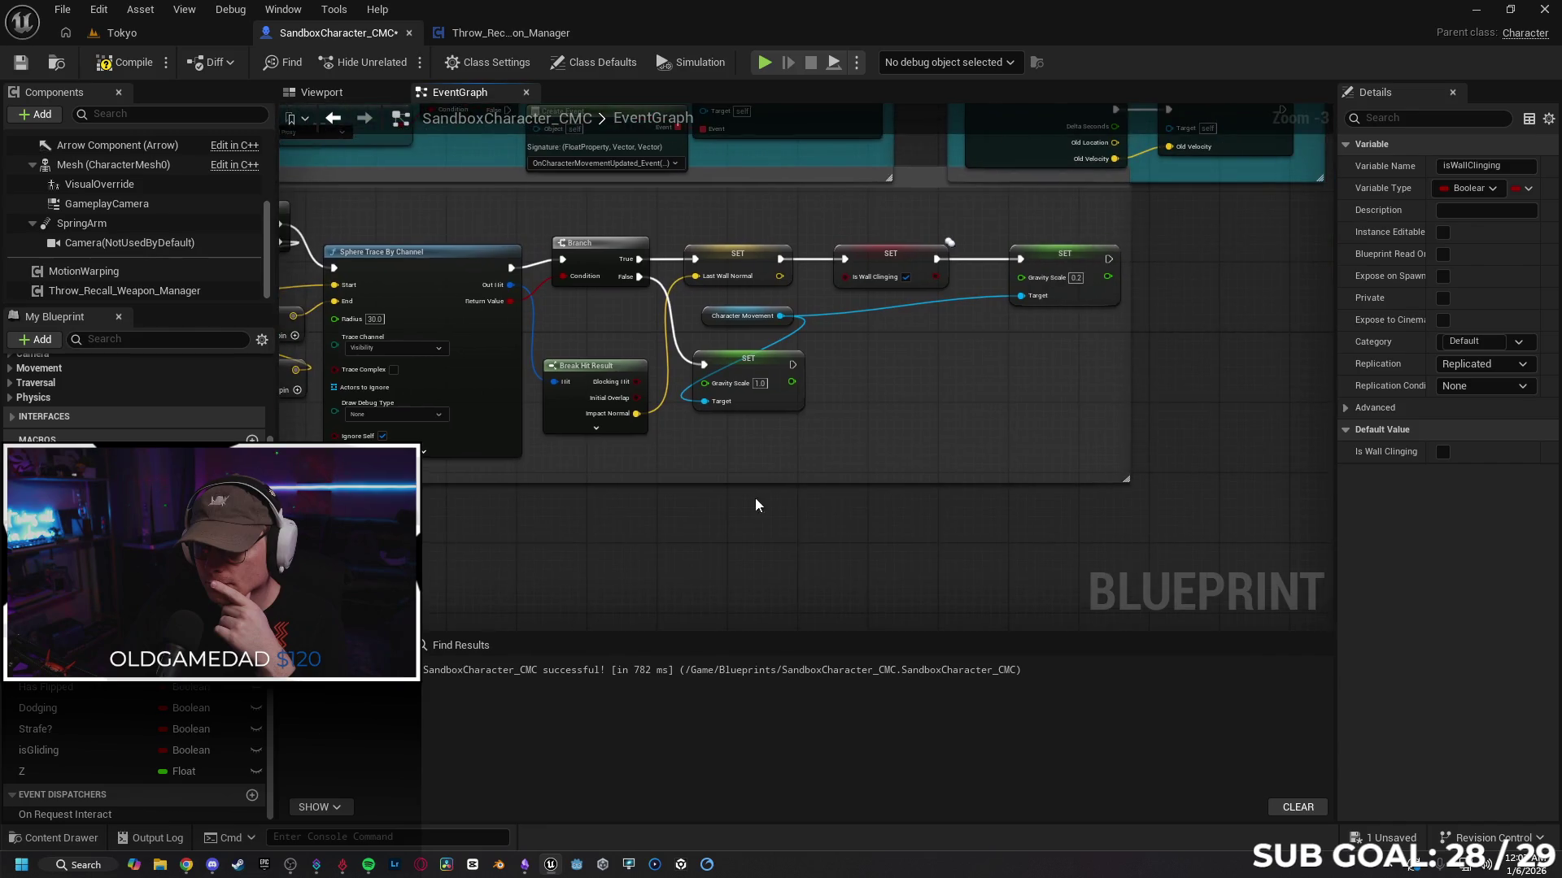
mouse_move(801, 468)
left_mouse_down()
mouse_move(830, 432)
mouse_move(769, 470)
left_mouse_up()
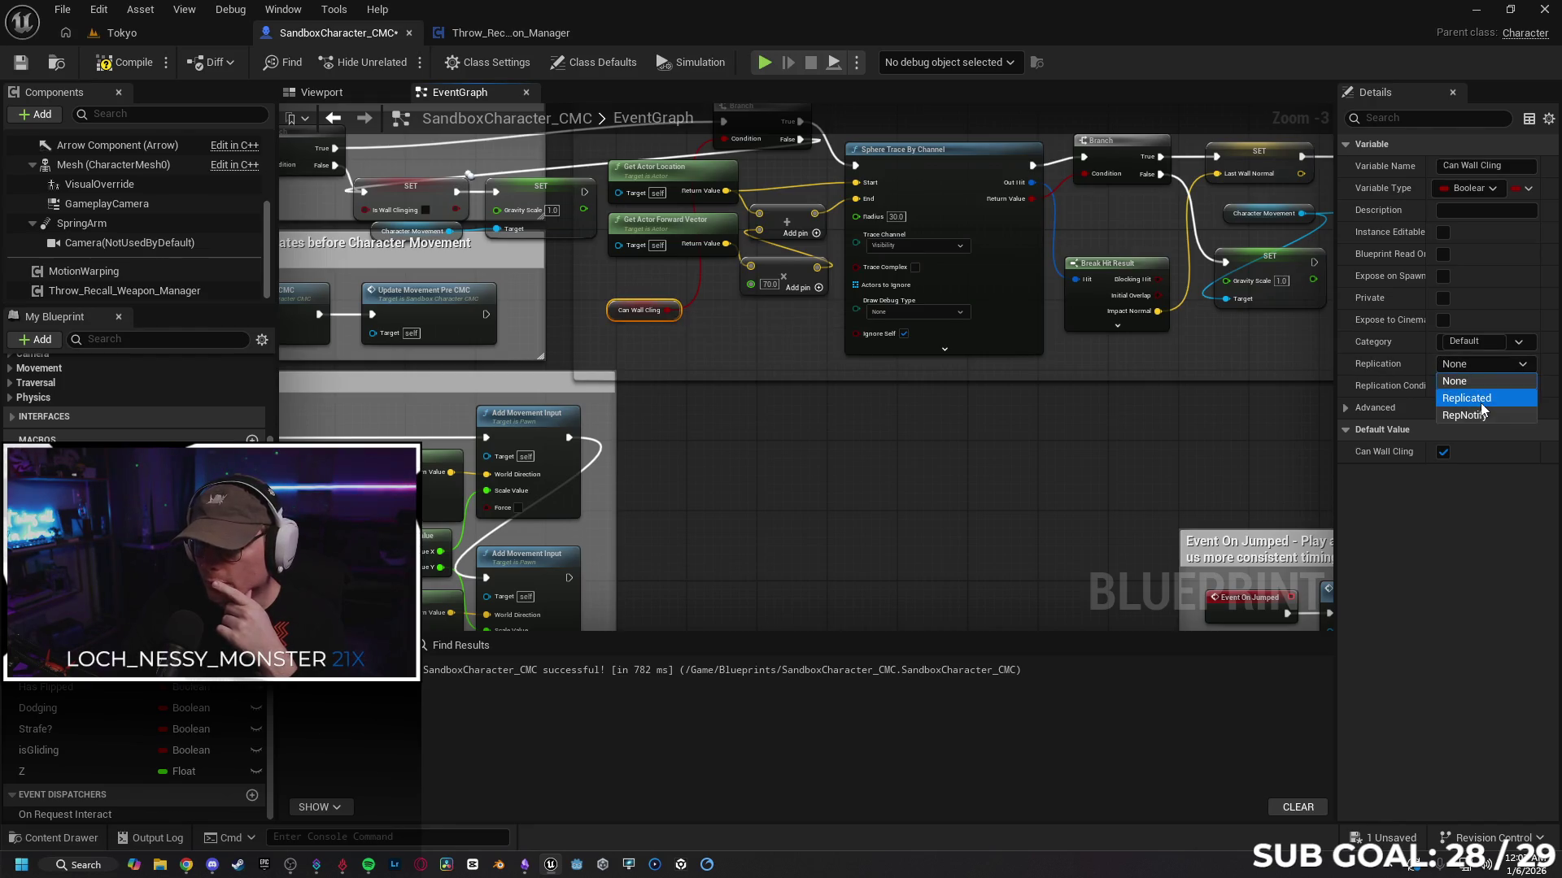
mouse_move(854, 452)
left_mouse_down()
mouse_move(1057, 516)
mouse_move(1001, 540)
mouse_move(948, 524)
left_mouse_up()
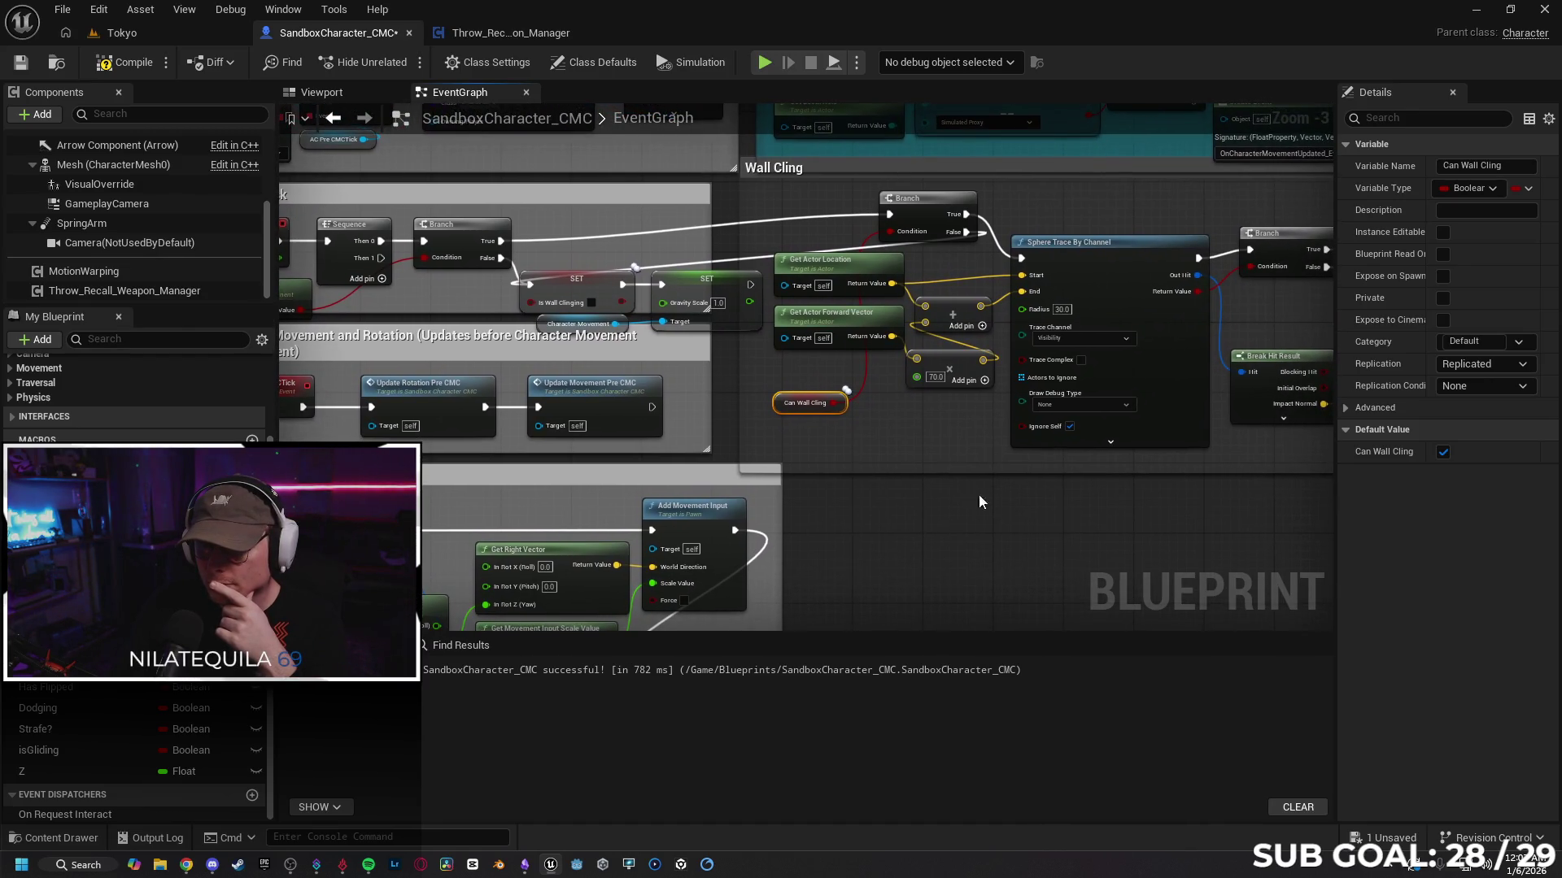
left_click(1090, 405)
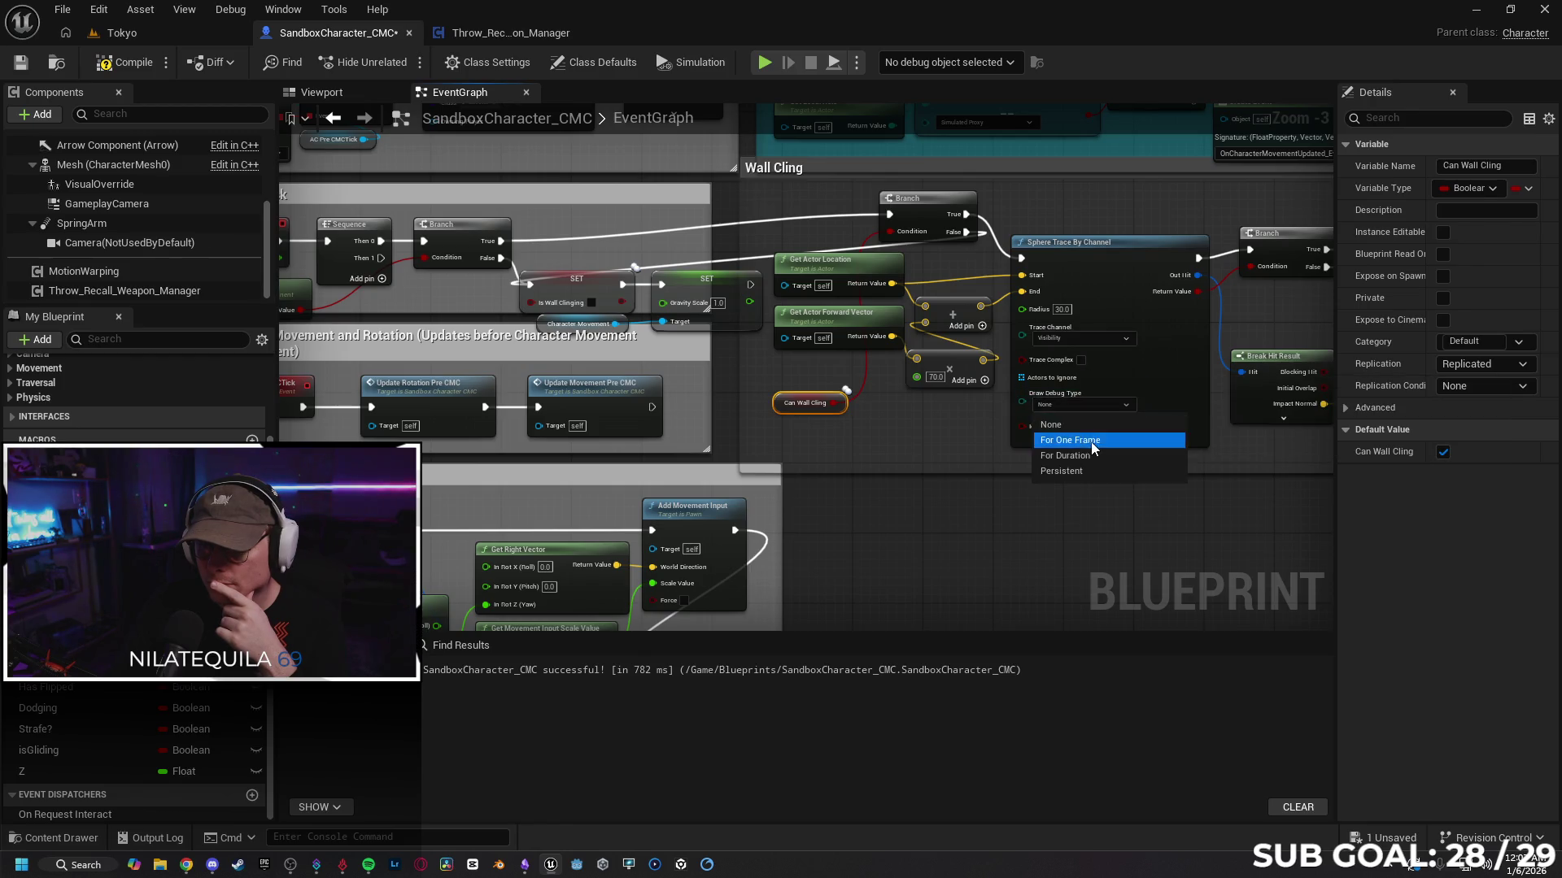
left_click(1057, 440)
mouse_move(872, 520)
left_mouse_down()
mouse_move(1163, 502)
mouse_move(1153, 515)
mouse_move(1098, 440)
left_mouse_up()
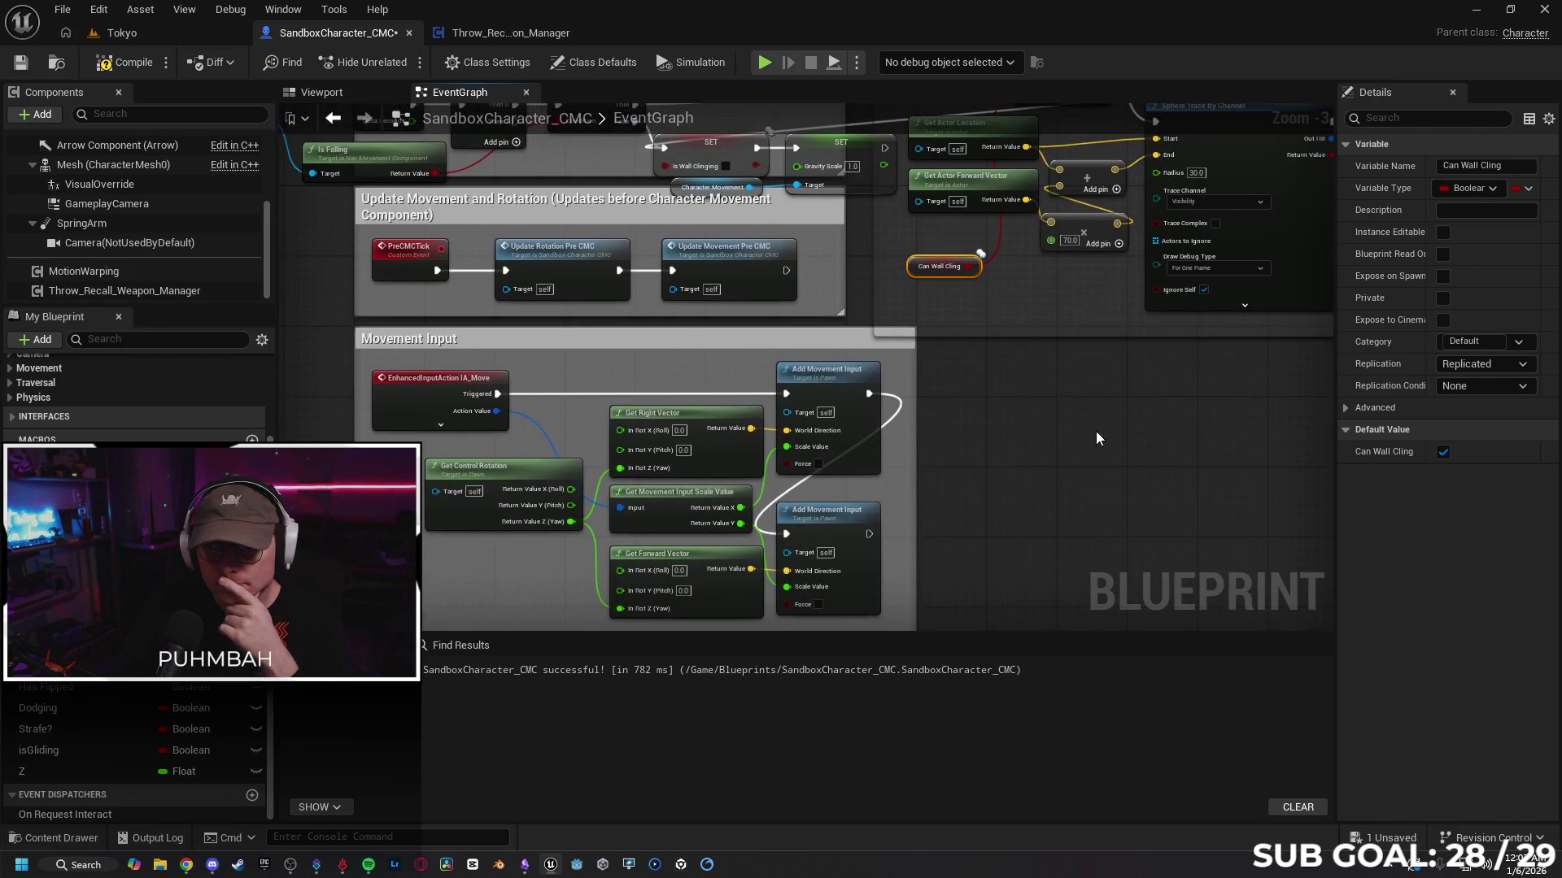
mouse_move(940, 487)
left_mouse_down()
mouse_move(926, 355)
mouse_move(747, 441)
left_mouse_up()
scroll(929, 366, "down", 3)
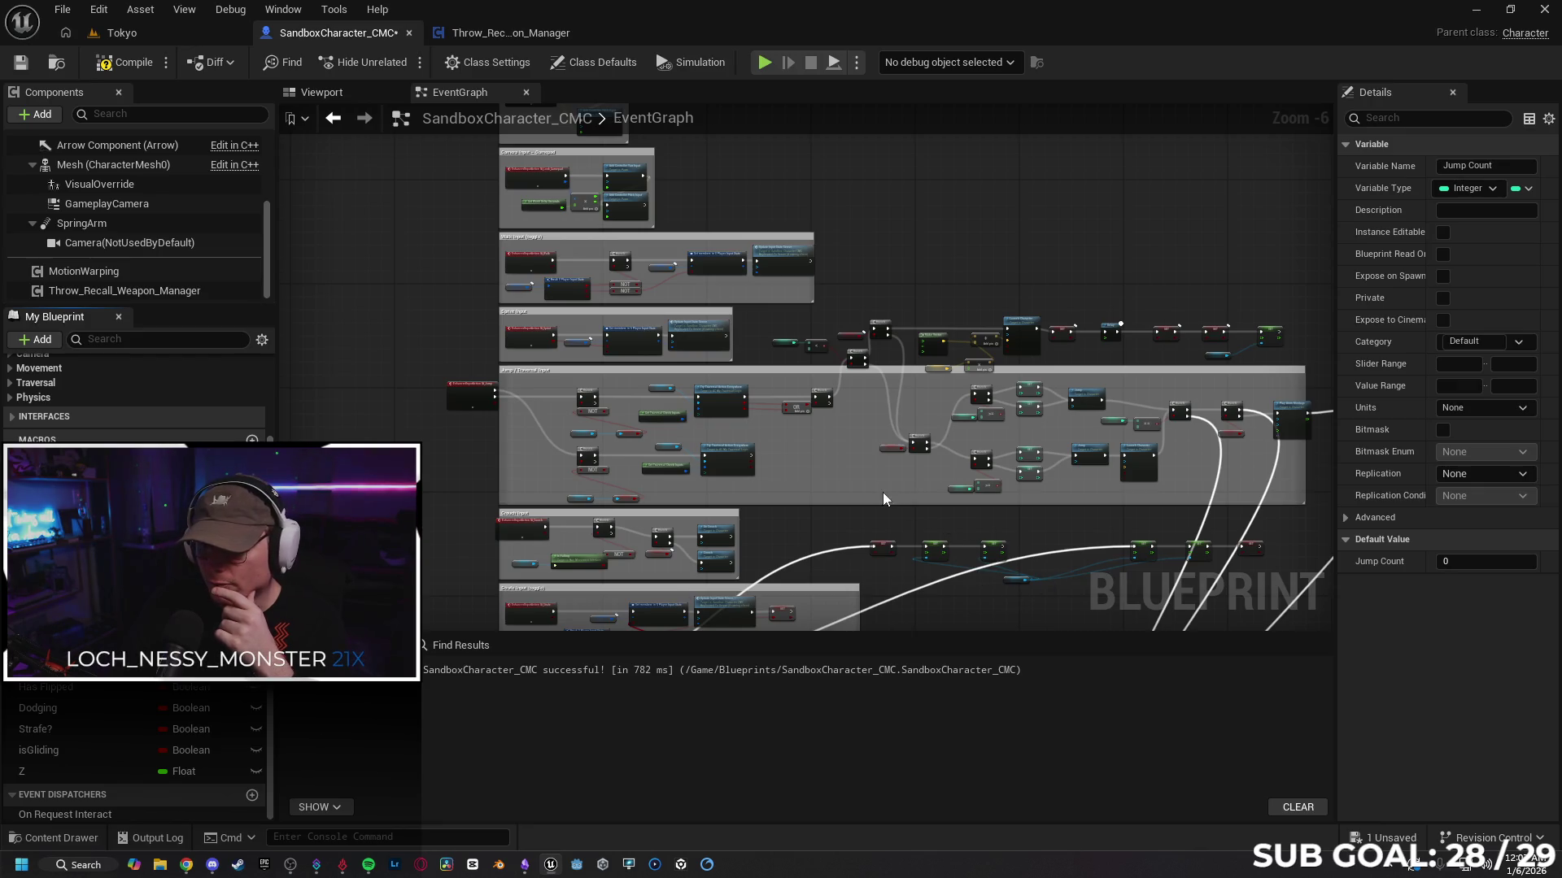
scroll(884, 499, "up", 3)
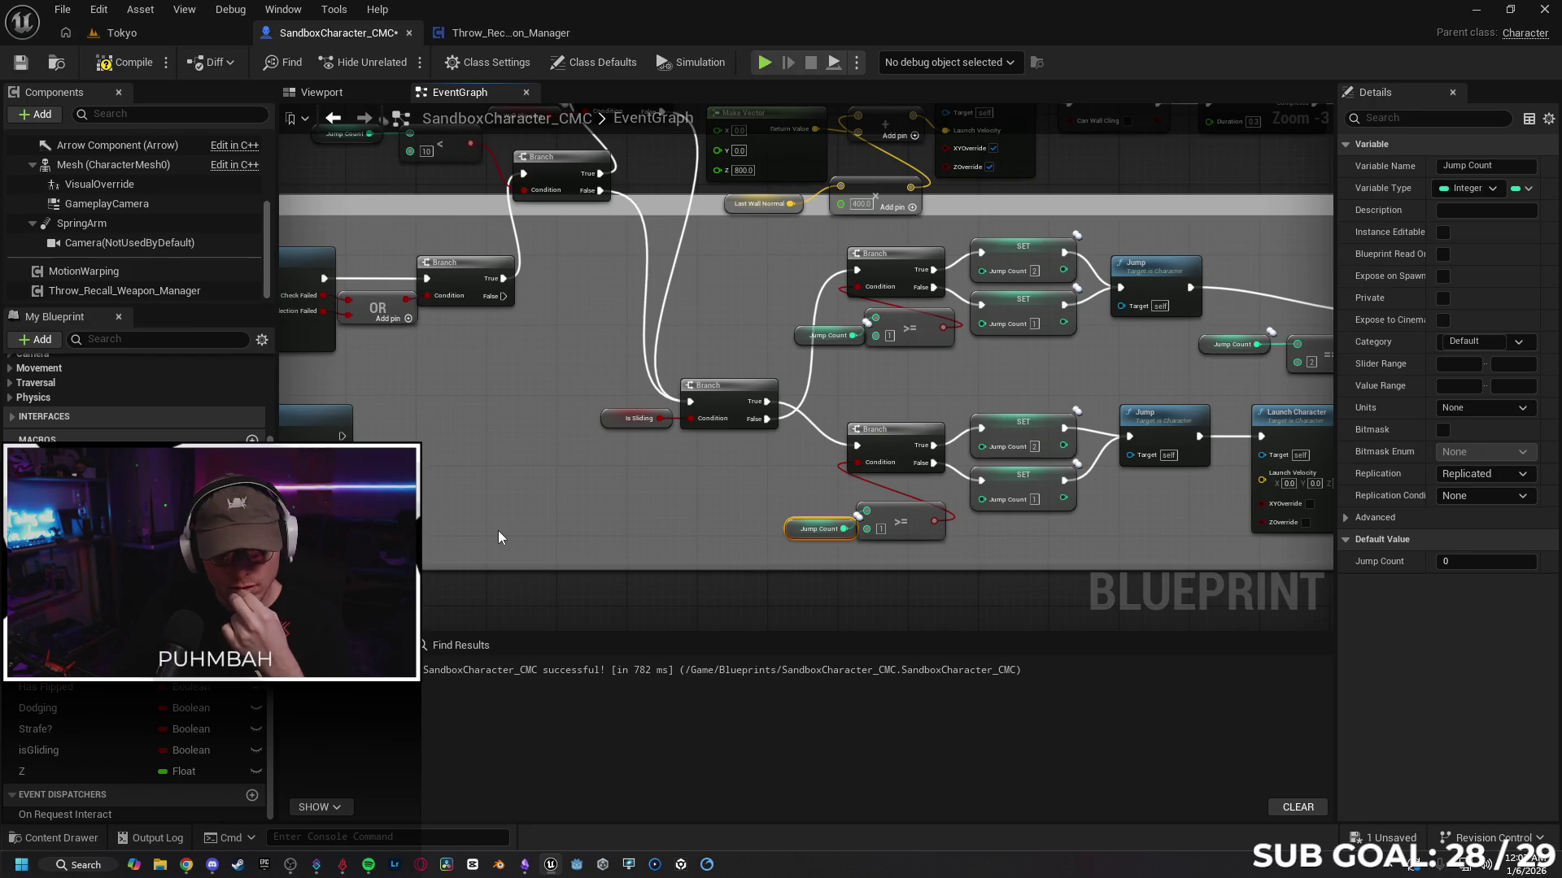
Step: Start a multiplayer session on the Tokyo level and test jumping beside a wall in the client
left_click(154, 36)
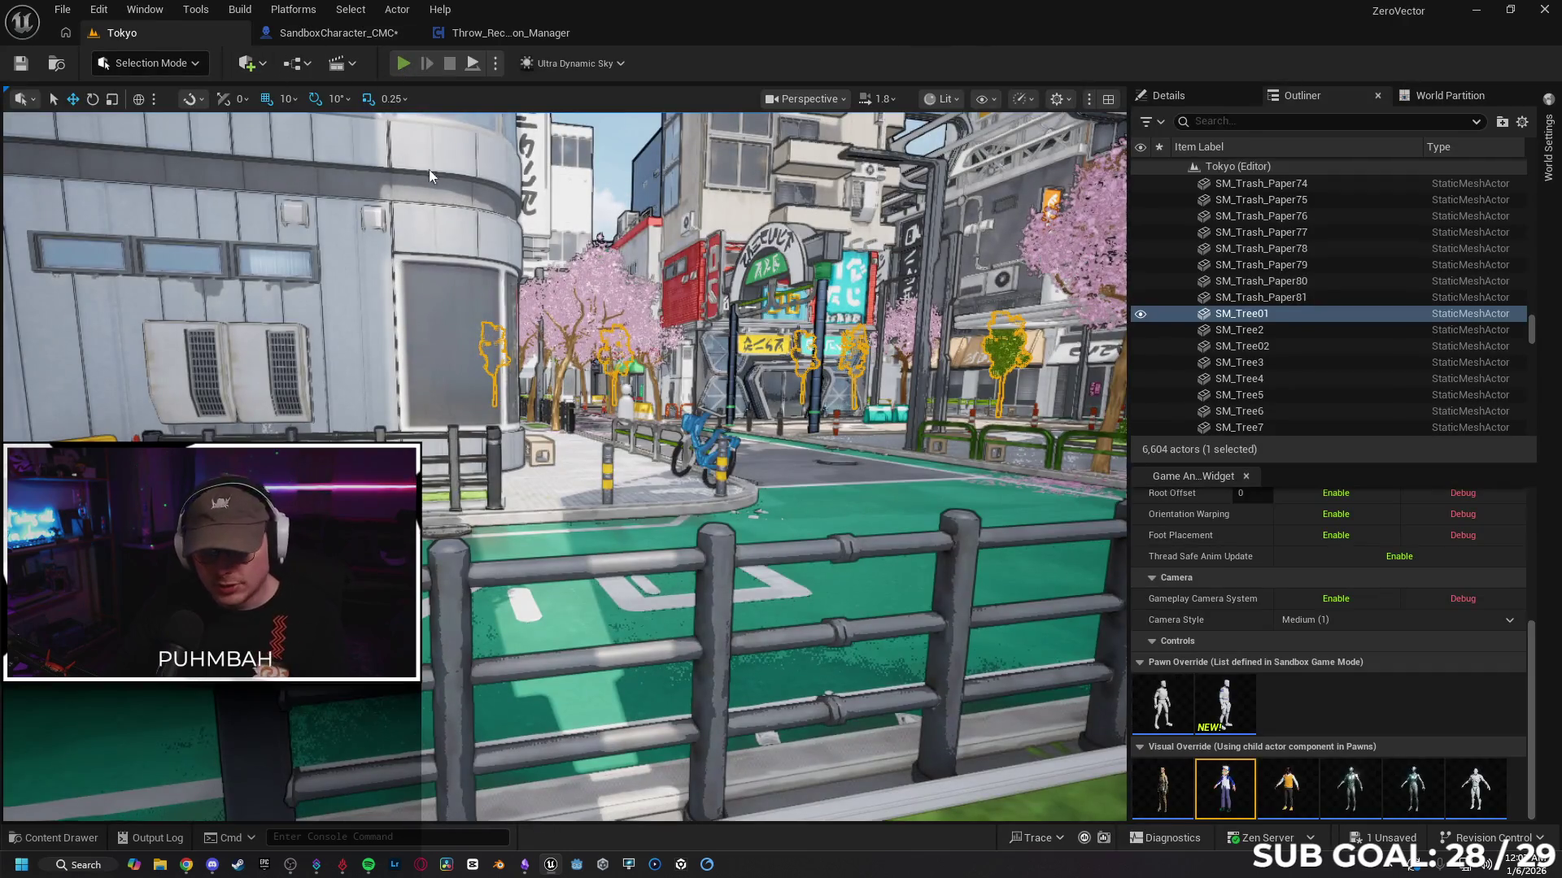
key("alt+p")
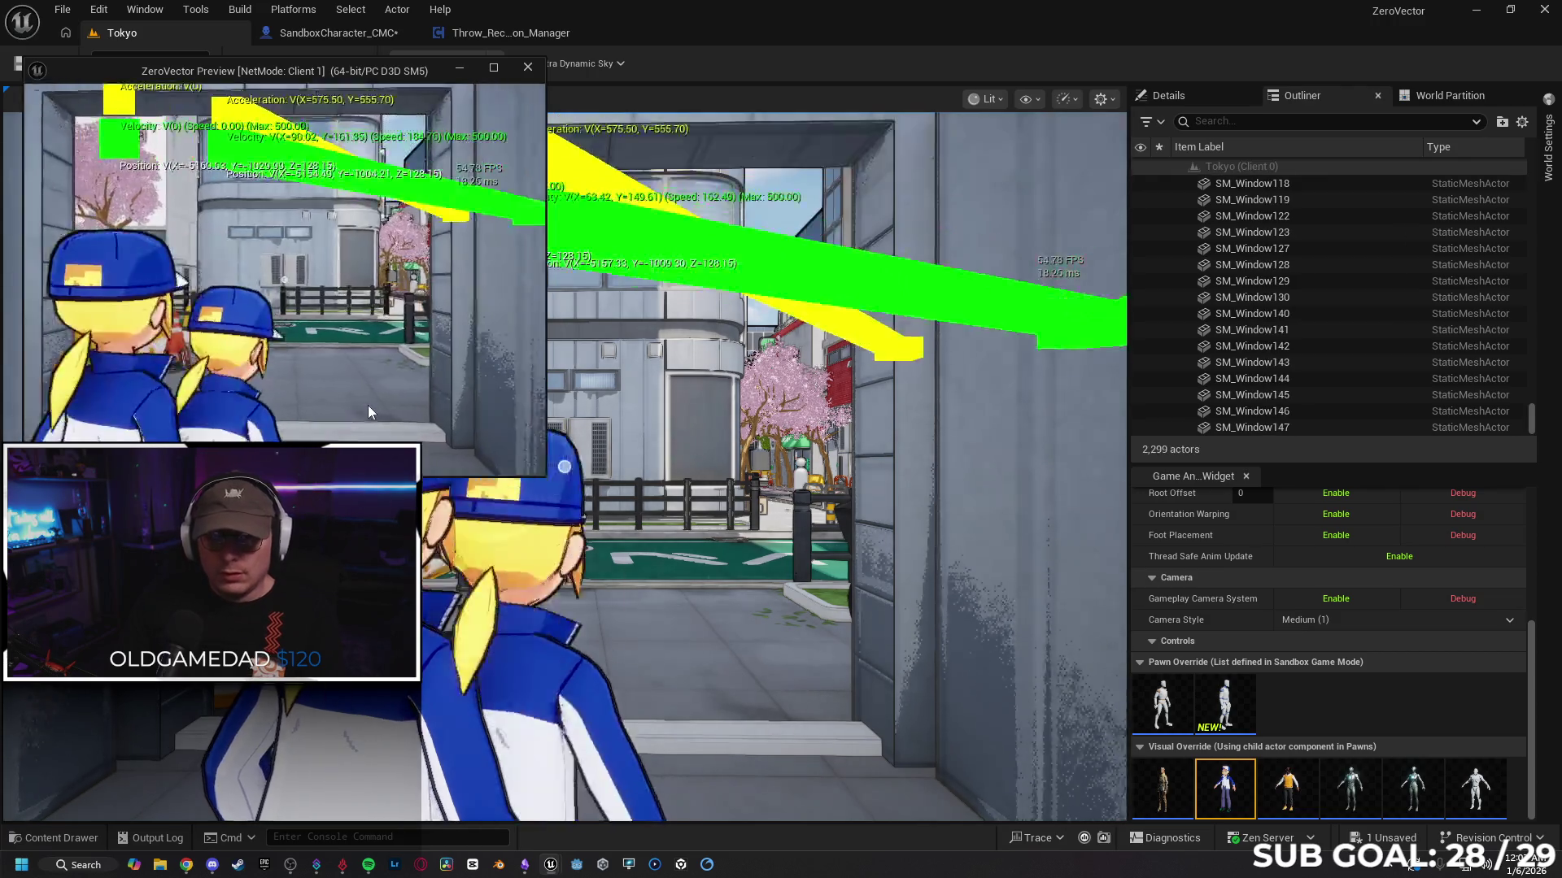
key("space")
key("space")
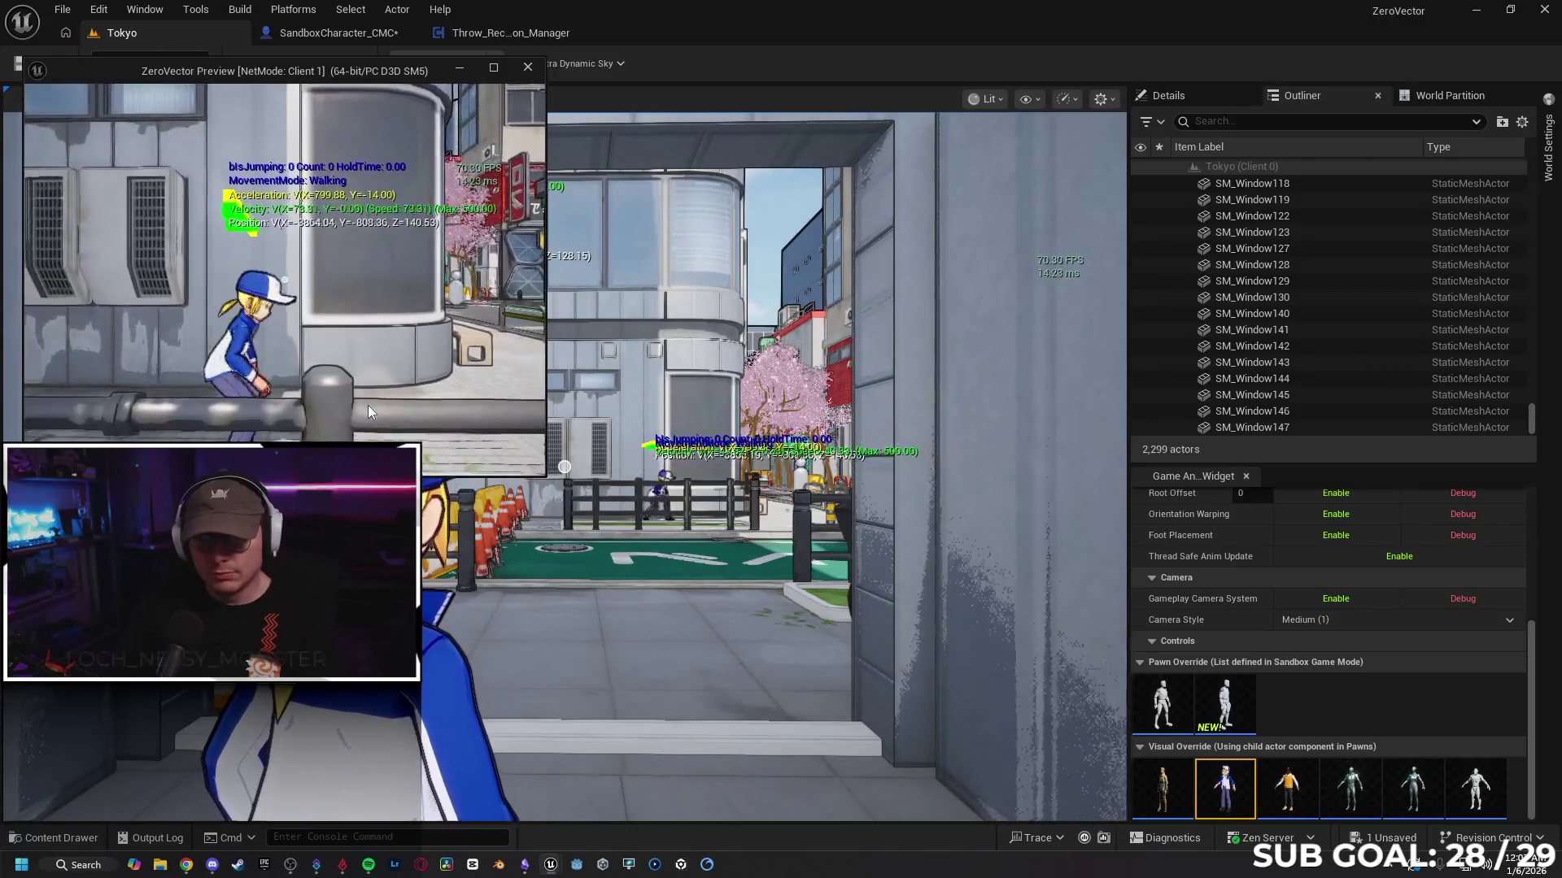
key("space")
left_click(368, 405)
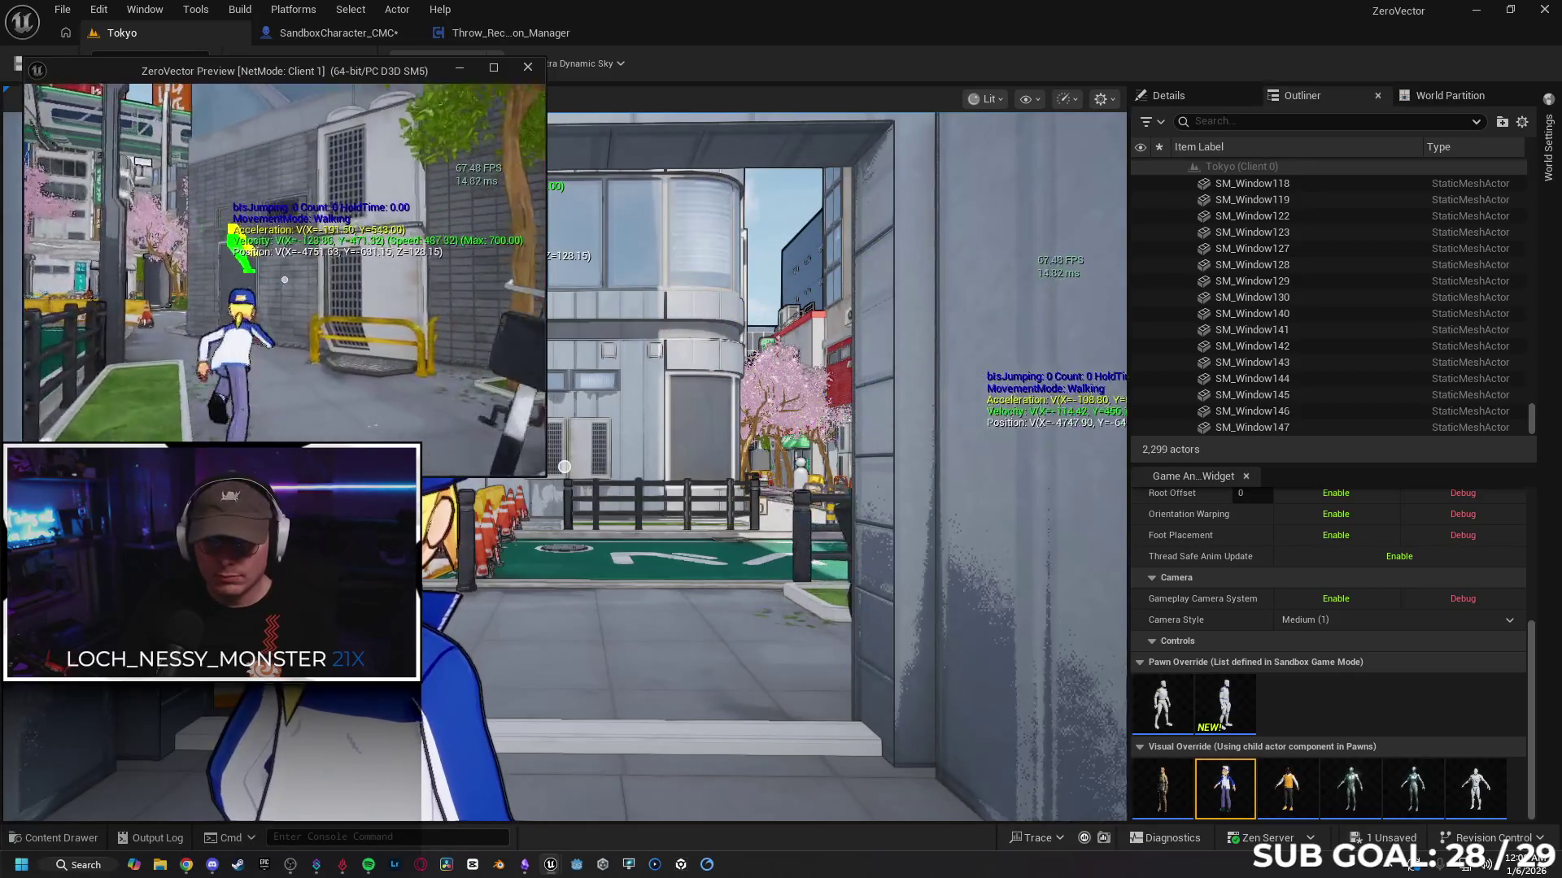
key("space")
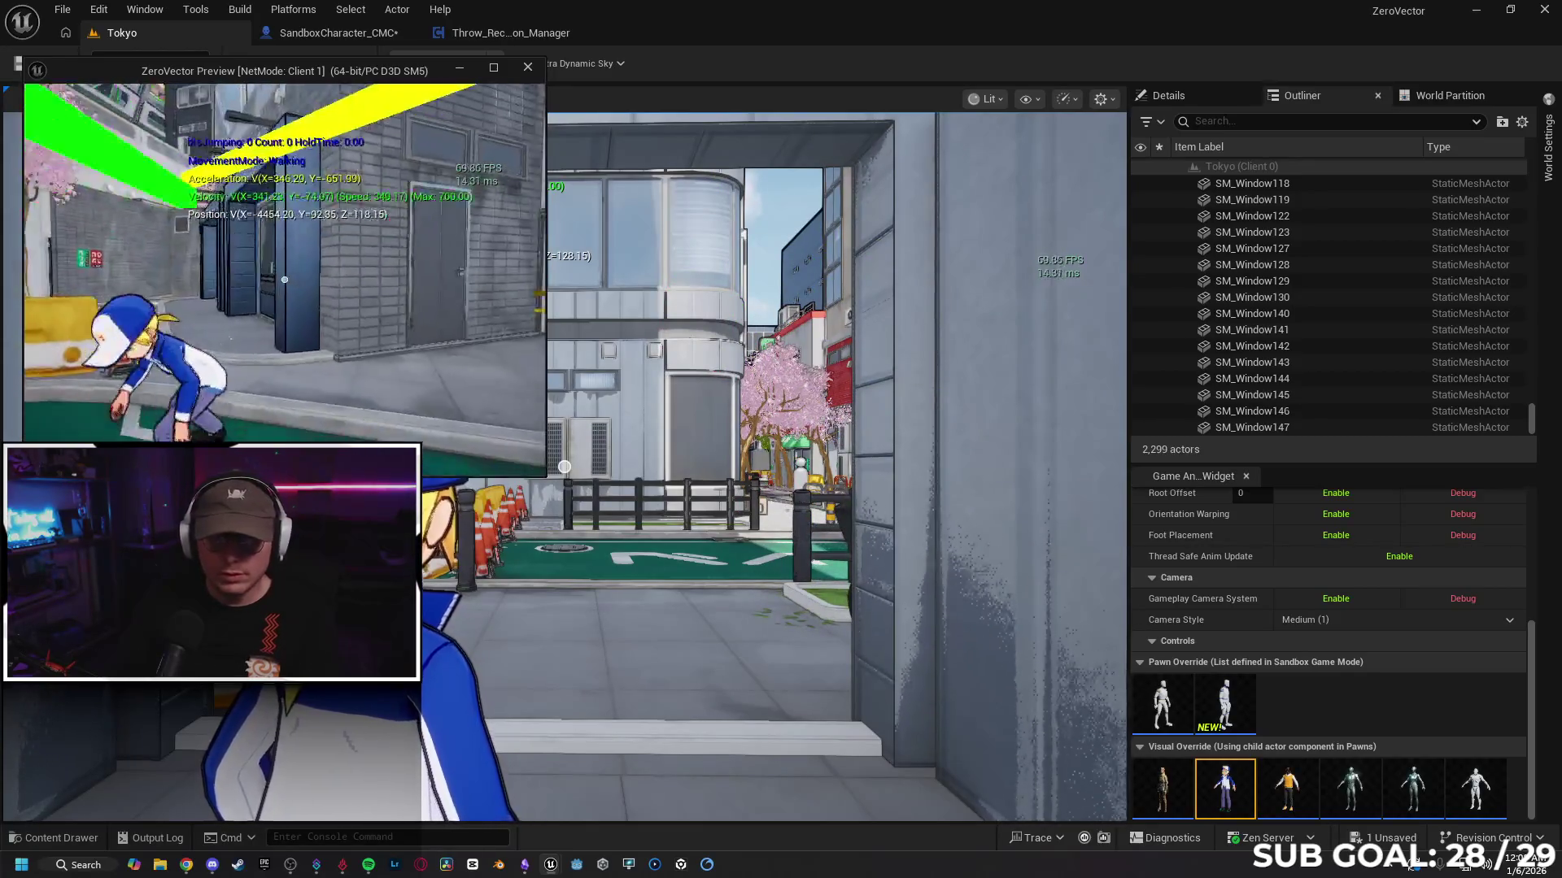
key("space")
Step: Run the client character past the bike racks and along walls, jumping to test wall cling
key("w")
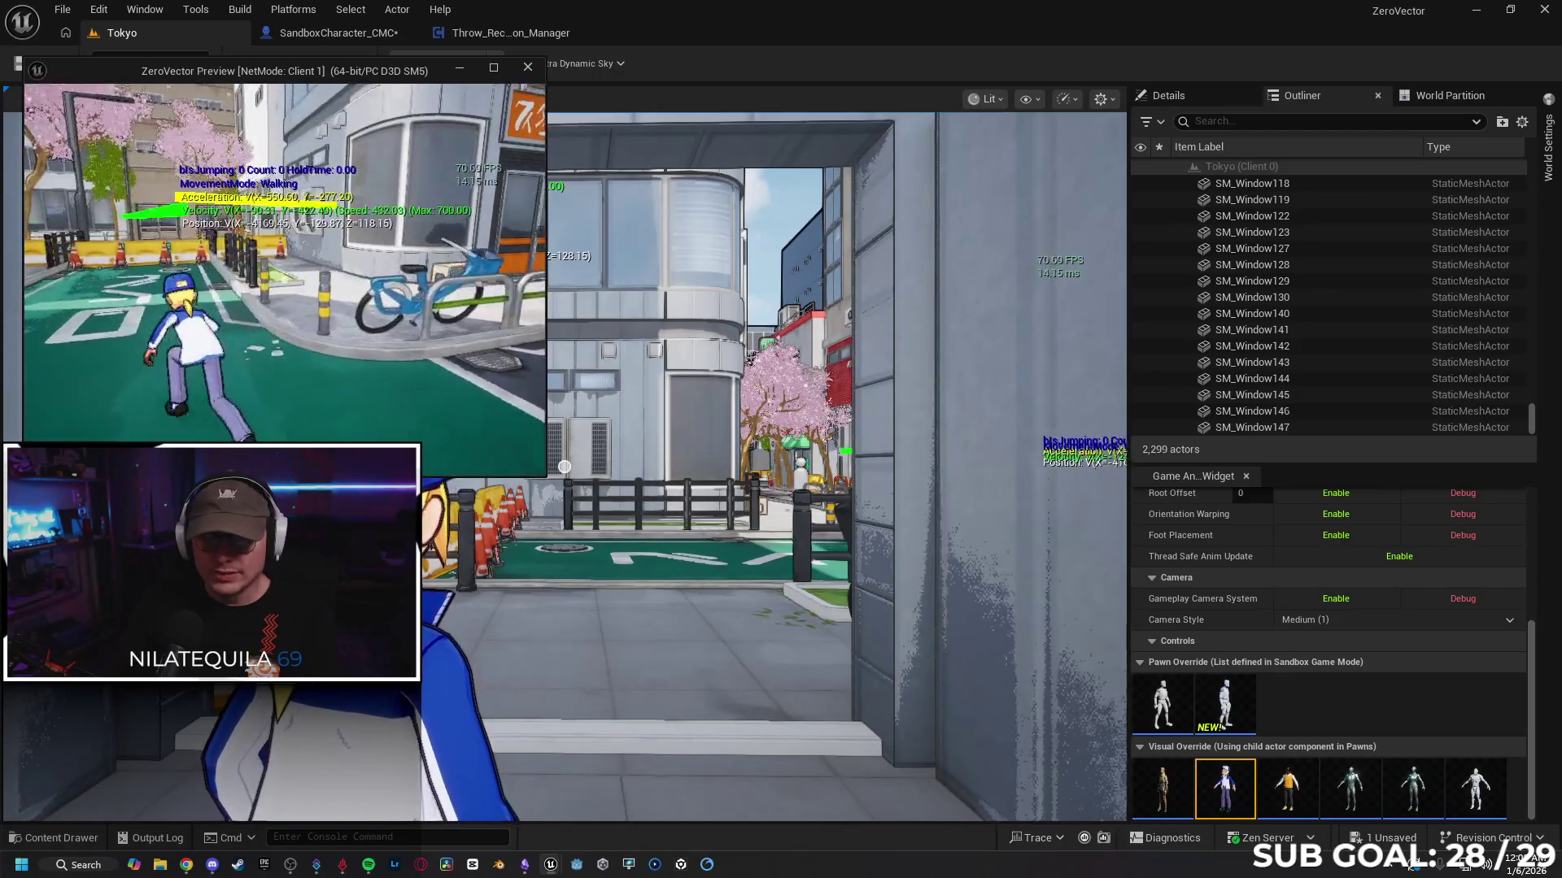
key("space")
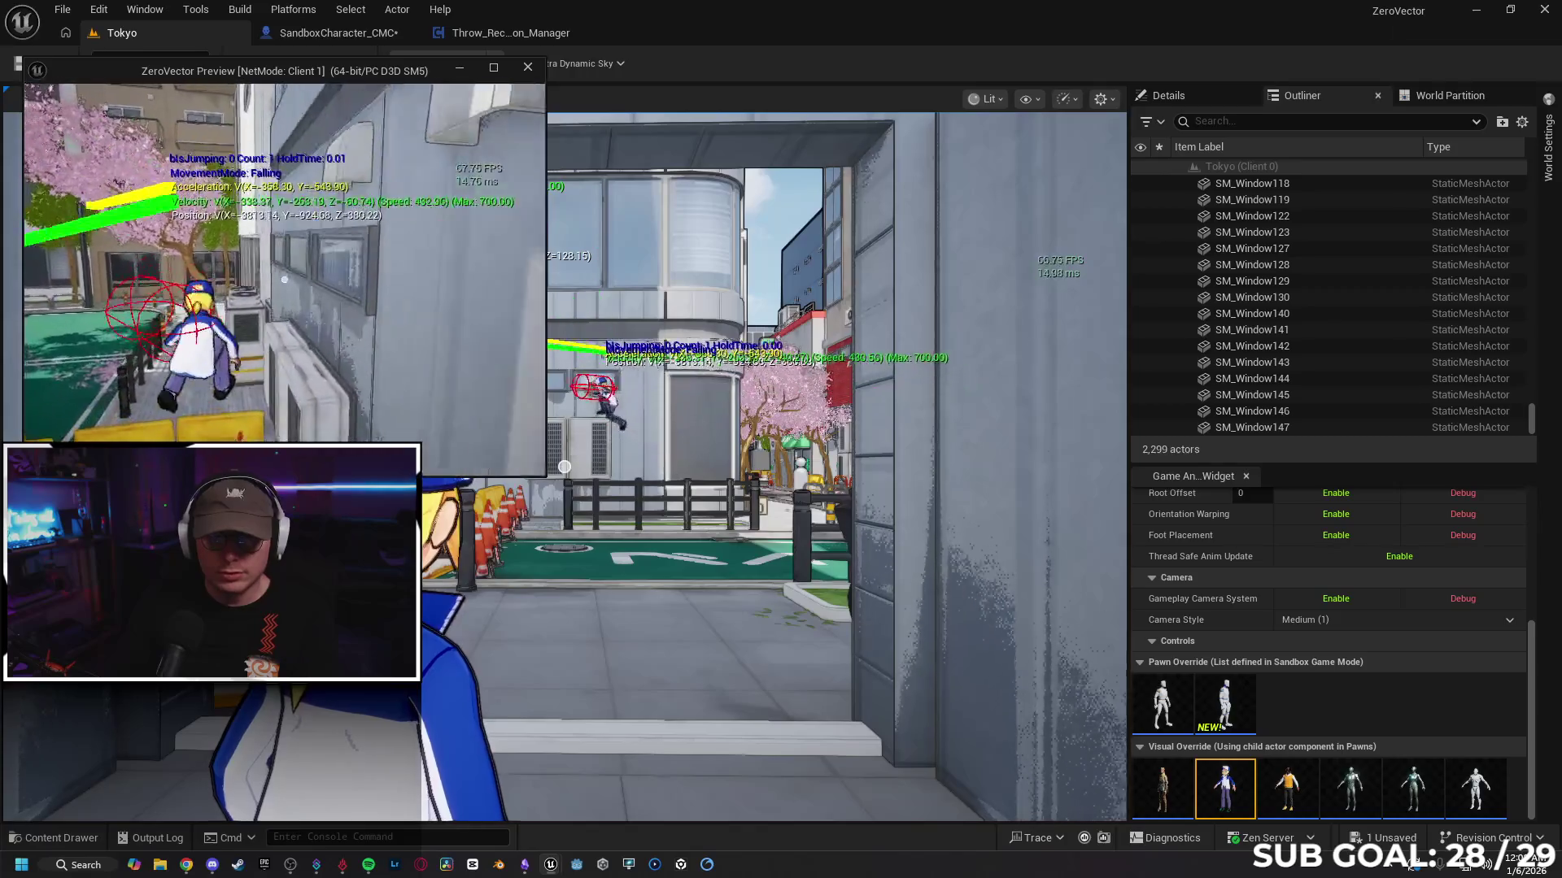
key("w")
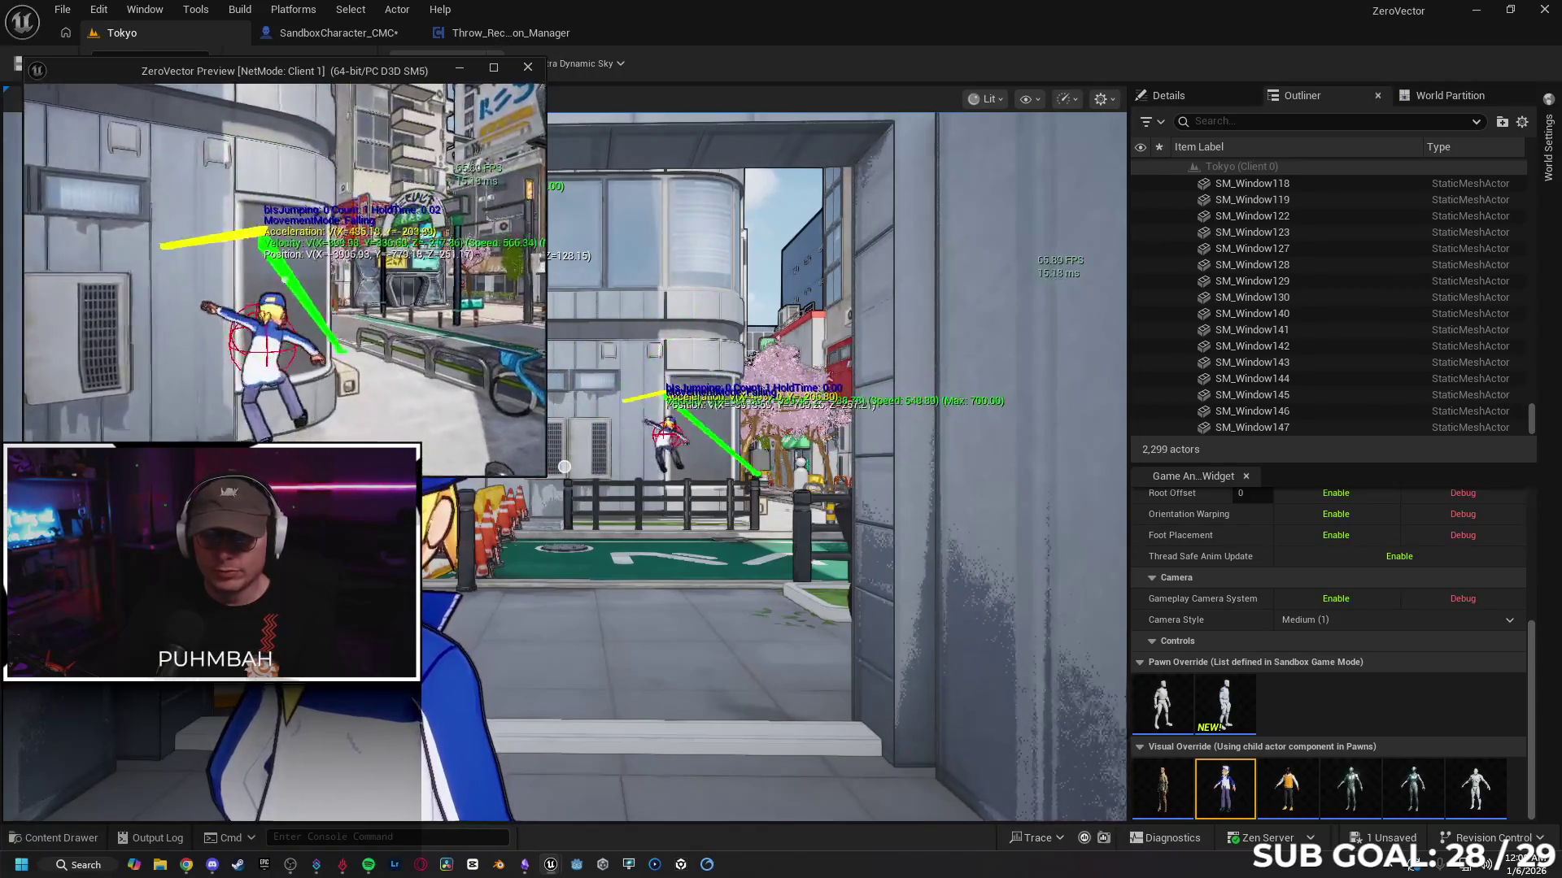
key("w")
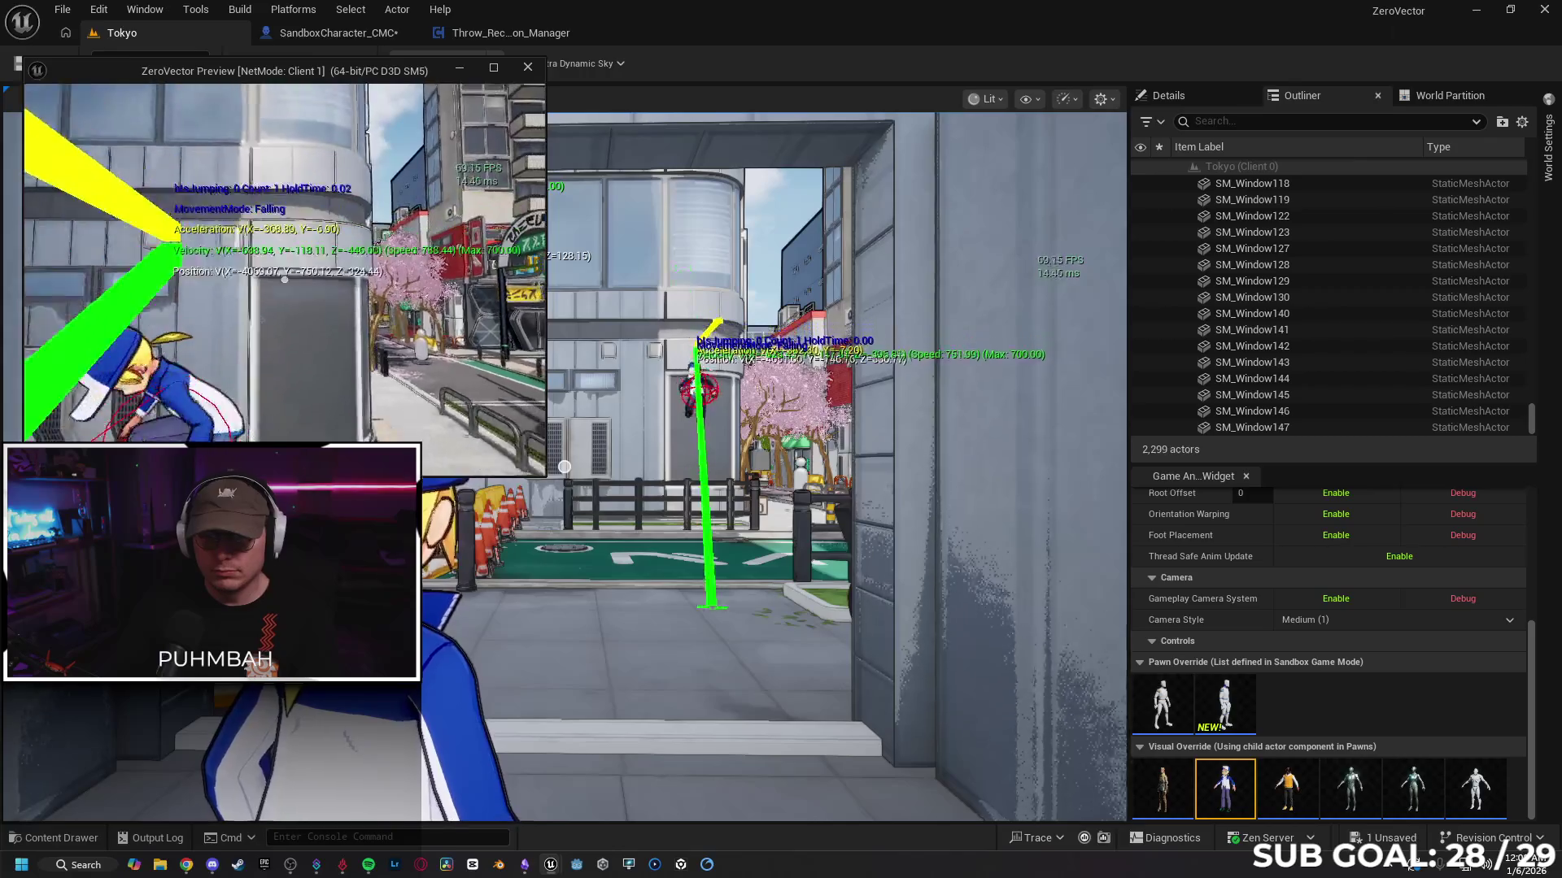
key("space")
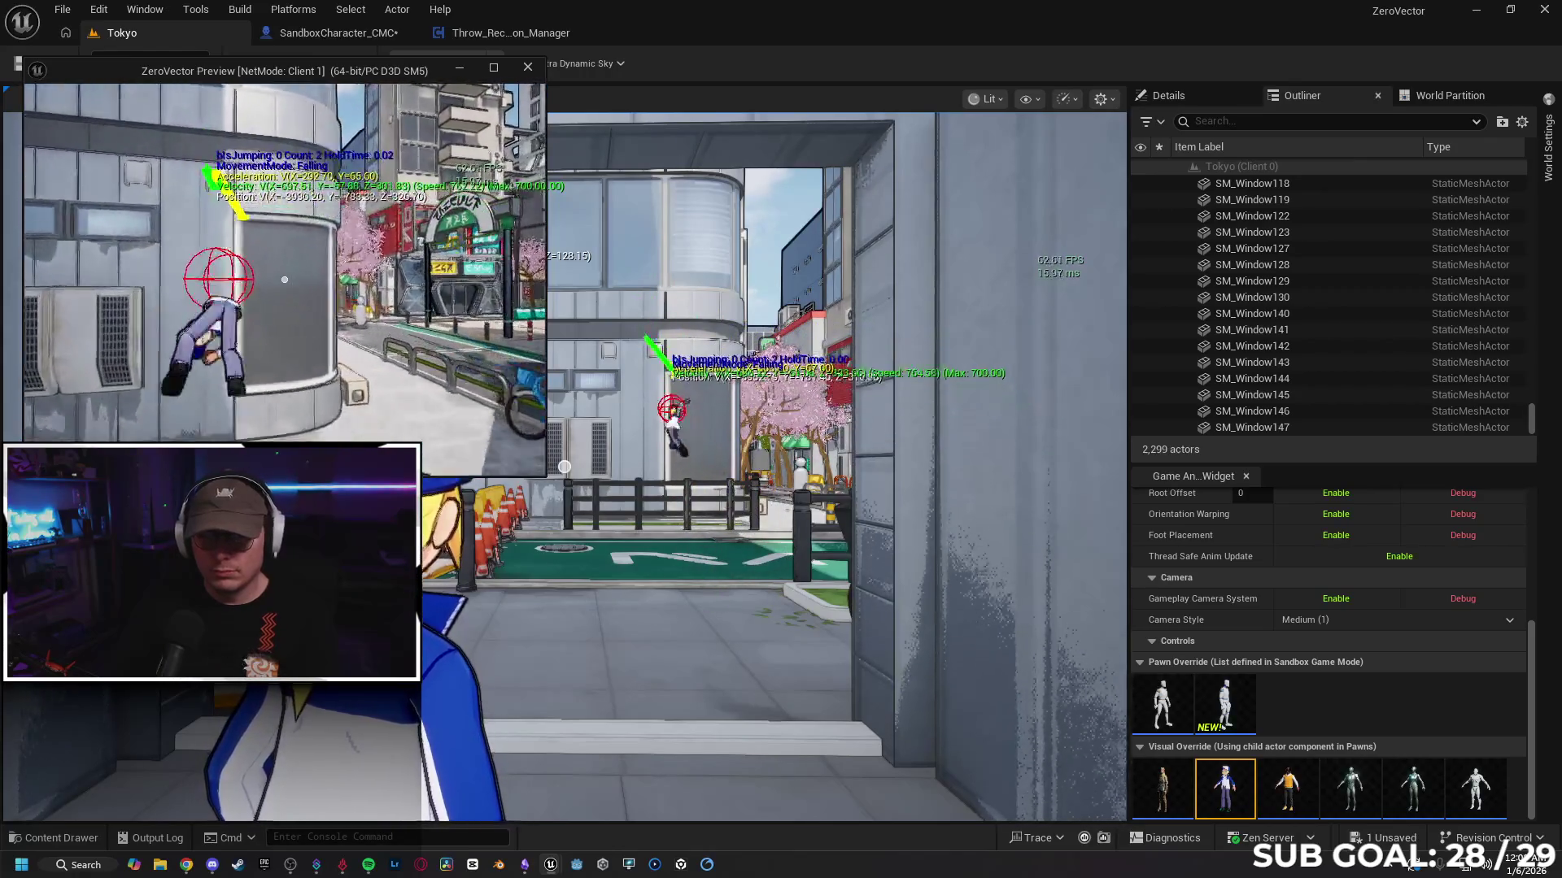
key("w")
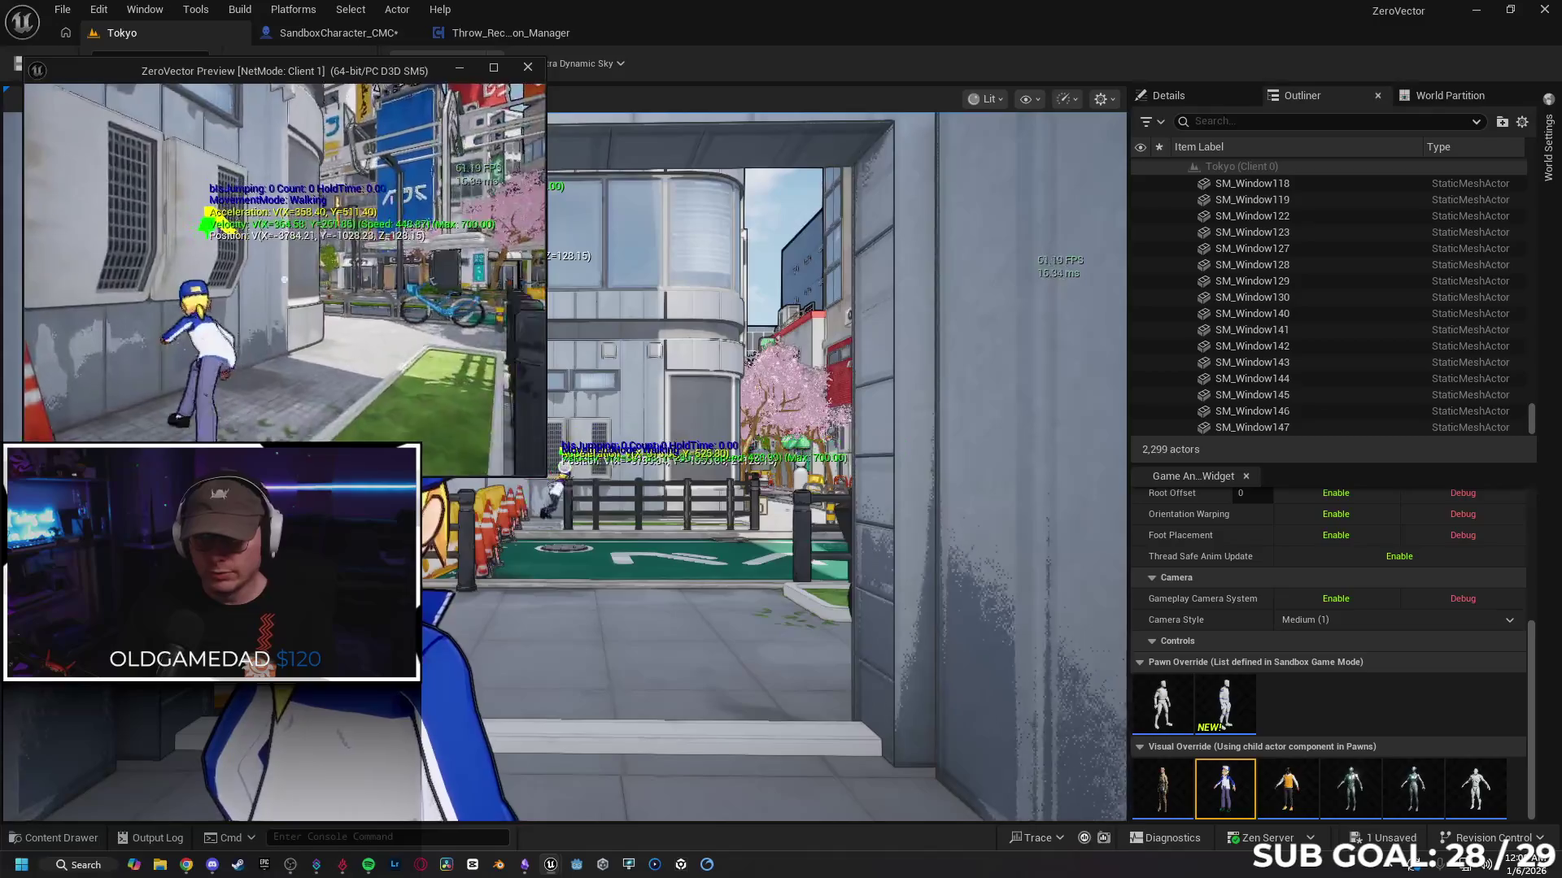
key("space")
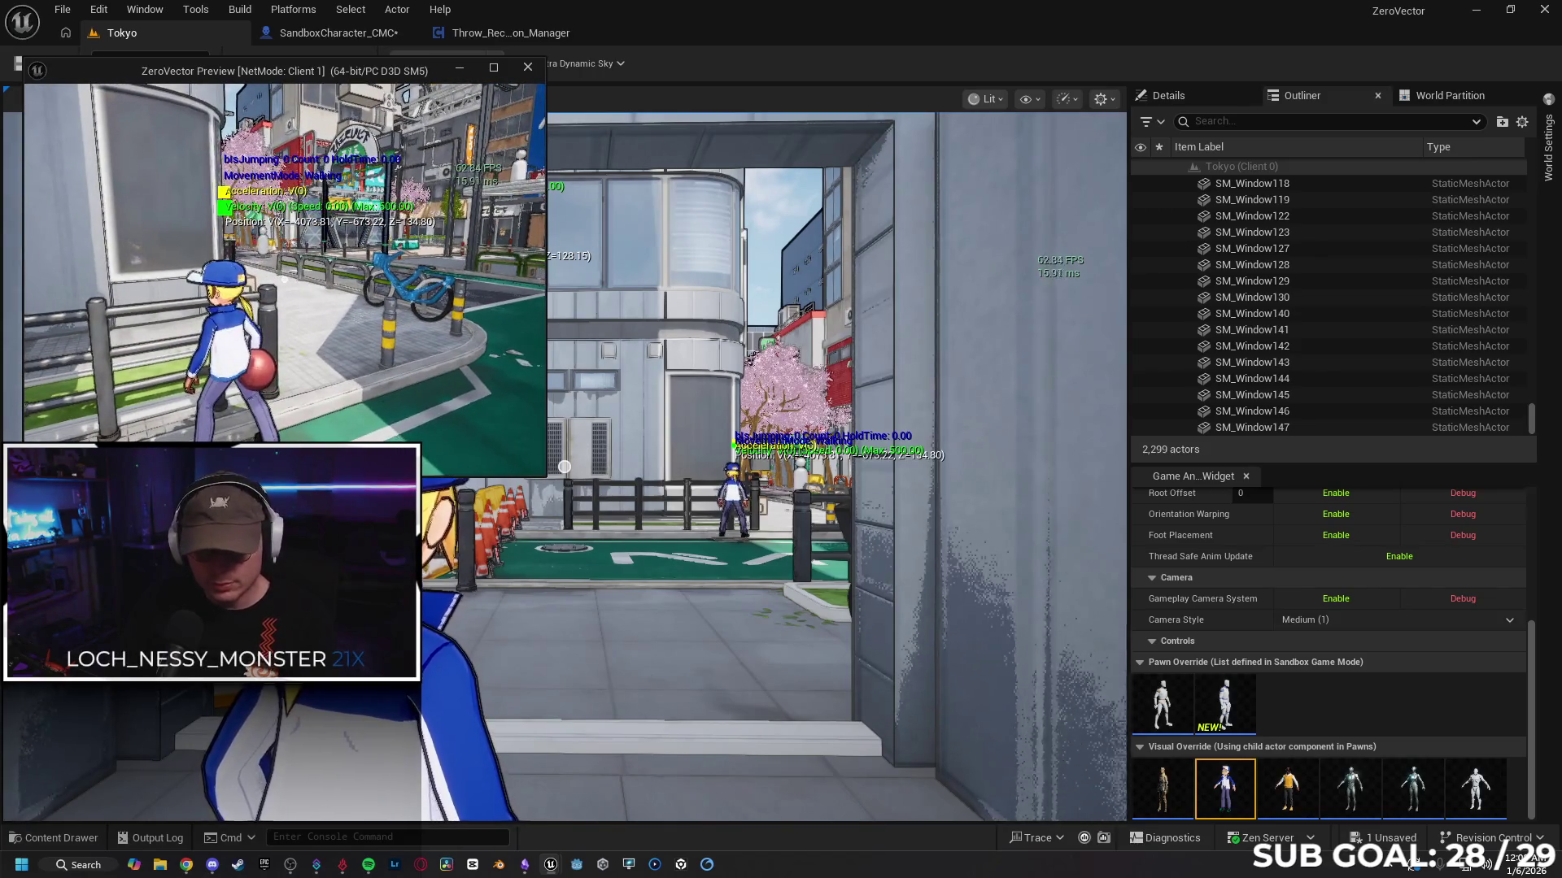
Step: Run and jump with the server character onto a building wall and a tower
left_click(570, 455)
key("w")
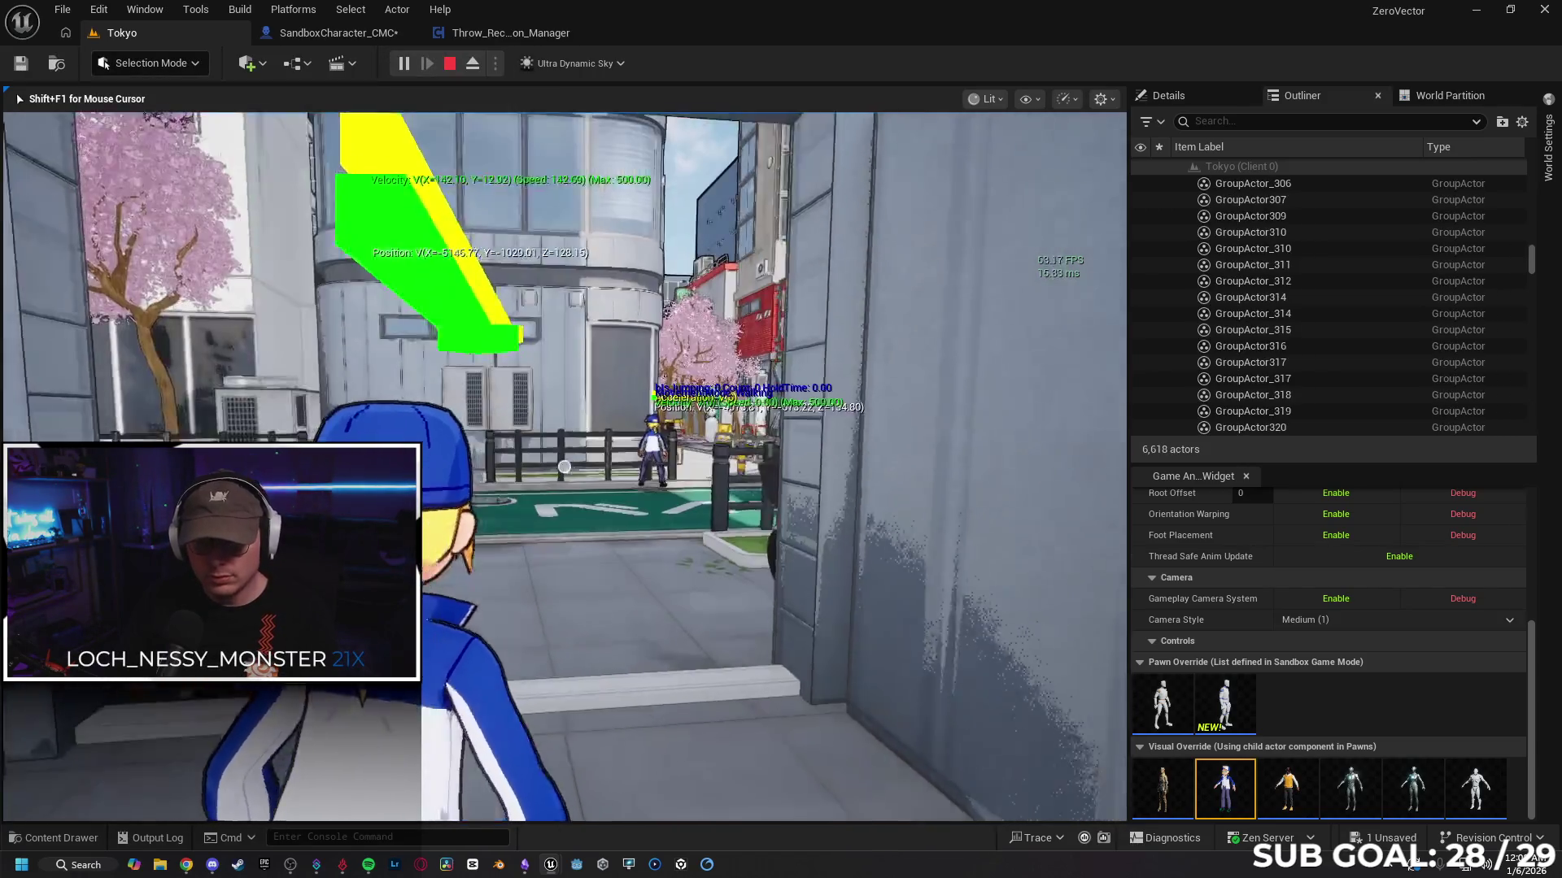
key("space")
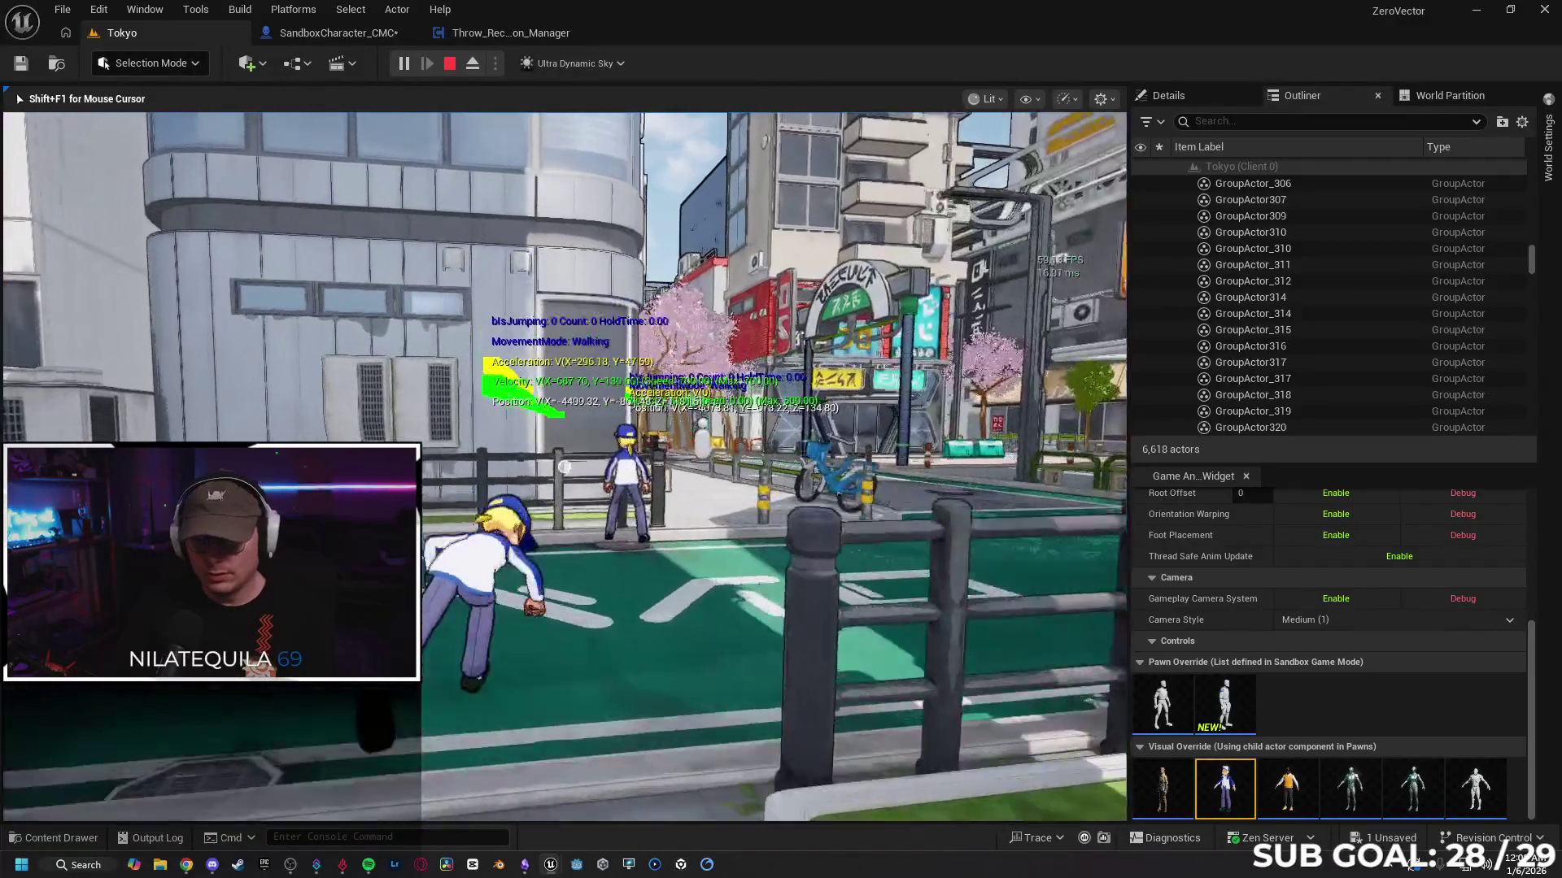
key("space")
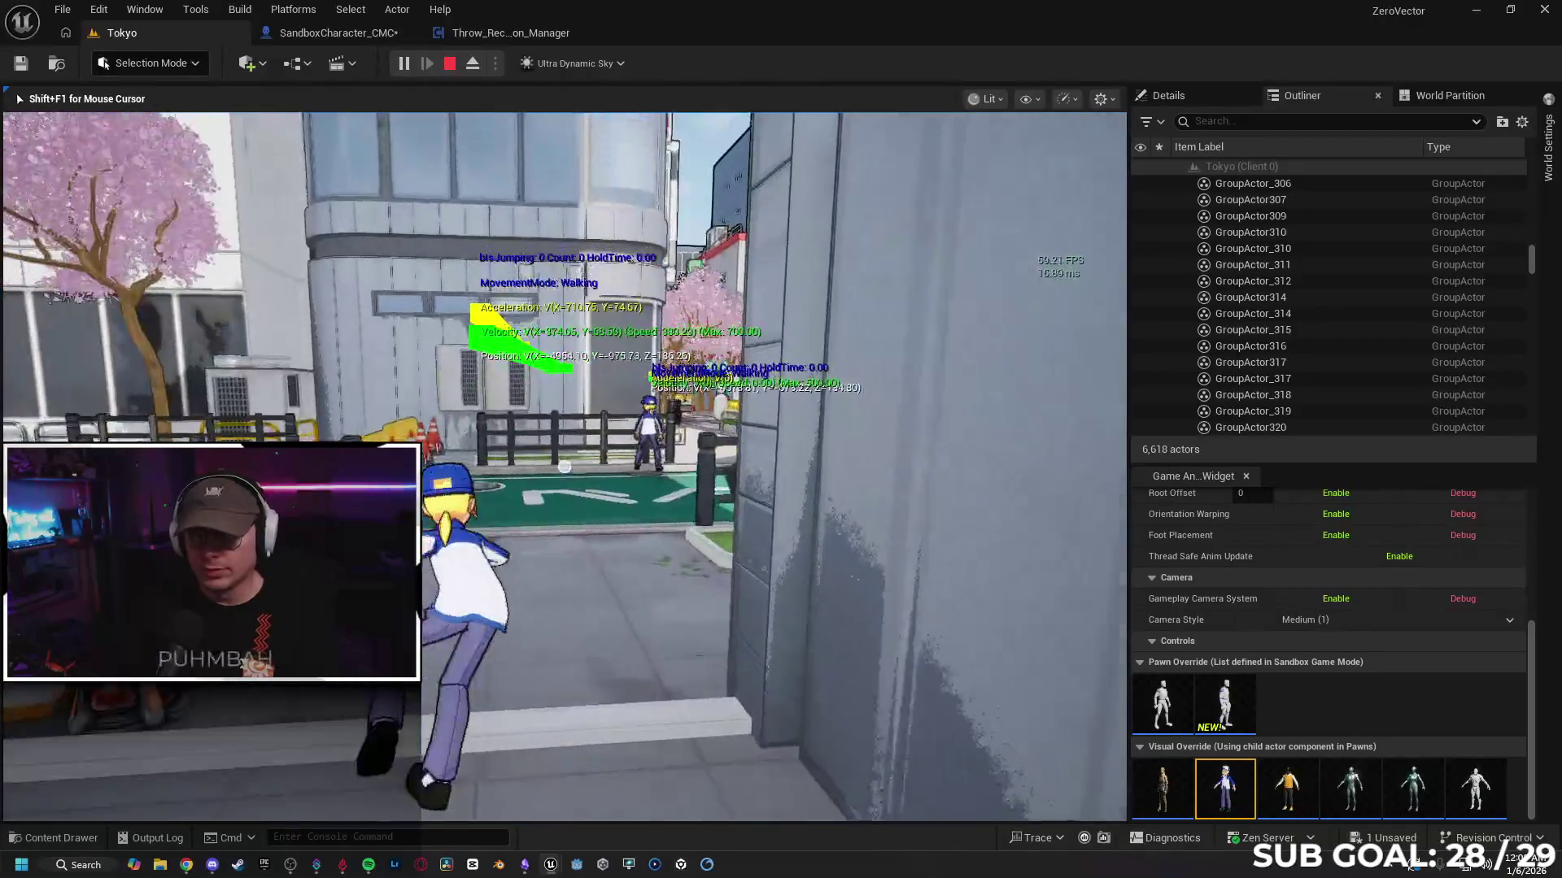
key("space")
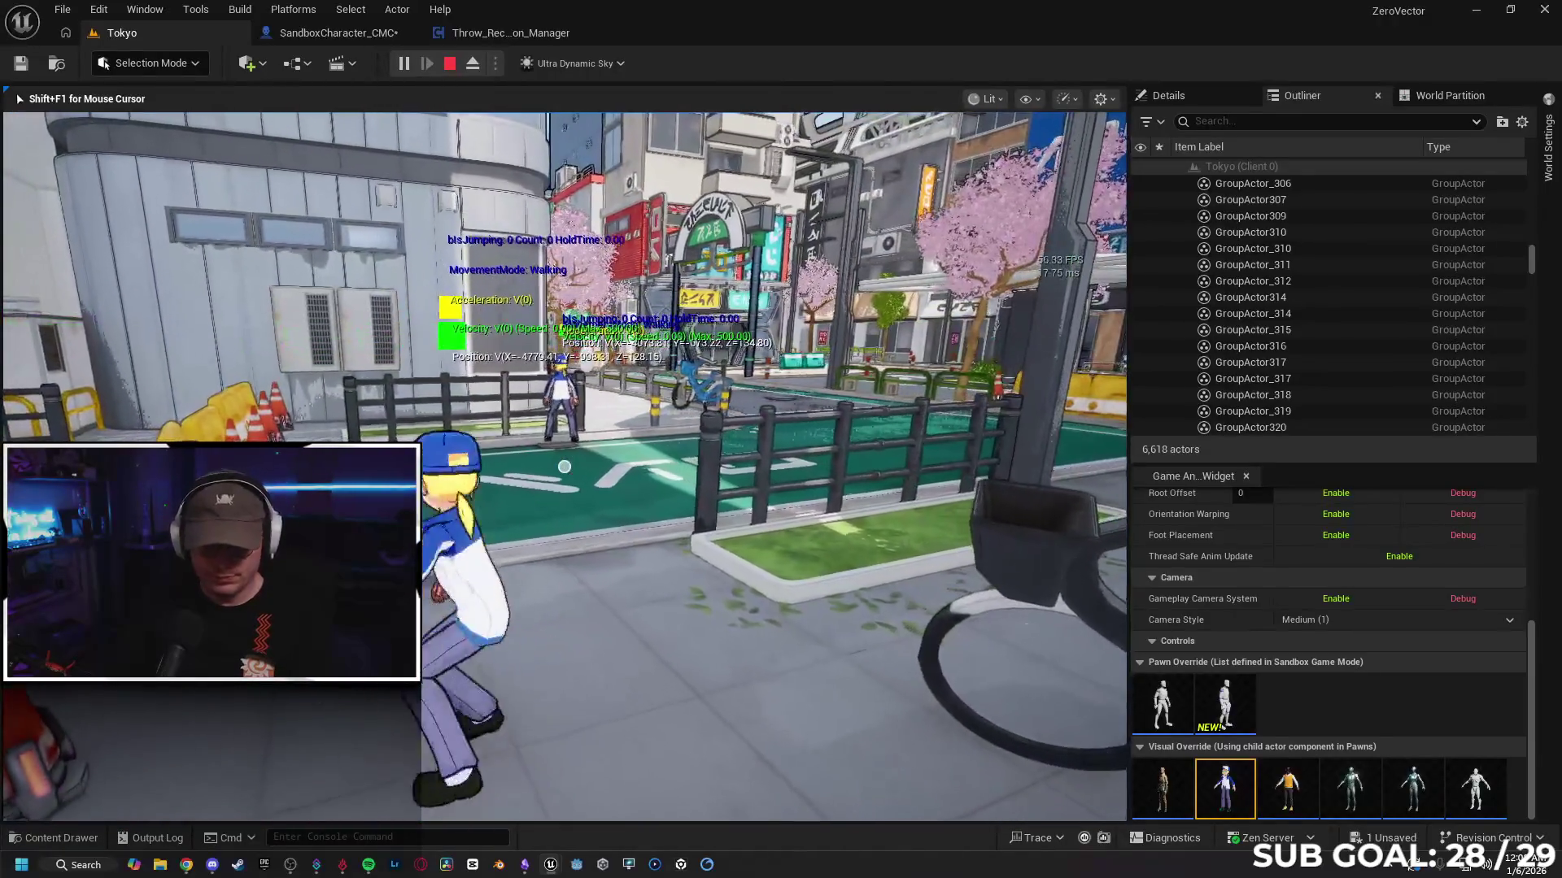
Step: Test running and jumping in the client window, then stop PIE and return to SandboxCharacter_CMC
key("alt+Tab")
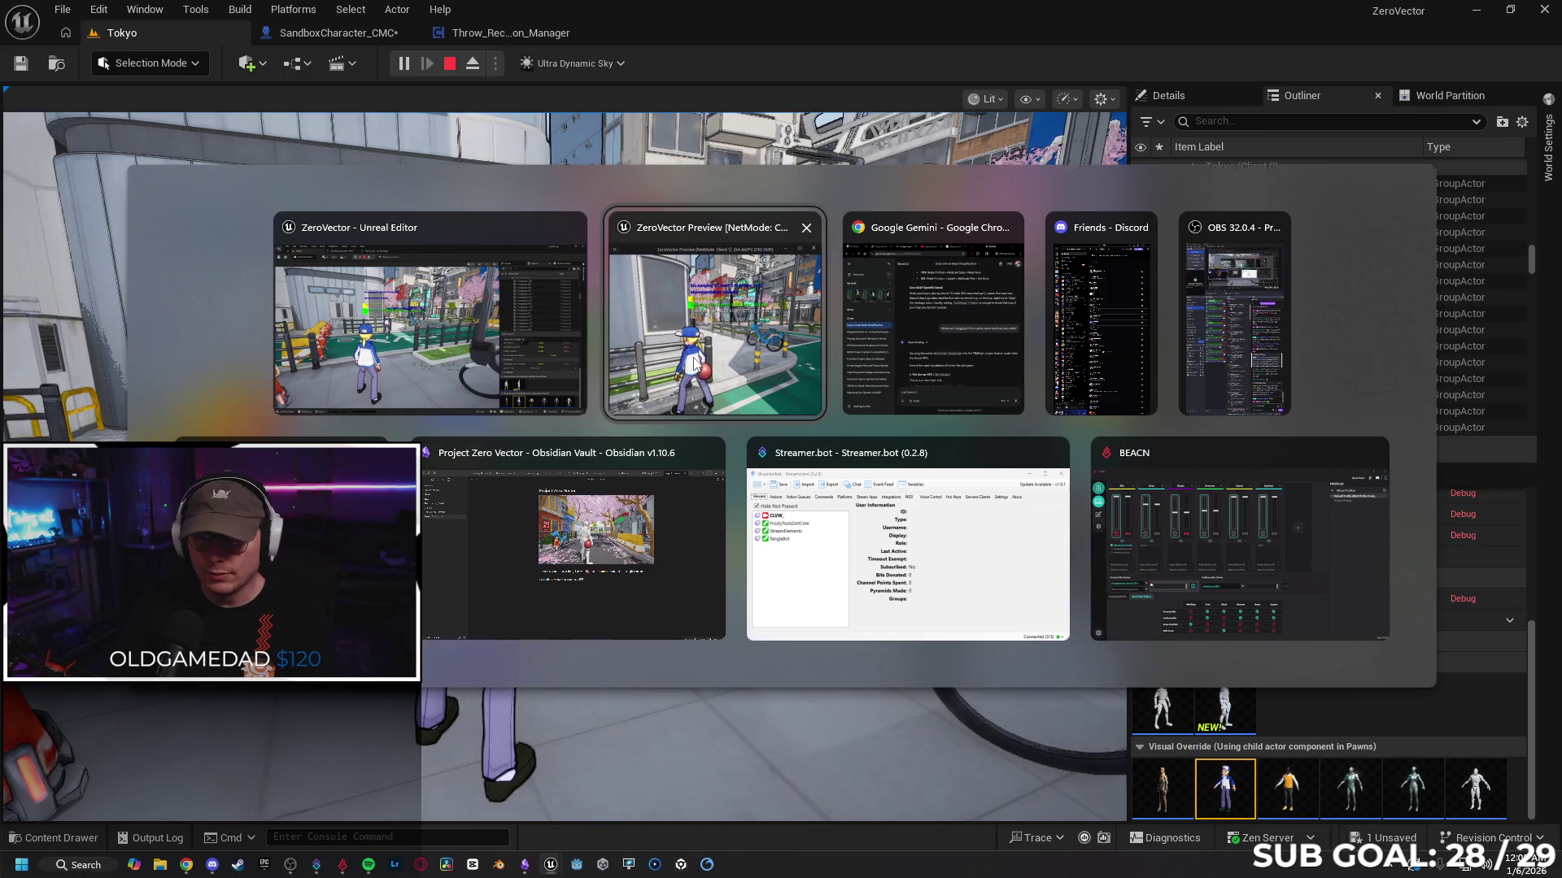
key("Escape")
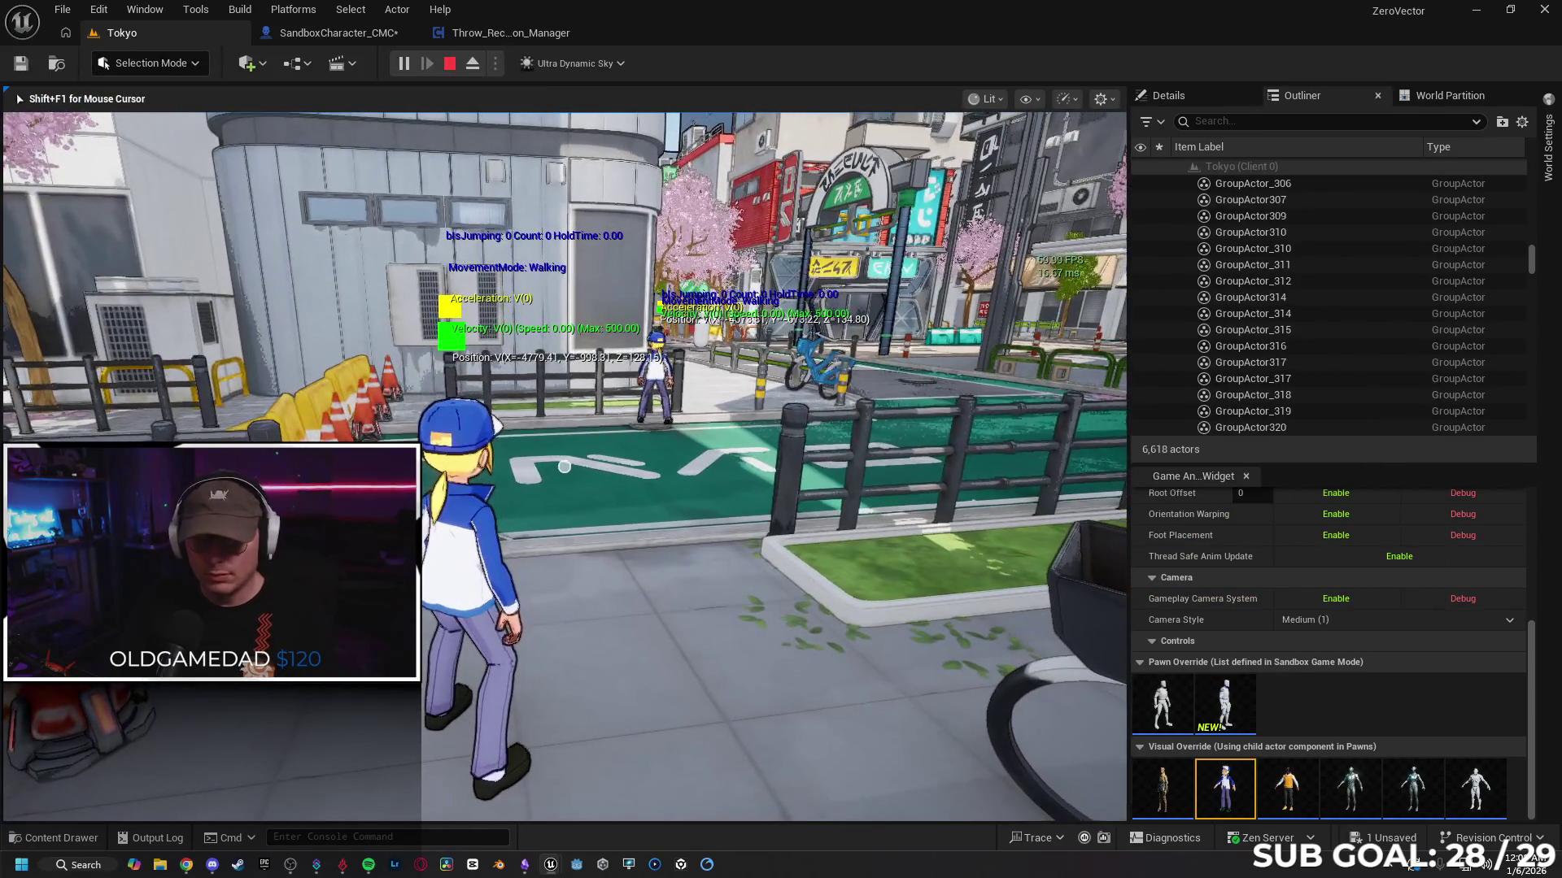
key("alt+Tab")
key("w")
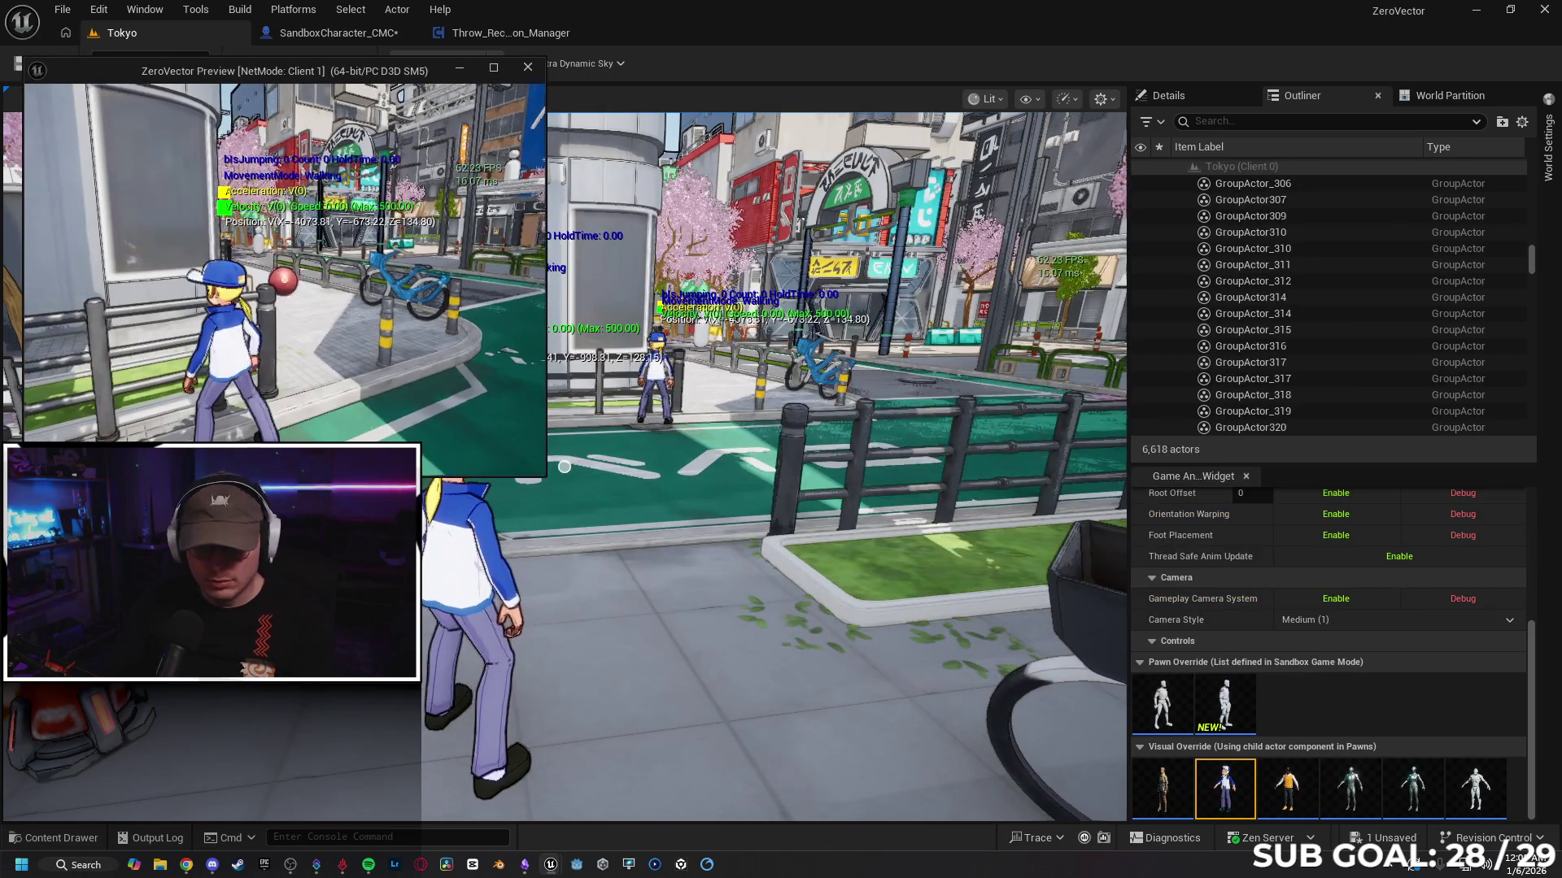
key("w")
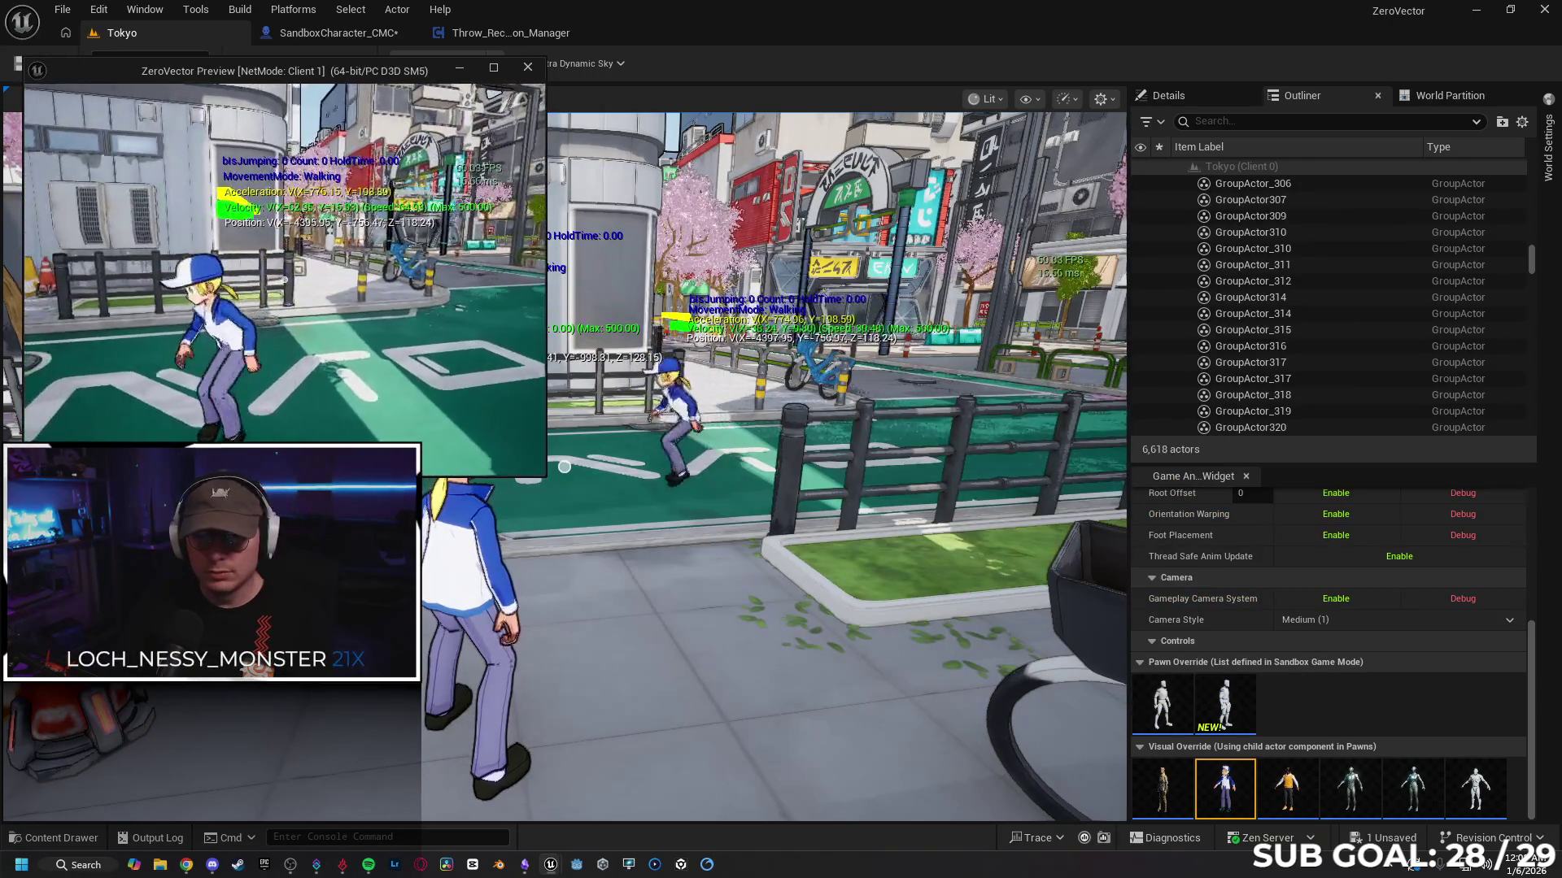
key("space")
key("space")
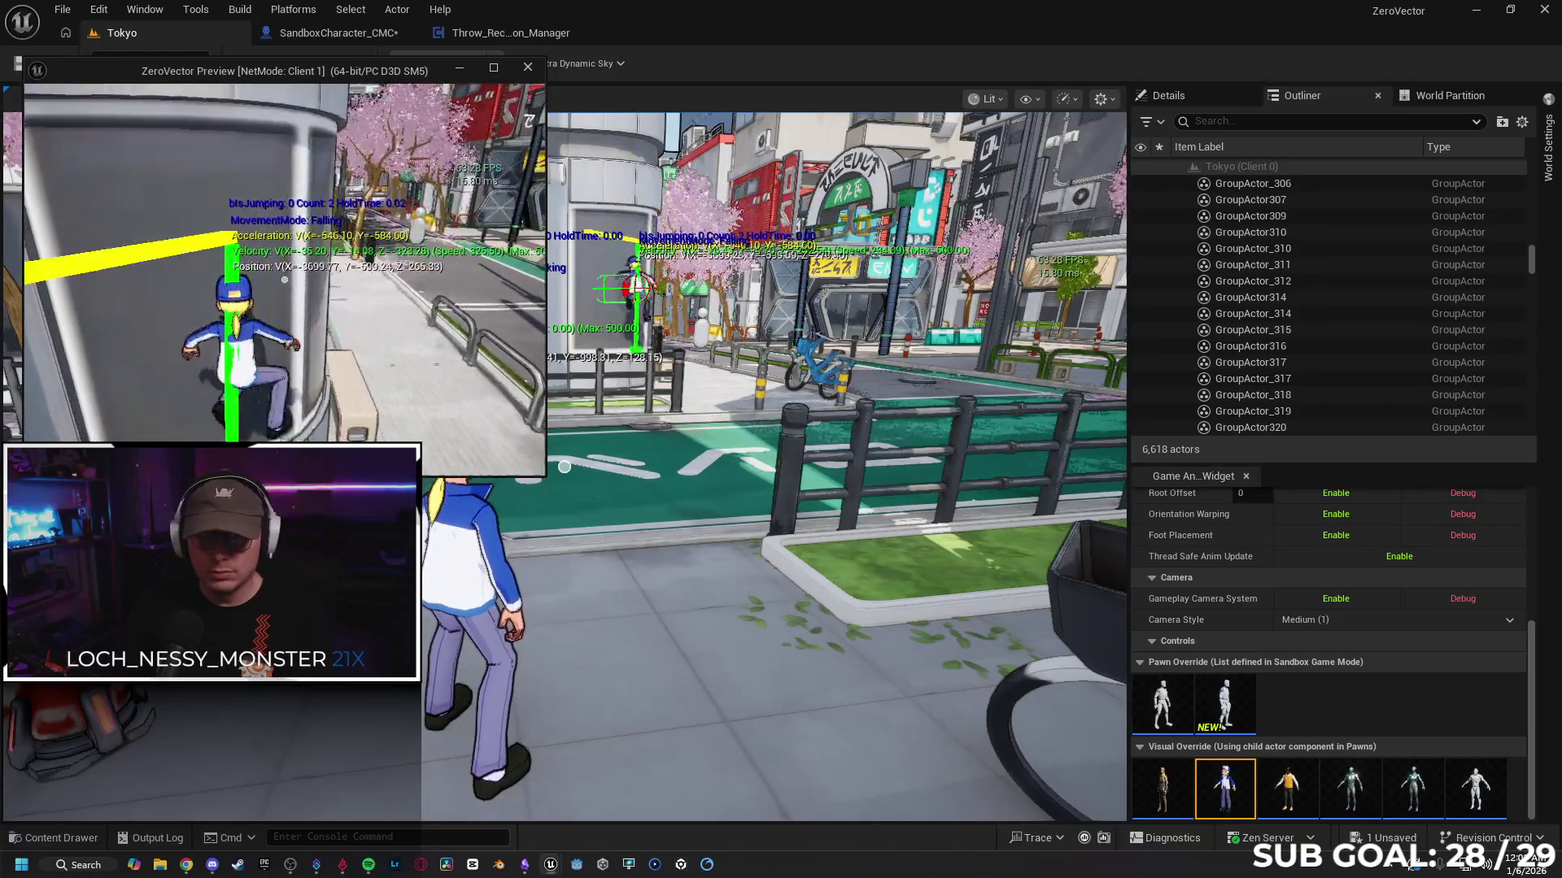
key("space")
key("Escape")
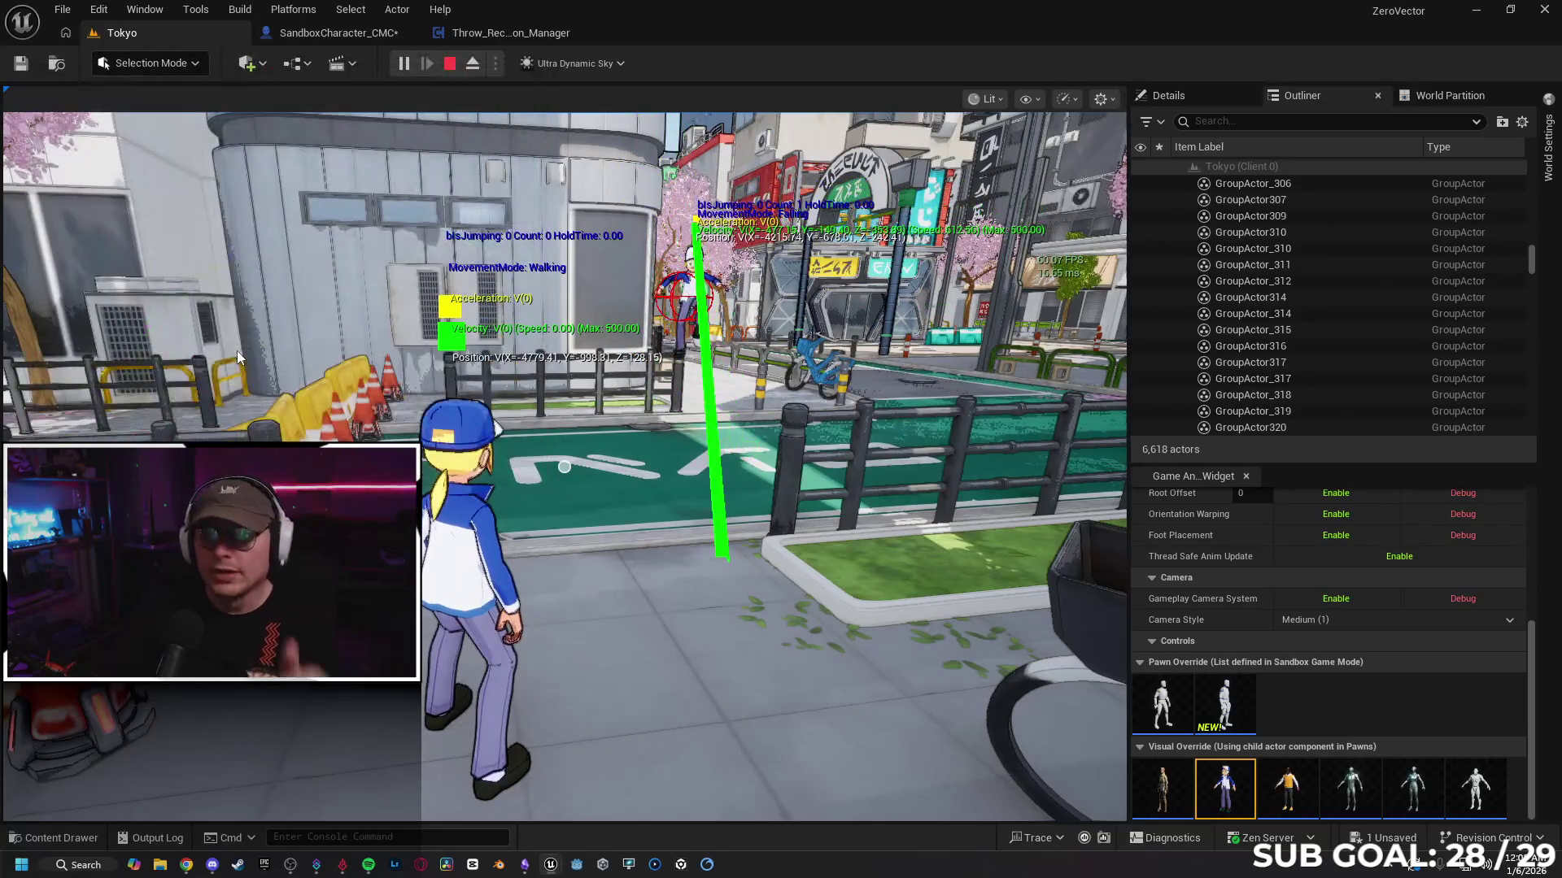
left_click(338, 32)
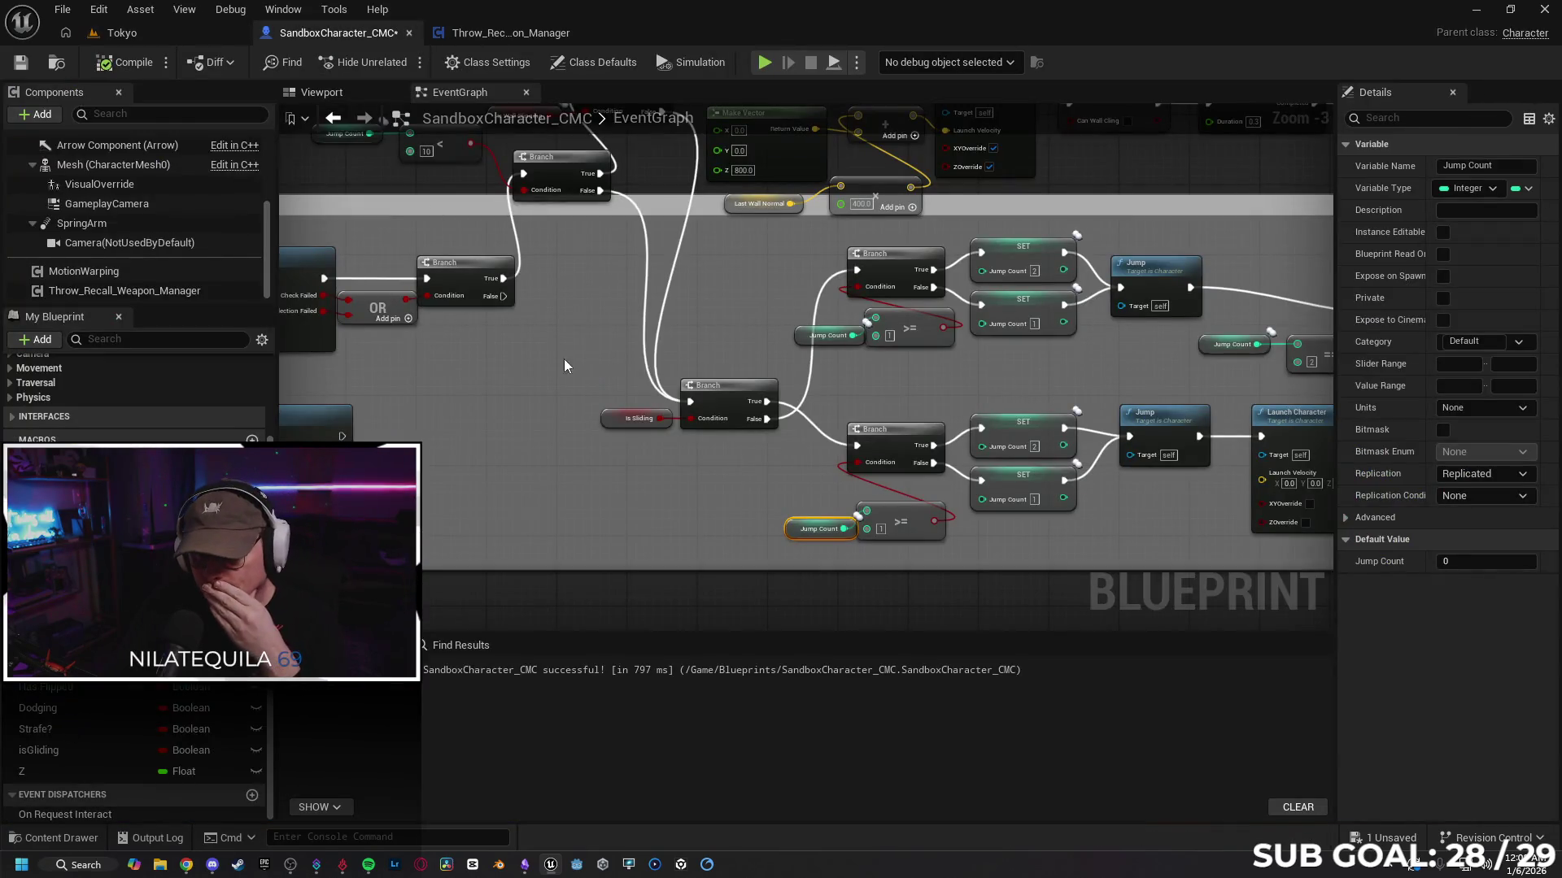
Step: Save the character blueprint and nudge the first Branch node slightly right
mouse_move(567, 365)
left_mouse_down()
mouse_move(701, 342)
mouse_move(637, 359)
mouse_move(638, 383)
mouse_move(668, 396)
mouse_move(579, 442)
mouse_move(840, 426)
mouse_move(707, 324)
mouse_move(881, 314)
mouse_move(788, 310)
mouse_move(942, 376)
mouse_move(1017, 382)
mouse_move(1220, 446)
mouse_move(1033, 453)
mouse_move(992, 361)
mouse_move(714, 331)
mouse_move(391, 386)
left_mouse_up()
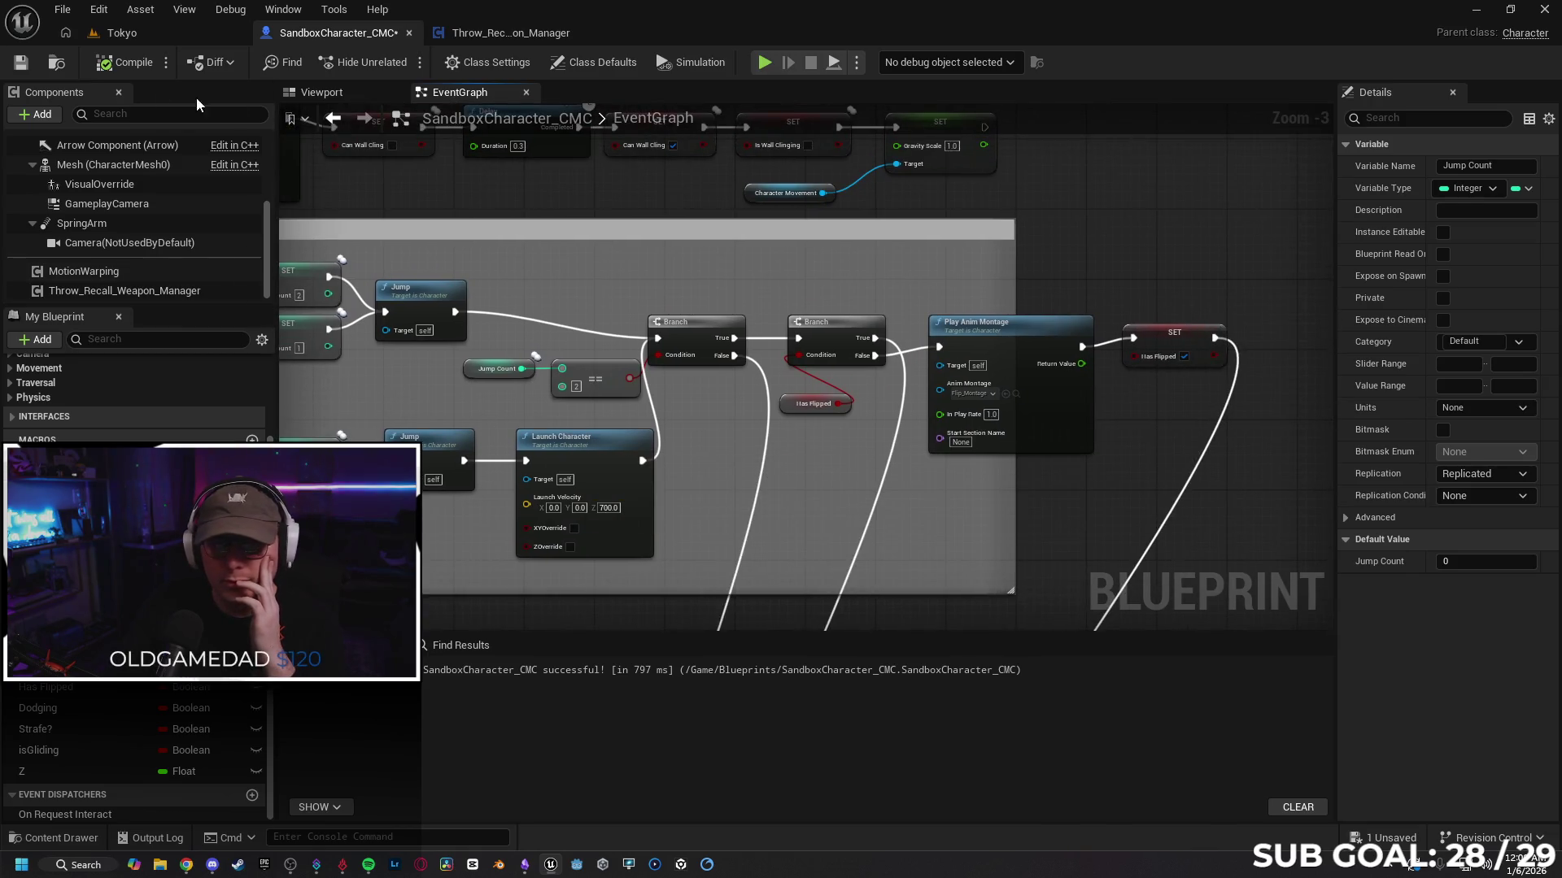
left_click(15, 71)
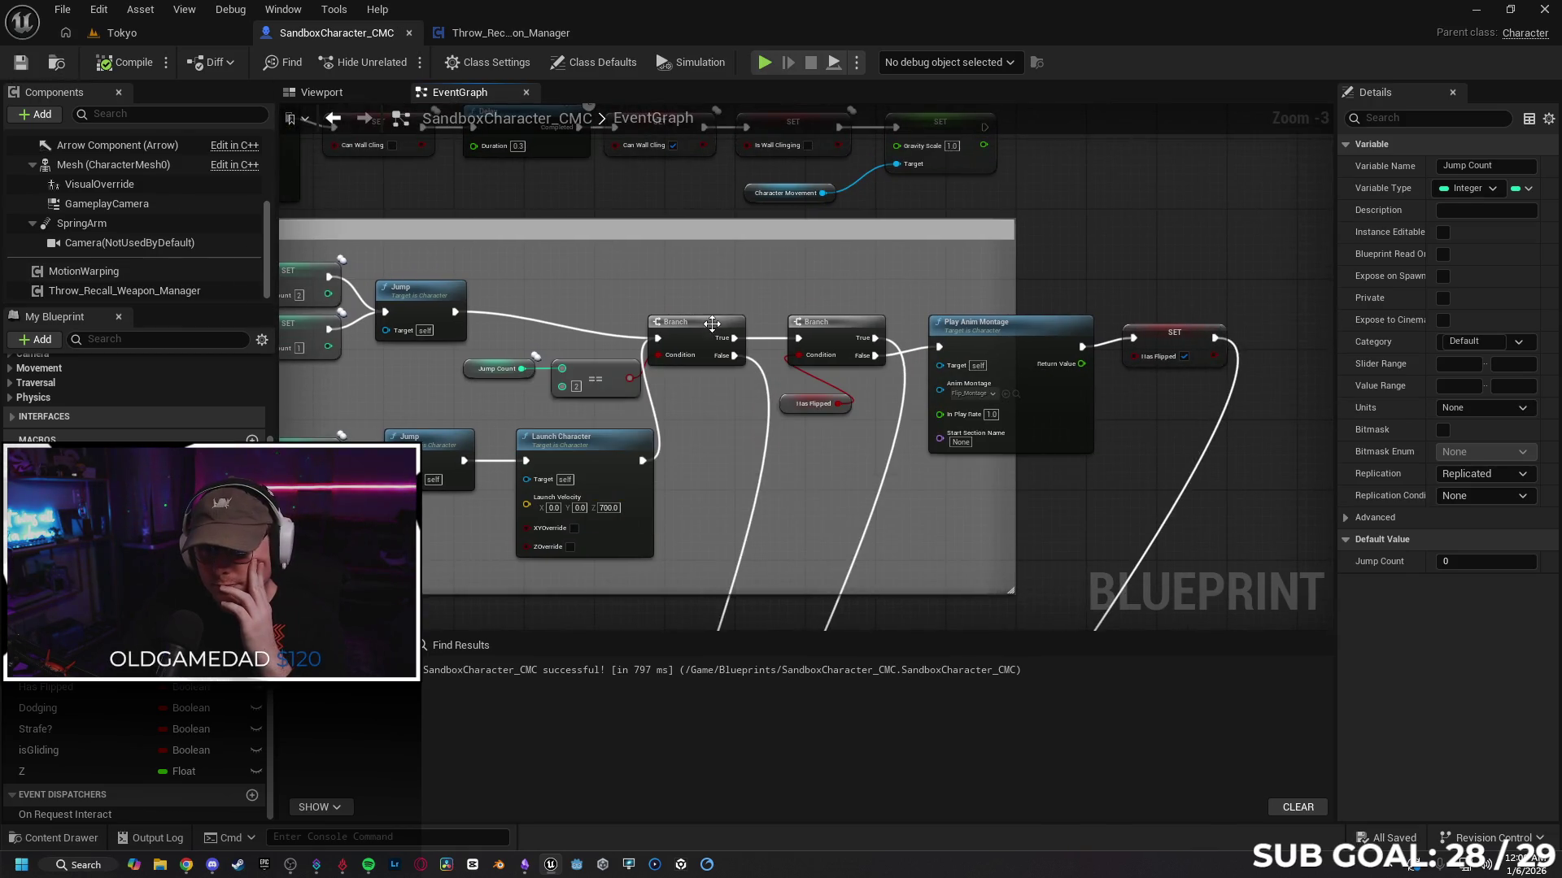
left_click_drag(711, 323, 728, 324)
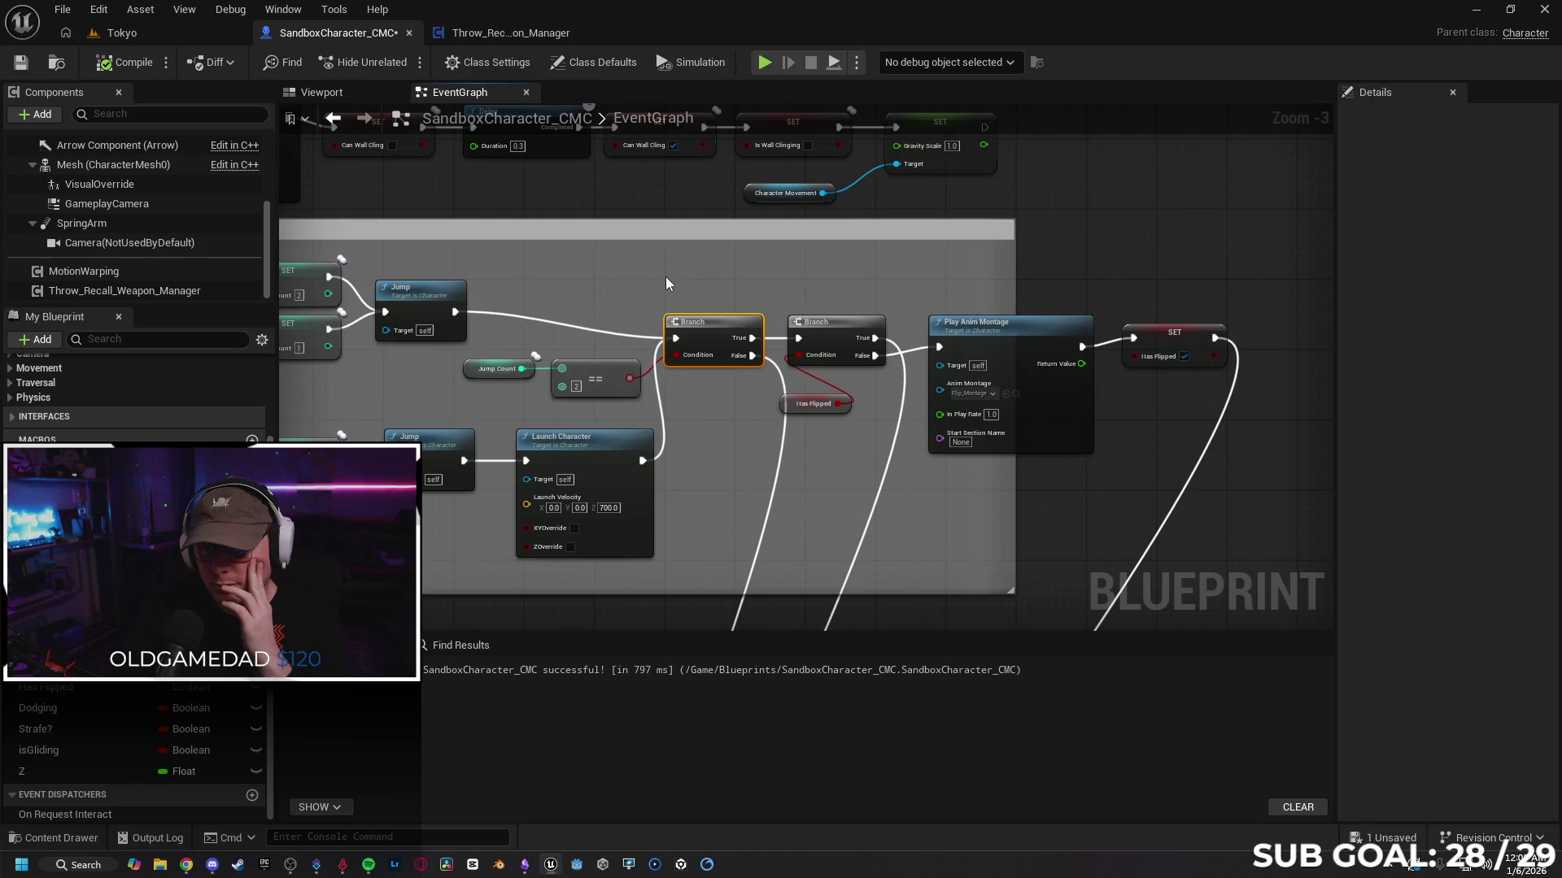
left_click_drag(665, 281, 820, 291)
left_click_drag(613, 404, 851, 291)
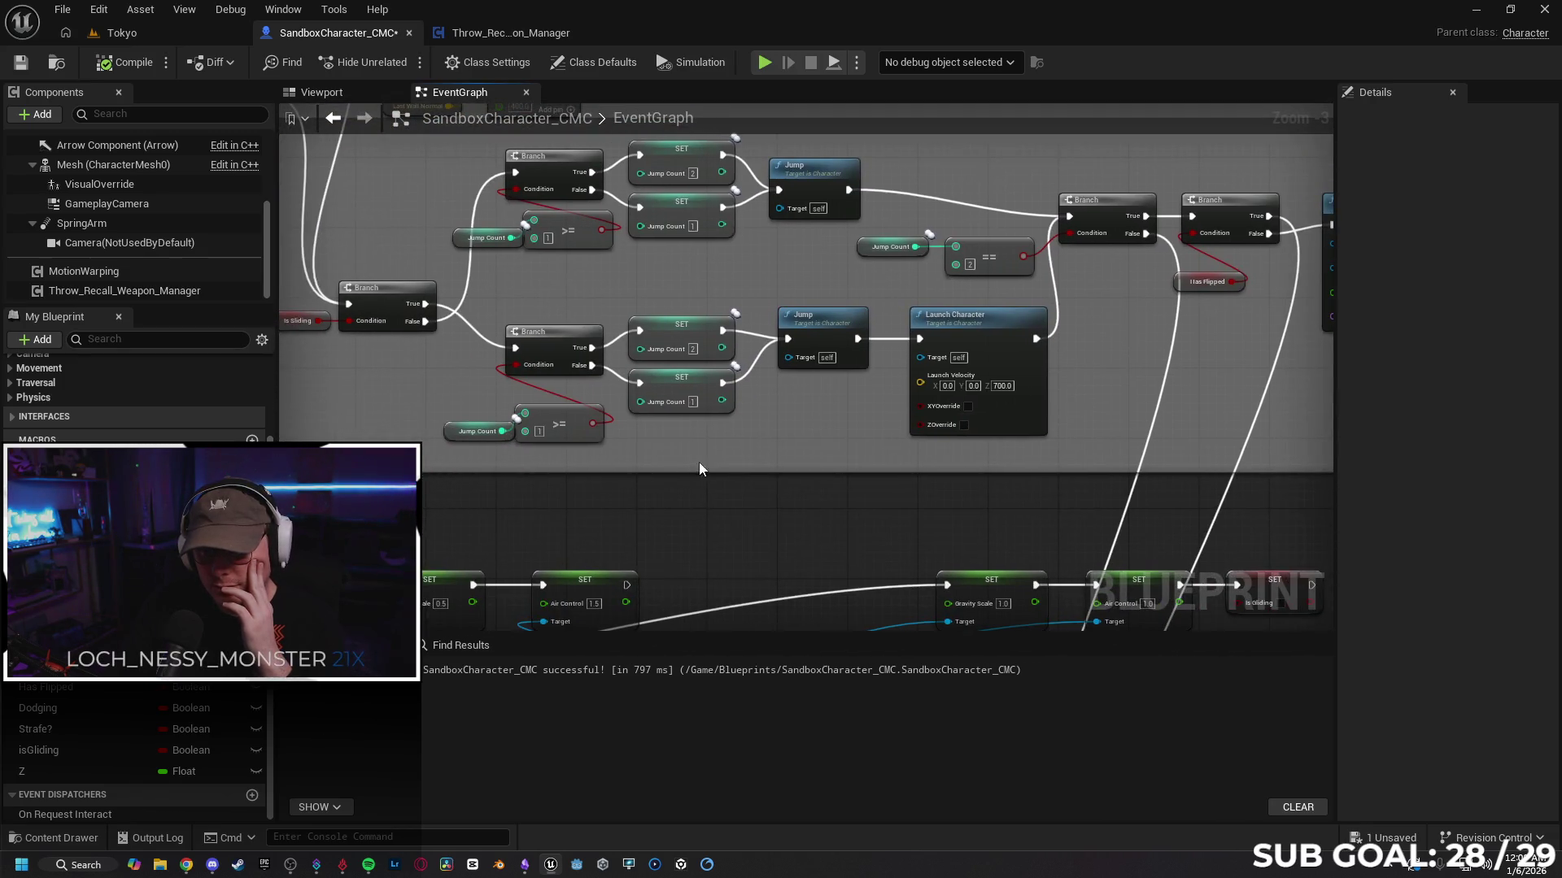
left_click_drag(699, 469, 739, 464)
Step: Inspect Launch Character, Jump and Jump Count, then set isSliding's Replication to Replicated
left_click(1023, 349)
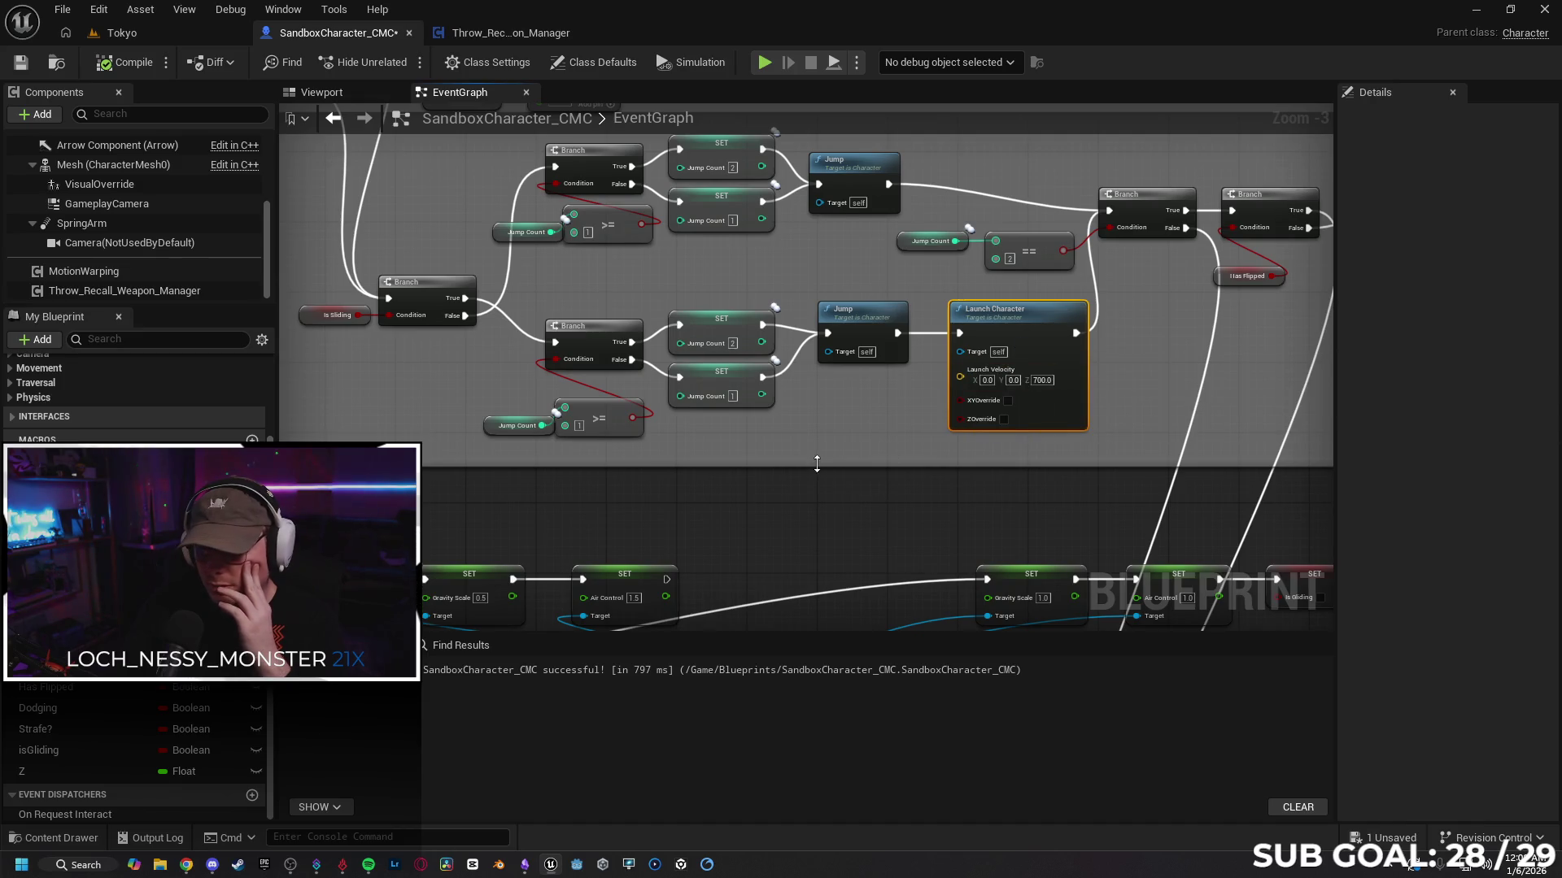
mouse_move(828, 441)
left_mouse_down()
mouse_move(858, 466)
mouse_move(755, 481)
mouse_move(770, 441)
left_mouse_up()
scroll(857, 466, "down", 1)
left_click(852, 374)
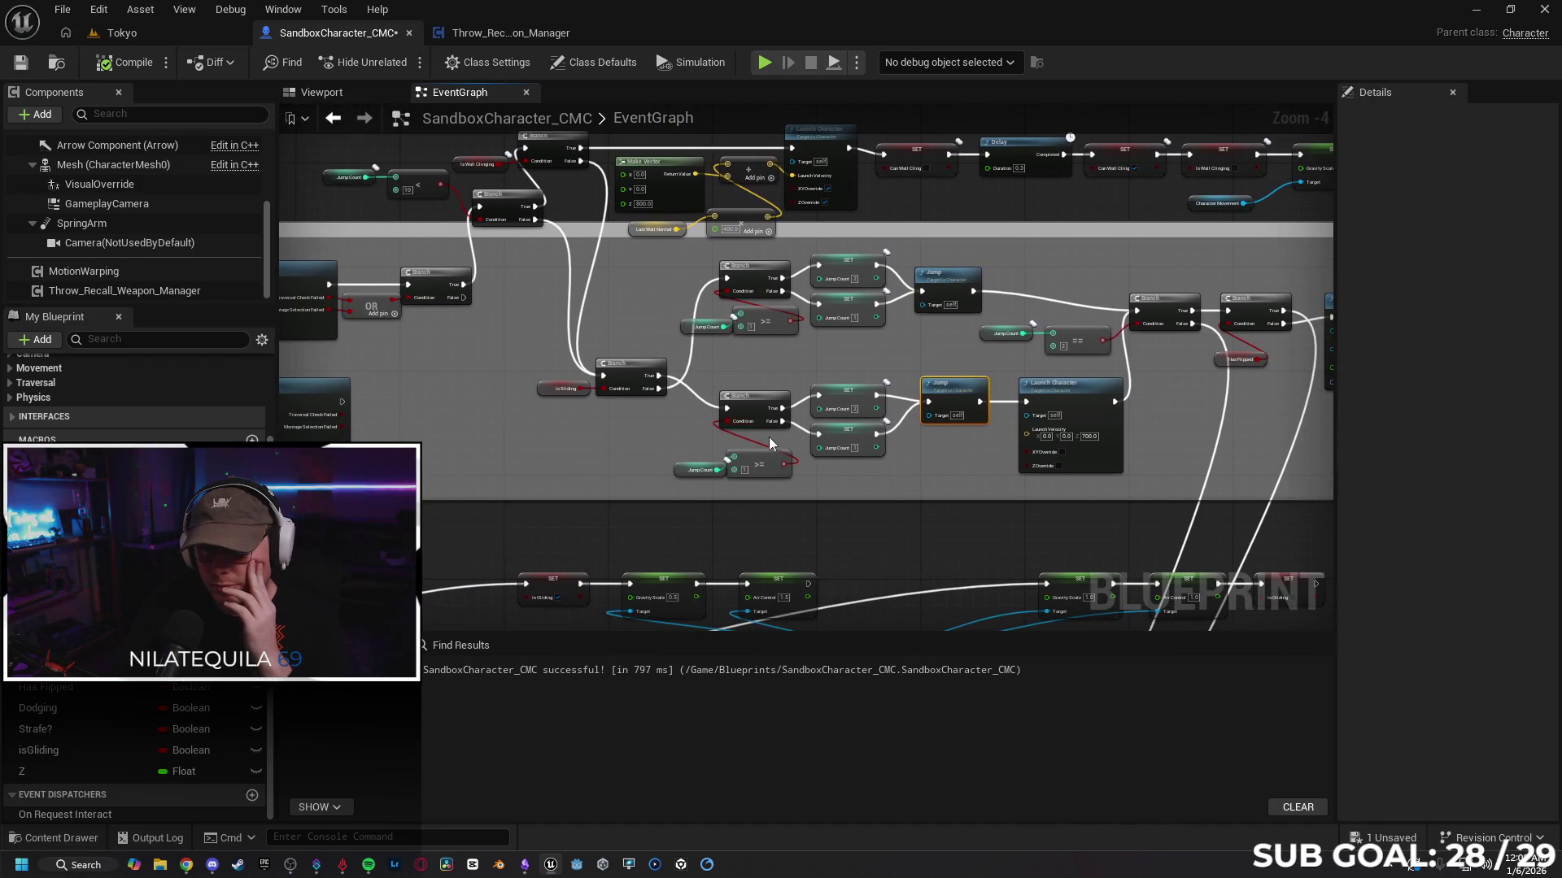
left_click(683, 470)
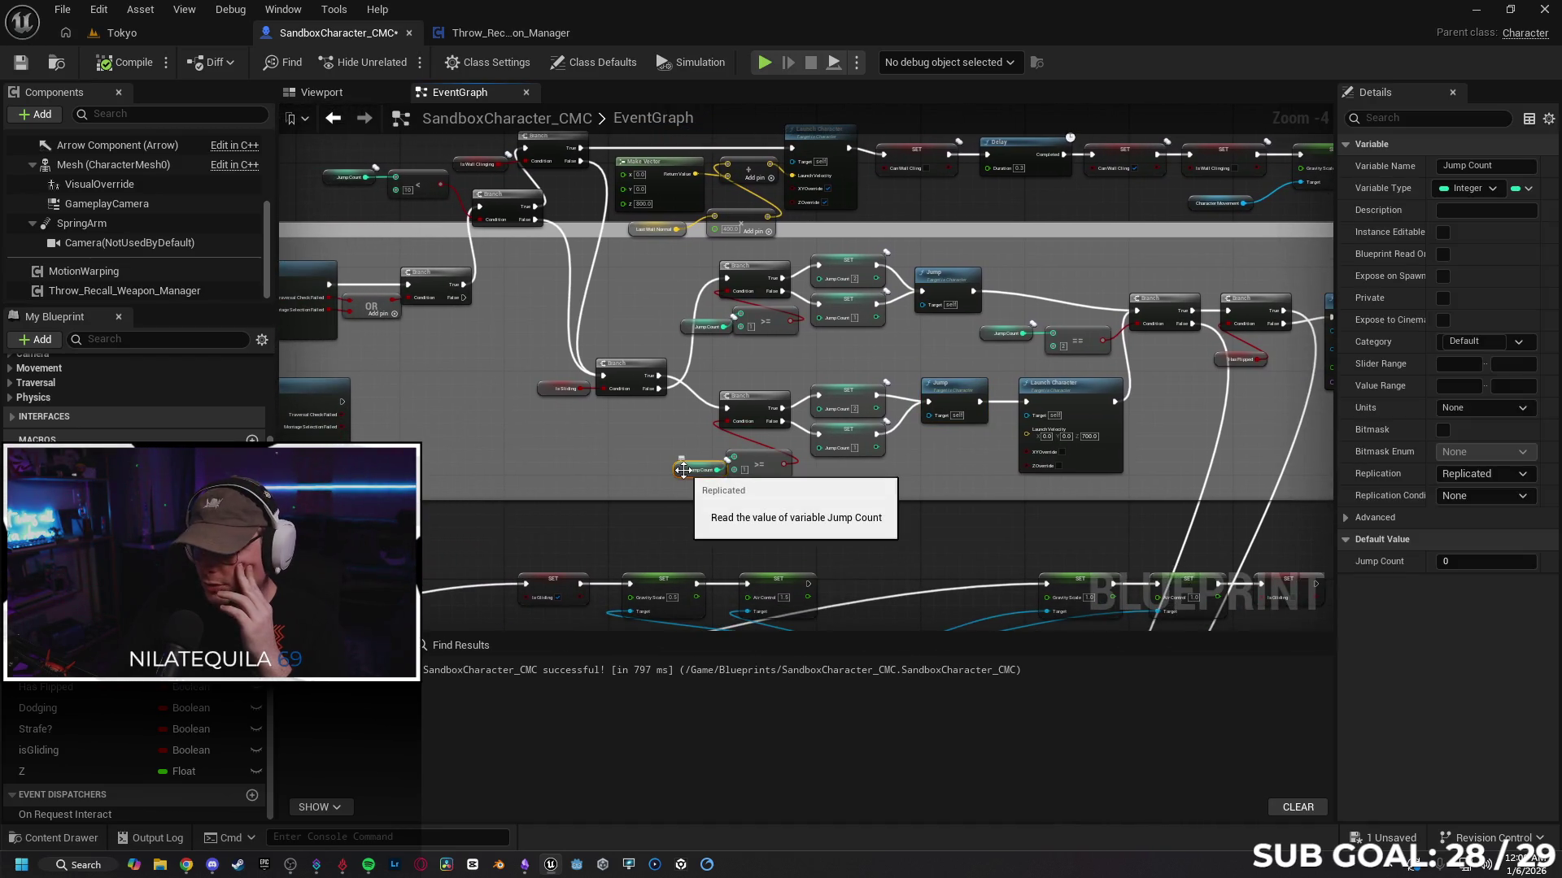
left_click(540, 388)
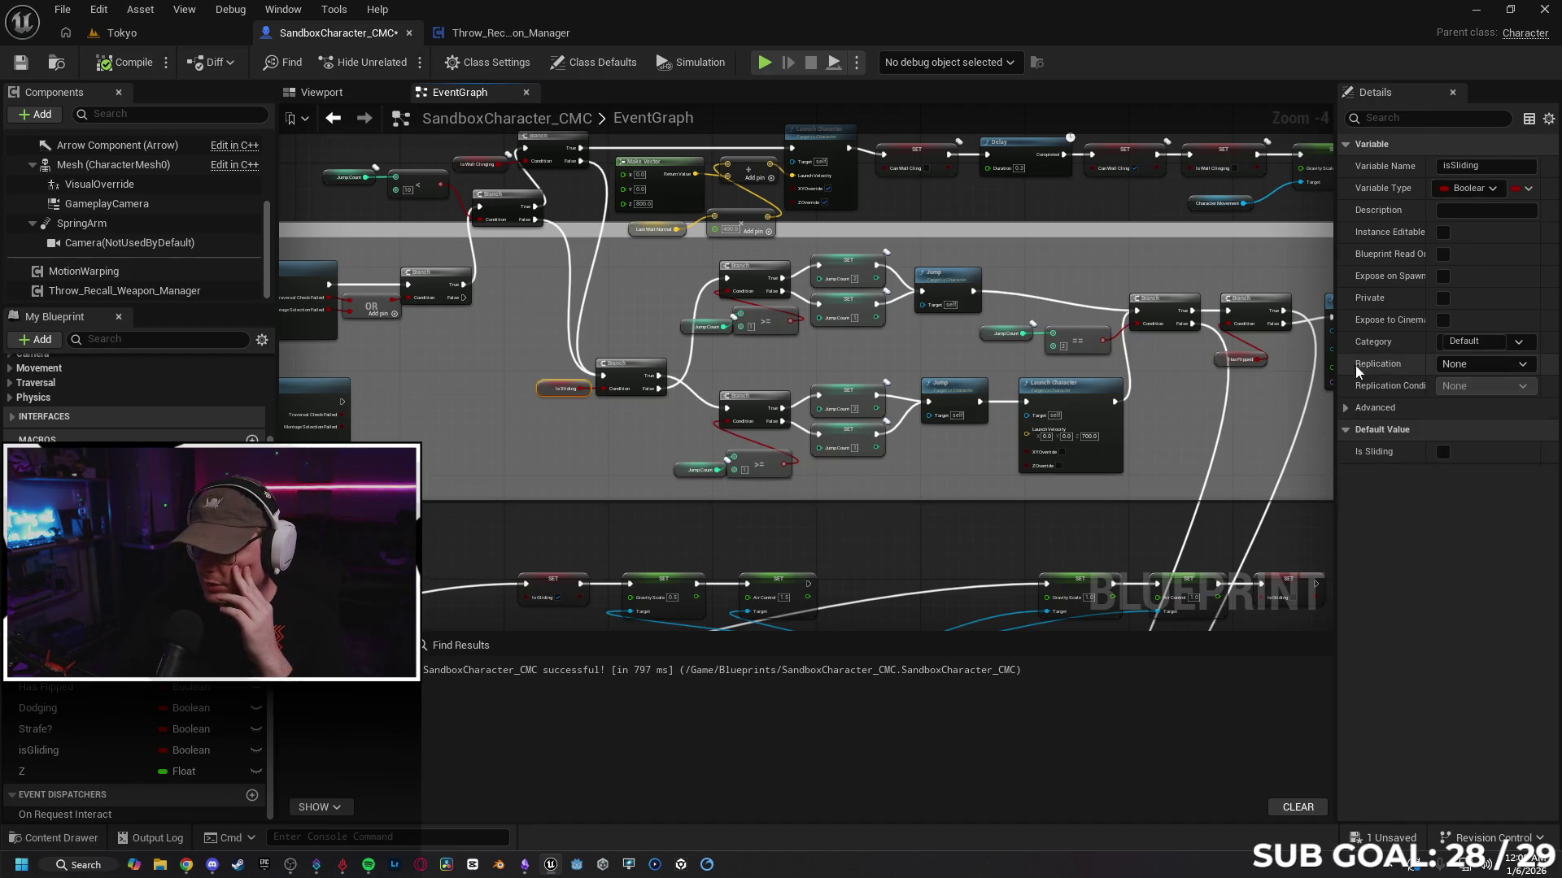
left_click(1473, 366)
left_click(1478, 396)
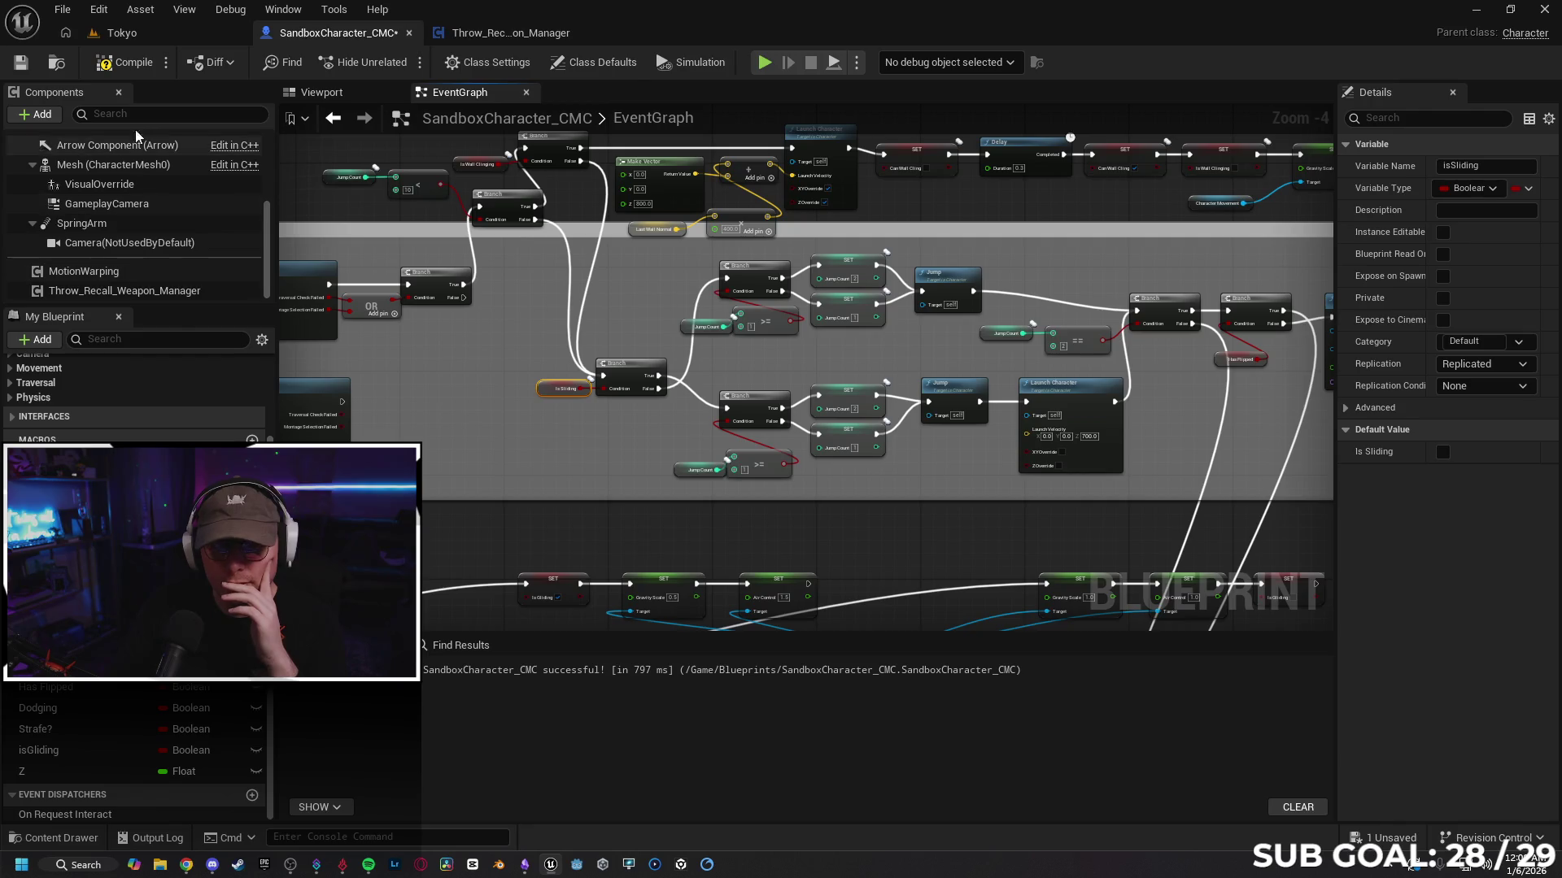
Step: Play-test the Tokyo level, jump twice as the client, then return to the SandboxCharacter_CMC graph
left_click(147, 31)
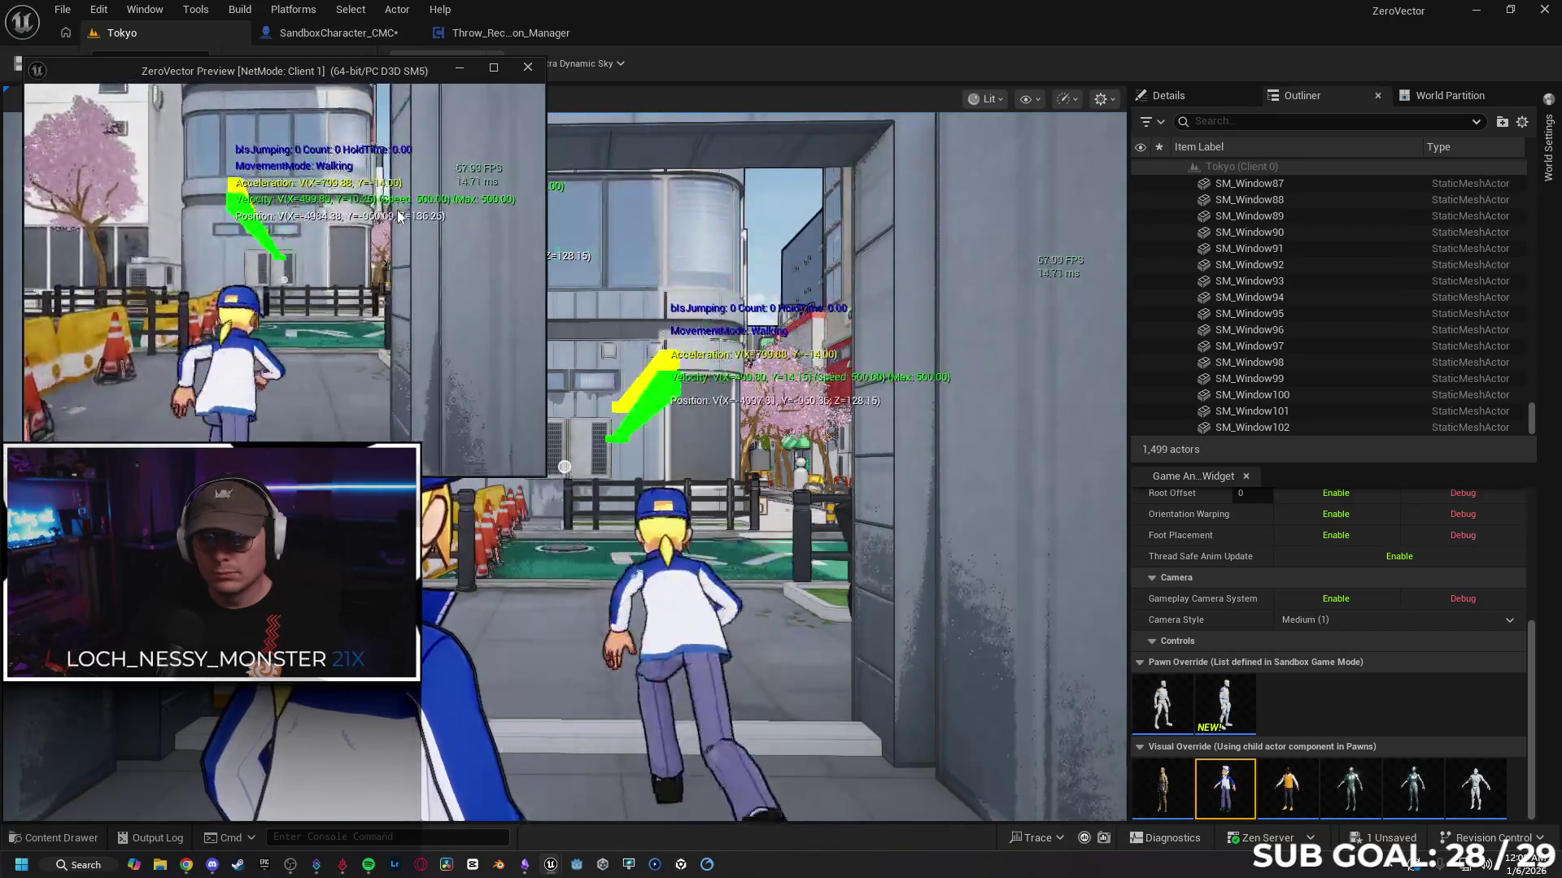
key("space")
key("space")
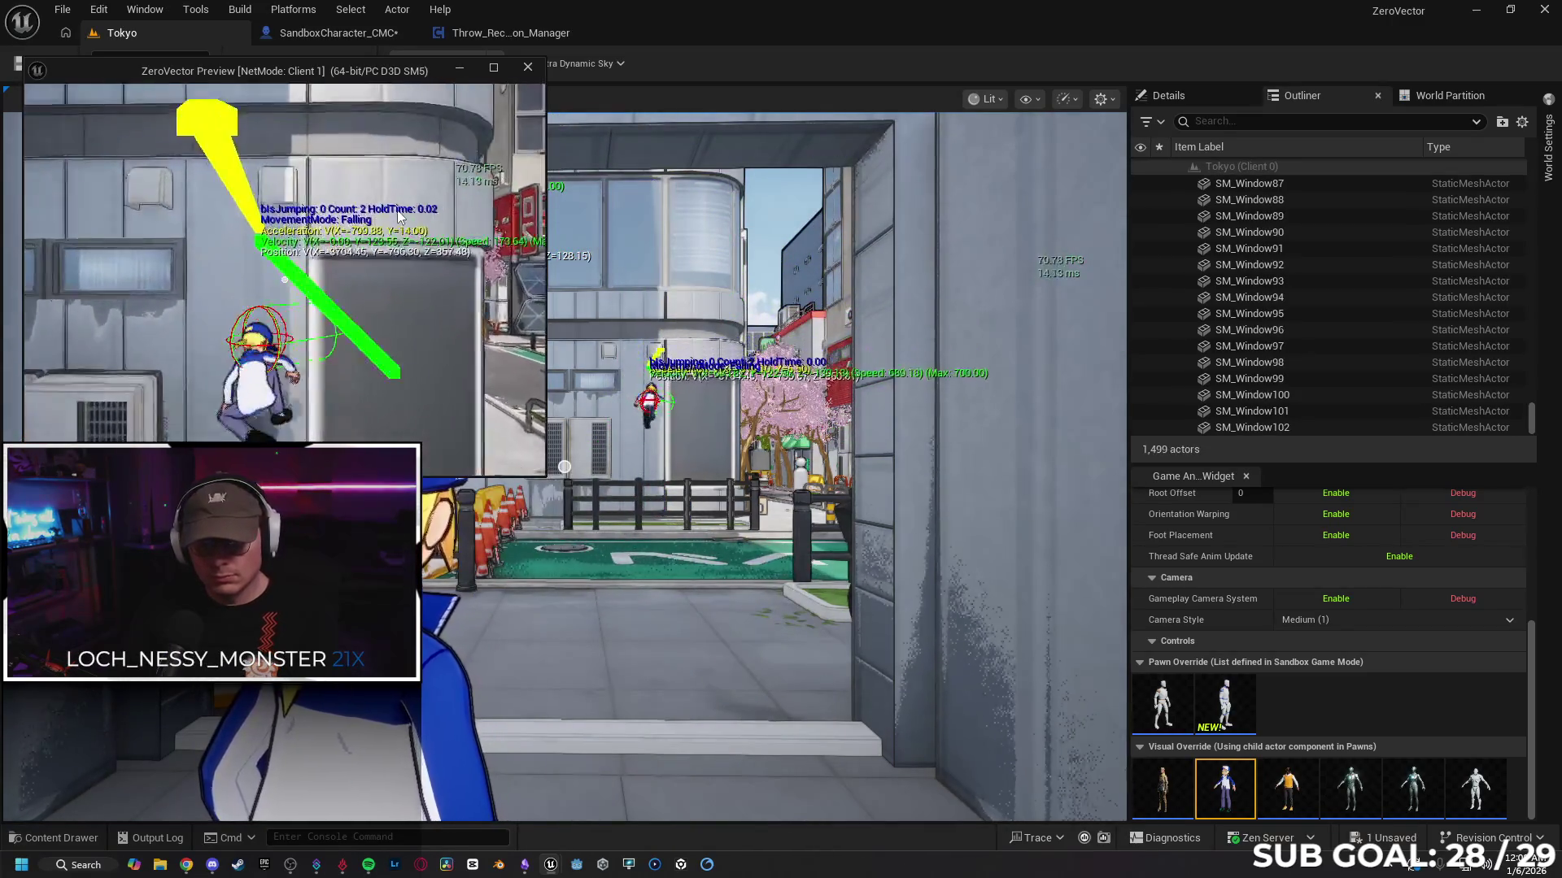
key("space")
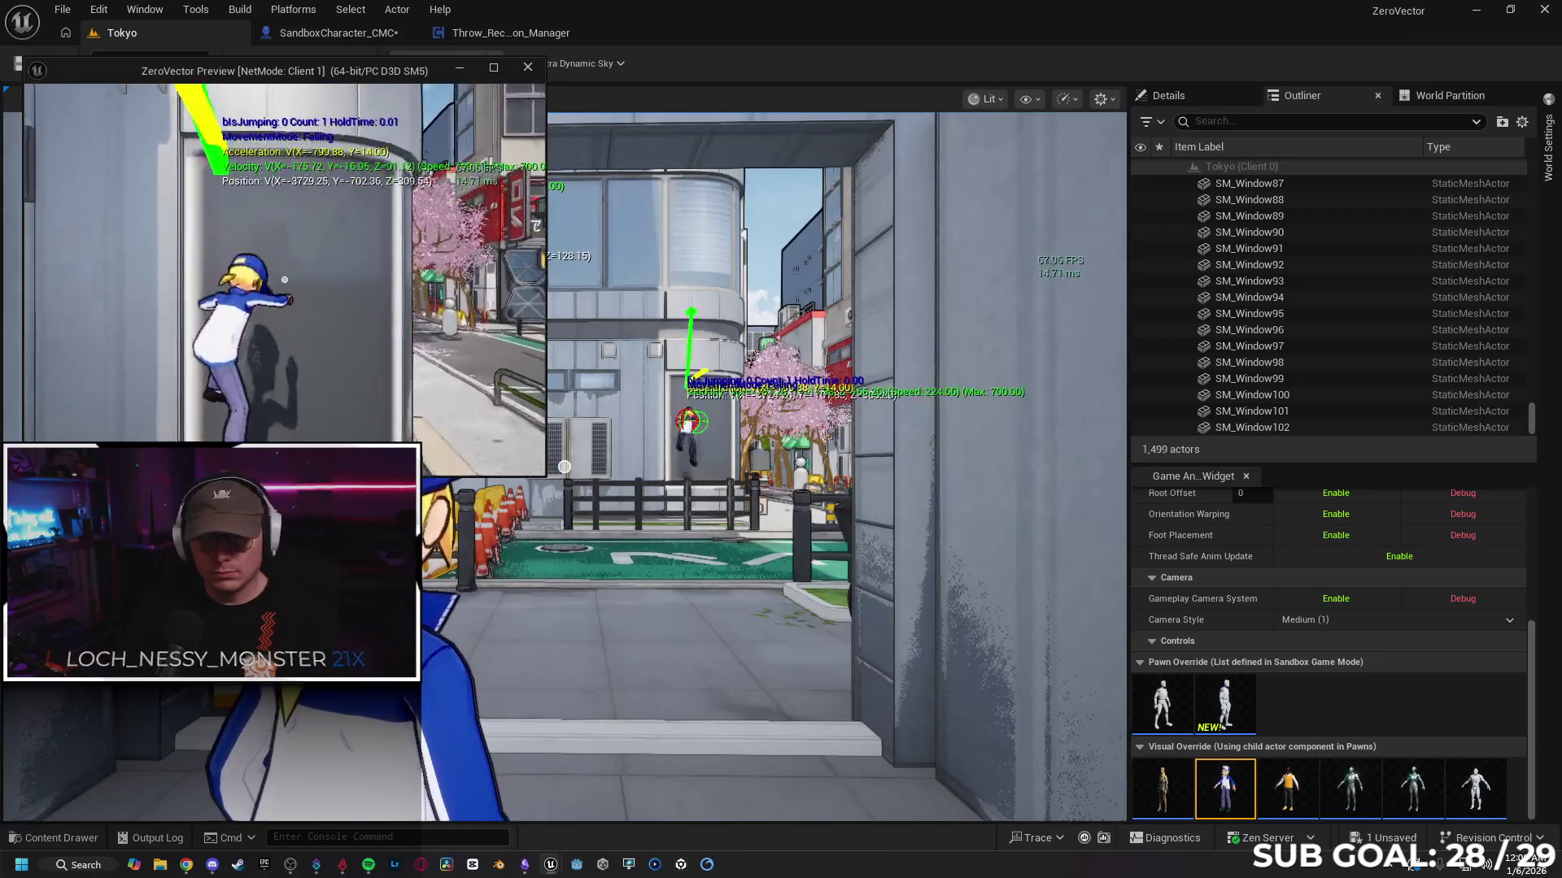
left_click(315, 197)
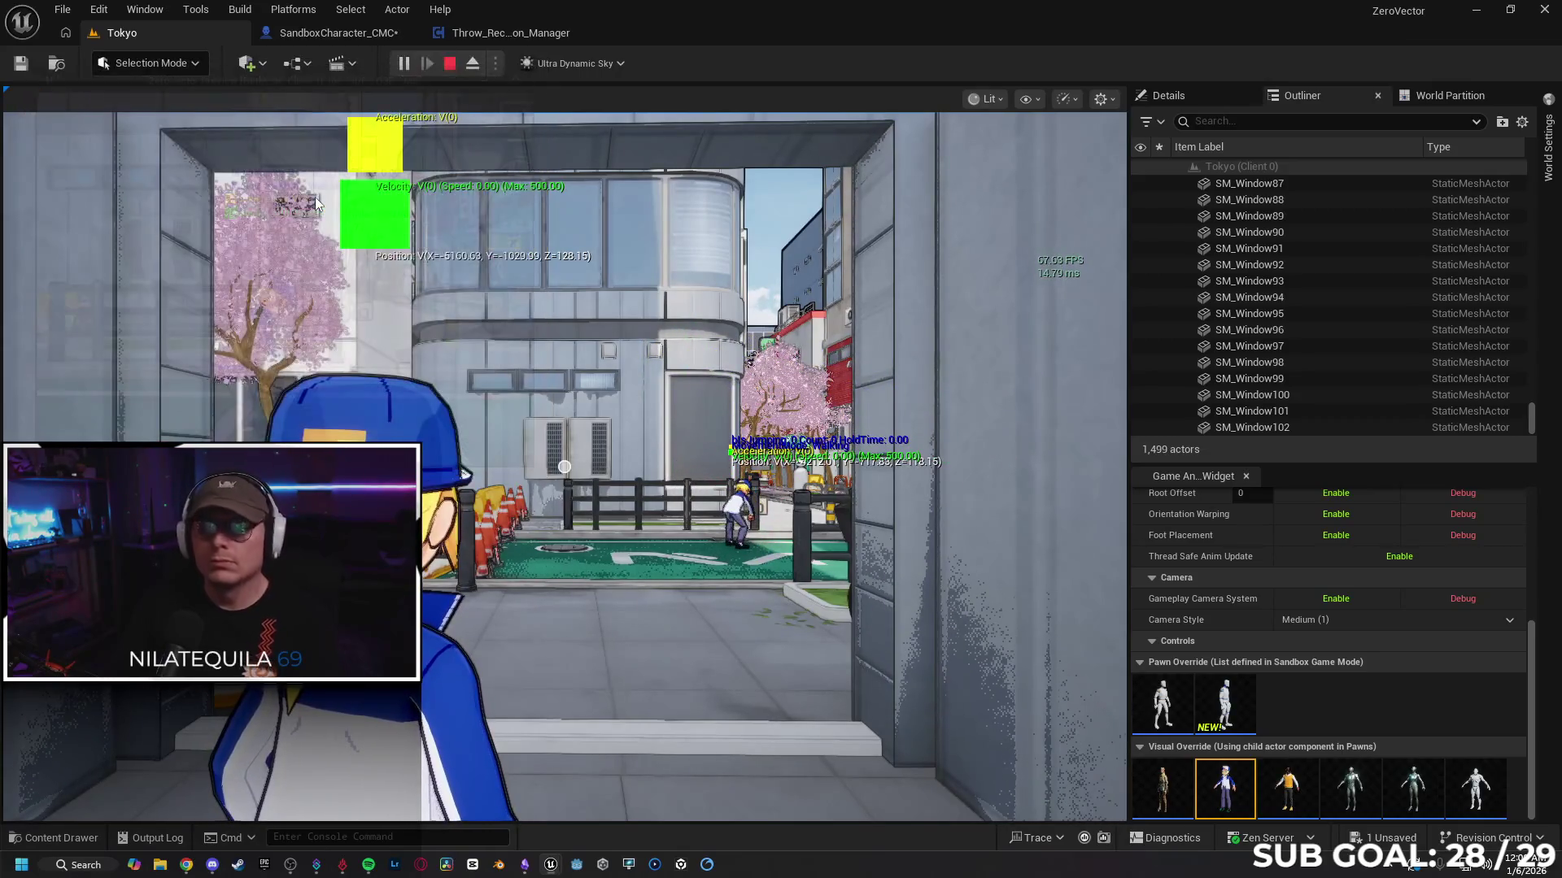
left_click(391, 34)
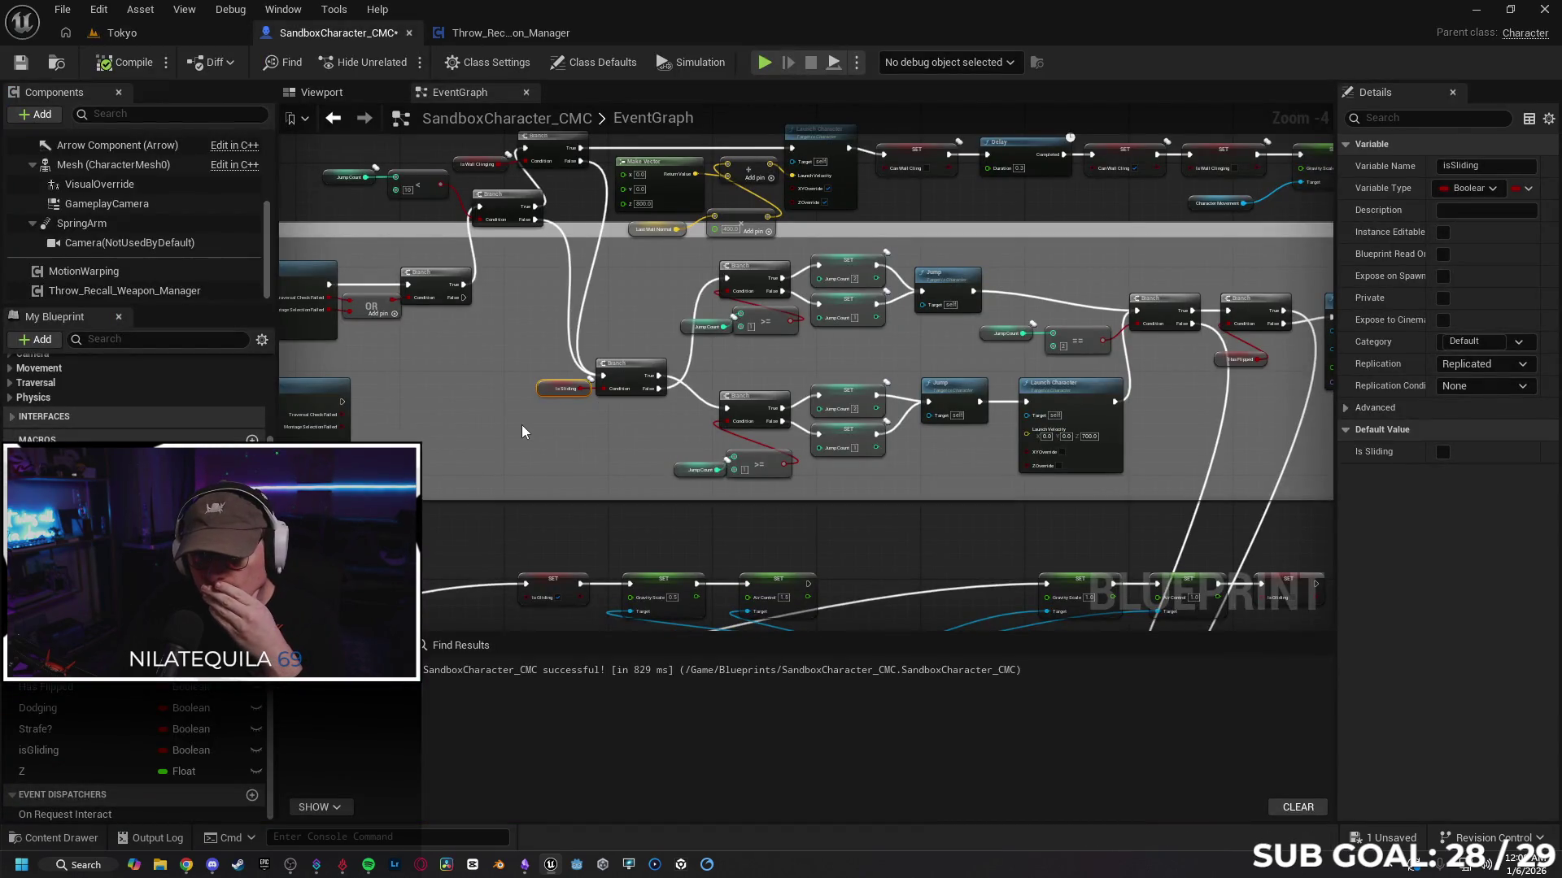
mouse_move(521, 424)
left_mouse_down()
mouse_move(742, 411)
mouse_move(659, 328)
left_mouse_up()
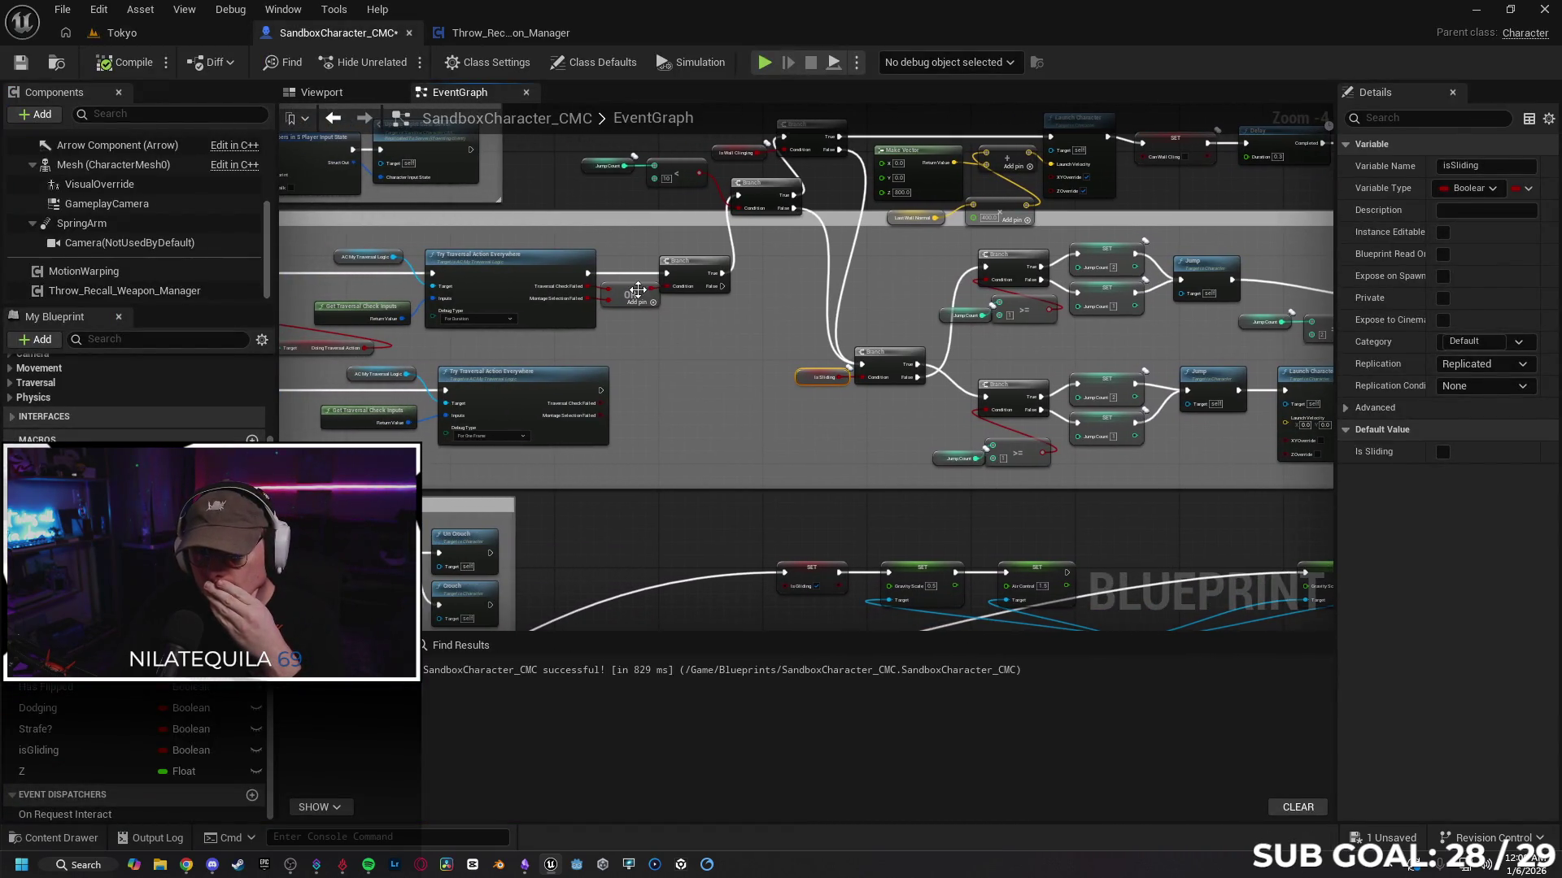
left_click_drag(417, 350, 723, 360)
left_click(610, 358)
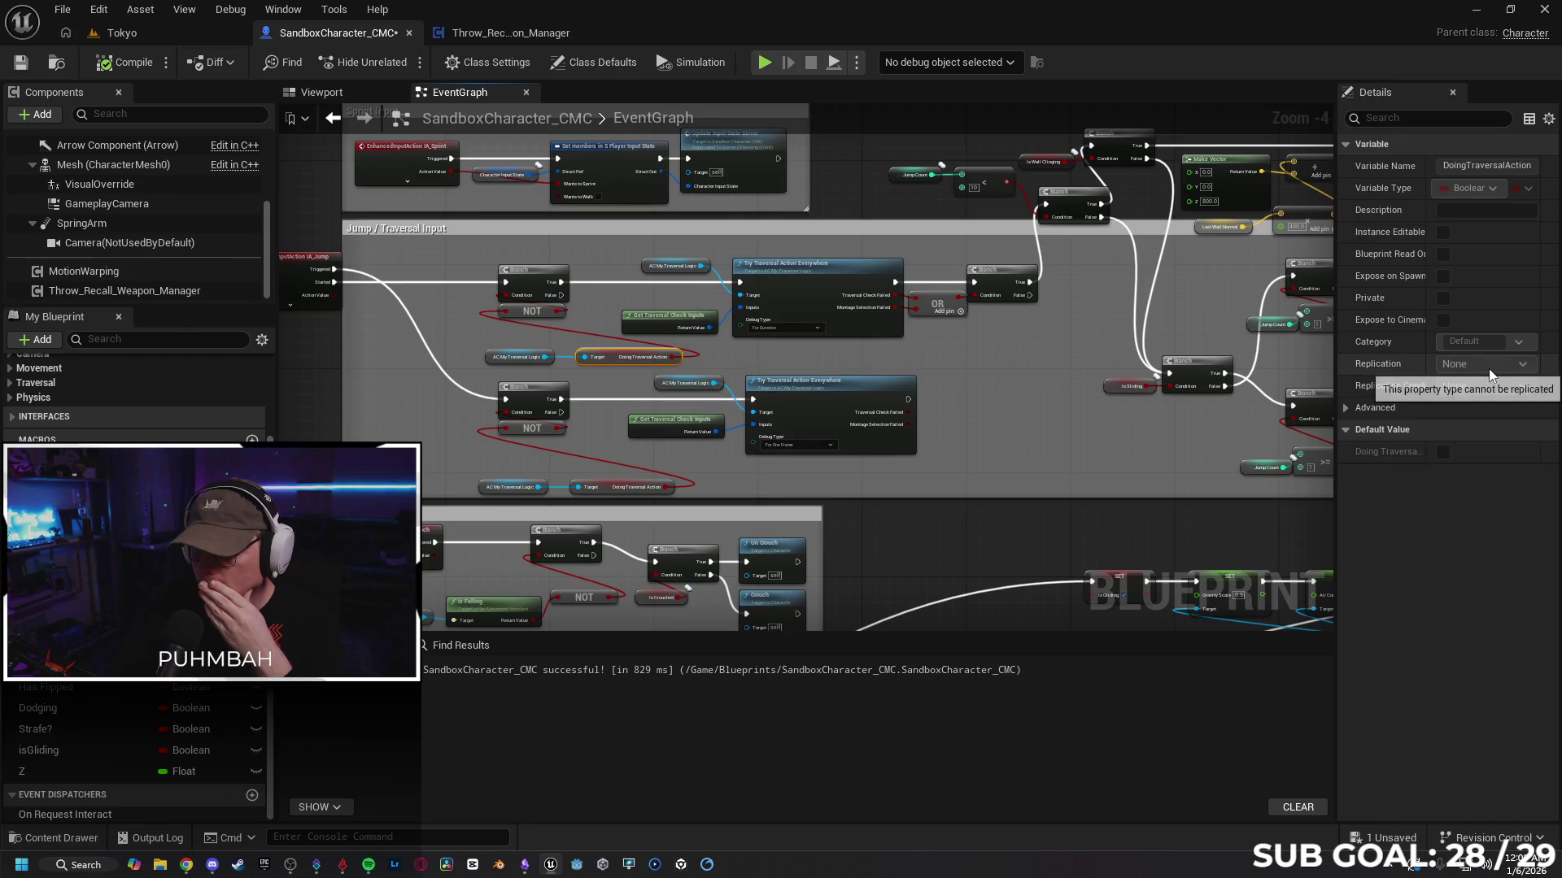
left_click(605, 491)
left_click_drag(599, 447, 768, 449)
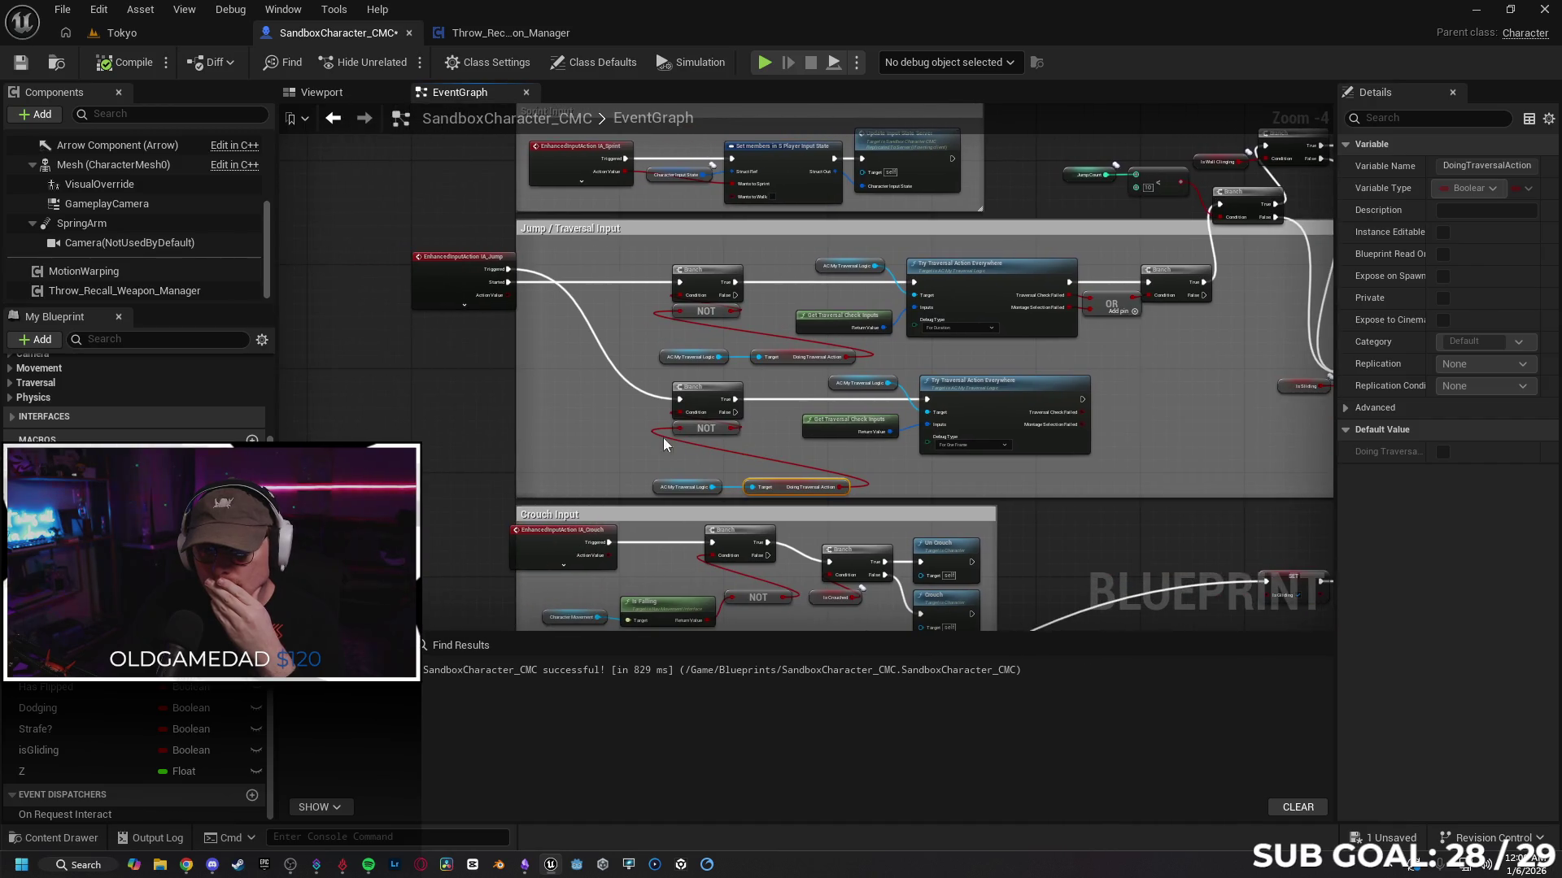
left_click(550, 364)
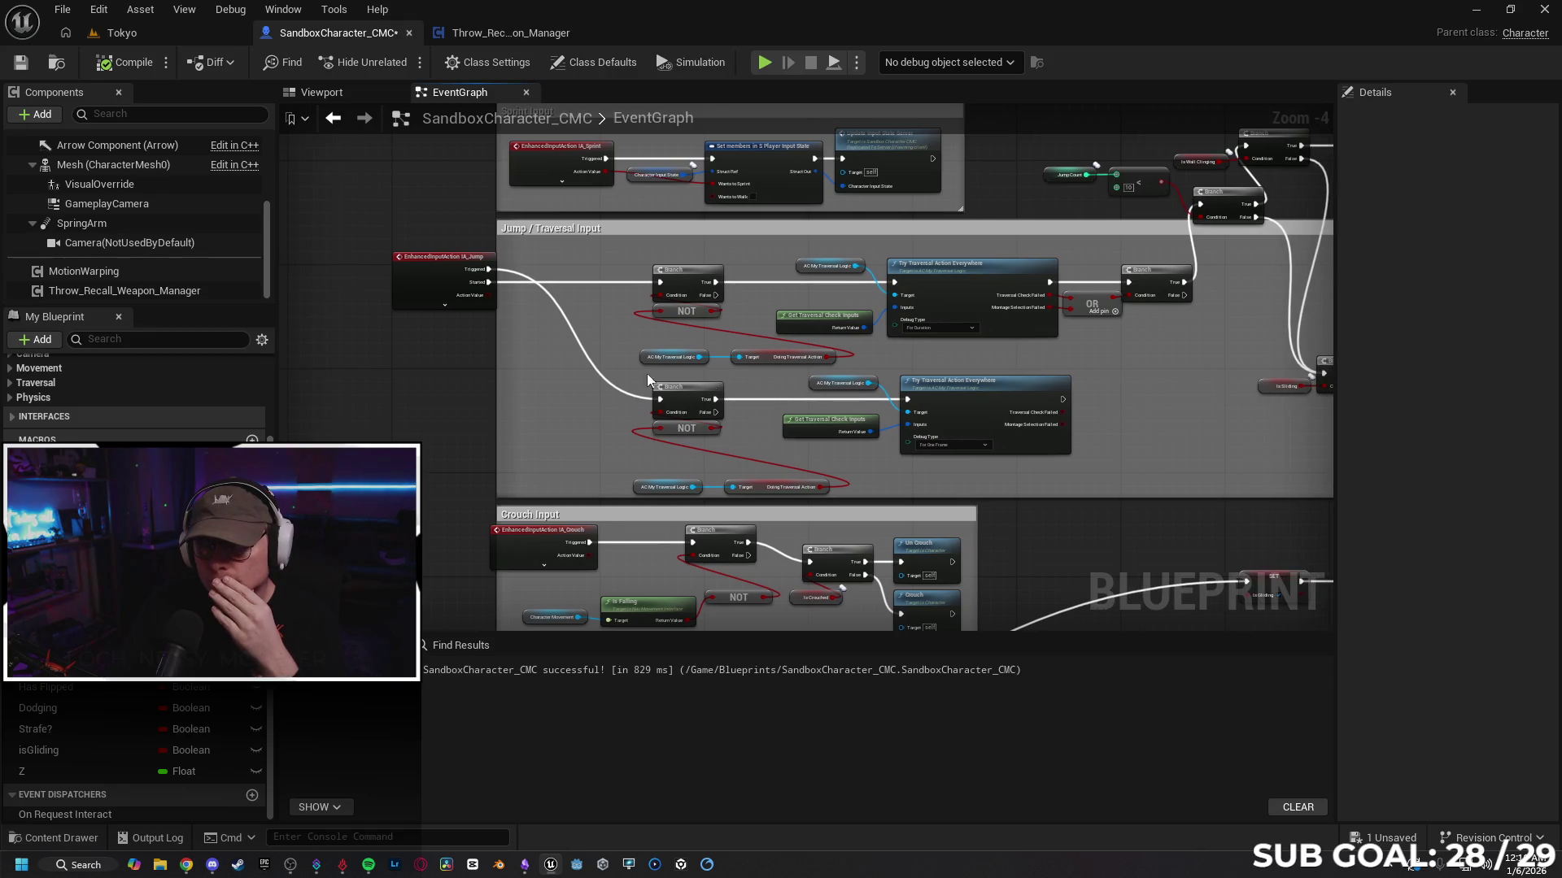
scroll(538, 369, "up", 1)
mouse_move(556, 375)
left_mouse_down()
mouse_move(522, 366)
mouse_move(722, 375)
mouse_move(447, 352)
mouse_move(572, 385)
left_mouse_up()
mouse_move(1245, 360)
left_mouse_down()
mouse_move(1011, 362)
mouse_move(735, 404)
mouse_move(754, 452)
left_mouse_up()
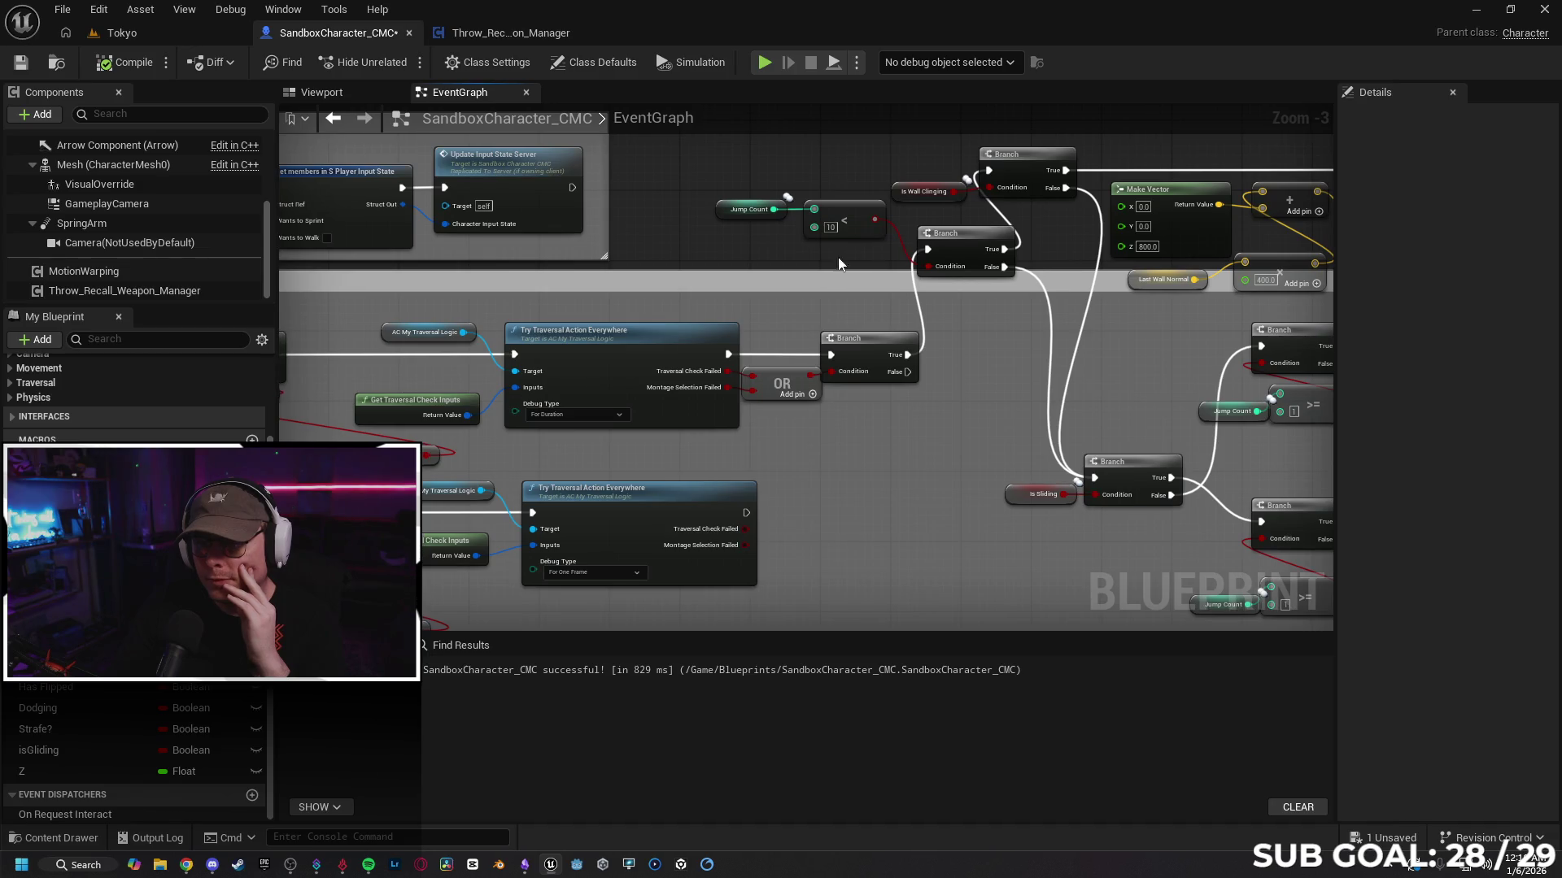
left_click(907, 194)
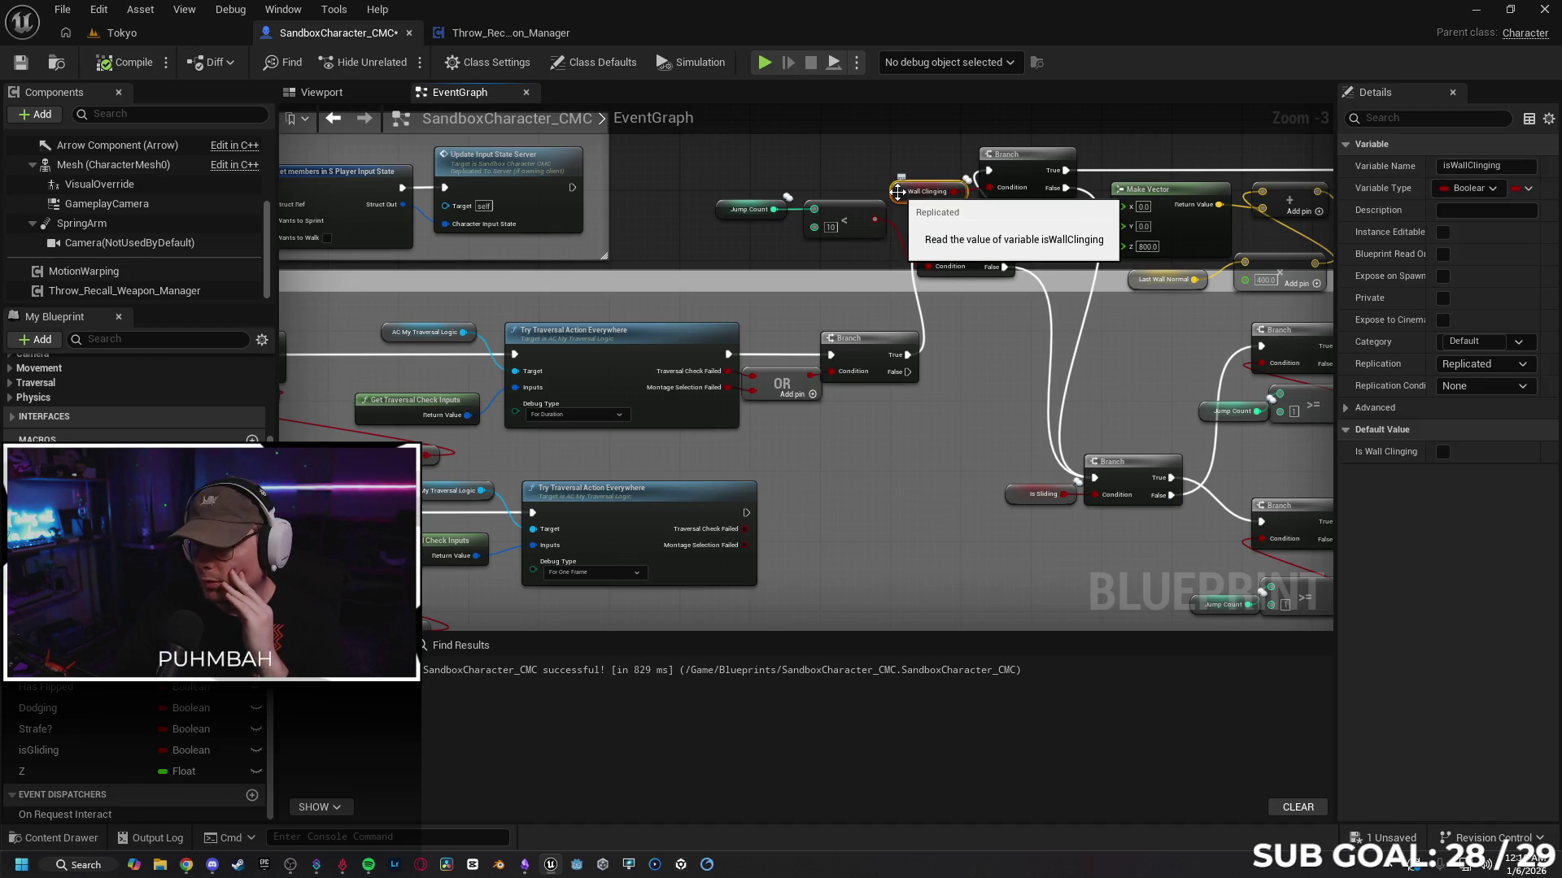
left_click(724, 209)
mouse_move(980, 388)
left_mouse_down()
mouse_move(600, 390)
mouse_move(480, 455)
left_mouse_up()
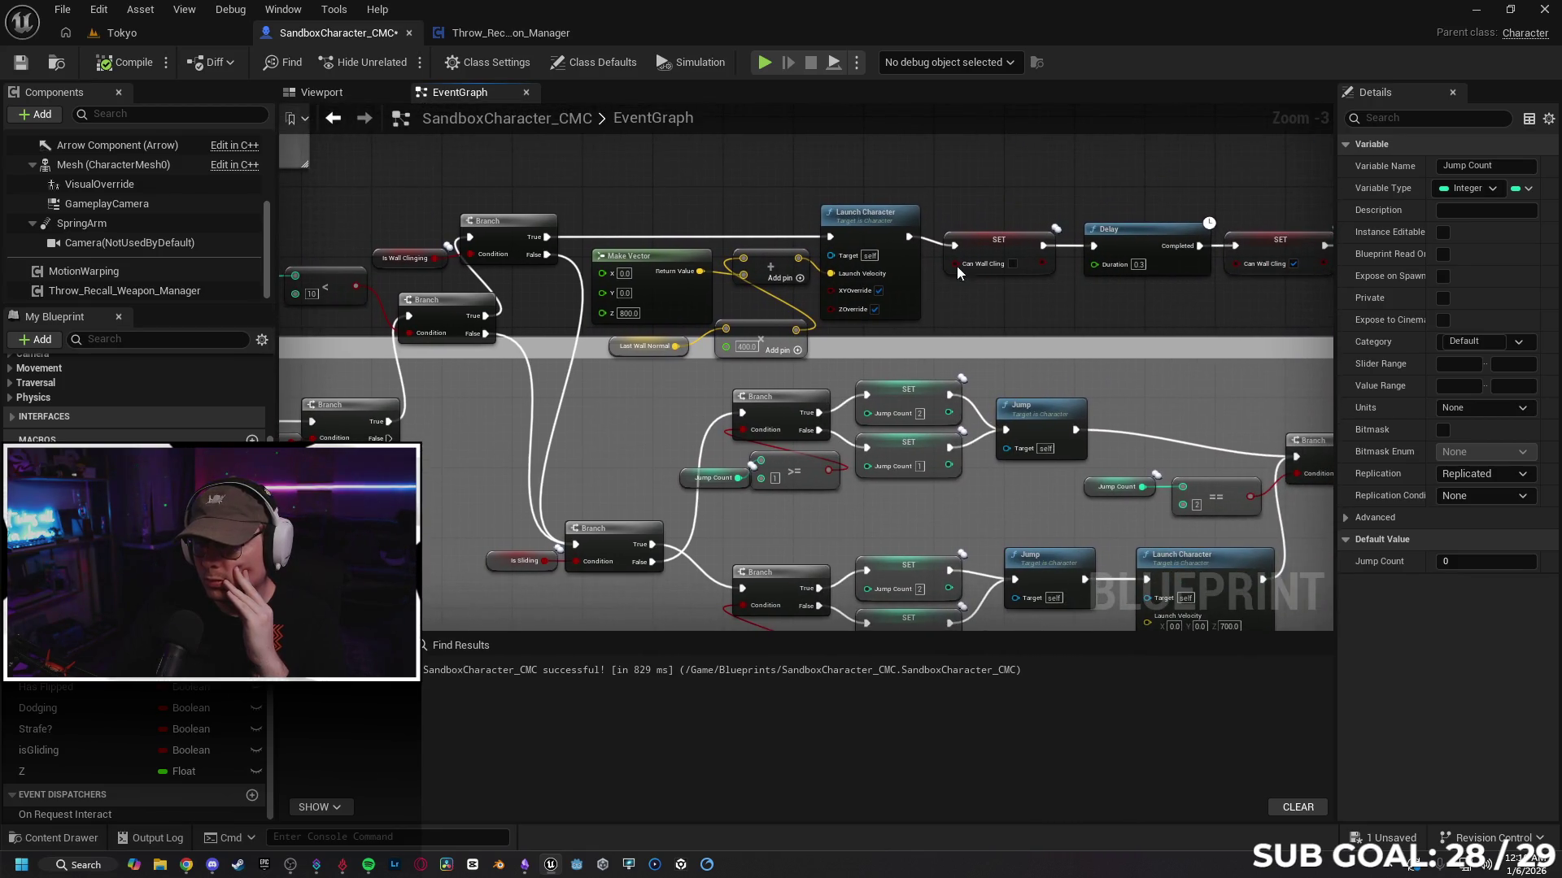
left_click(974, 249)
left_click_drag(1070, 318, 1354, 271)
mouse_move(138, 545)
left_mouse_down()
mouse_move(439, 455)
mouse_move(588, 450)
left_mouse_up()
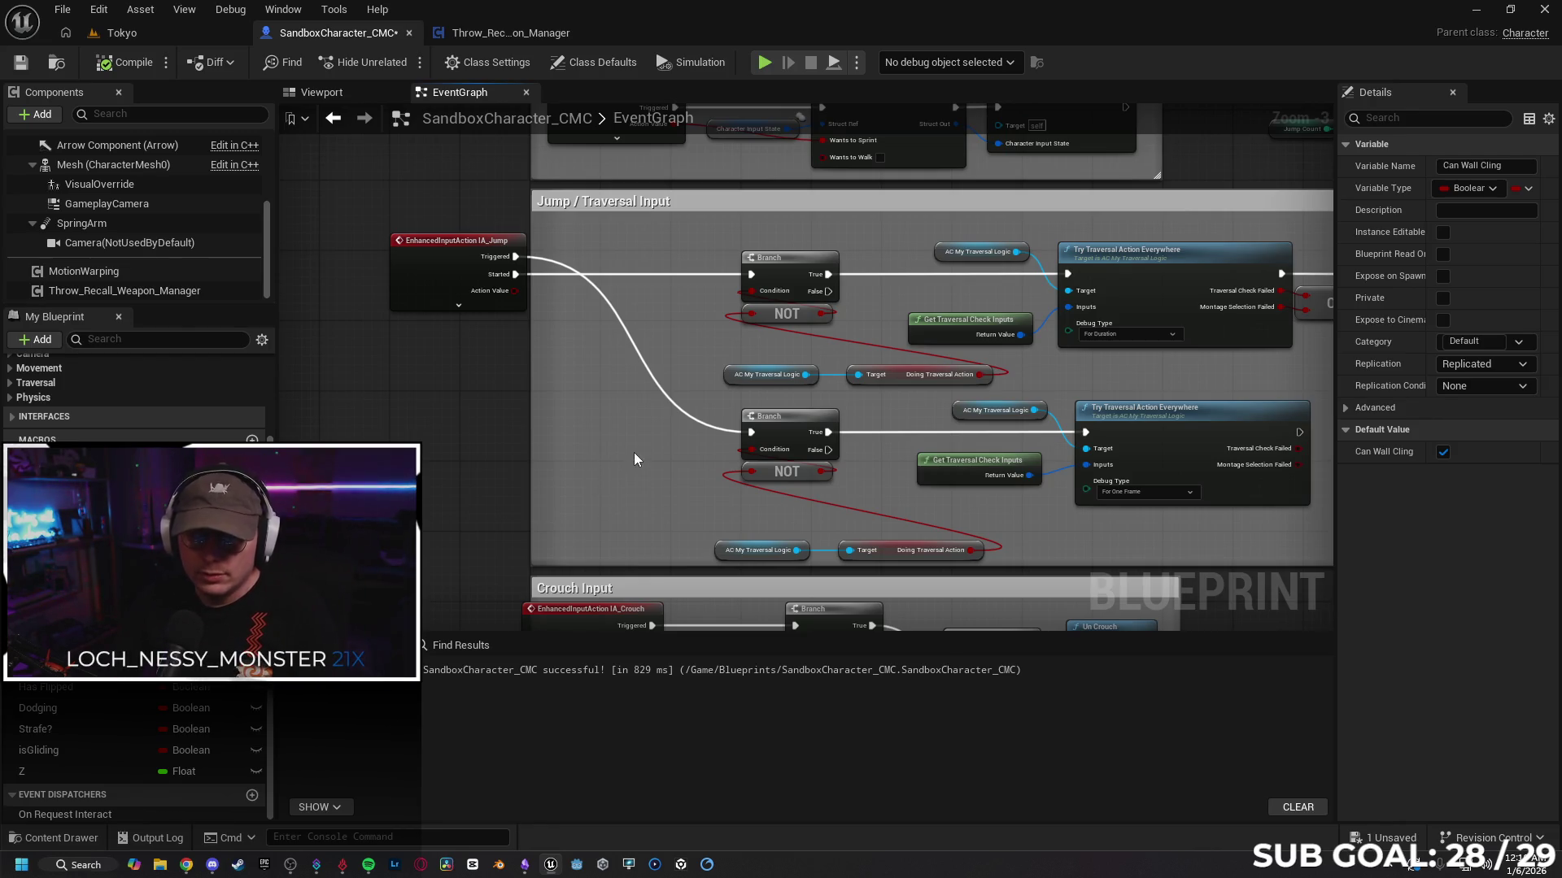
Step: Shift the IA_Jump event node further left, clear of the Jump / Traversal Input group
scroll(610, 445, "down", 1)
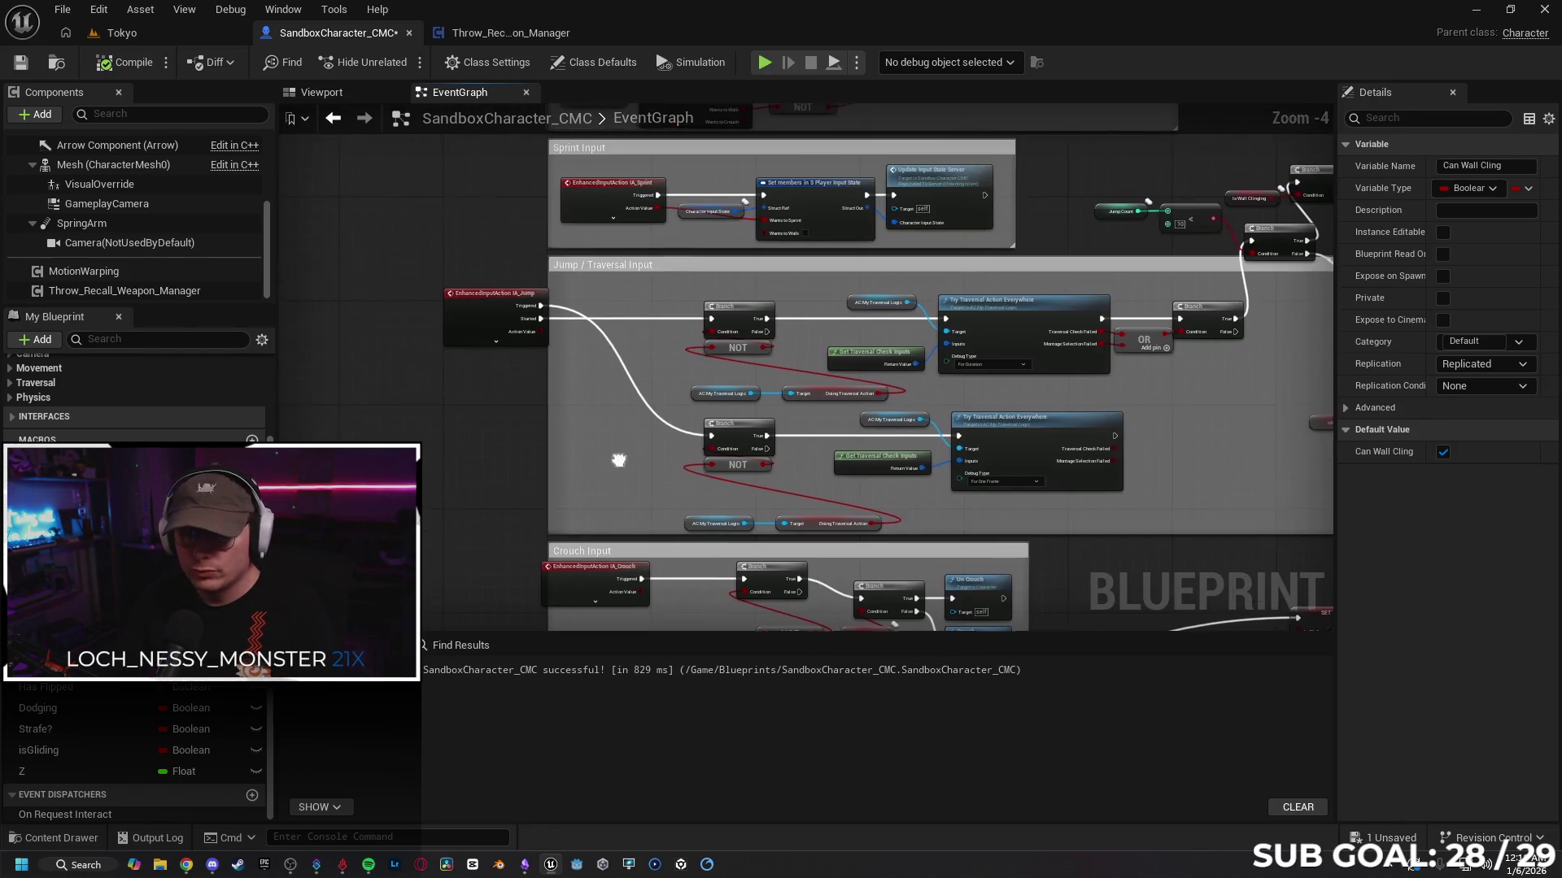
mouse_move(618, 451)
left_mouse_down()
mouse_move(961, 344)
mouse_move(677, 391)
mouse_move(437, 402)
left_mouse_up()
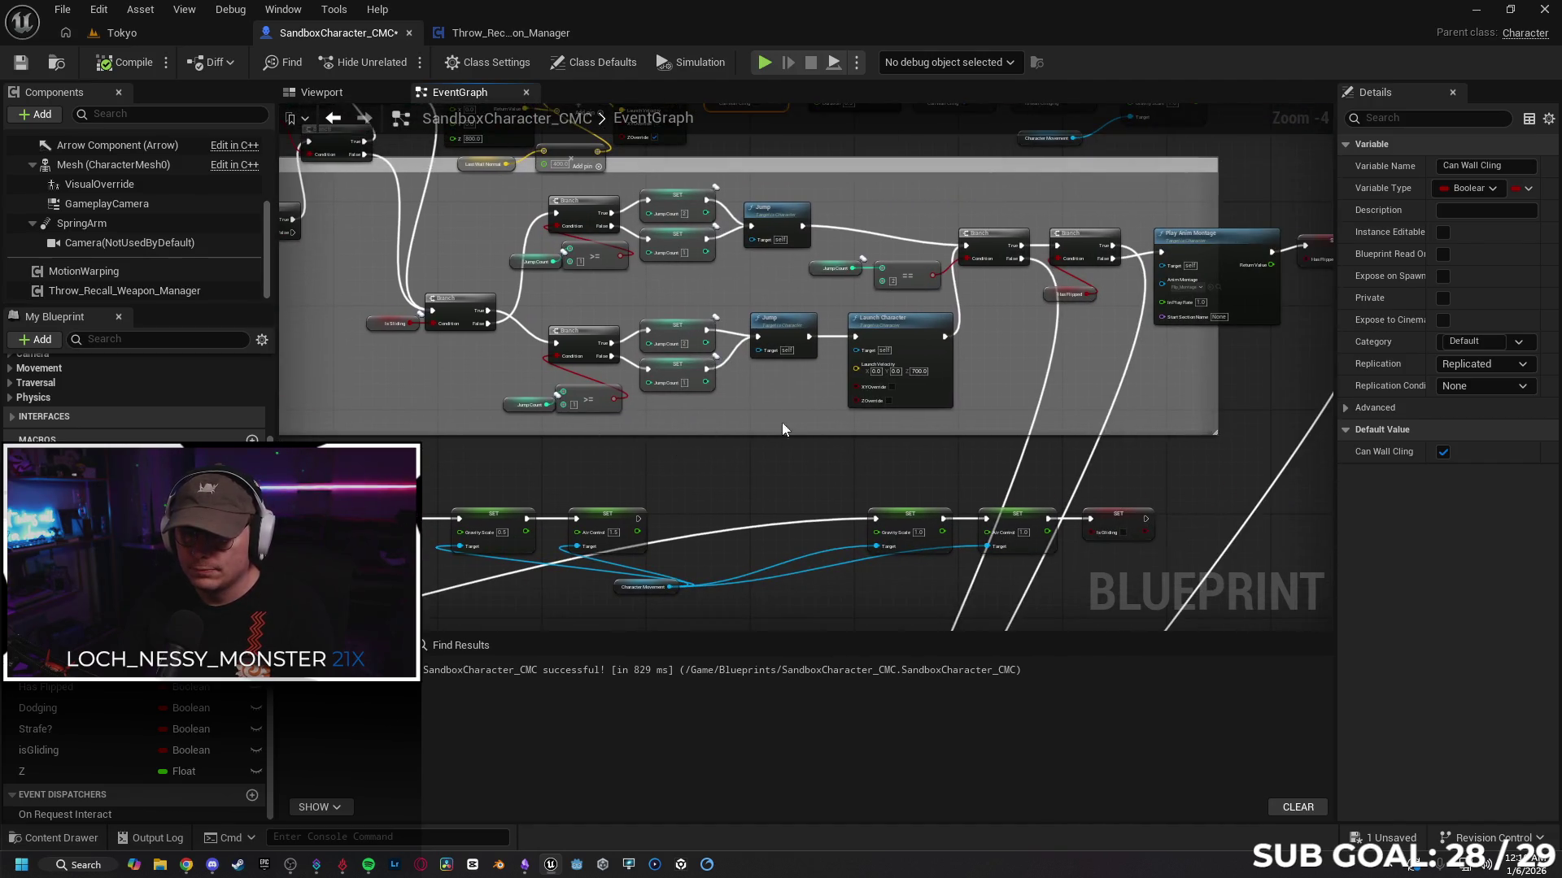
mouse_move(782, 429)
left_mouse_down()
mouse_move(624, 368)
mouse_move(708, 393)
left_mouse_up()
left_click_drag(851, 328, 803, 327)
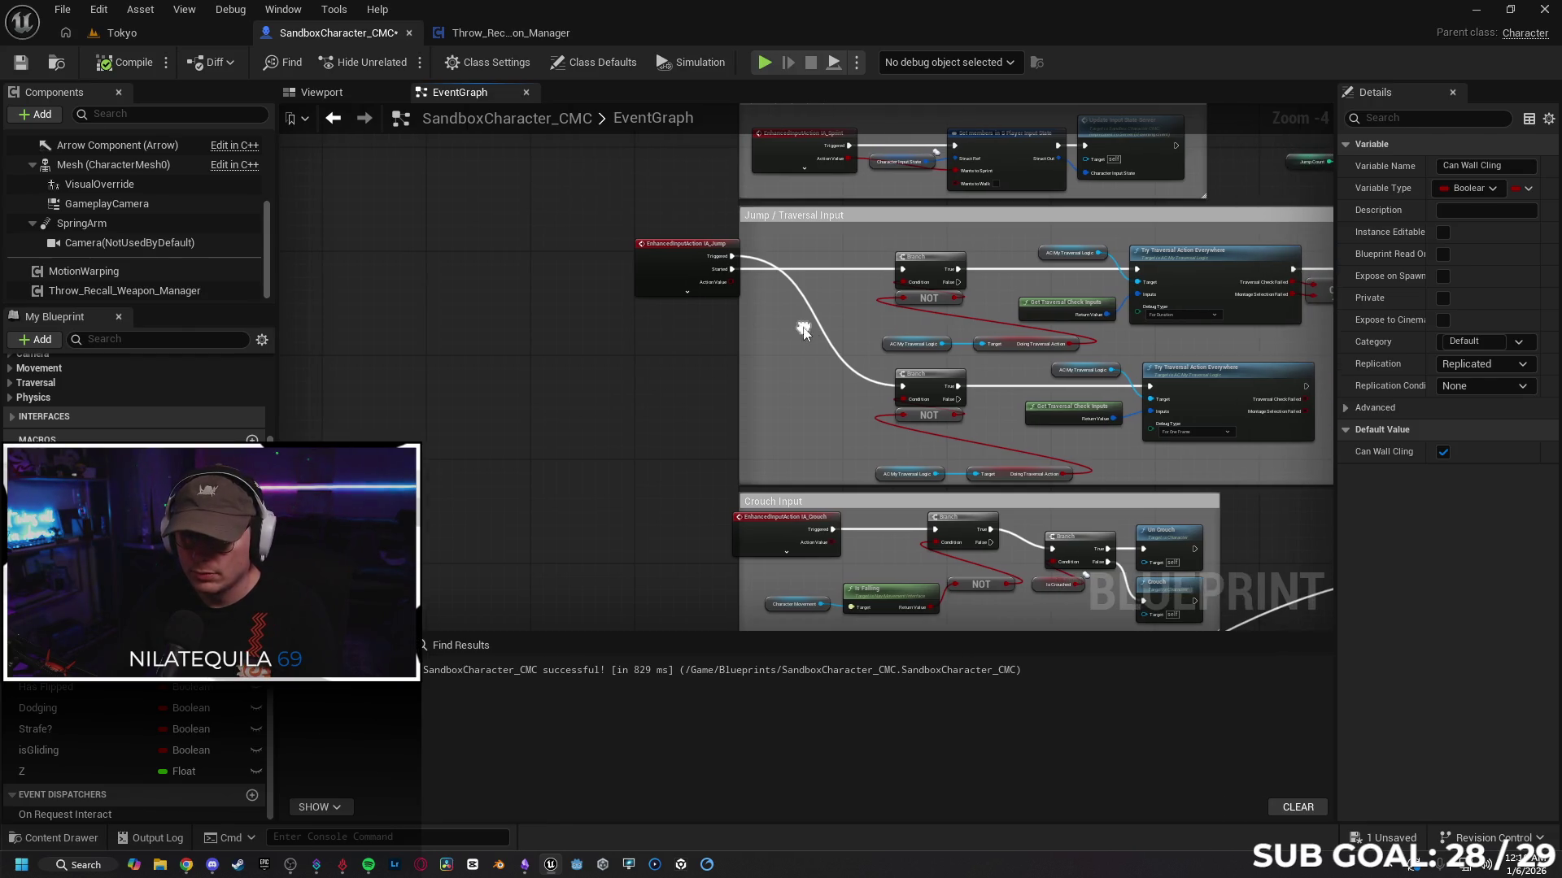
left_click_drag(680, 262, 616, 265)
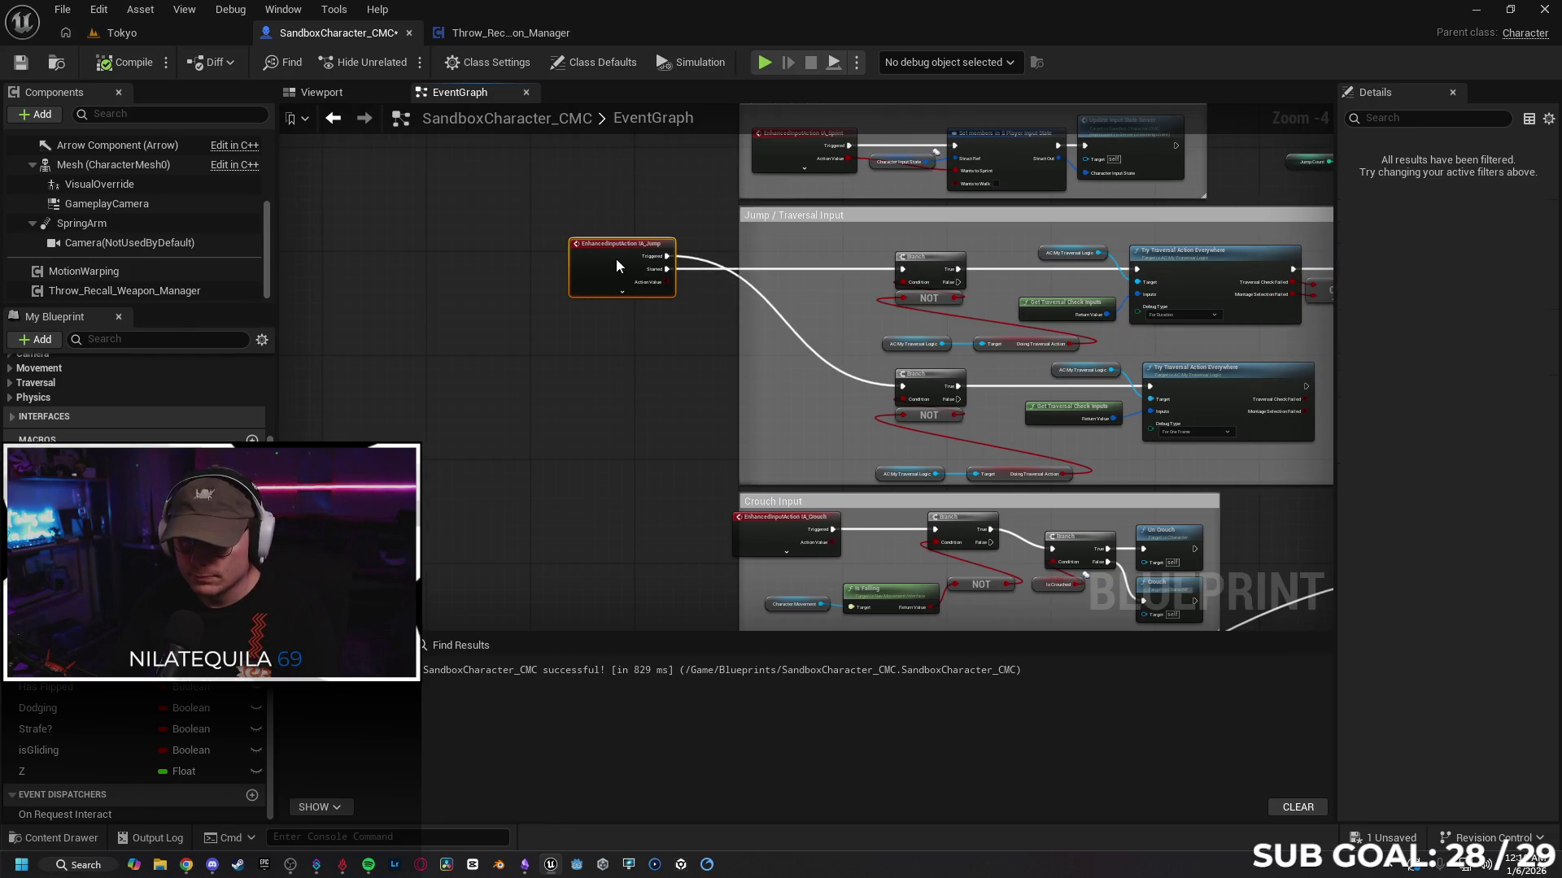
scroll(683, 355, "up", 1)
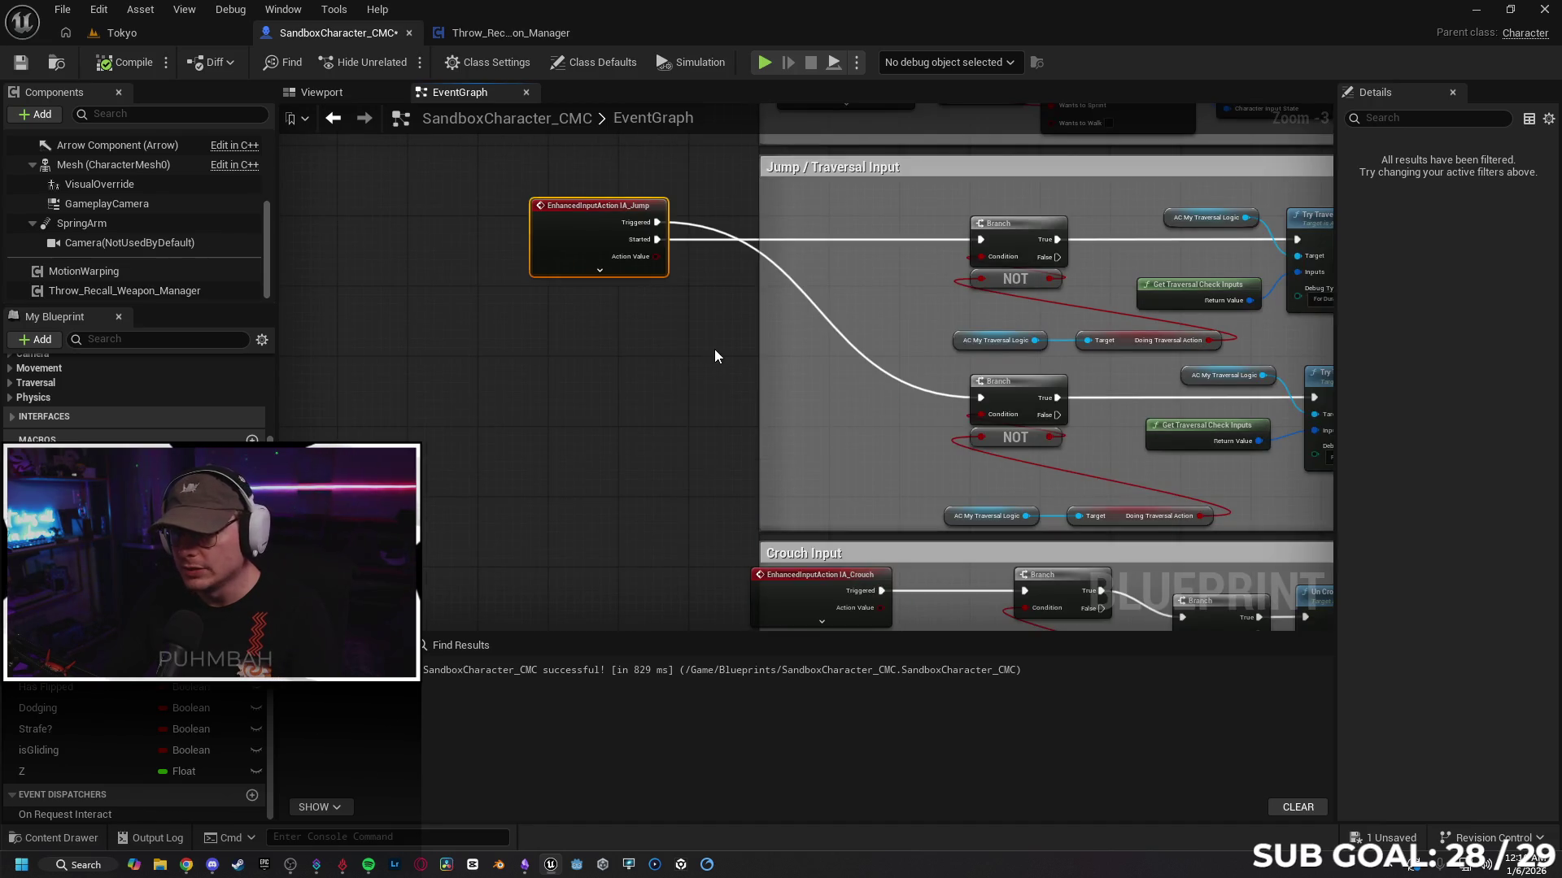
mouse_move(825, 385)
left_mouse_down()
mouse_move(443, 389)
mouse_move(894, 380)
mouse_move(852, 383)
left_mouse_up()
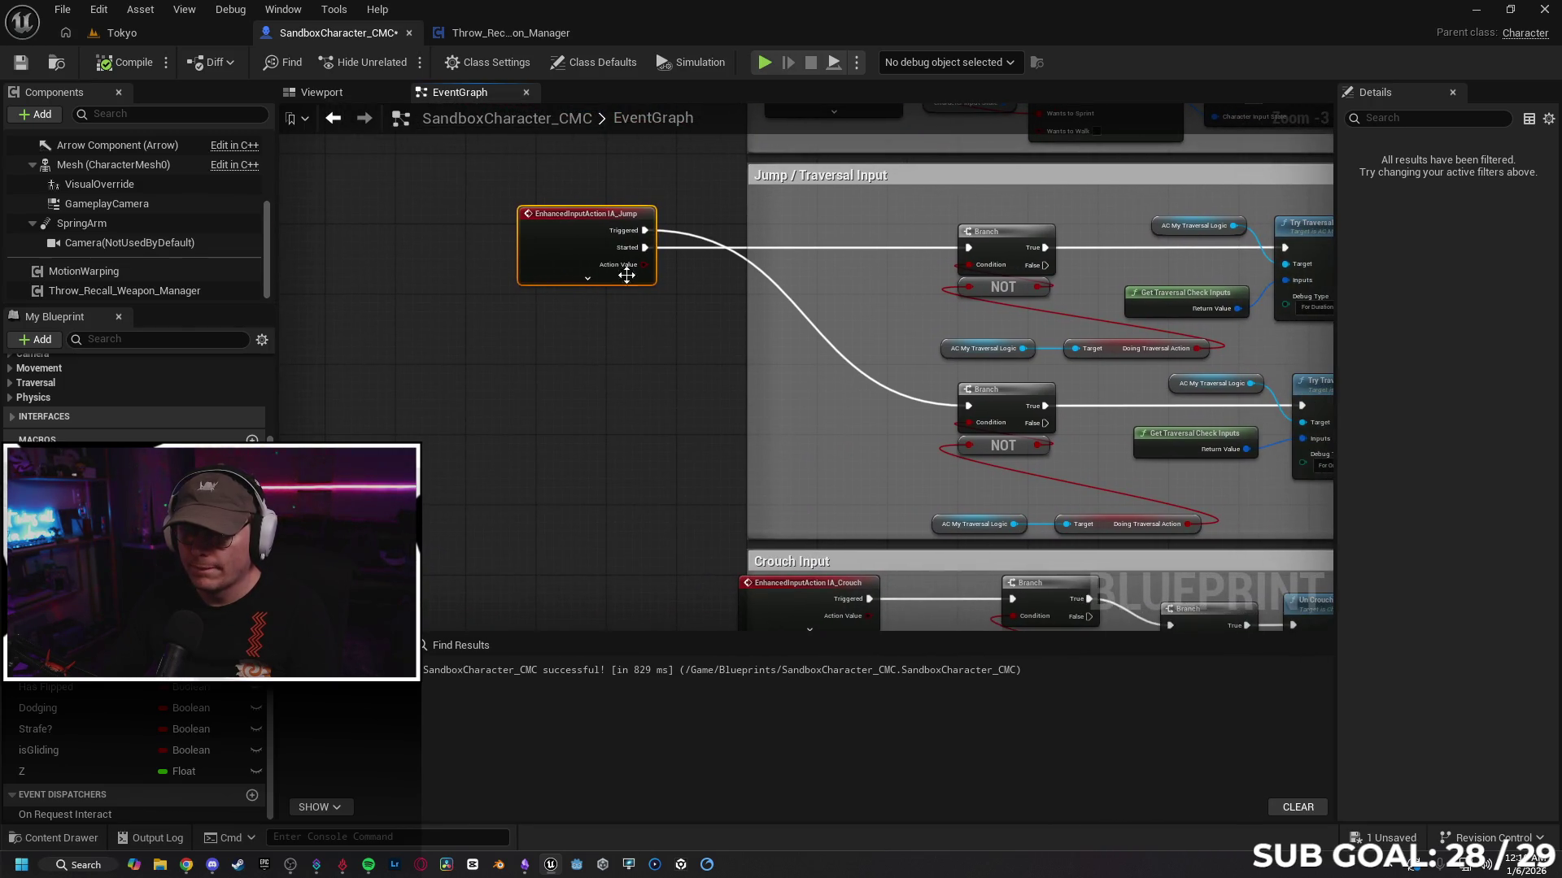
left_click_drag(582, 244, 495, 246)
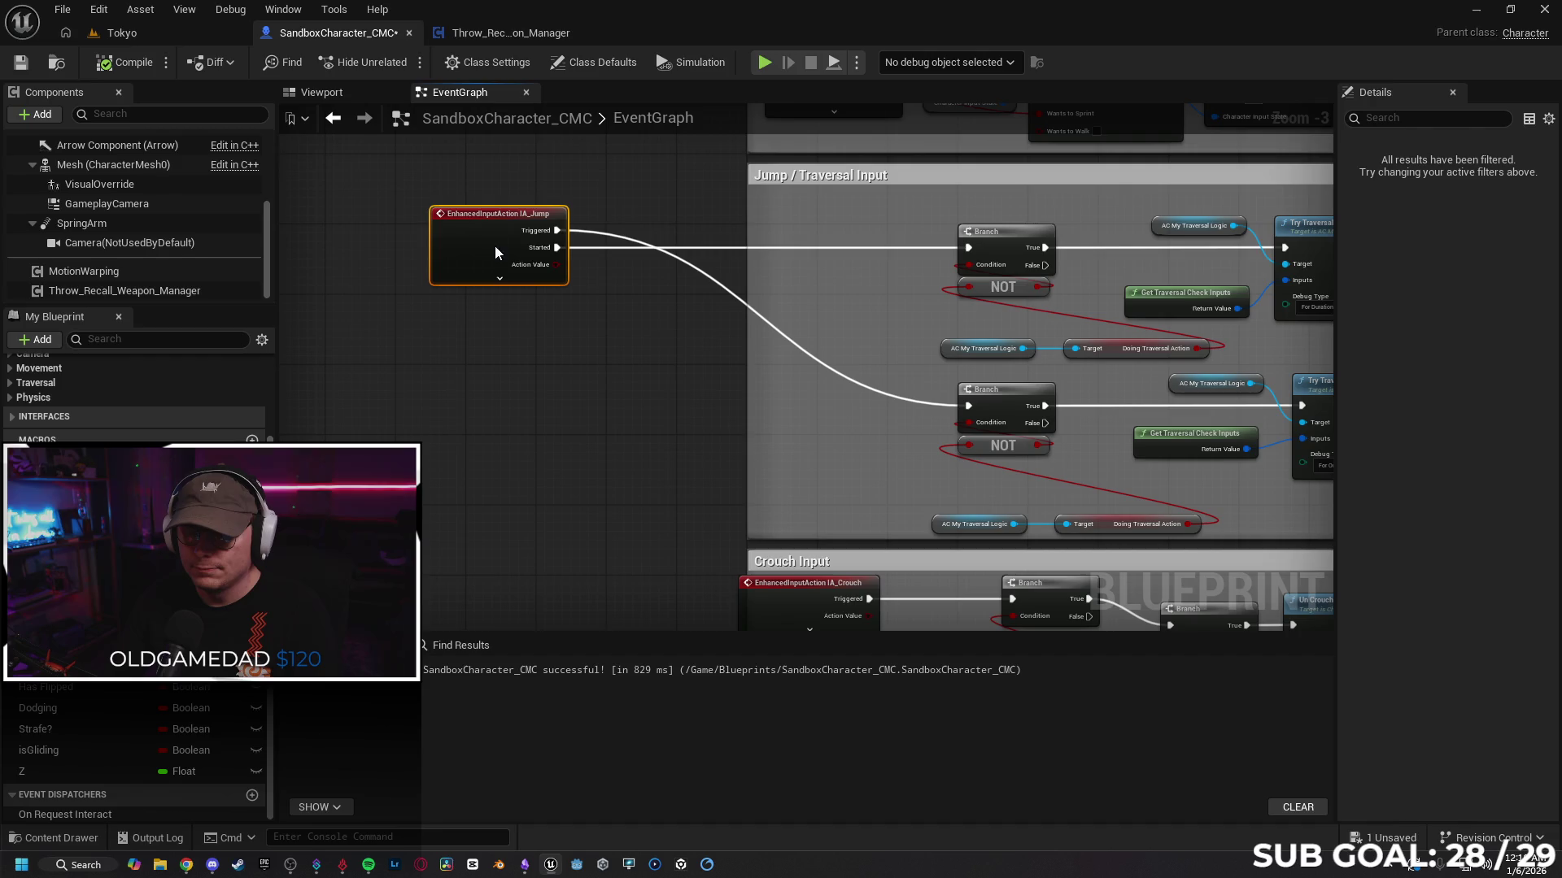
left_click(657, 362)
Step: Add a custom event named RPC_Jump_1 and place it in the Jump / Traversal Input group
right_click(656, 361)
type("custom")
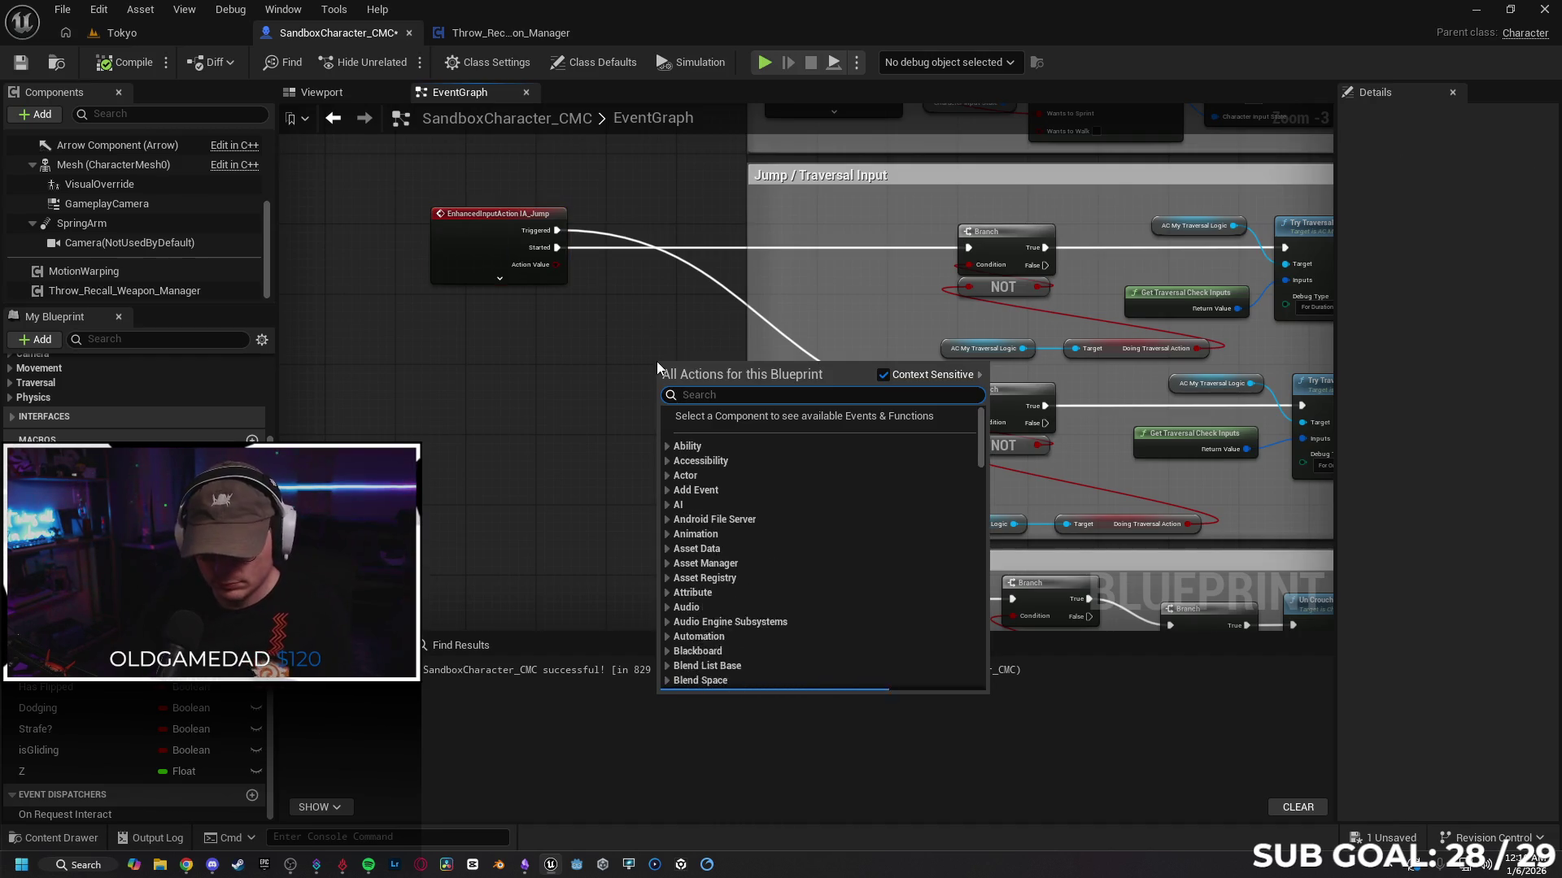
key("Return")
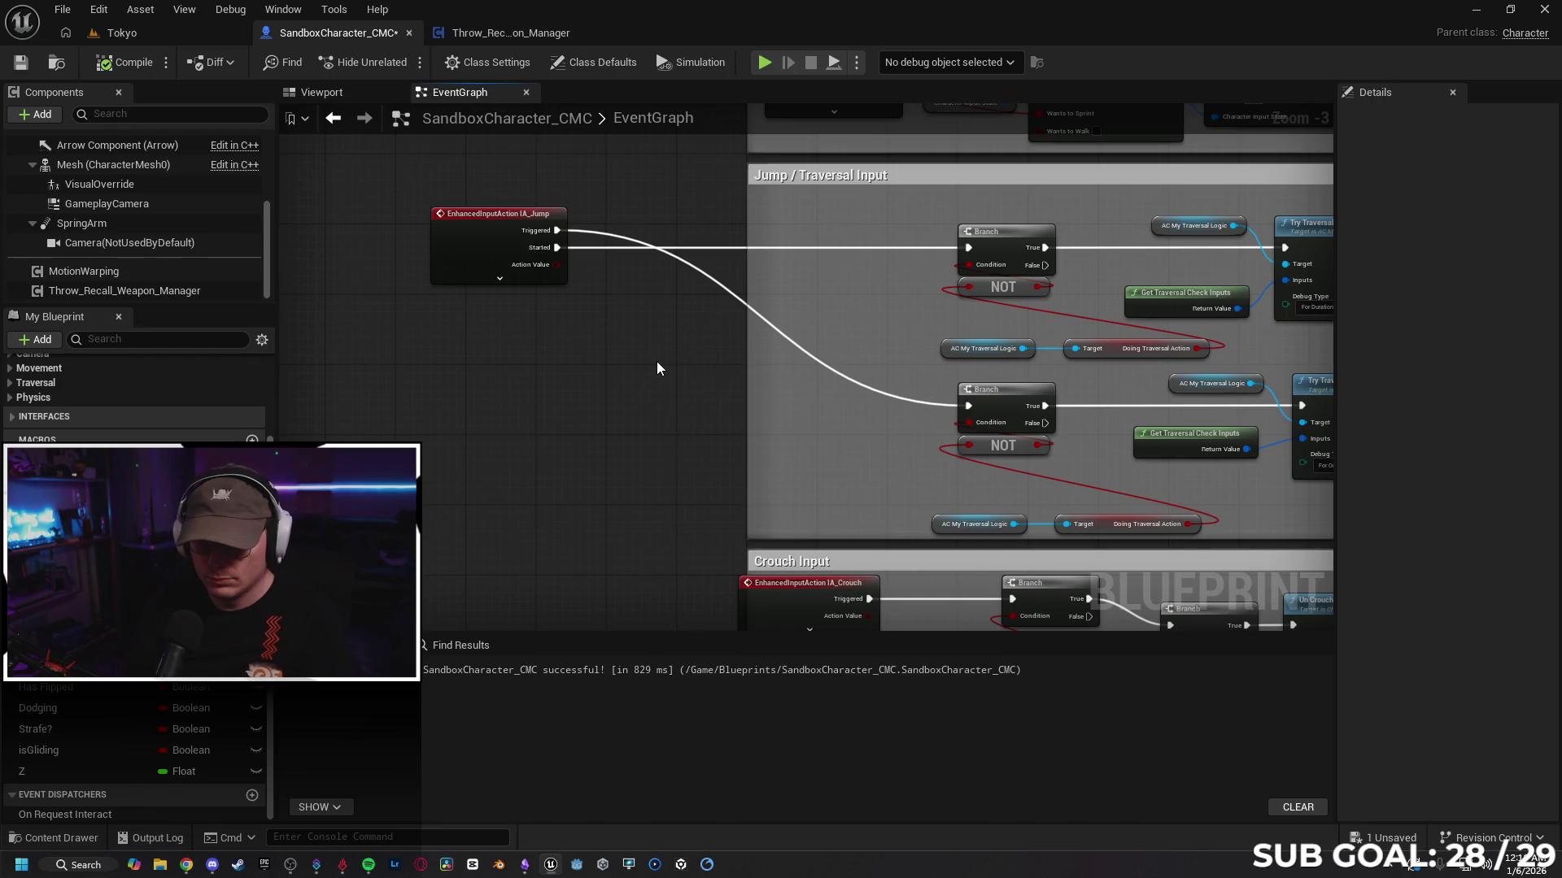
type("RPC_Jump_1")
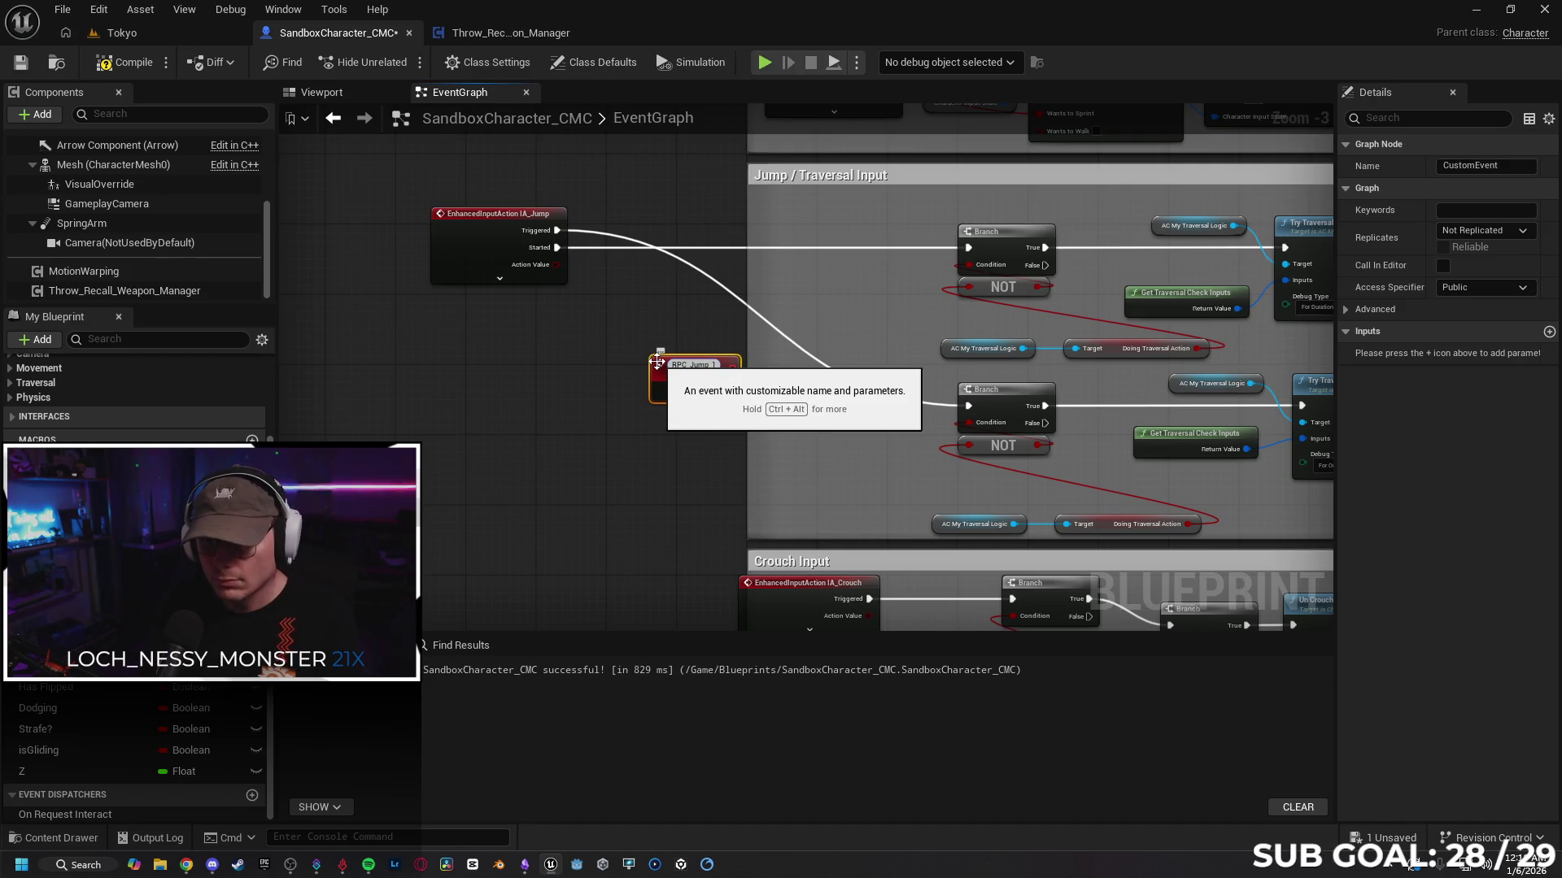
key("Return")
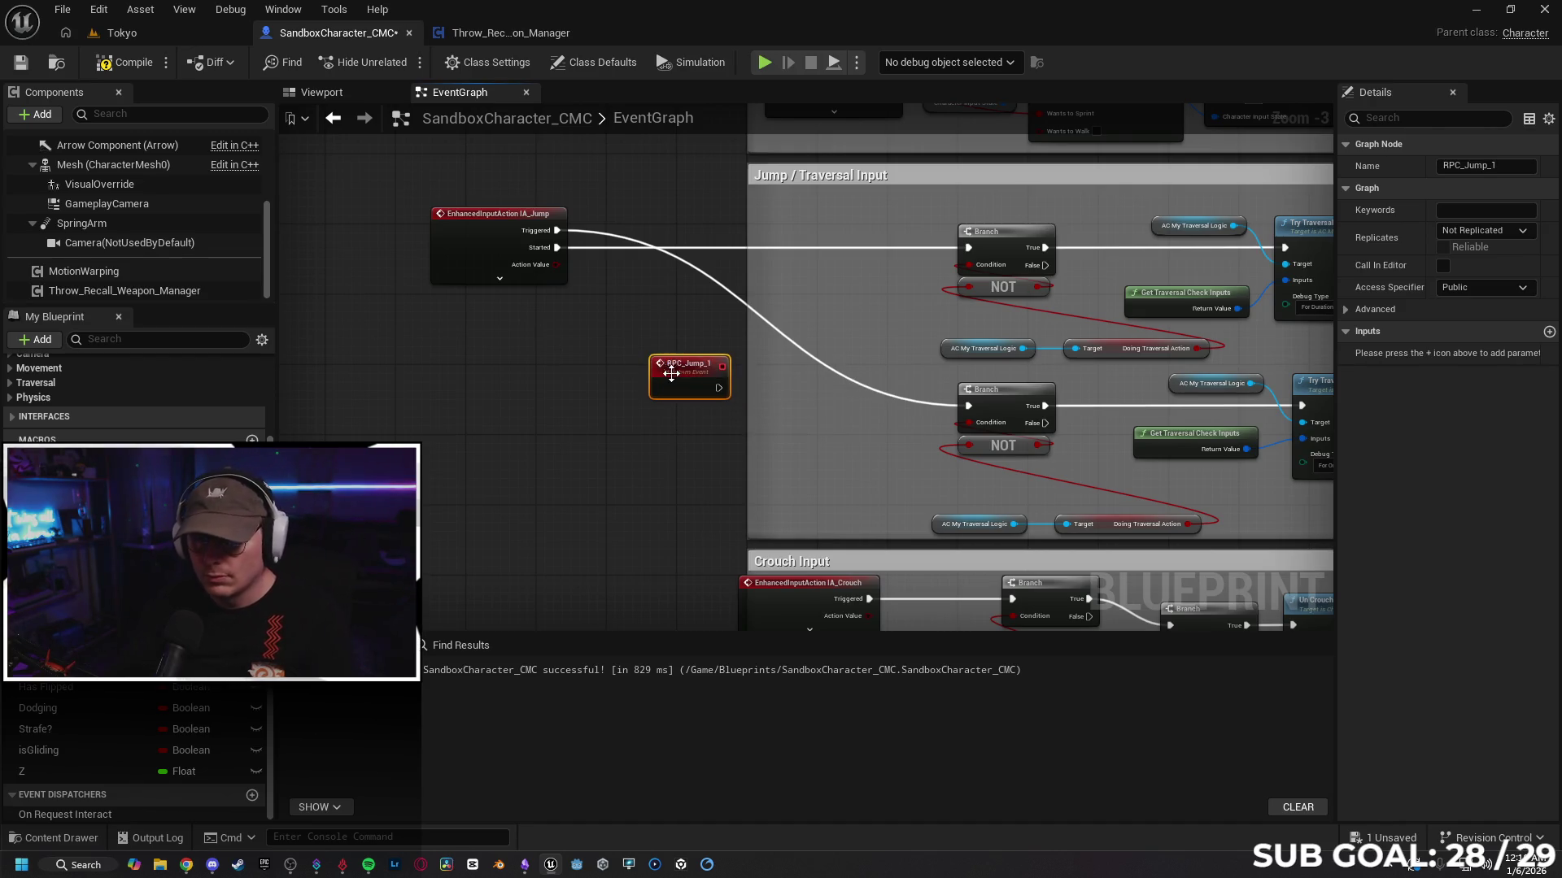
left_click_drag(687, 370, 803, 213)
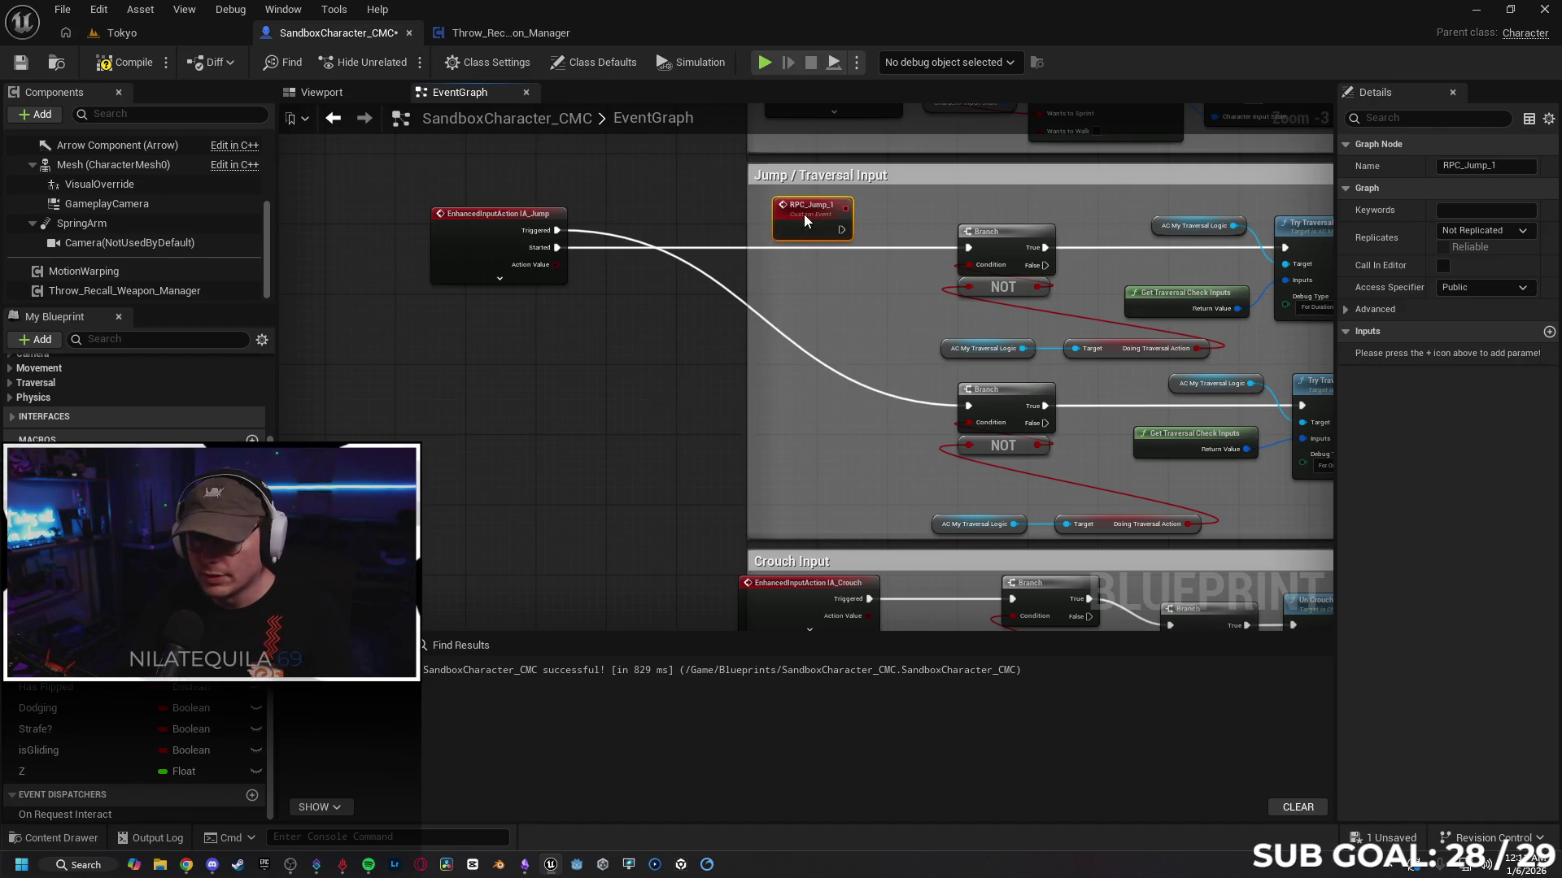
Step: Add a second custom event and rename it RPC_Jump_2 in the Details Name field
right_click(619, 433)
type("custom")
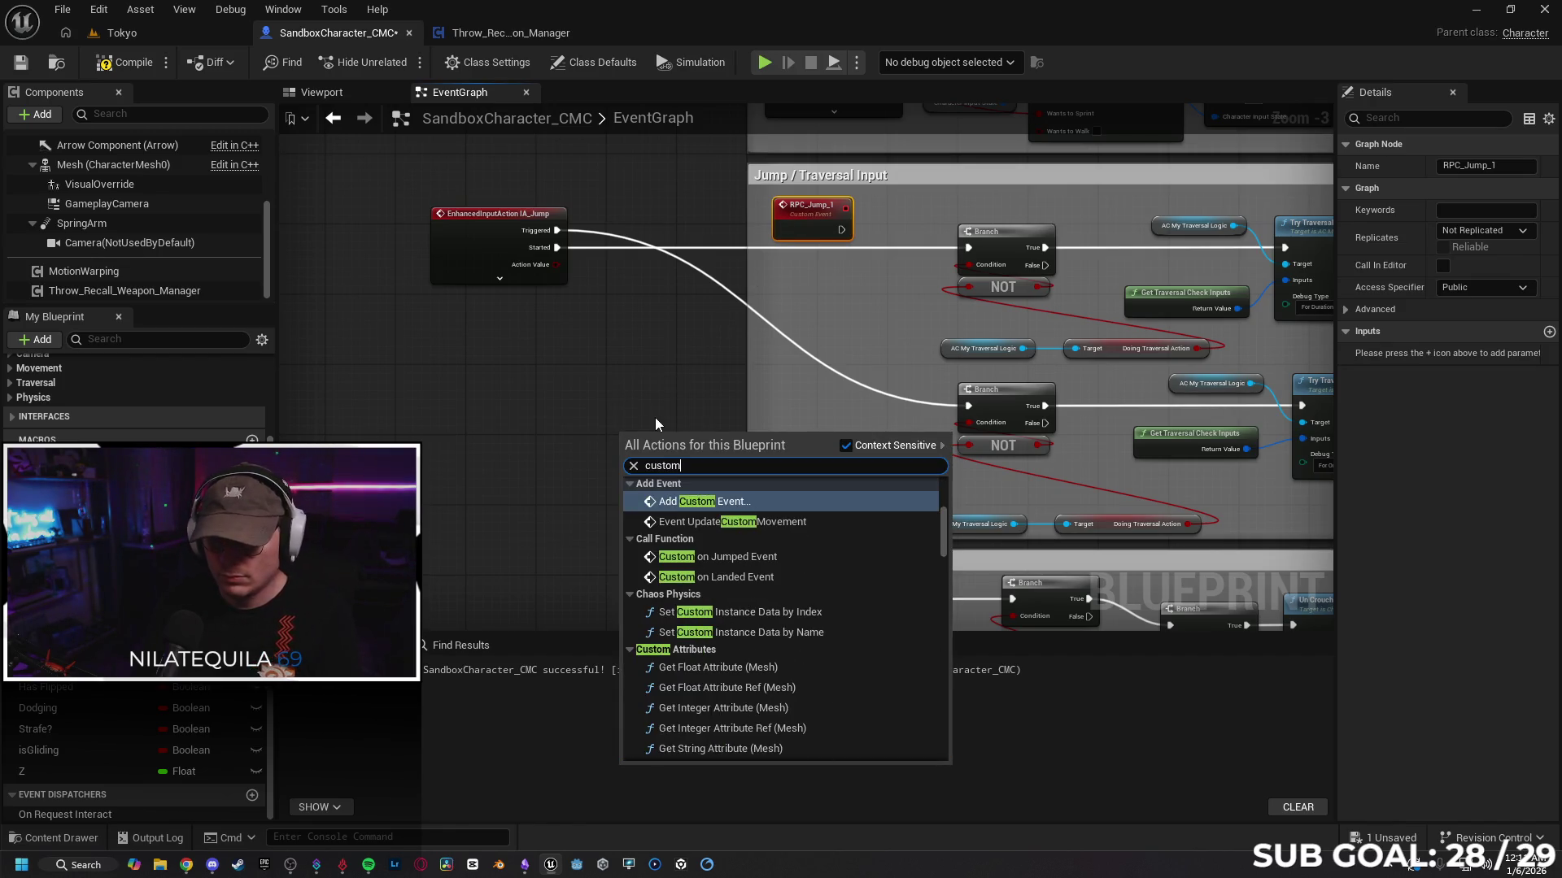
key("Return")
type("RPC_Jump_2")
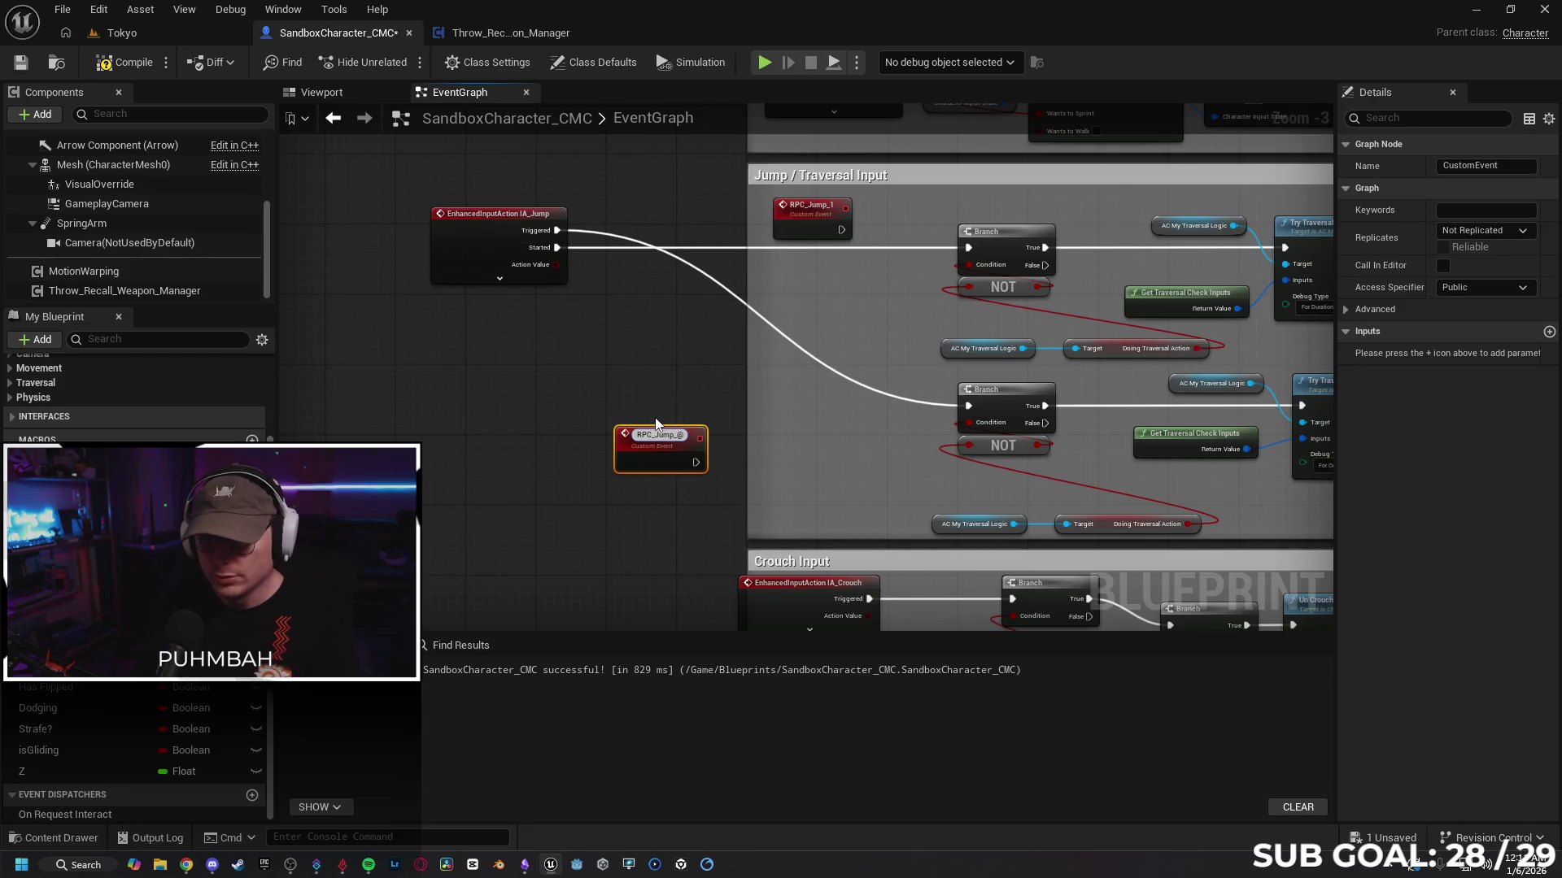
key("Return")
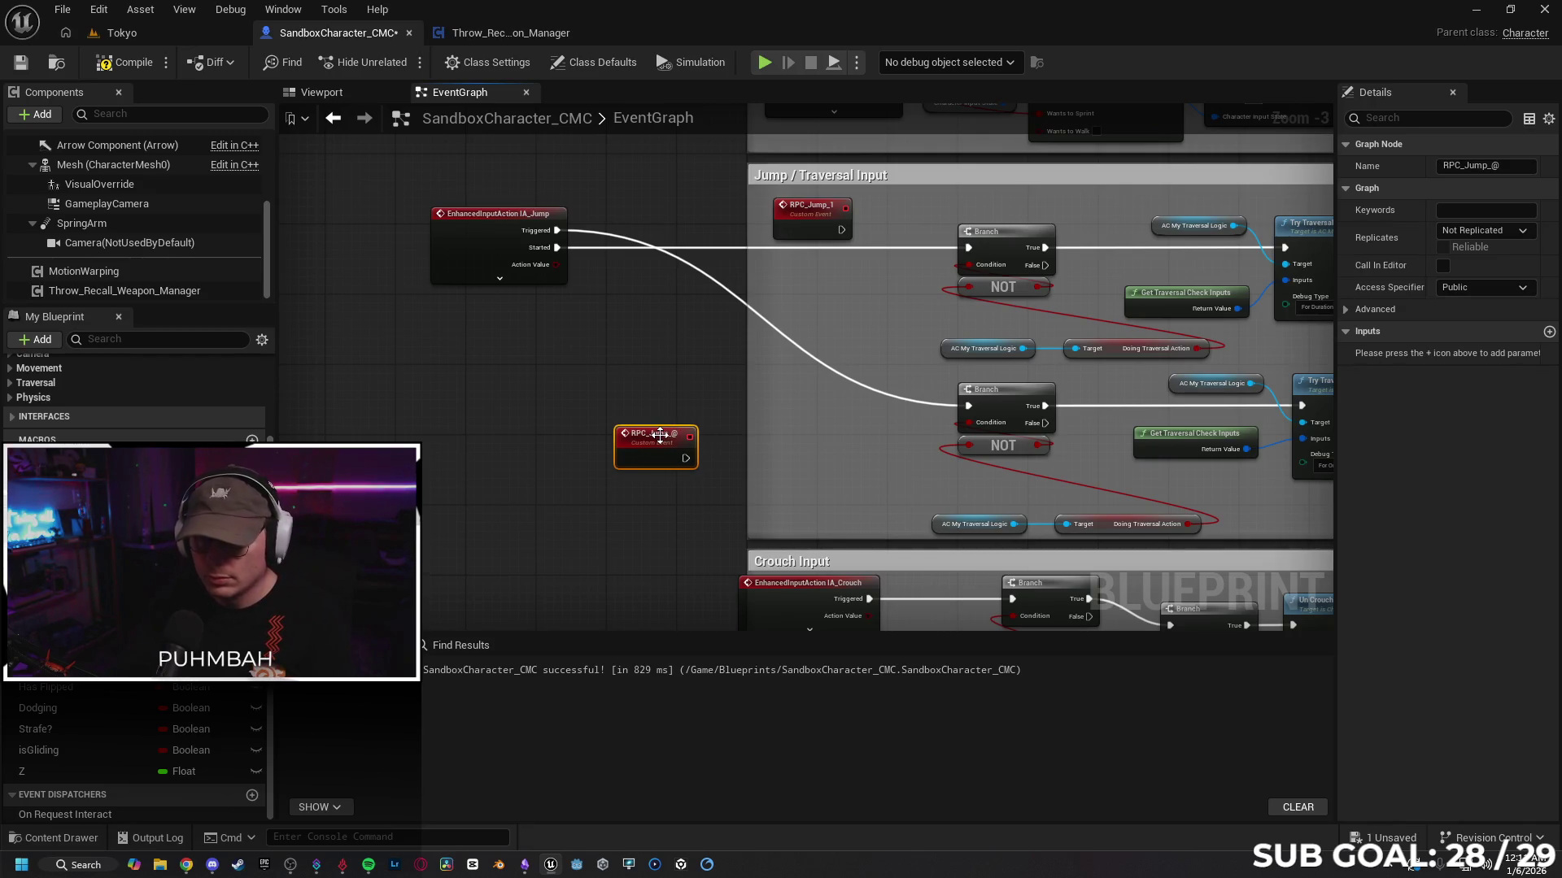
left_click(1512, 167)
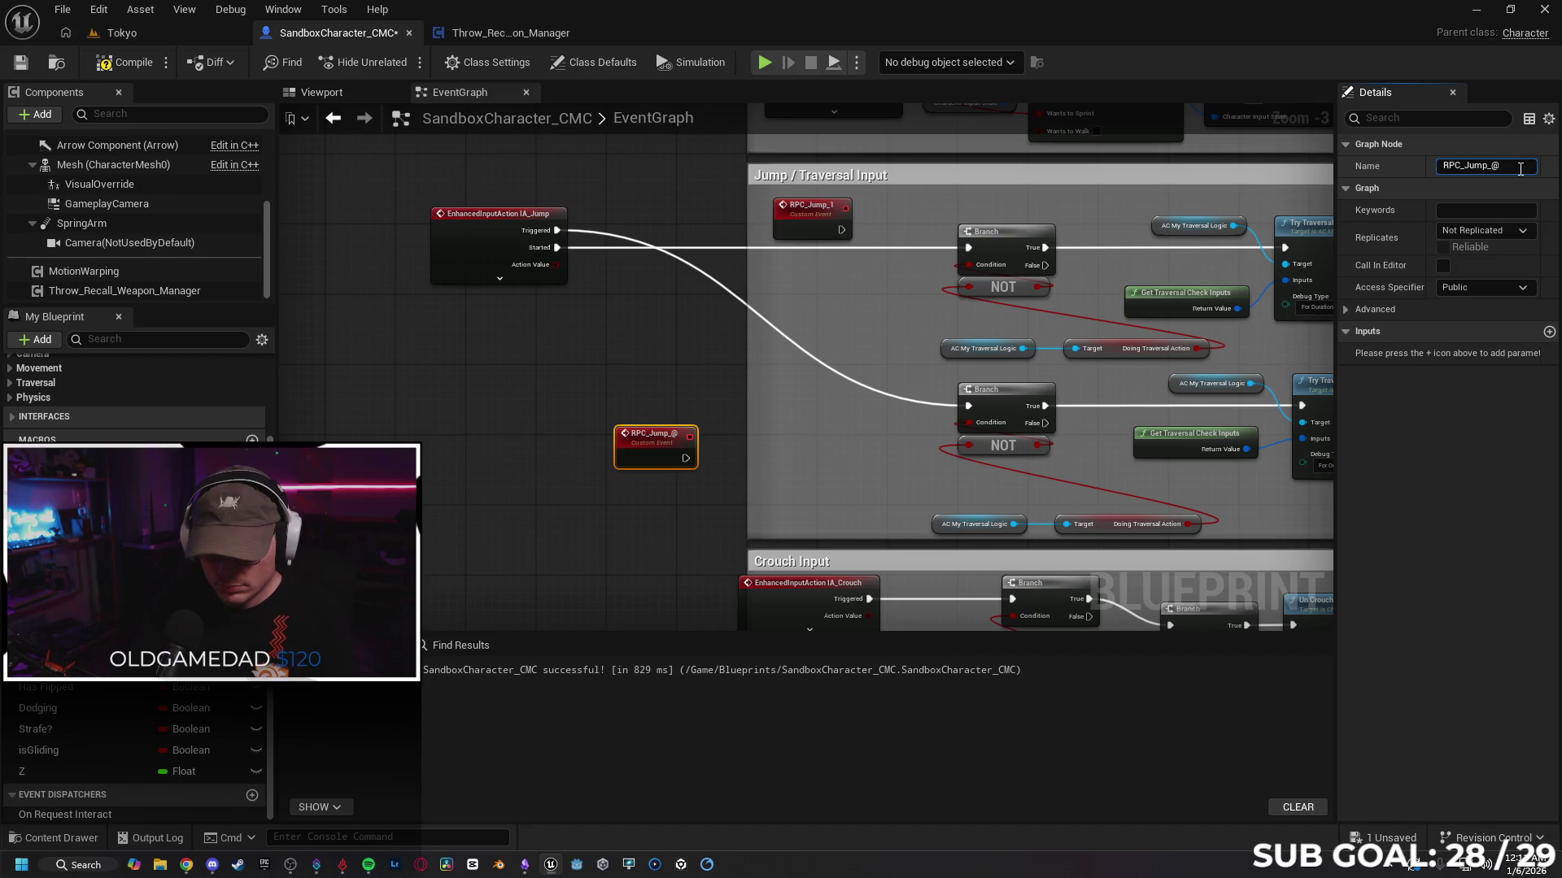
left_click(1482, 410)
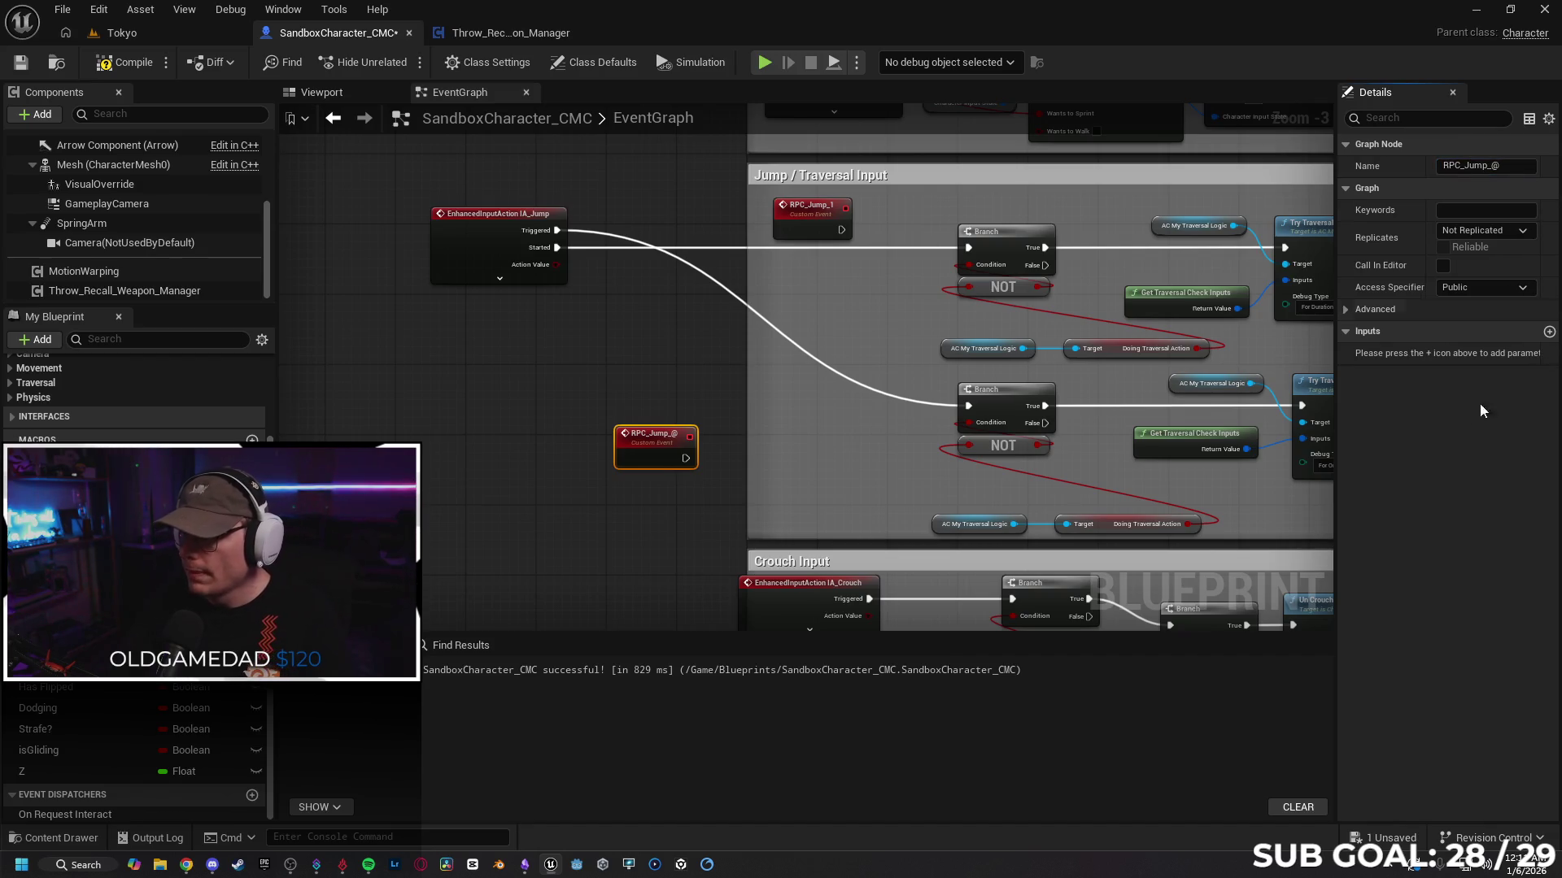
left_click(1521, 166)
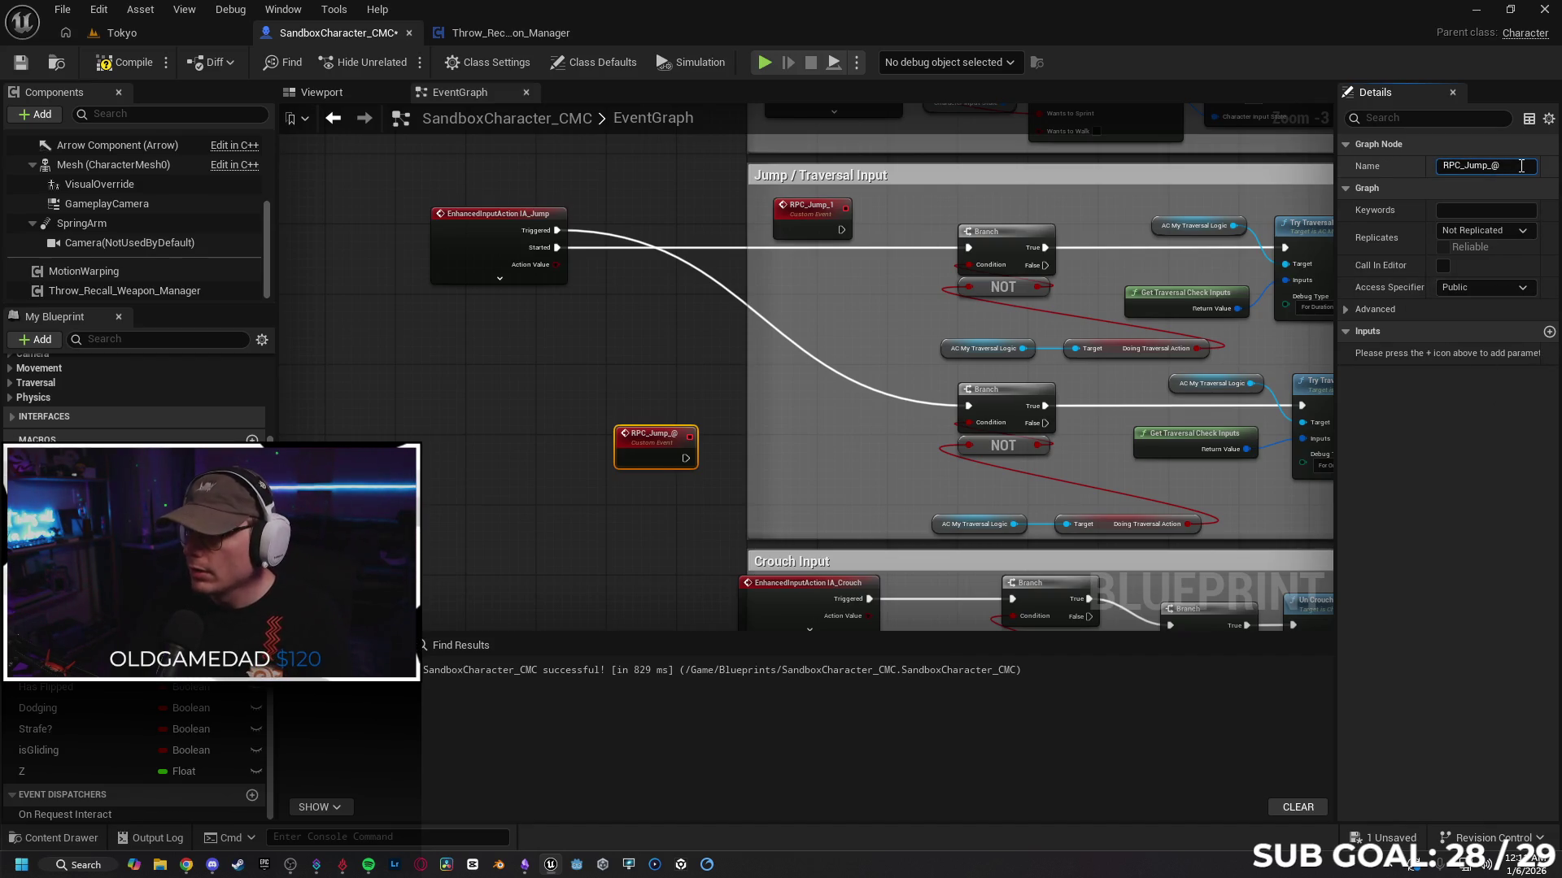
type("2")
key("Return")
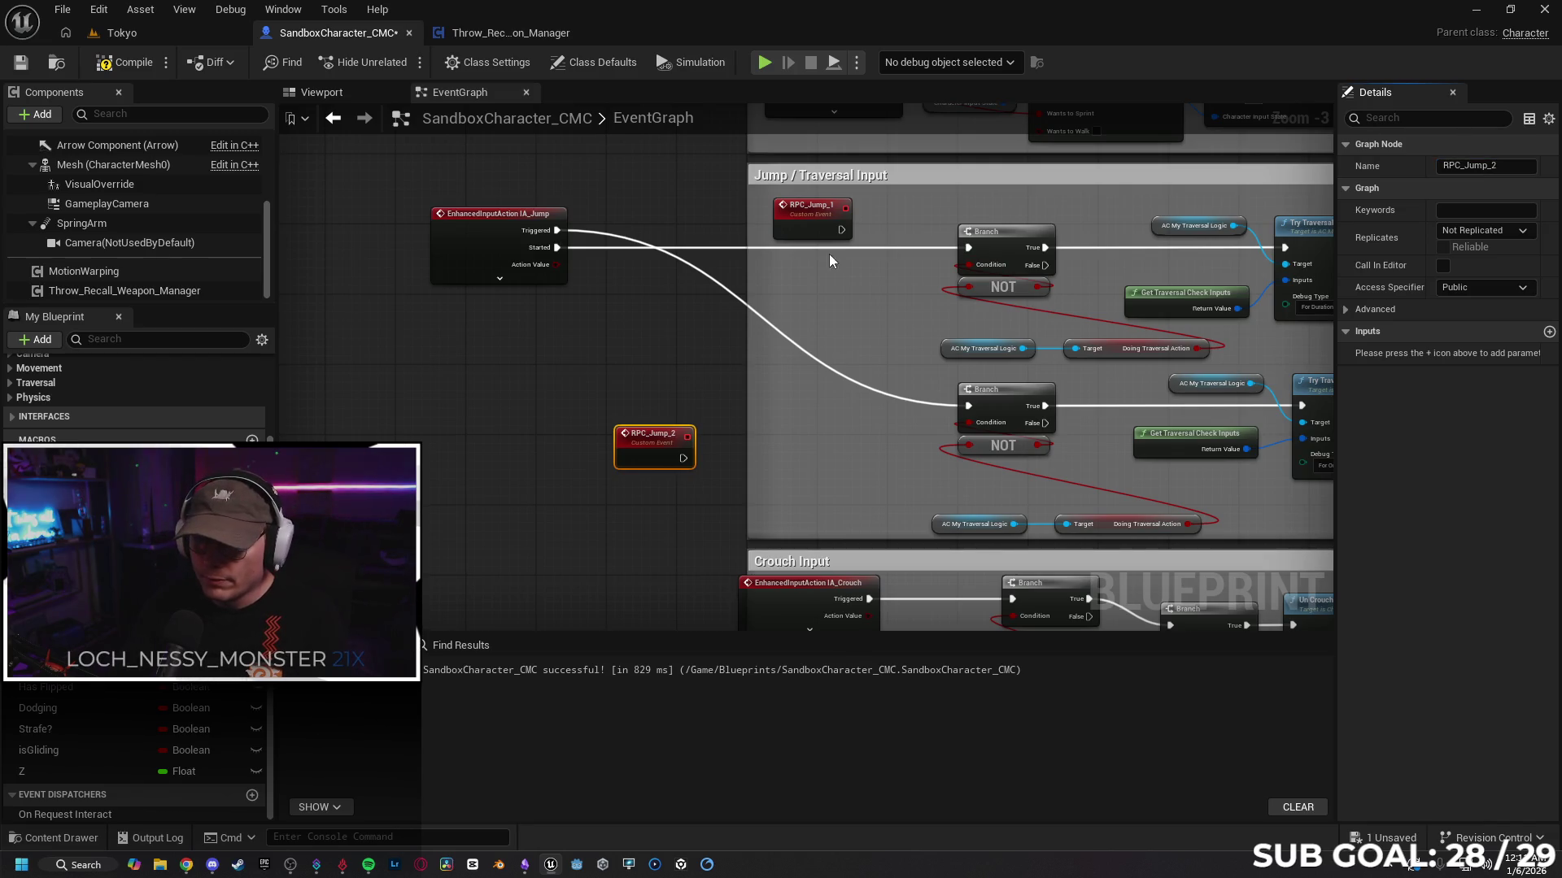
mouse_move(821, 220)
left_mouse_down()
mouse_move(793, 225)
mouse_move(863, 264)
mouse_move(968, 248)
left_mouse_up()
Step: Wire RPC_Jump_2 into the lower Branch and break IA_Jump's Started link to the upper Branch
mouse_move(683, 458)
left_mouse_down()
mouse_move(797, 456)
mouse_move(966, 406)
left_mouse_up()
left_click_drag(651, 447, 797, 402)
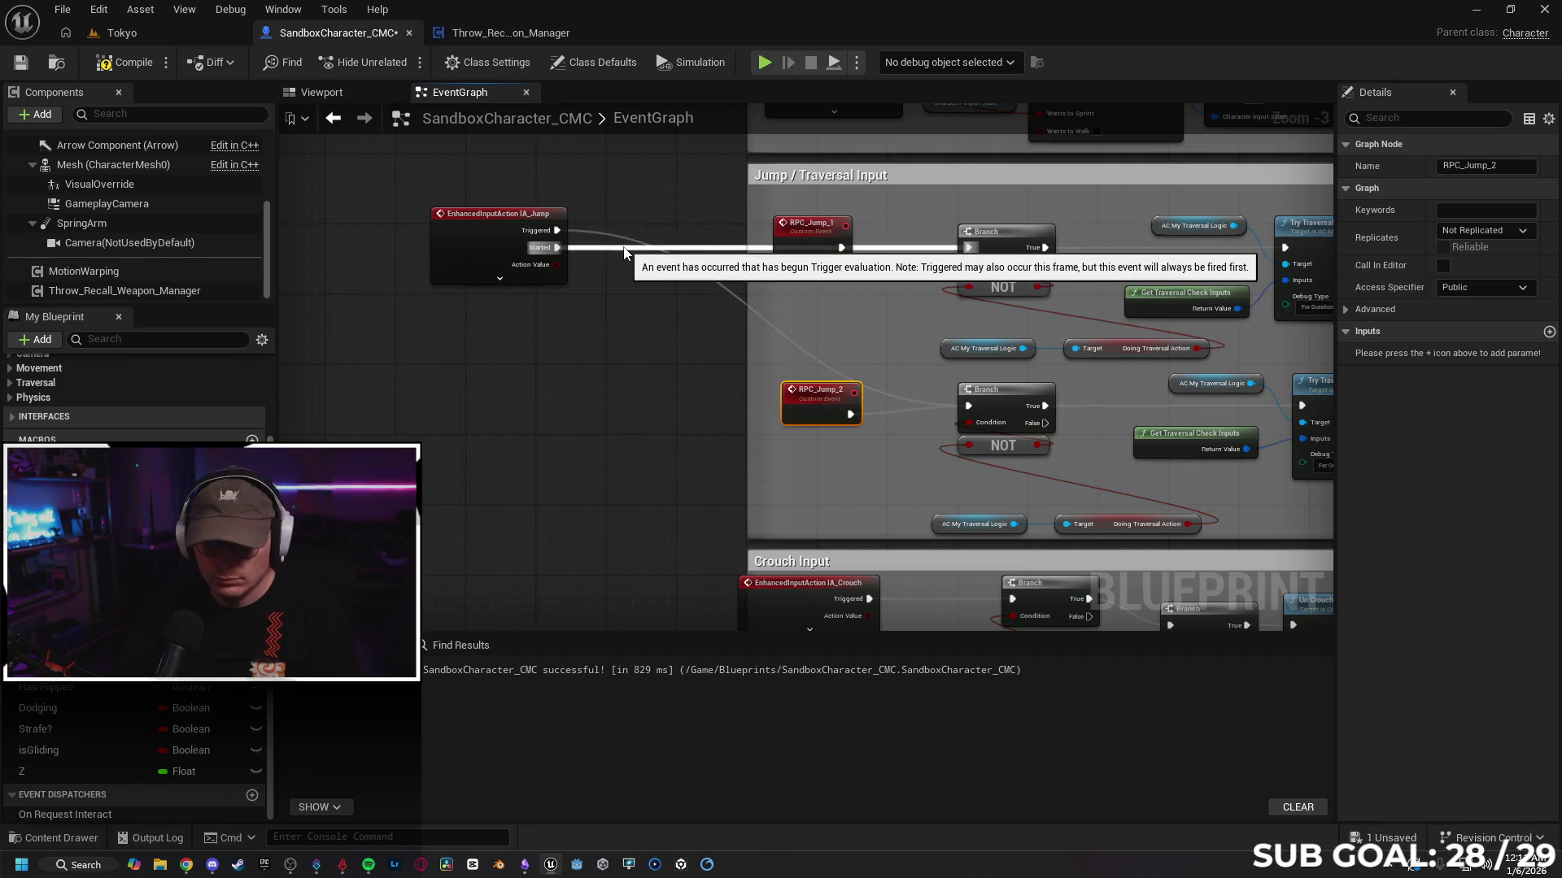
left_click(595, 249, "alt")
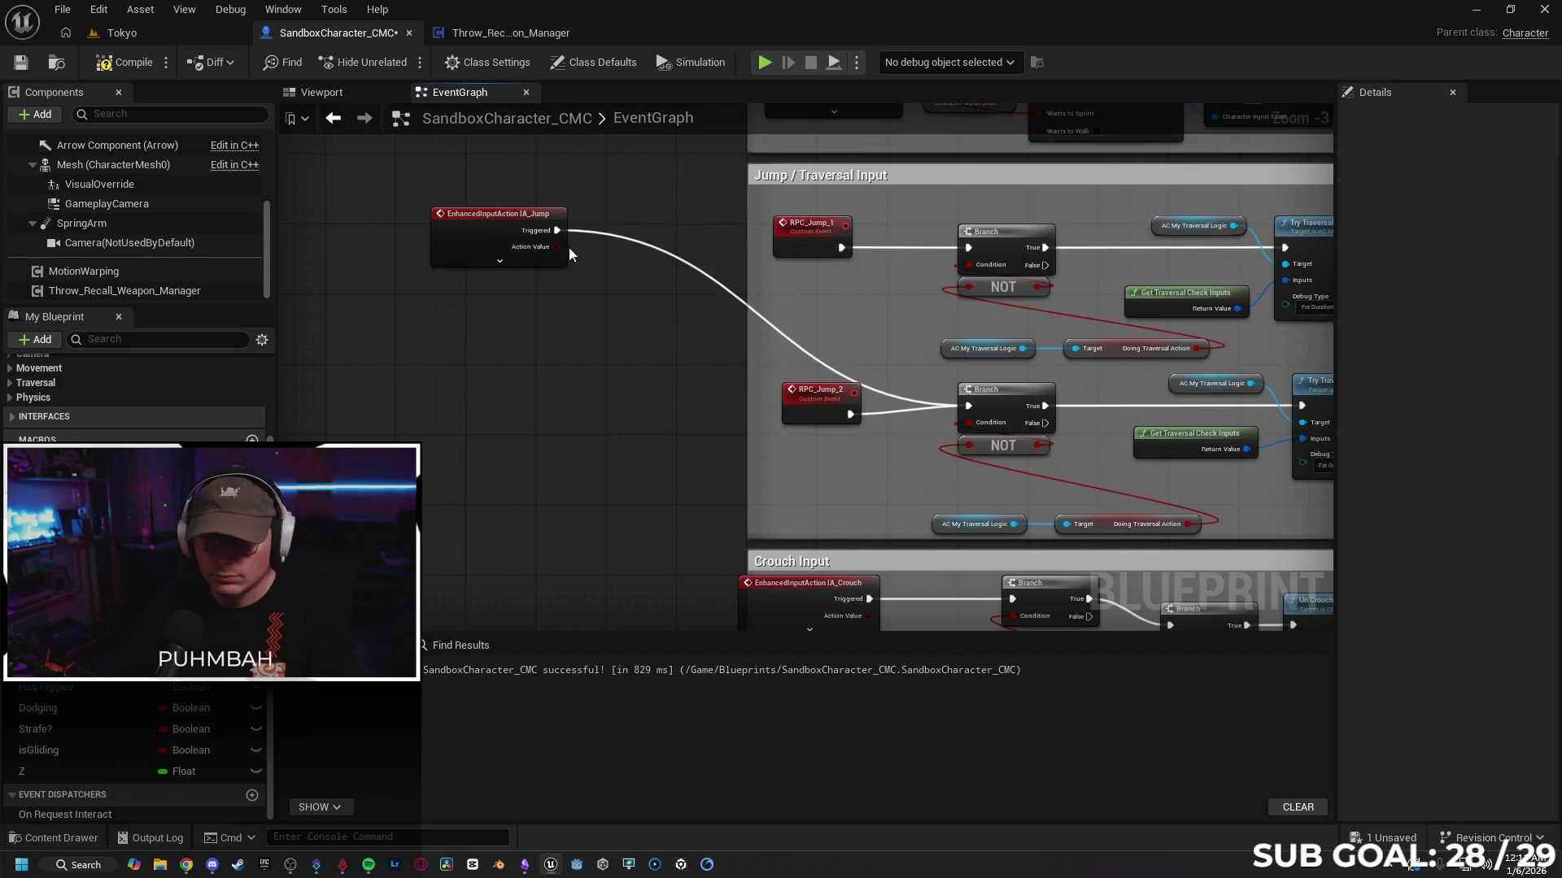
left_click(490, 262)
Step: Make IA_Jump's Started output call RPC Jump 1 and Triggered call RPC Jump 2
left_click_drag(556, 248, 608, 259)
type("rpc")
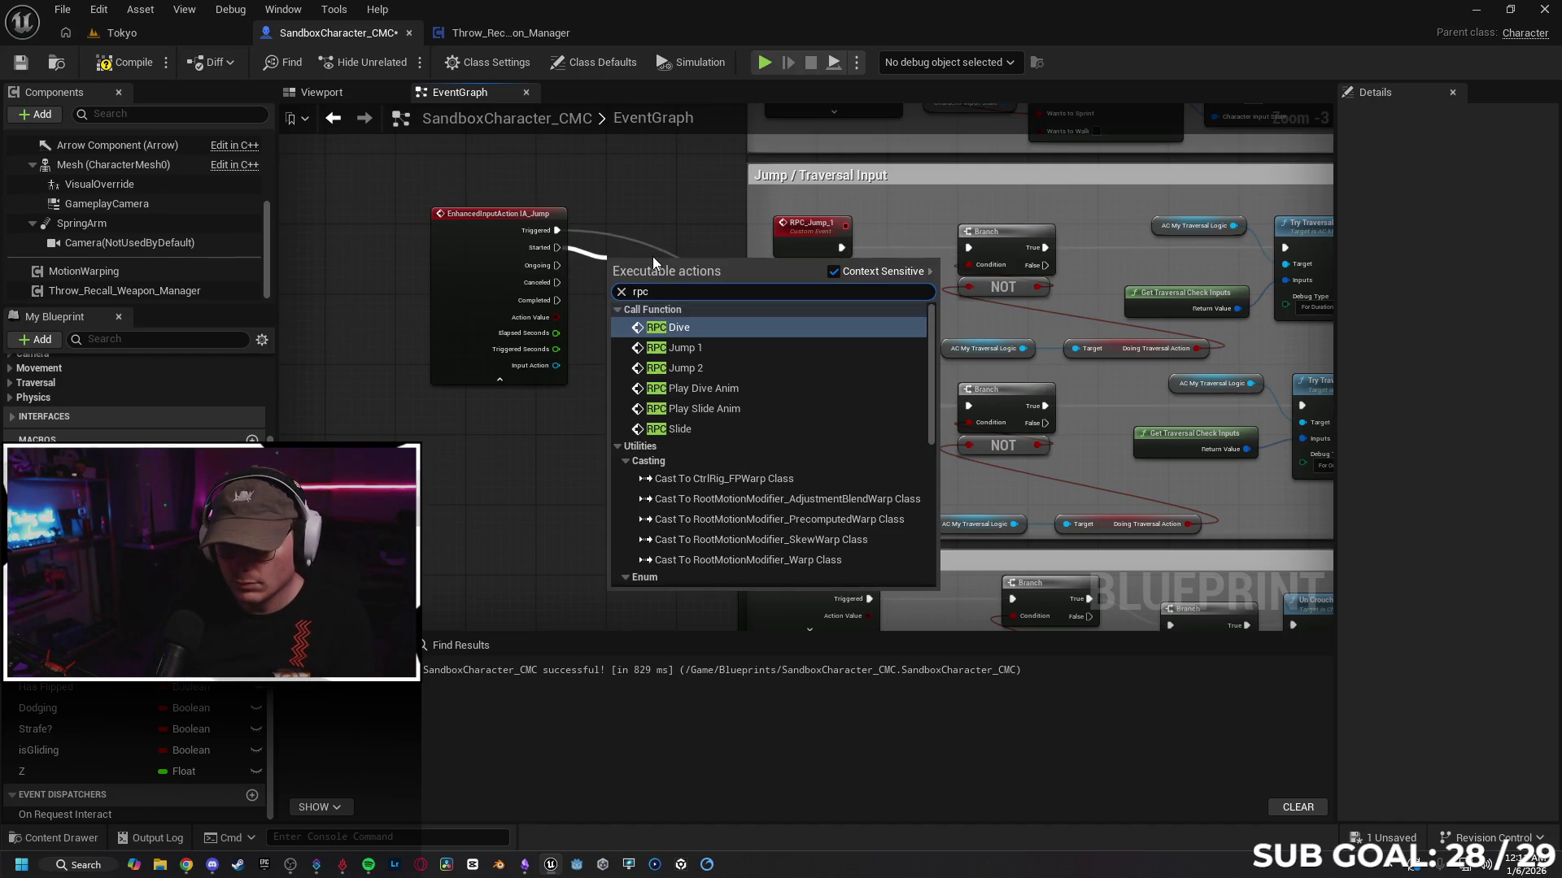
key("Down")
key("Return")
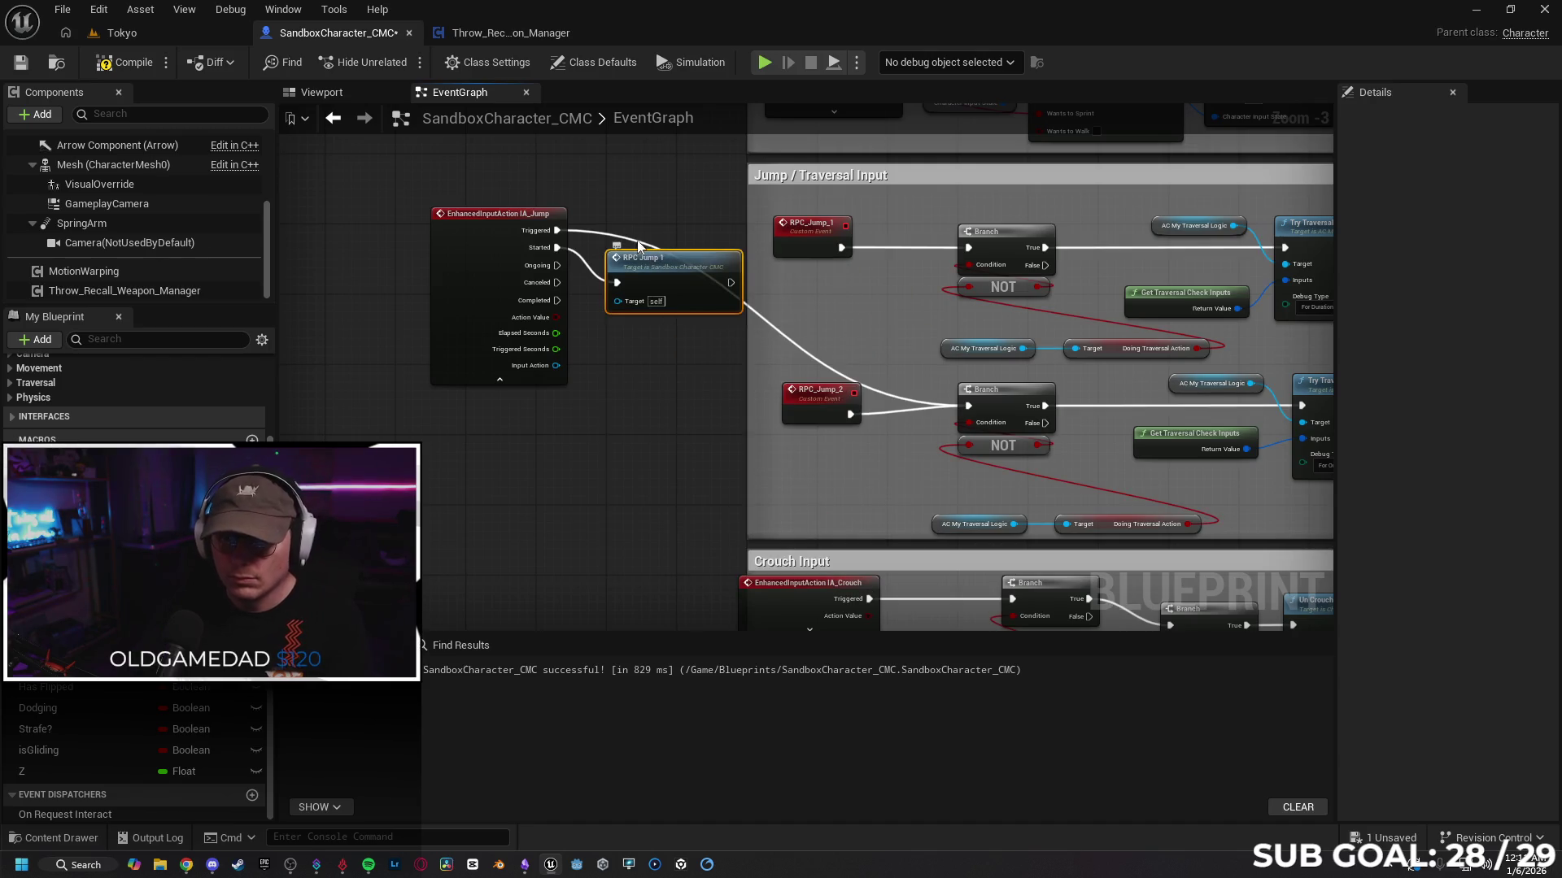
left_click_drag(556, 230, 620, 191)
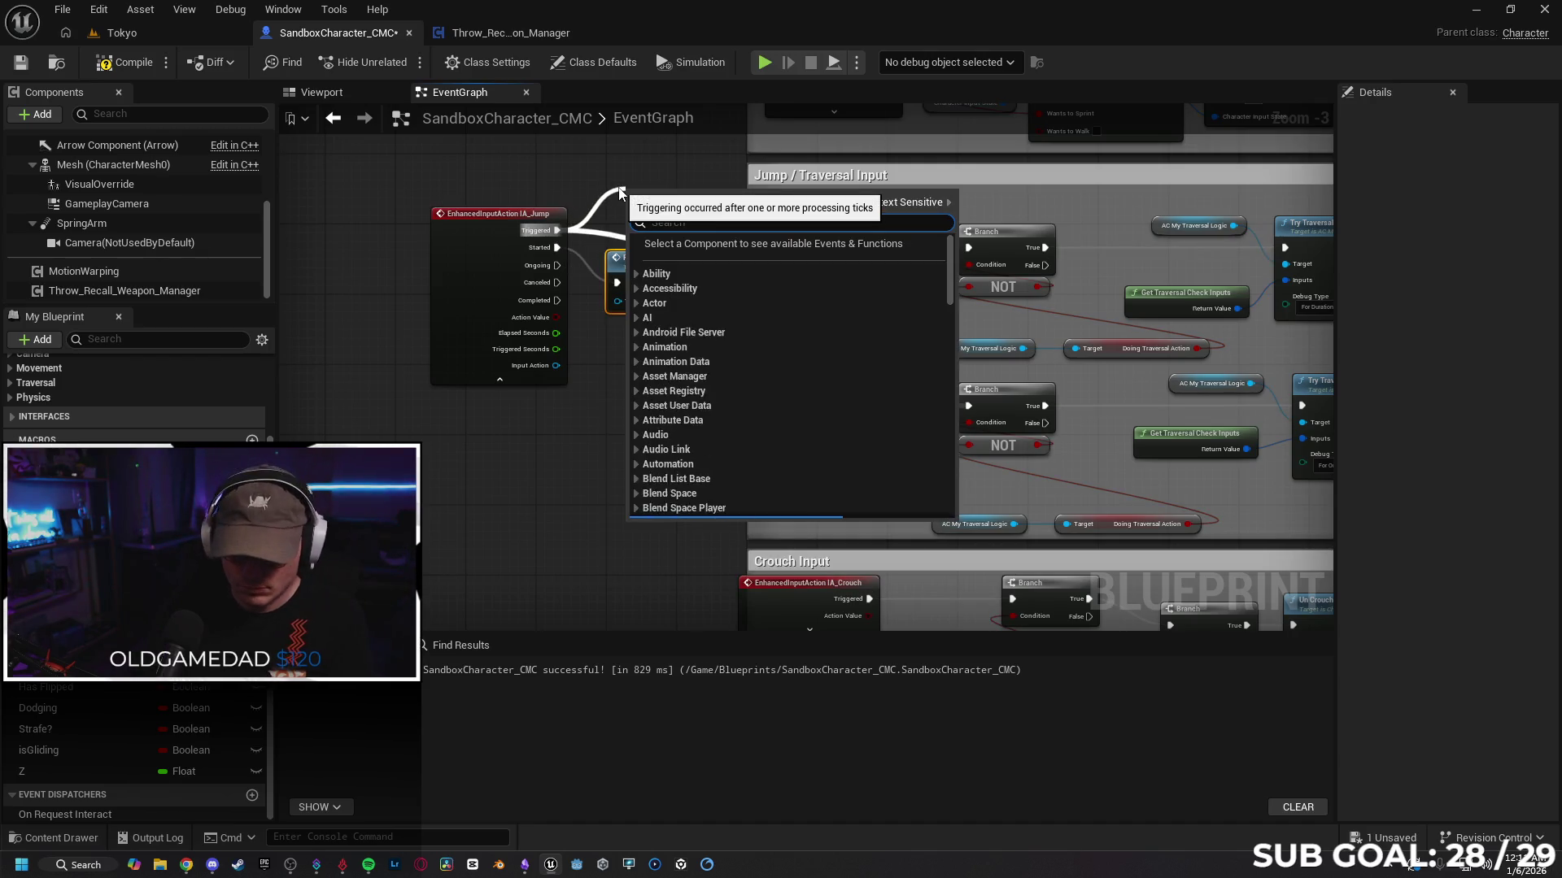
type("rpc ju")
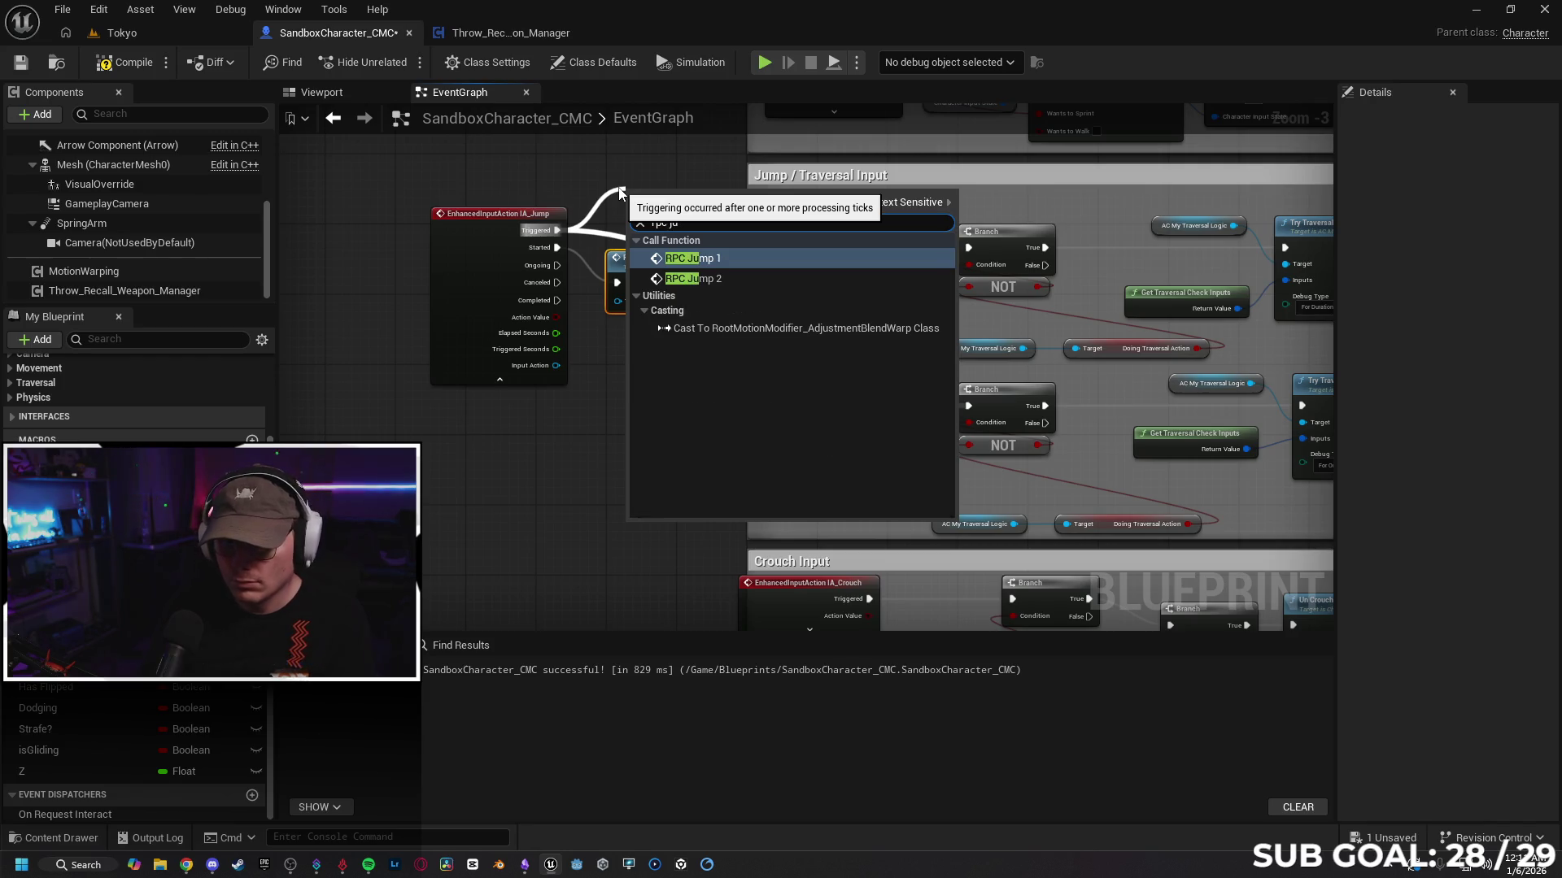
key("Down")
key("Return")
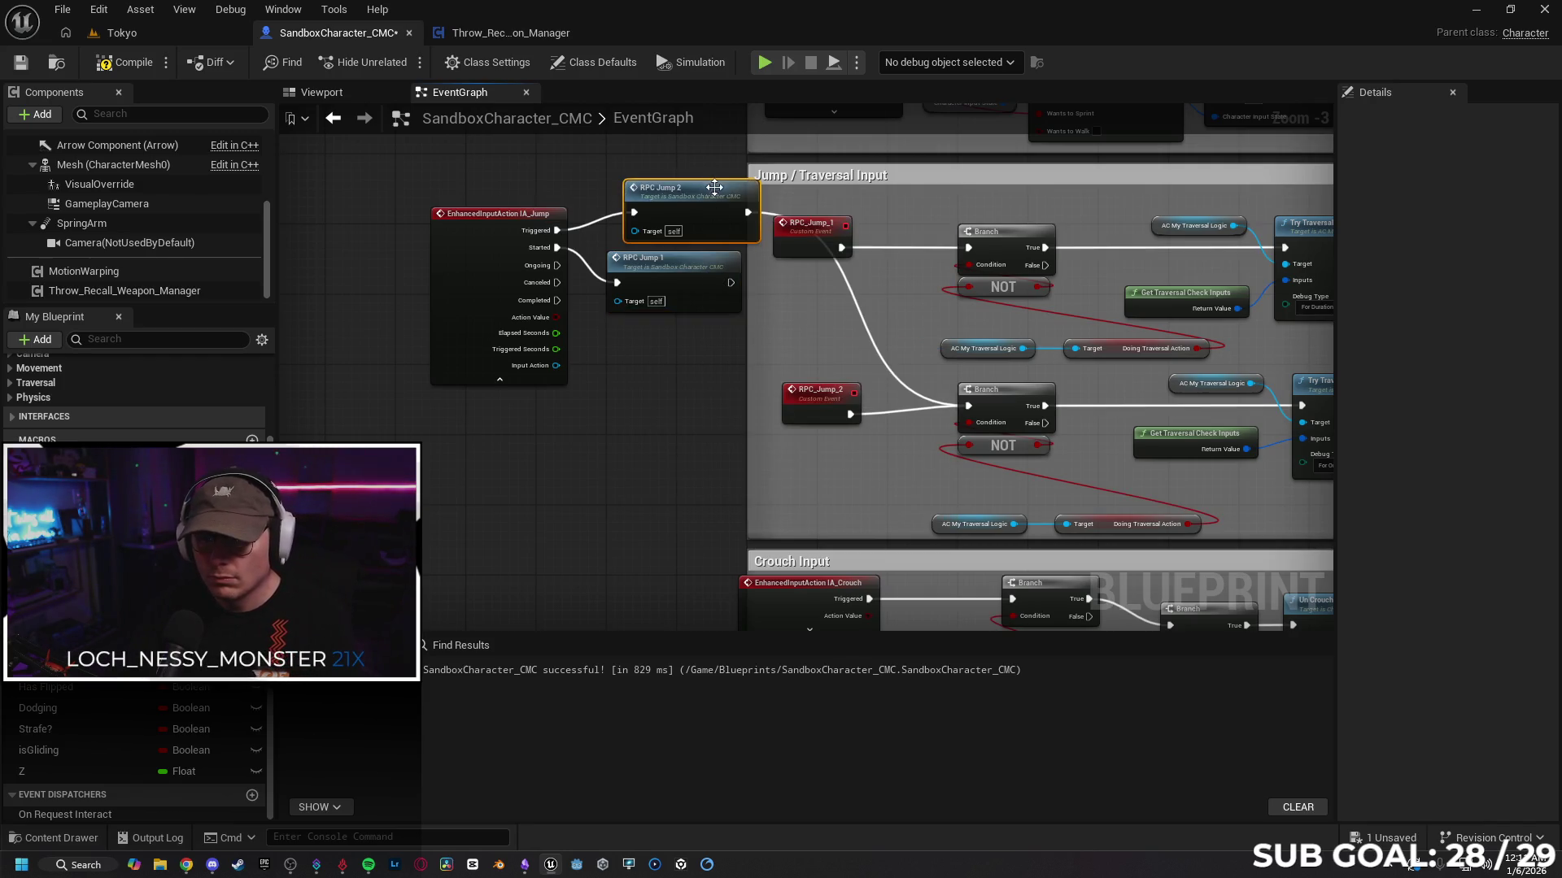
Step: Tidy the RPC Jump call nodes and detach the leftover wire feeding the lower Branch
left_click_drag(714, 188, 682, 185)
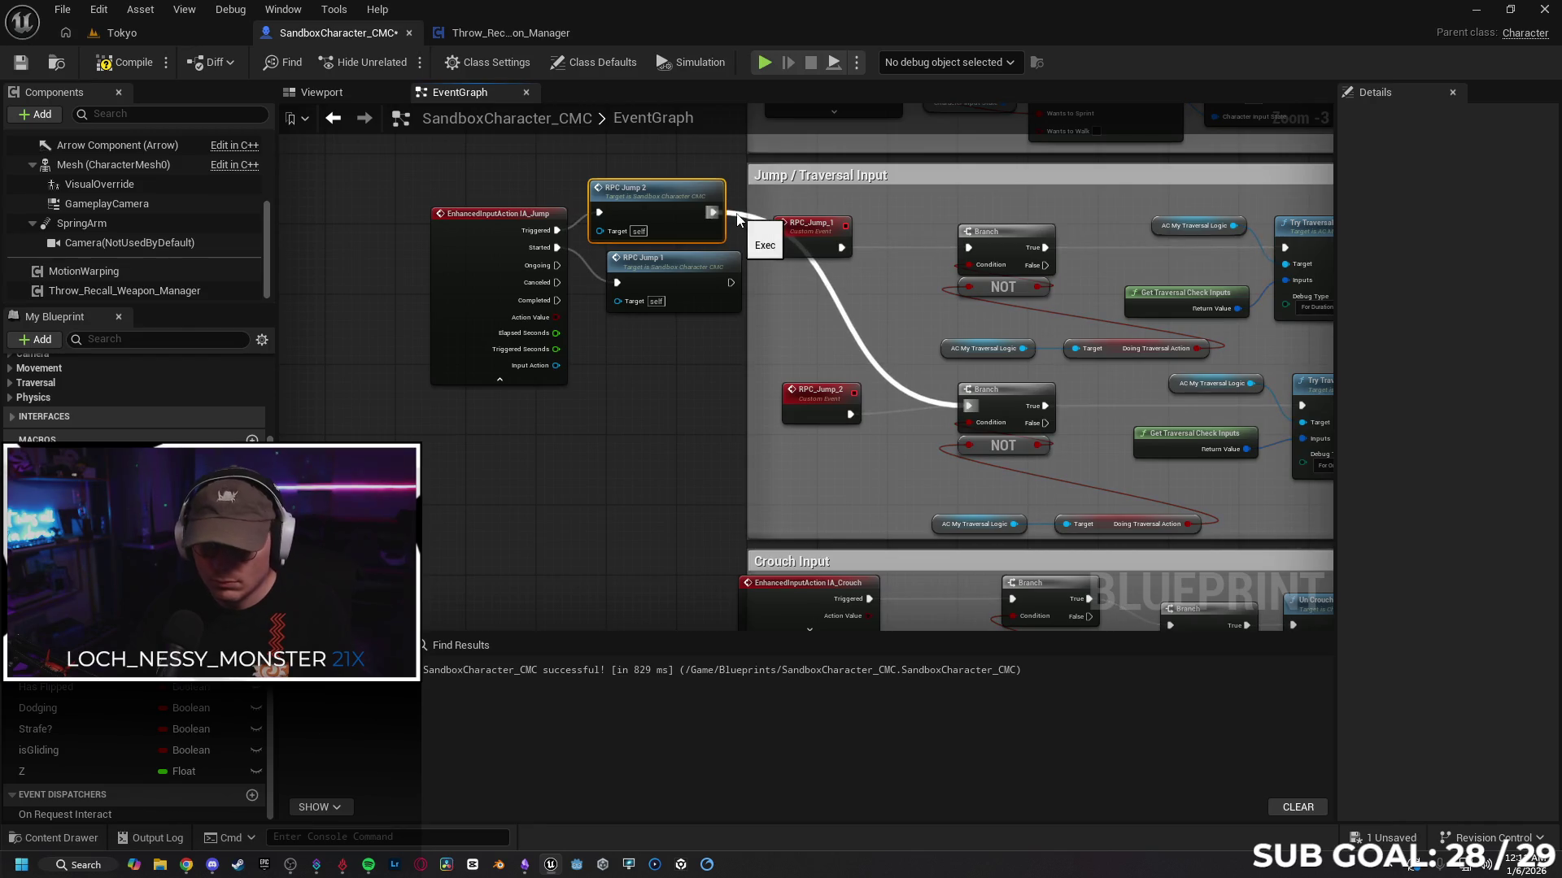
left_click(749, 233)
left_click_drag(749, 218, 727, 223)
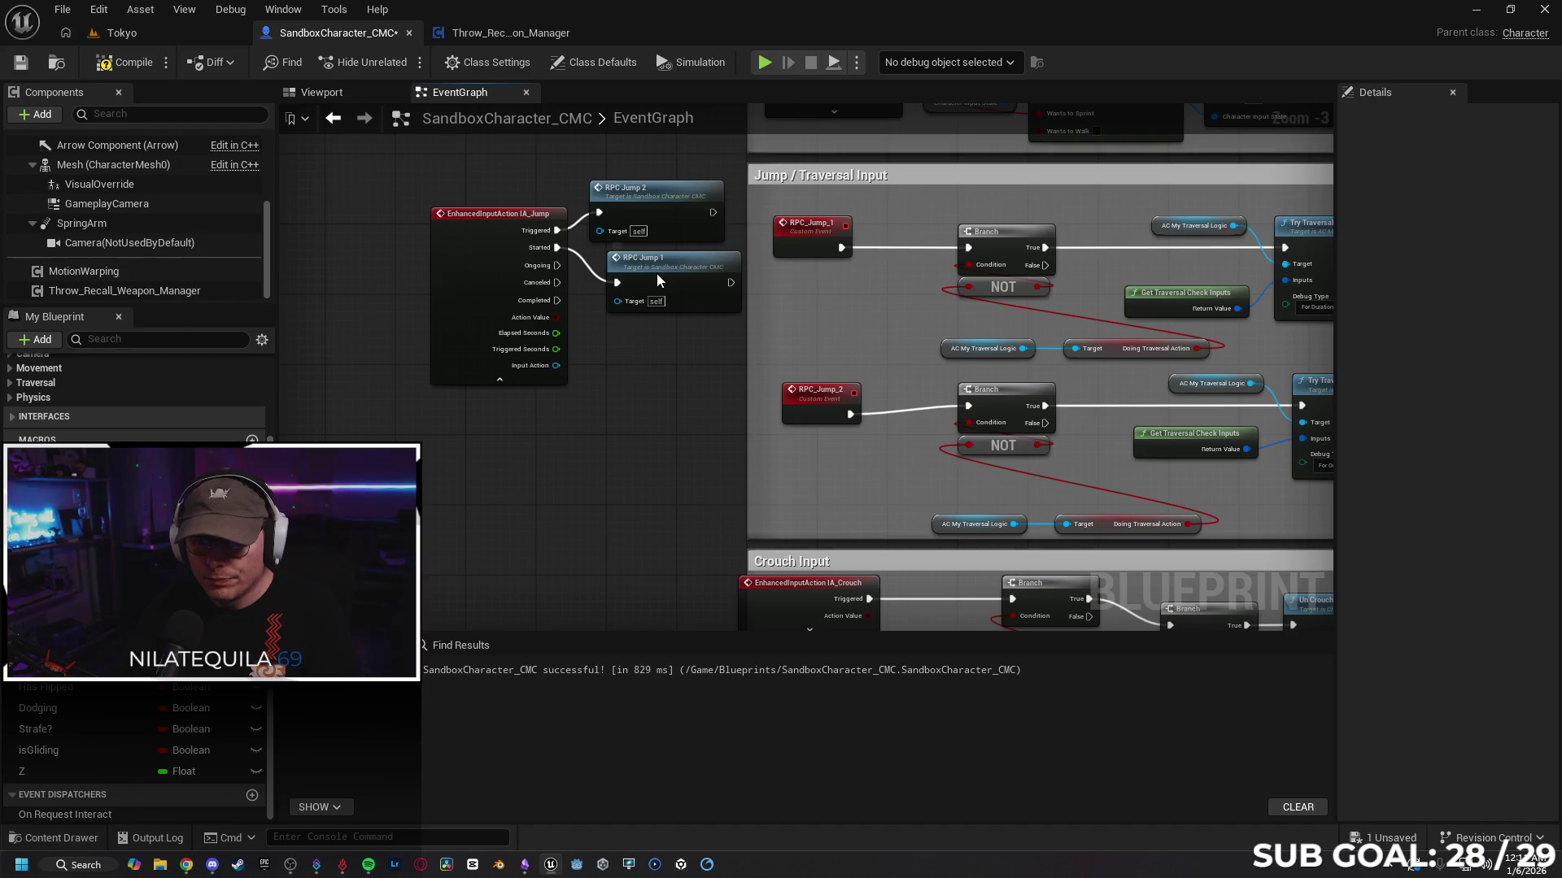
left_click_drag(656, 274, 642, 272)
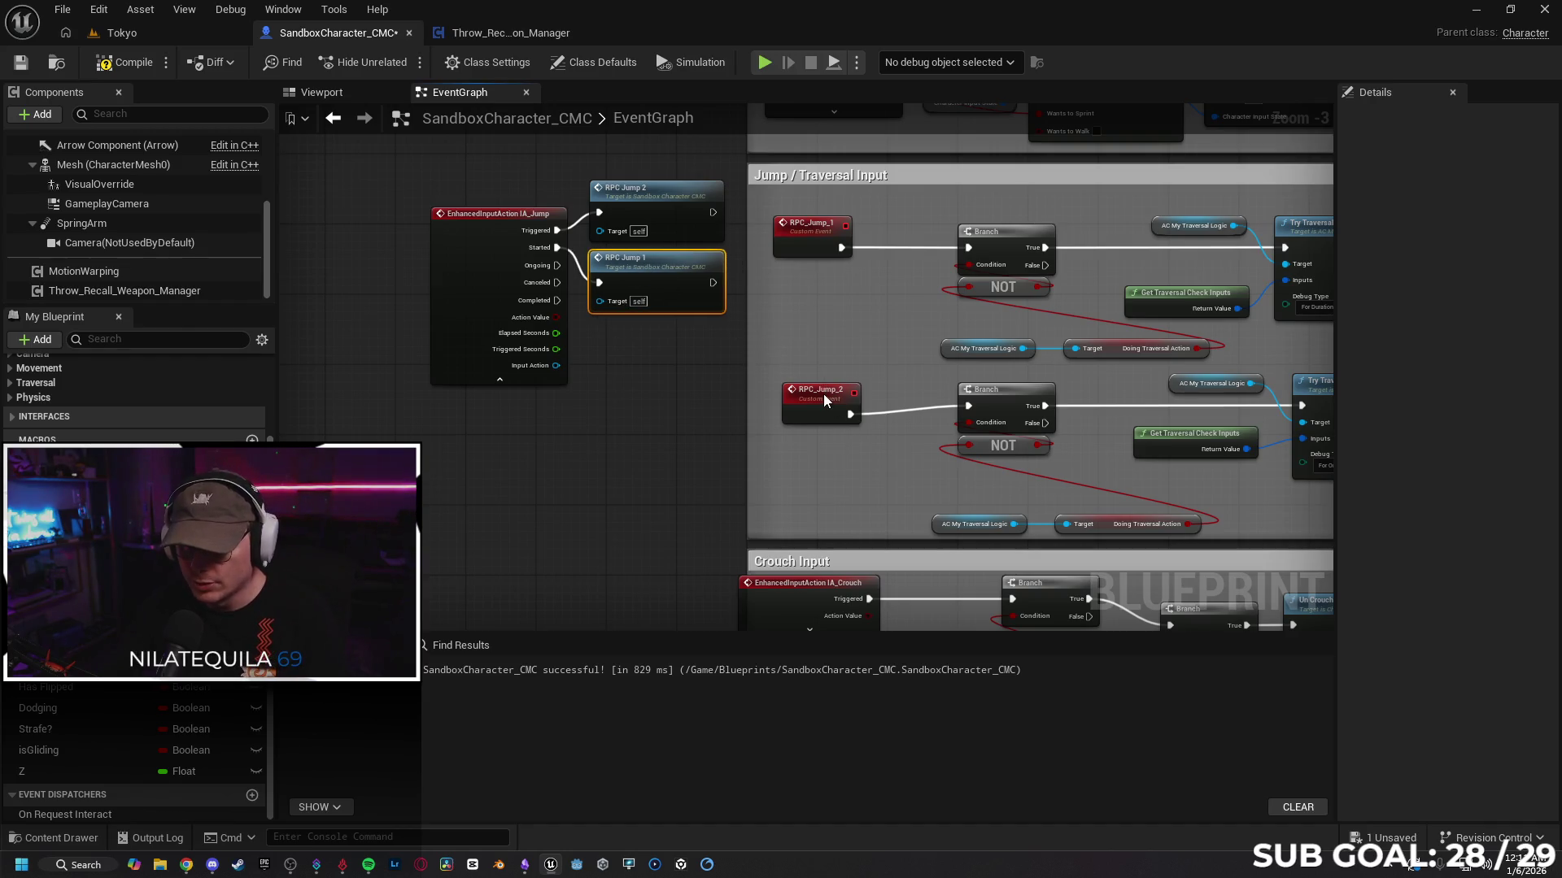
left_click_drag(864, 376, 803, 342)
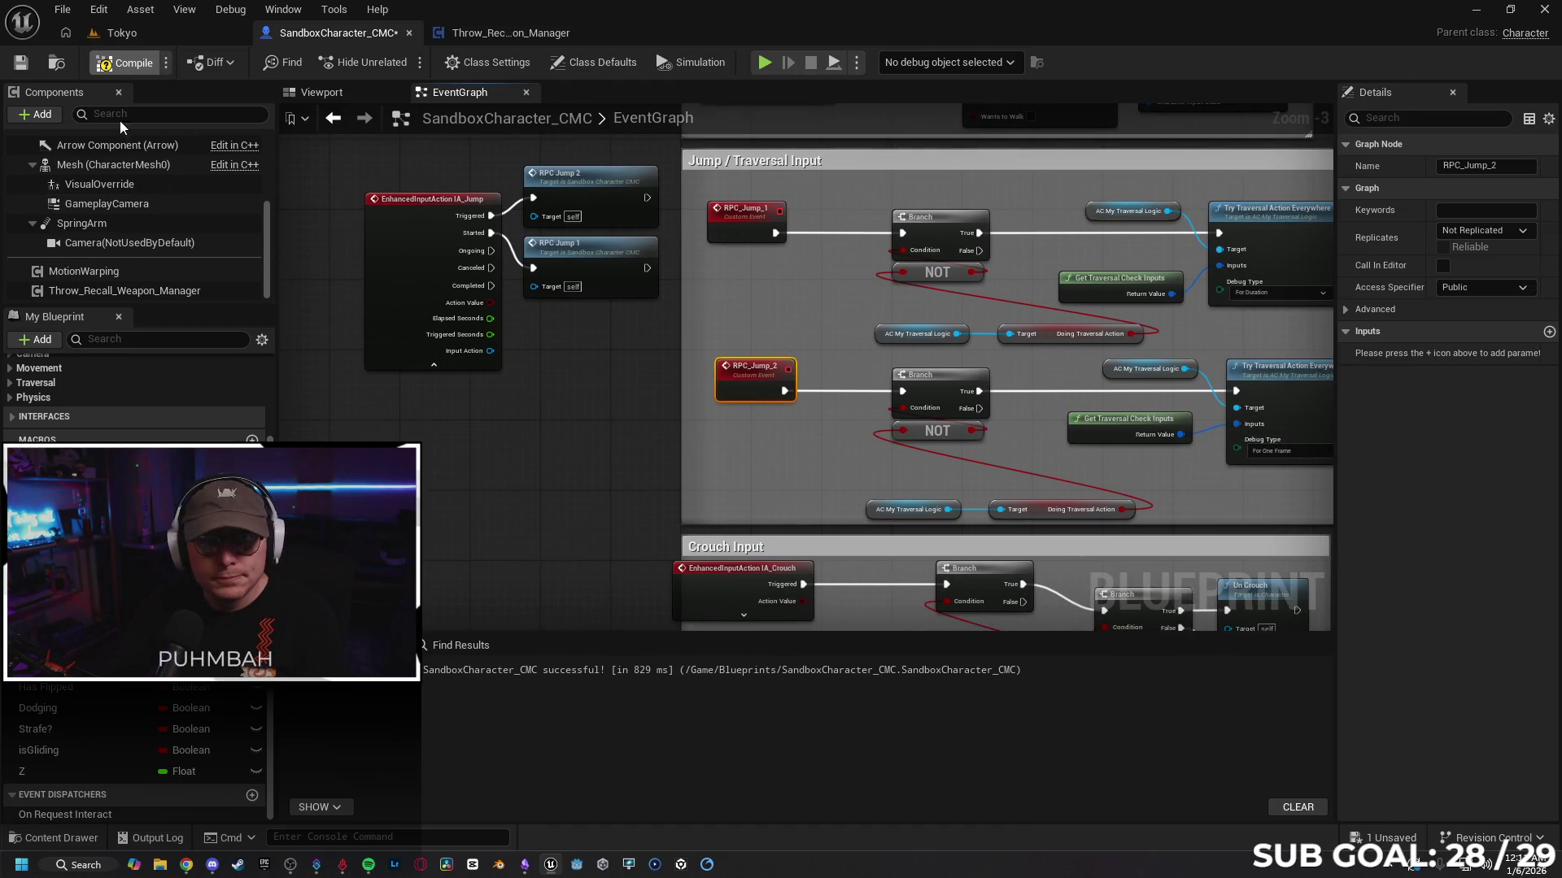
left_click(129, 39)
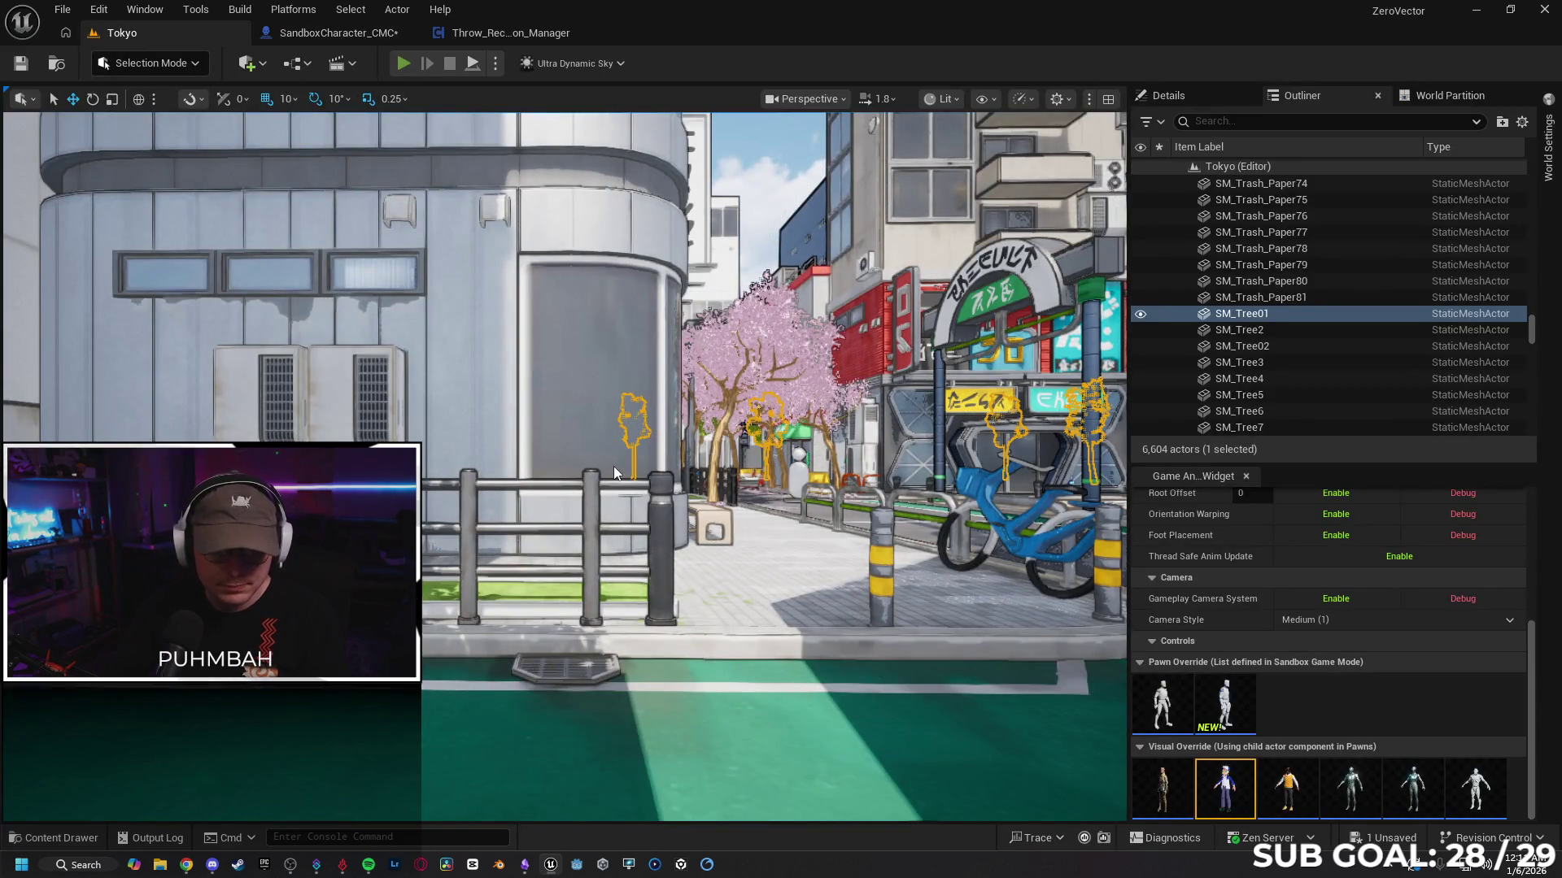
Step: Start a multiplayer PIE session with Alt+P and jump the client character twice
key("alt+p")
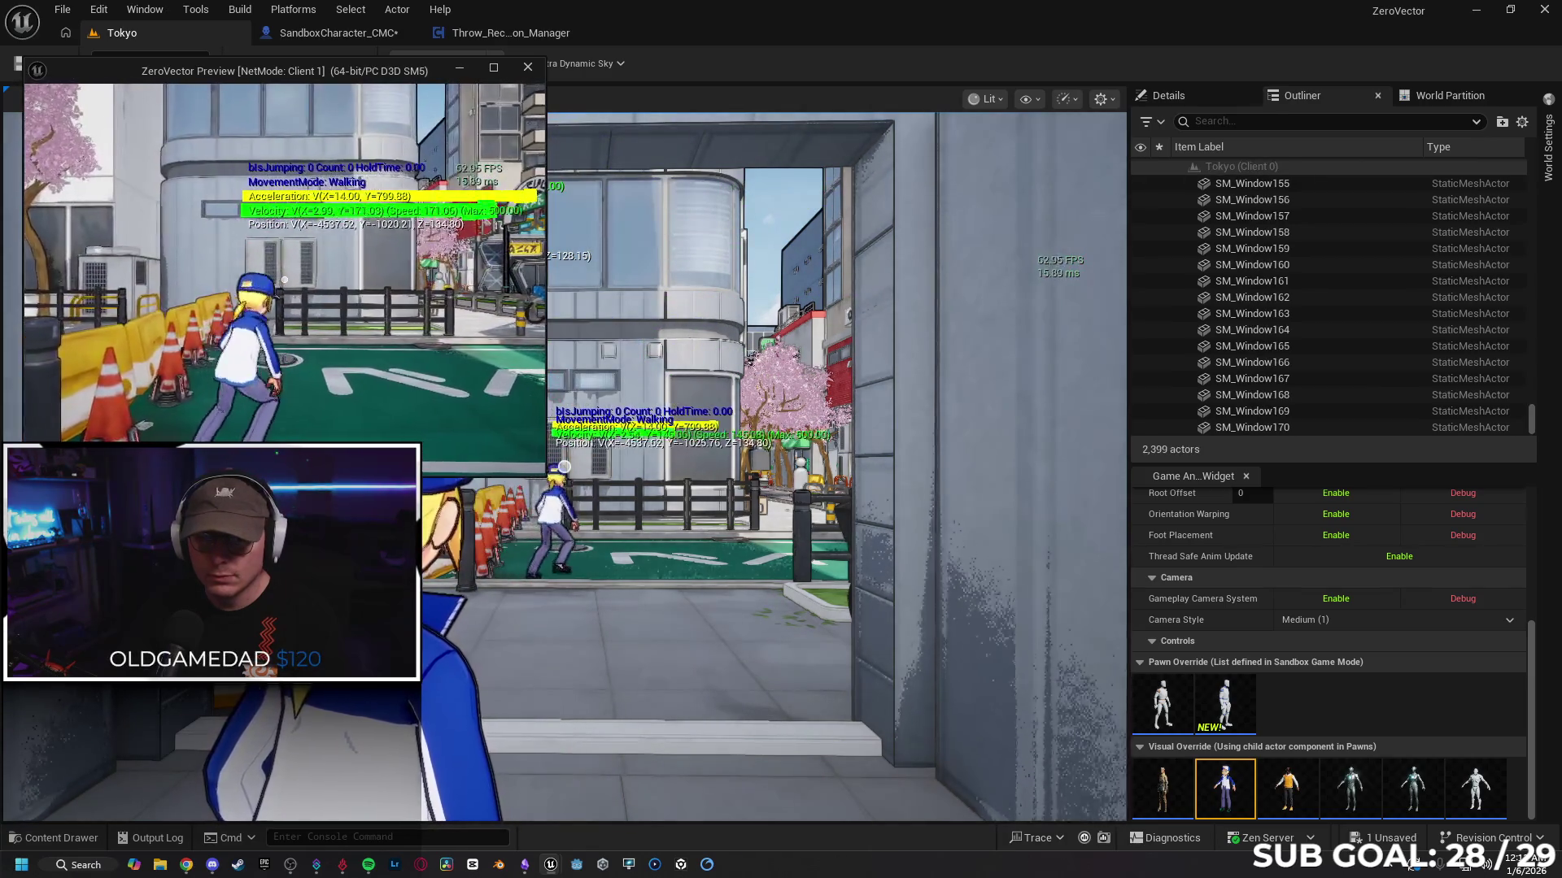
key("space")
key("space")
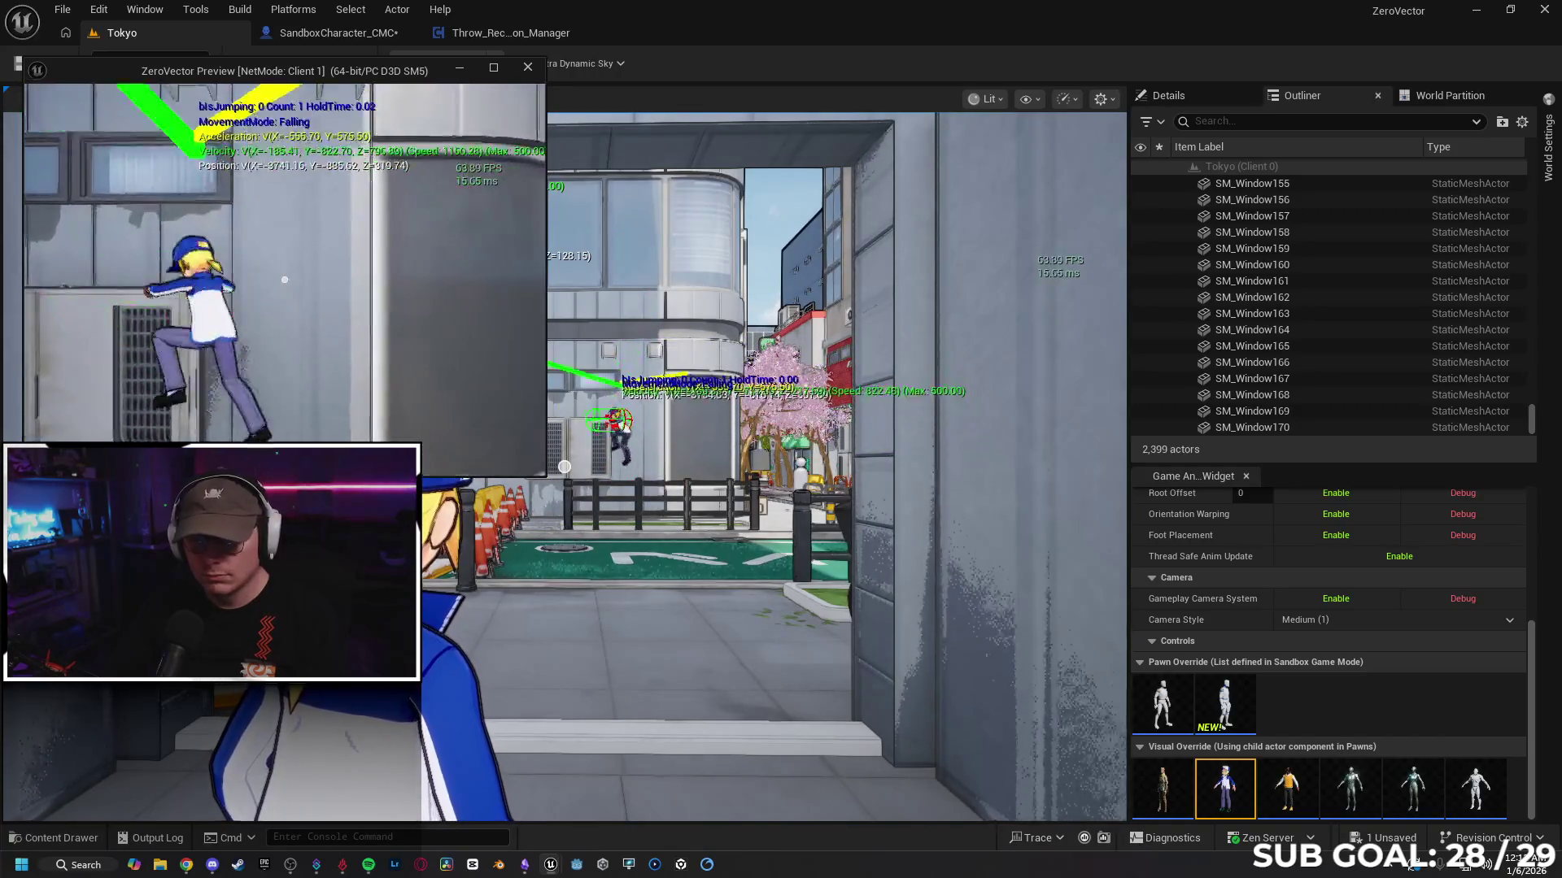
key("space")
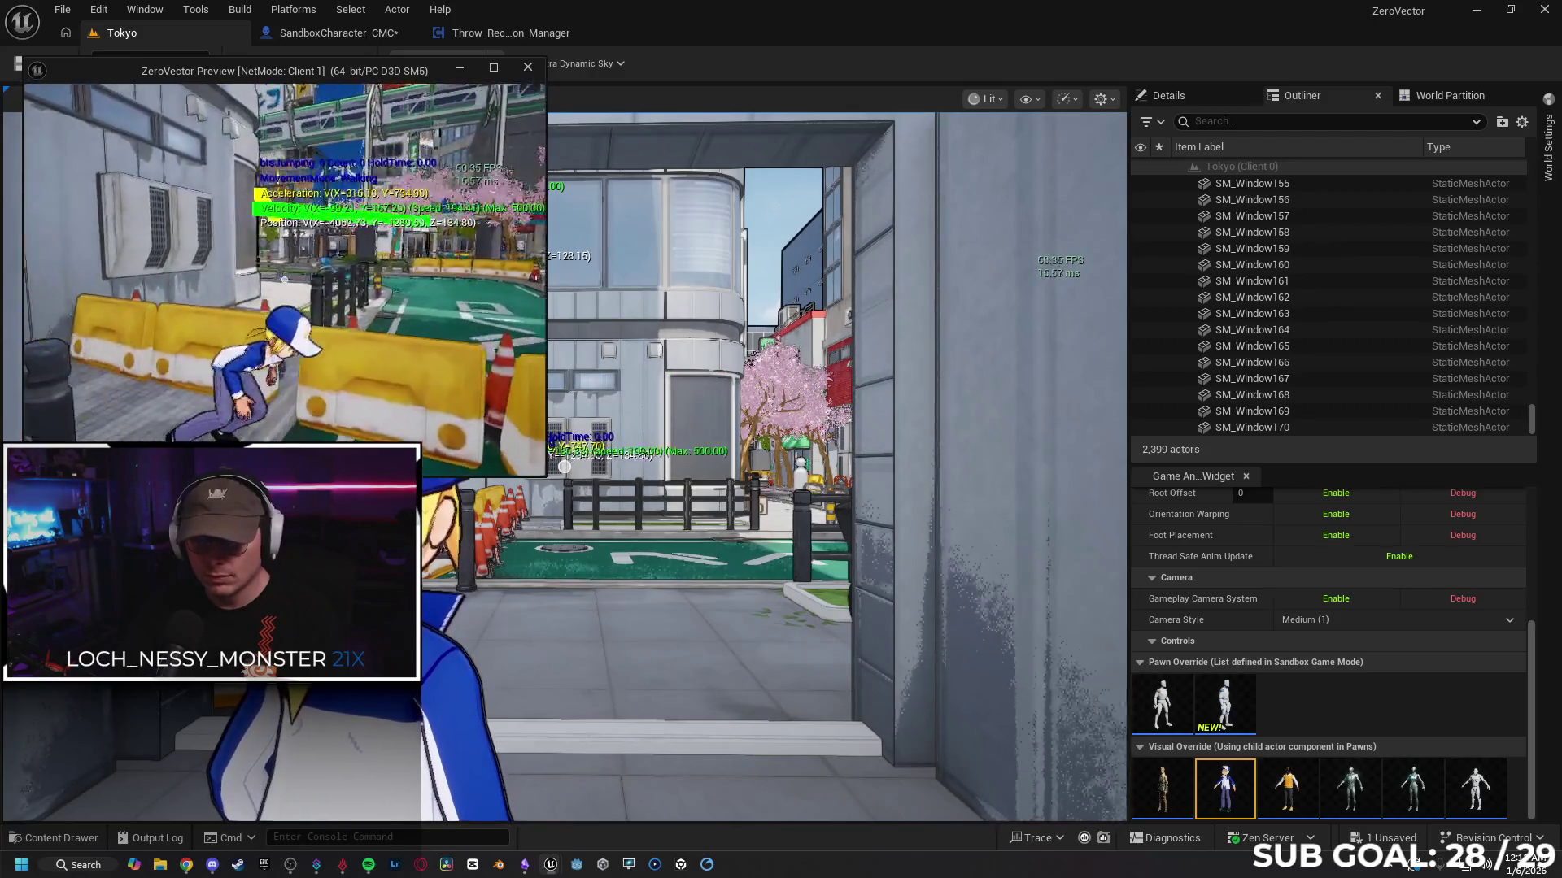
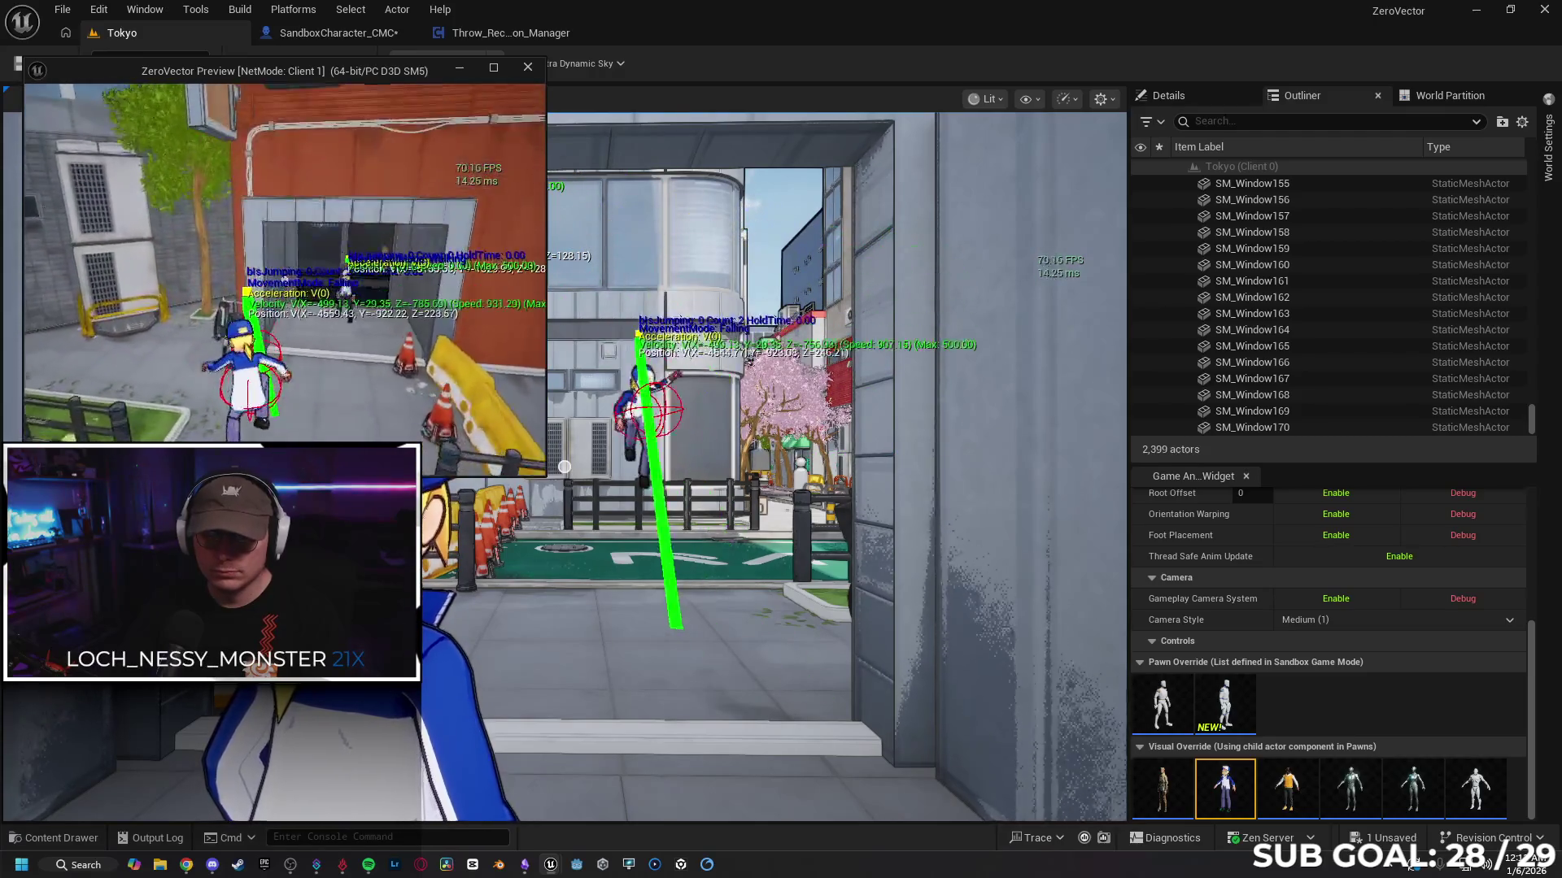
Step: End play, set RPC_Jump_1 and RPC_Jump_2 to Run on Server, and return to Tokyo
key("Escape")
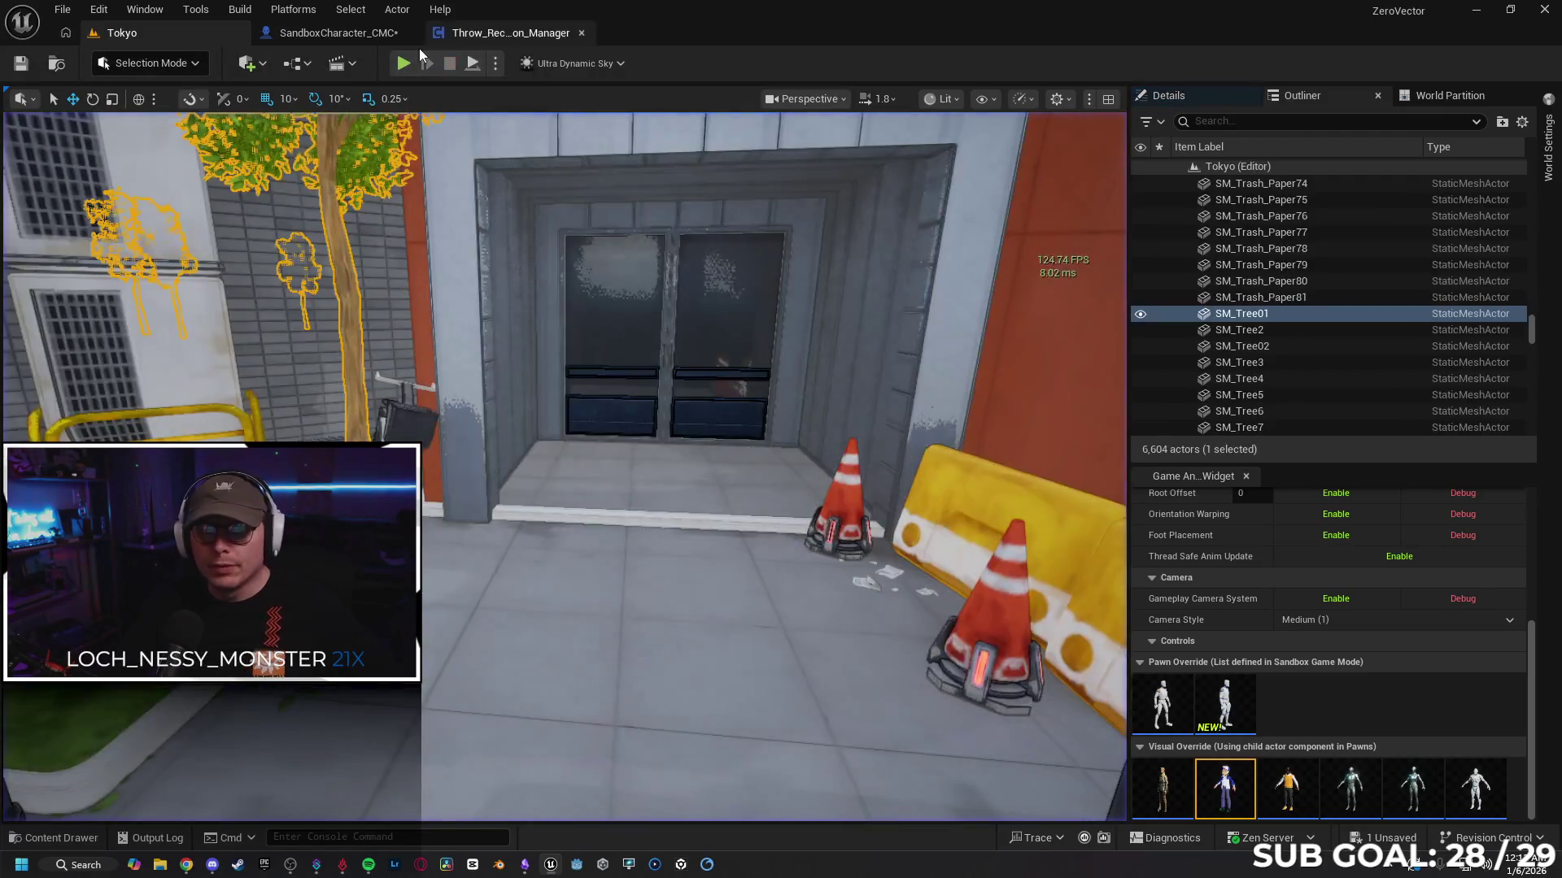
left_click(366, 34)
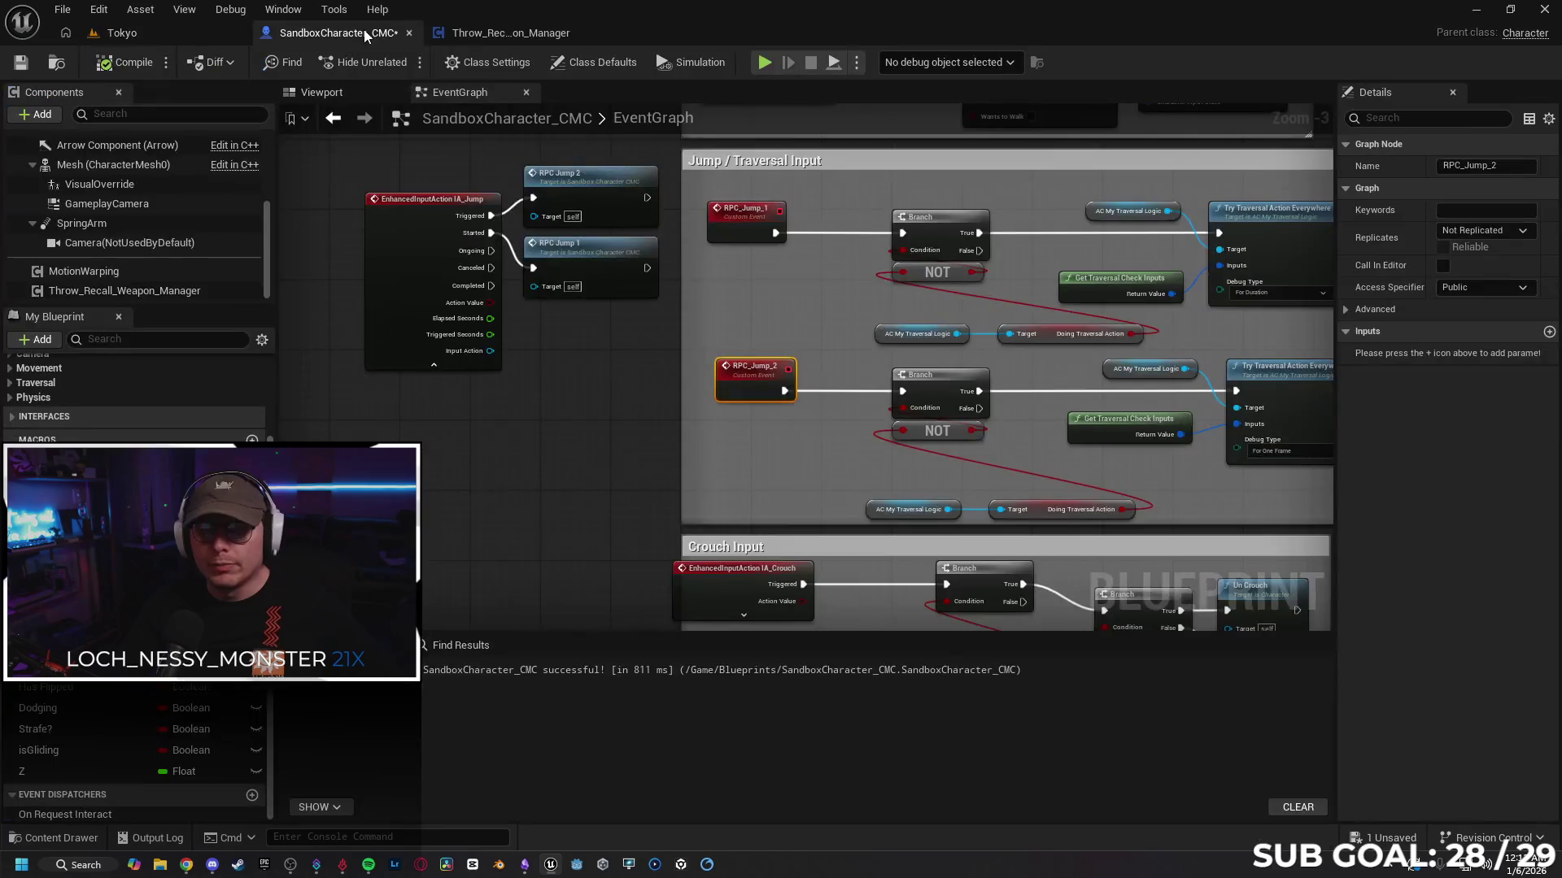
left_click(1495, 231)
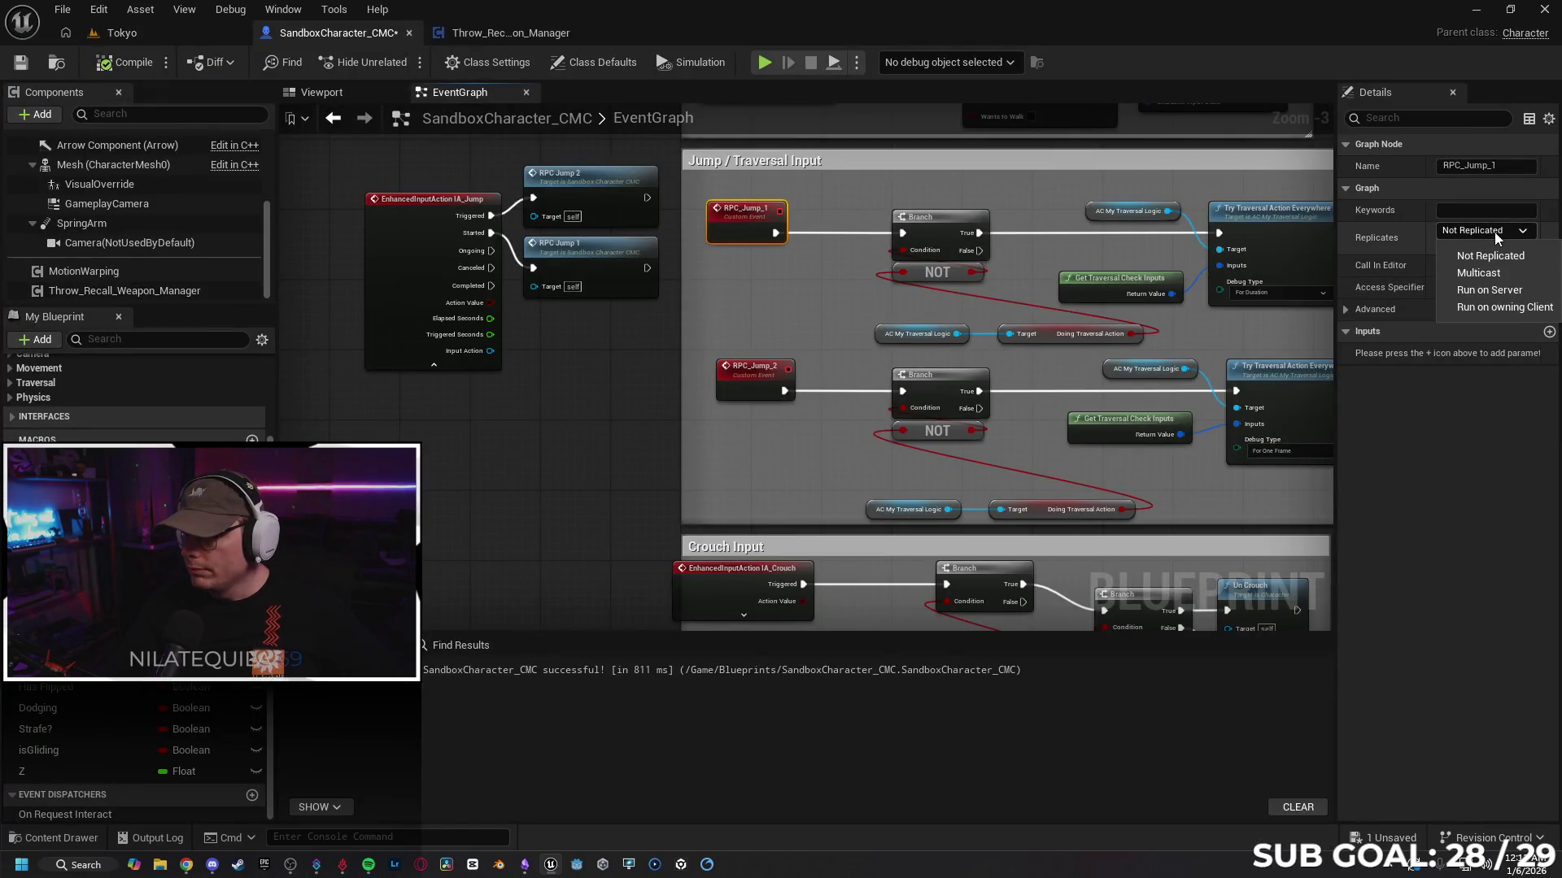
key("Escape")
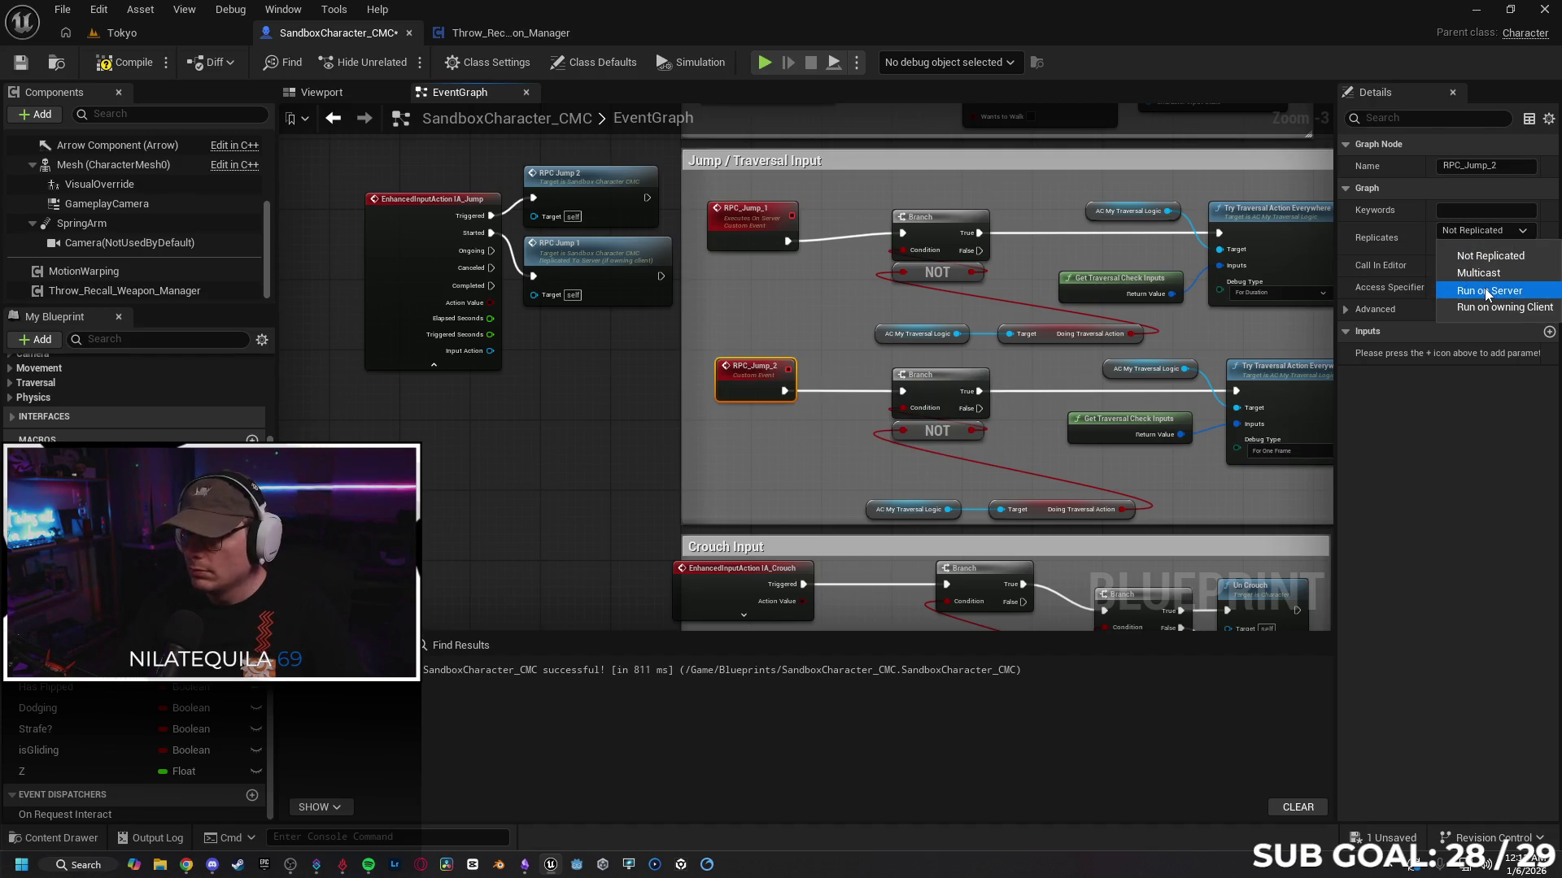
left_click(1485, 288)
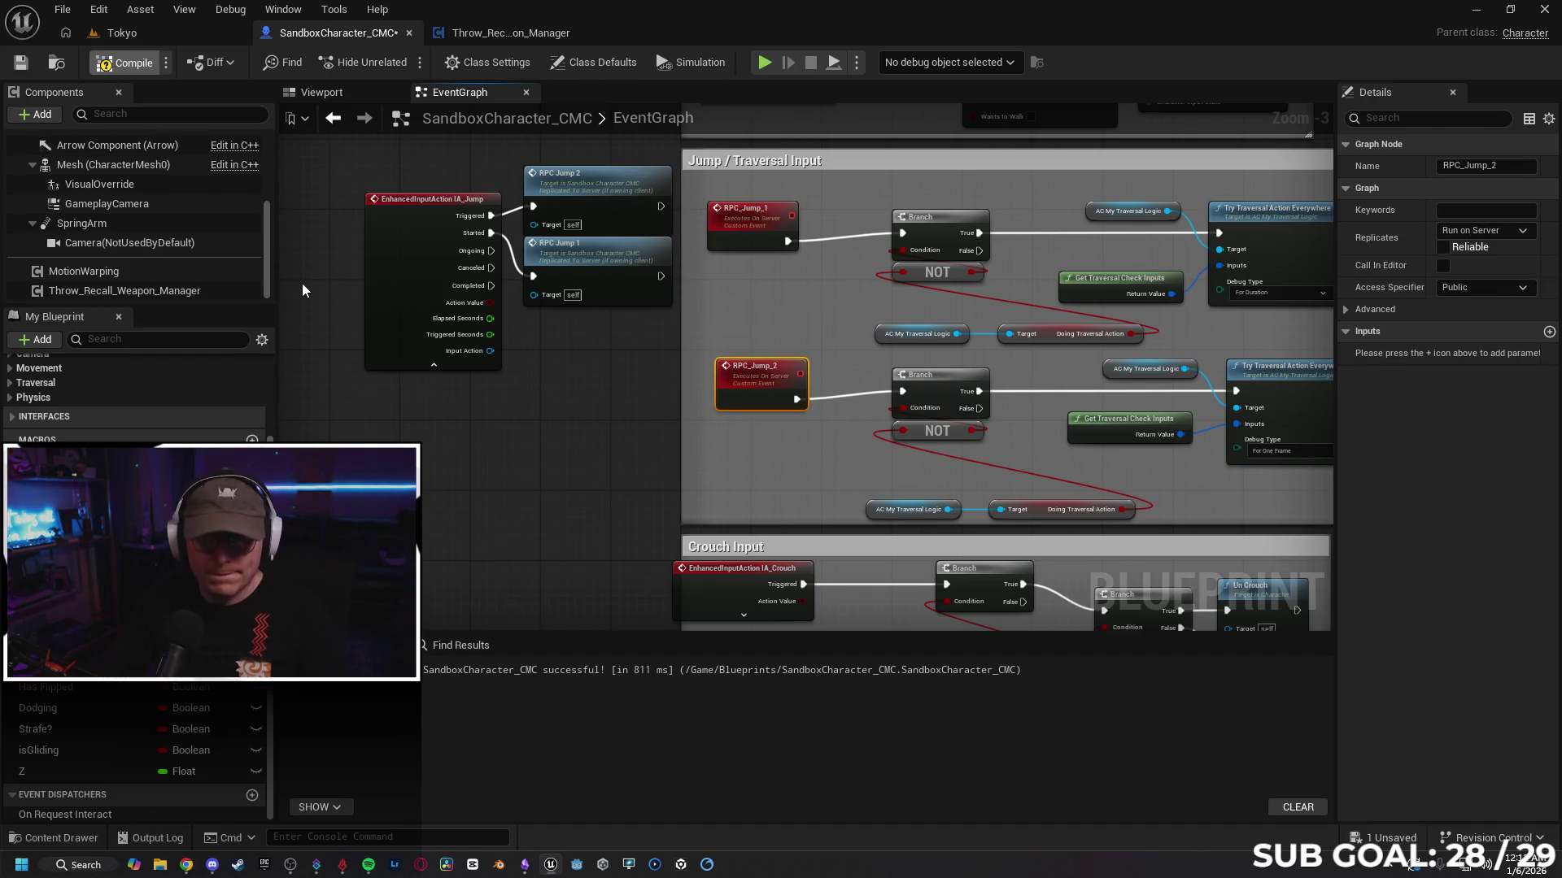
left_click(154, 34)
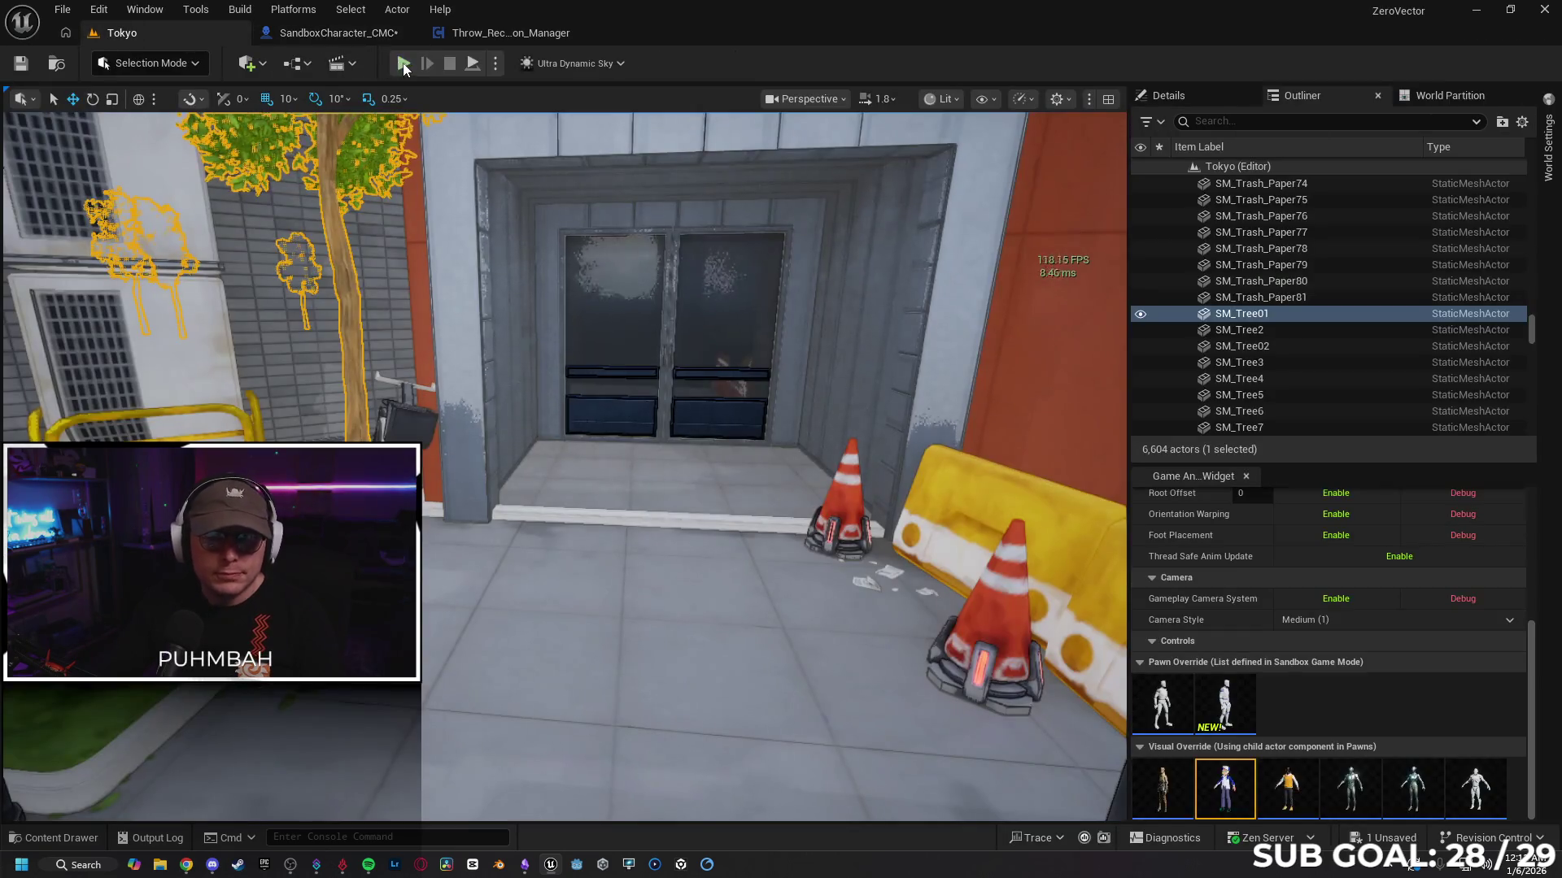
Step: Run a multiplayer session as Client 1, walking the character forward and back, then stop it
key("alt+p")
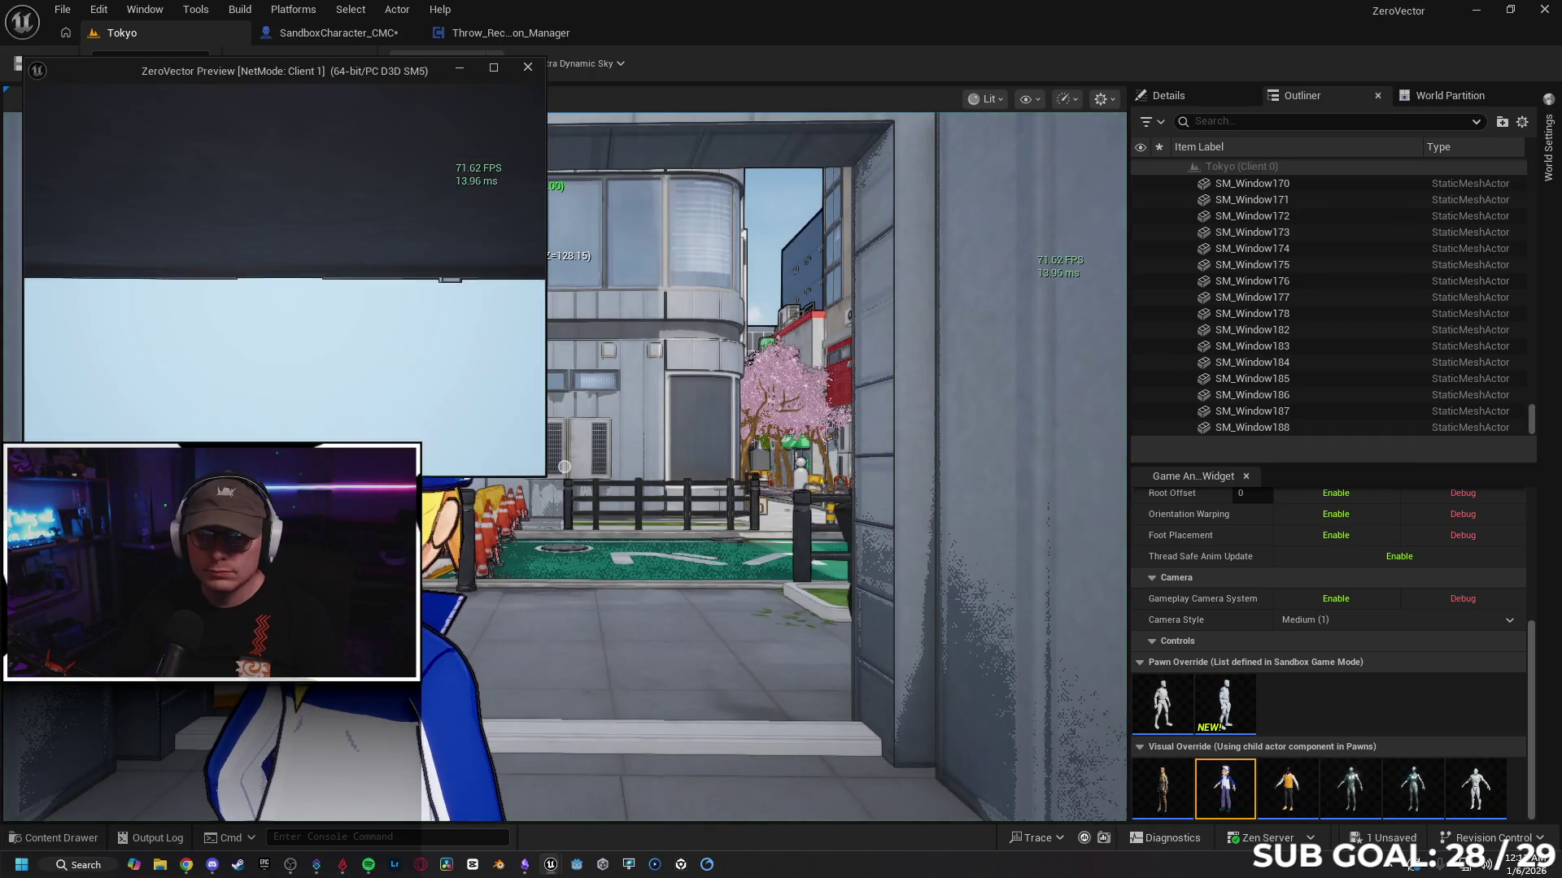
key("w")
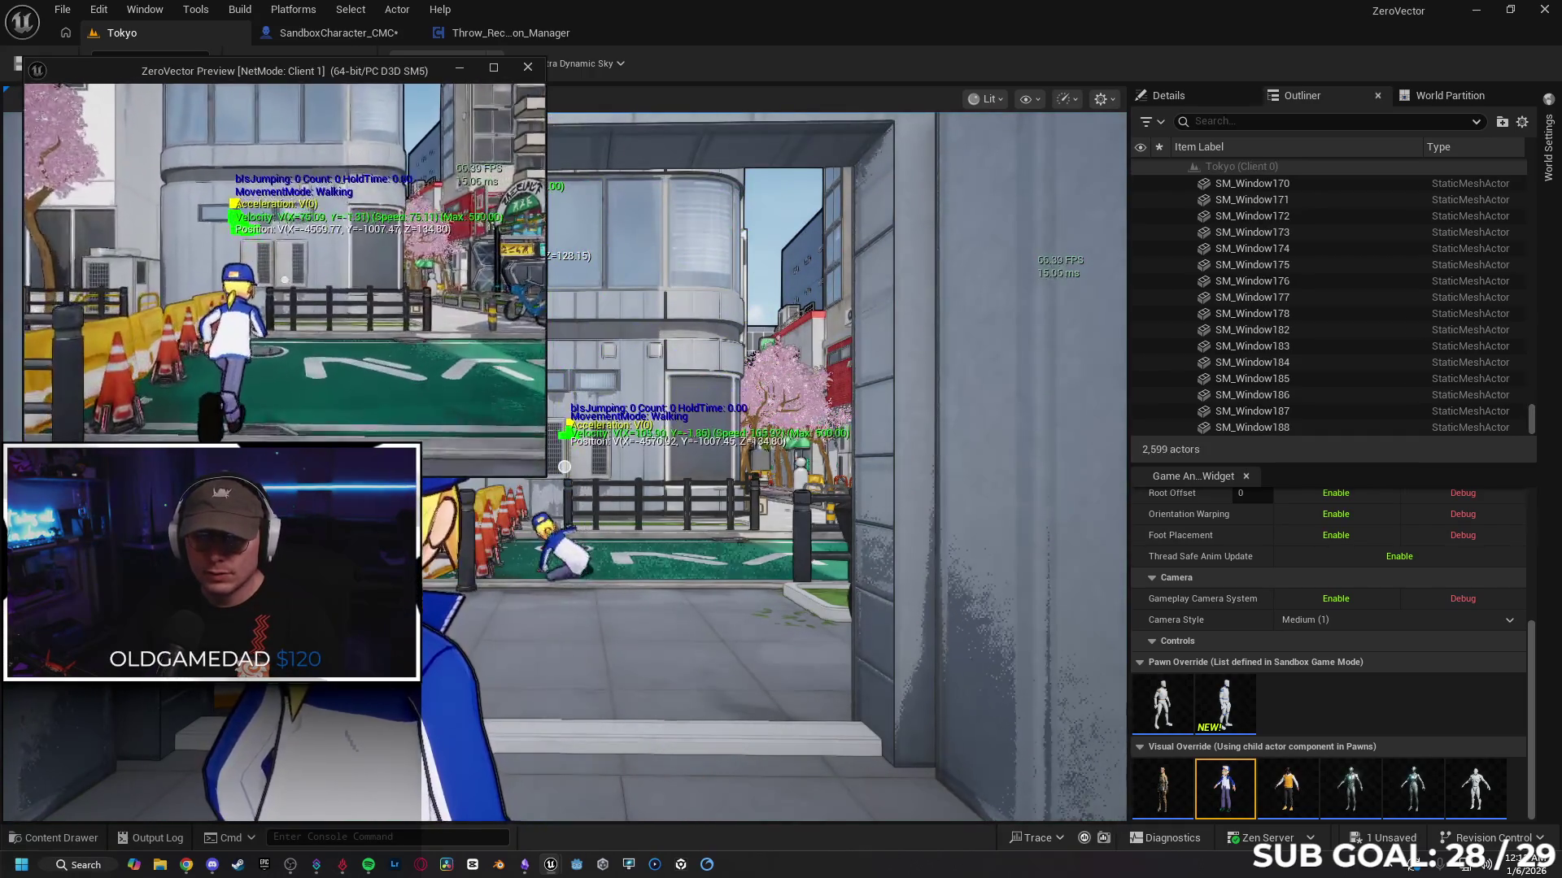
key("s")
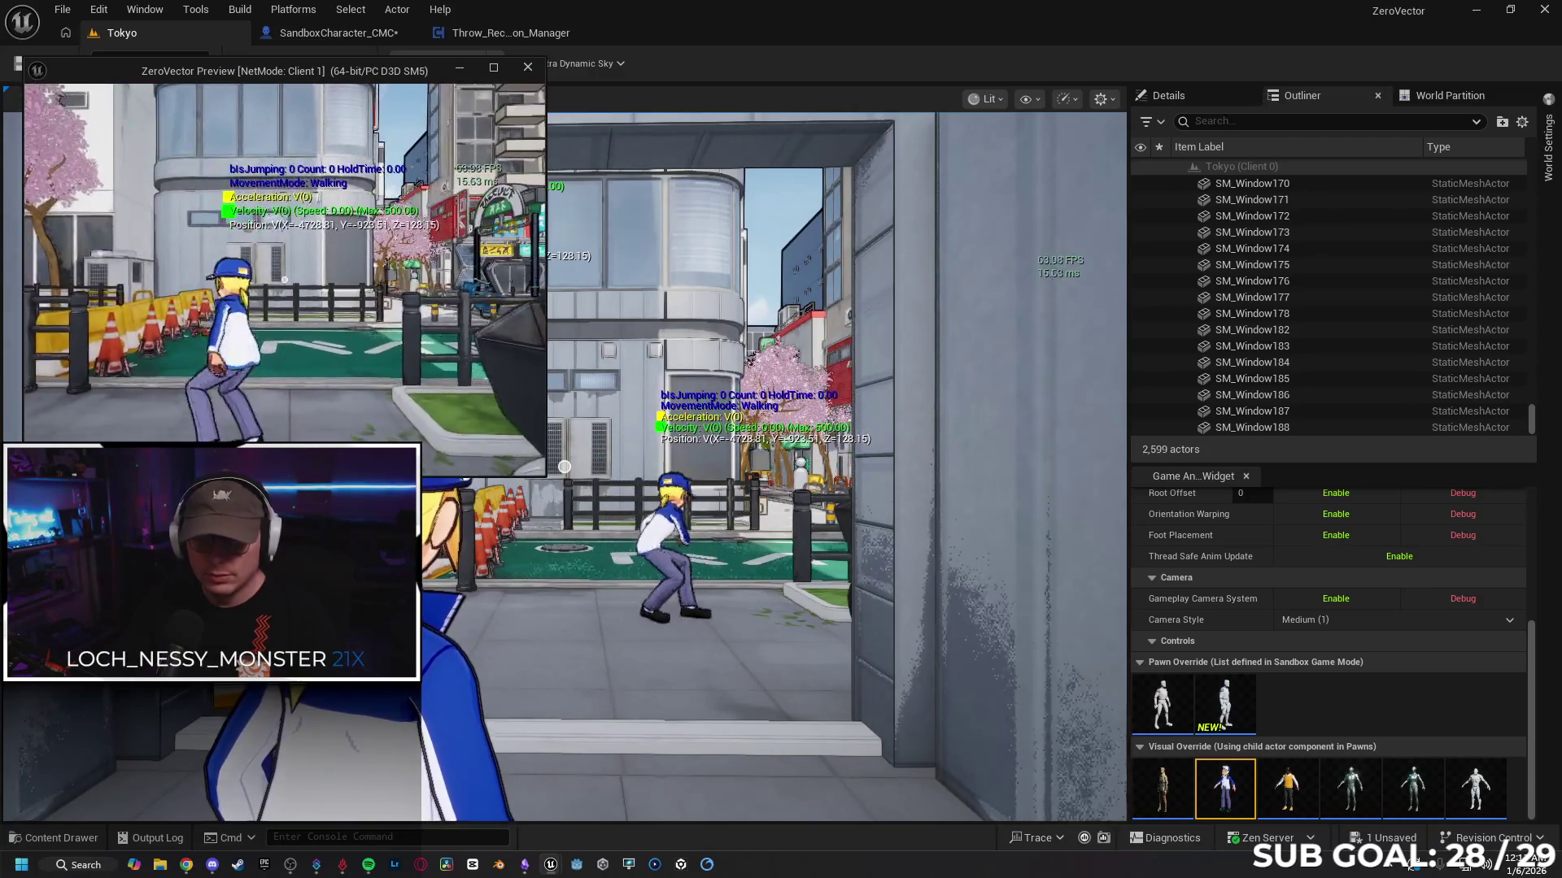
key("alt+Tab")
left_click(449, 63)
Step: Switch RPC_Jump_1 and RPC_Jump_2 replication to Multicast, then go back to the Tokyo level
left_click(347, 34)
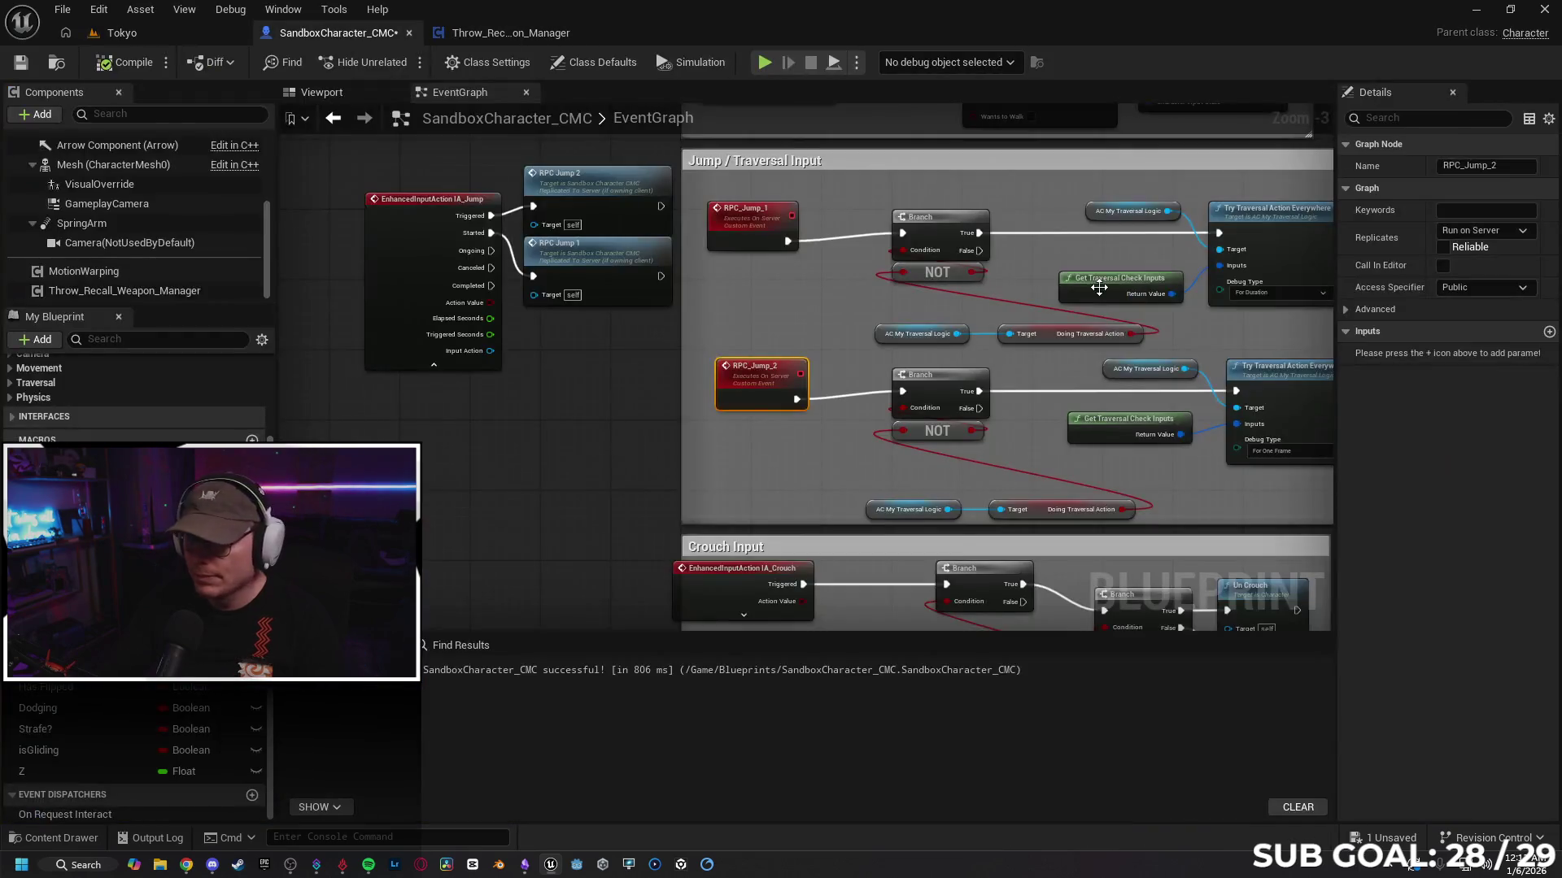
left_click(1495, 231)
key("Escape")
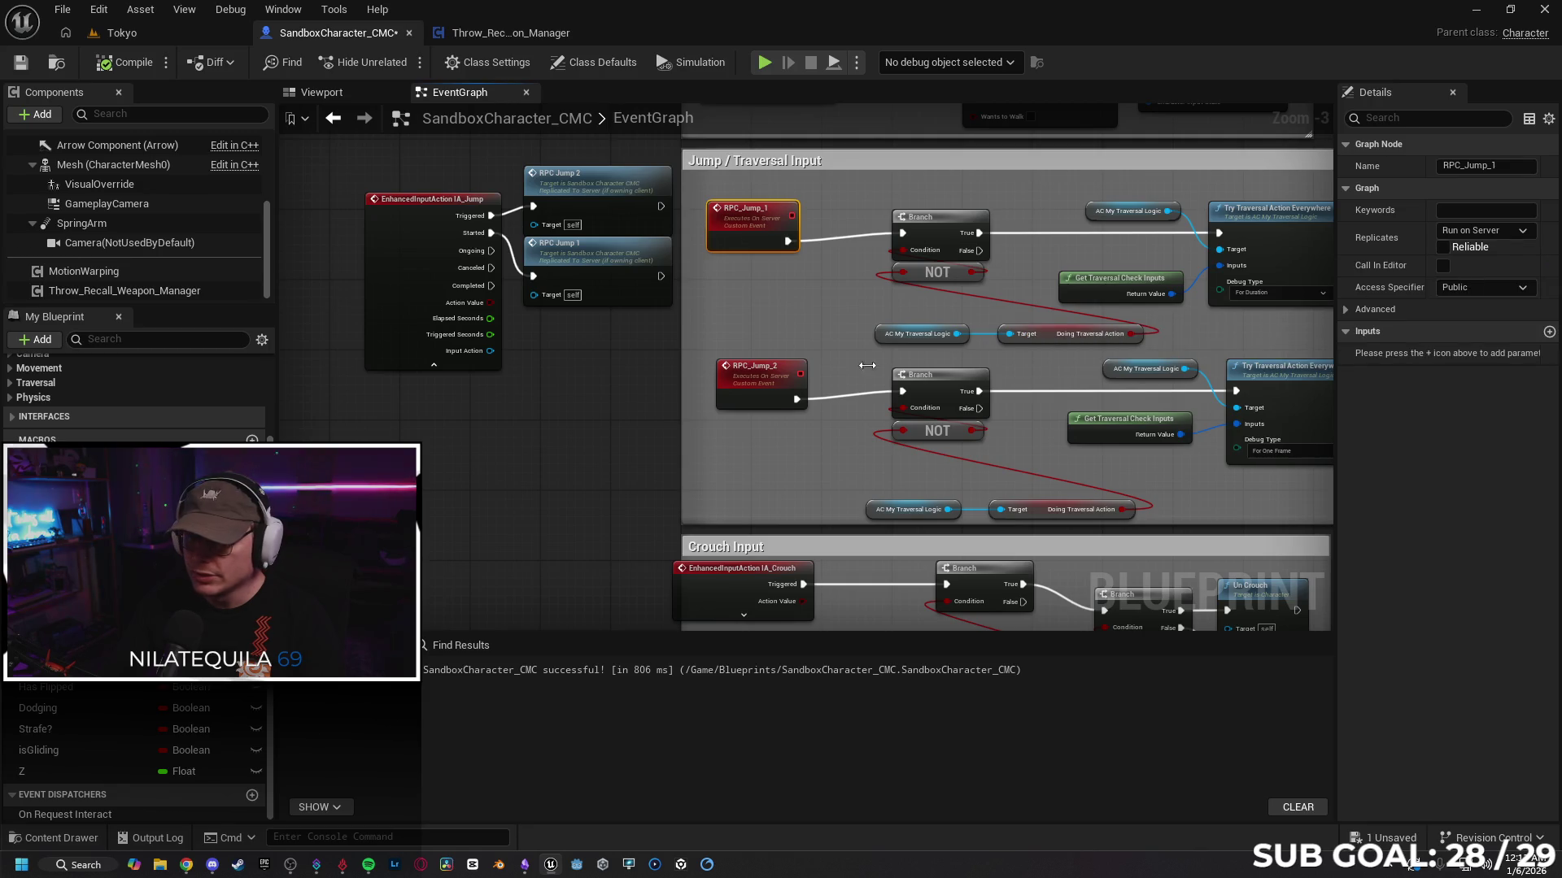
left_click(1504, 231)
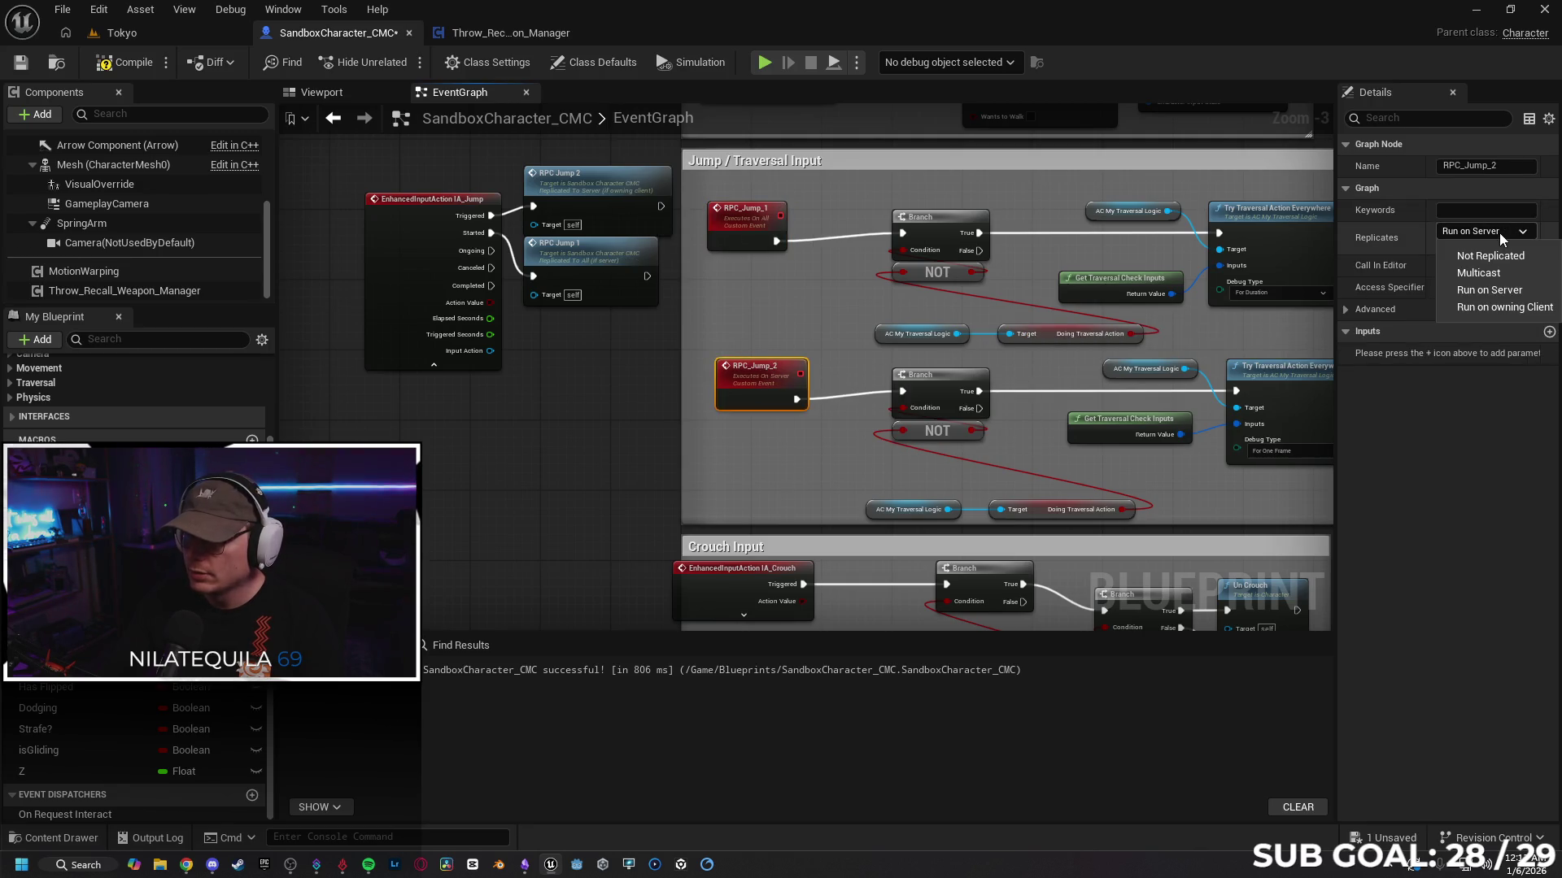
left_click(1483, 277)
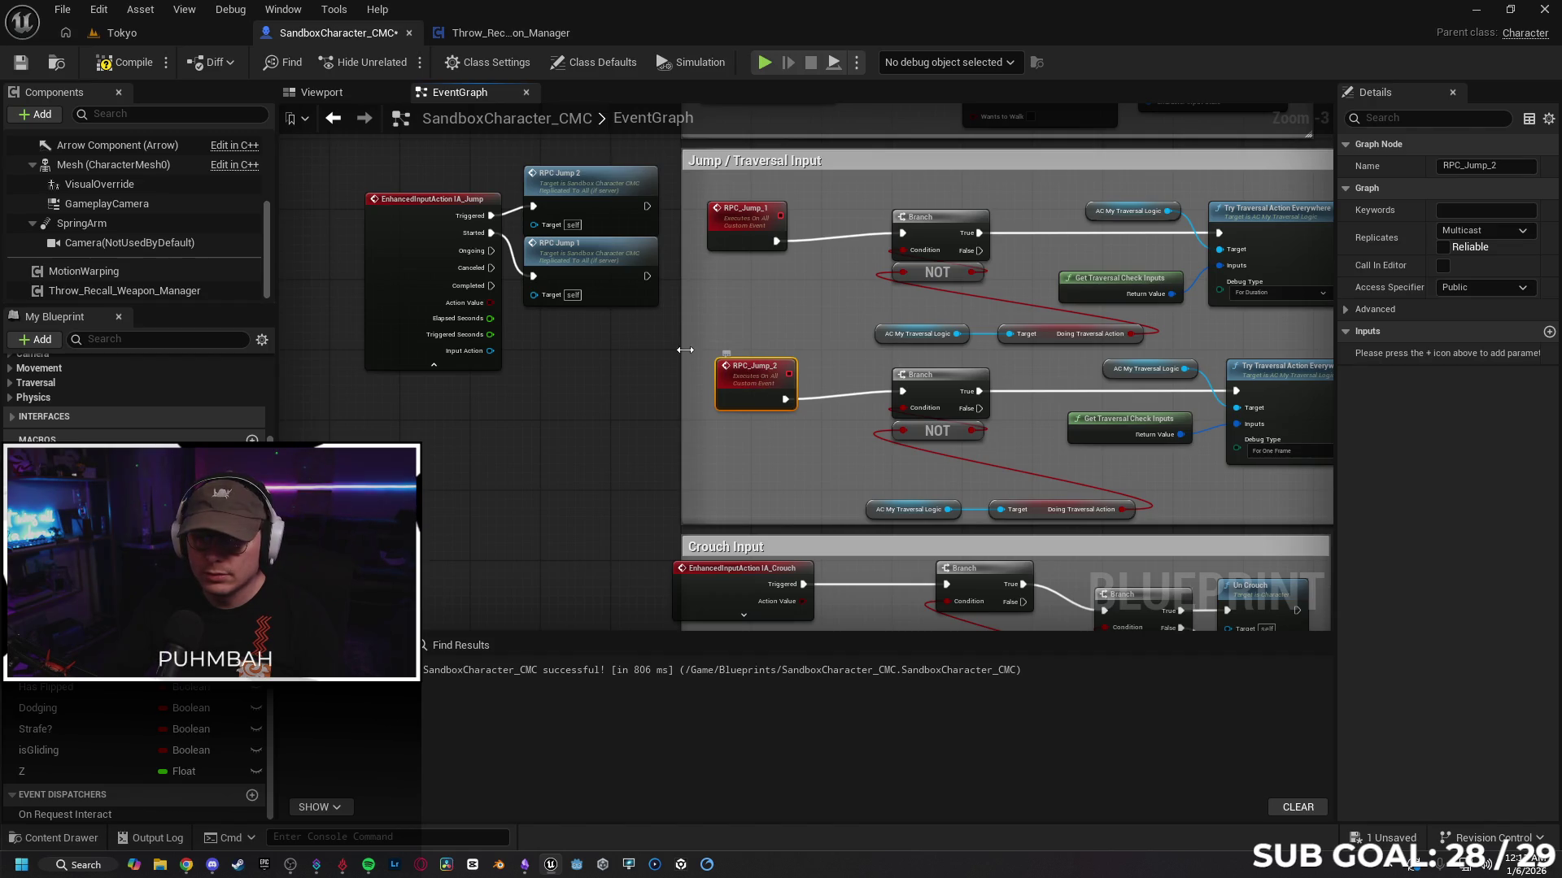
left_click(132, 38)
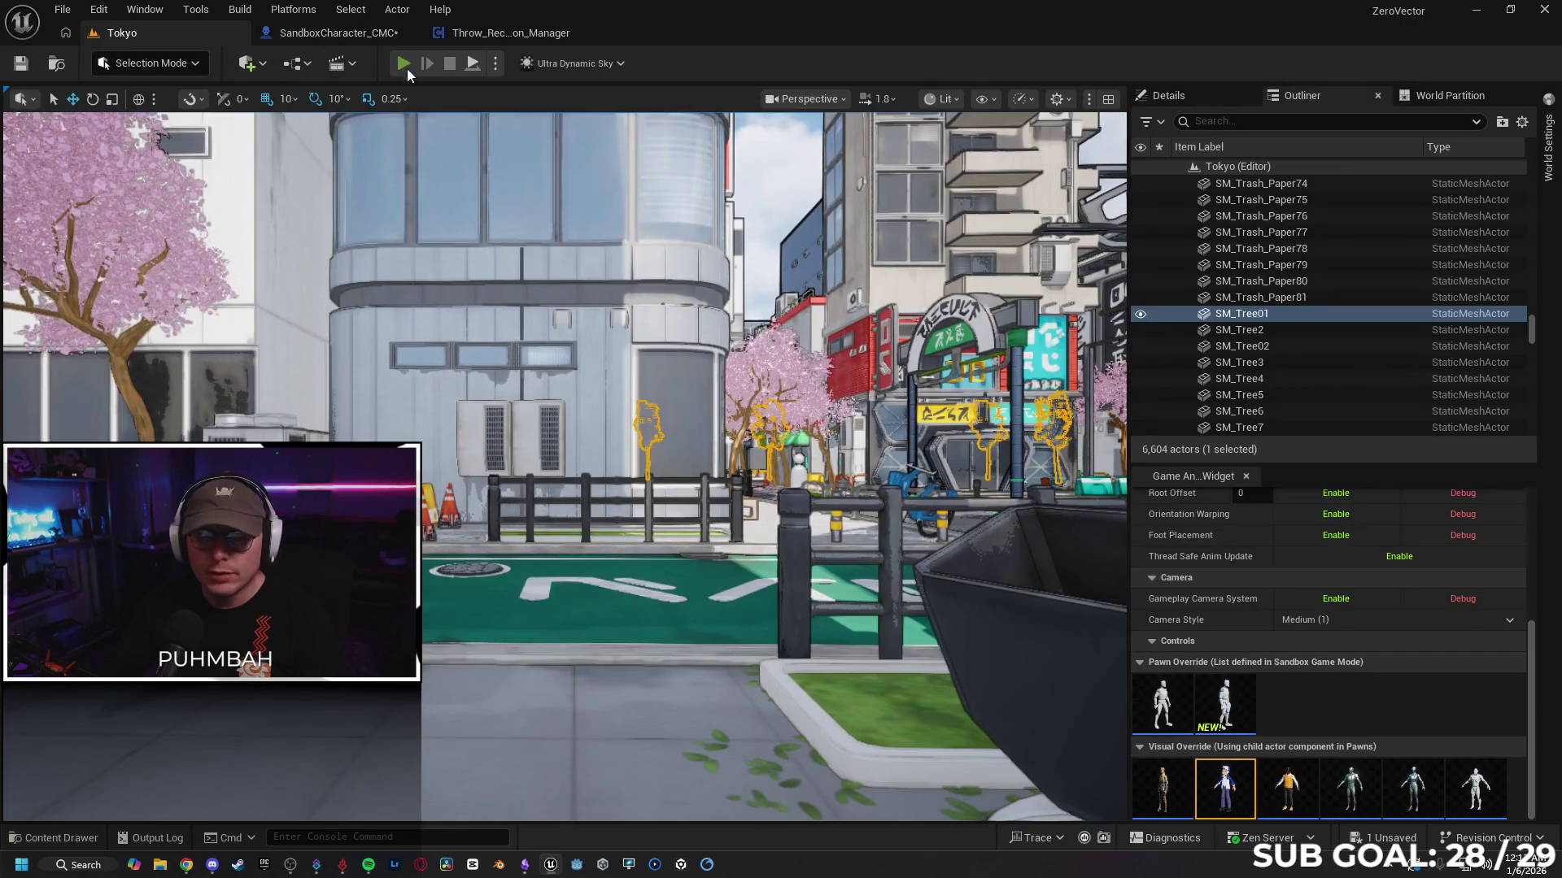
Step: Start a multiplayer session and make the character run across the street and jump
key("alt+p")
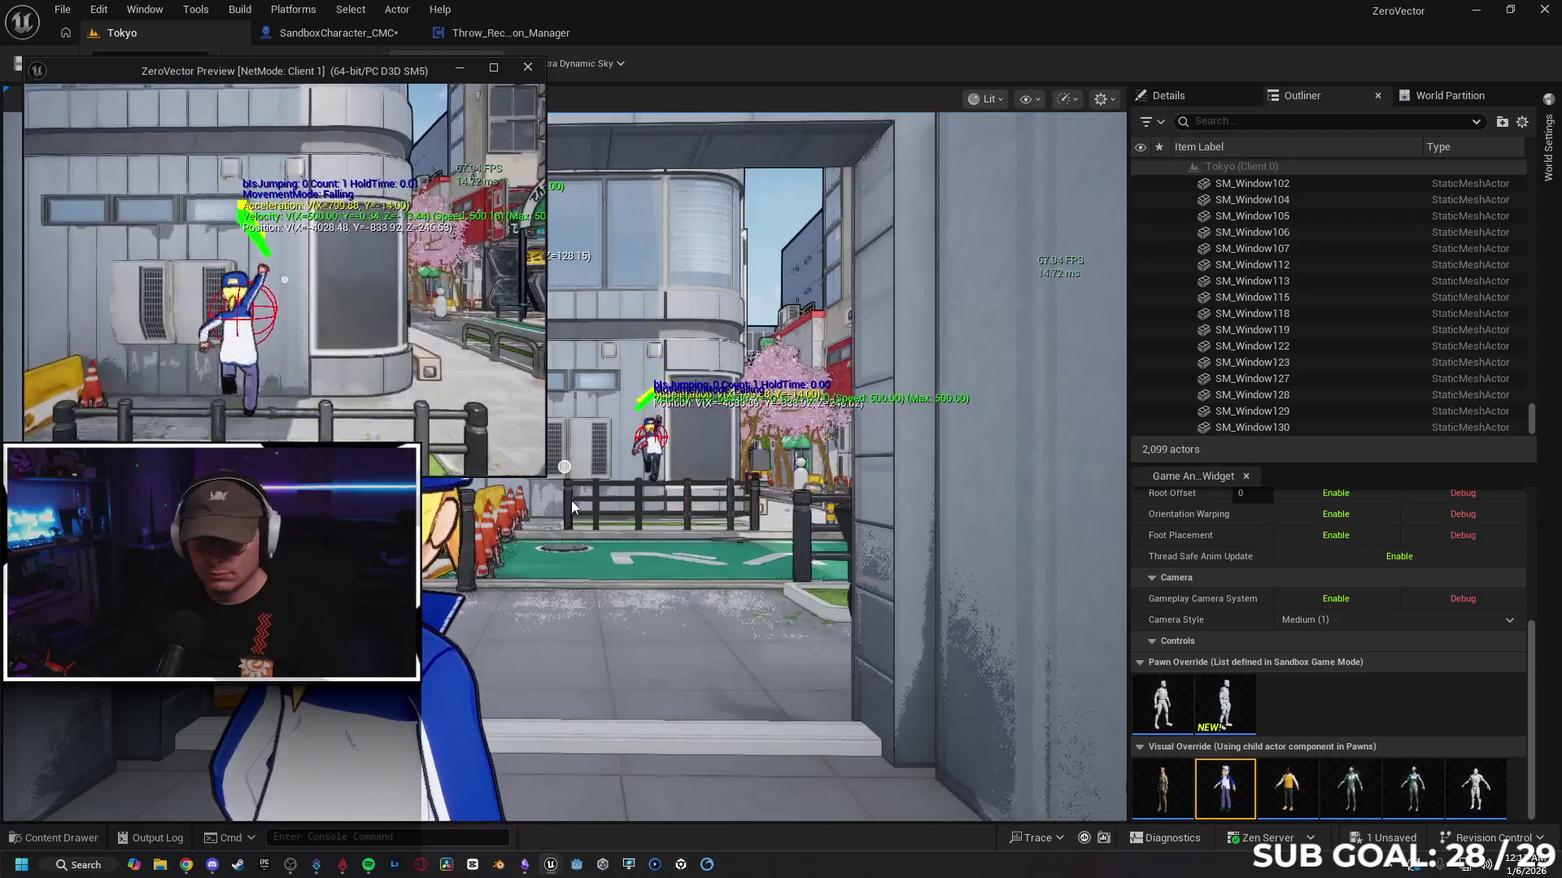
left_click(571, 500)
key("w")
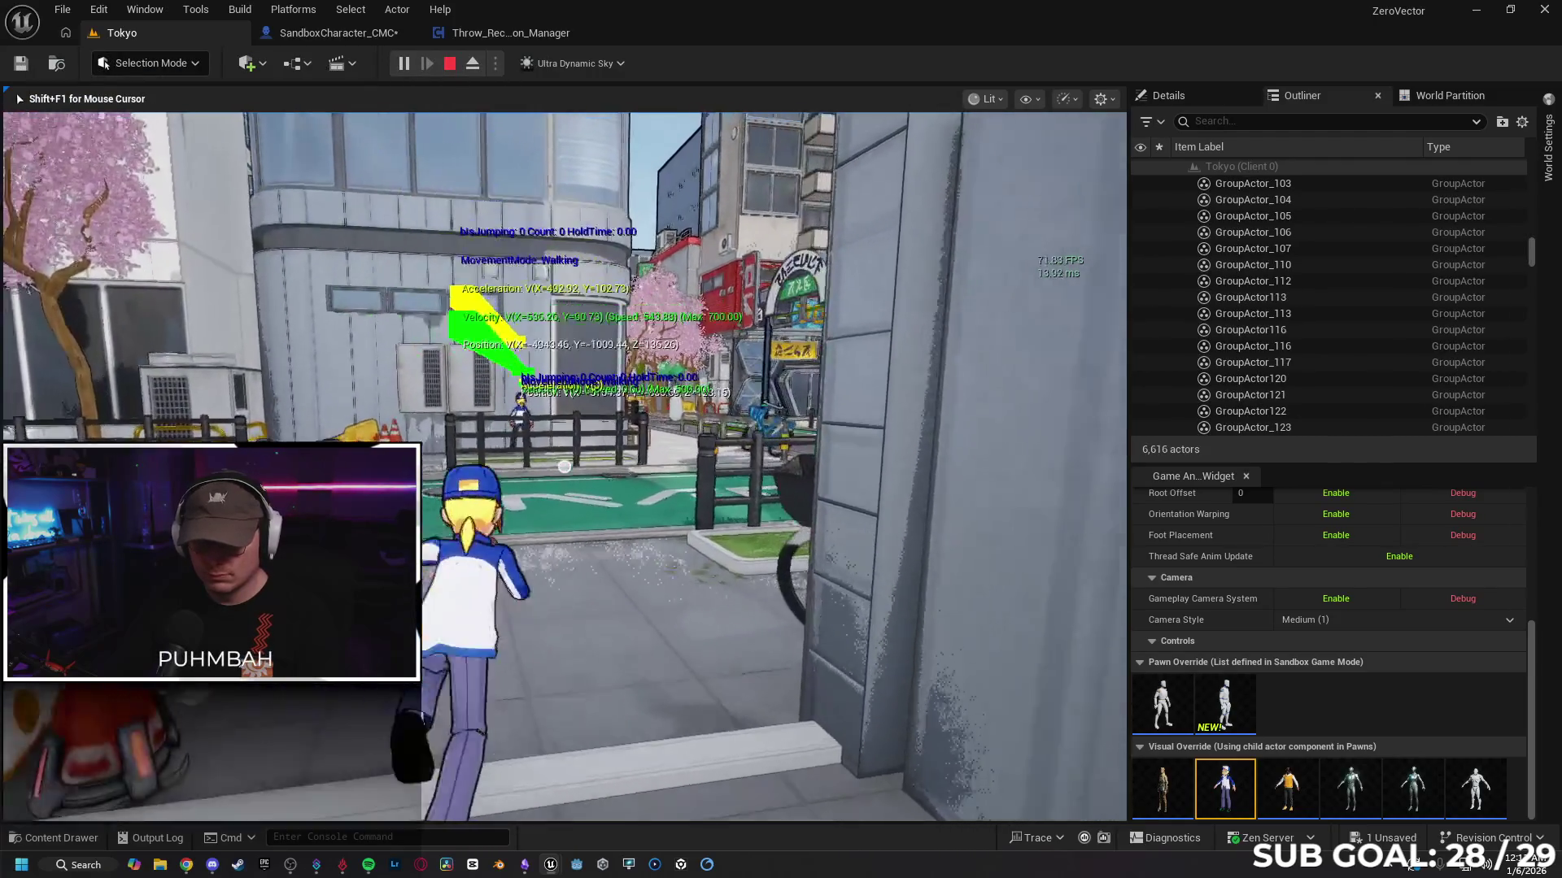
key("space")
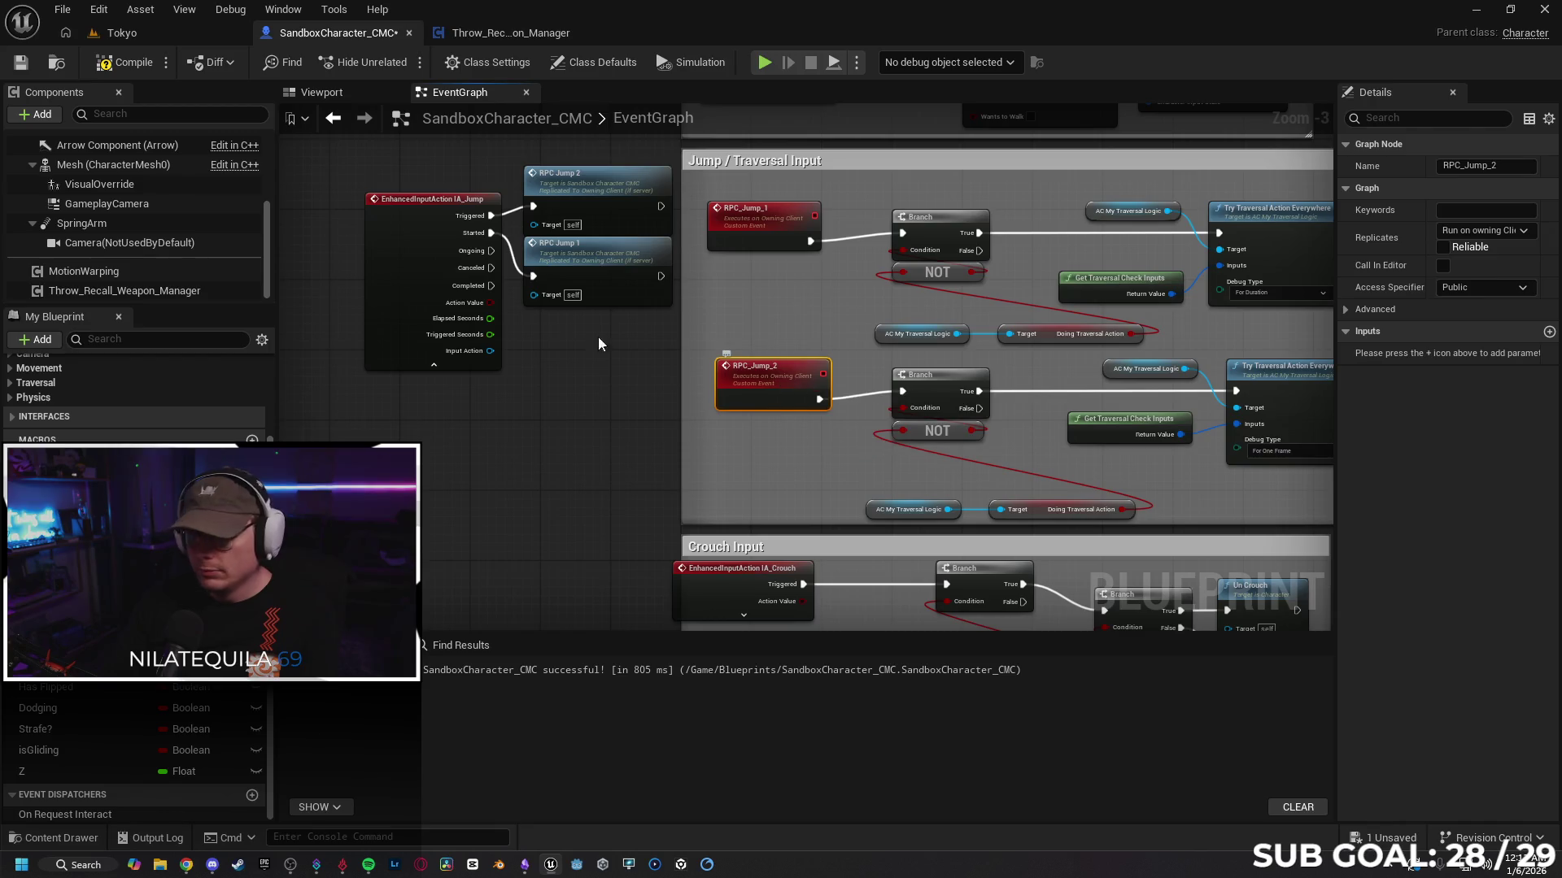
Step: Go back to the Tokyo level editor tab
left_click(151, 27)
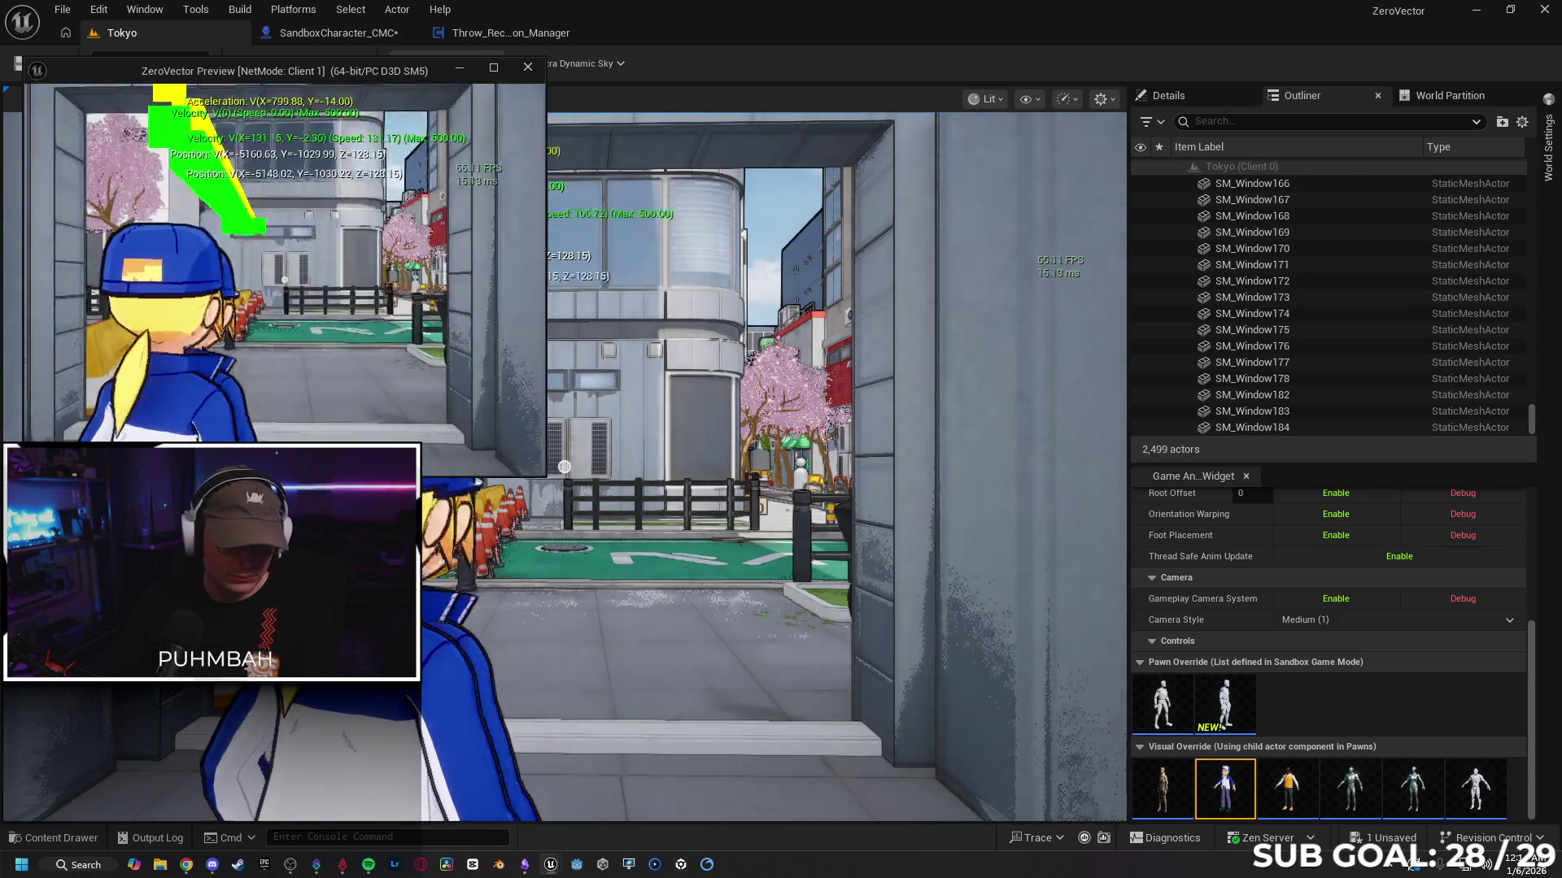
Step: Run the client character to the wall, jump at it three times, then stop the session
key("w")
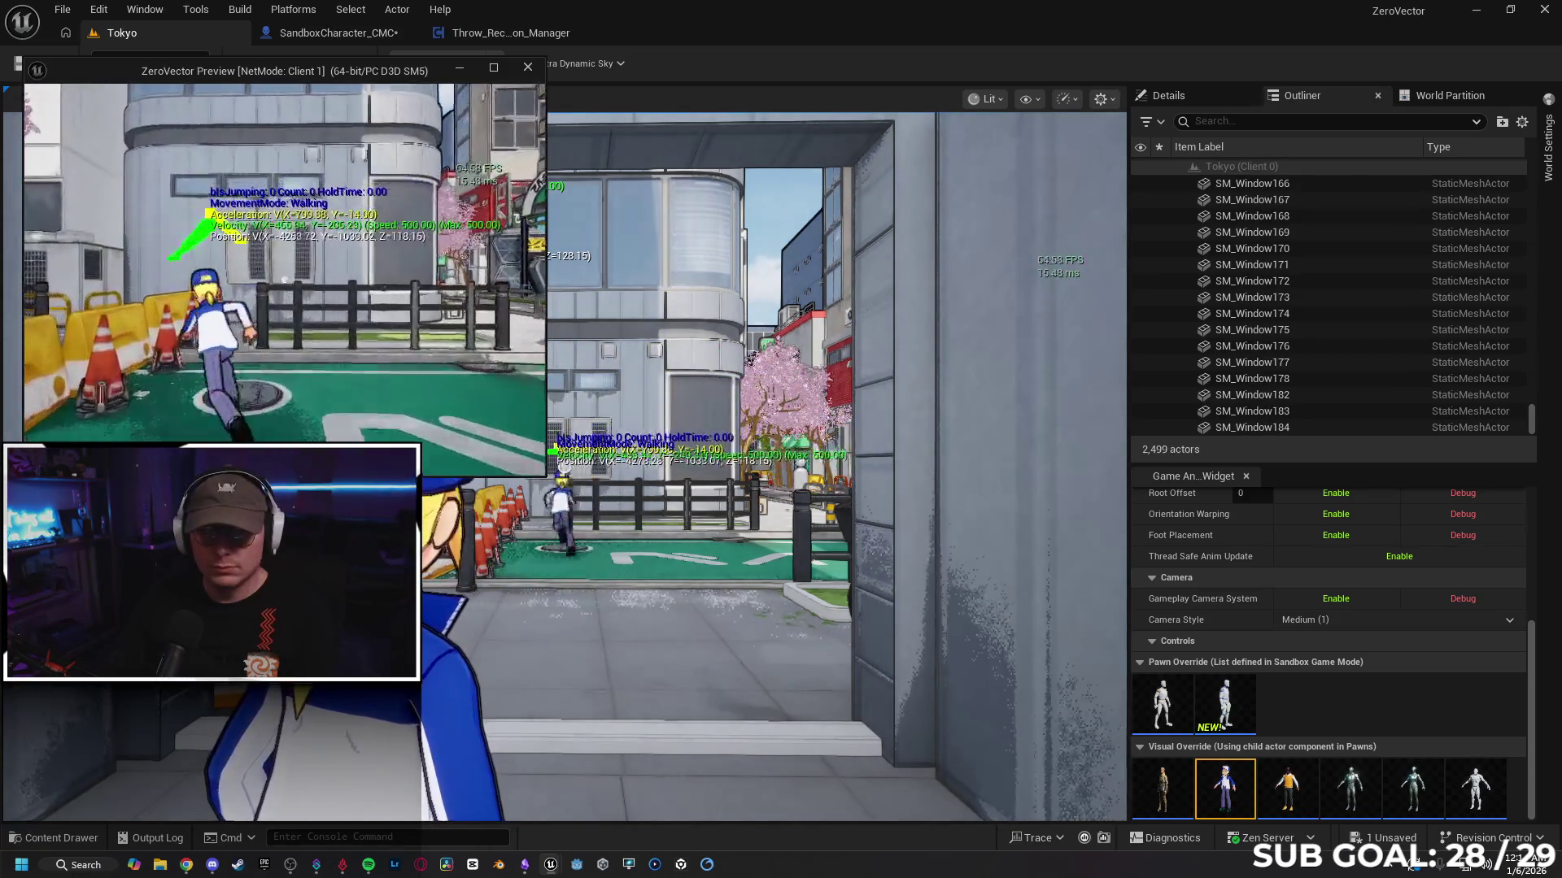
key("space")
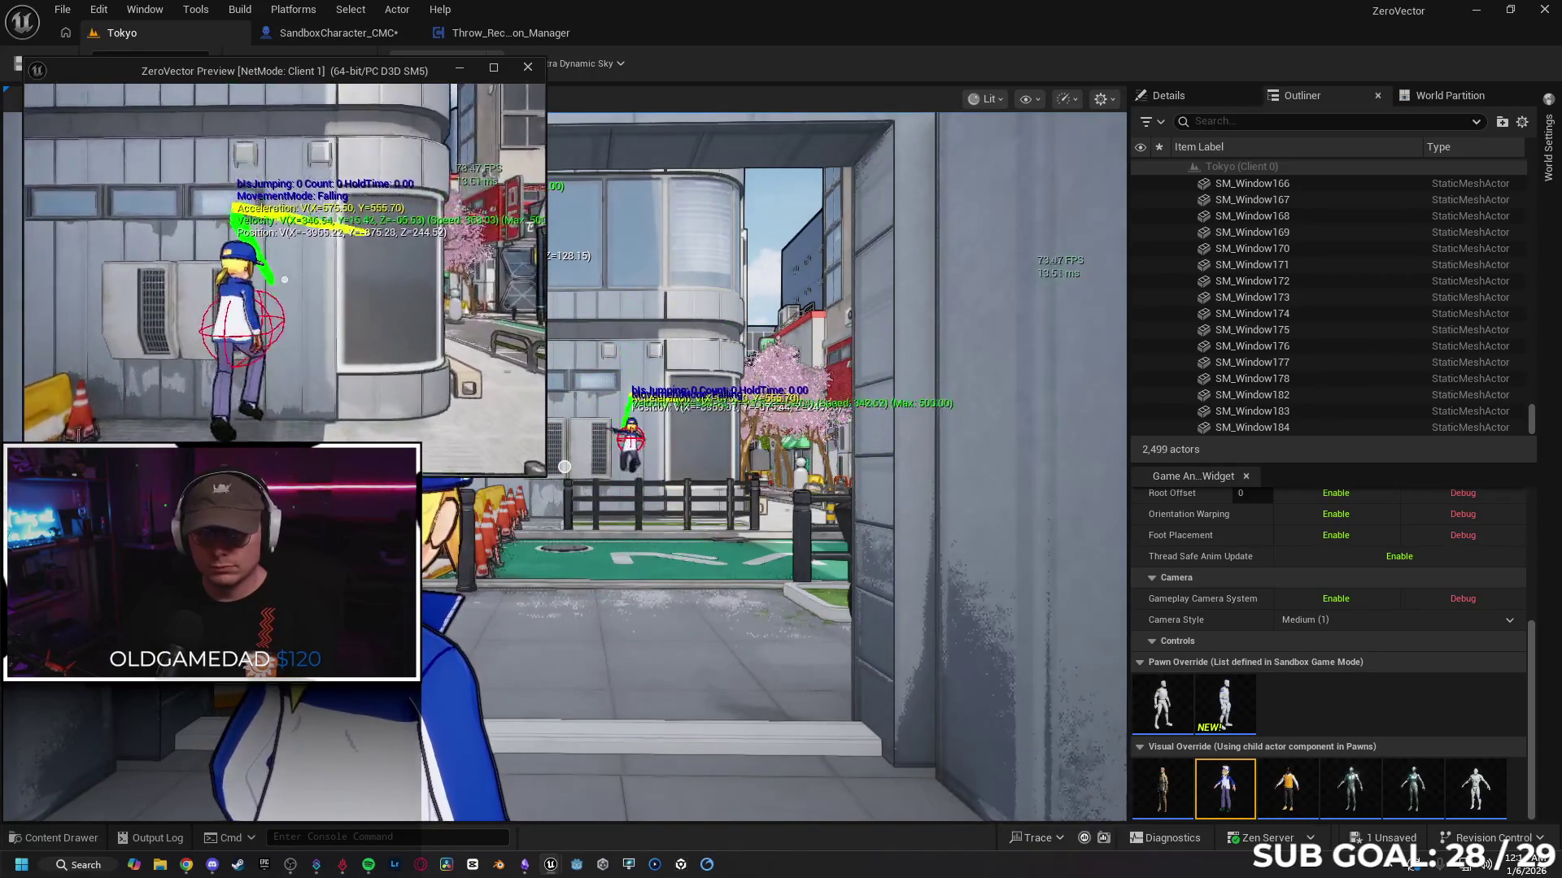
key("space")
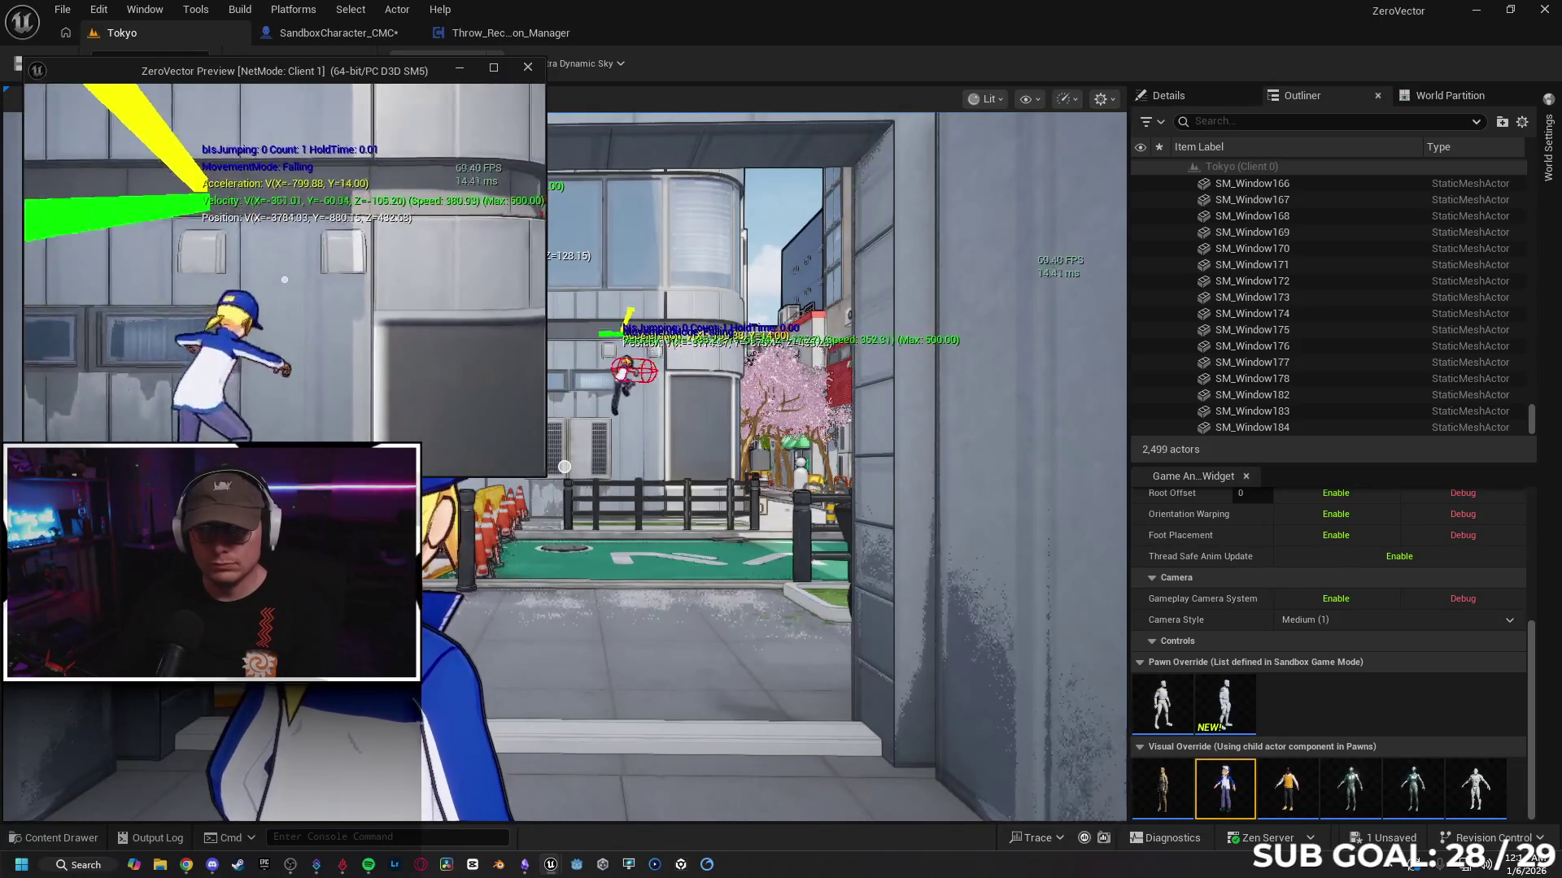
key("space")
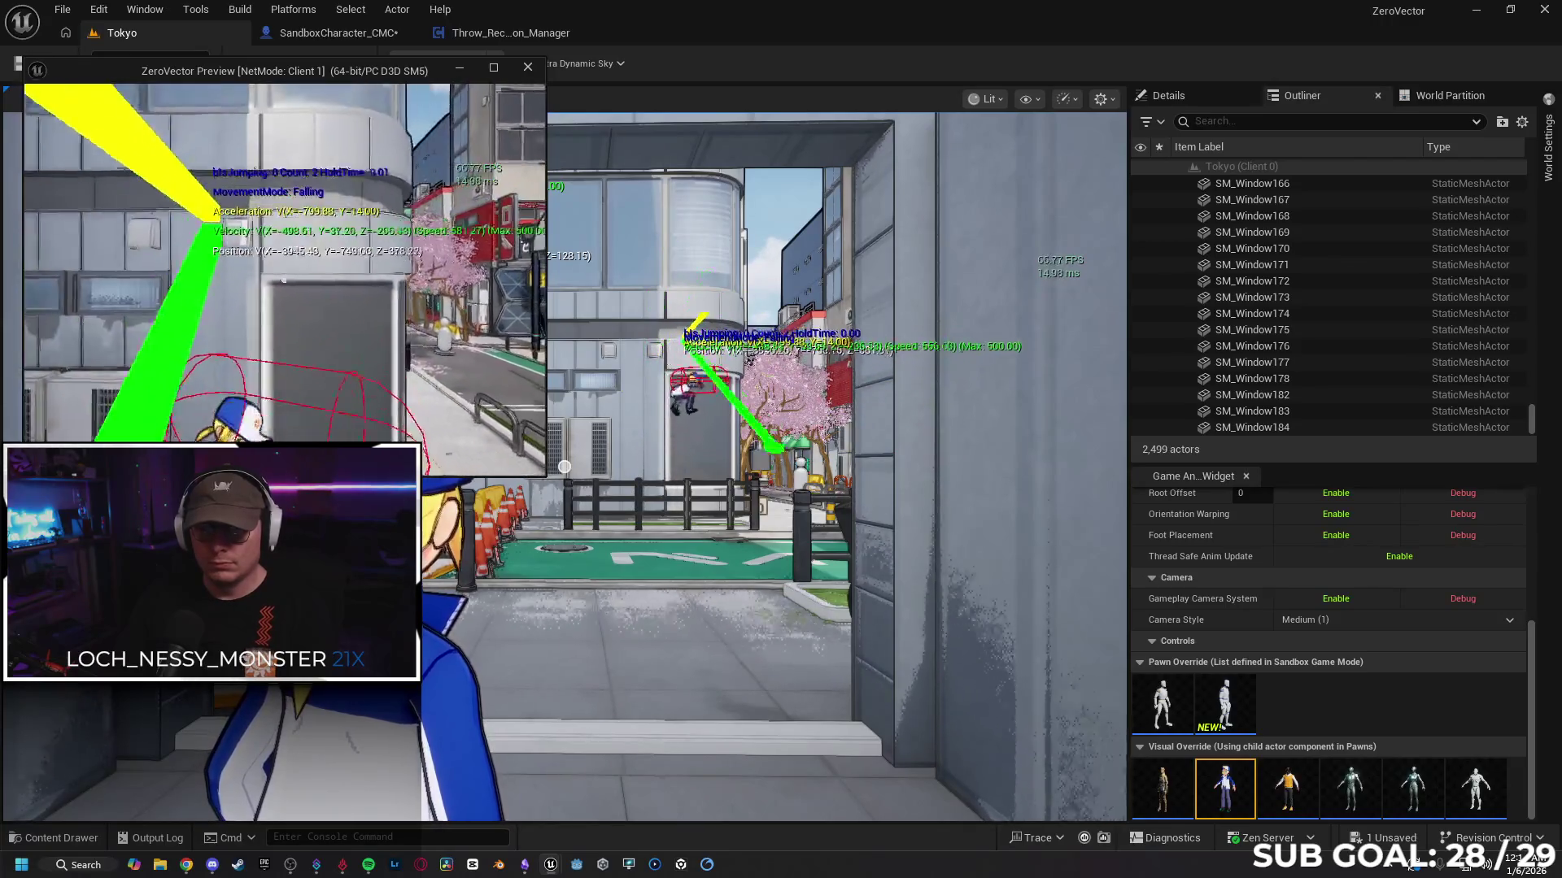
key("alt+Tab")
key("Escape")
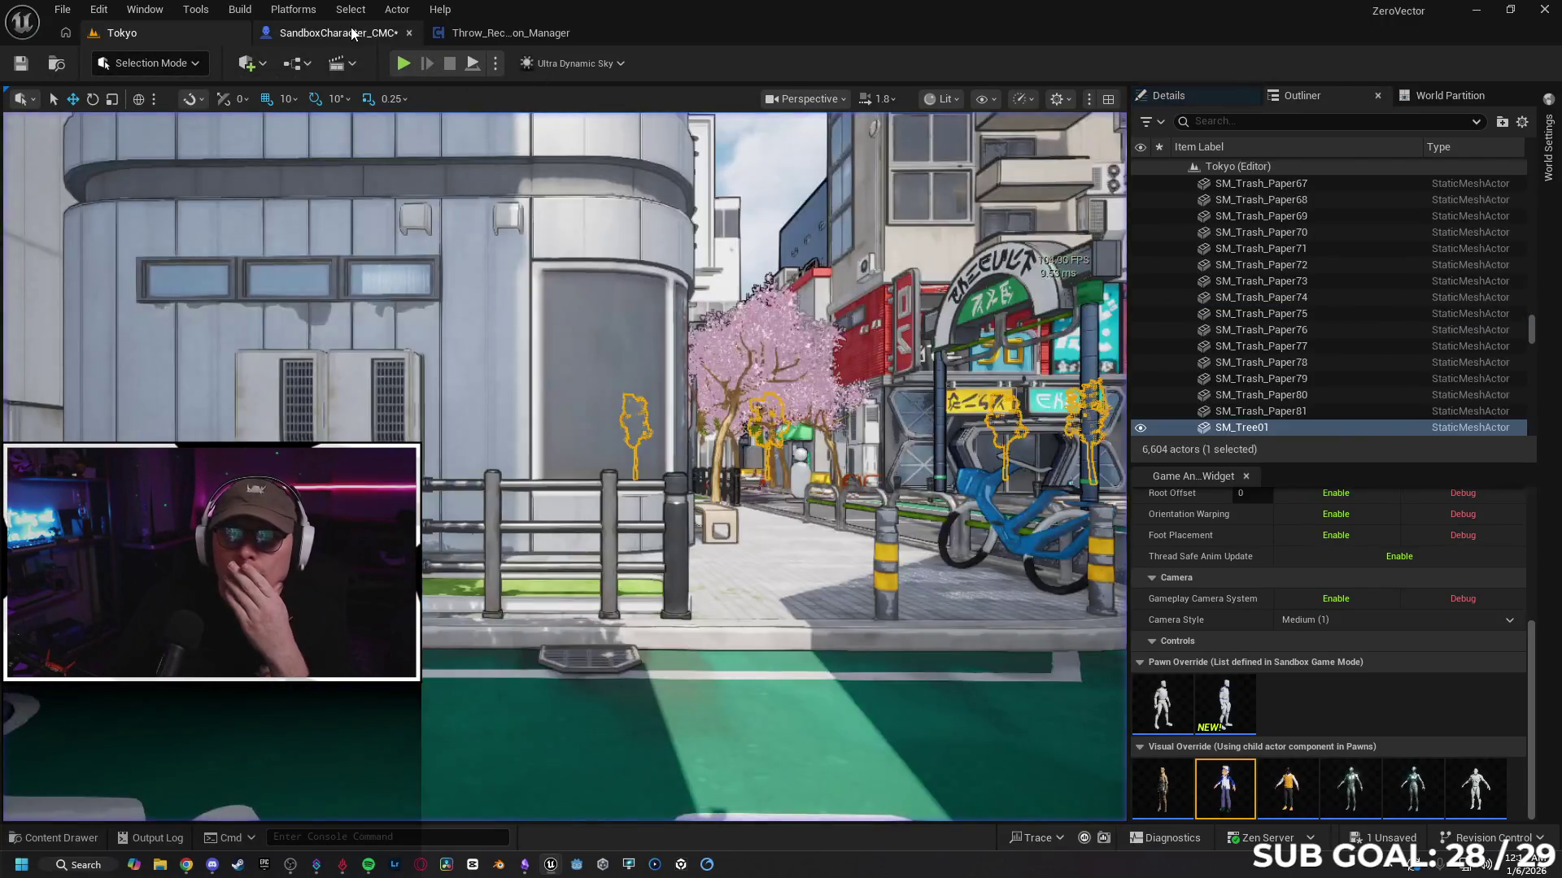
left_click(339, 33)
left_click_drag(647, 359, 453, 294)
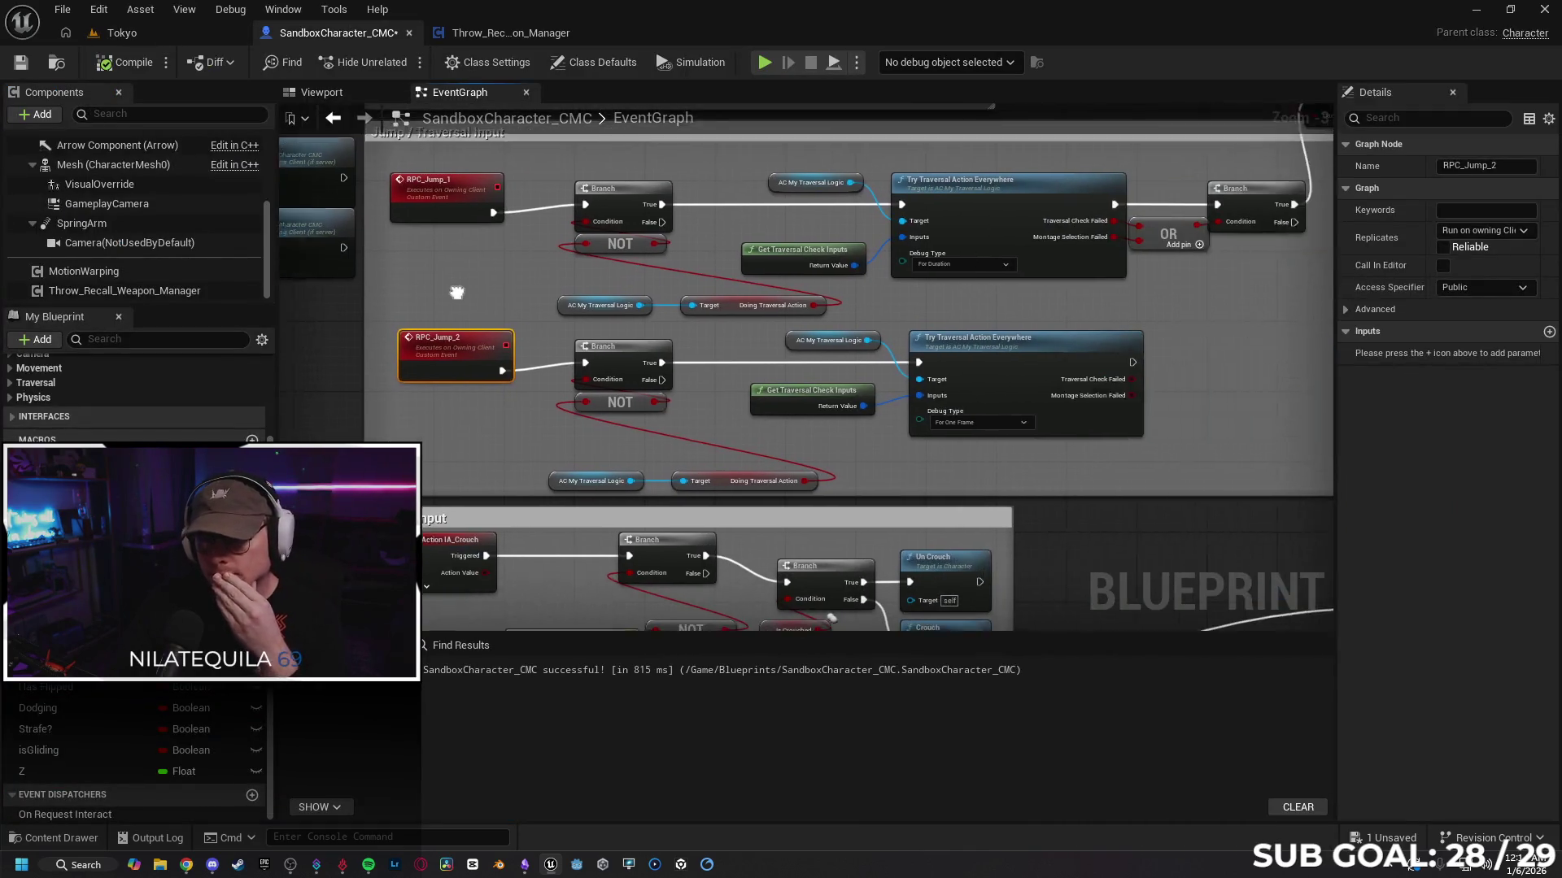
mouse_move(1041, 464)
left_mouse_down()
mouse_move(607, 486)
mouse_move(787, 431)
mouse_move(686, 447)
left_mouse_up()
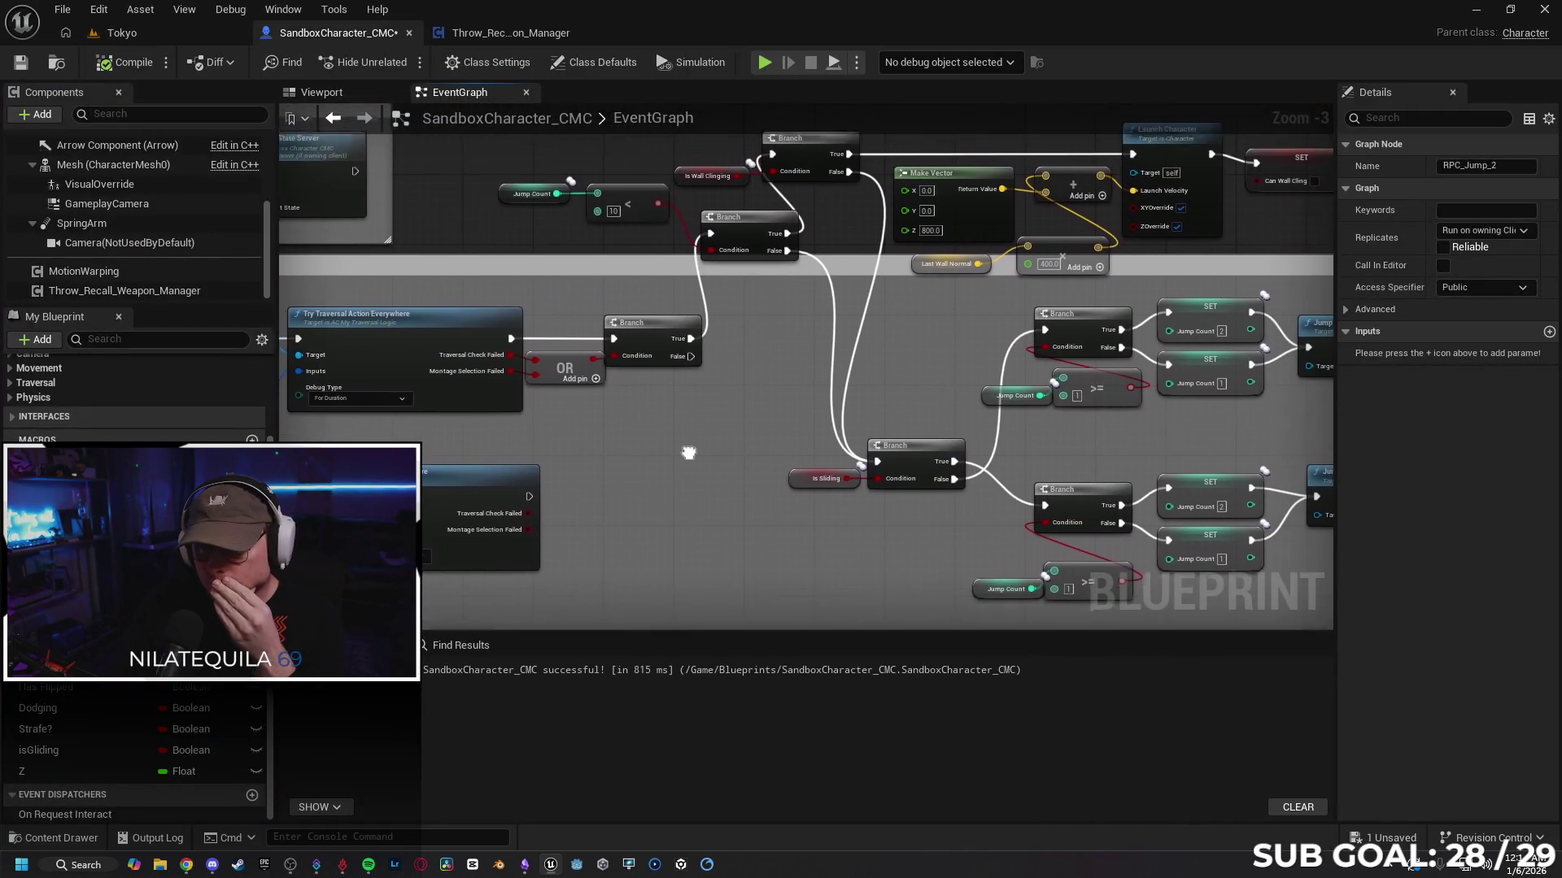
mouse_move(651, 332)
left_mouse_down()
mouse_move(708, 436)
mouse_move(519, 388)
mouse_move(466, 485)
mouse_move(406, 449)
mouse_move(395, 463)
mouse_move(372, 388)
mouse_move(285, 378)
left_mouse_up()
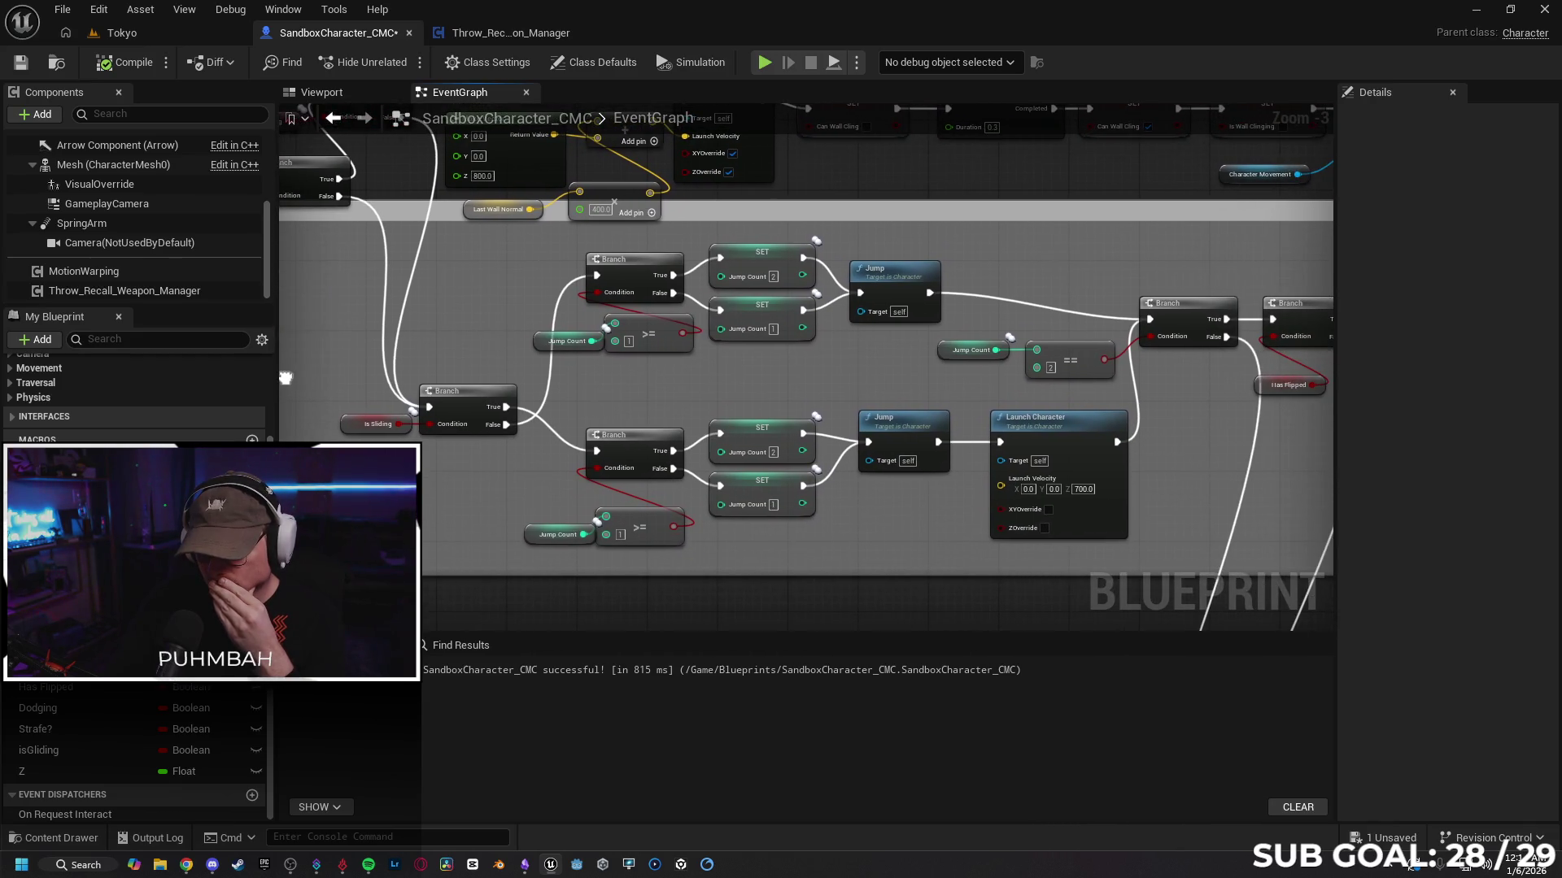
mouse_move(845, 390)
left_mouse_down()
mouse_move(693, 372)
mouse_move(889, 363)
mouse_move(571, 368)
left_mouse_up()
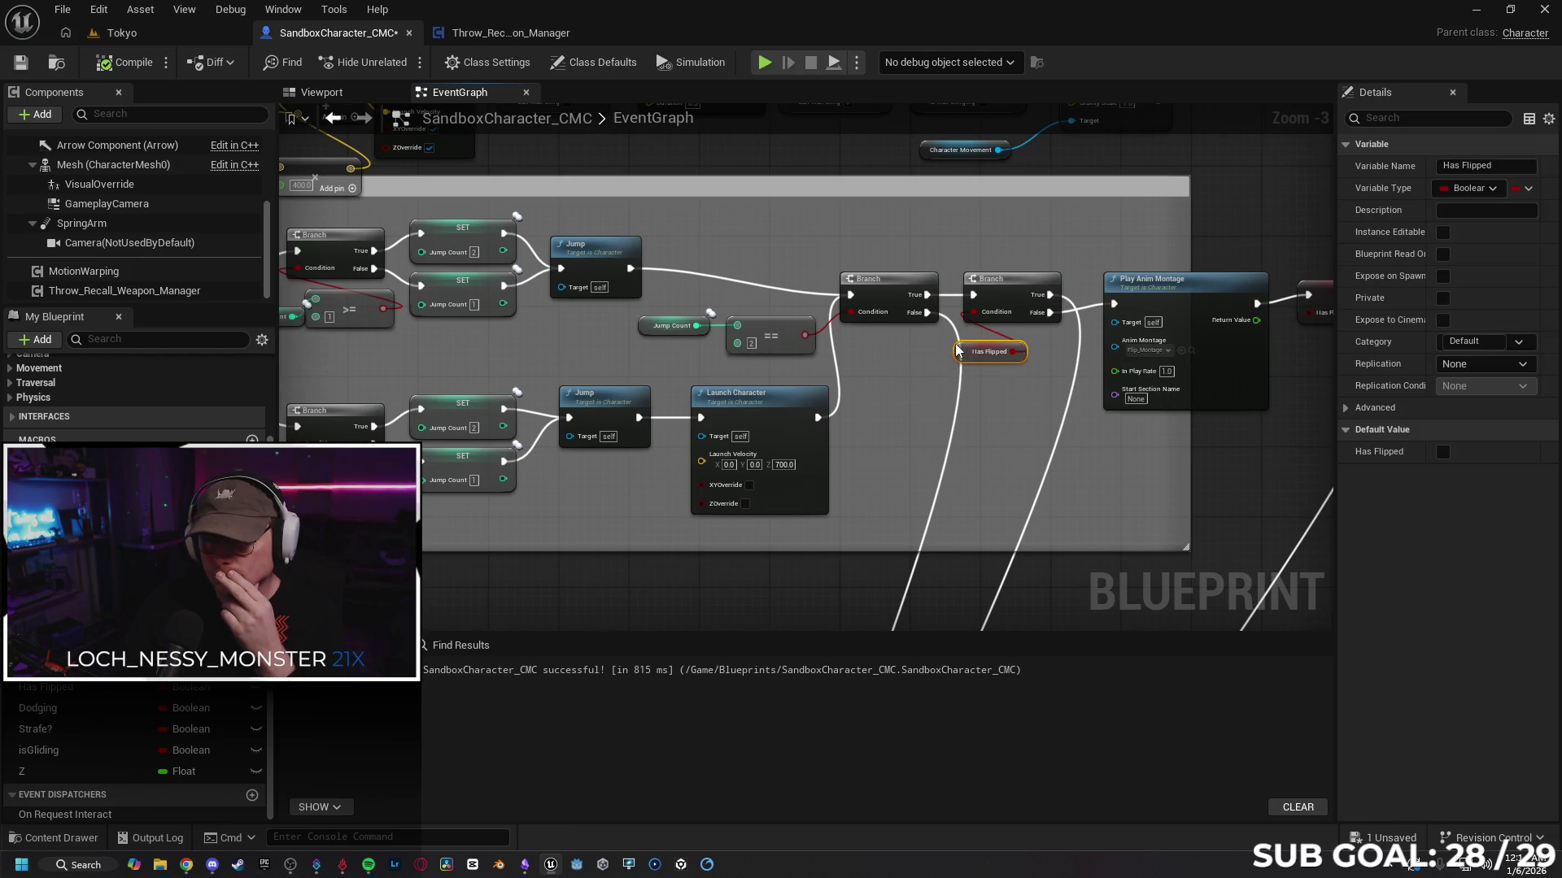
left_click(149, 31)
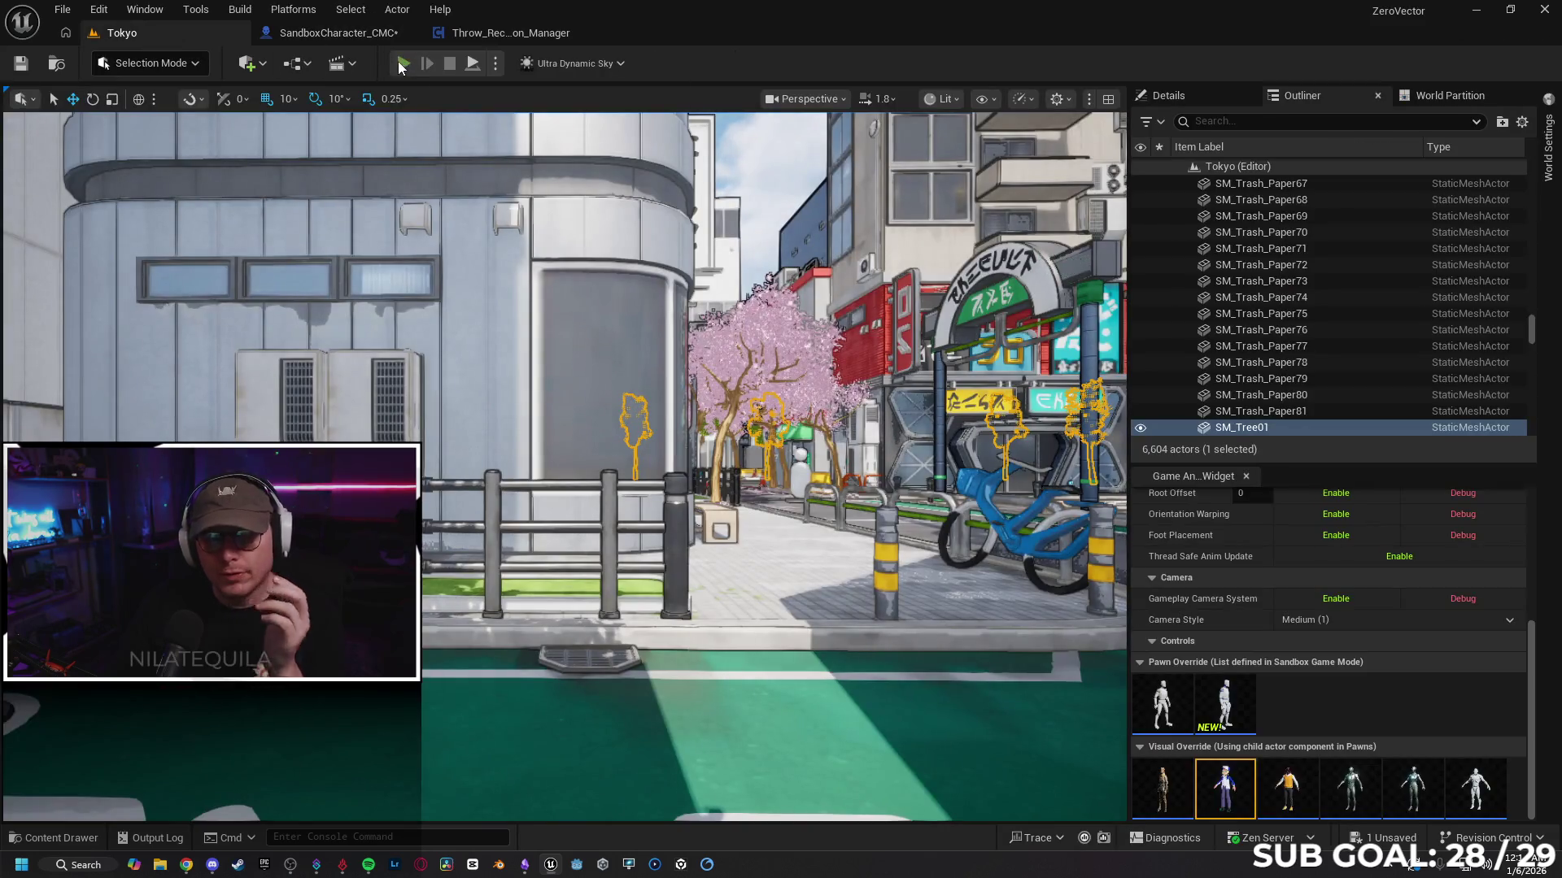
Step: Start a multiplayer session and make the client character run forward and jump twice
key("alt+p")
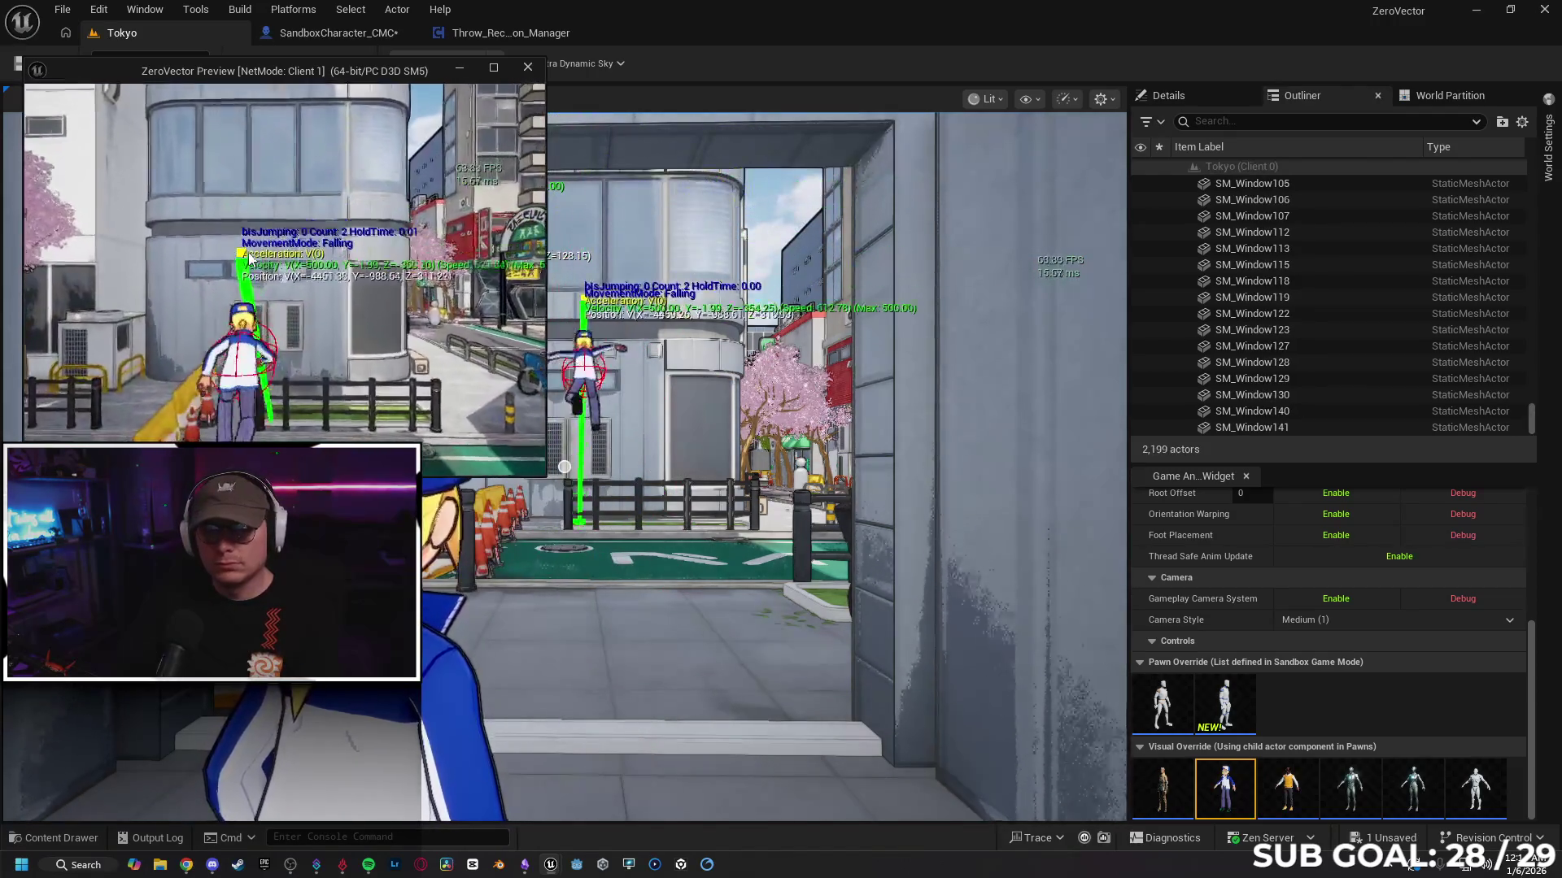
key("w")
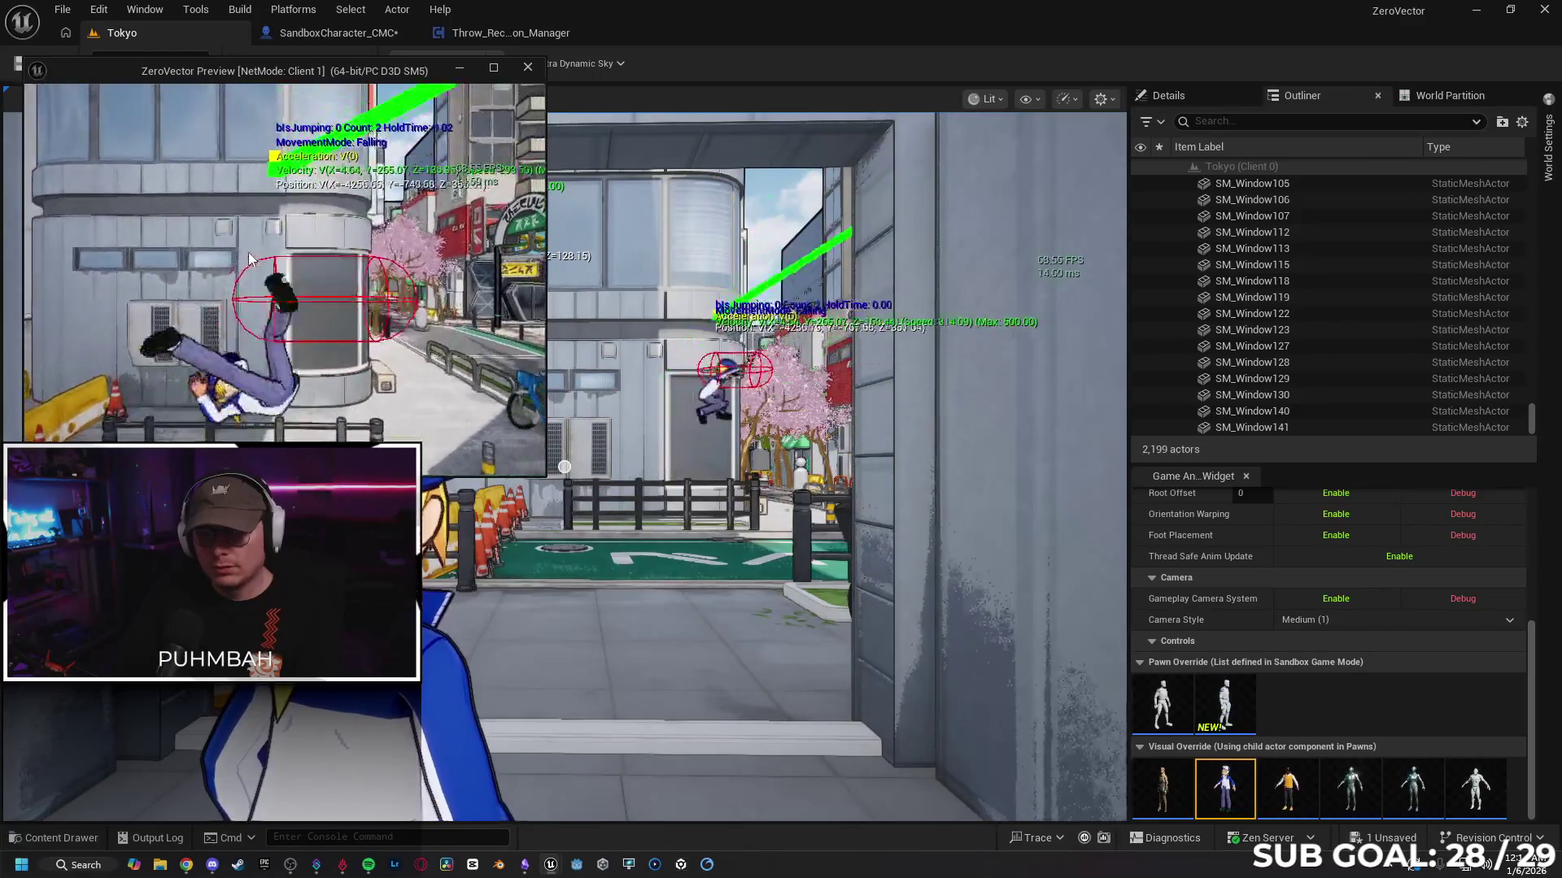
key("w")
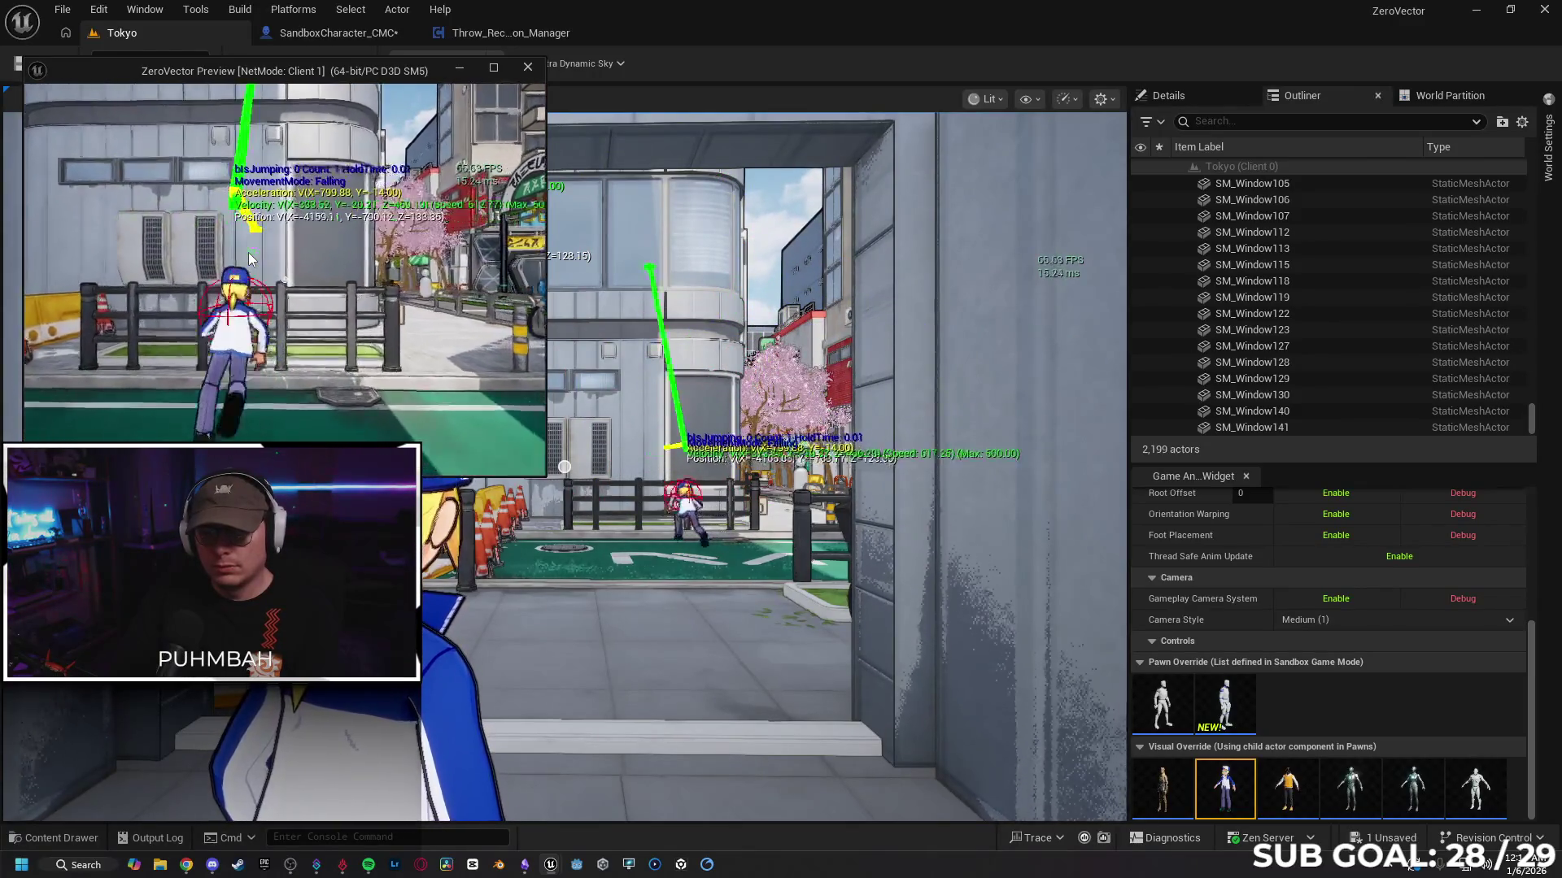
key("space")
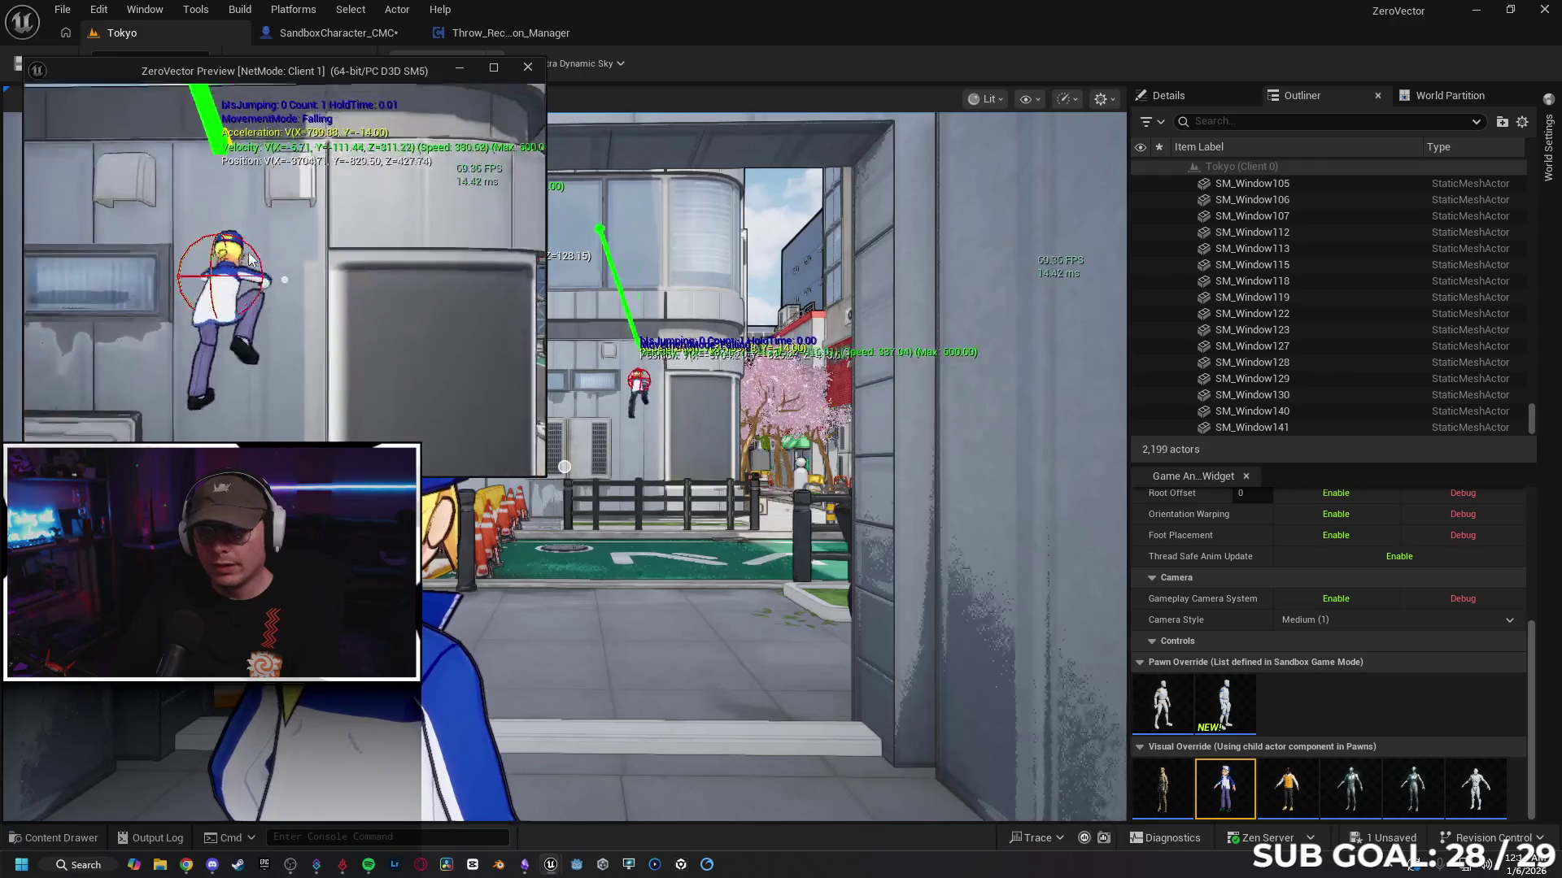
key("w")
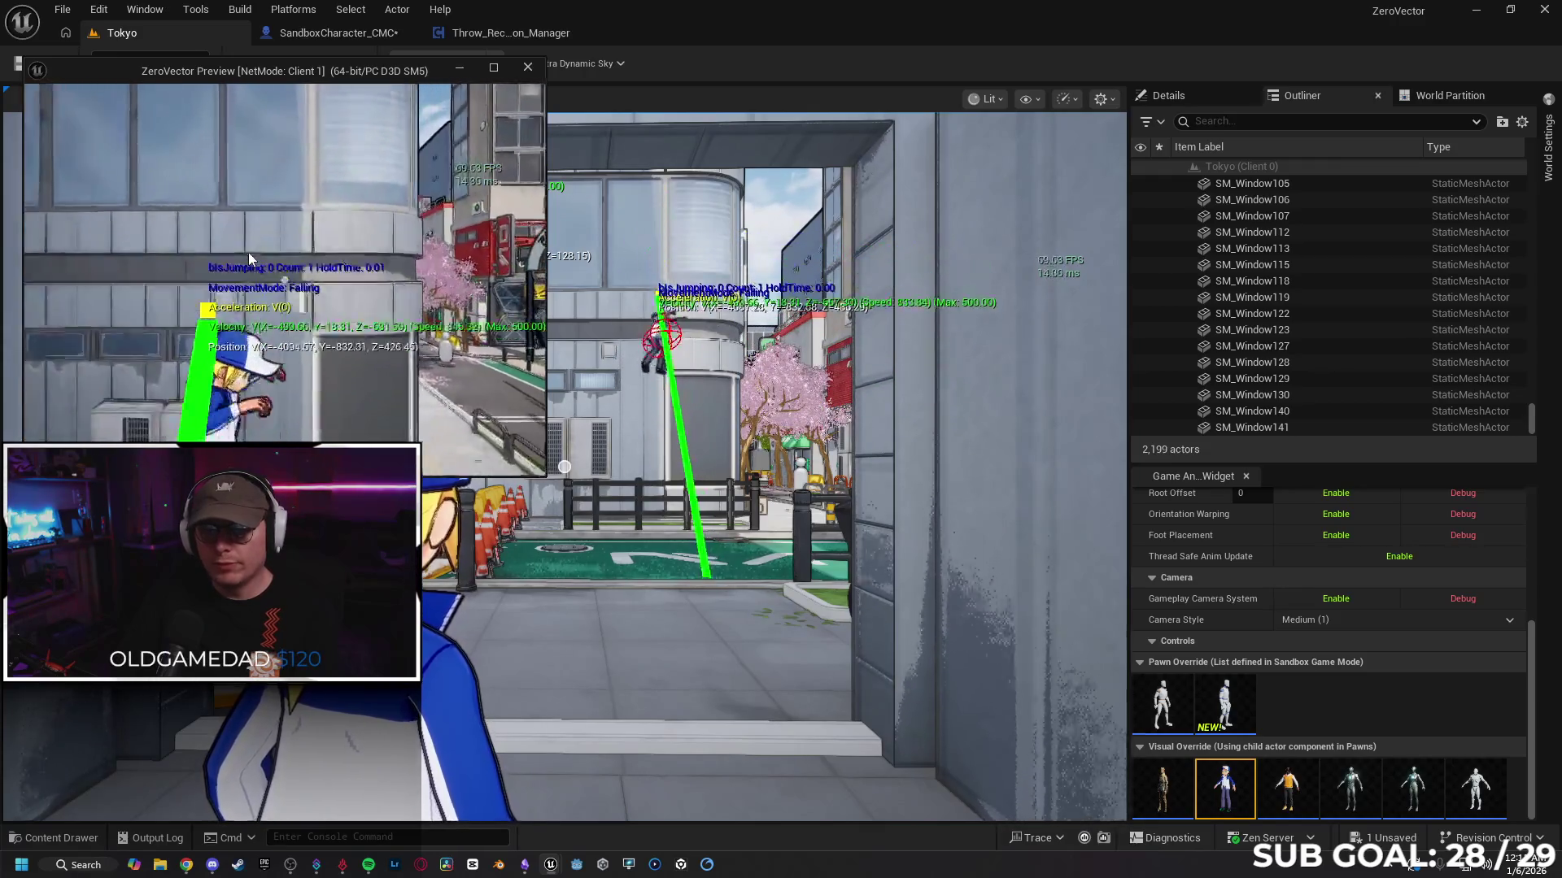
key("space")
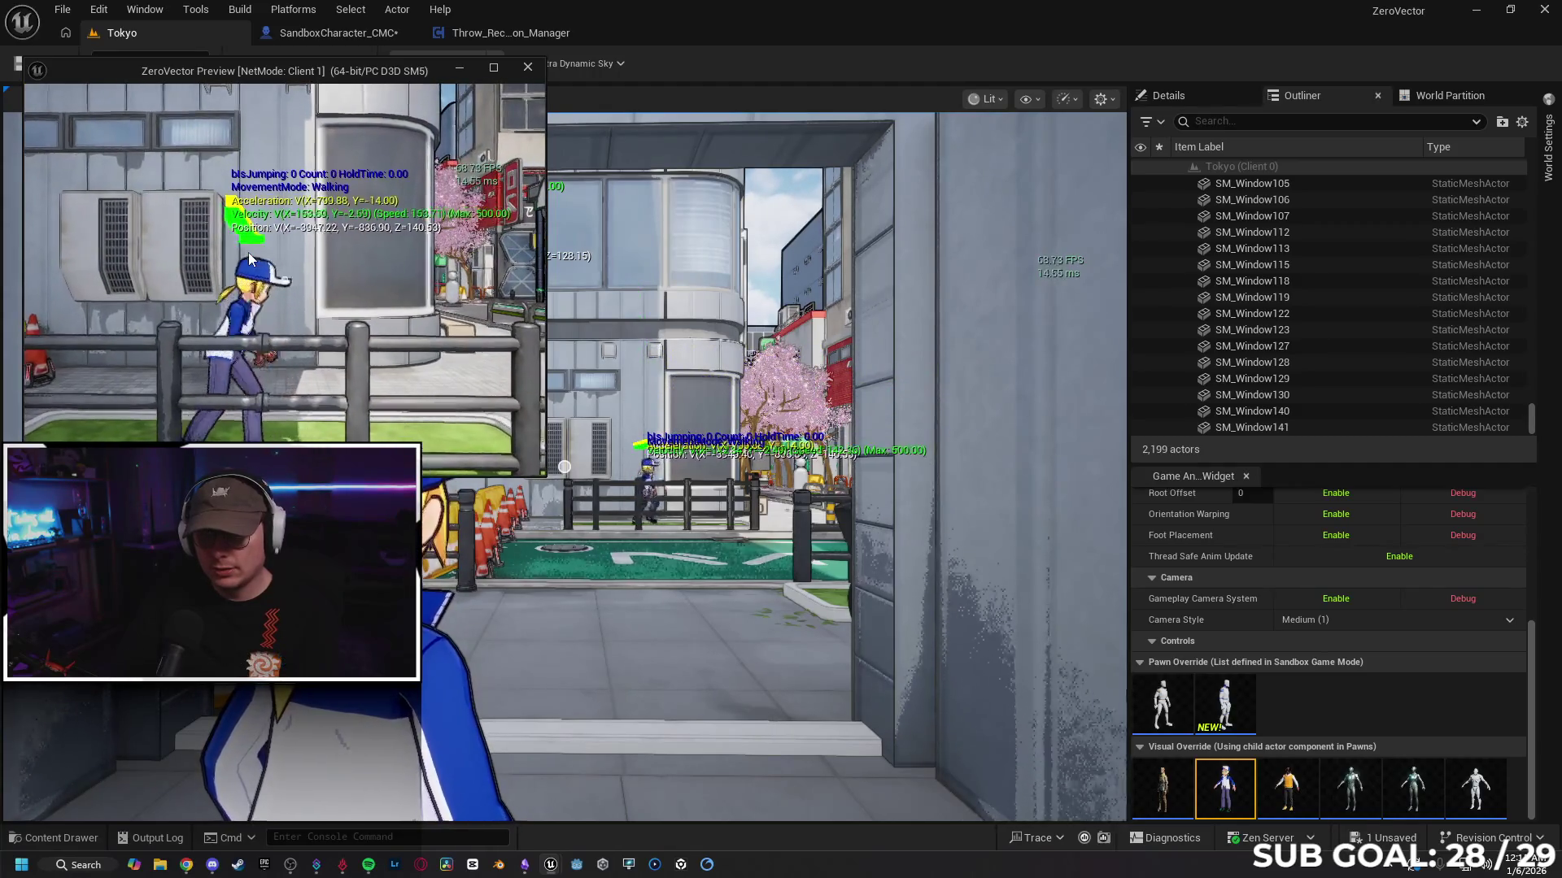
Step: Run and jump toward the building with the other player, then end the session
key("alt+Tab")
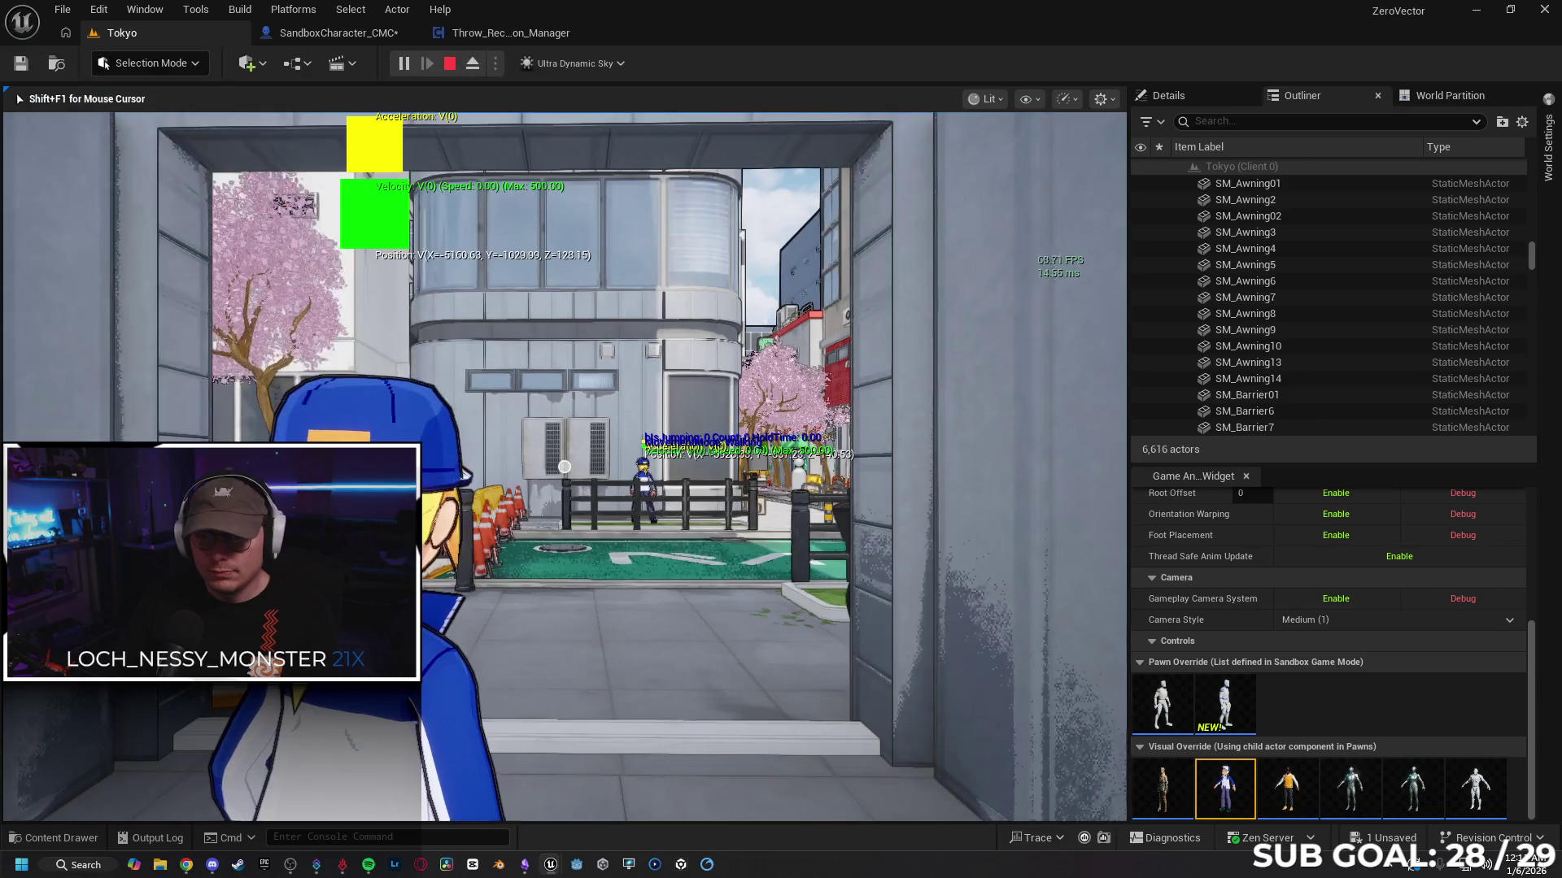
key("w")
key("space")
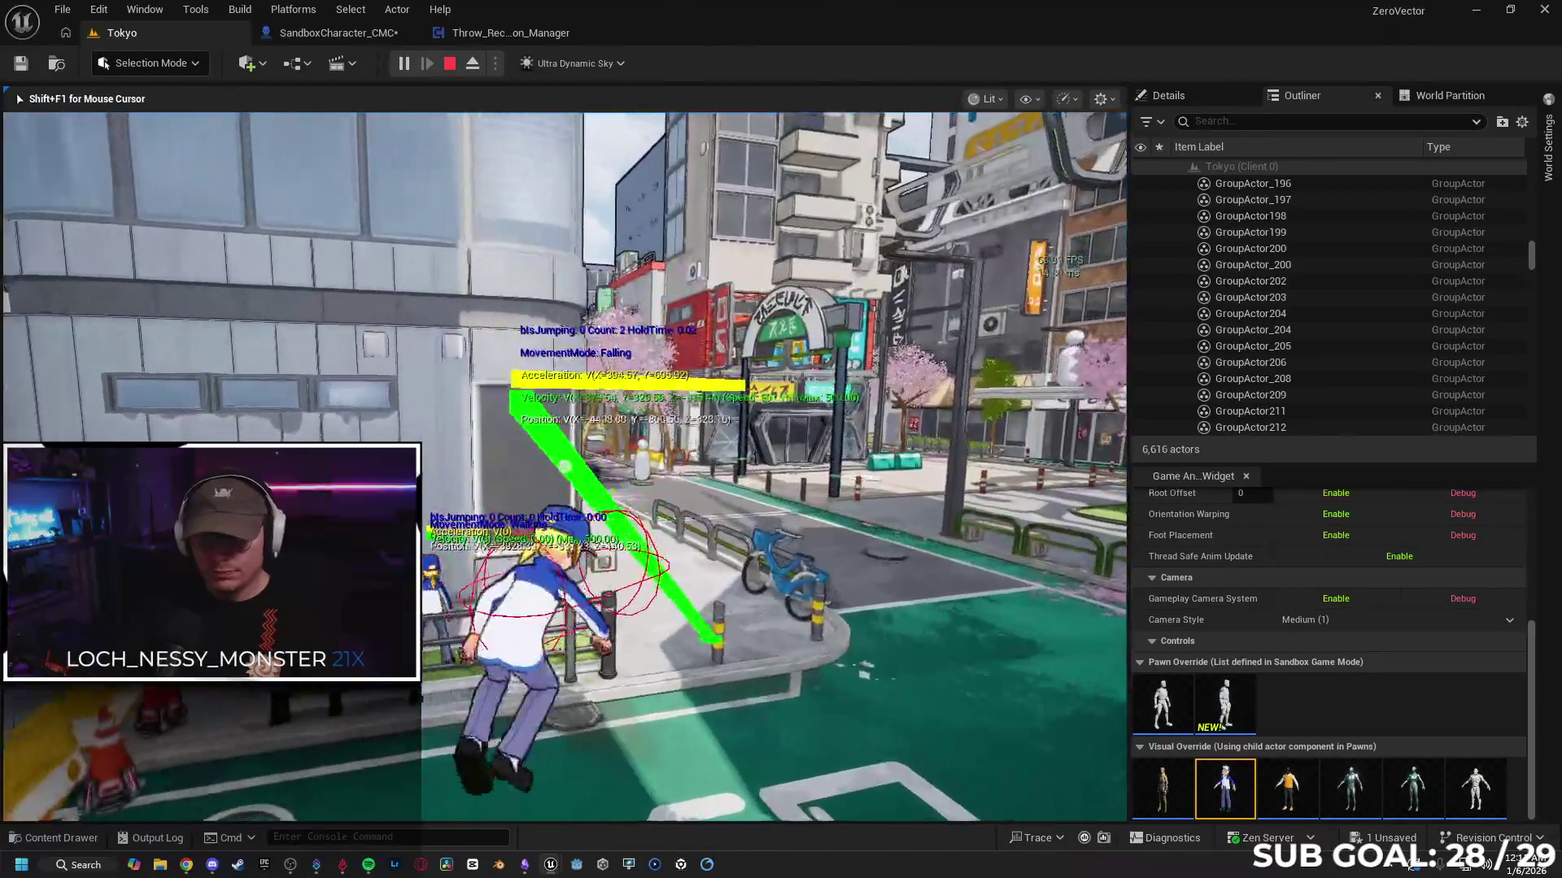
key("space")
key("space")
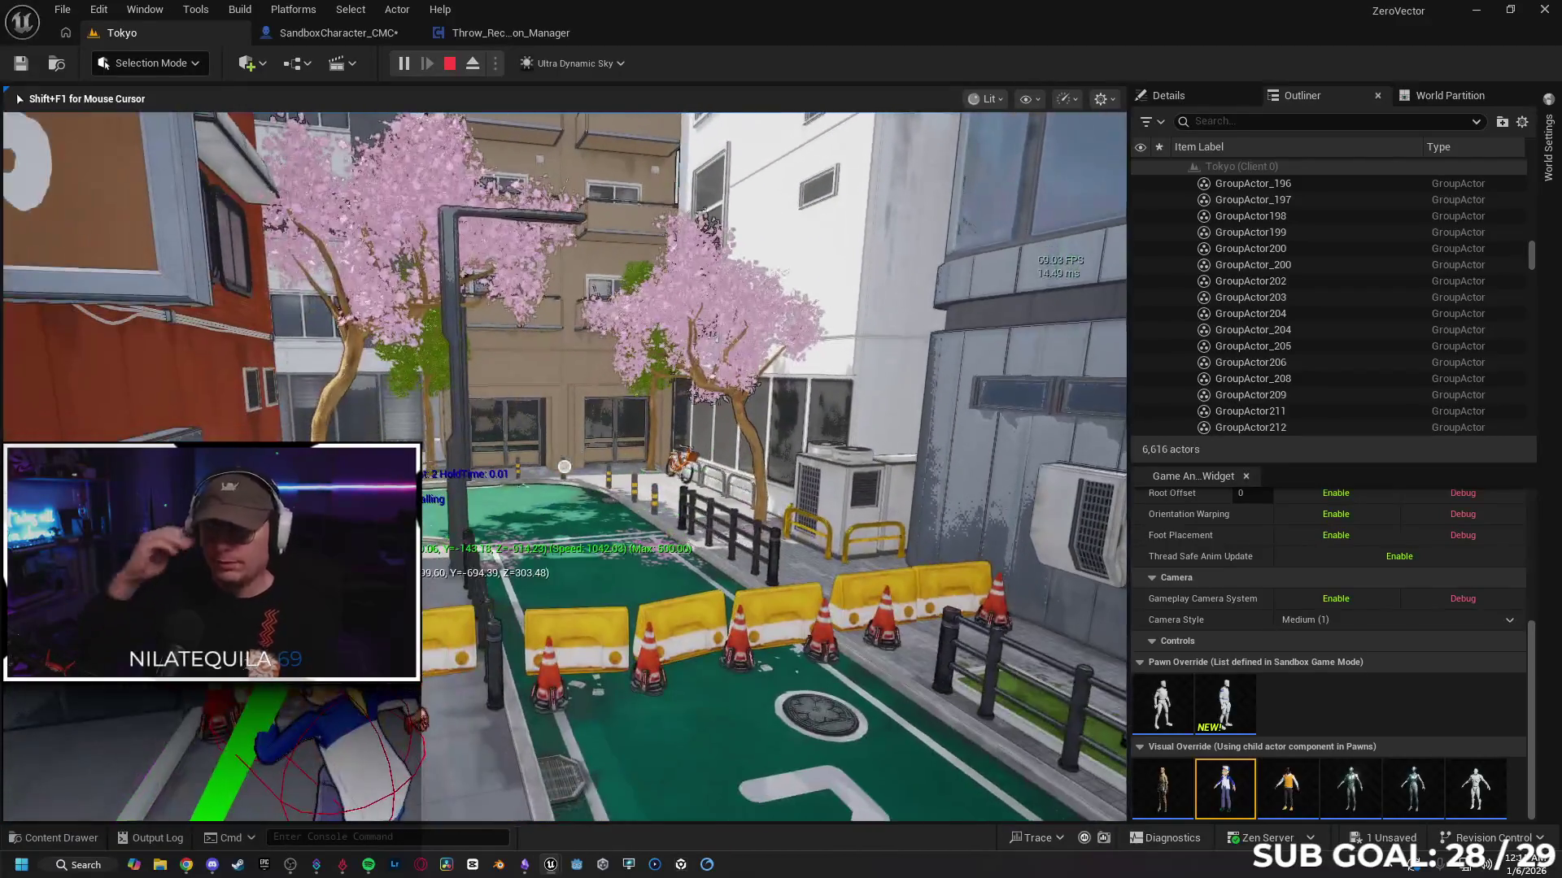
key("Escape")
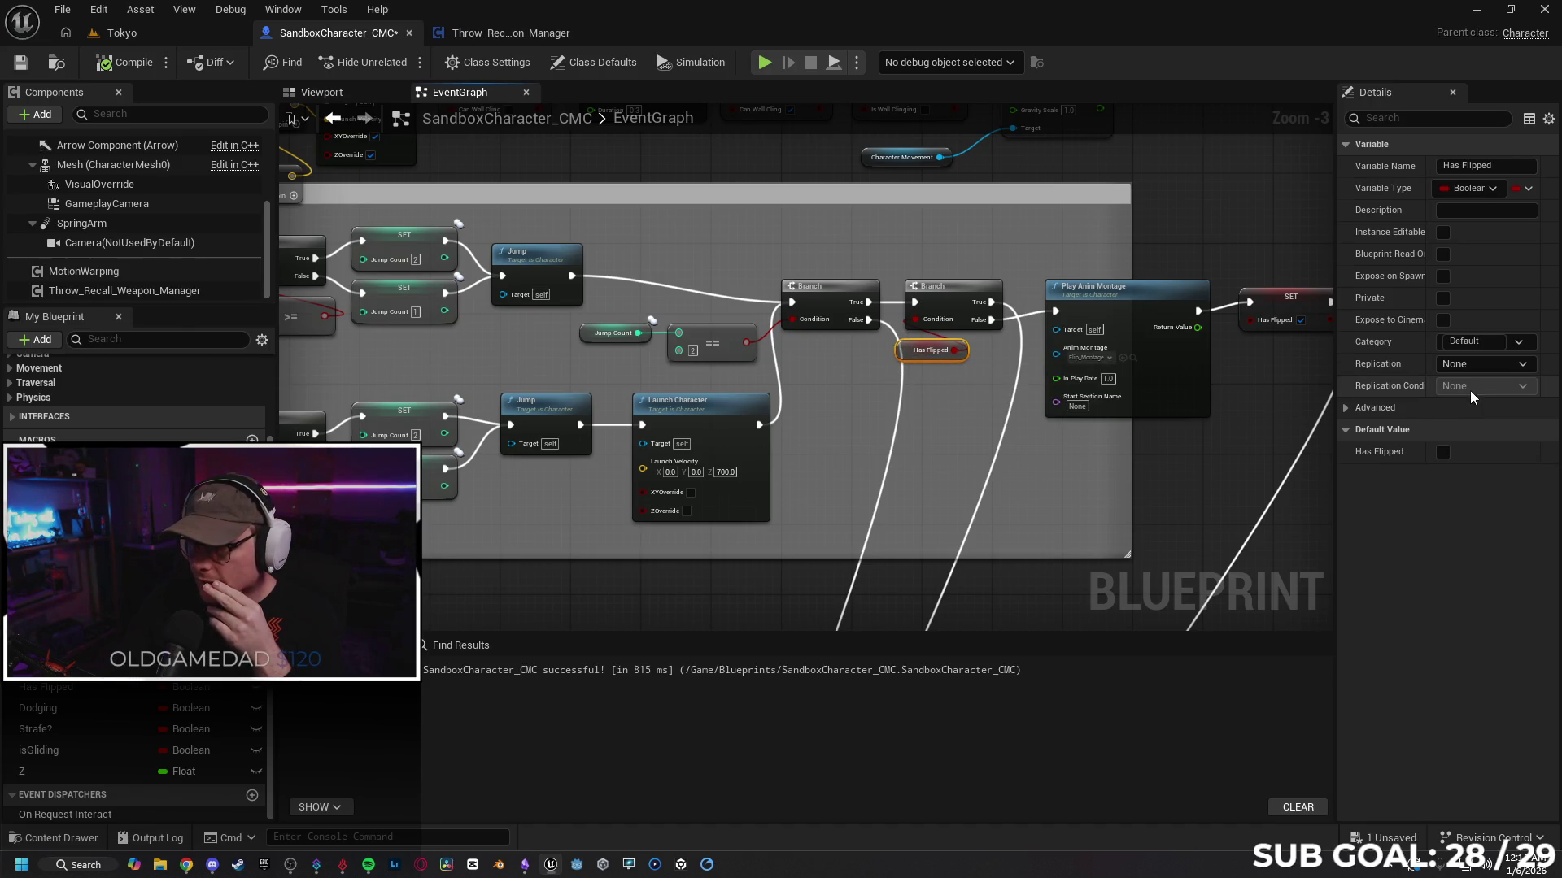
Step: Set the Has Flipped variable's Replication to Replicated and nudge its node left
left_click(1484, 364)
left_click(1401, 404)
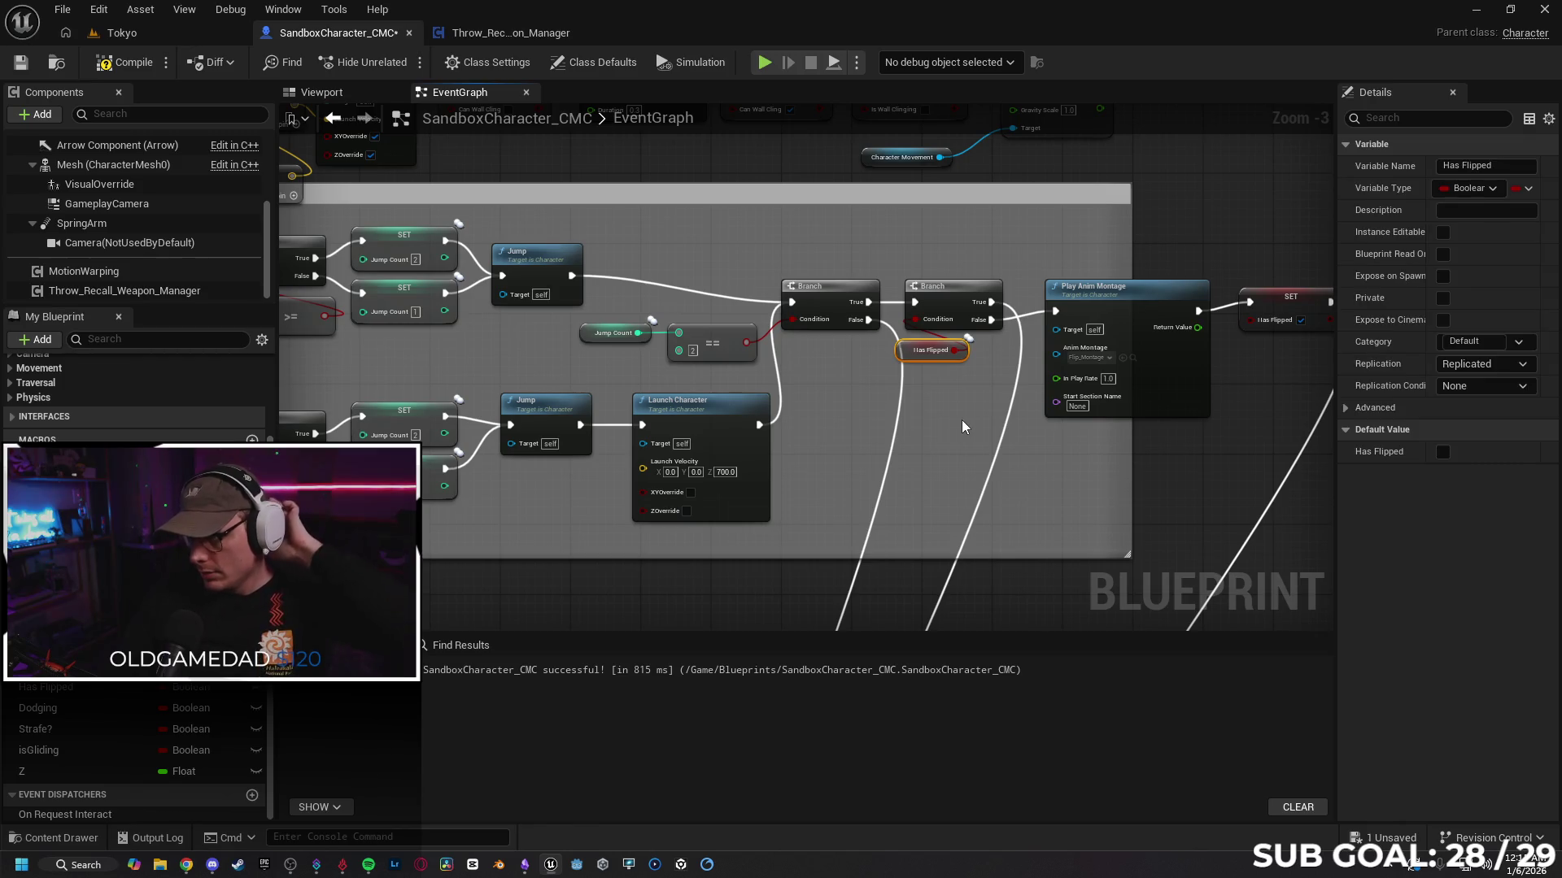
left_click_drag(907, 351, 1054, 333)
Step: Check Is Sliding and Jump Count replication, keeping the condition at None, then return to Tokyo
left_click(860, 382)
left_click_drag(702, 460, 896, 432)
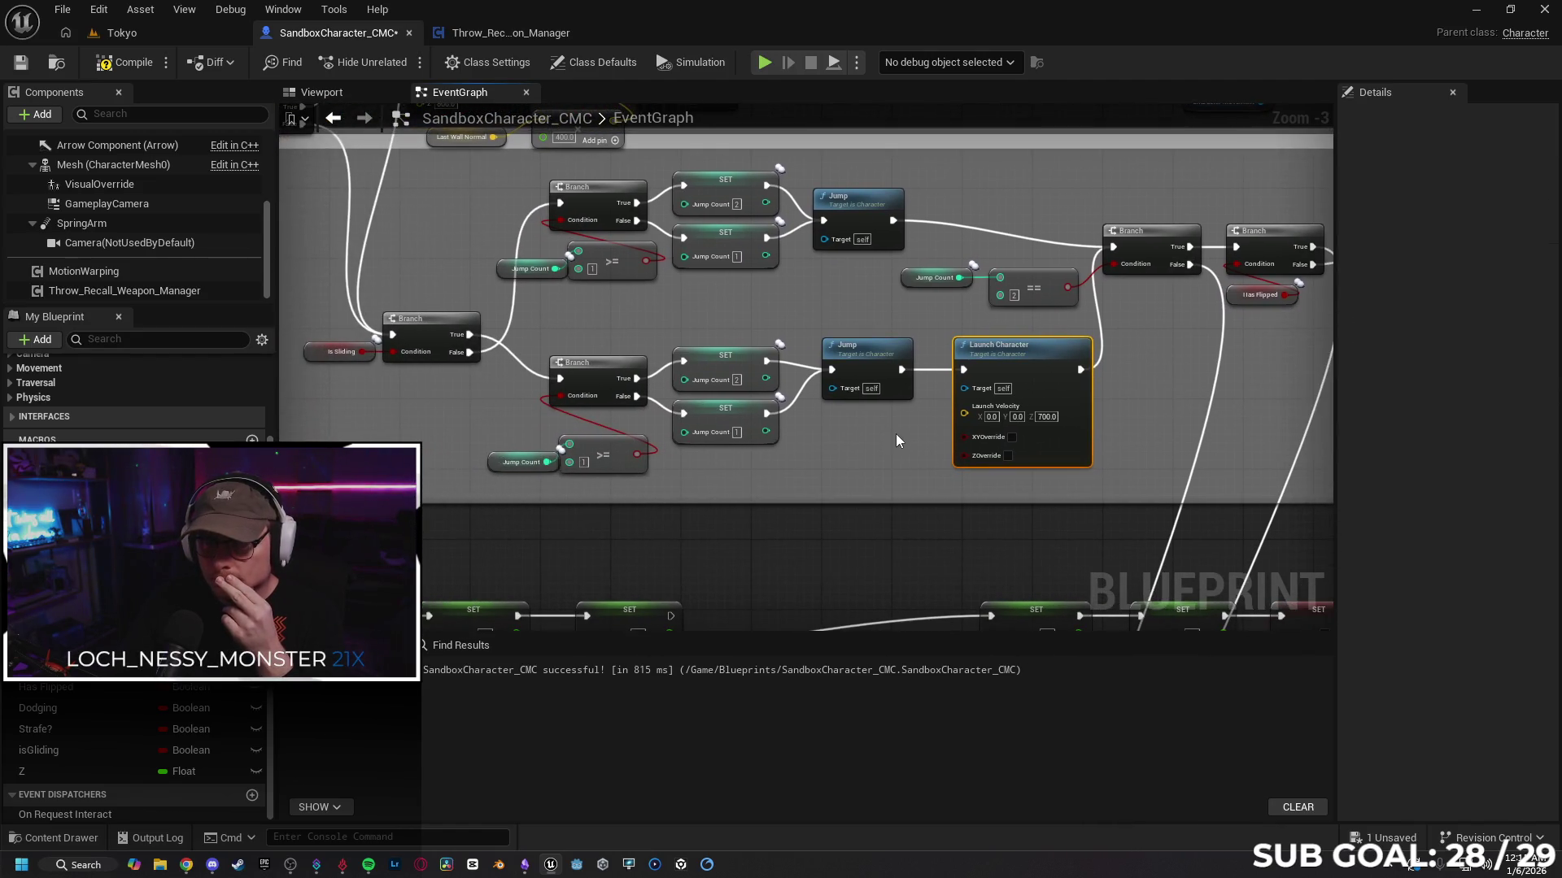
left_click(309, 350)
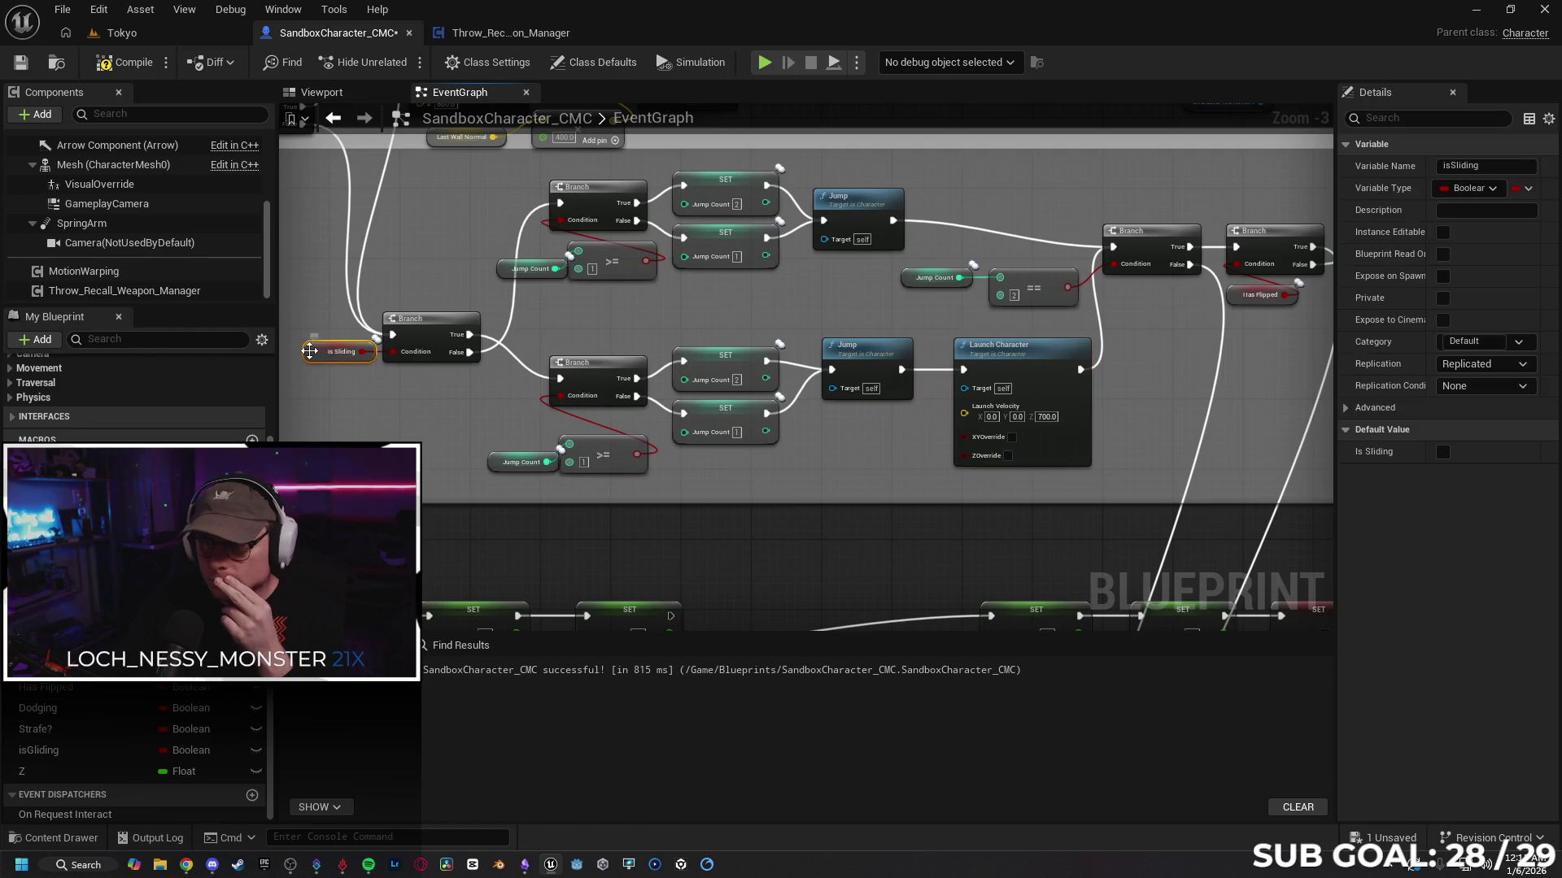
left_click(492, 462)
left_click_drag(1124, 470, 868, 466)
left_click(1467, 496)
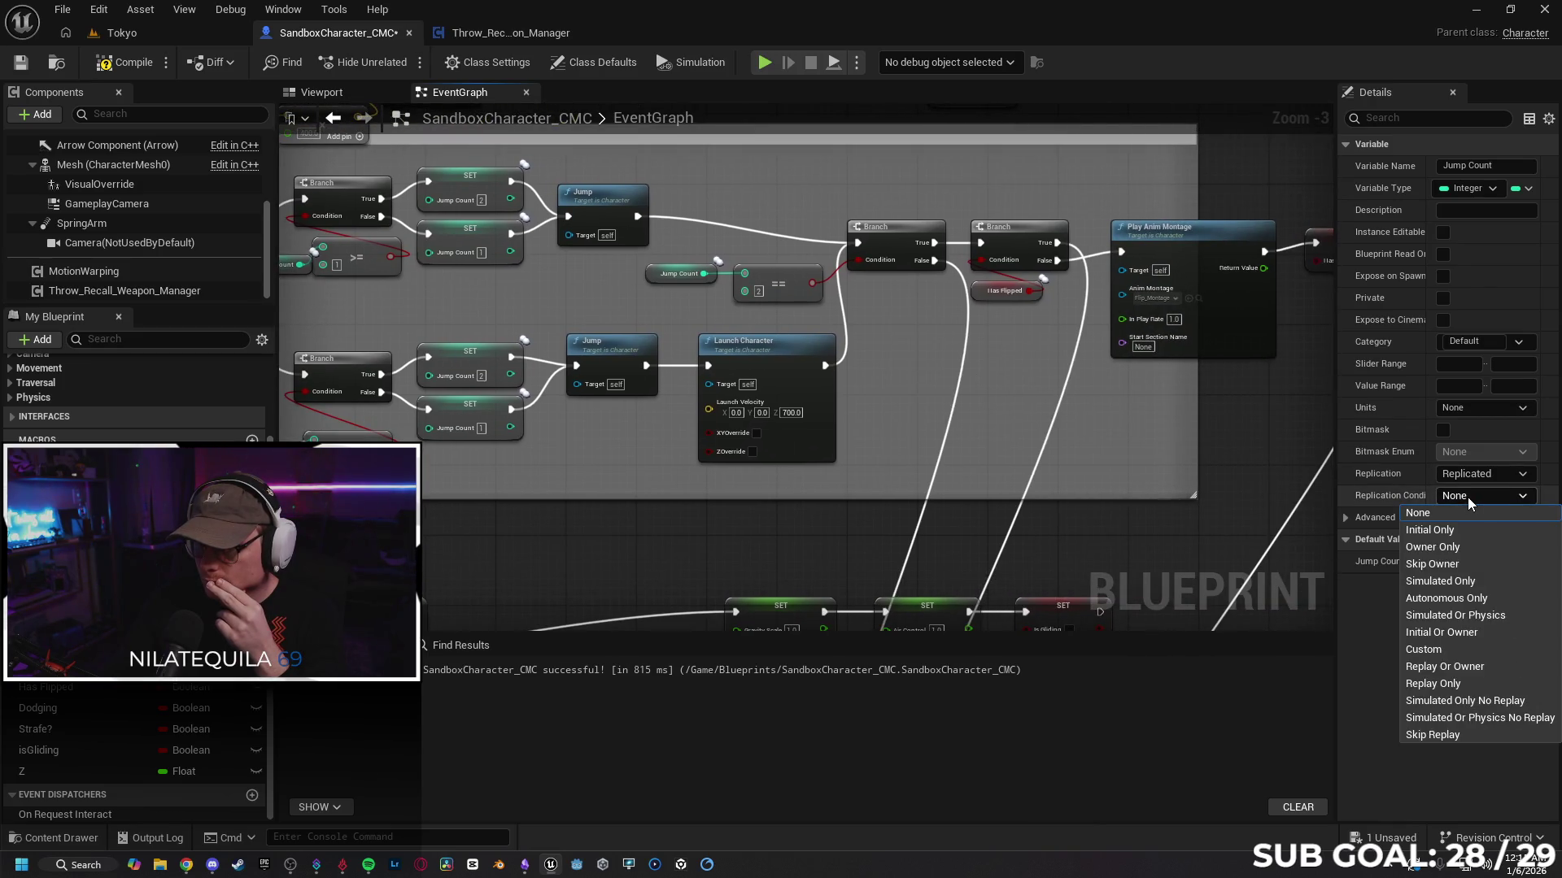
left_click(1467, 496)
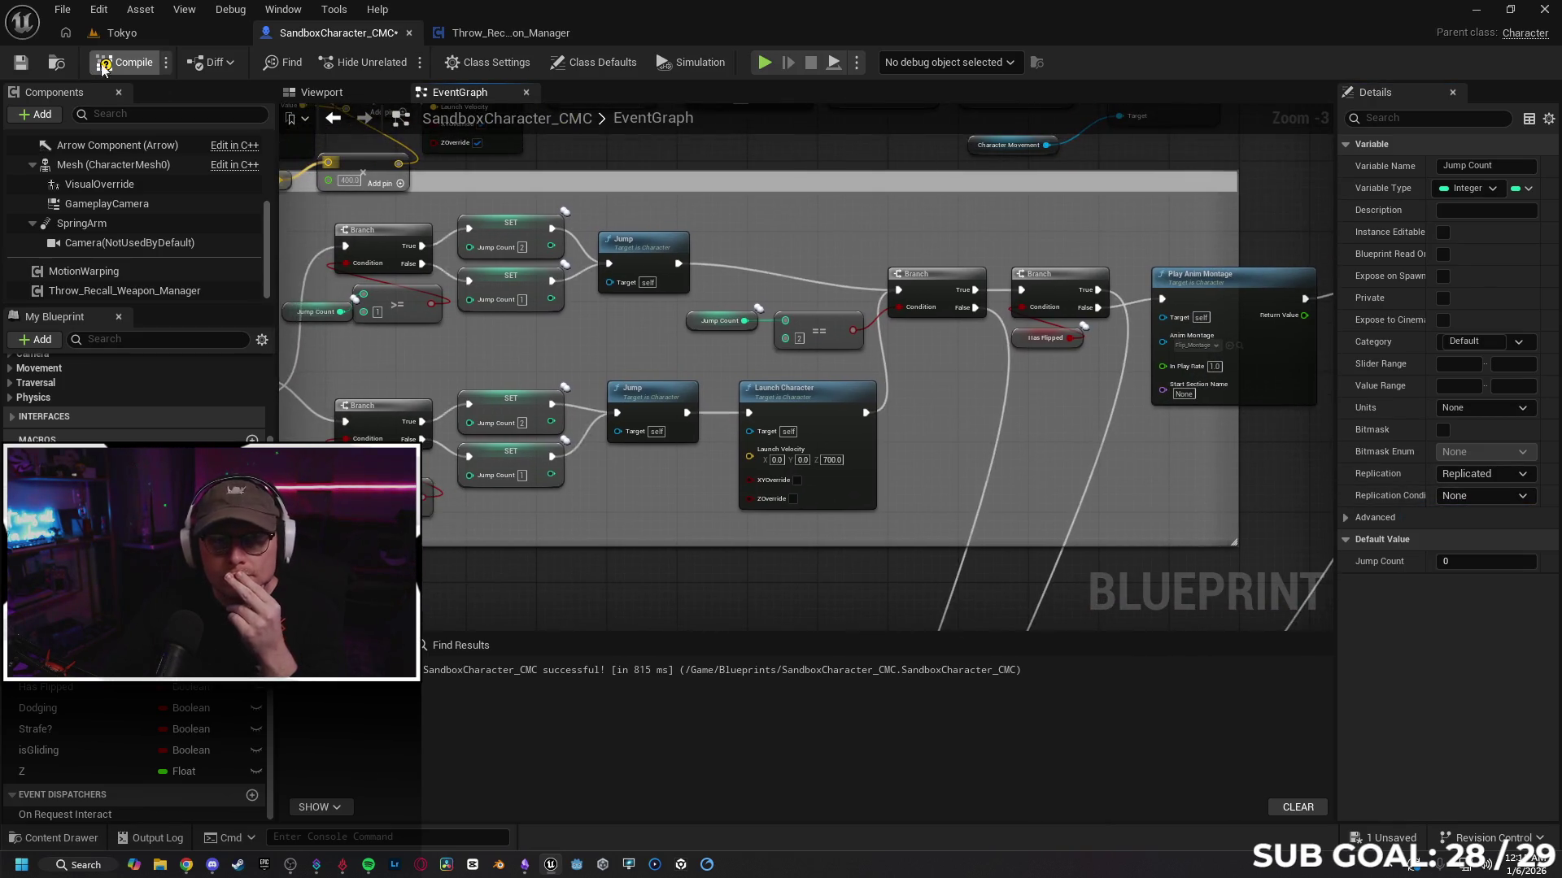
left_click(164, 29)
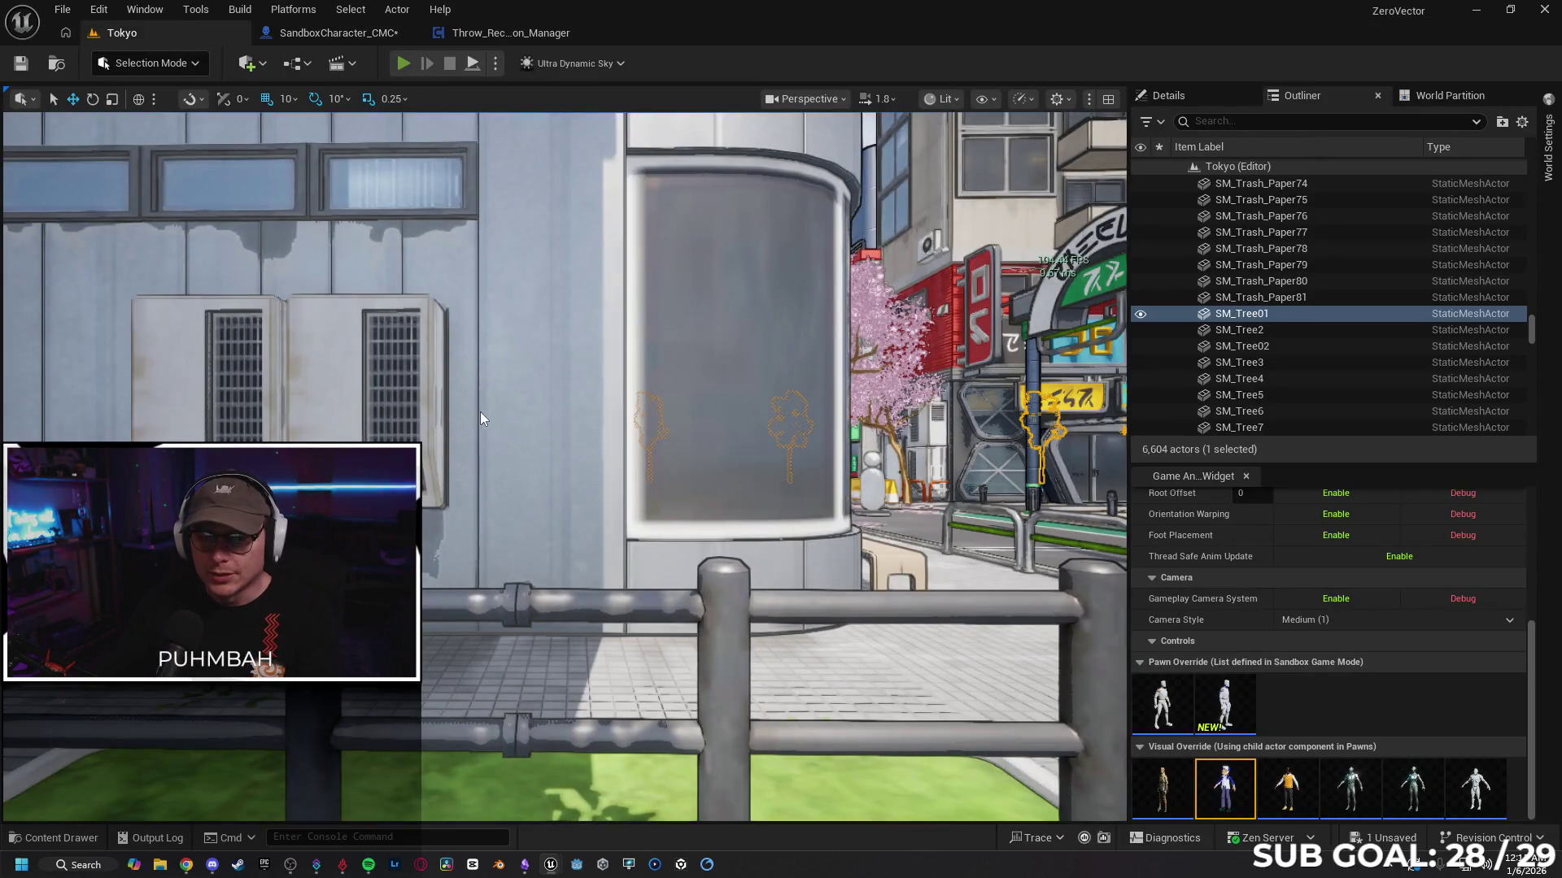
Step: Start a multiplayer session and jump the character onto the building wall and along the street
key("alt+p")
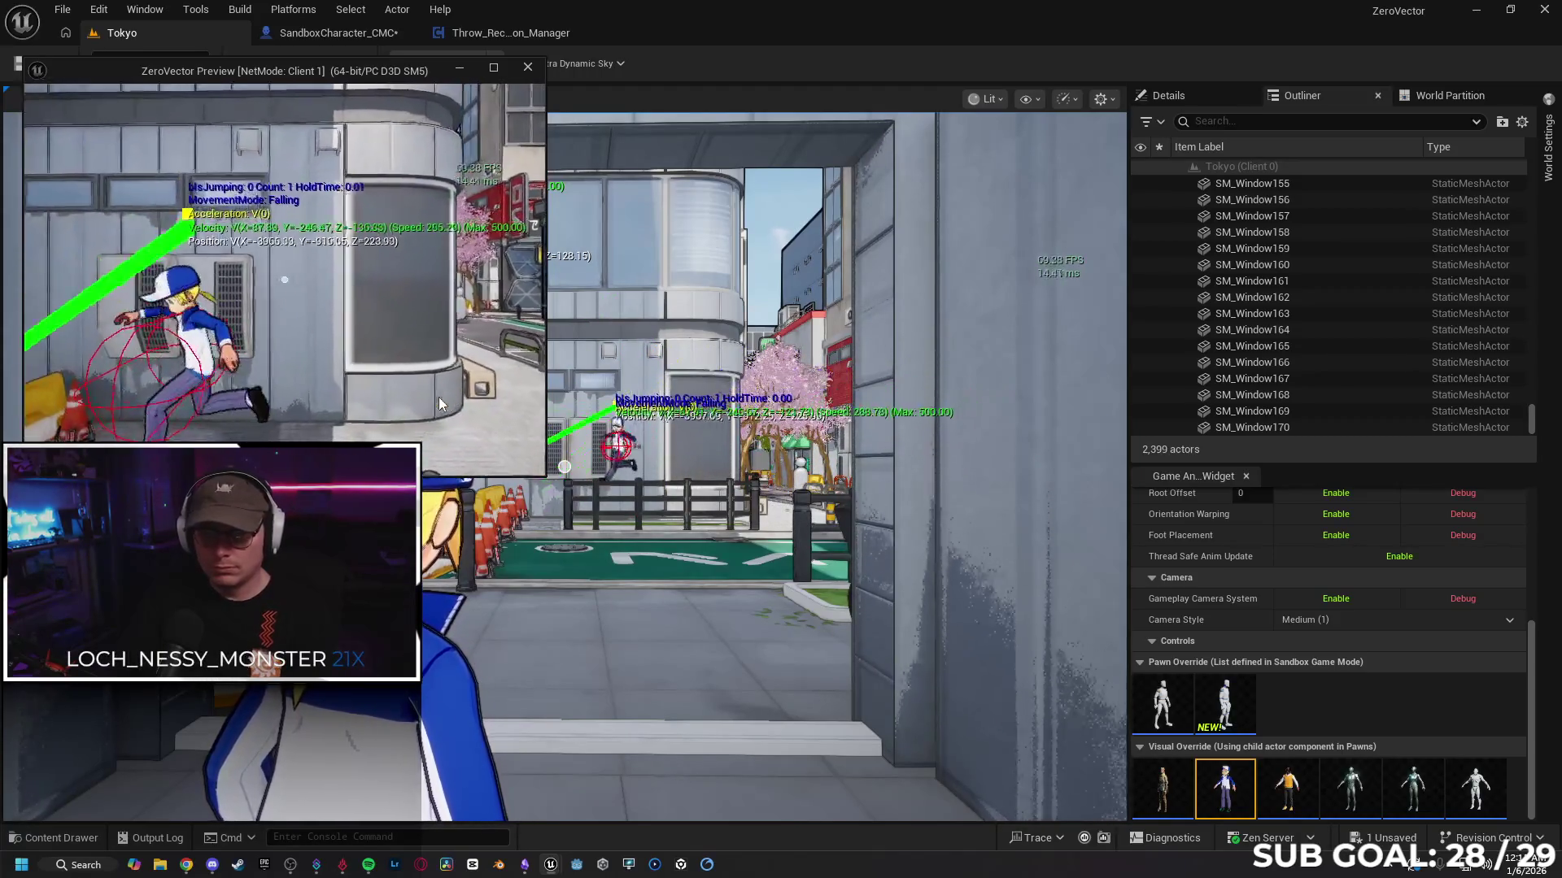
left_click(569, 488)
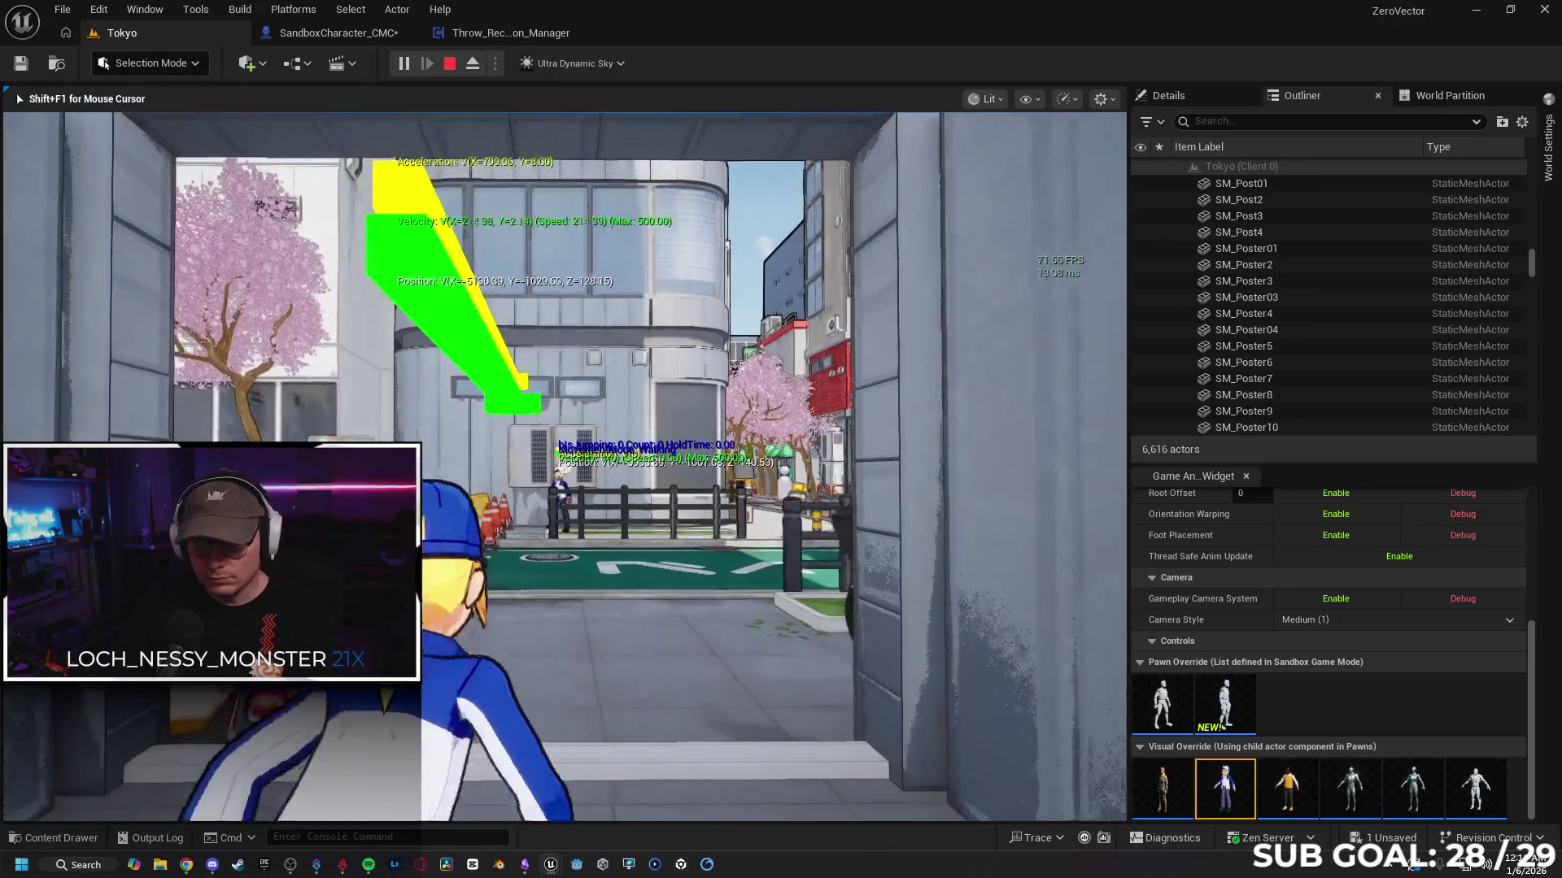
key("space")
key("space")
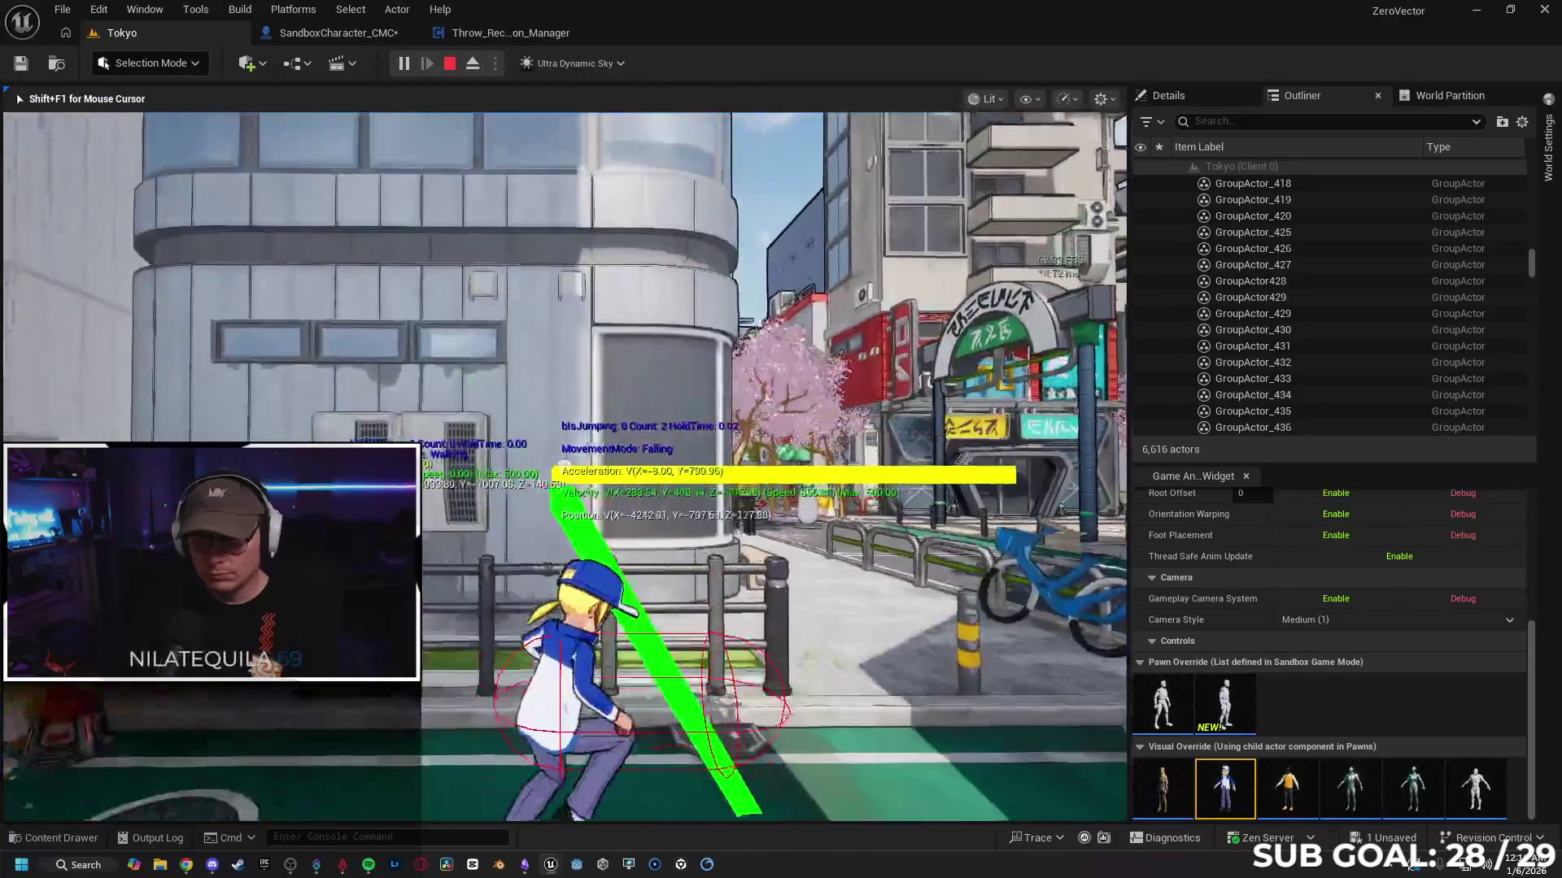
key("space")
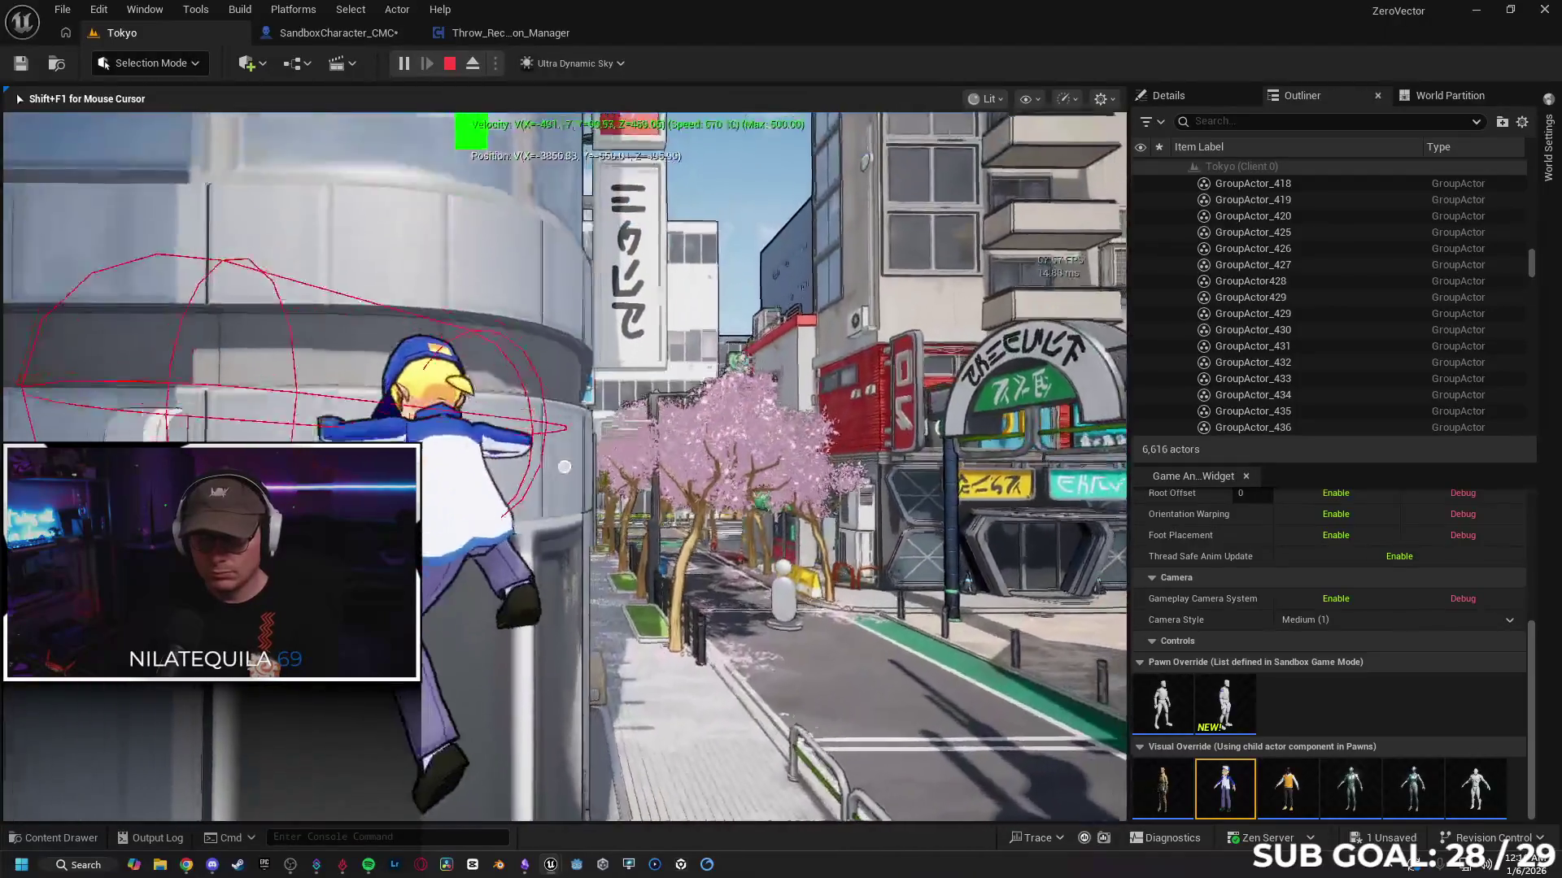
key("w")
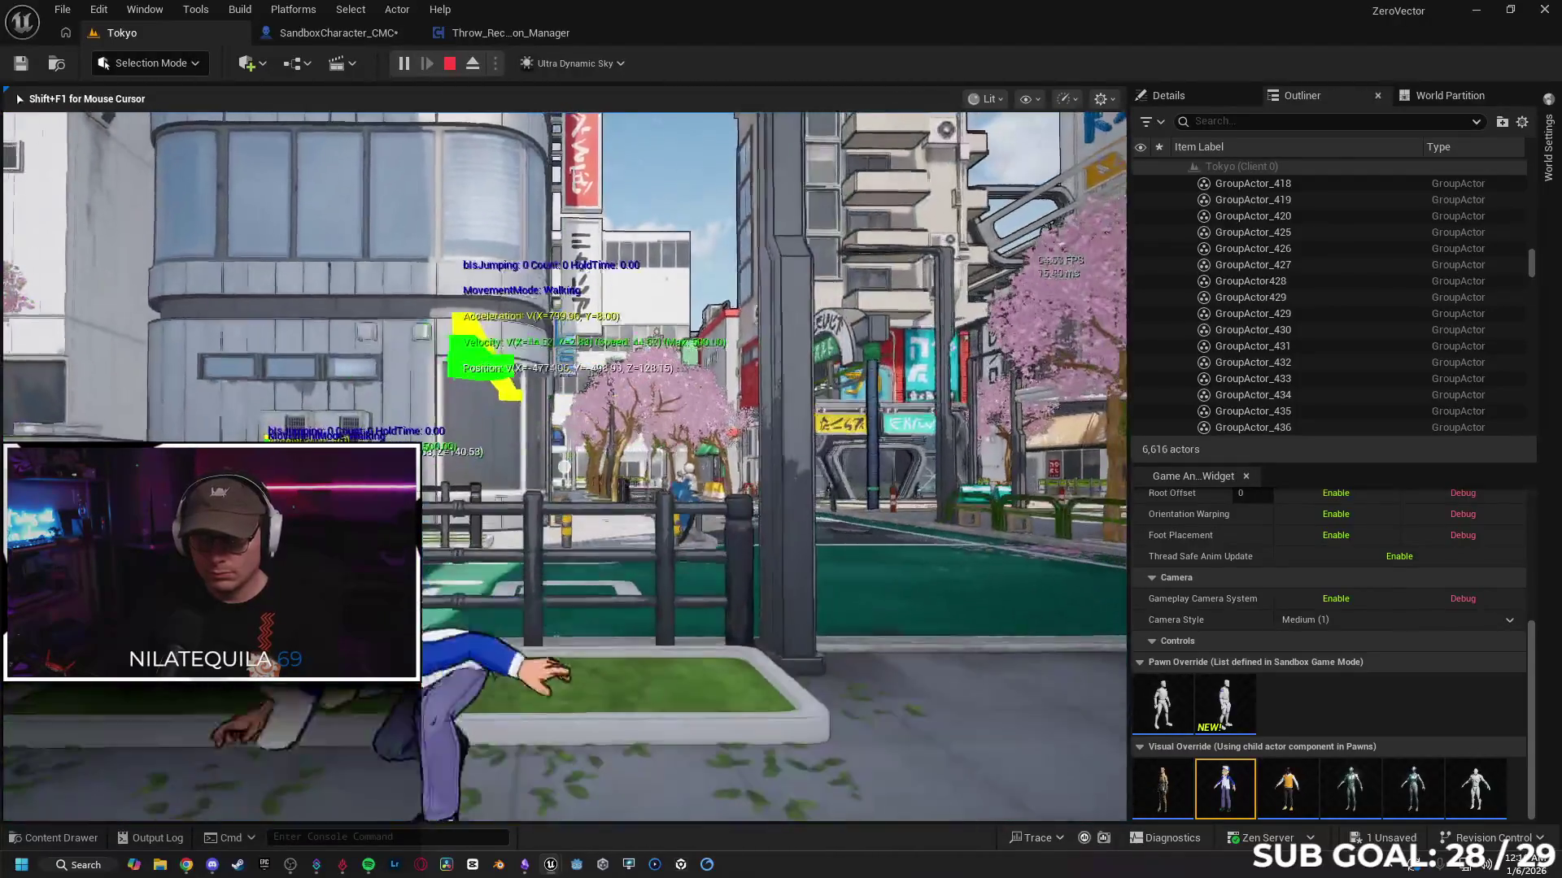
key("space")
key("space")
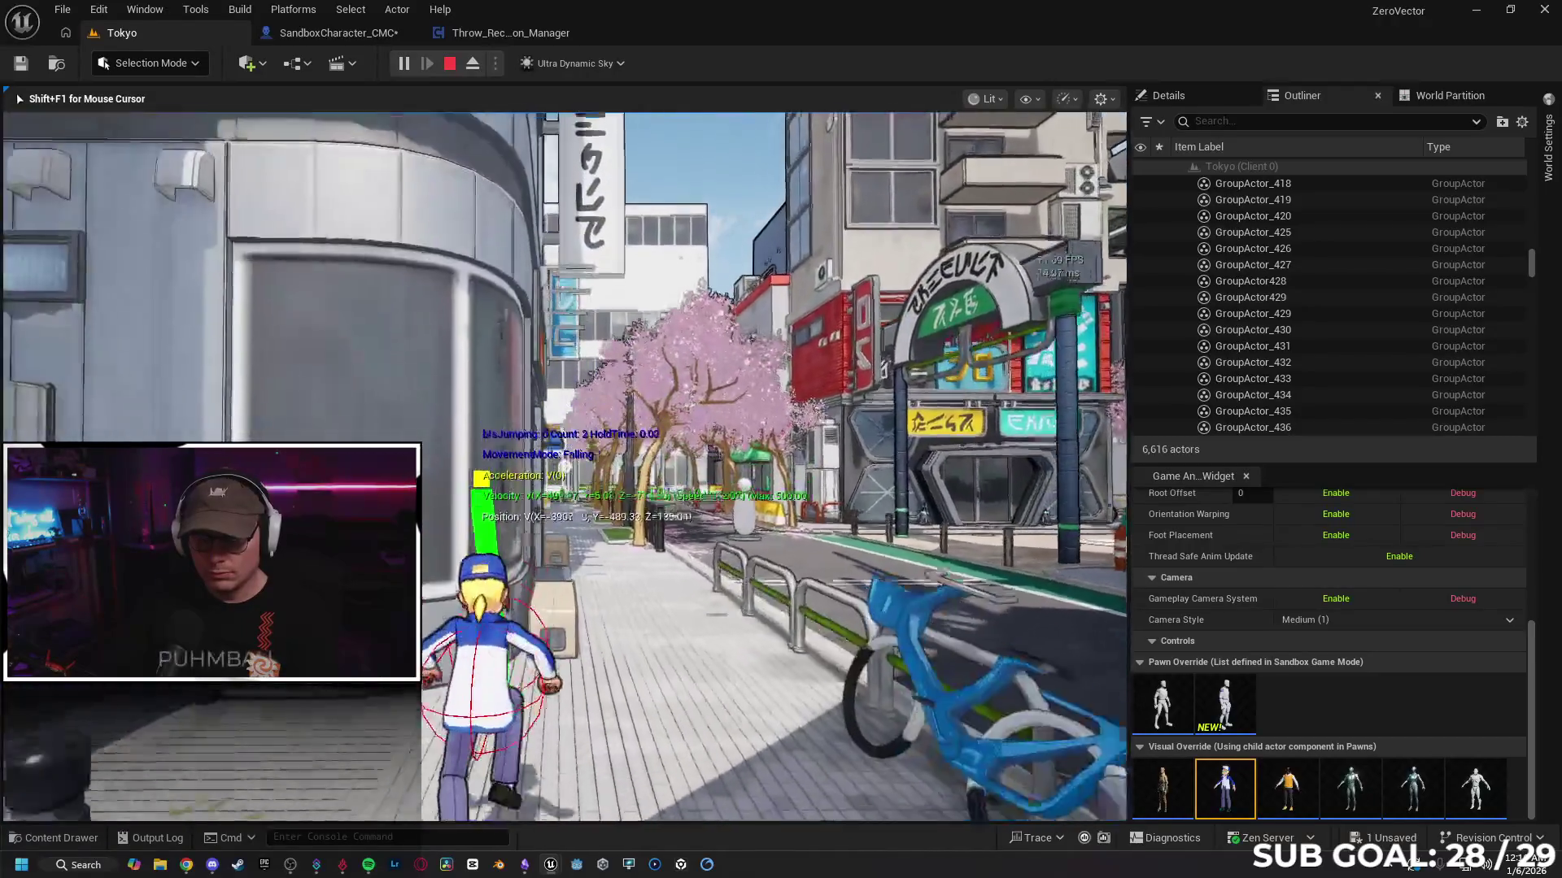
Step: Cling to and move along the building wall, then end play and return to the event graph
key("w")
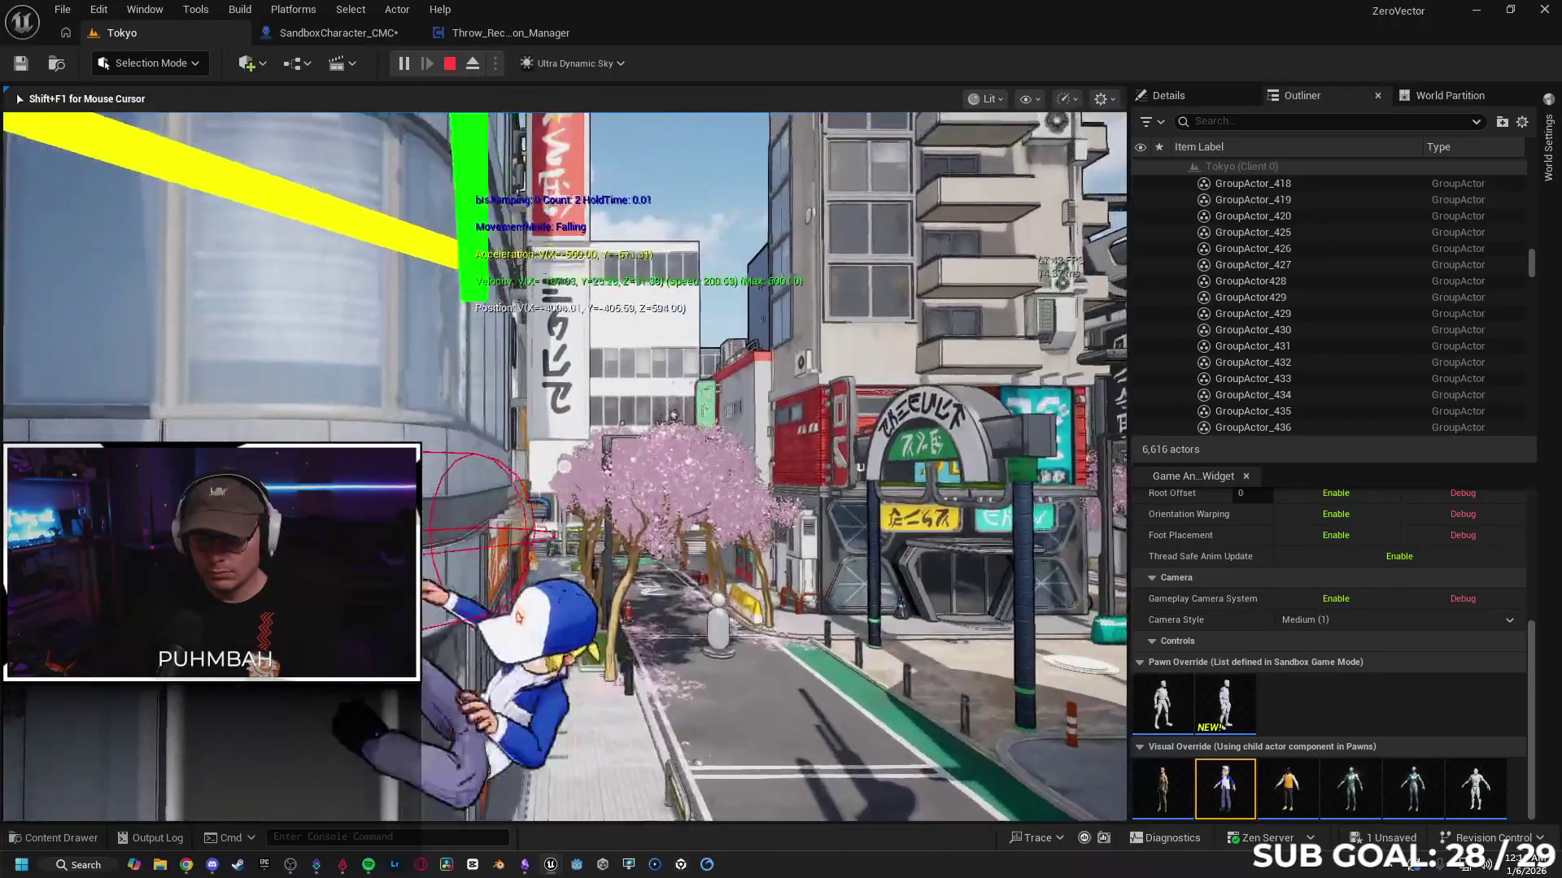
key("w")
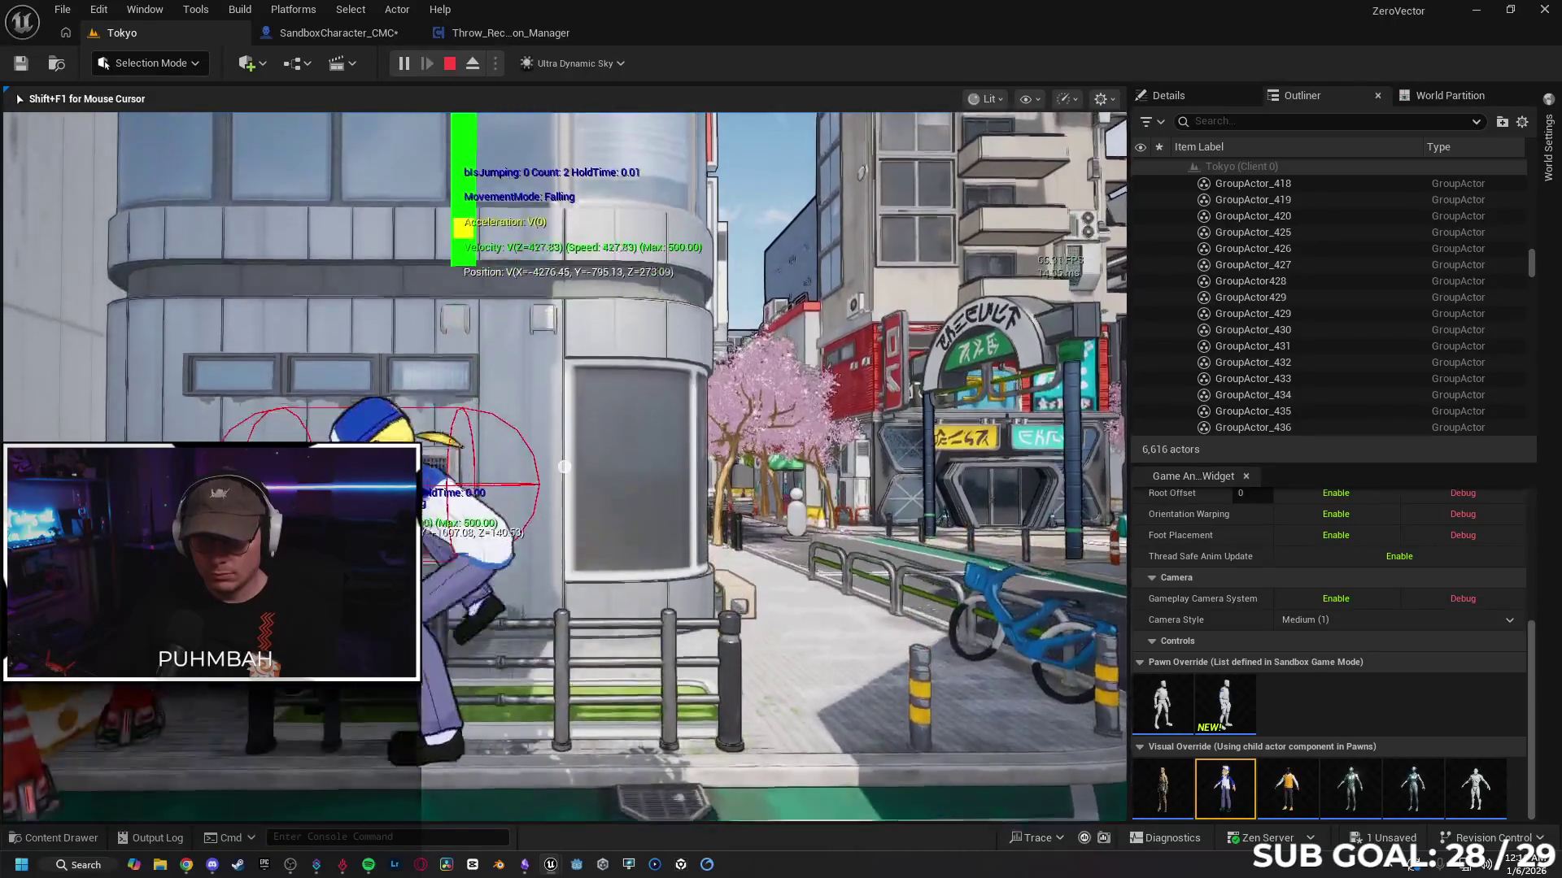
key("w")
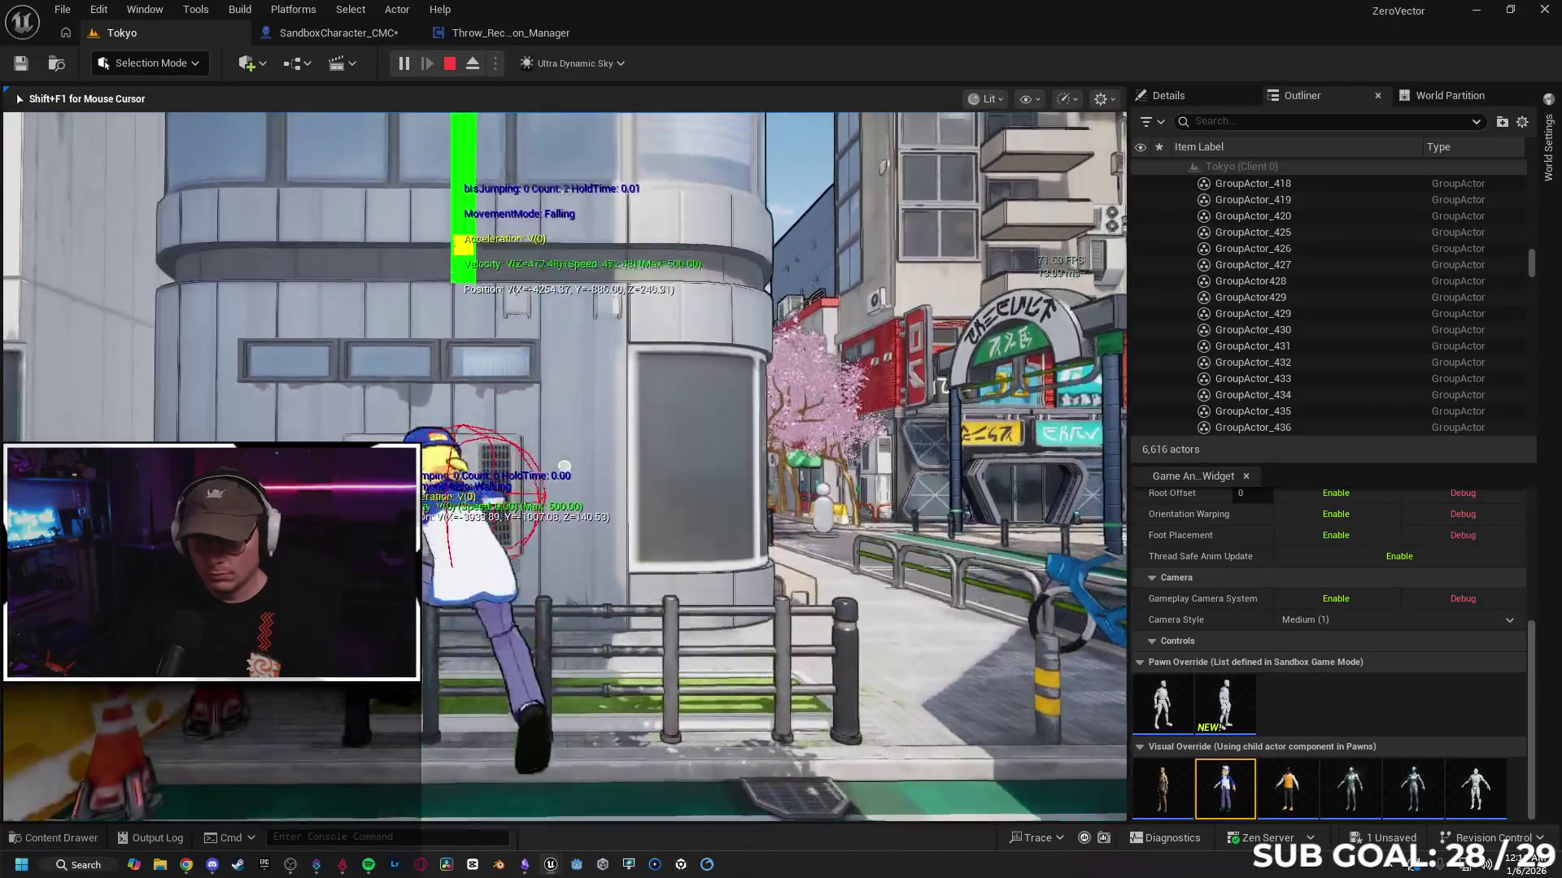
key("w")
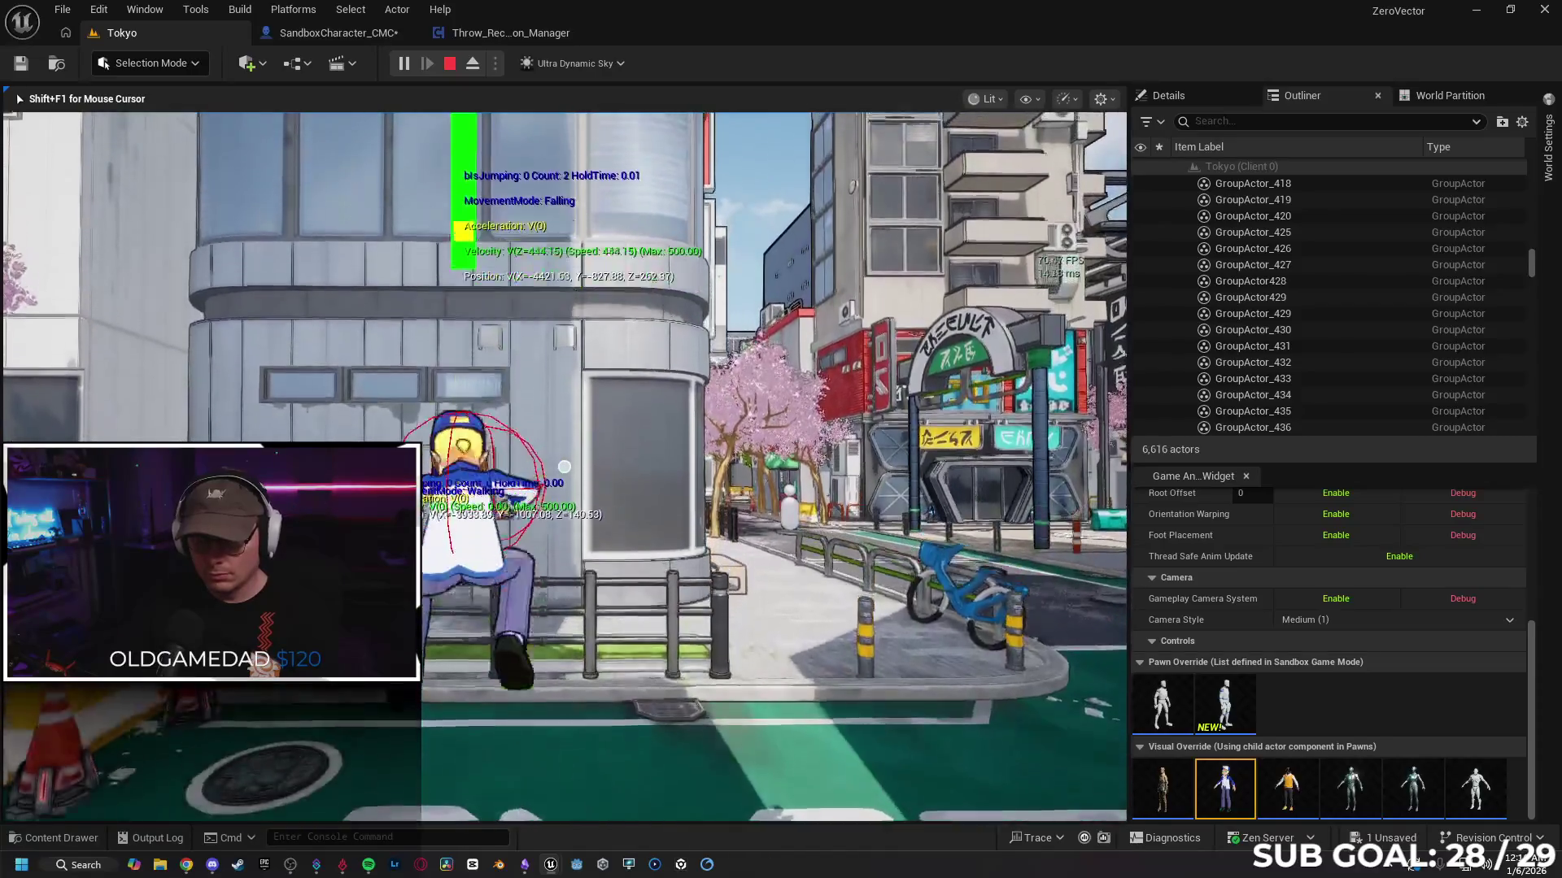
key("w")
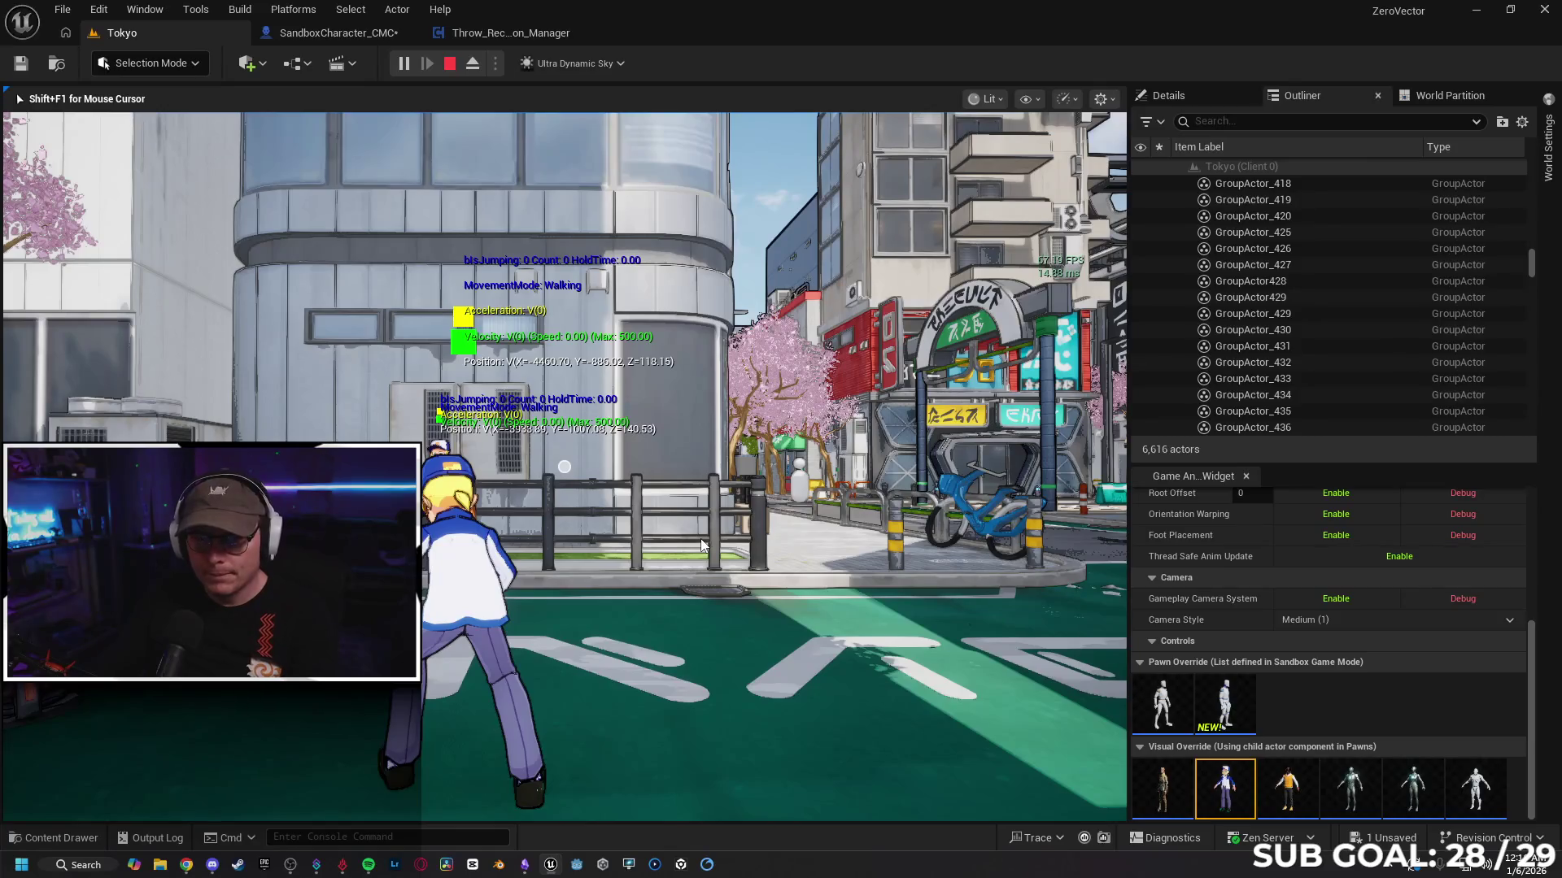
key("Escape")
left_click(324, 34)
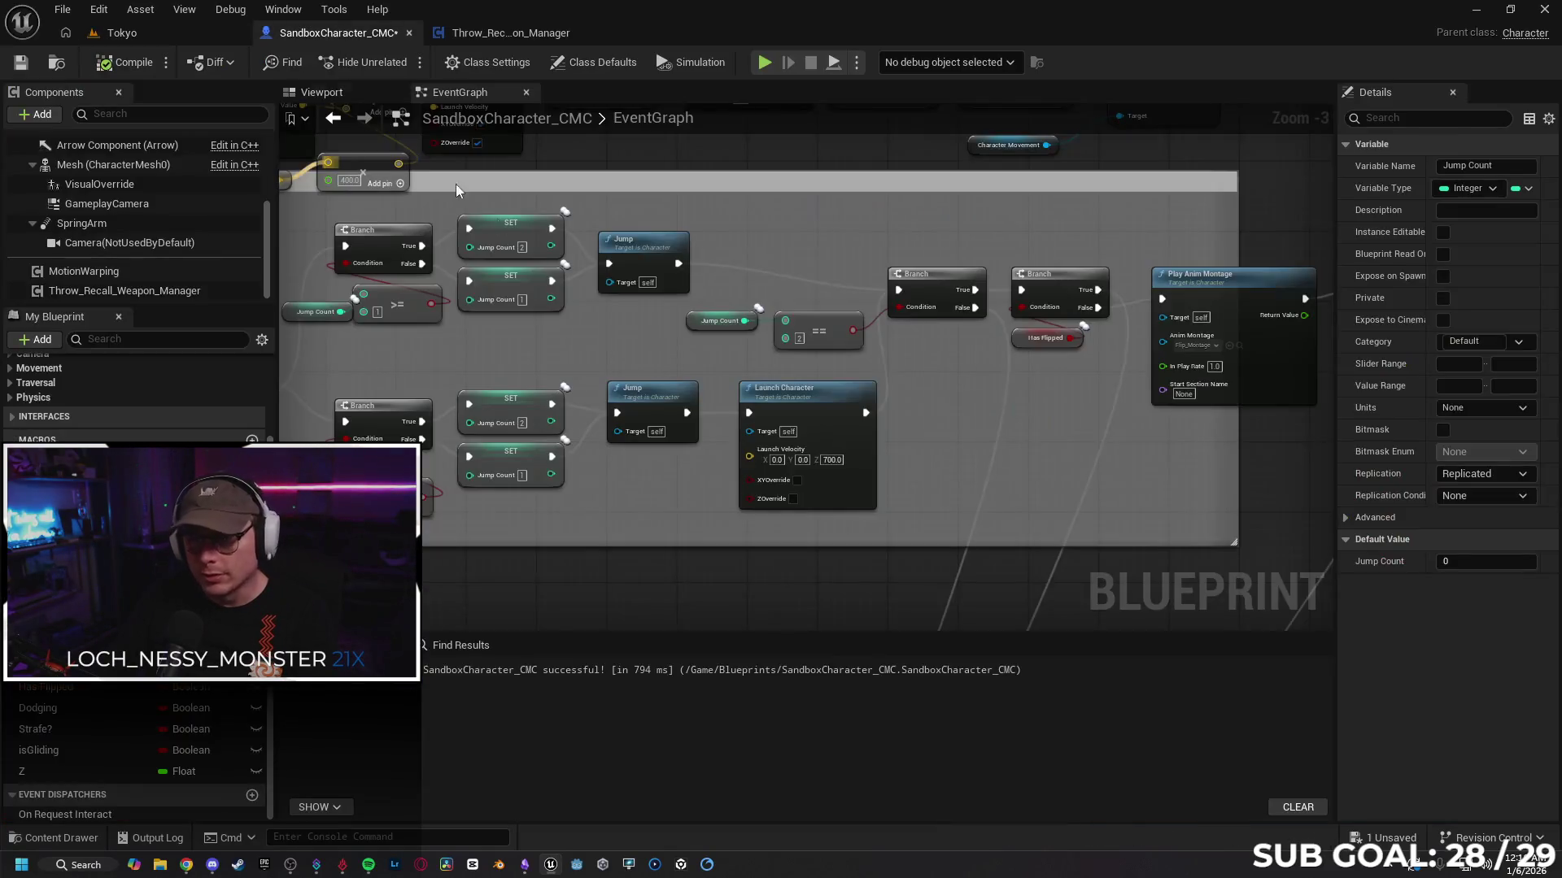
Step: Review the Wall Cling logic: Is Wall Clinging setter, Can Wall Cling, and Sphere Trace By Channel nodes
left_click_drag(911, 494, 736, 380)
scroll(736, 380, "down", 2)
mouse_move(836, 198)
left_mouse_down()
mouse_move(825, 358)
mouse_move(685, 349)
mouse_move(675, 561)
mouse_move(1171, 541)
mouse_move(1095, 510)
left_mouse_up()
scroll(675, 570, "up", 2)
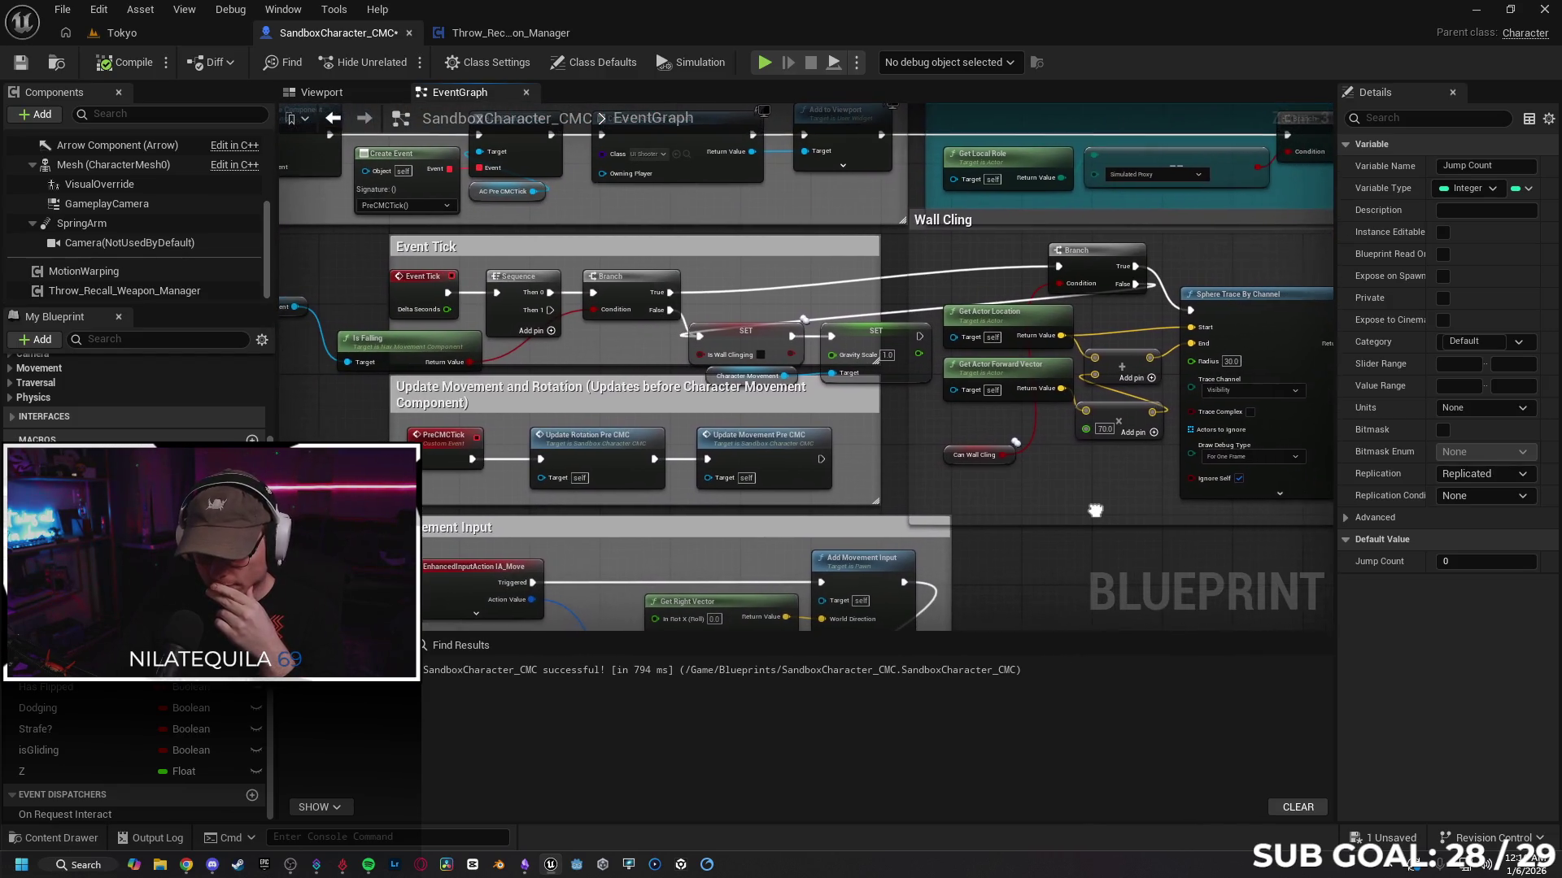
left_click(722, 343)
left_click_drag(1114, 562, 1010, 540)
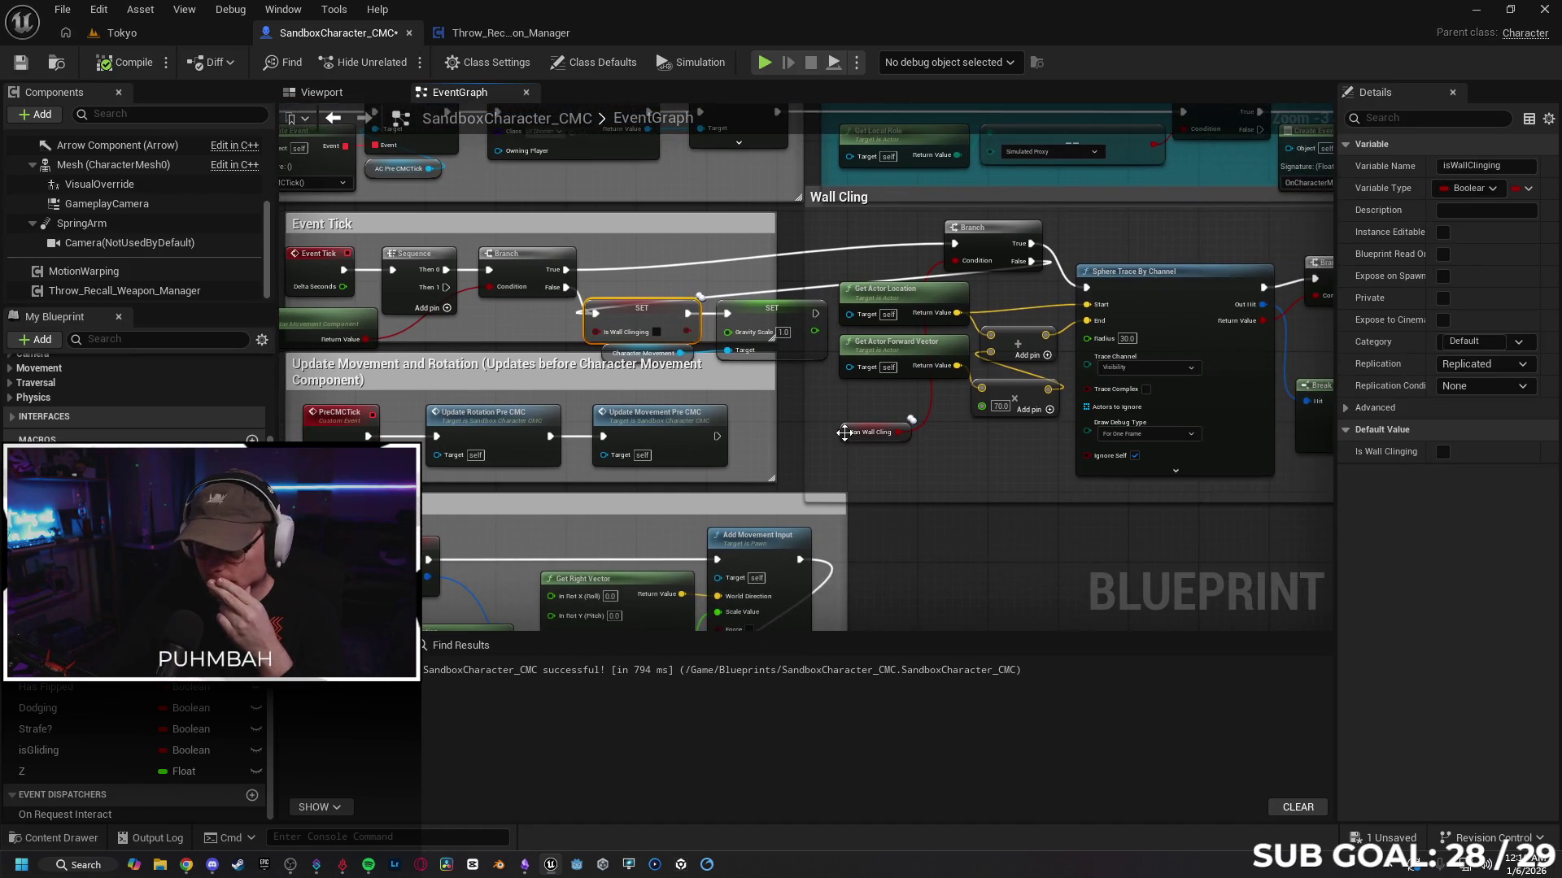
left_click(922, 372)
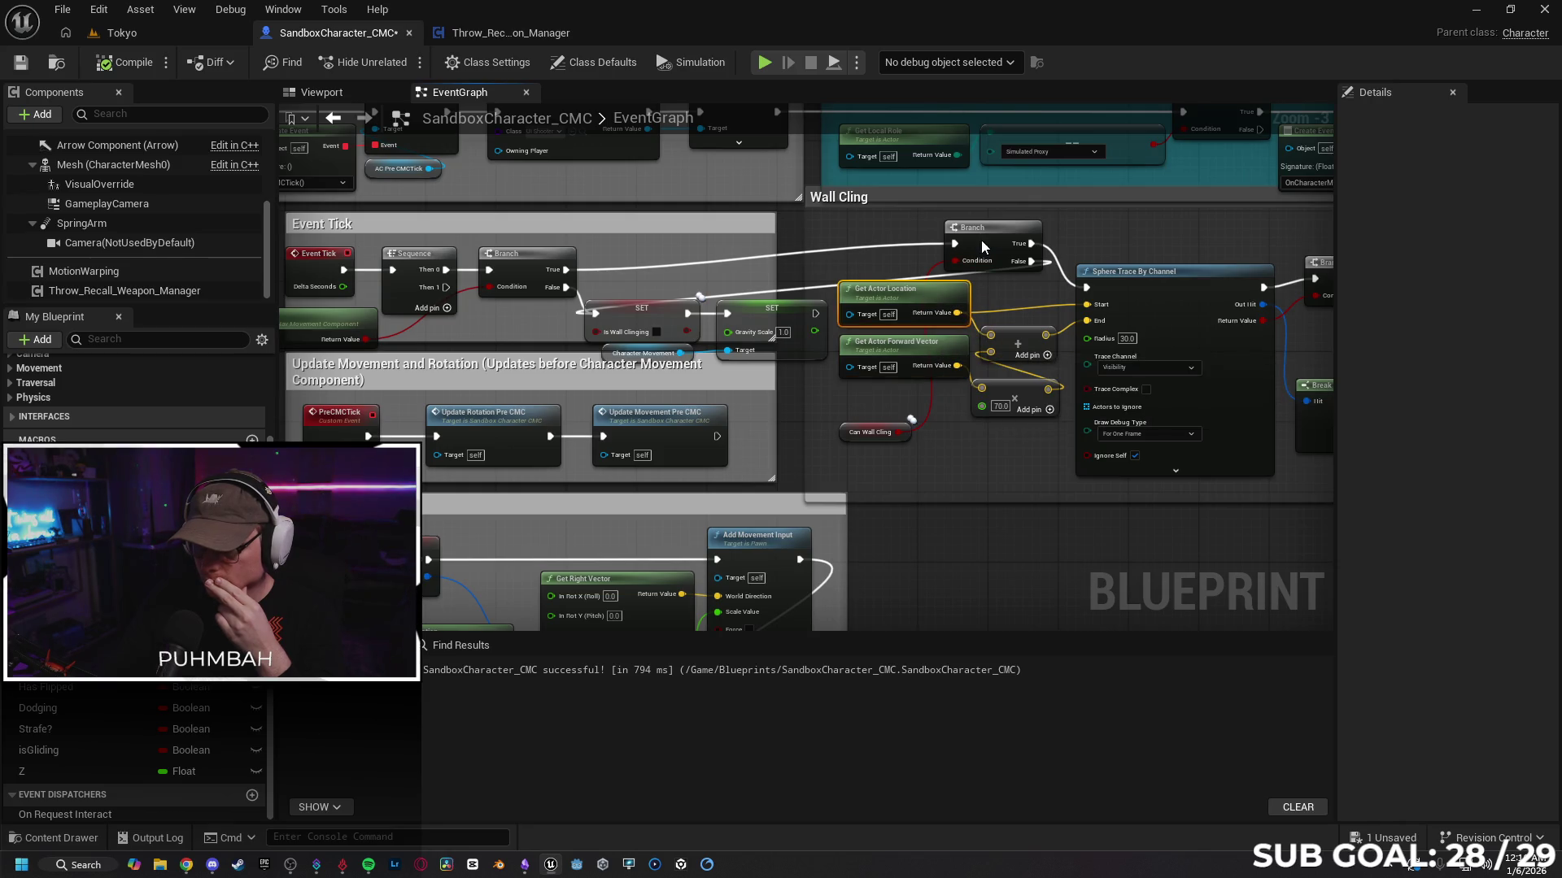
left_click(853, 436)
left_click_drag(794, 399, 706, 389)
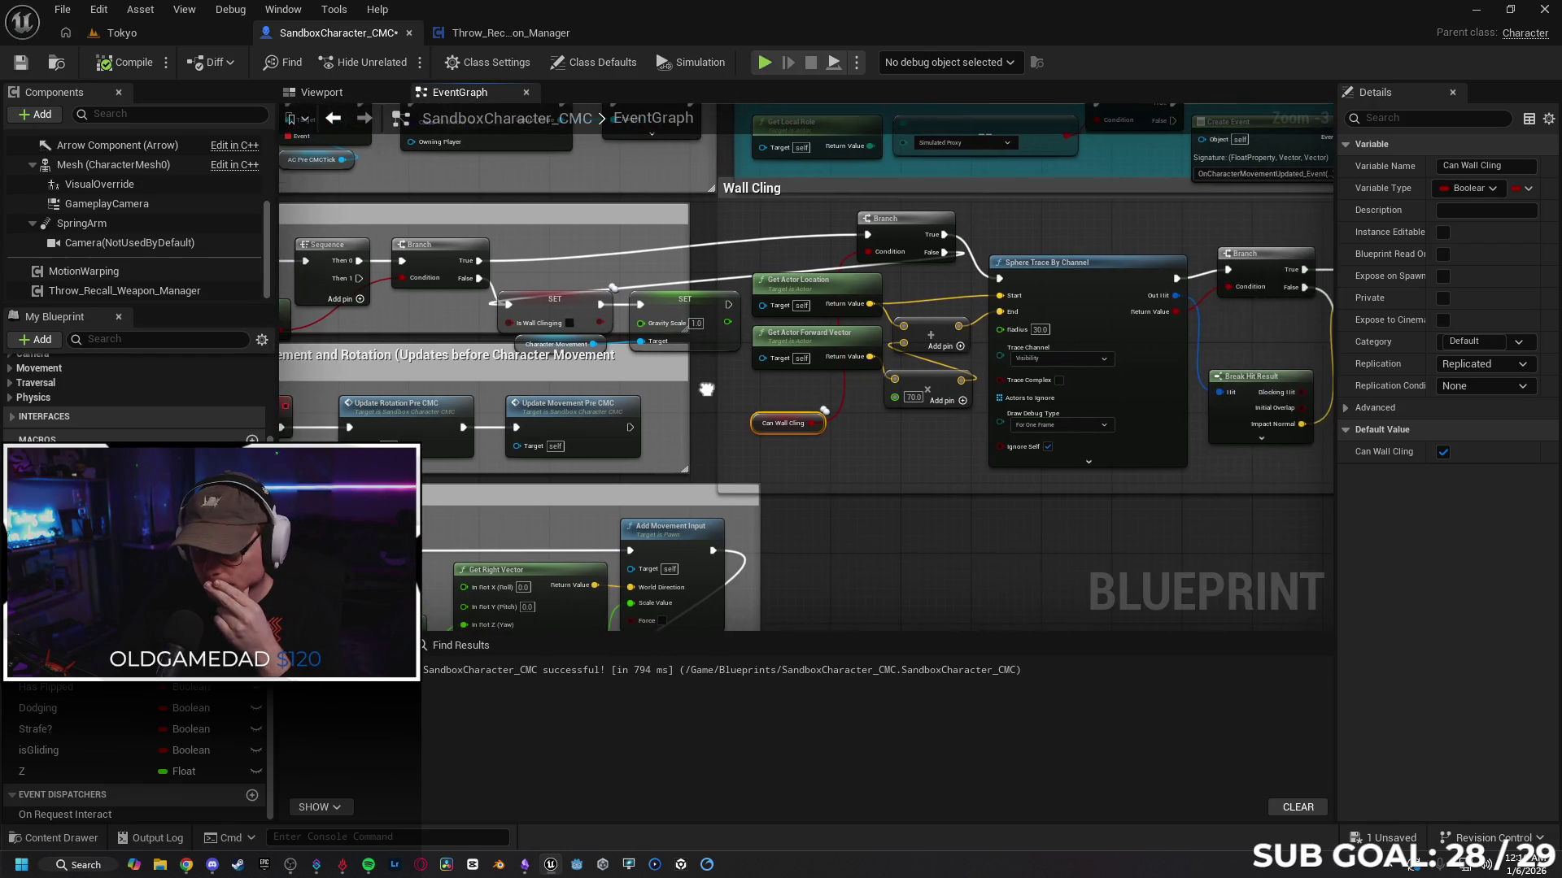
left_click(1079, 295)
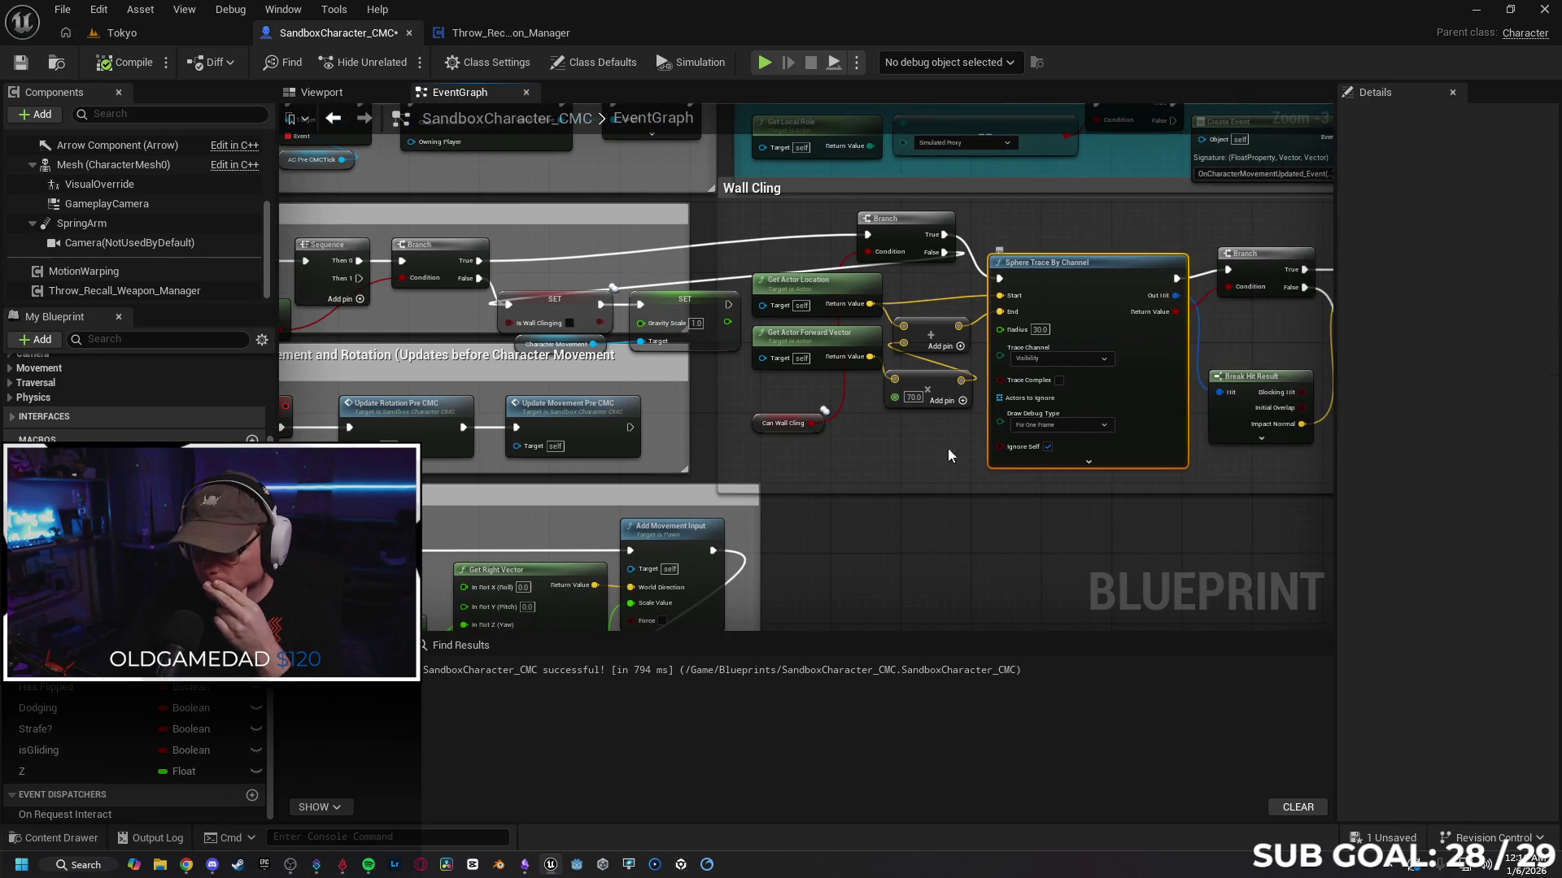
Step: Move the Character Movement getter down and right beside Is Falling in the Event Tick logic
left_click_drag(969, 512, 1180, 508)
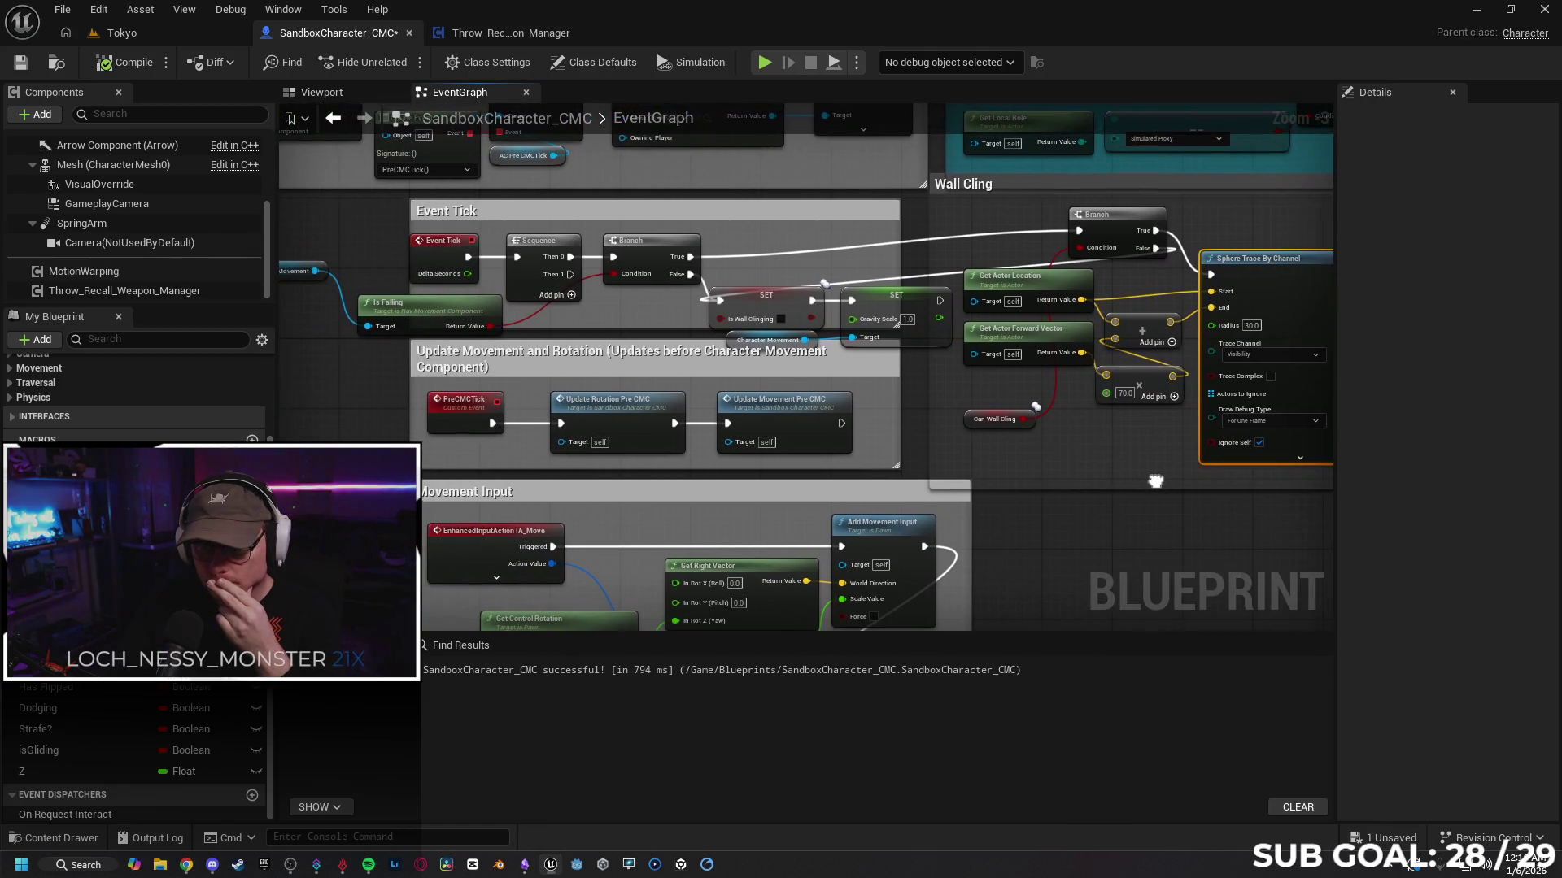
left_click_drag(621, 432, 757, 431)
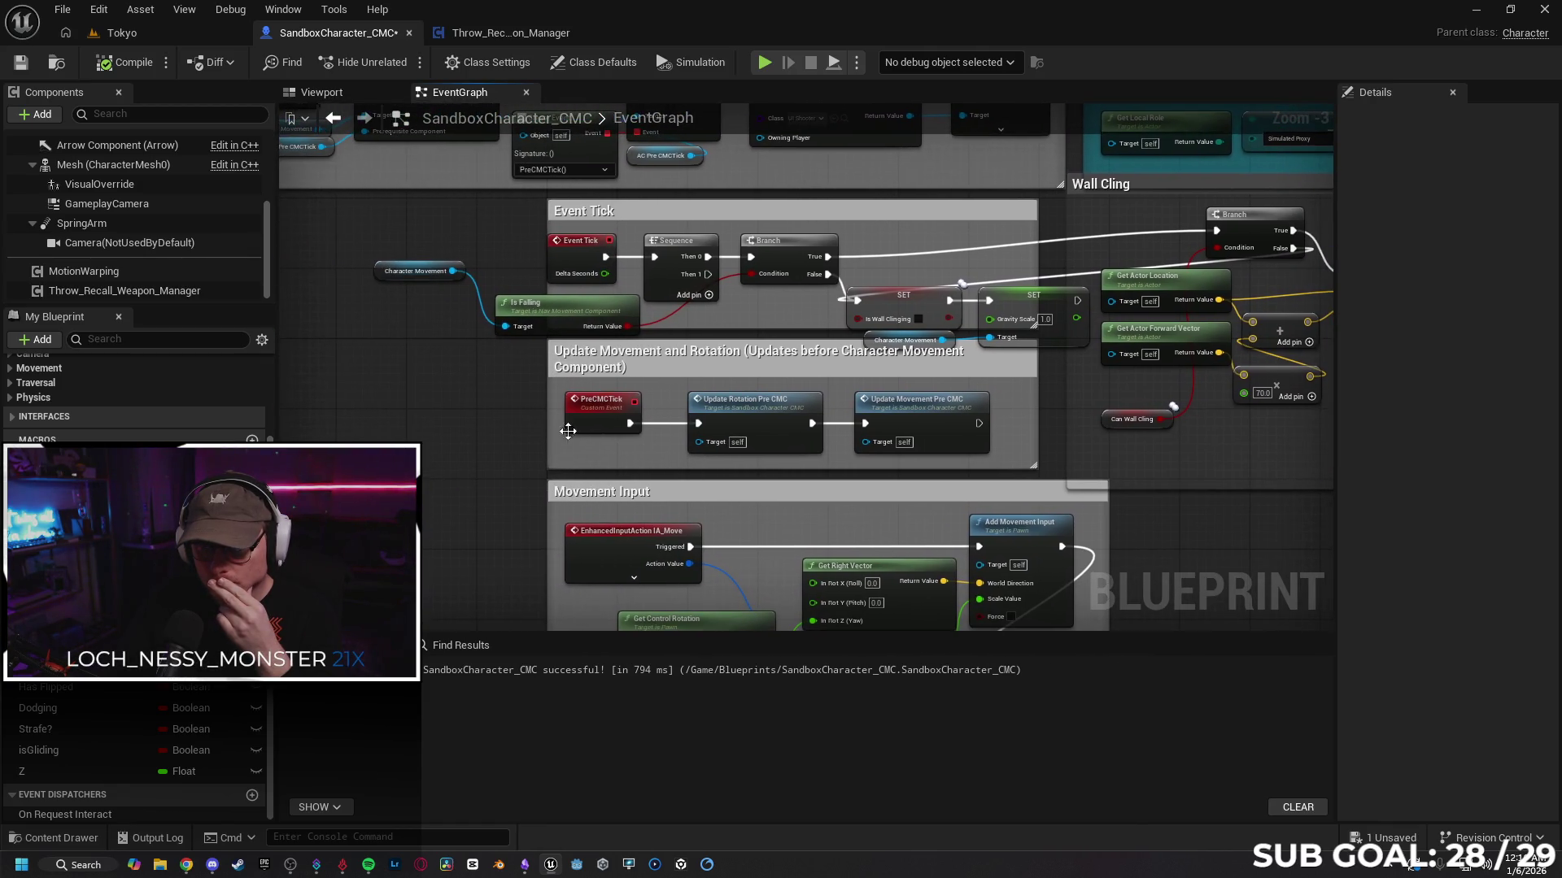
left_click(575, 267)
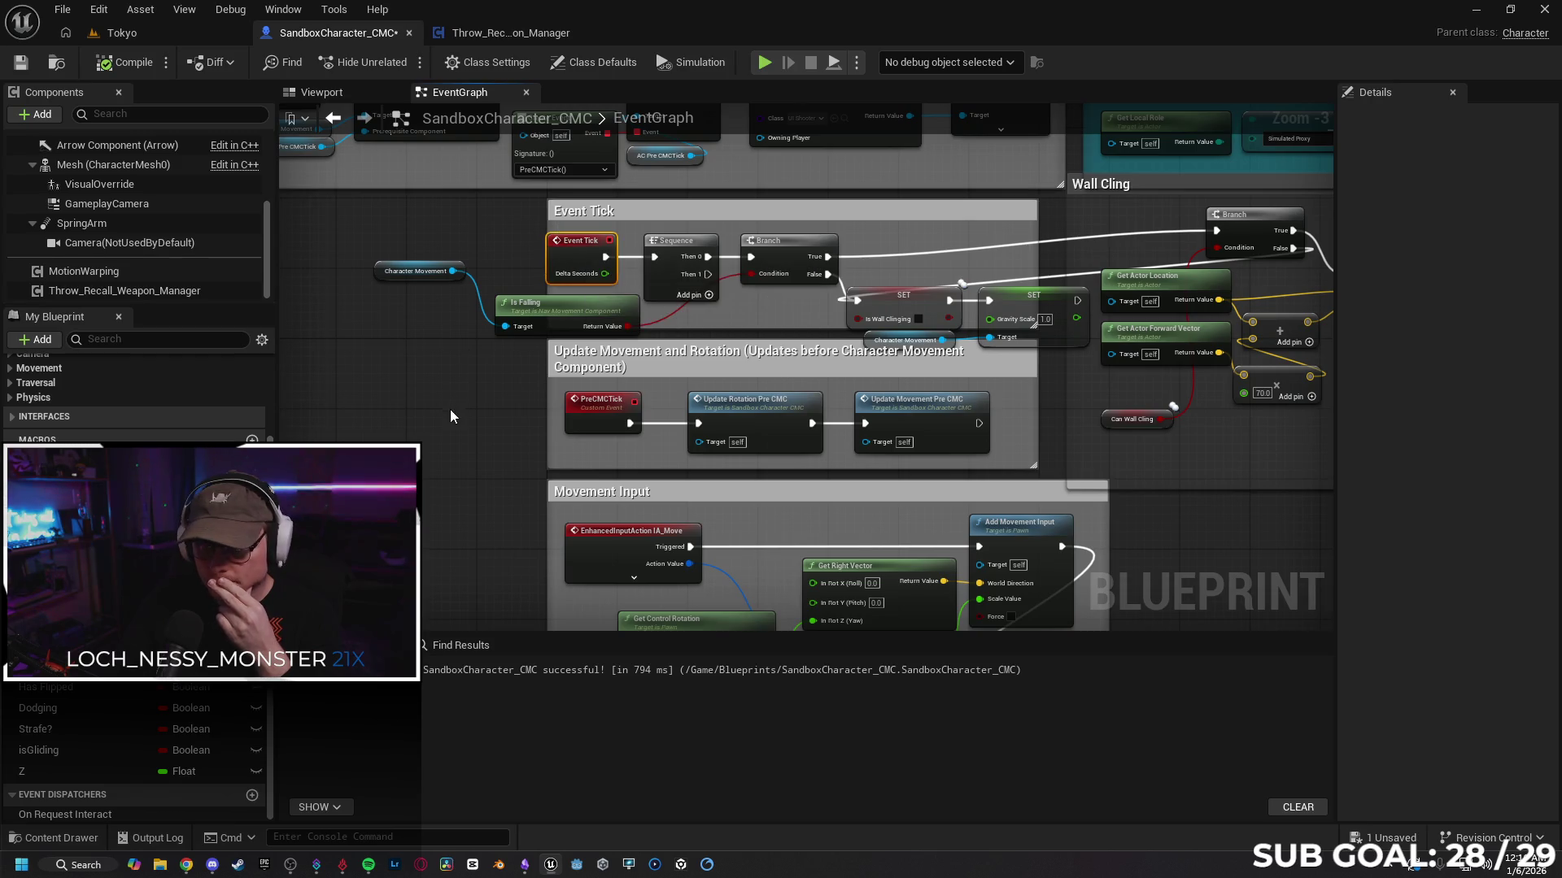
left_click_drag(451, 409, 424, 402)
left_click_drag(336, 254, 370, 282)
left_click_drag(757, 323, 658, 296)
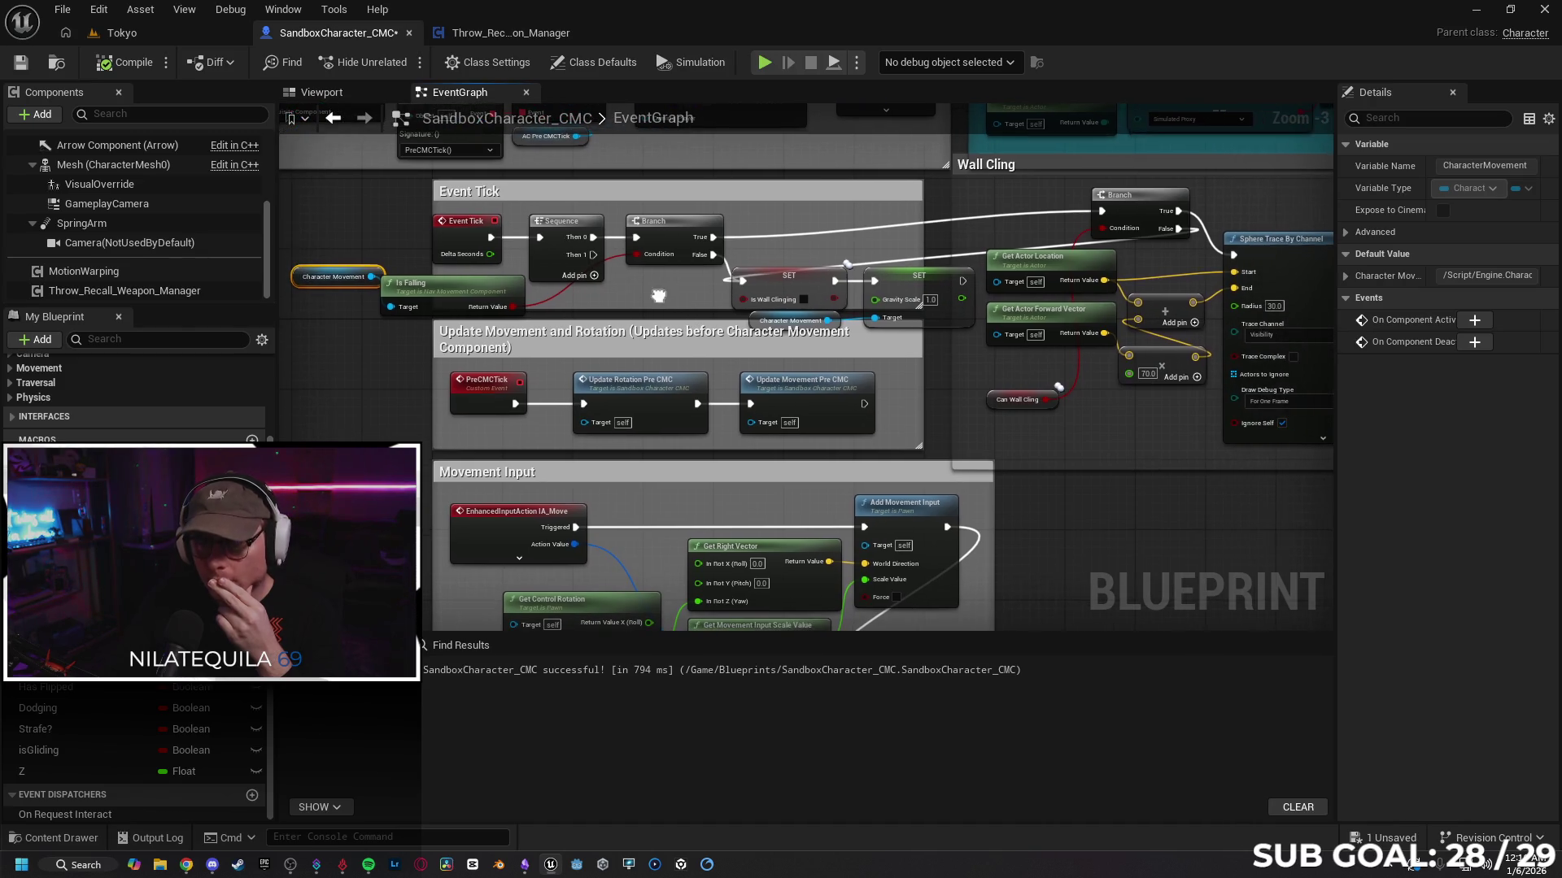
Step: Delete the Sequence node and wire Event Tick's exec straight into the Branch
left_click(555, 220)
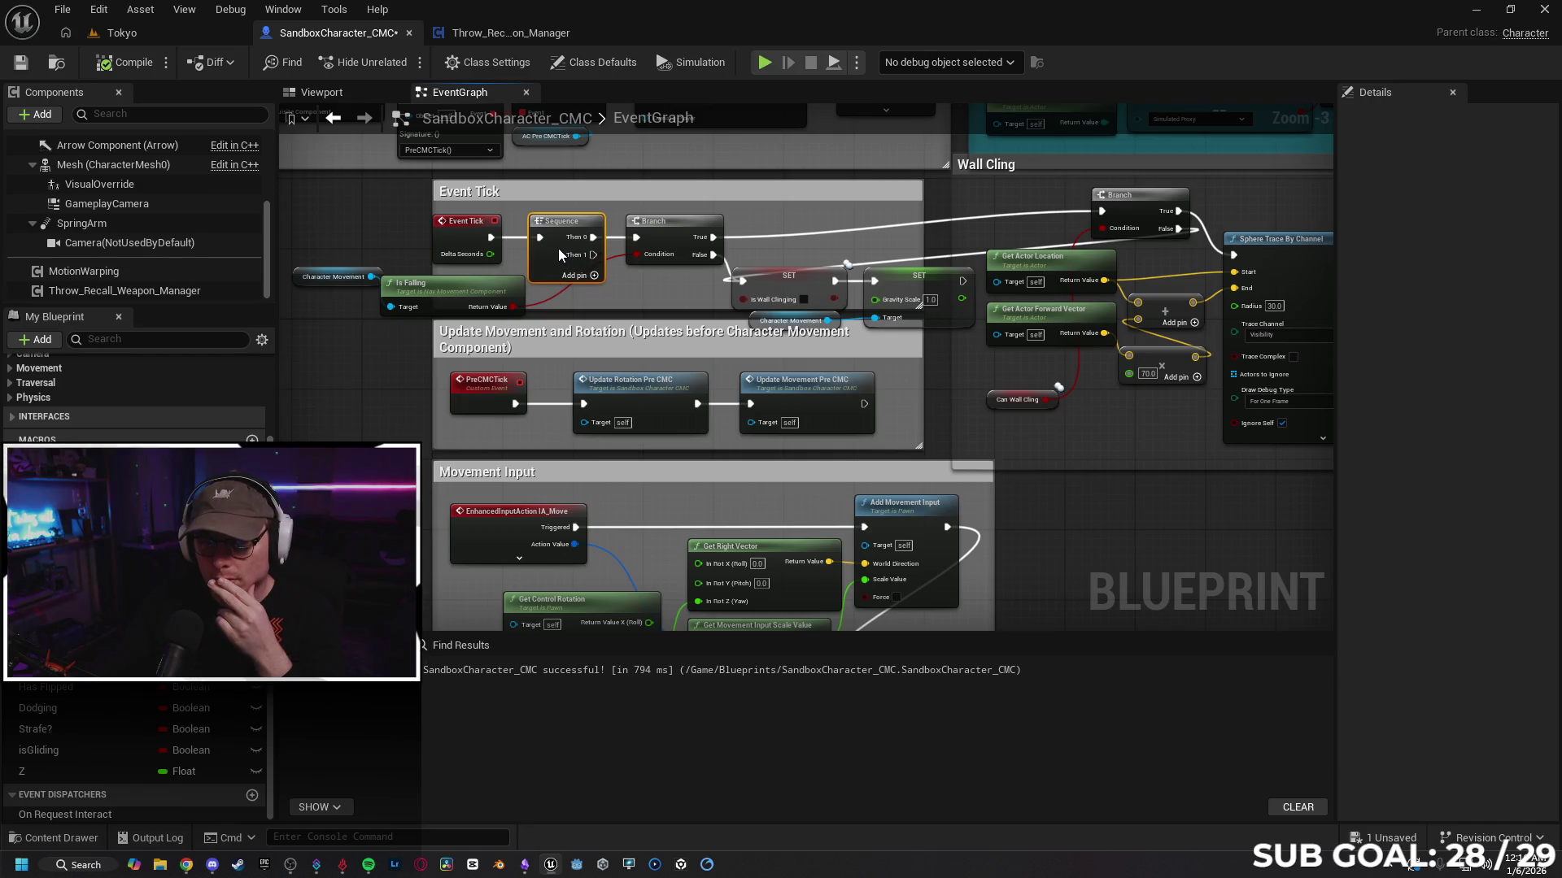
key("Delete")
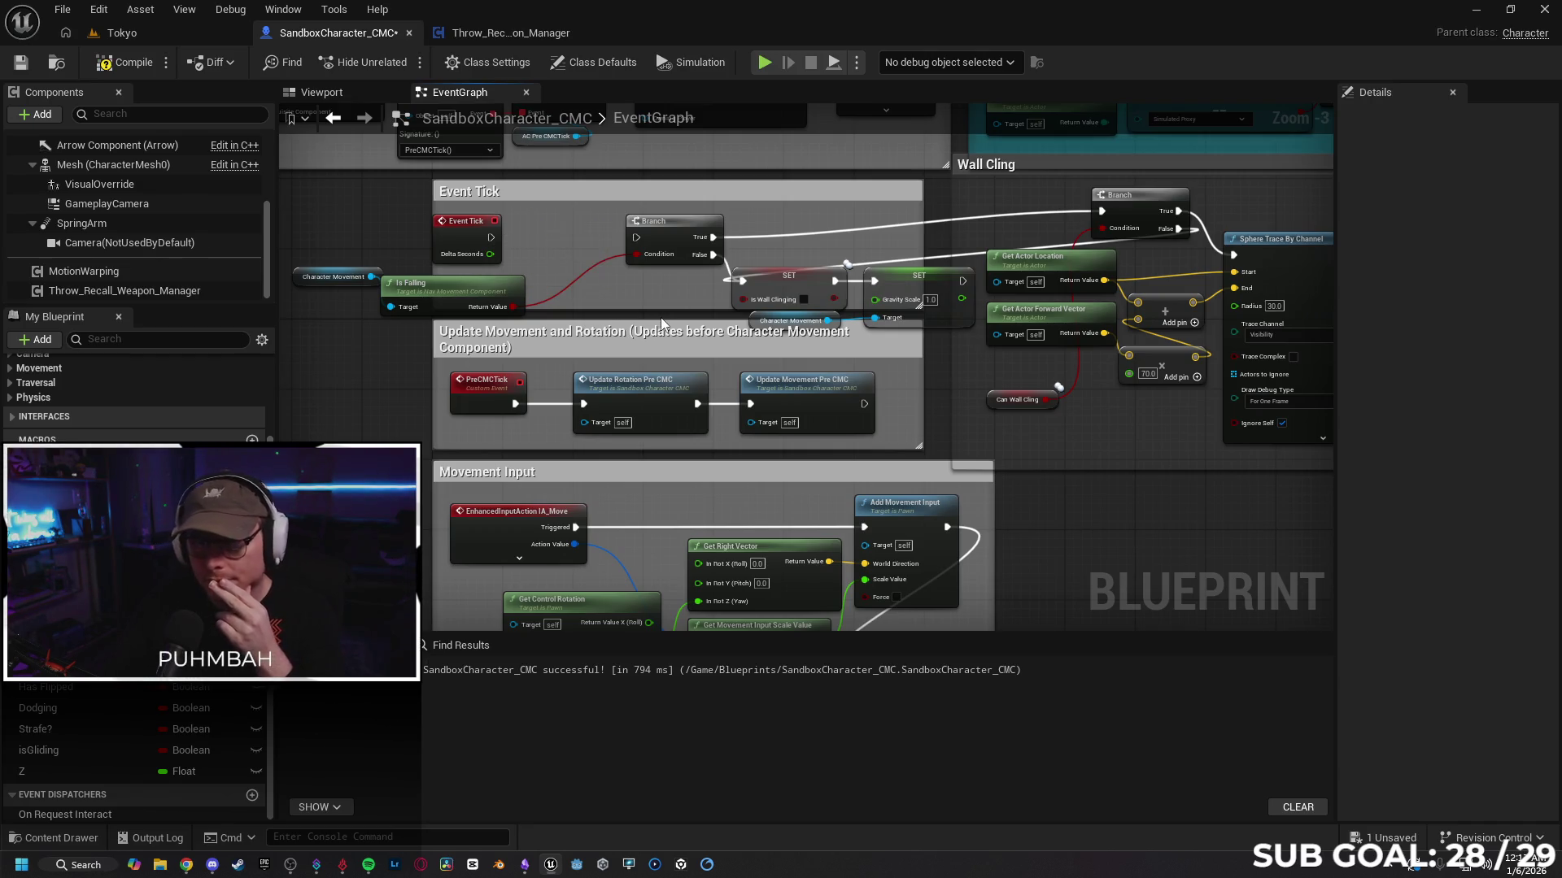
left_click_drag(490, 238, 636, 237)
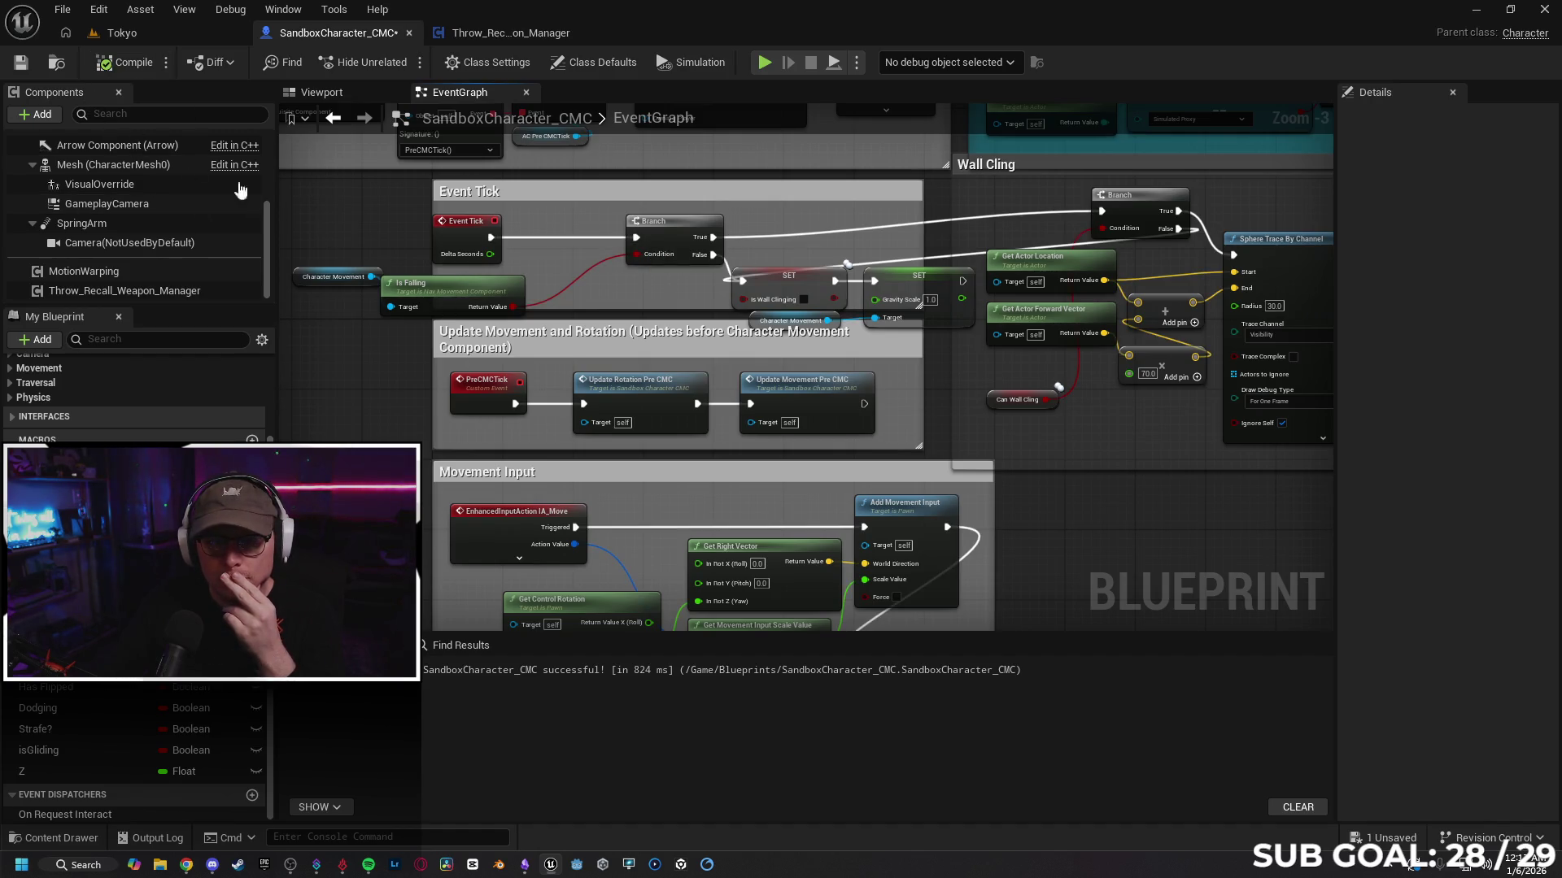
Step: Rearrange the Is Falling and Character Movement nodes, then inspect the Is Wall Clinging setter
left_click(462, 285)
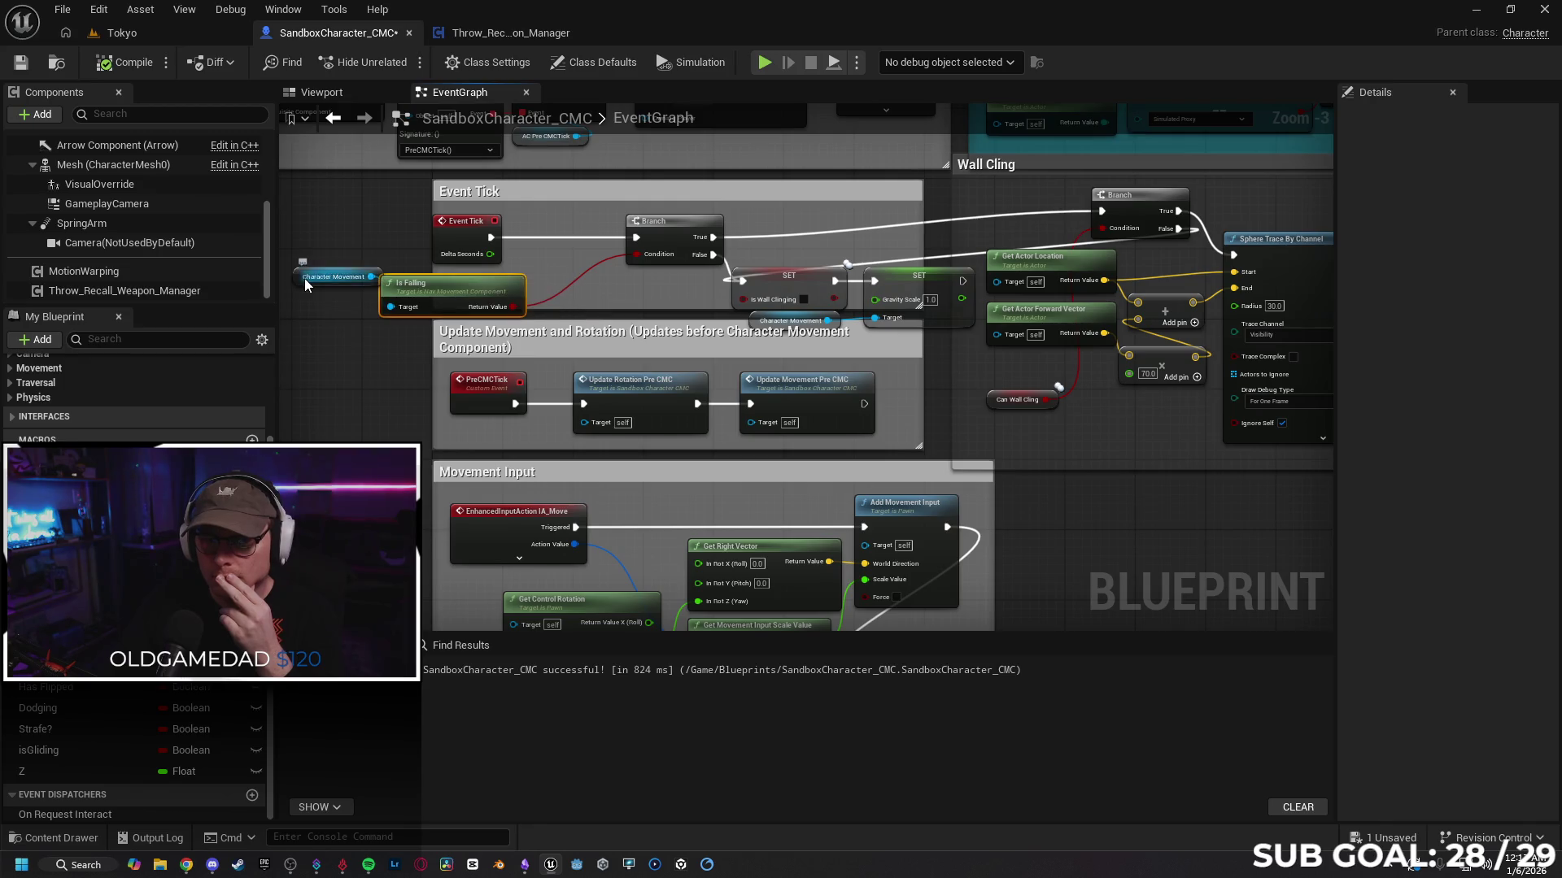
left_click(296, 276)
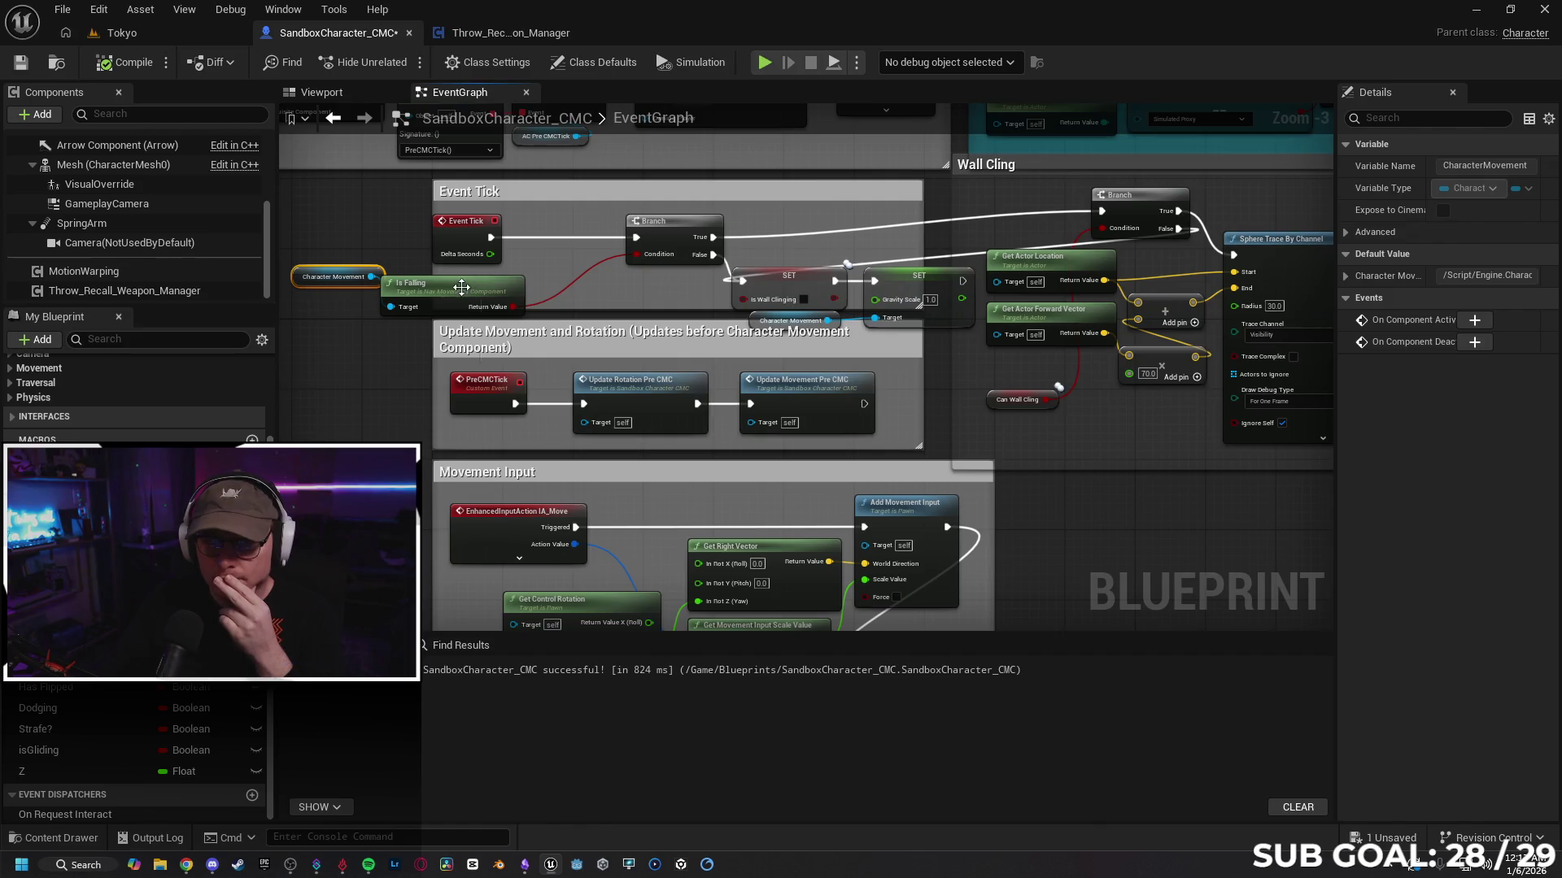
left_click_drag(461, 287, 500, 289)
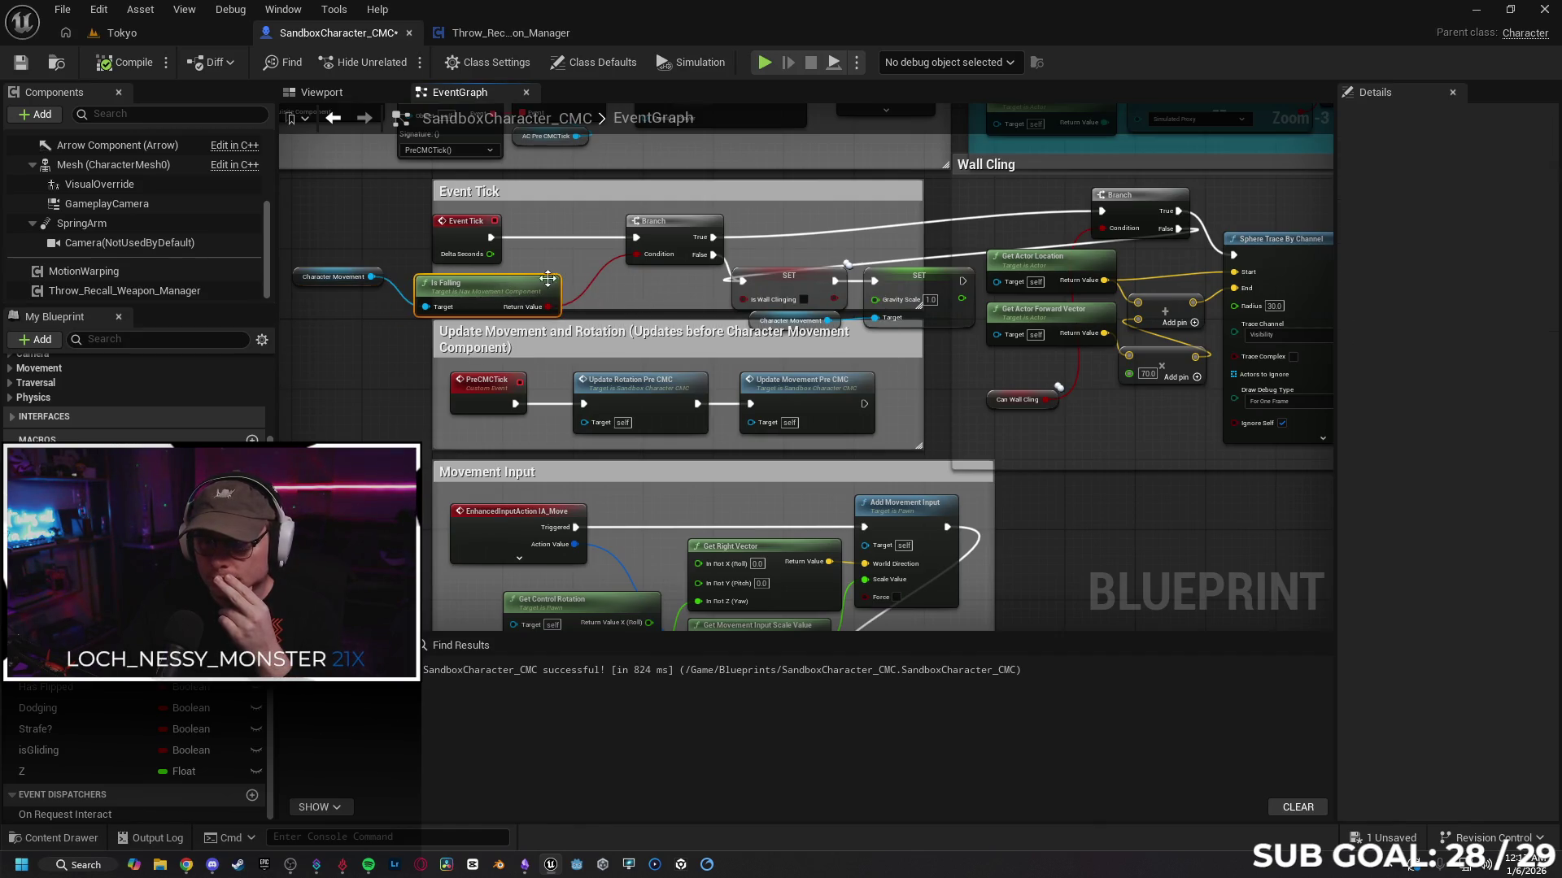
left_click_drag(300, 277, 305, 280)
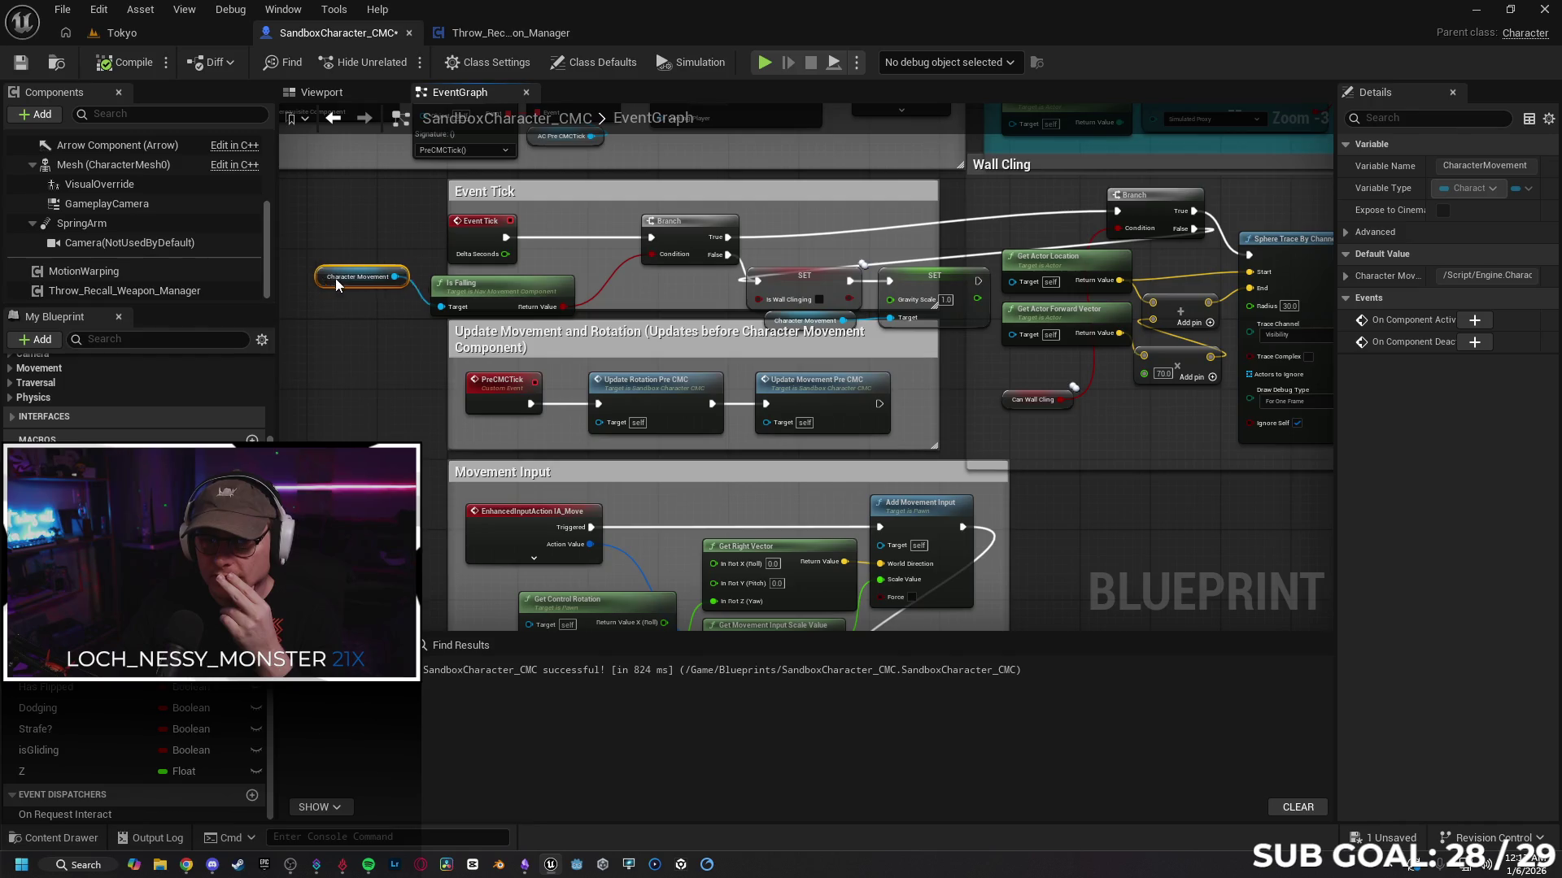
left_click(782, 286)
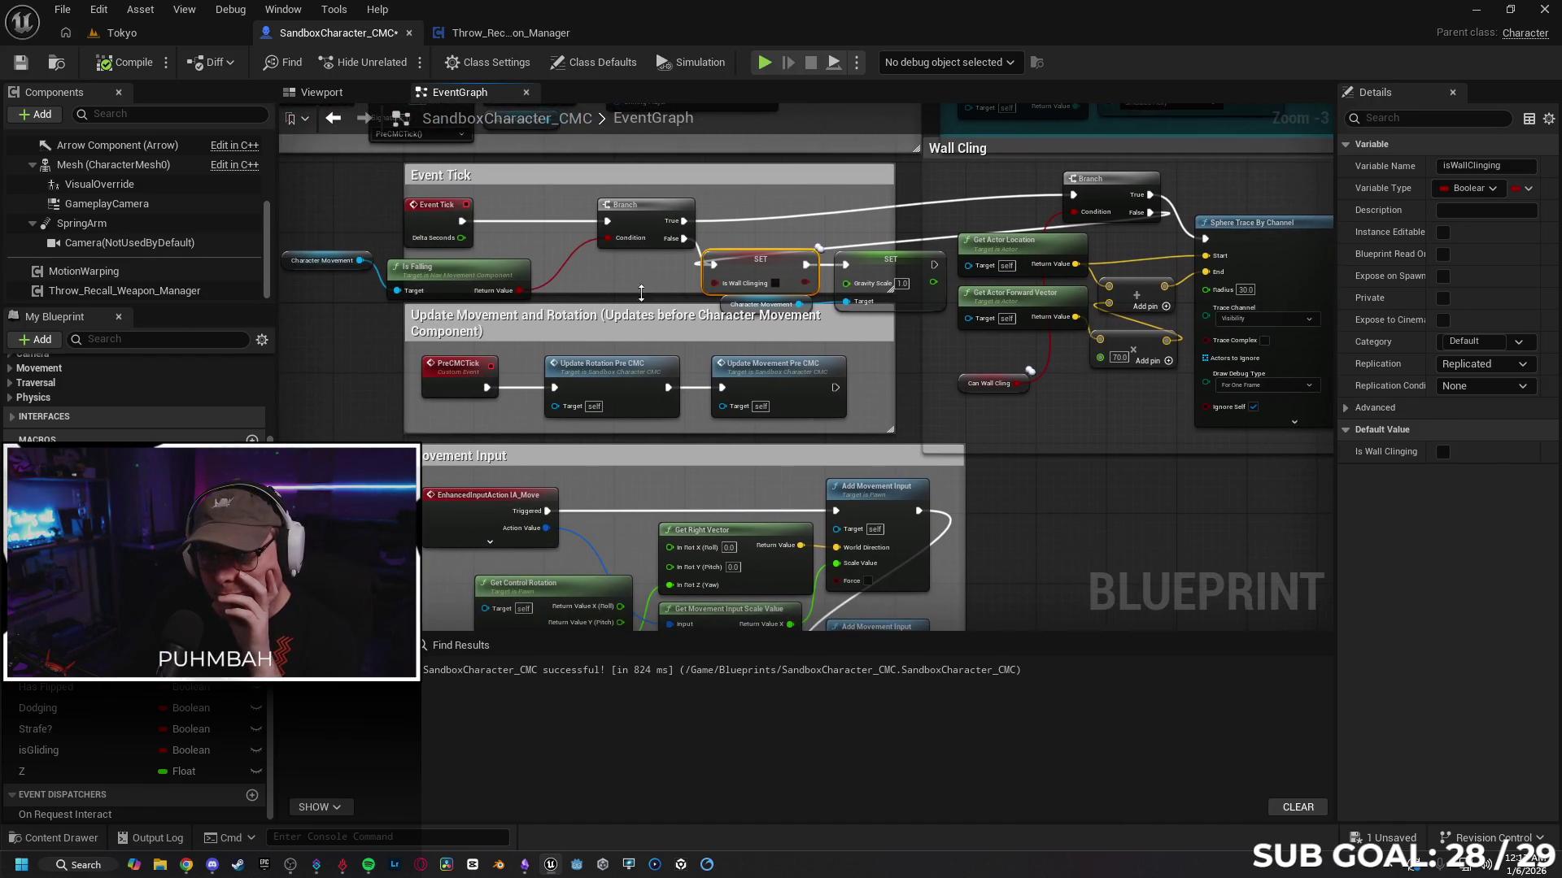
Step: Shift the Event Tick Branch node left to tidy its wiring
mouse_move(654, 211)
left_mouse_down()
mouse_move(599, 211)
mouse_move(609, 199)
left_mouse_up()
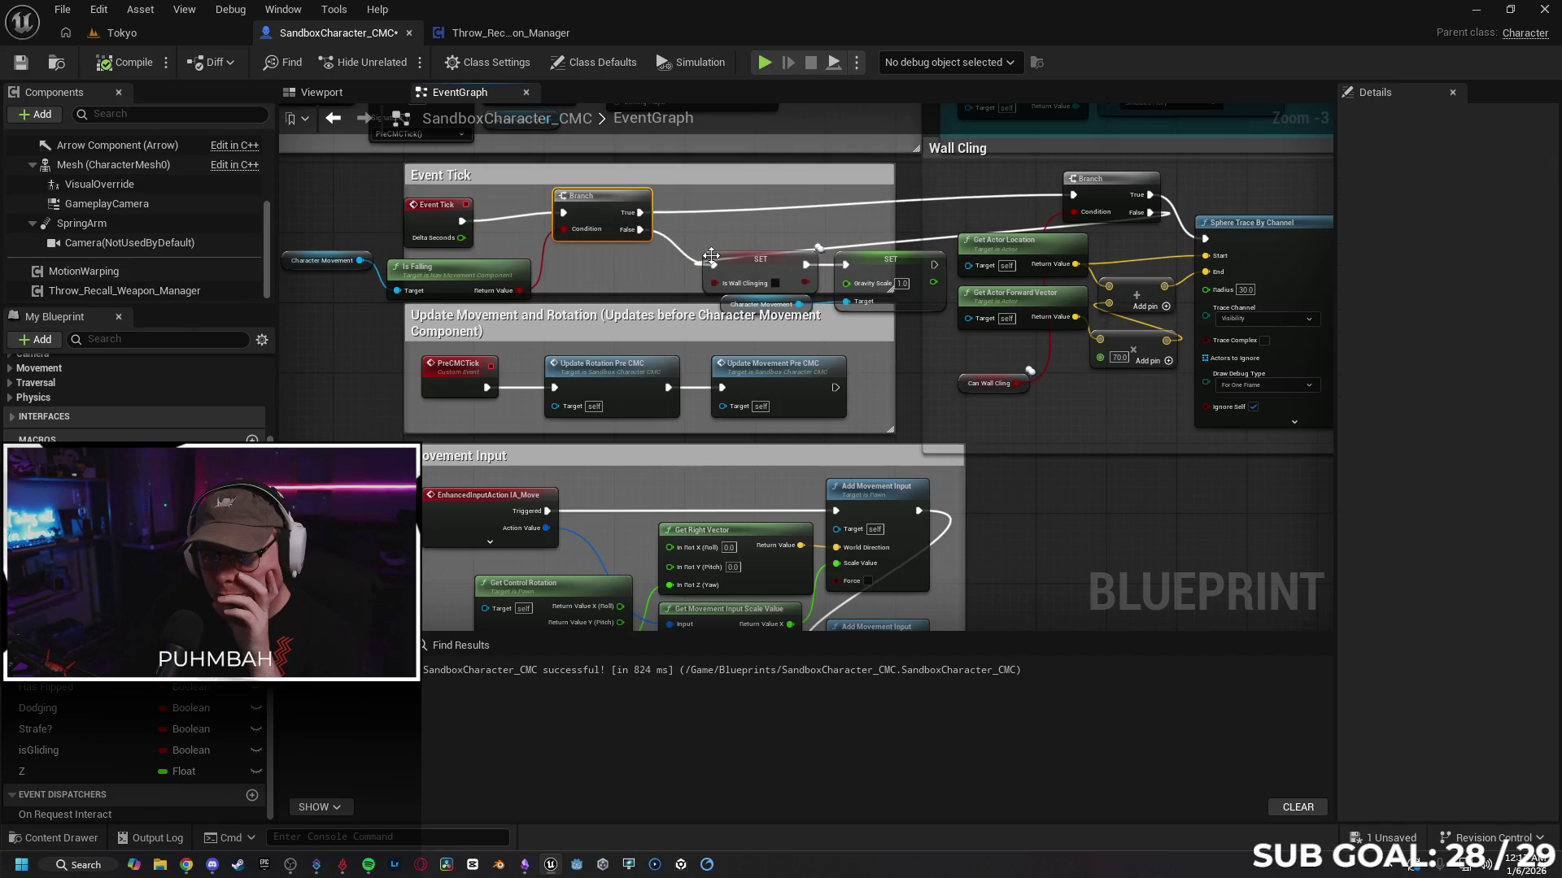
left_click(738, 266)
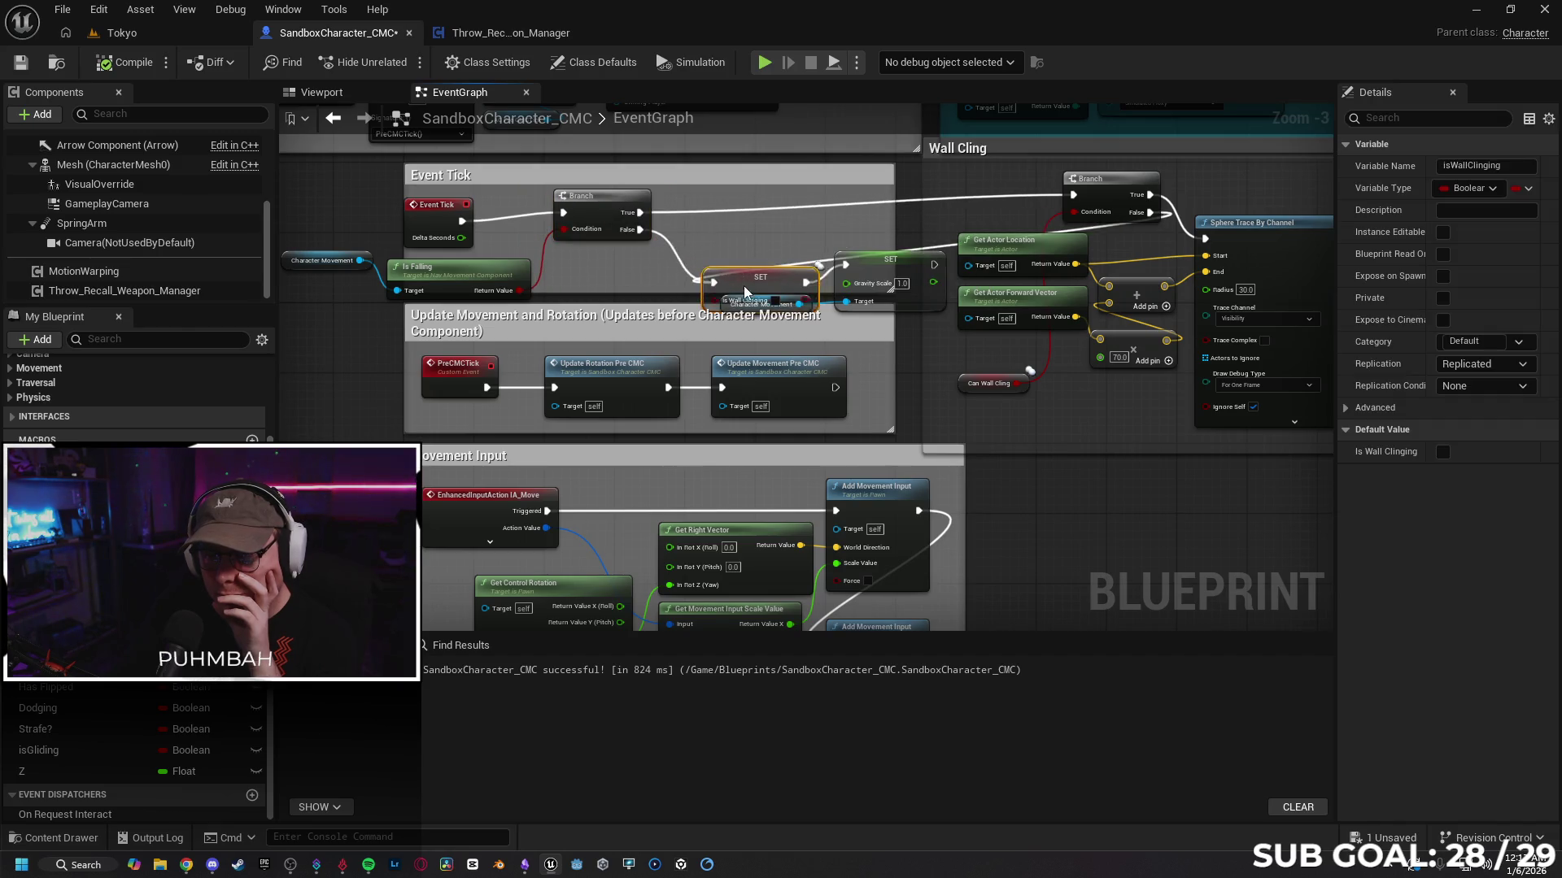
left_click(603, 220)
Step: Move the Wall Cling comment's Branch node up and left so its wires run cleanly
left_click_drag(588, 281, 559, 324)
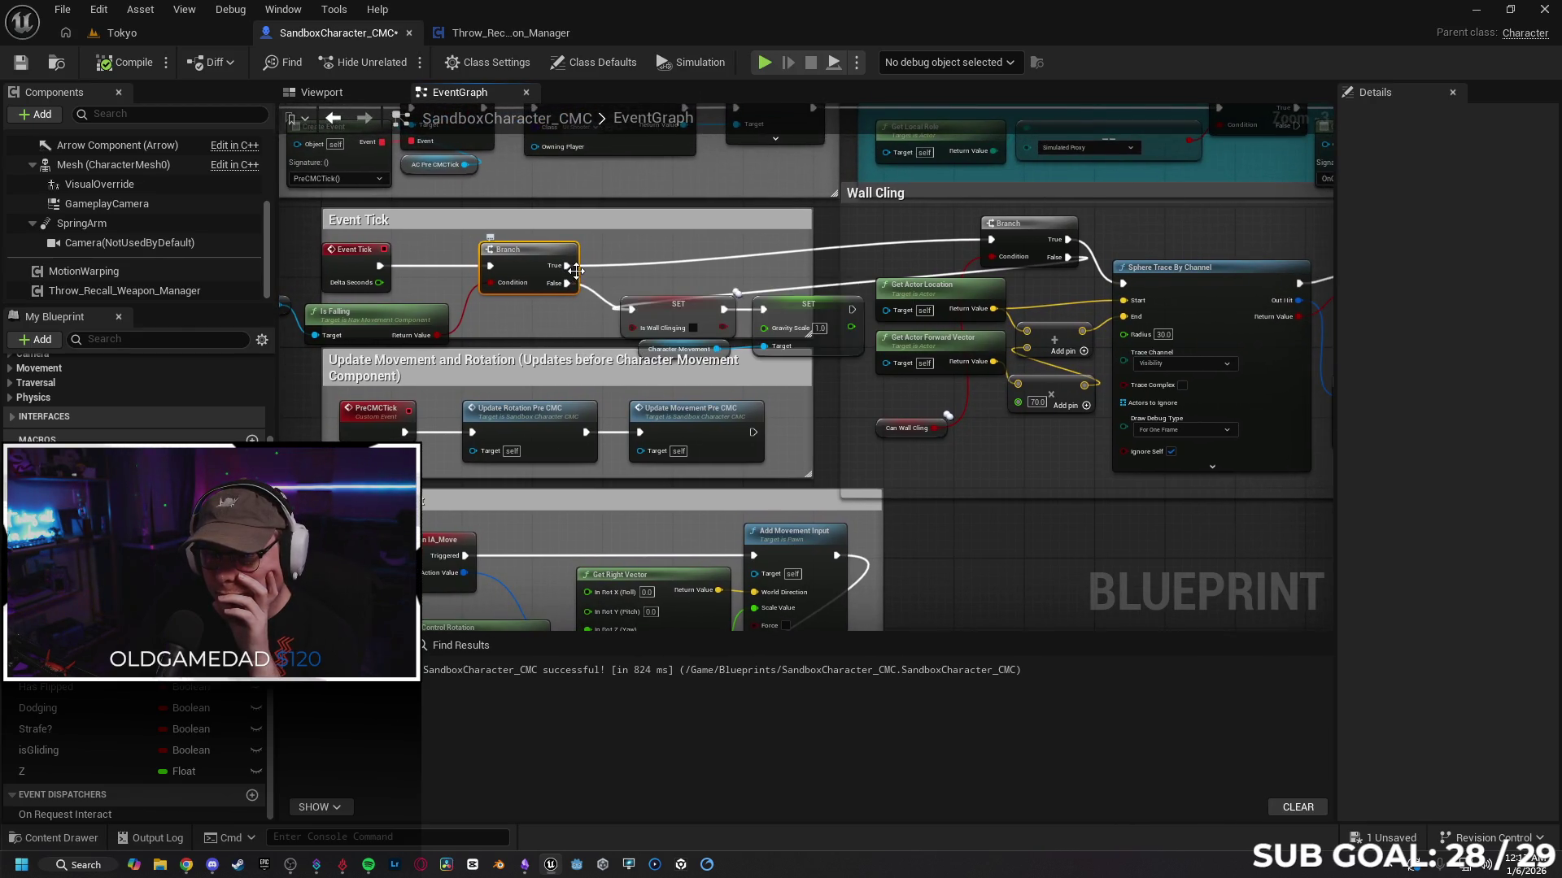
left_click_drag(651, 237, 444, 248)
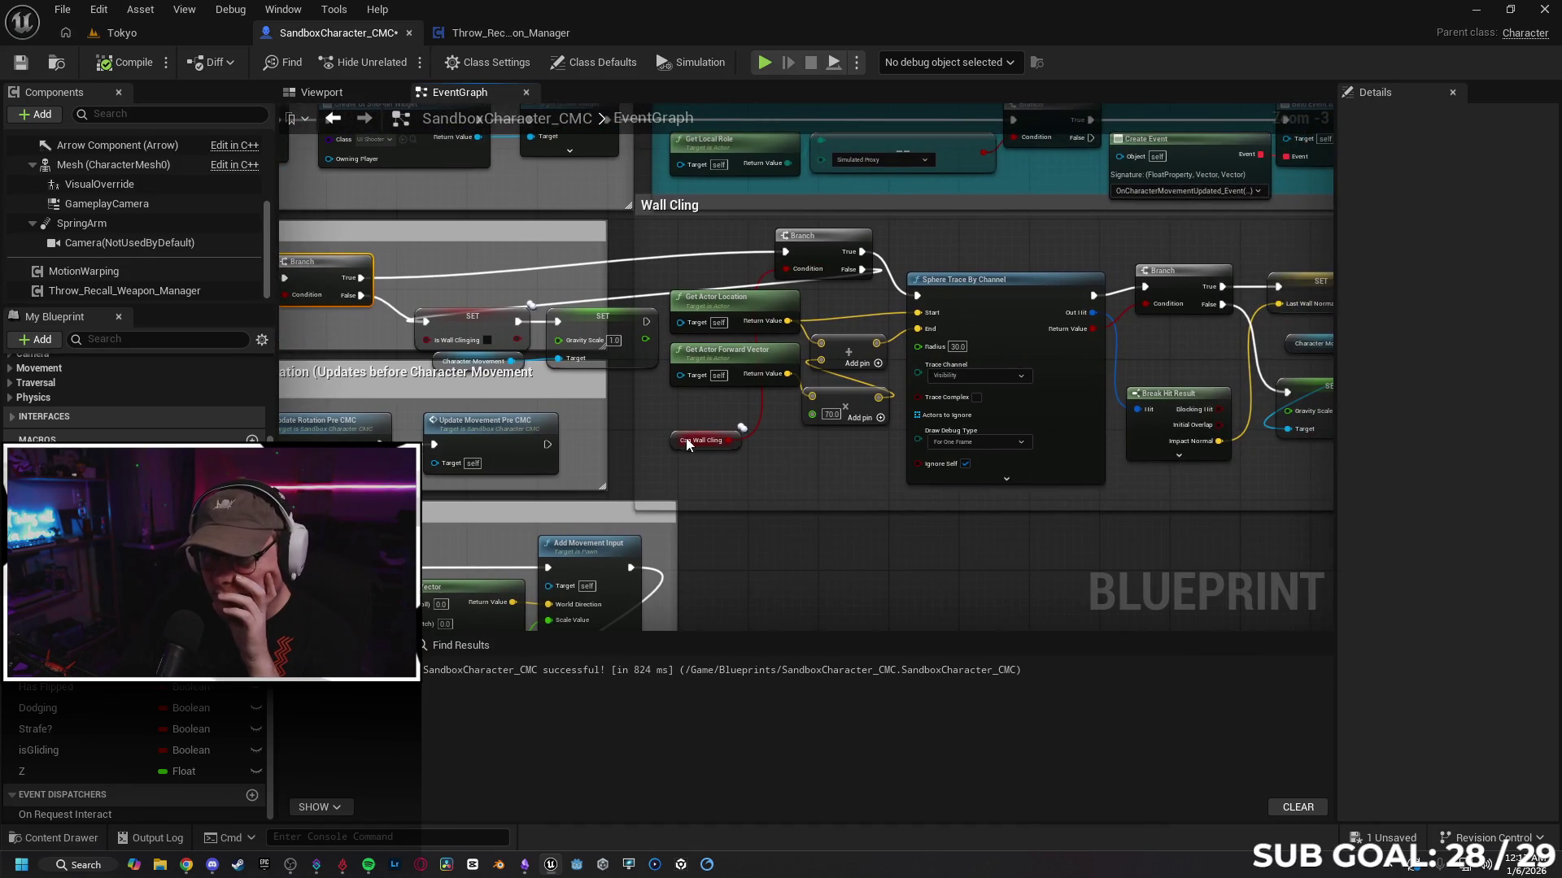
left_click_drag(818, 249, 792, 232)
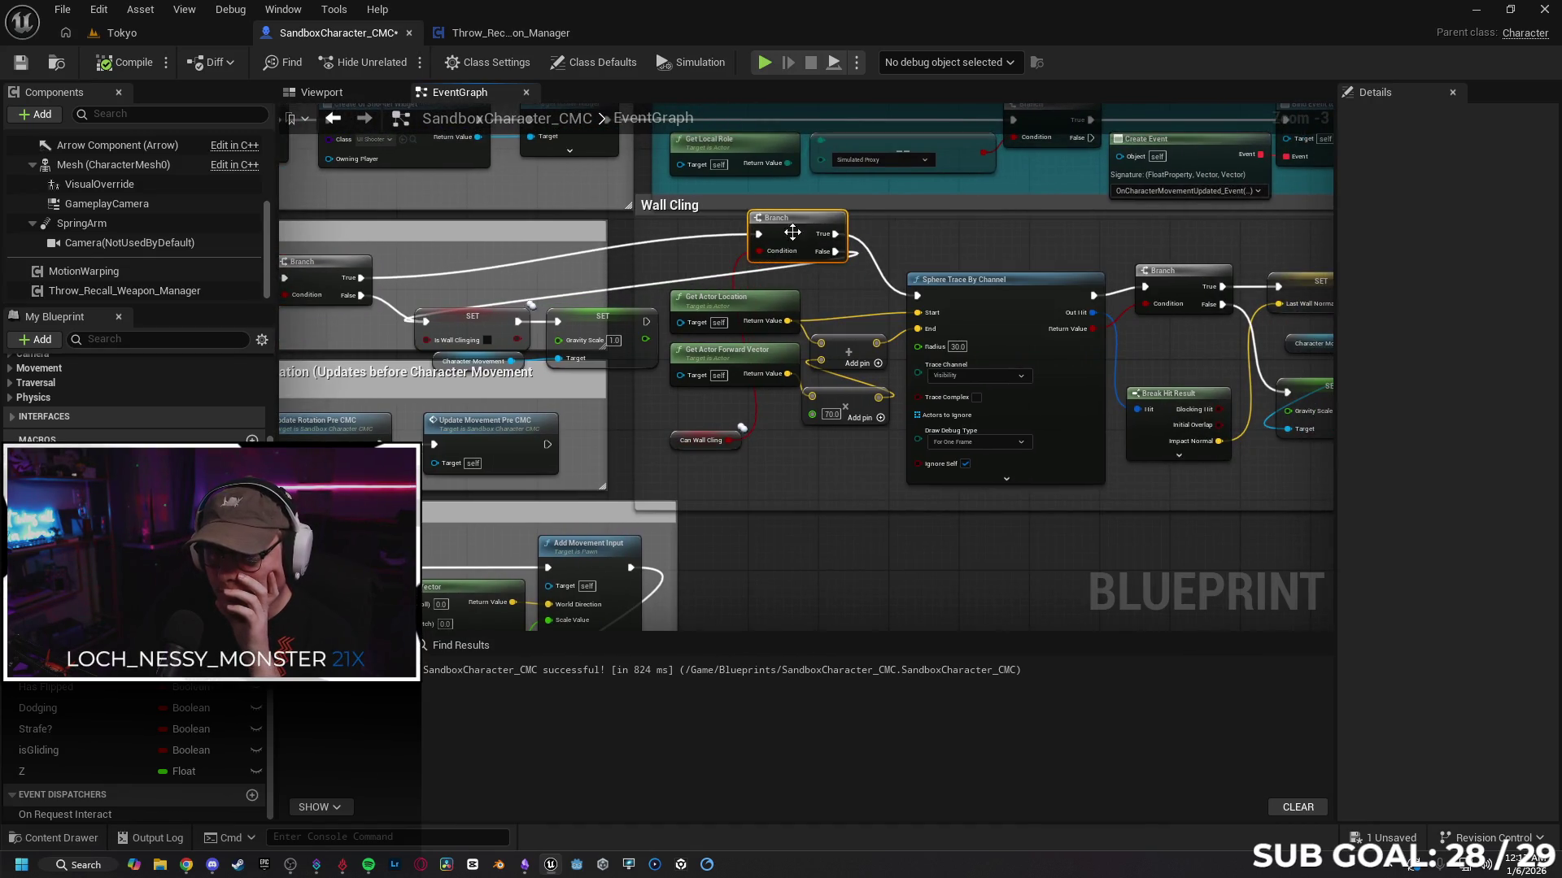
left_click_drag(844, 423, 757, 446)
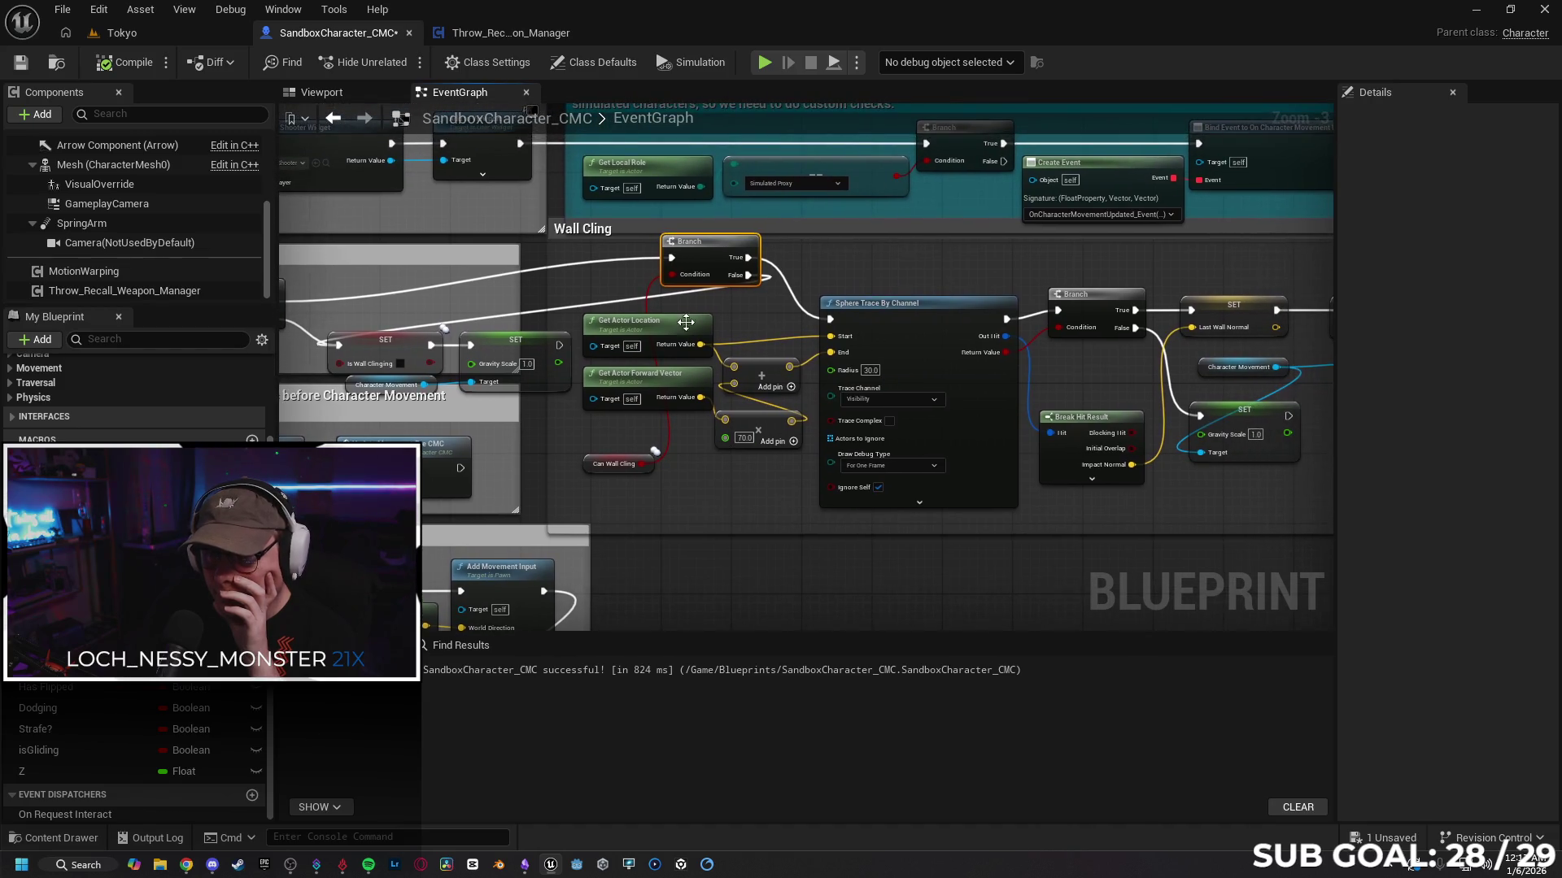
left_click_drag(837, 282, 799, 288)
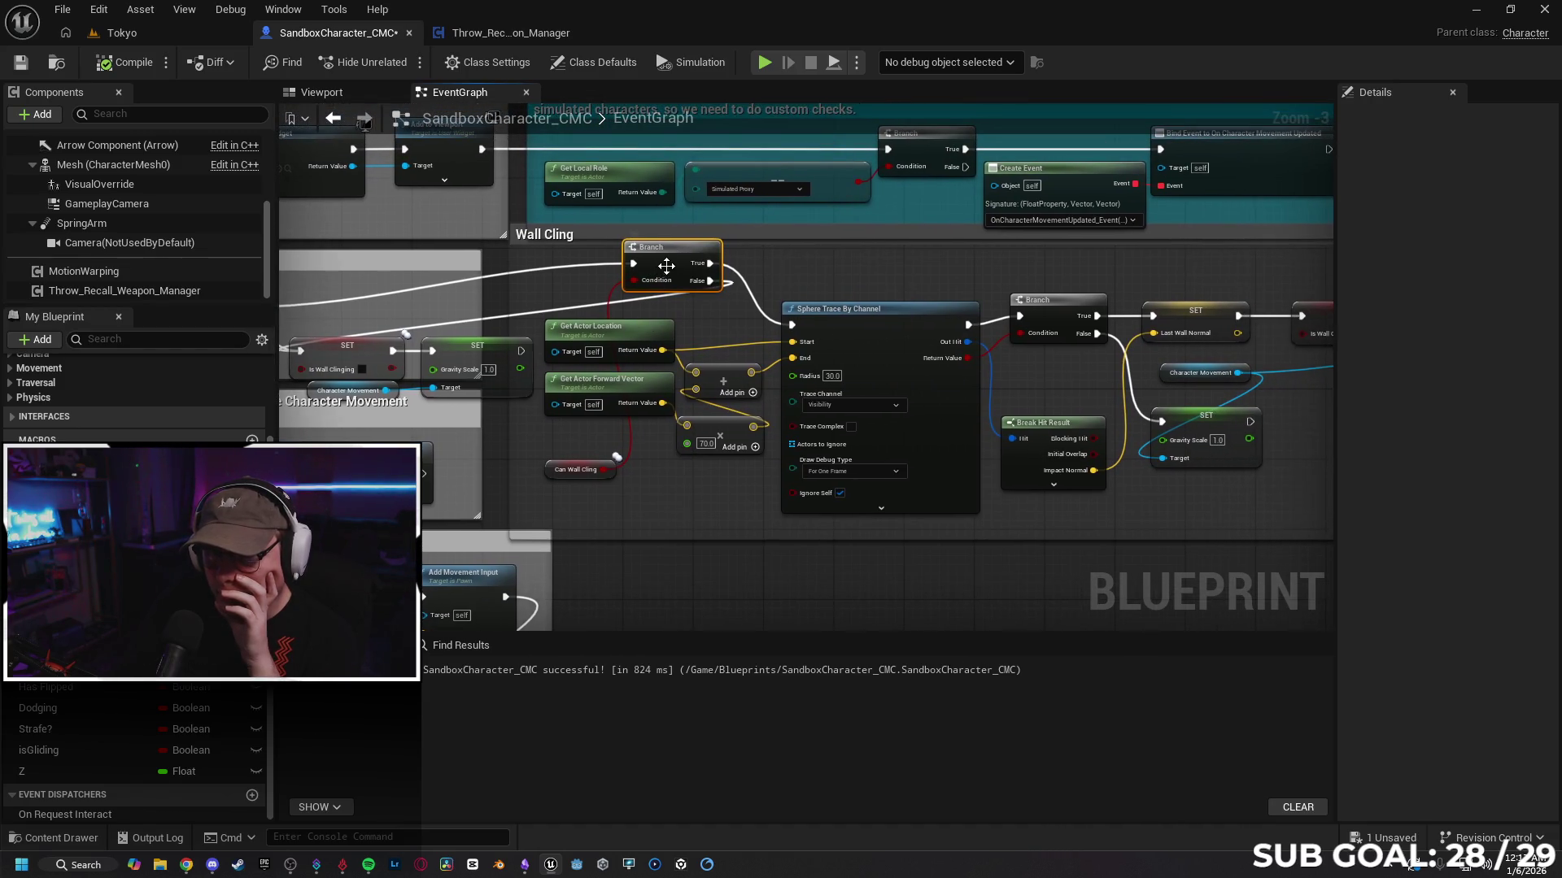
mouse_move(660, 269)
left_mouse_down()
mouse_move(659, 293)
mouse_move(667, 279)
left_mouse_up()
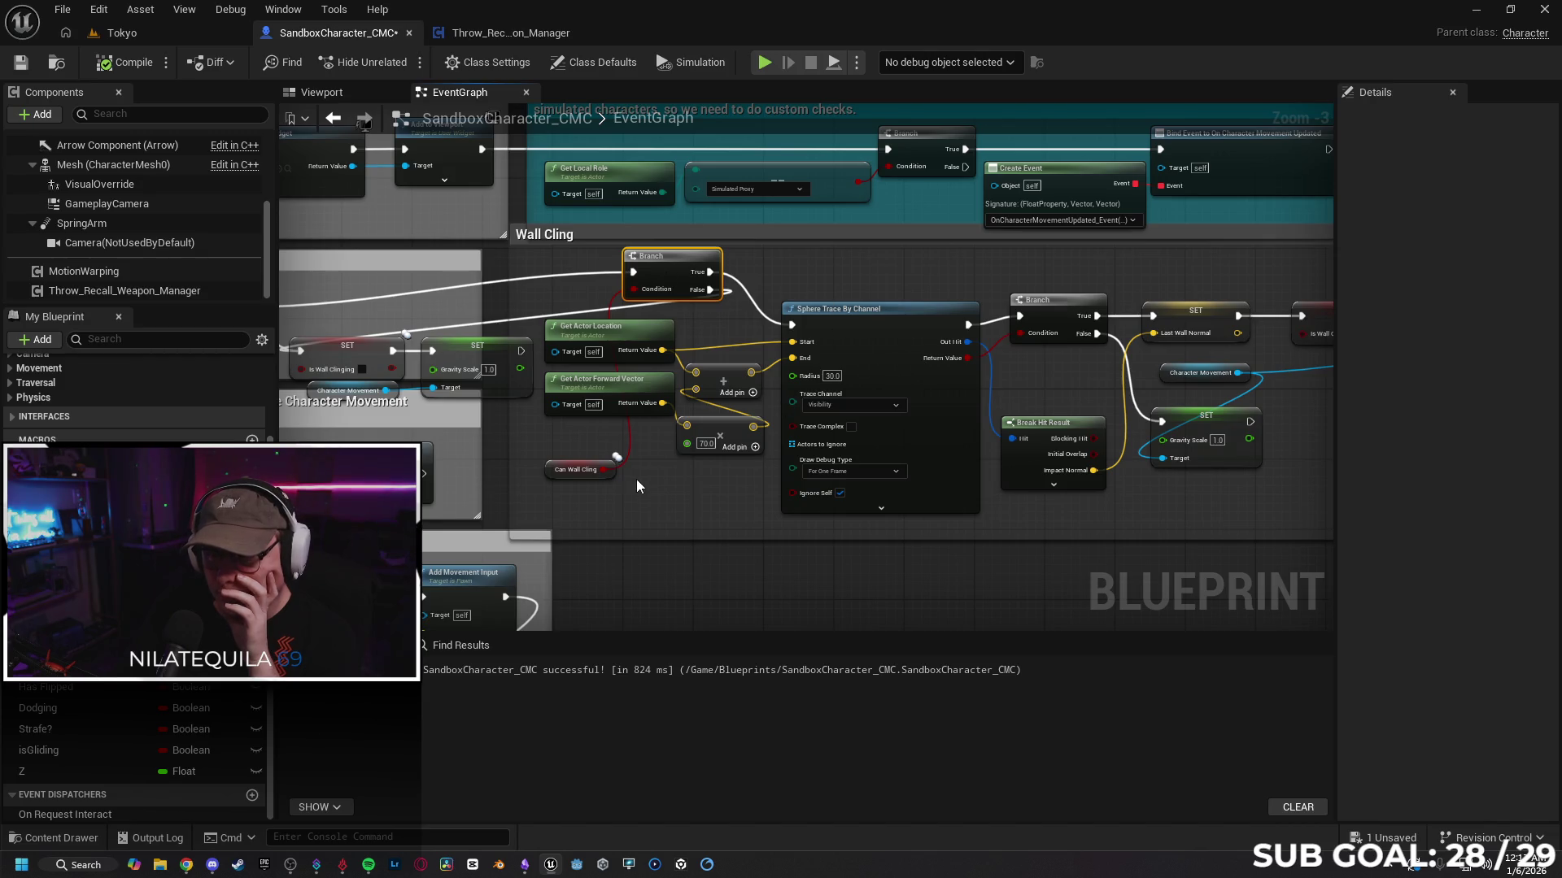
mouse_move(666, 496)
left_mouse_down()
mouse_move(726, 478)
mouse_move(640, 498)
mouse_move(639, 479)
mouse_move(571, 474)
mouse_move(512, 447)
mouse_move(896, 489)
mouse_move(520, 448)
mouse_move(726, 472)
left_mouse_up()
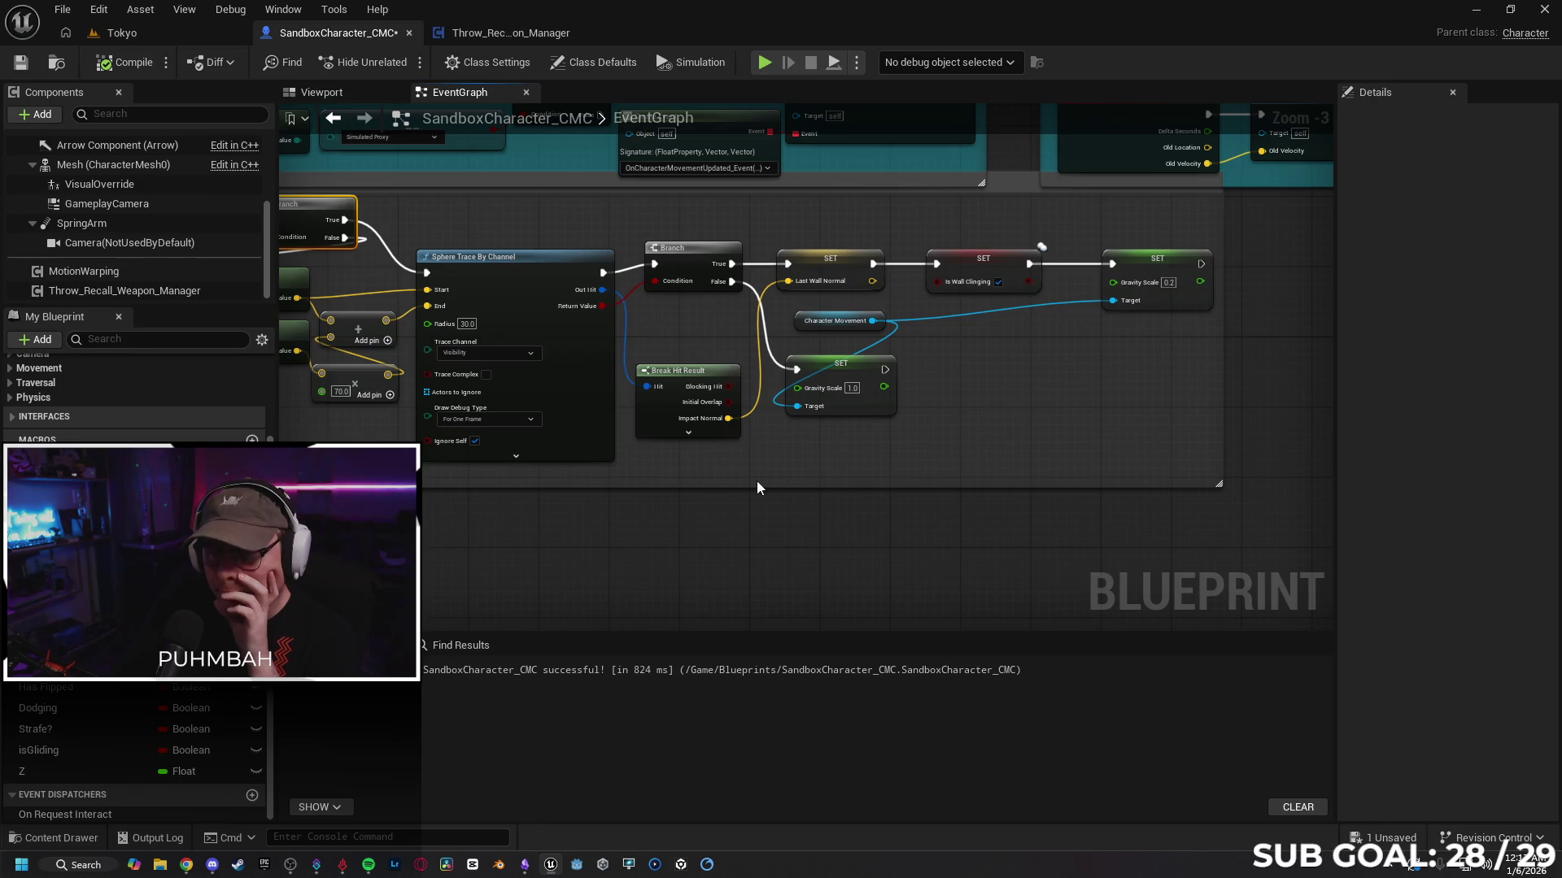
scroll(667, 486, "down", 5)
scroll(787, 377, "up", 4)
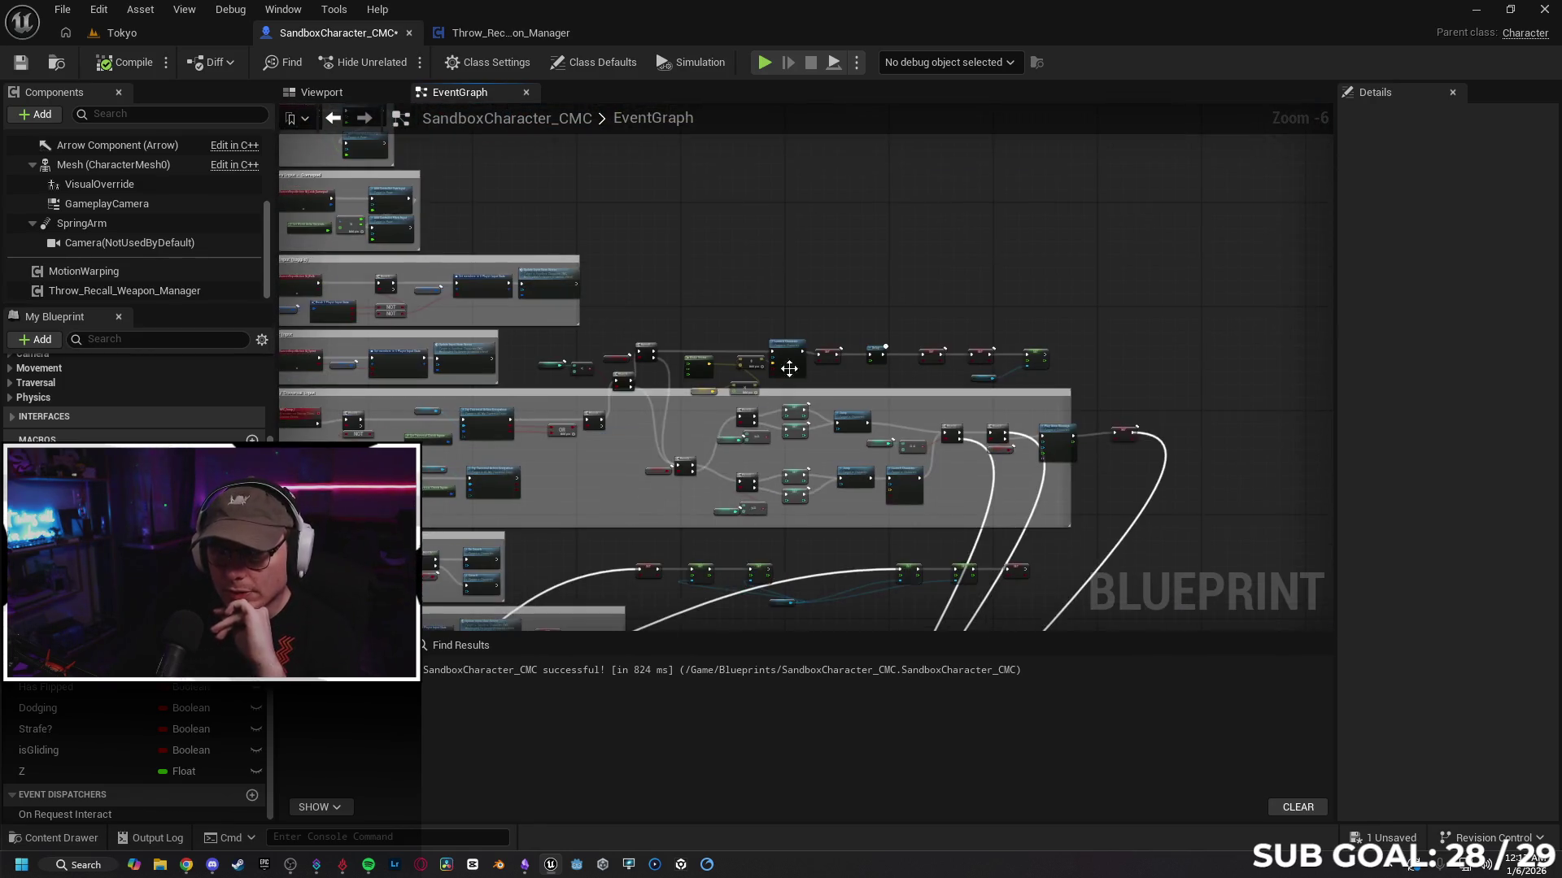
Step: Add a Print String node after Launch Character in the jump logic, then switch to the Tokyo level
mouse_move(840, 502)
left_mouse_down()
mouse_move(837, 396)
mouse_move(866, 332)
mouse_move(822, 348)
left_mouse_up()
type("print")
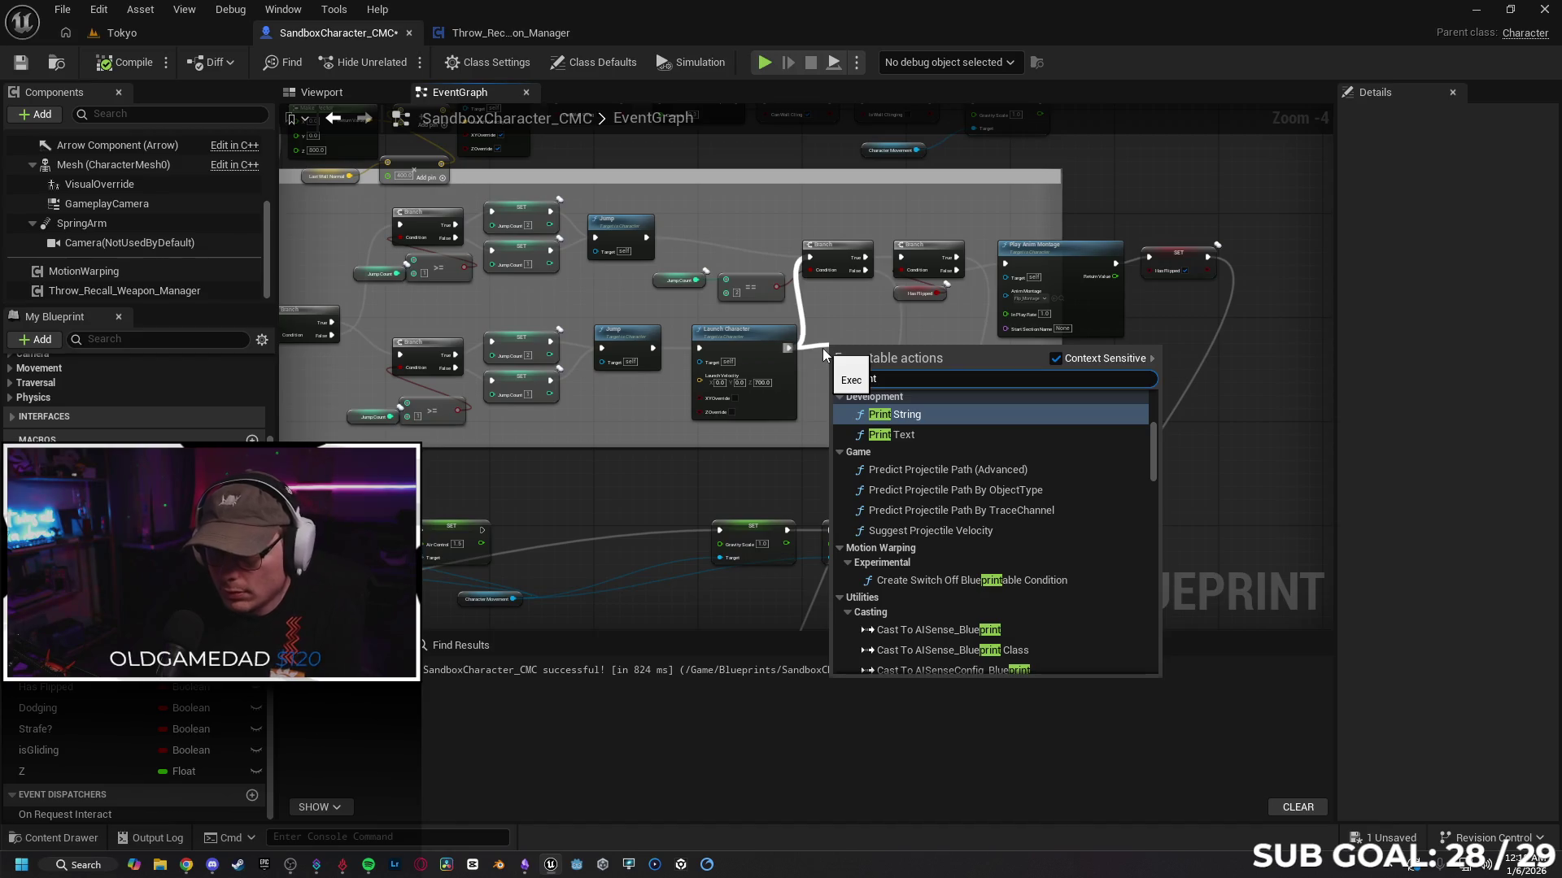
key("Return")
left_click_drag(861, 351, 841, 332)
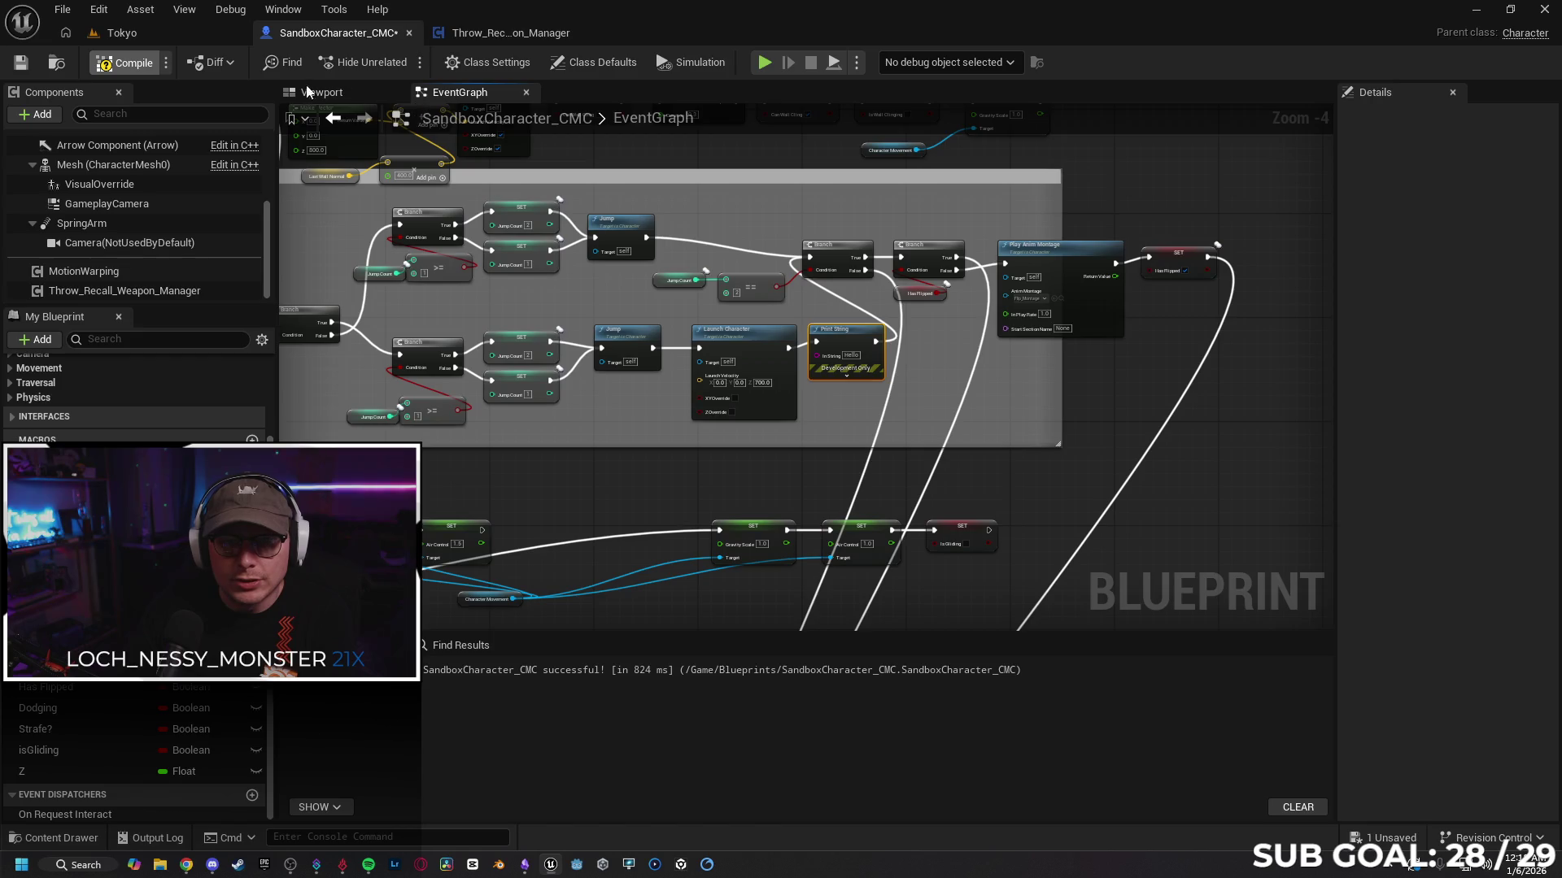
left_click(177, 37)
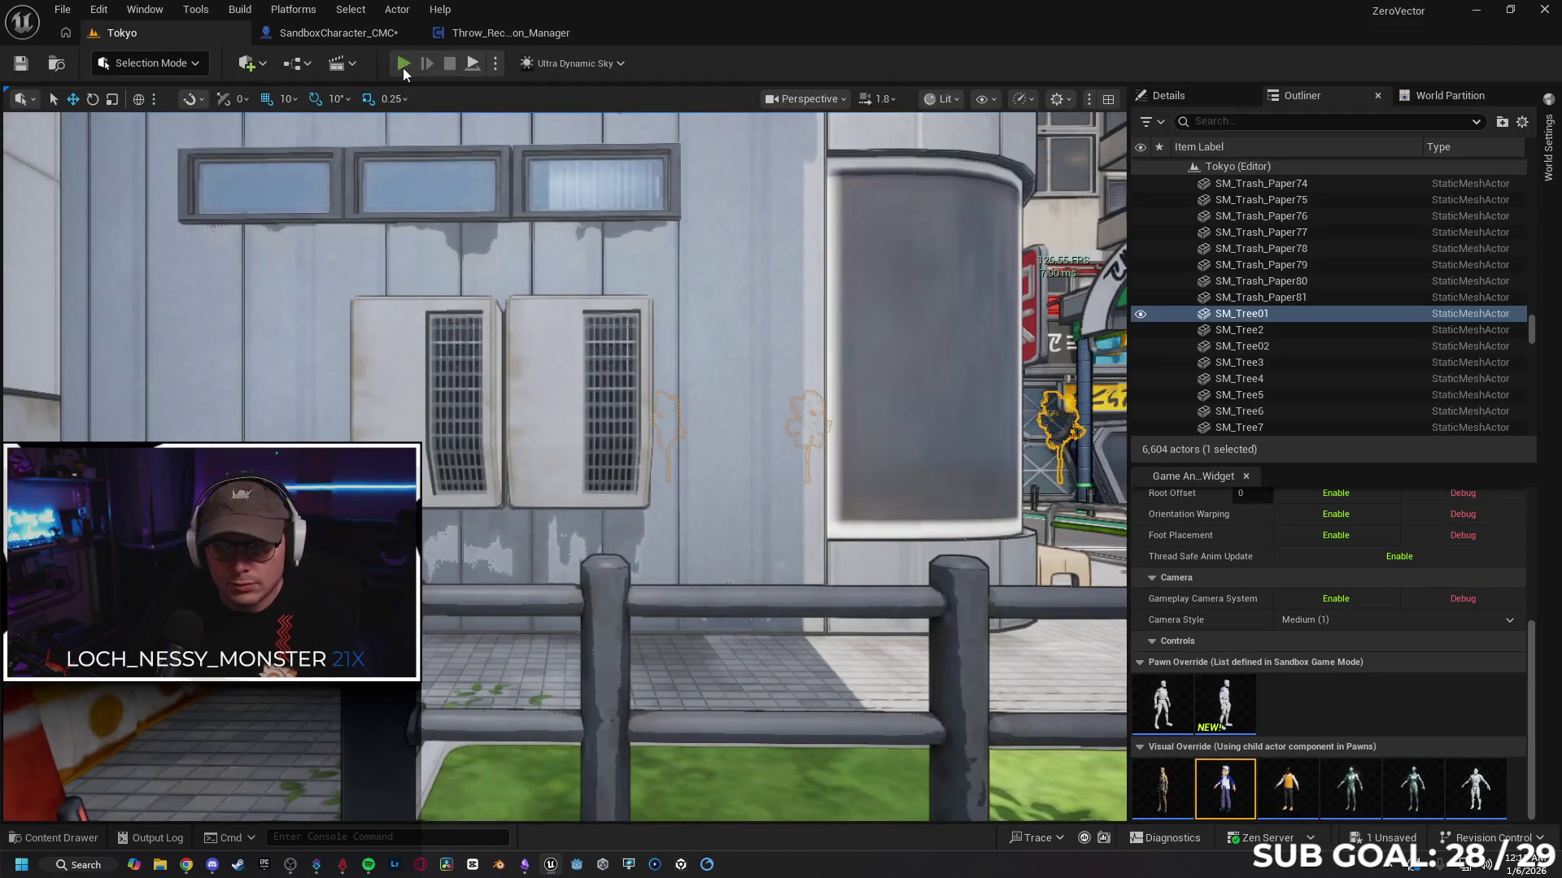
Step: Play-test in a client window, jumping and climbing the wall, then stop and return to SandboxCharacter_CMC
key("alt+p")
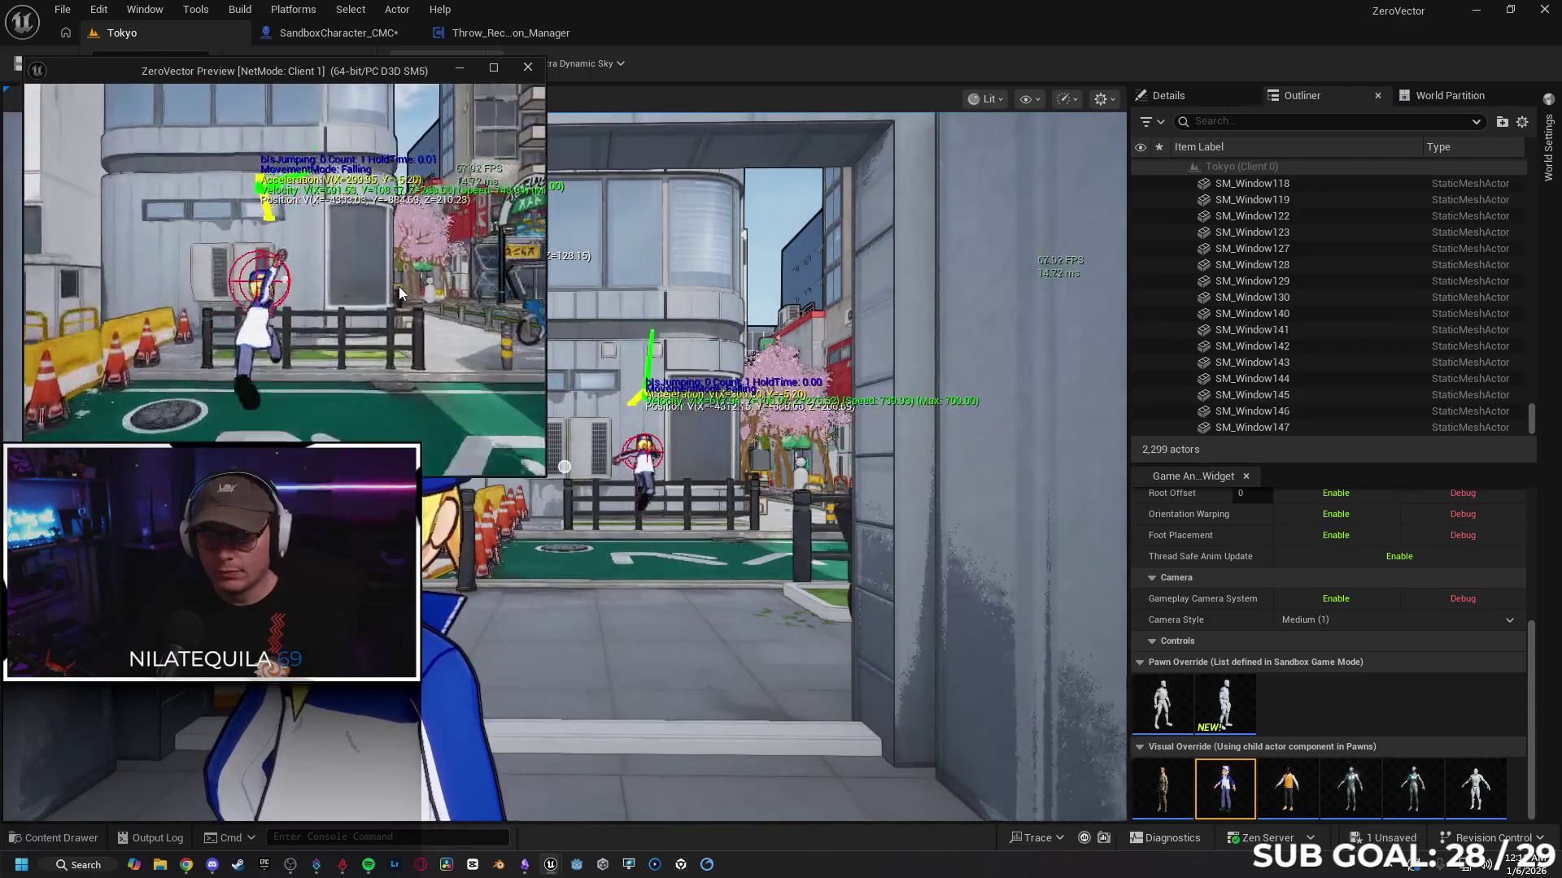
key("space")
key("space")
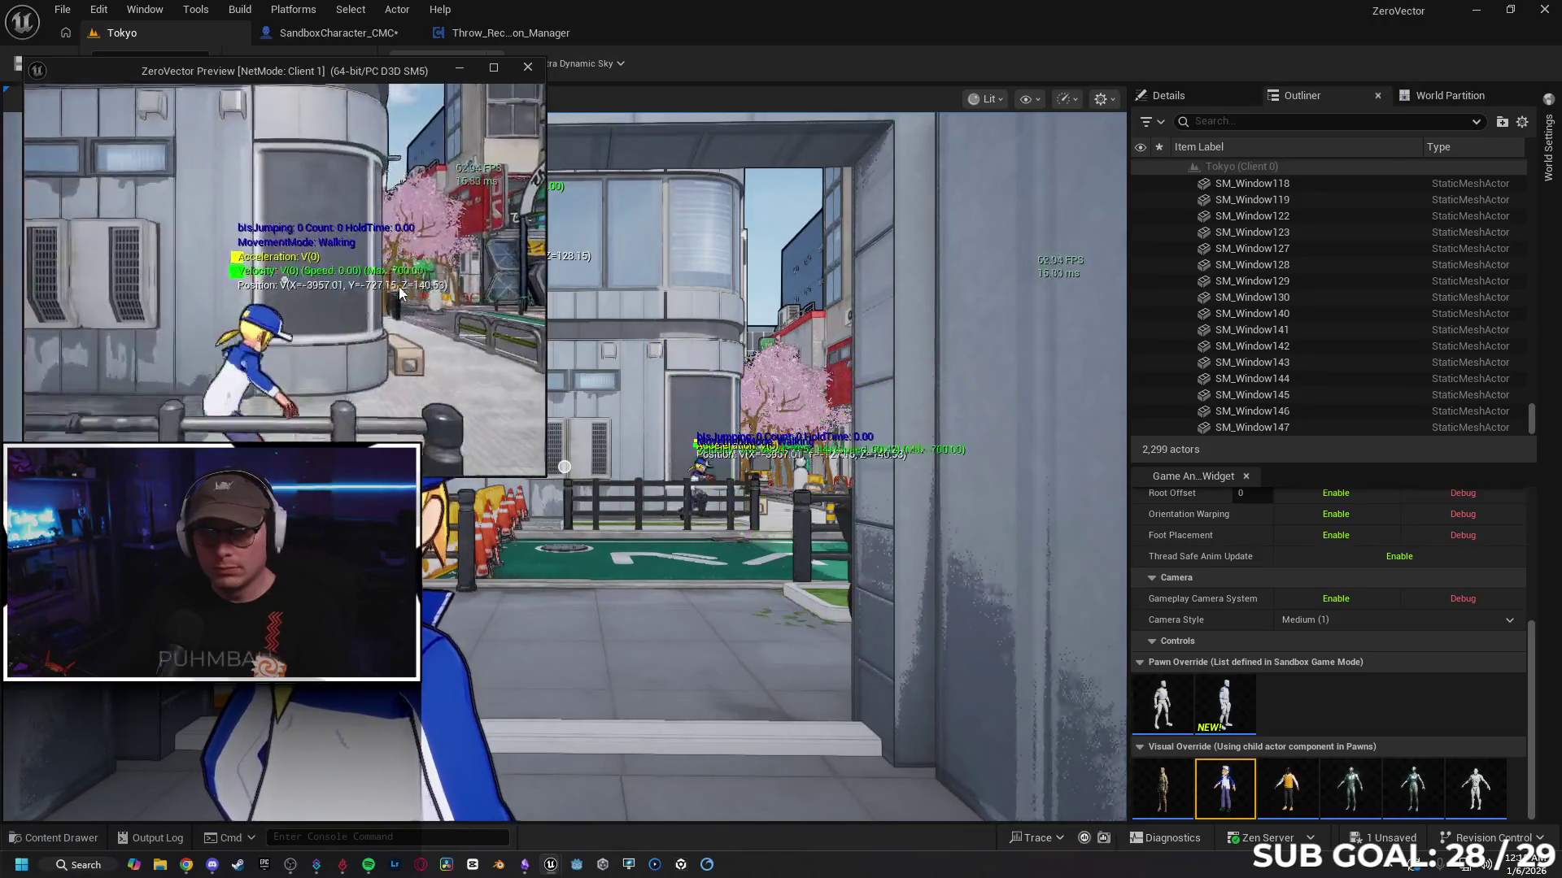
key("space")
key("w")
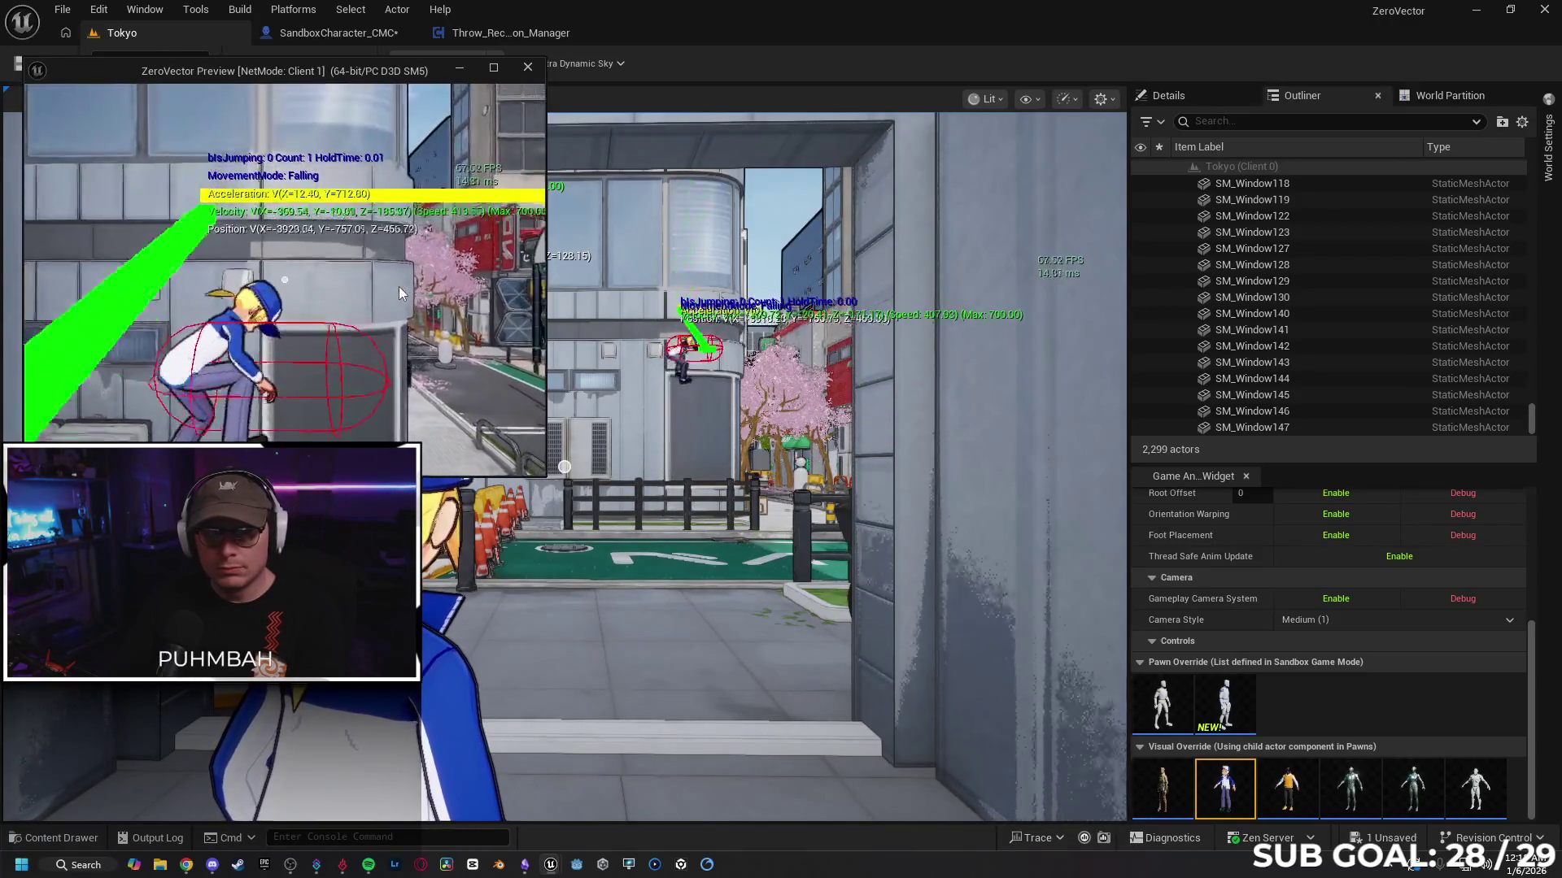
mouse_move(348, 77)
left_mouse_down()
mouse_move(795, 109)
mouse_move(870, 95)
left_mouse_up()
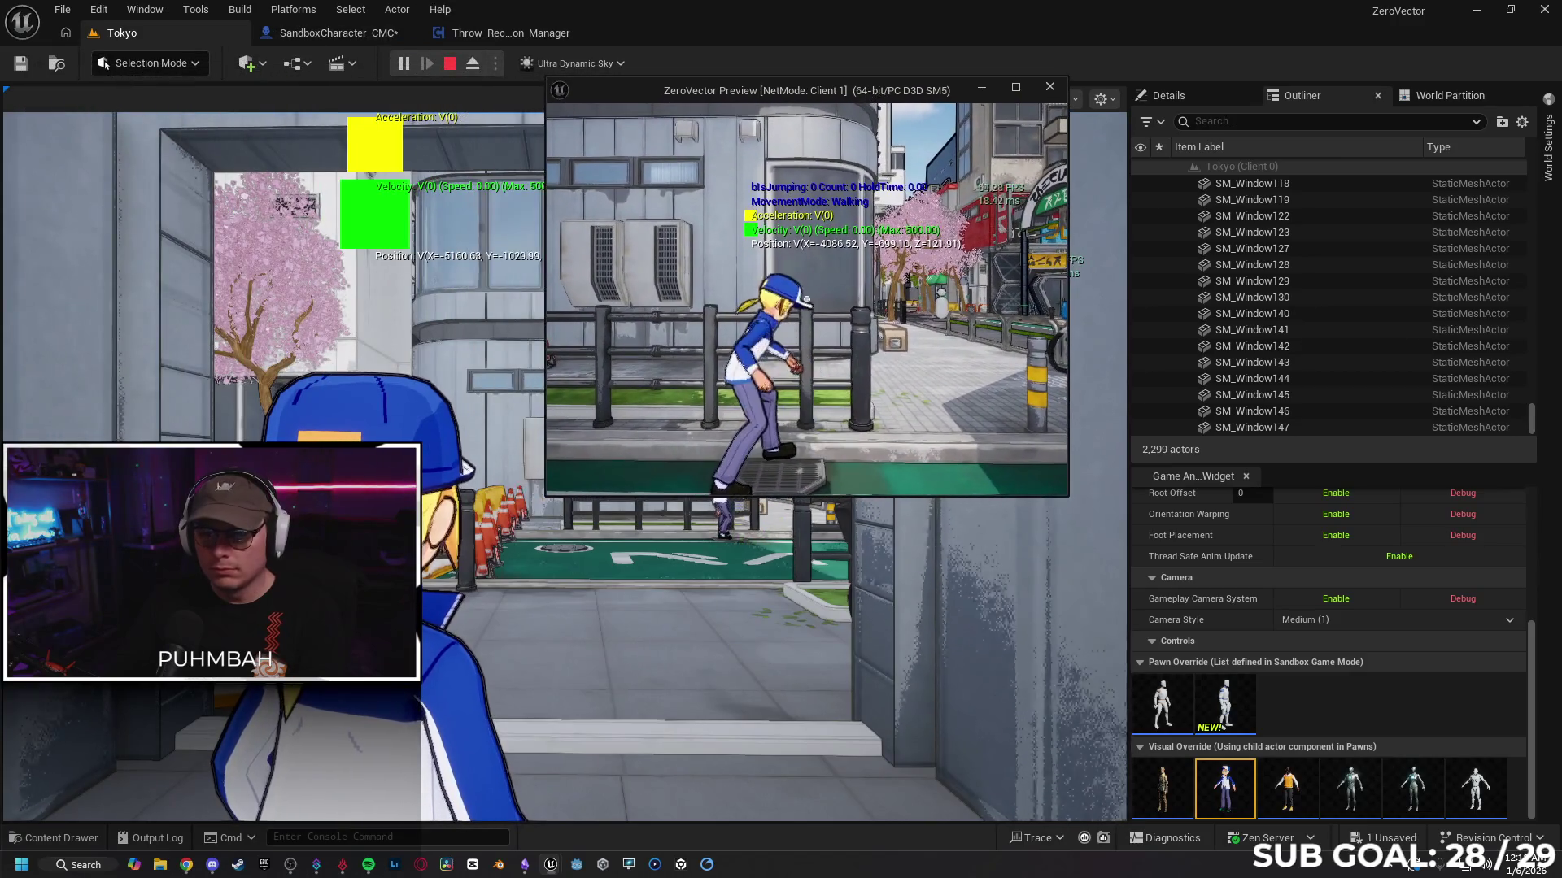
key("w")
key("space")
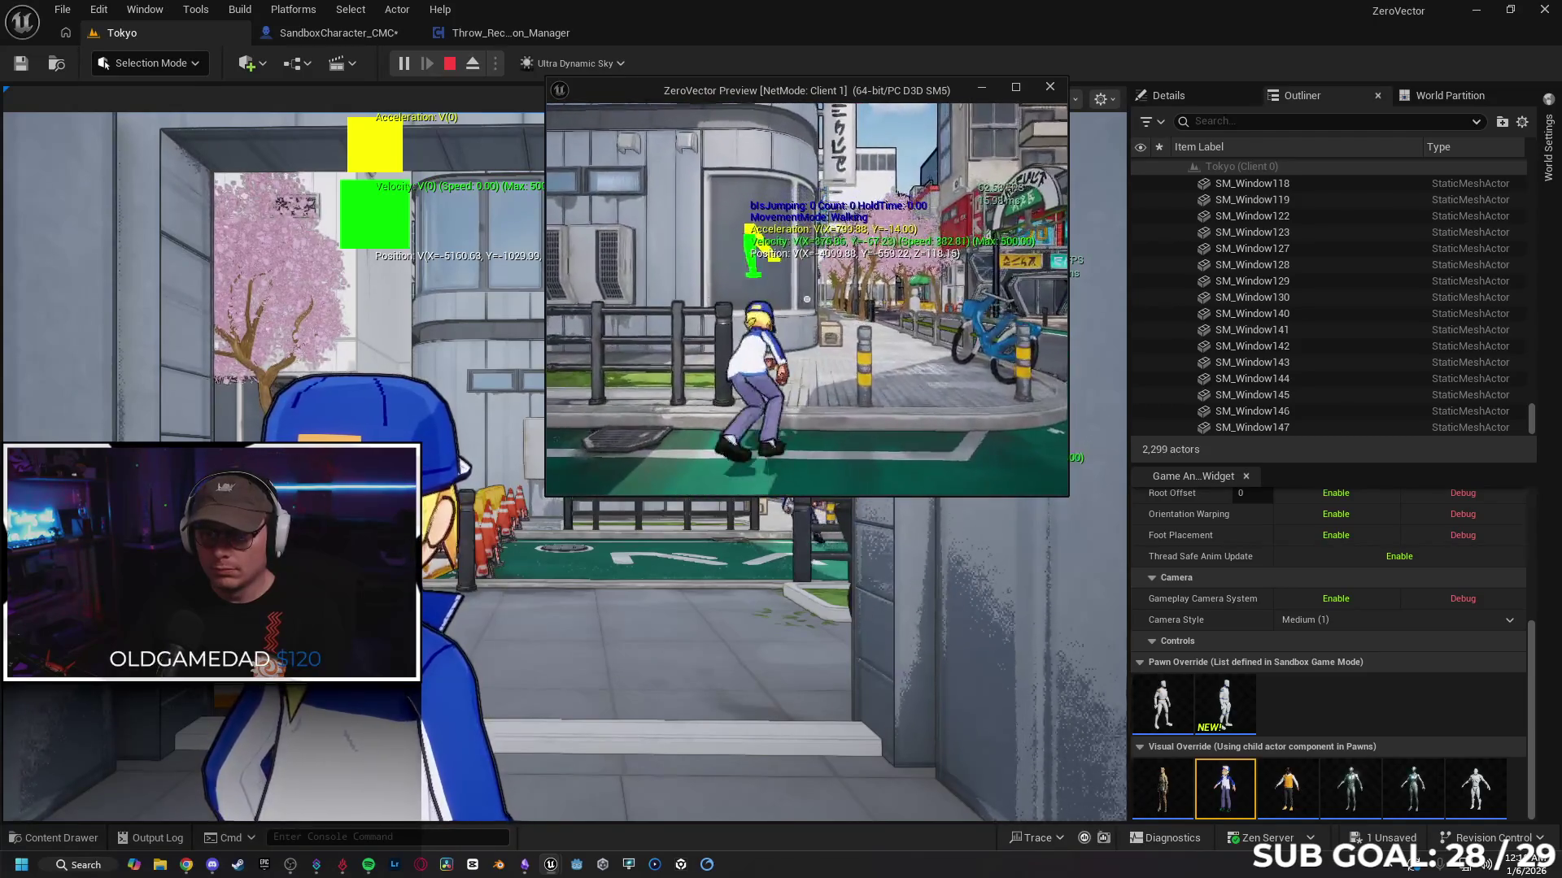
key("space")
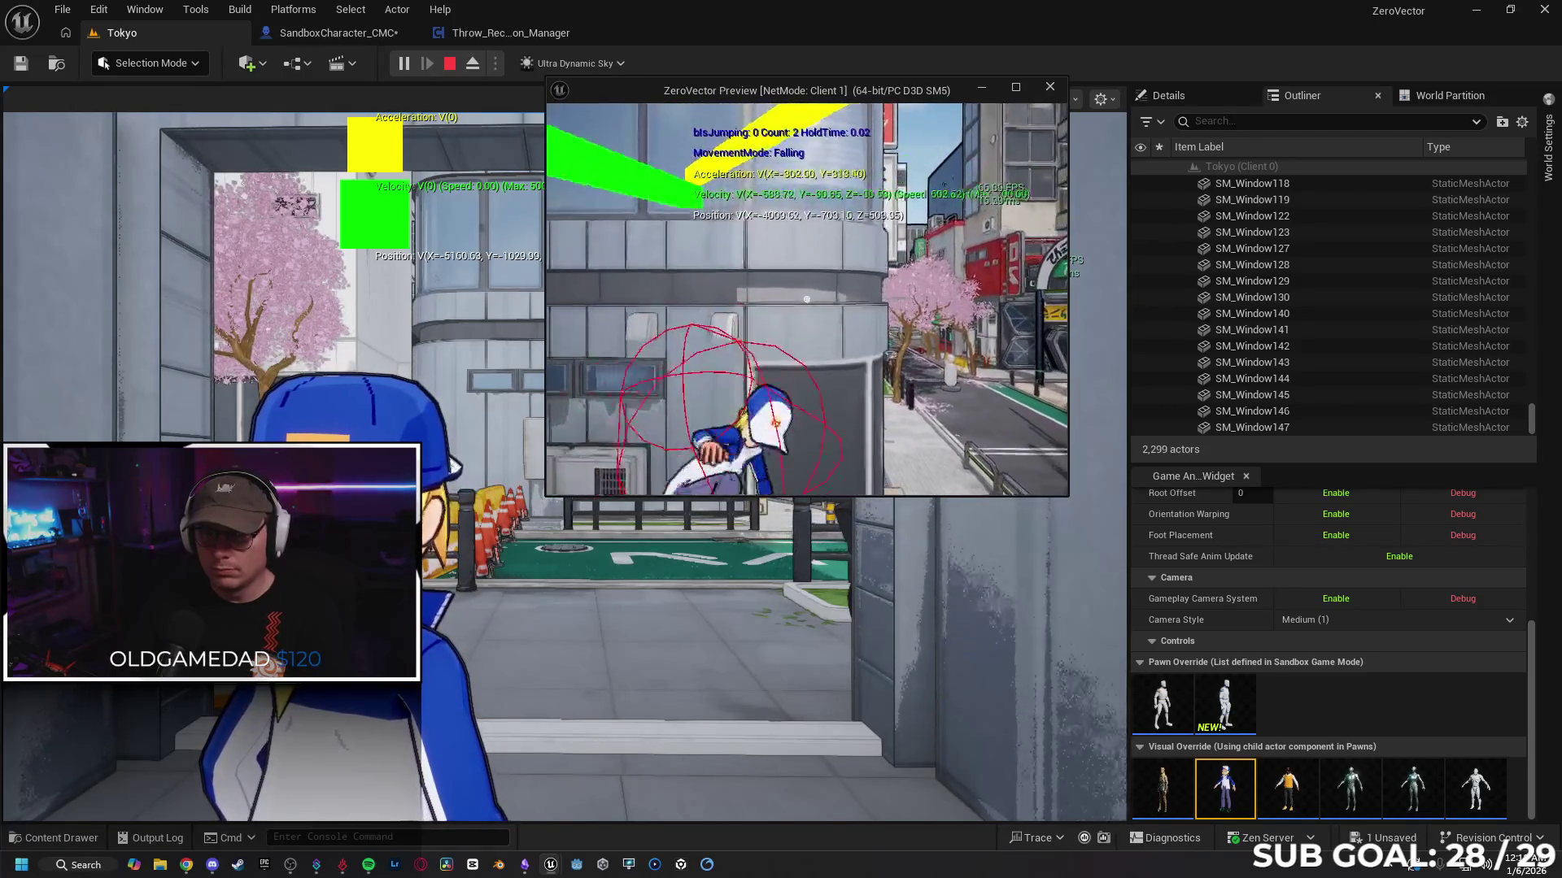
key("space")
key("alt+Tab")
key("Escape")
left_click(301, 37)
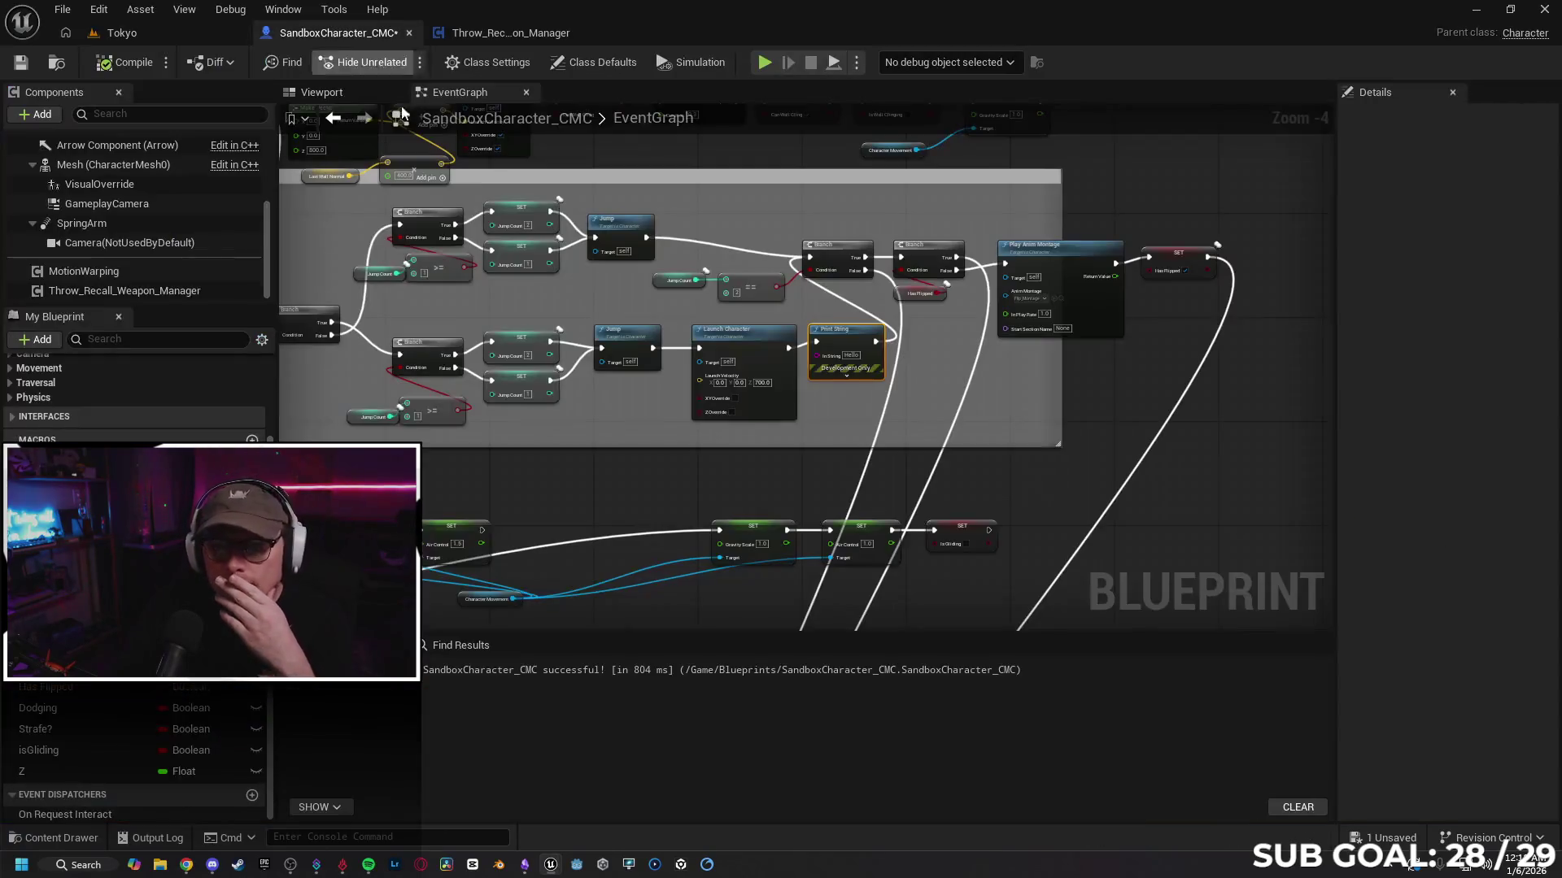
Step: Find the double-jump Launch Character and delete the Print String that follows it
scroll(827, 413, "up", 2)
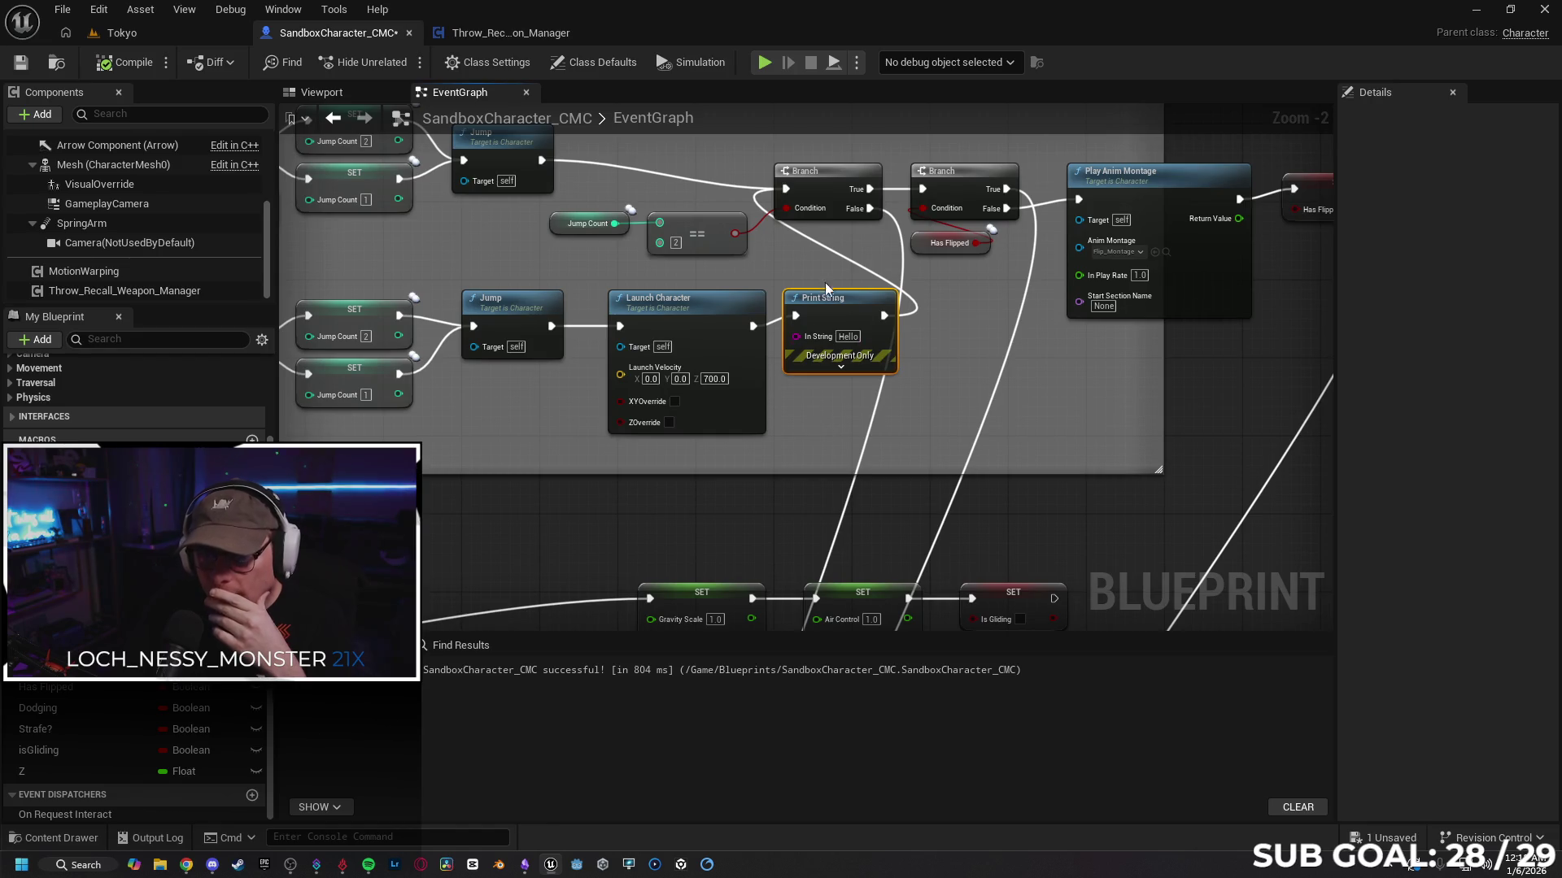
mouse_move(494, 402)
left_mouse_down()
mouse_move(592, 526)
mouse_move(447, 507)
mouse_move(814, 534)
mouse_move(901, 593)
left_mouse_up()
mouse_move(642, 509)
left_mouse_down()
mouse_move(708, 521)
mouse_move(865, 499)
left_mouse_up()
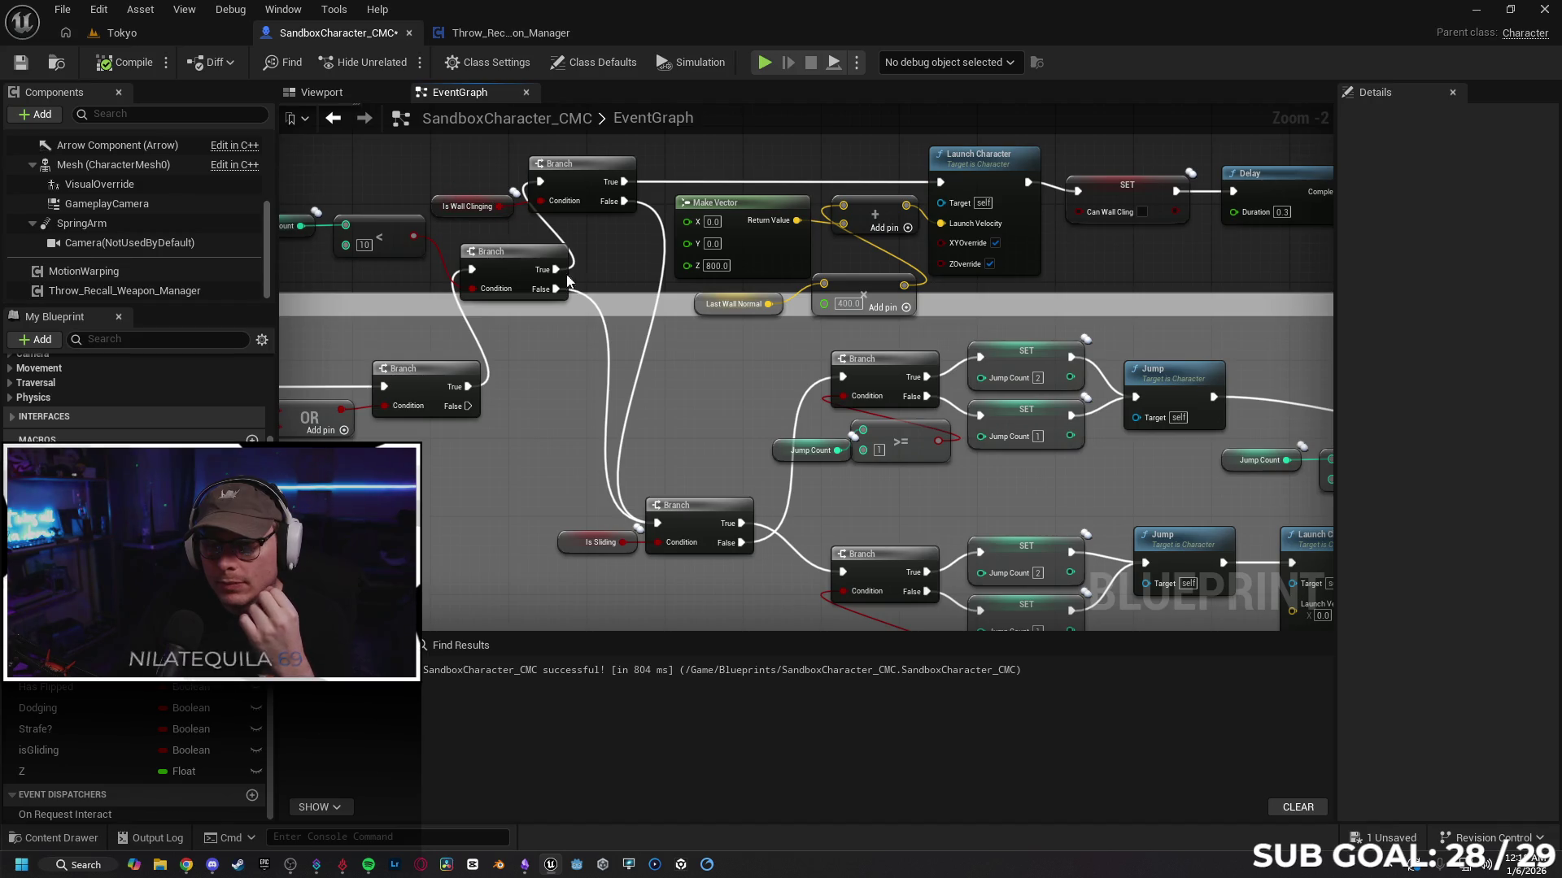
mouse_move(638, 320)
left_mouse_down()
mouse_move(632, 411)
mouse_move(593, 412)
mouse_move(673, 447)
mouse_move(821, 449)
mouse_move(739, 442)
mouse_move(440, 338)
left_mouse_up()
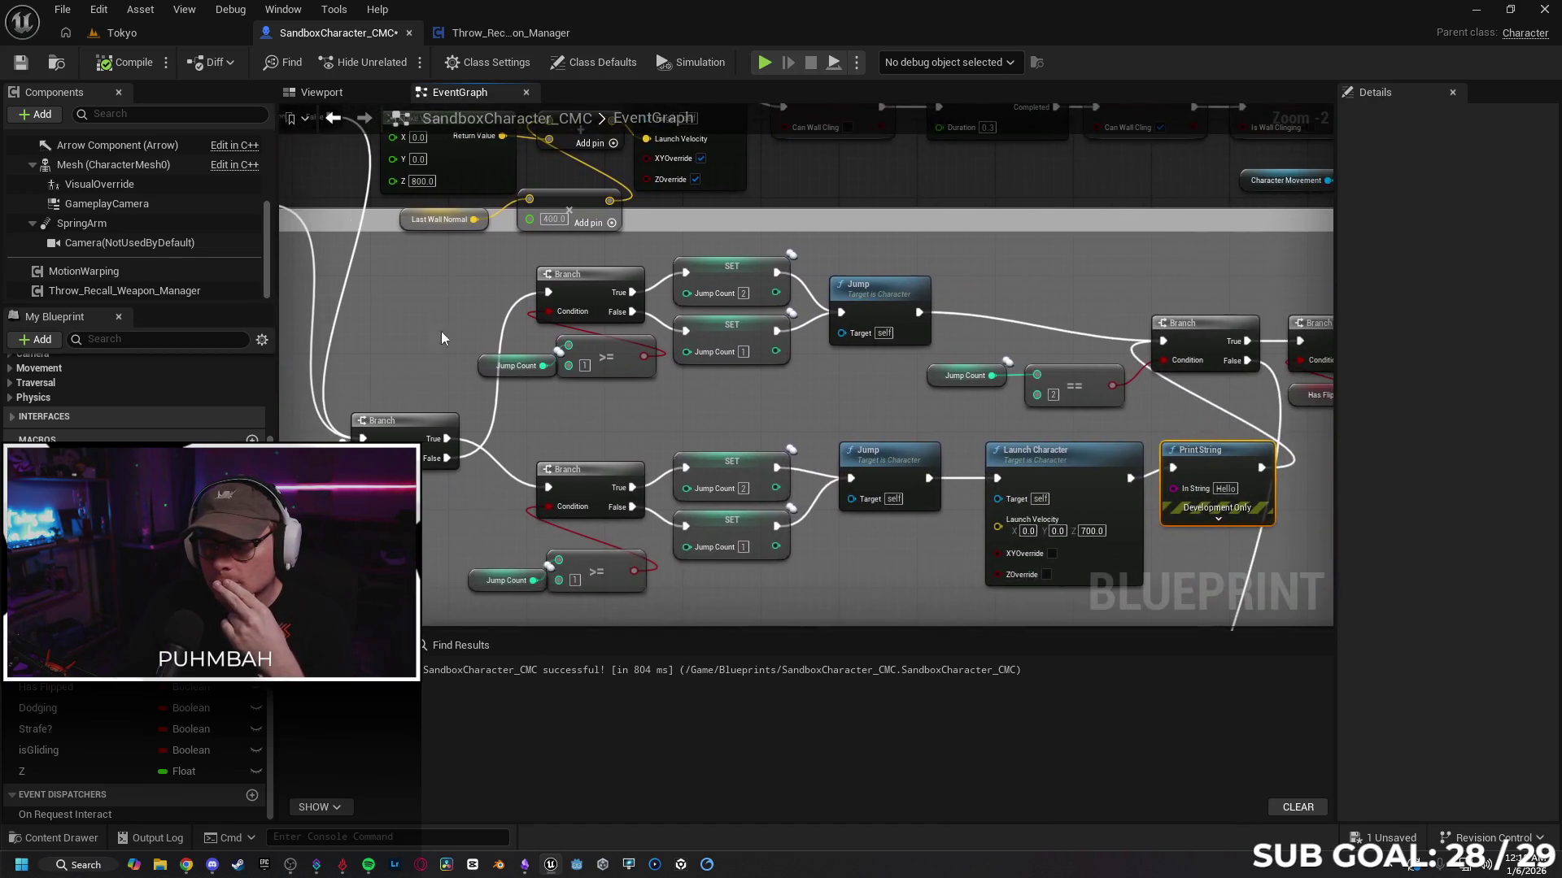
left_click_drag(863, 409, 704, 363)
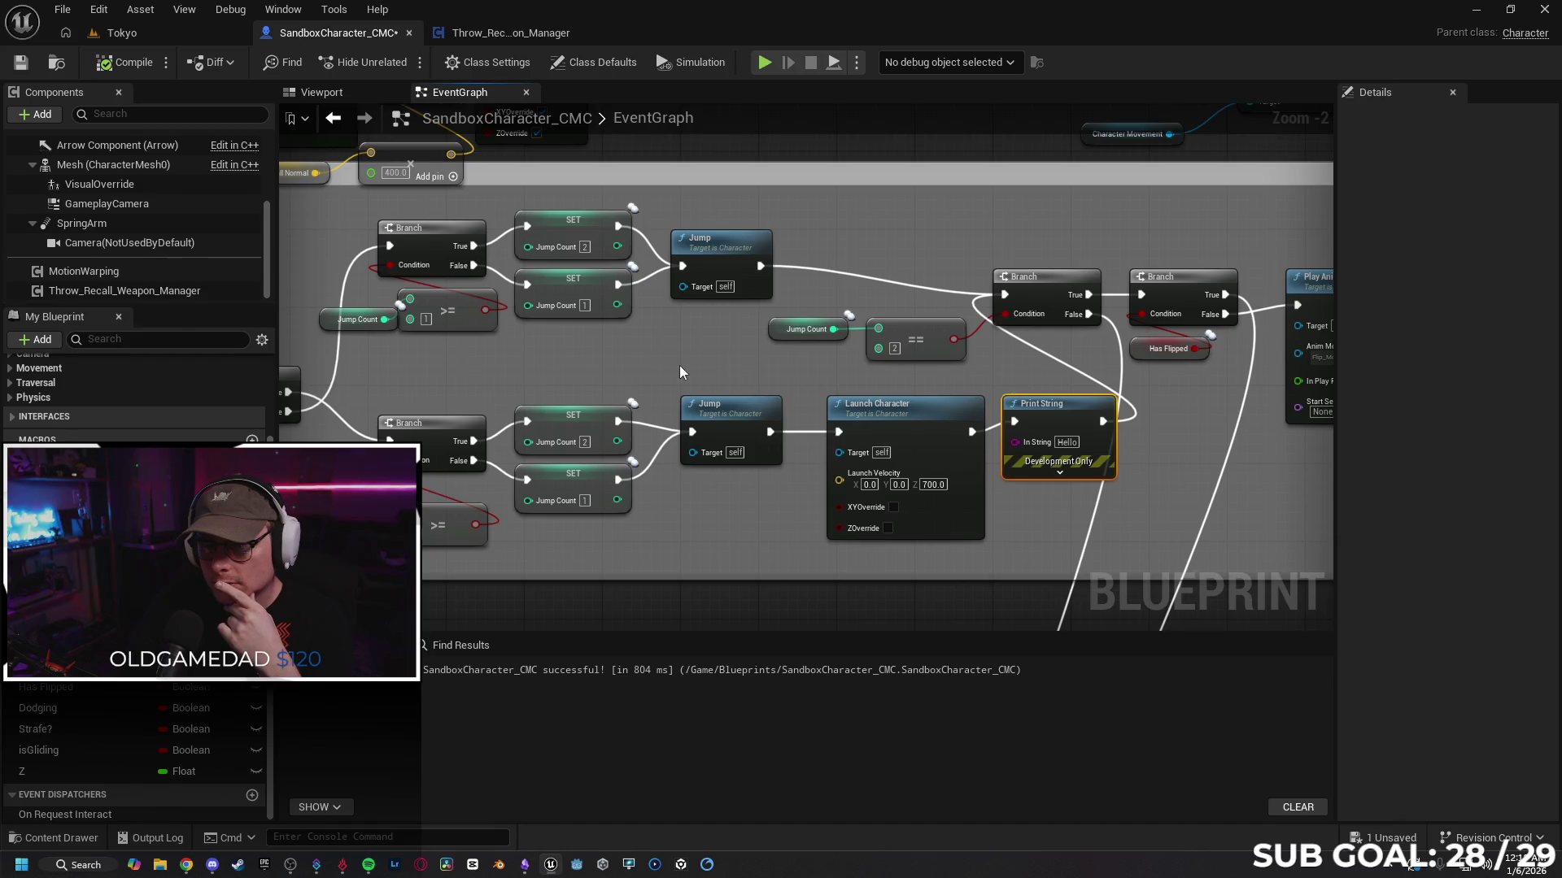
mouse_move(680, 372)
left_mouse_down()
mouse_move(830, 358)
mouse_move(805, 356)
left_mouse_up()
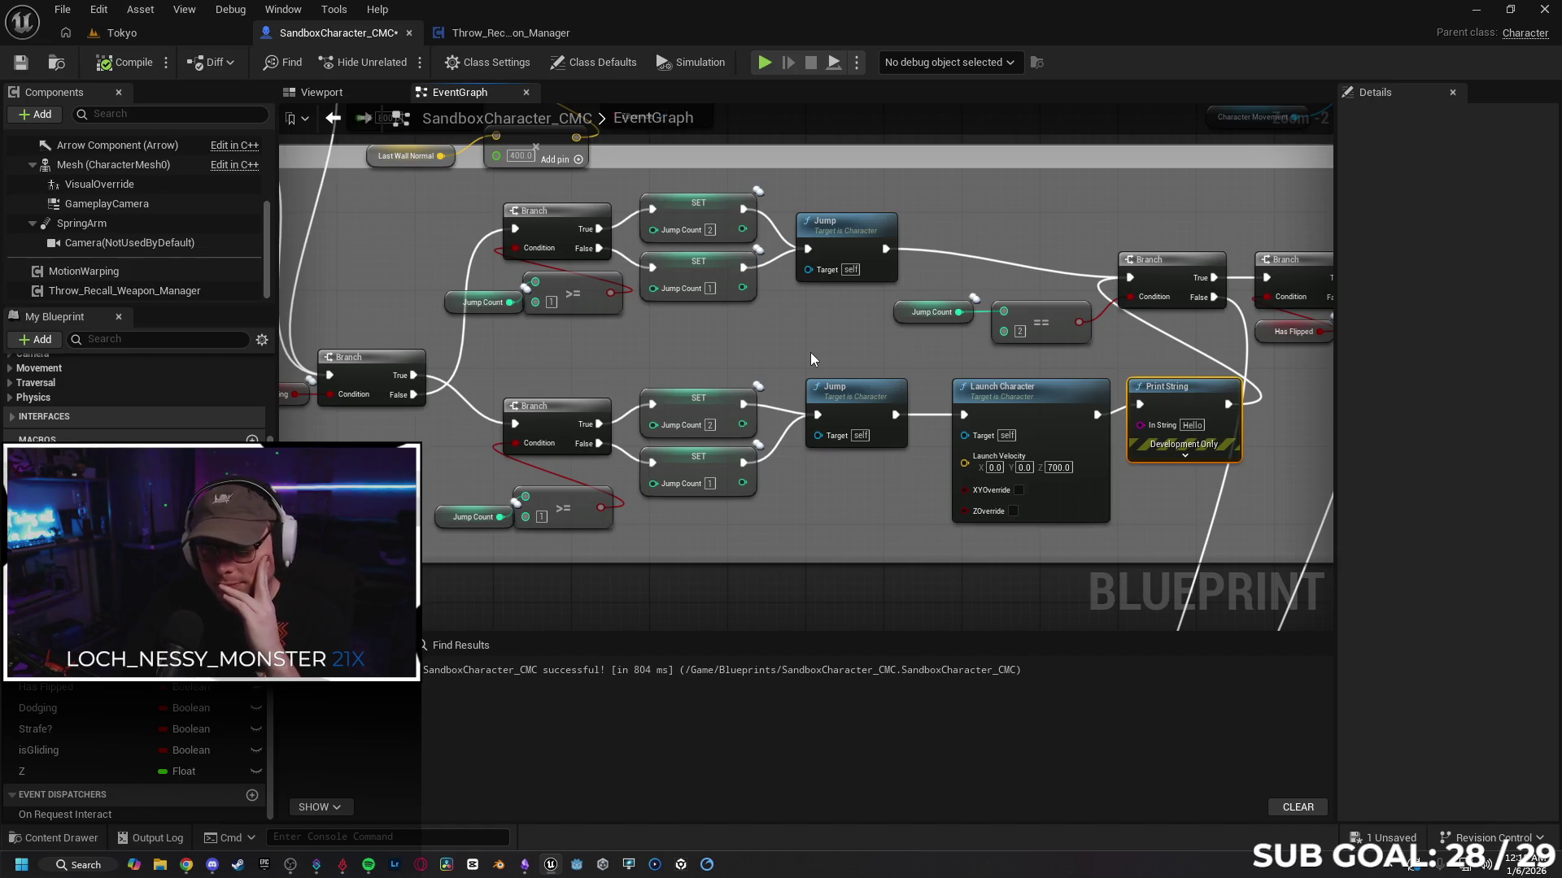
left_click_drag(773, 349, 740, 372)
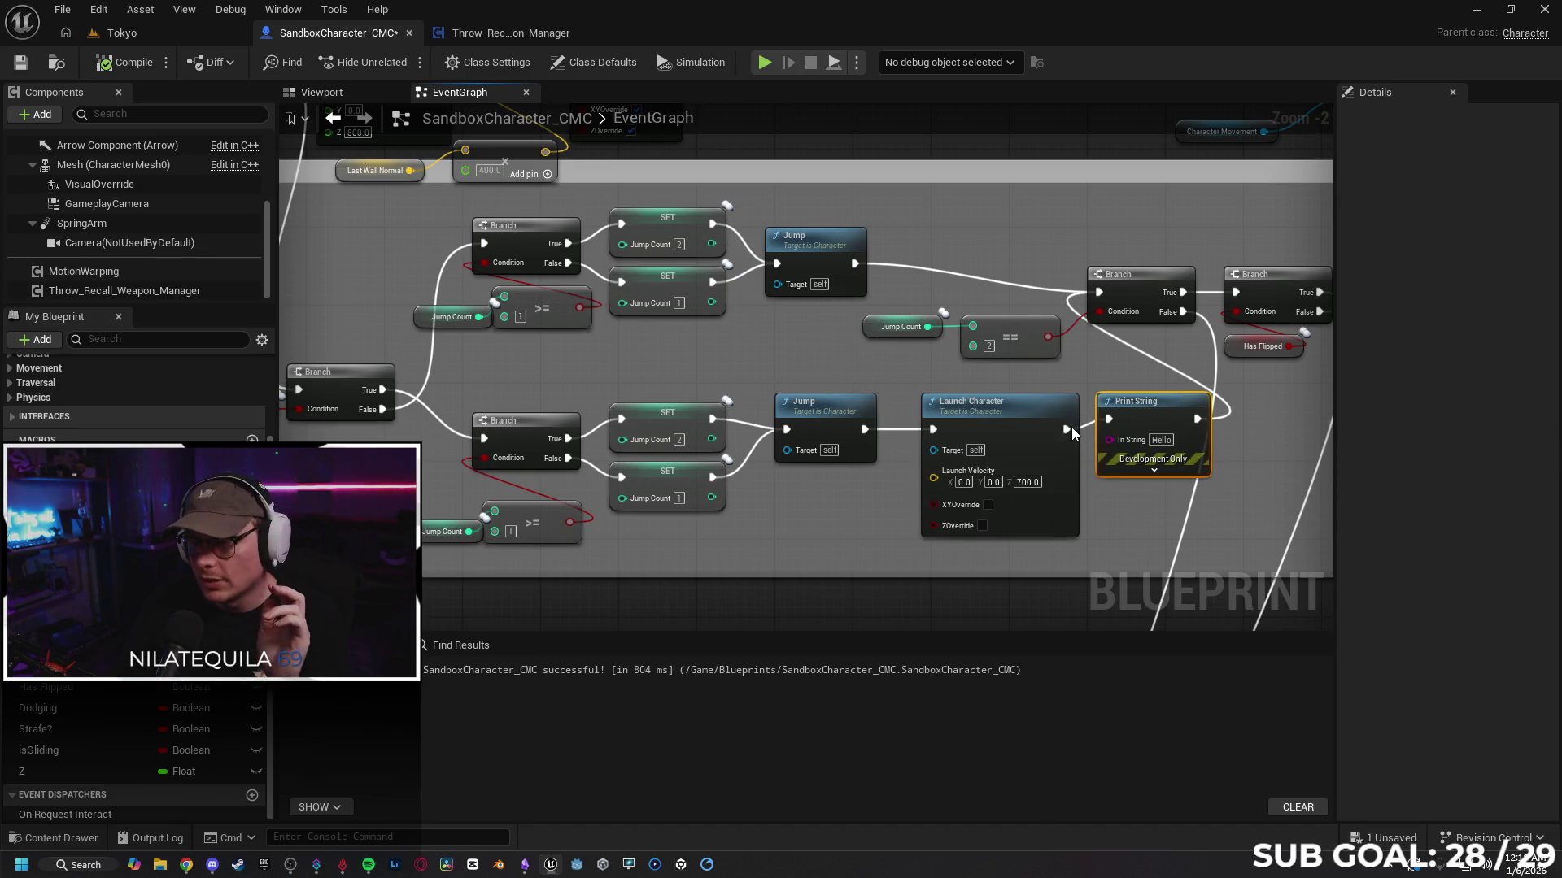
key("Delete")
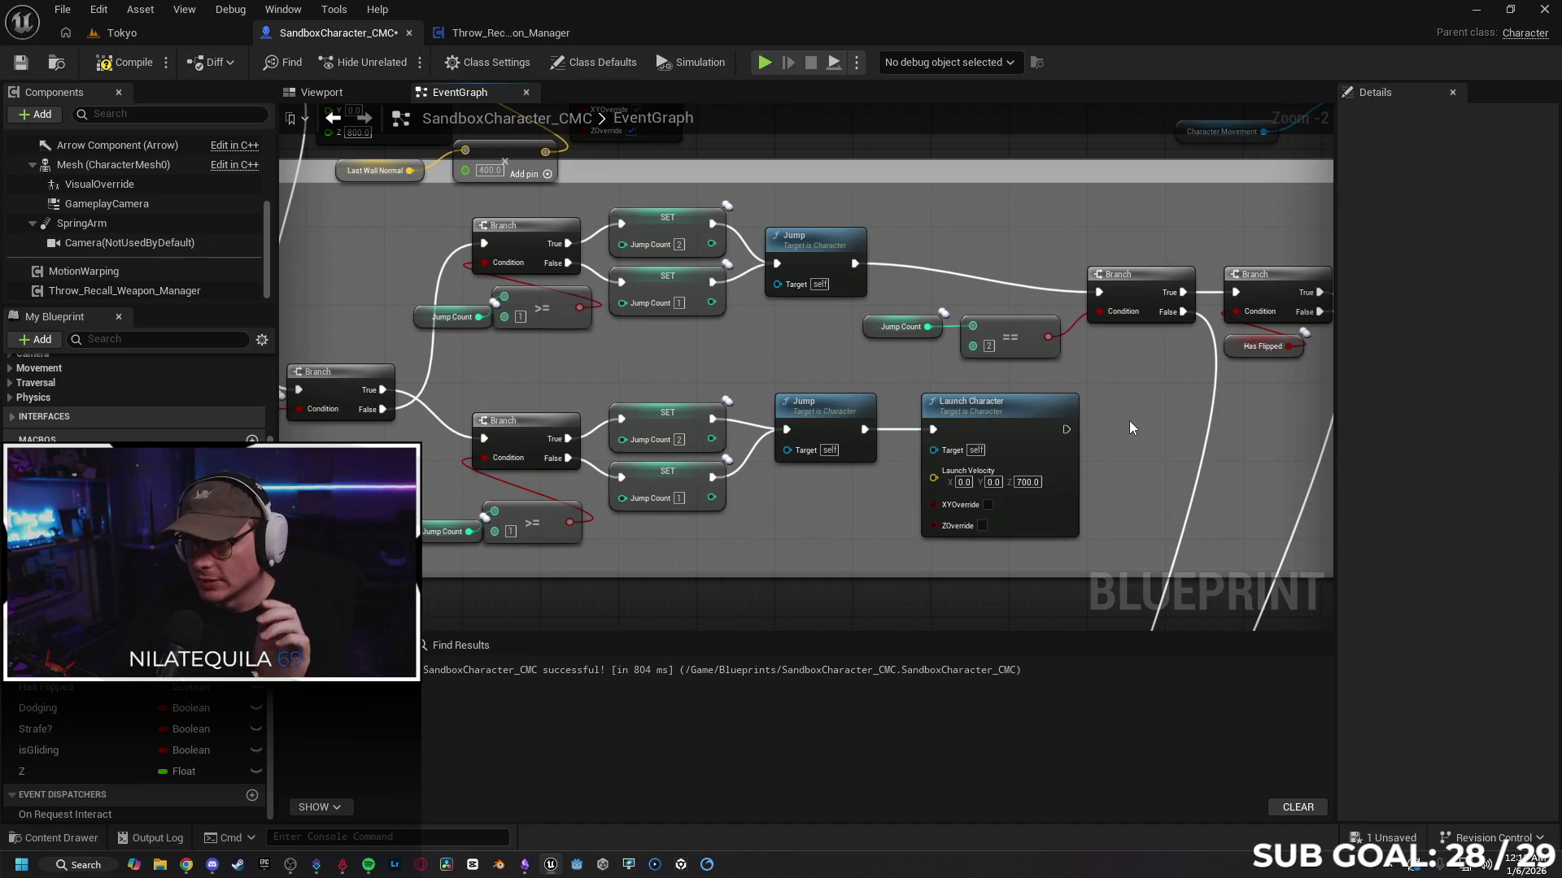
left_click_drag(964, 257, 1274, 459)
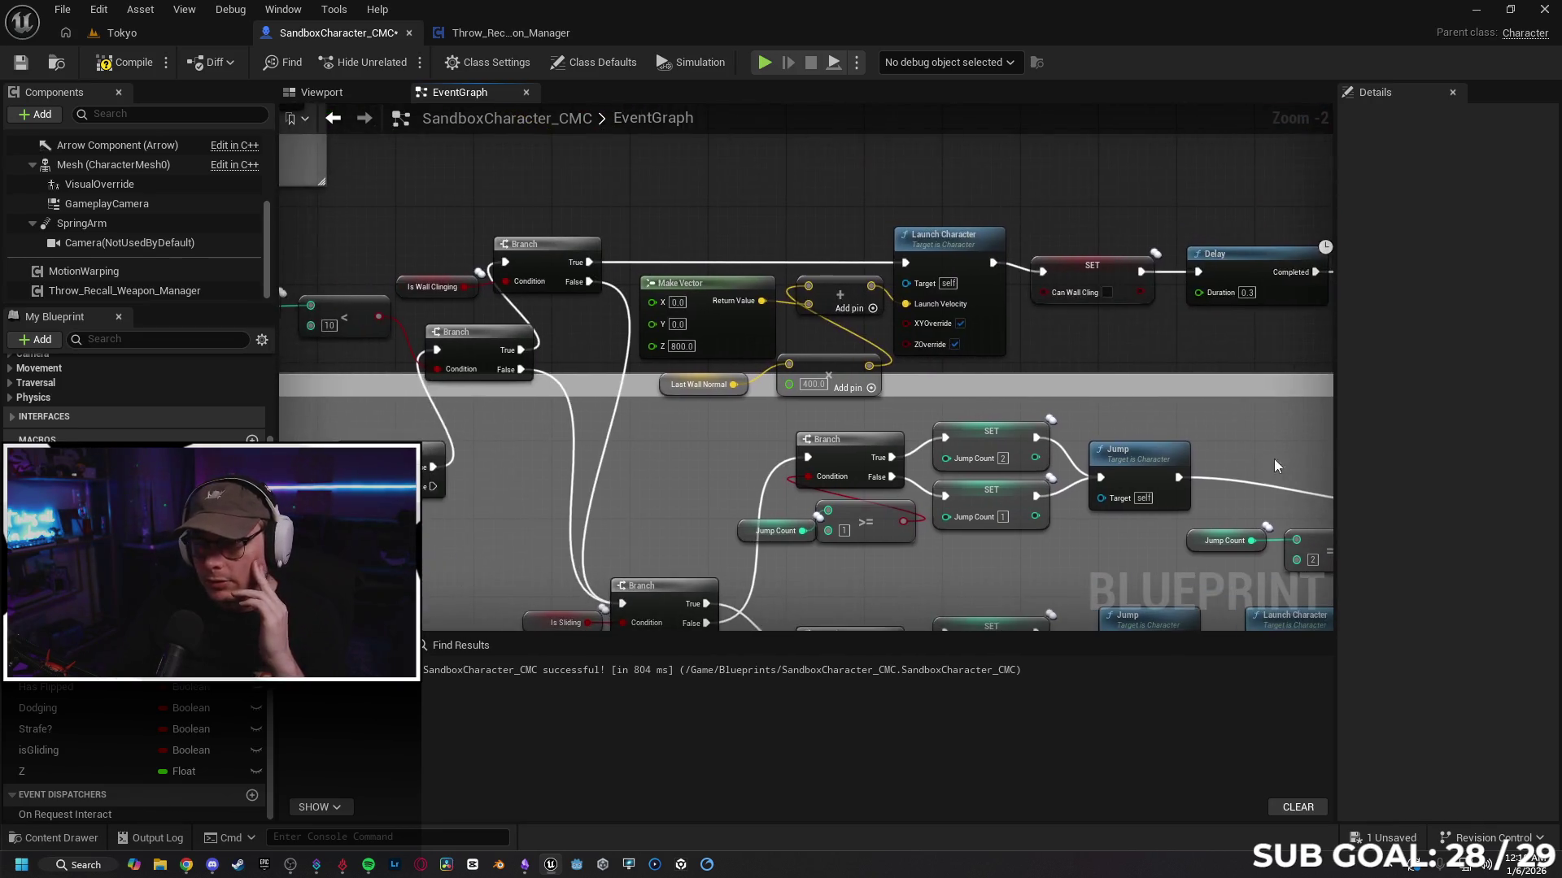
mouse_move(661, 458)
left_mouse_down()
mouse_move(767, 425)
mouse_move(974, 430)
mouse_move(959, 408)
left_mouse_up()
mouse_move(1034, 447)
left_mouse_down()
mouse_move(1021, 472)
mouse_move(1033, 488)
mouse_move(1334, 435)
mouse_move(1334, 480)
mouse_move(1327, 496)
mouse_move(971, 521)
mouse_move(736, 488)
left_mouse_up()
left_click_drag(965, 426, 636, 460)
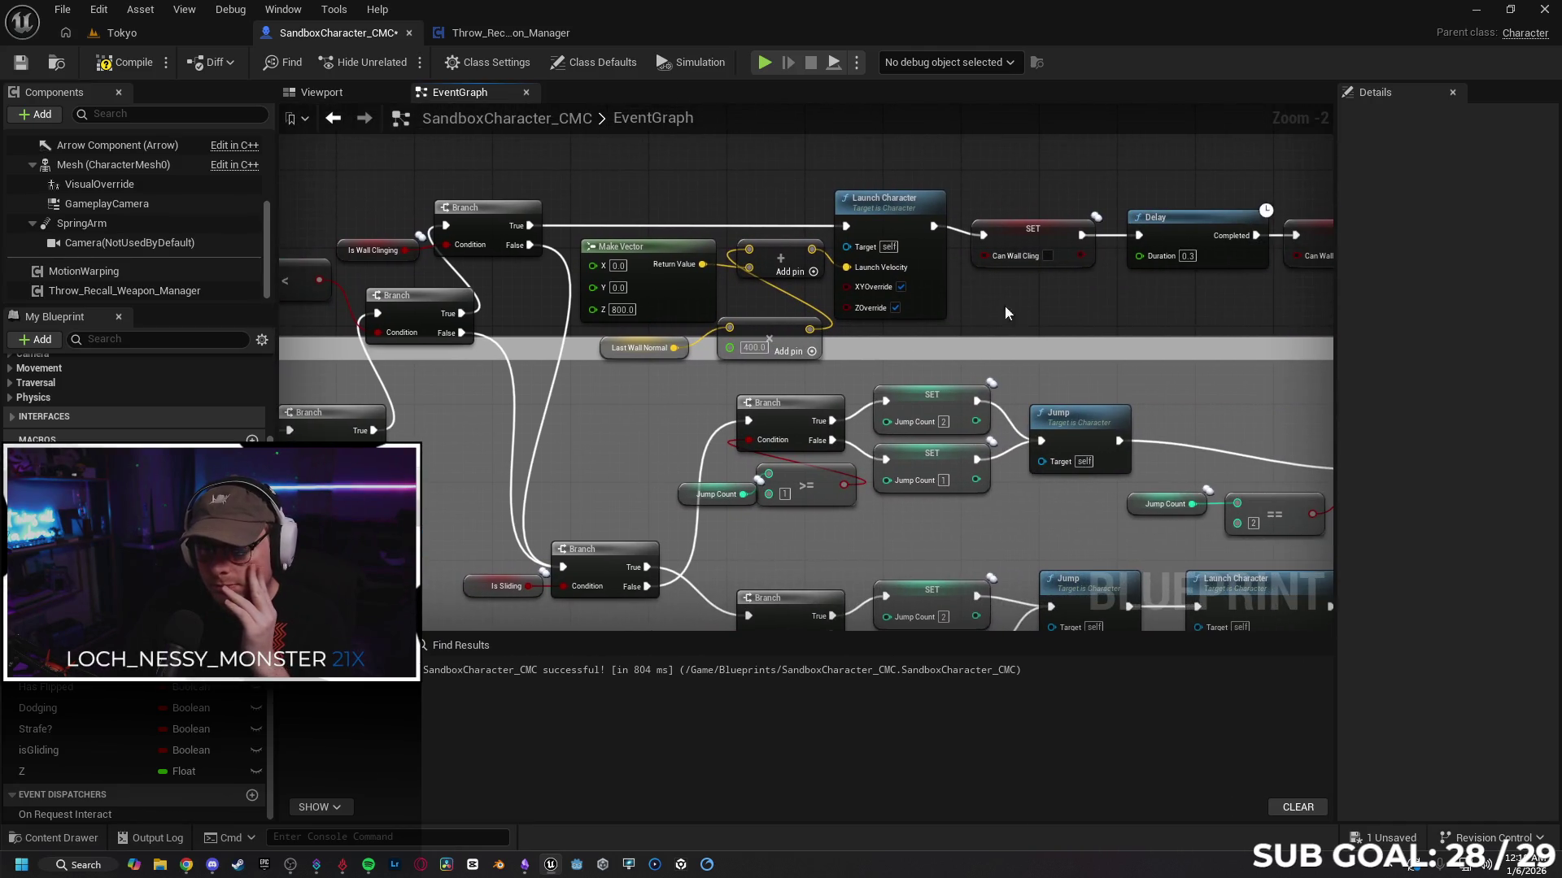
left_click_drag(1003, 305, 912, 344)
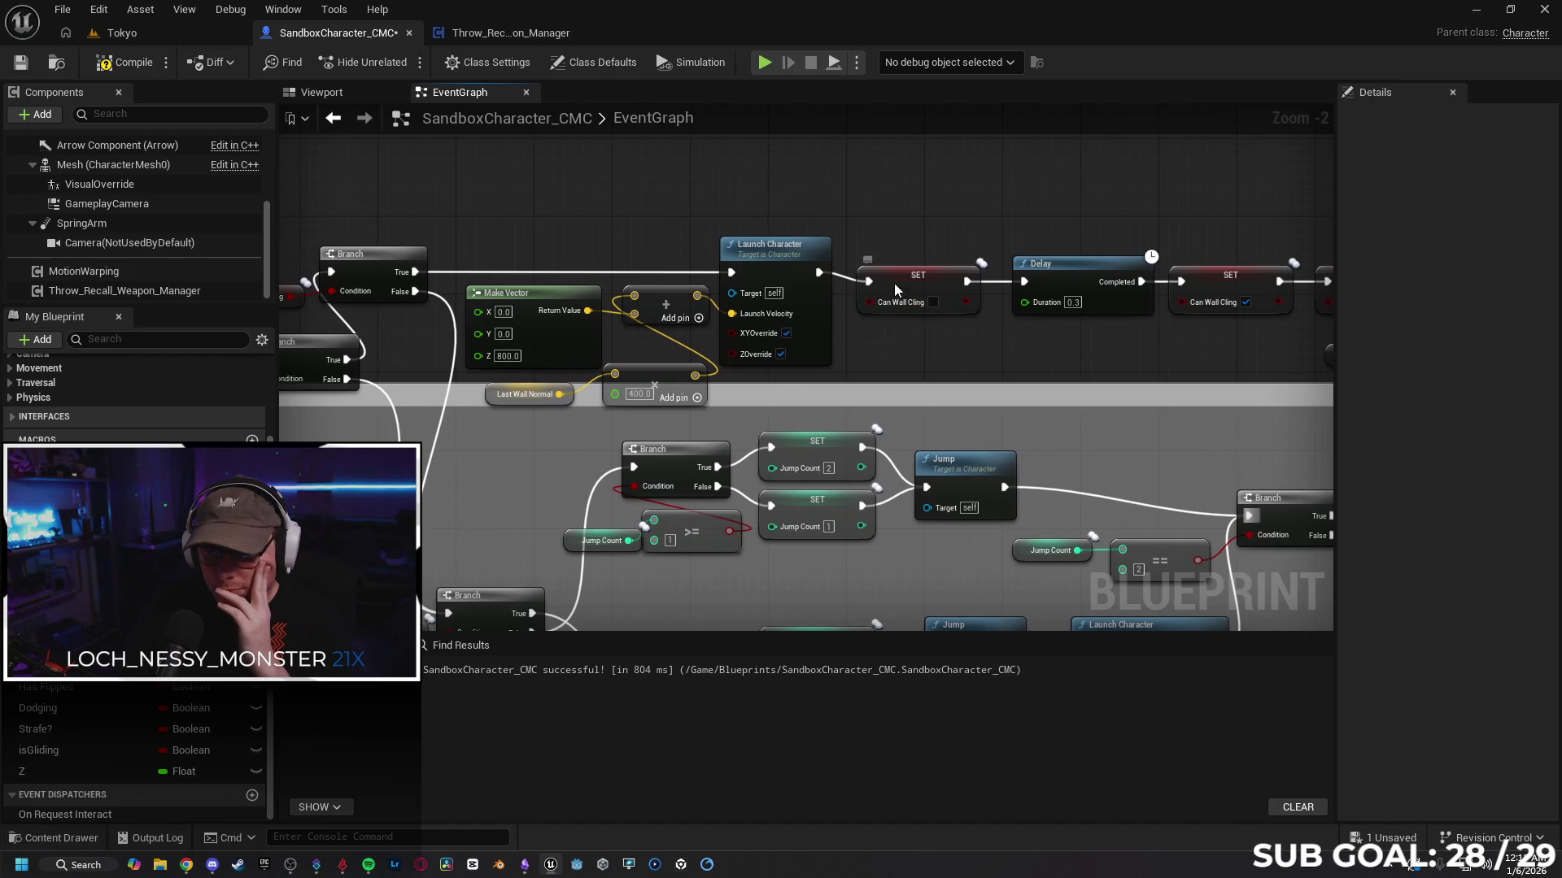
left_click(894, 289)
mouse_move(1025, 358)
left_mouse_down()
mouse_move(688, 358)
mouse_move(763, 359)
mouse_move(741, 354)
left_mouse_up()
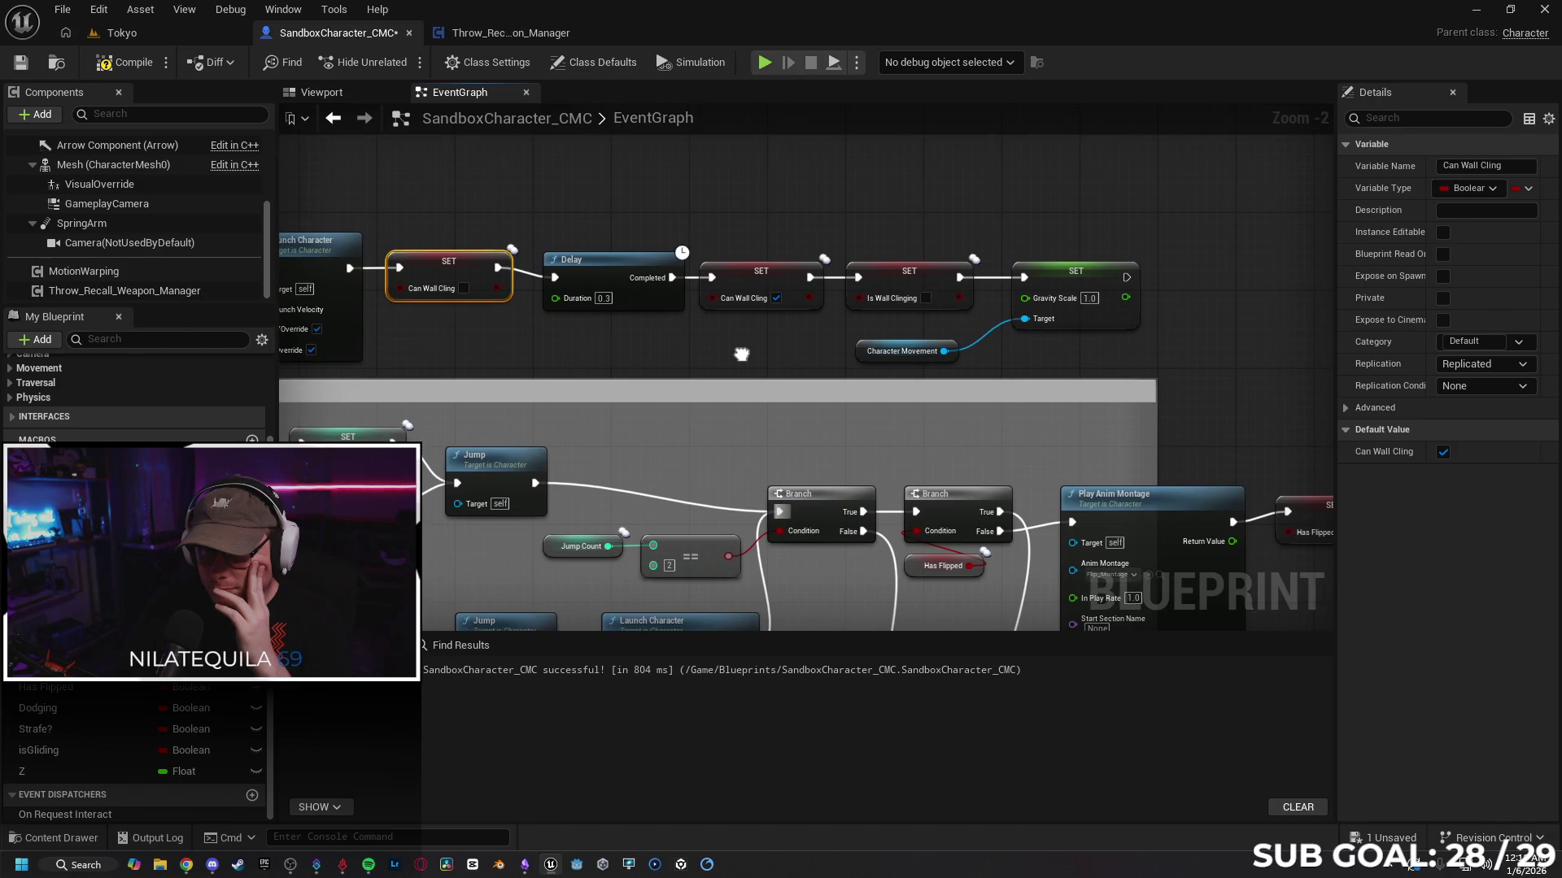
left_click(1049, 284)
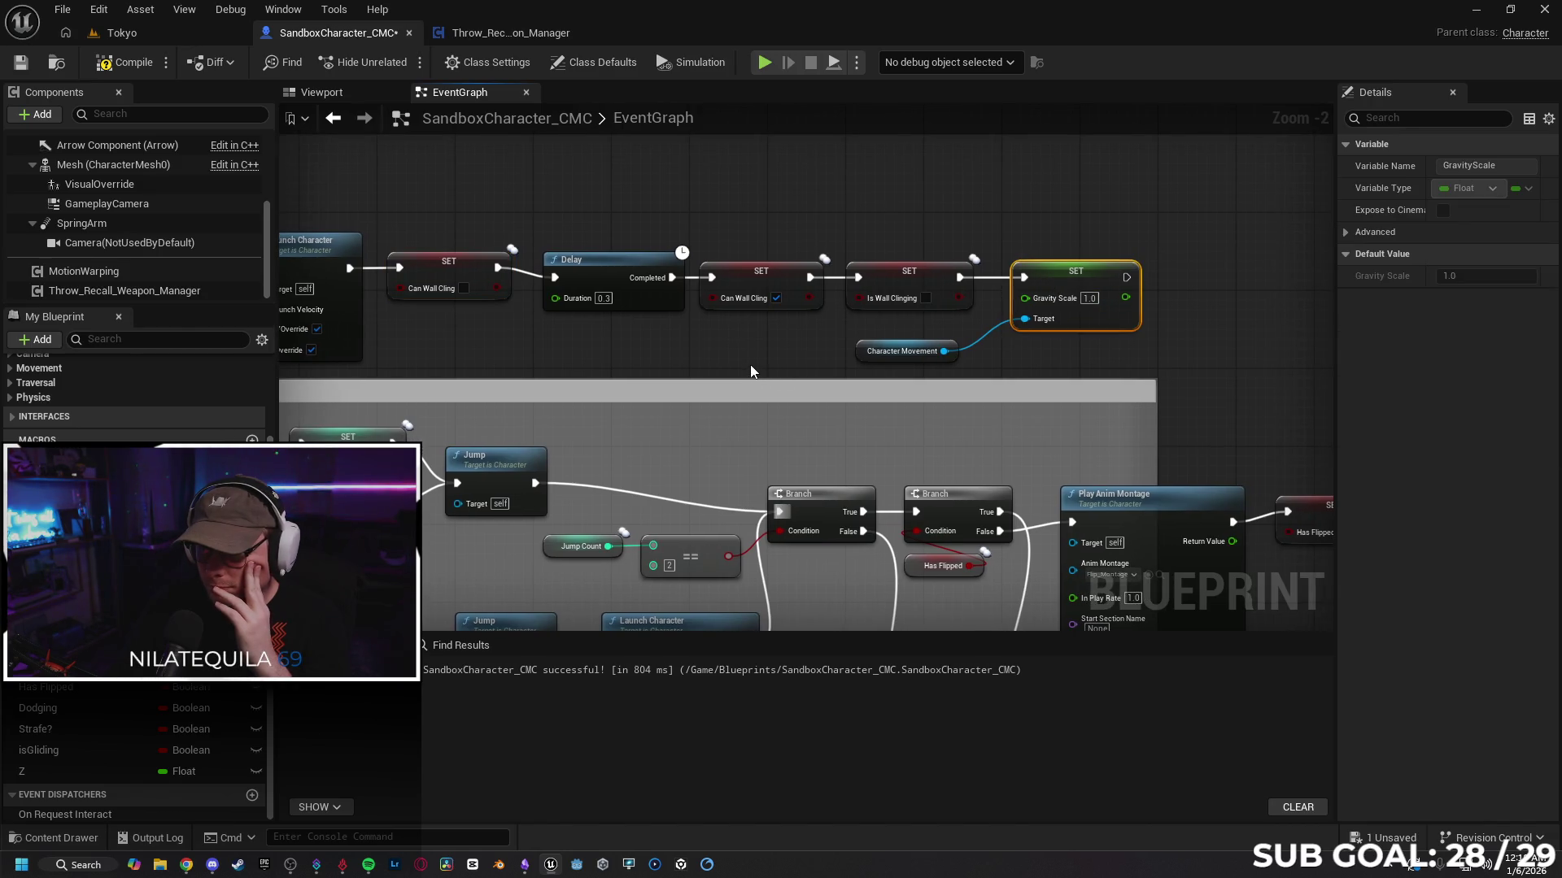
left_click(1347, 232)
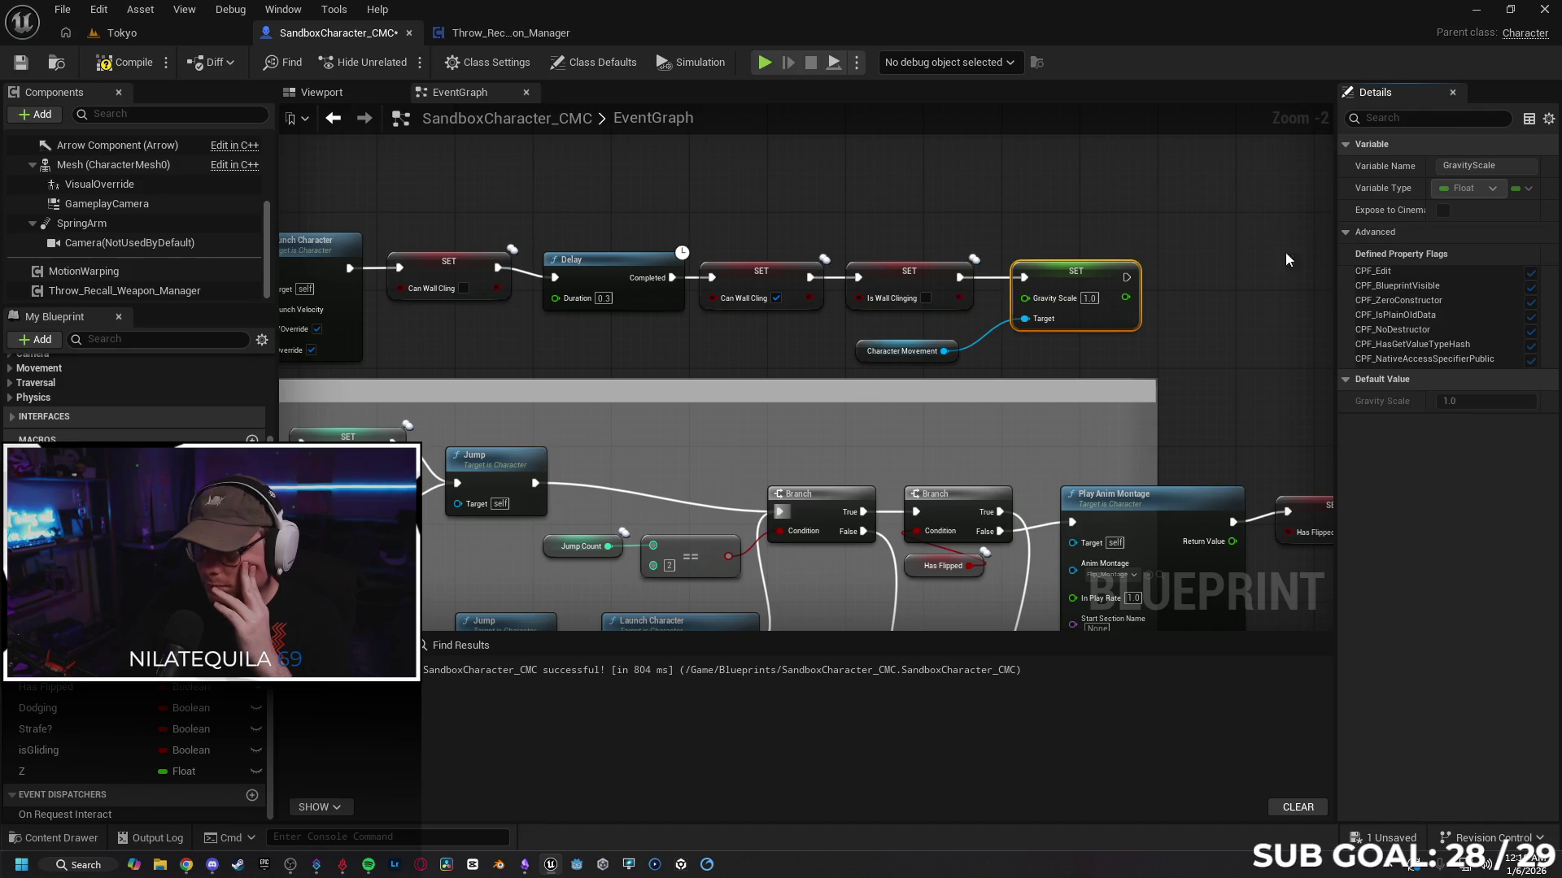
left_click(1345, 233)
mouse_move(675, 378)
left_mouse_down()
mouse_move(732, 349)
mouse_move(954, 352)
left_mouse_up()
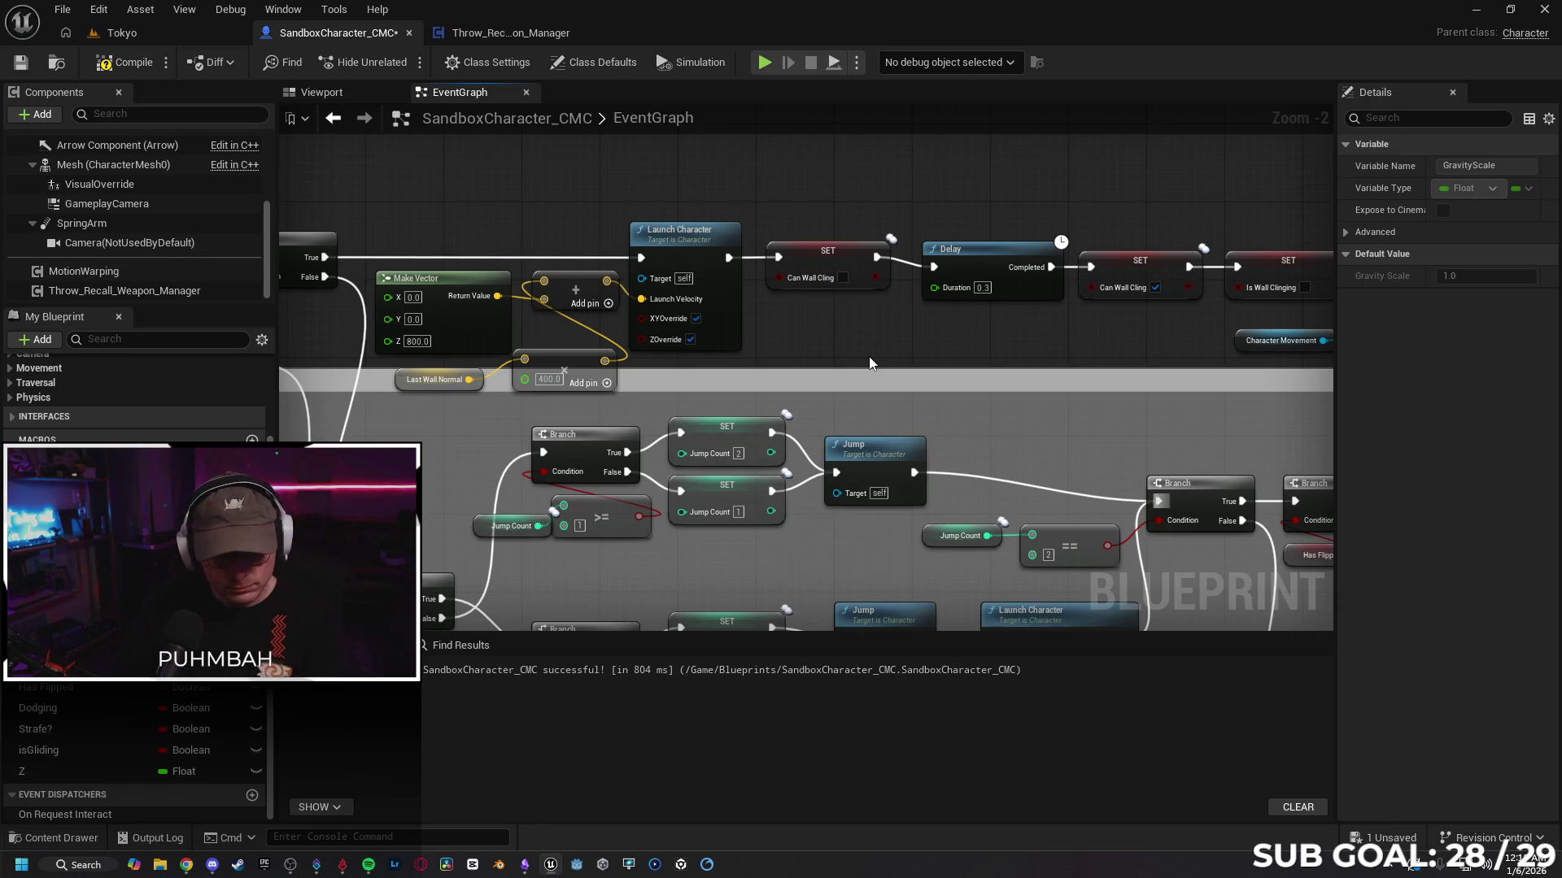
mouse_move(696, 408)
left_mouse_down()
mouse_move(993, 391)
mouse_move(765, 431)
mouse_move(854, 422)
mouse_move(813, 423)
left_mouse_up()
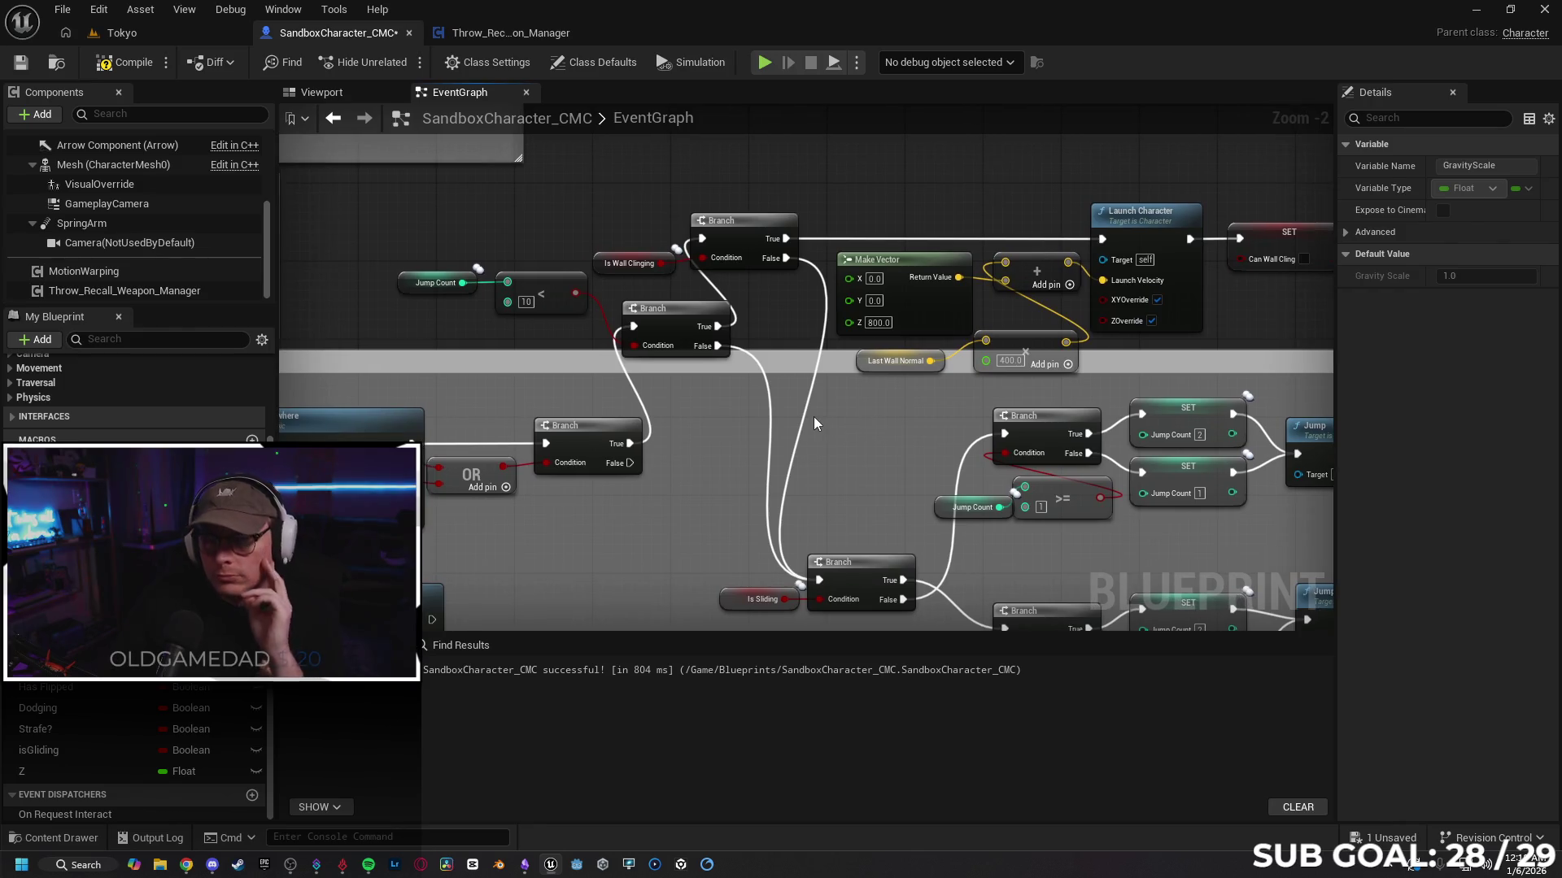
Step: Pull a connection from the traversal Branch's True output, search 'set', cancel, and return to the Tokyo level
mouse_move(648, 407)
left_mouse_down()
mouse_move(687, 454)
mouse_move(657, 446)
mouse_move(692, 416)
mouse_move(731, 437)
mouse_move(704, 408)
mouse_move(715, 415)
left_mouse_up()
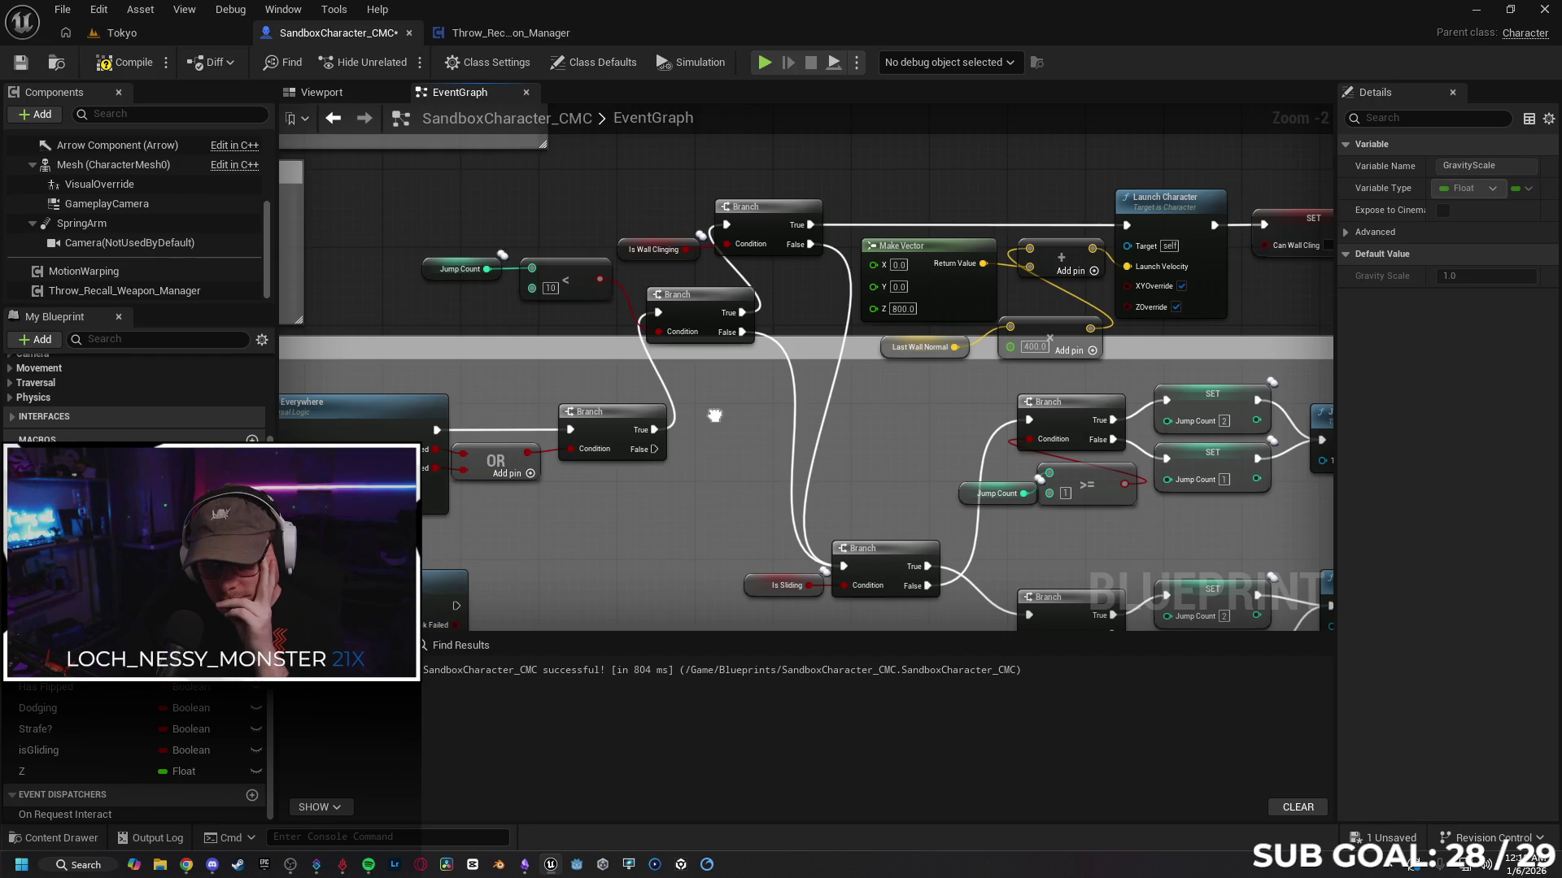
mouse_move(715, 416)
left_mouse_down()
mouse_move(893, 390)
mouse_move(780, 398)
mouse_move(749, 492)
mouse_move(652, 456)
mouse_move(653, 431)
mouse_move(795, 394)
mouse_move(722, 465)
mouse_move(1060, 421)
mouse_move(680, 447)
mouse_move(694, 451)
mouse_move(661, 437)
left_mouse_up()
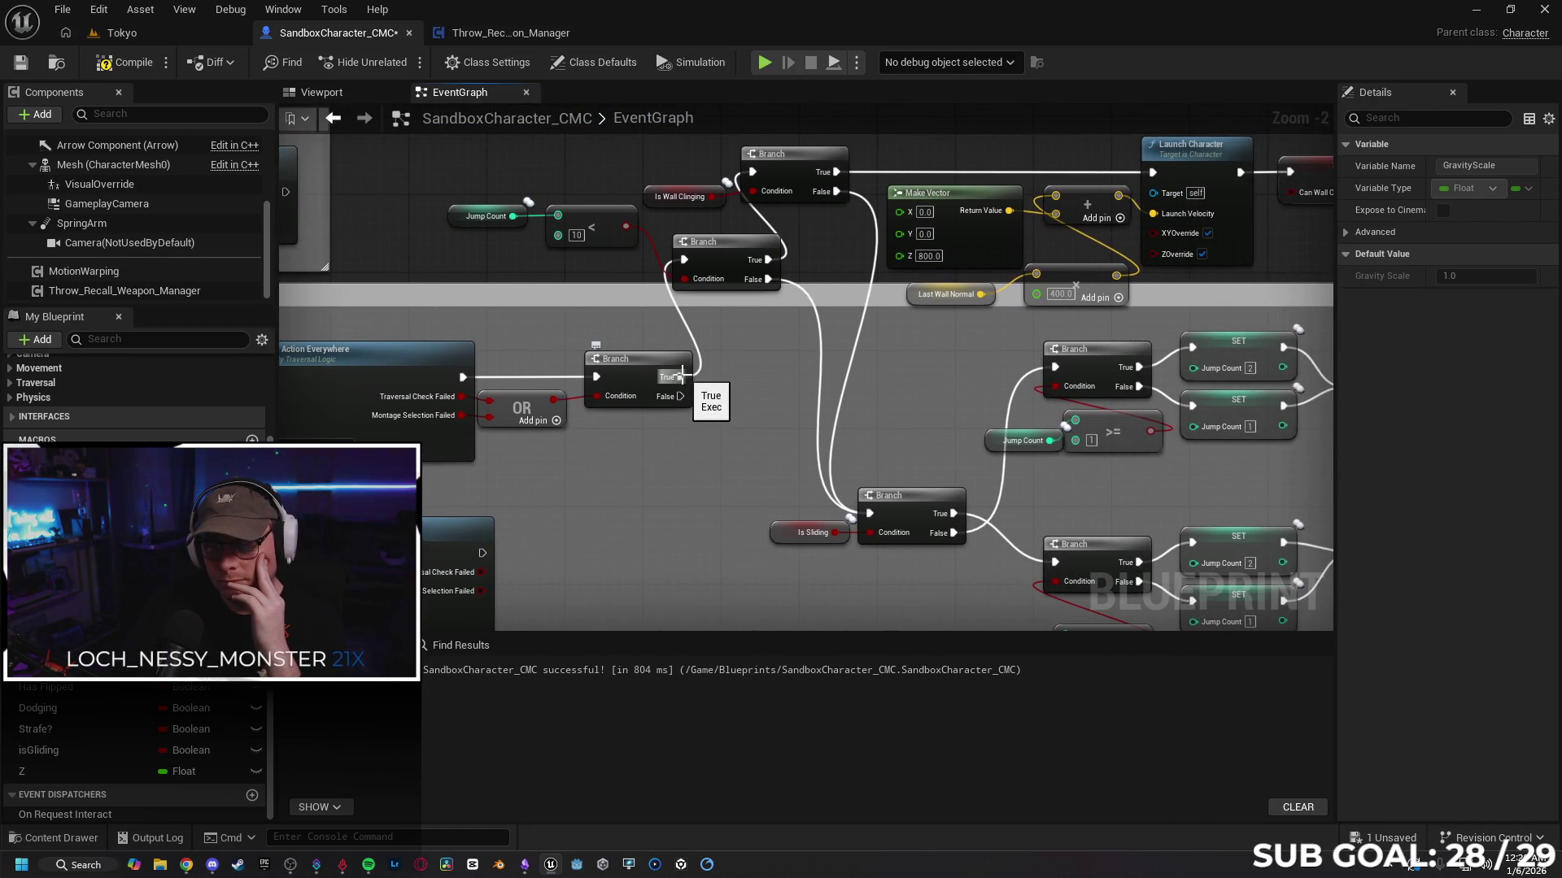
mouse_move(677, 376)
left_mouse_down()
mouse_move(716, 446)
mouse_move(1139, 415)
mouse_move(1270, 388)
mouse_move(796, 355)
mouse_move(808, 373)
mouse_move(793, 355)
mouse_move(1032, 373)
mouse_move(843, 373)
left_mouse_up()
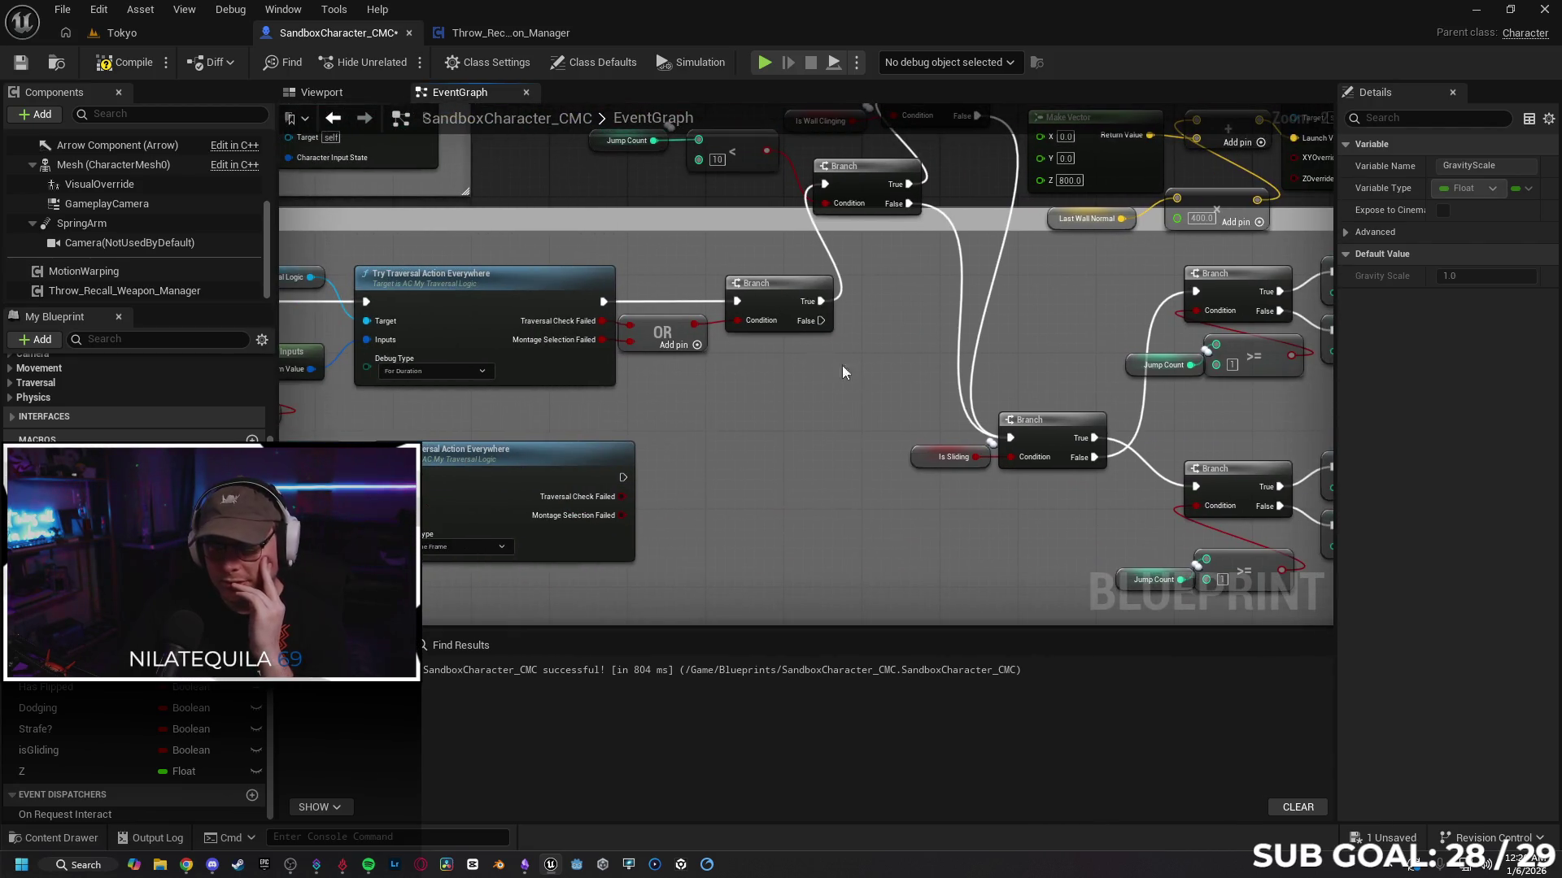
mouse_move(821, 301)
left_mouse_down()
mouse_move(871, 312)
mouse_move(864, 299)
left_mouse_up()
type("set")
key("Escape")
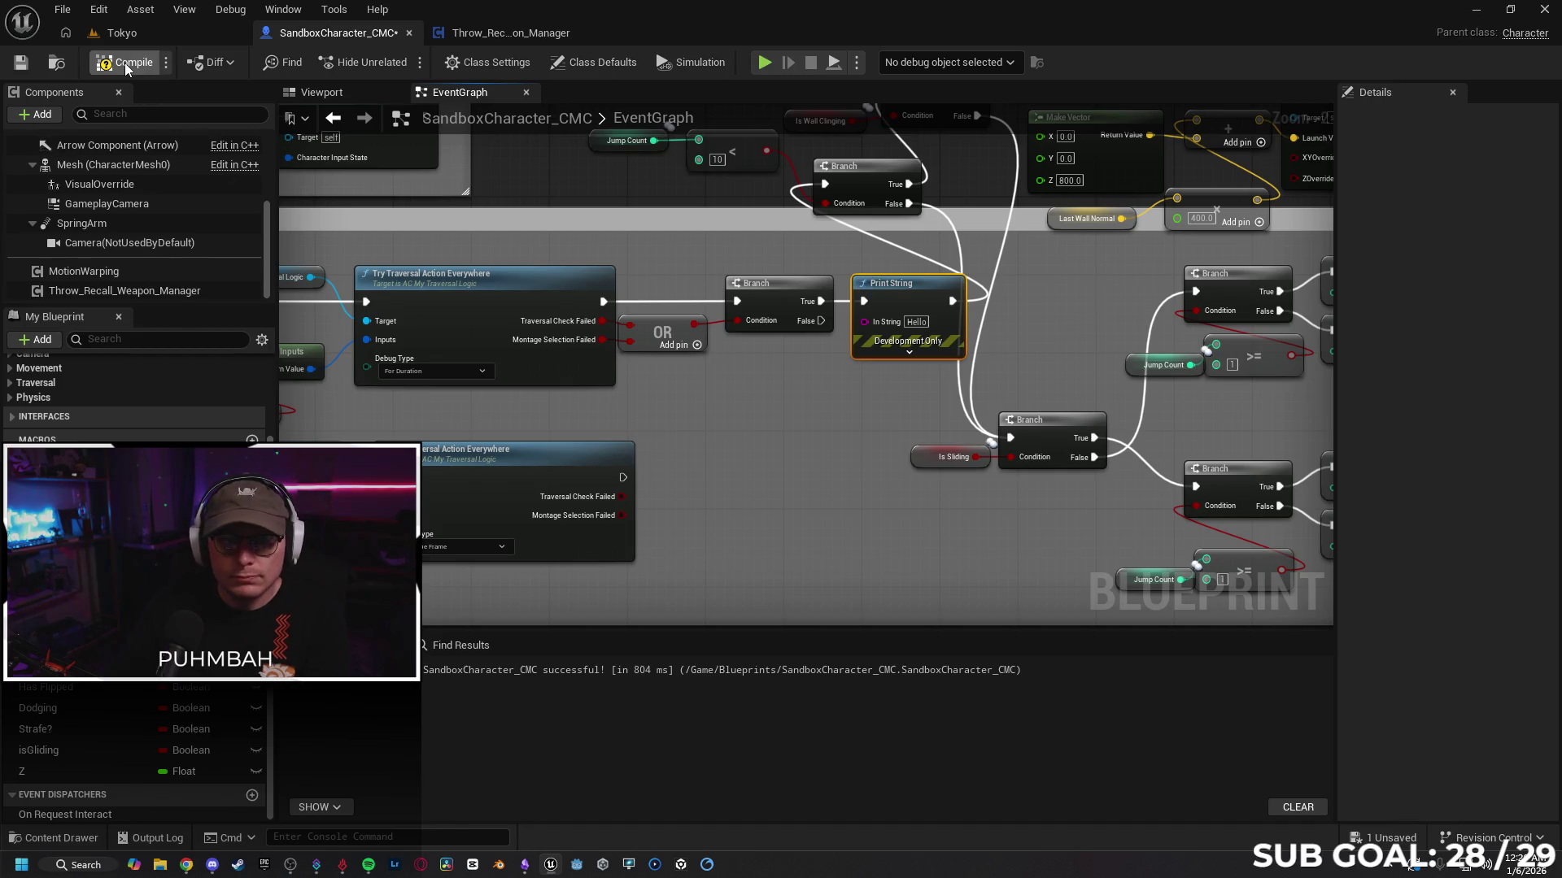
left_click(143, 28)
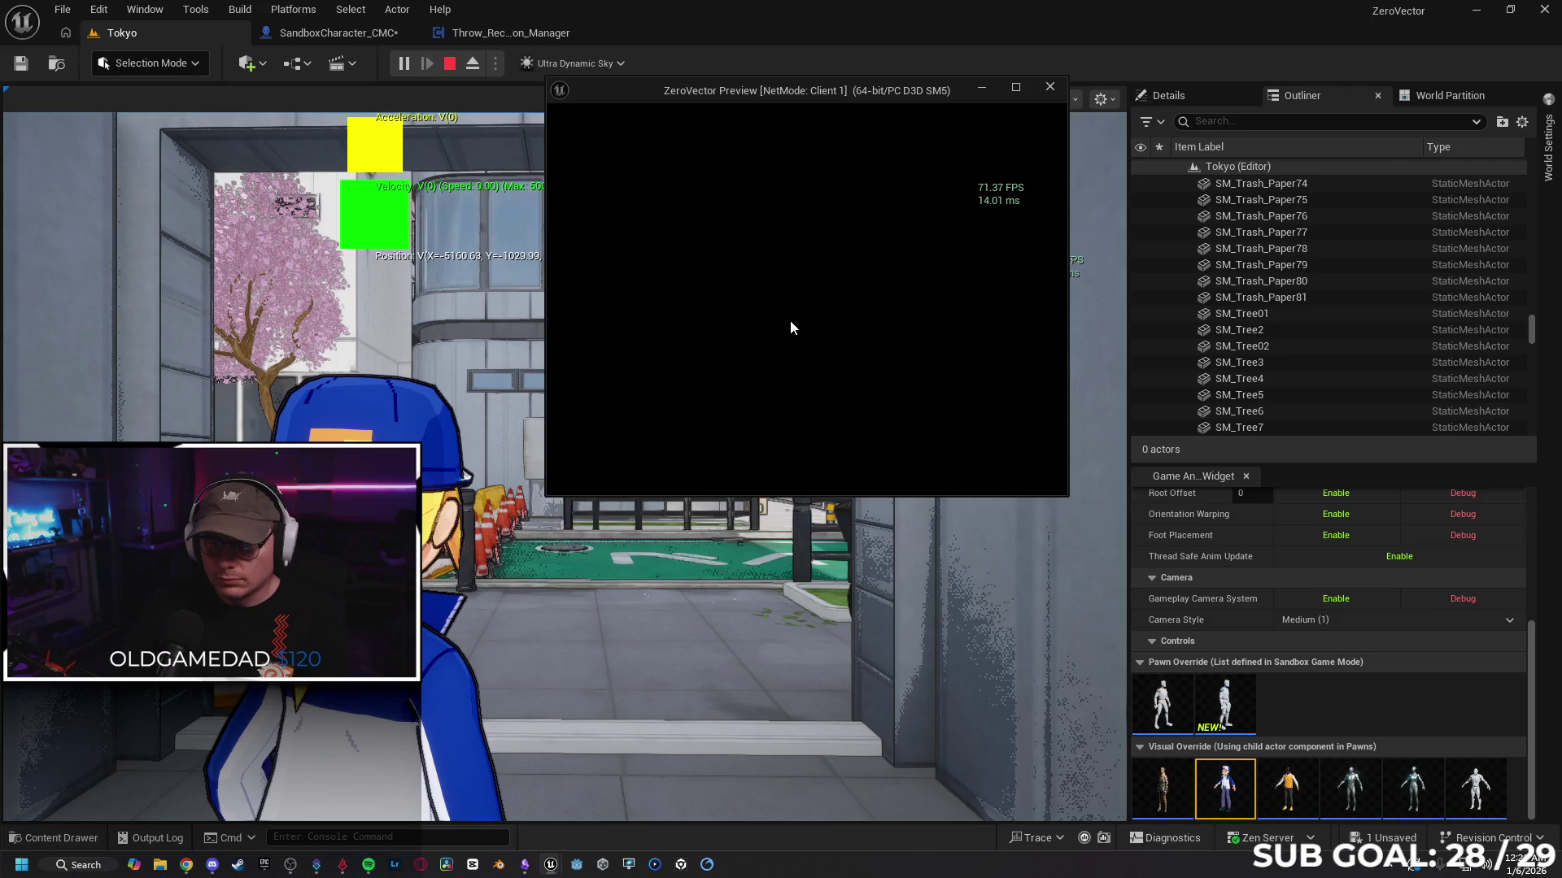
Step: Run and jump as the client to print 'Client 1: Hello', then stop and reopen the blueprint graph
key("w")
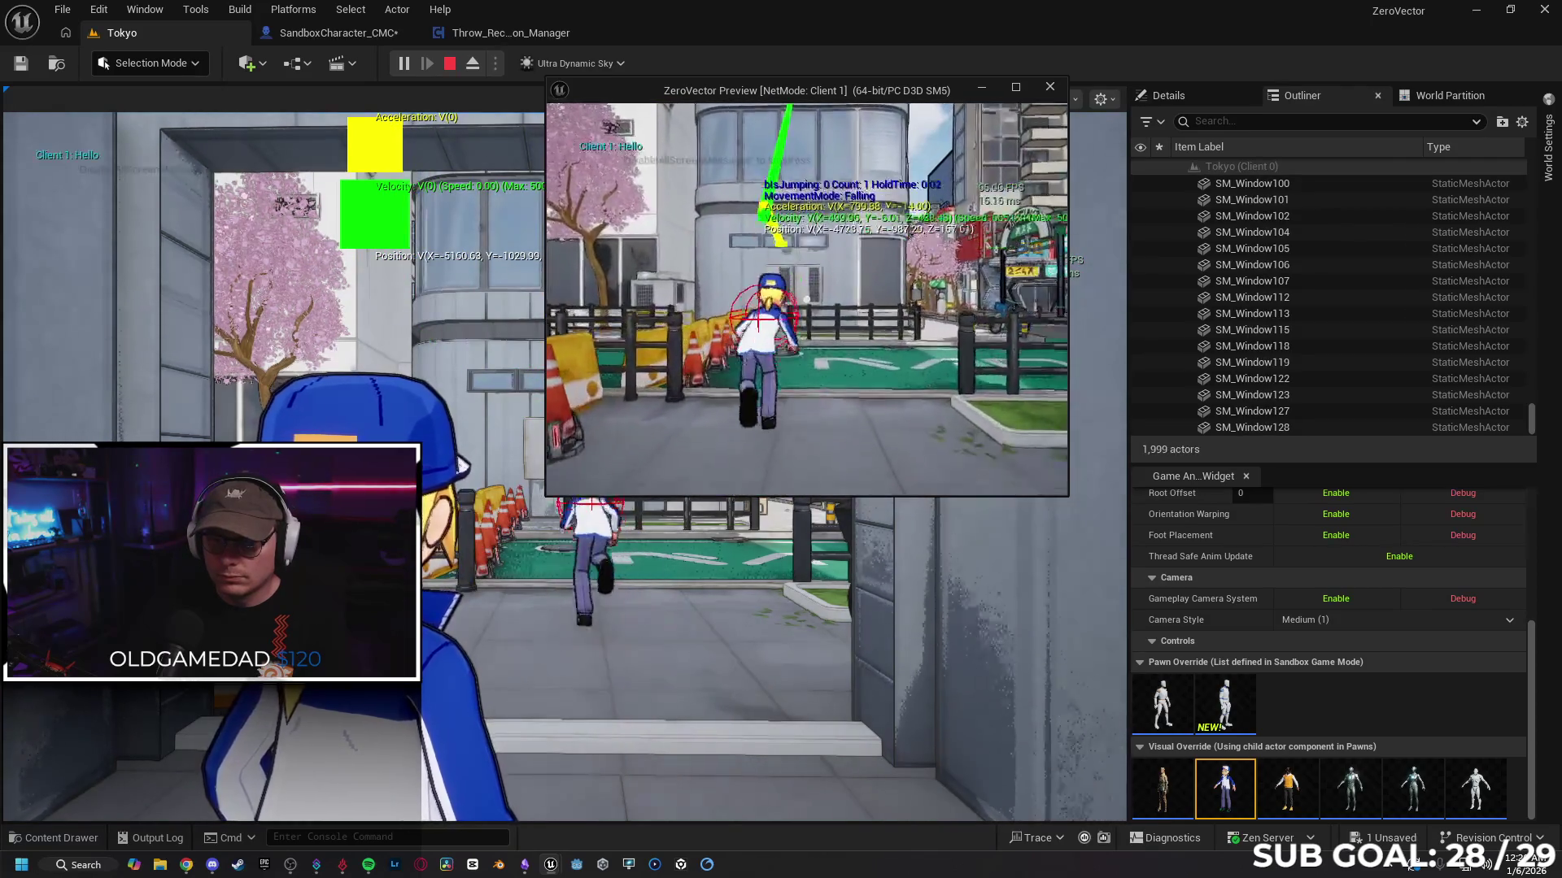
key("space")
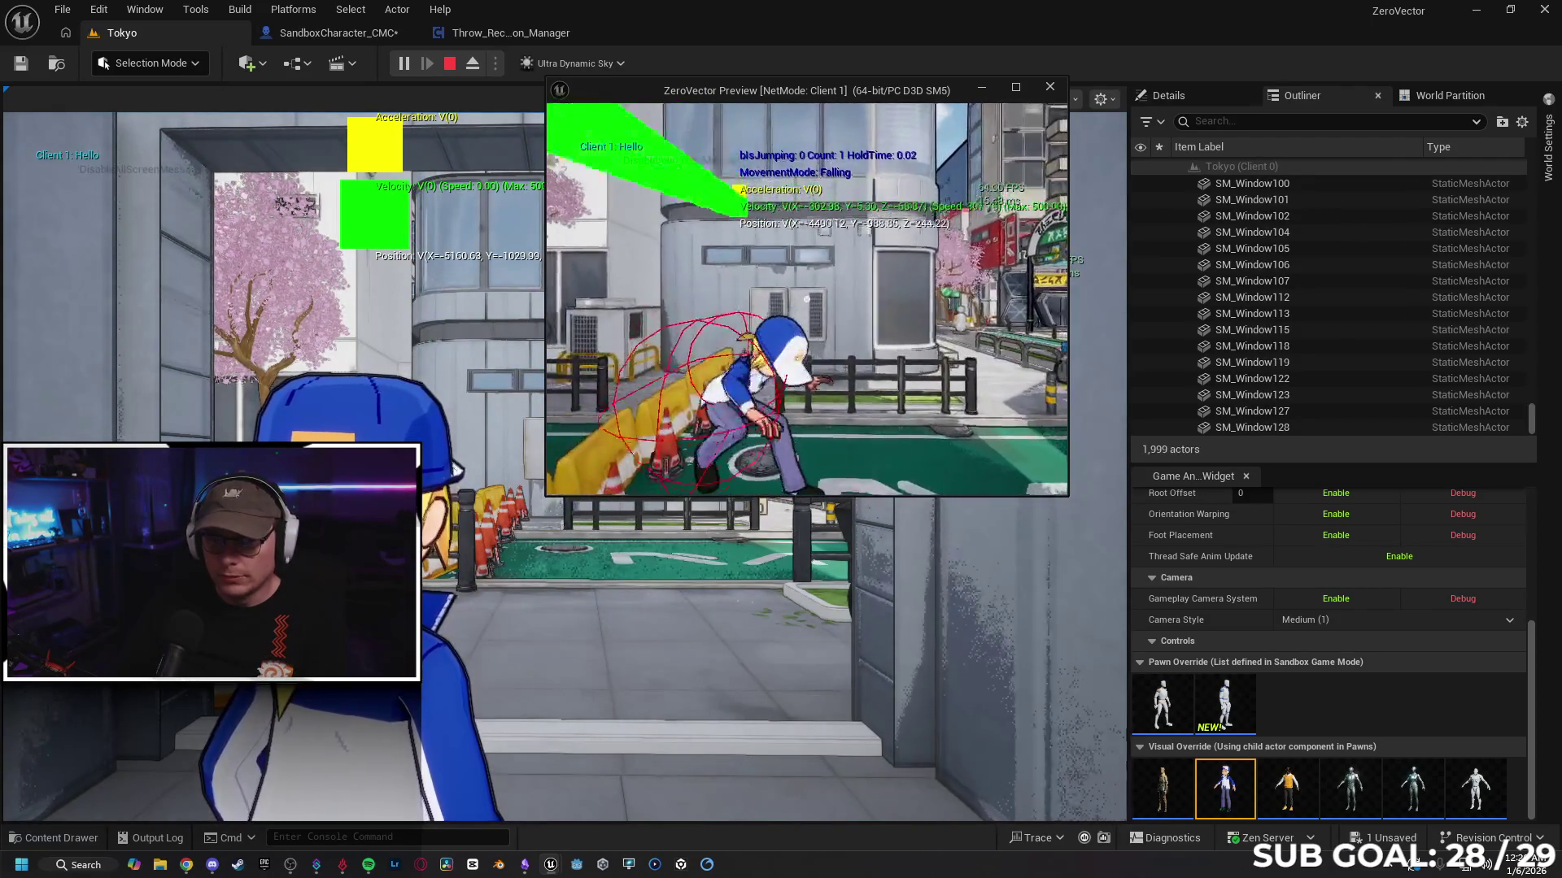
key("space")
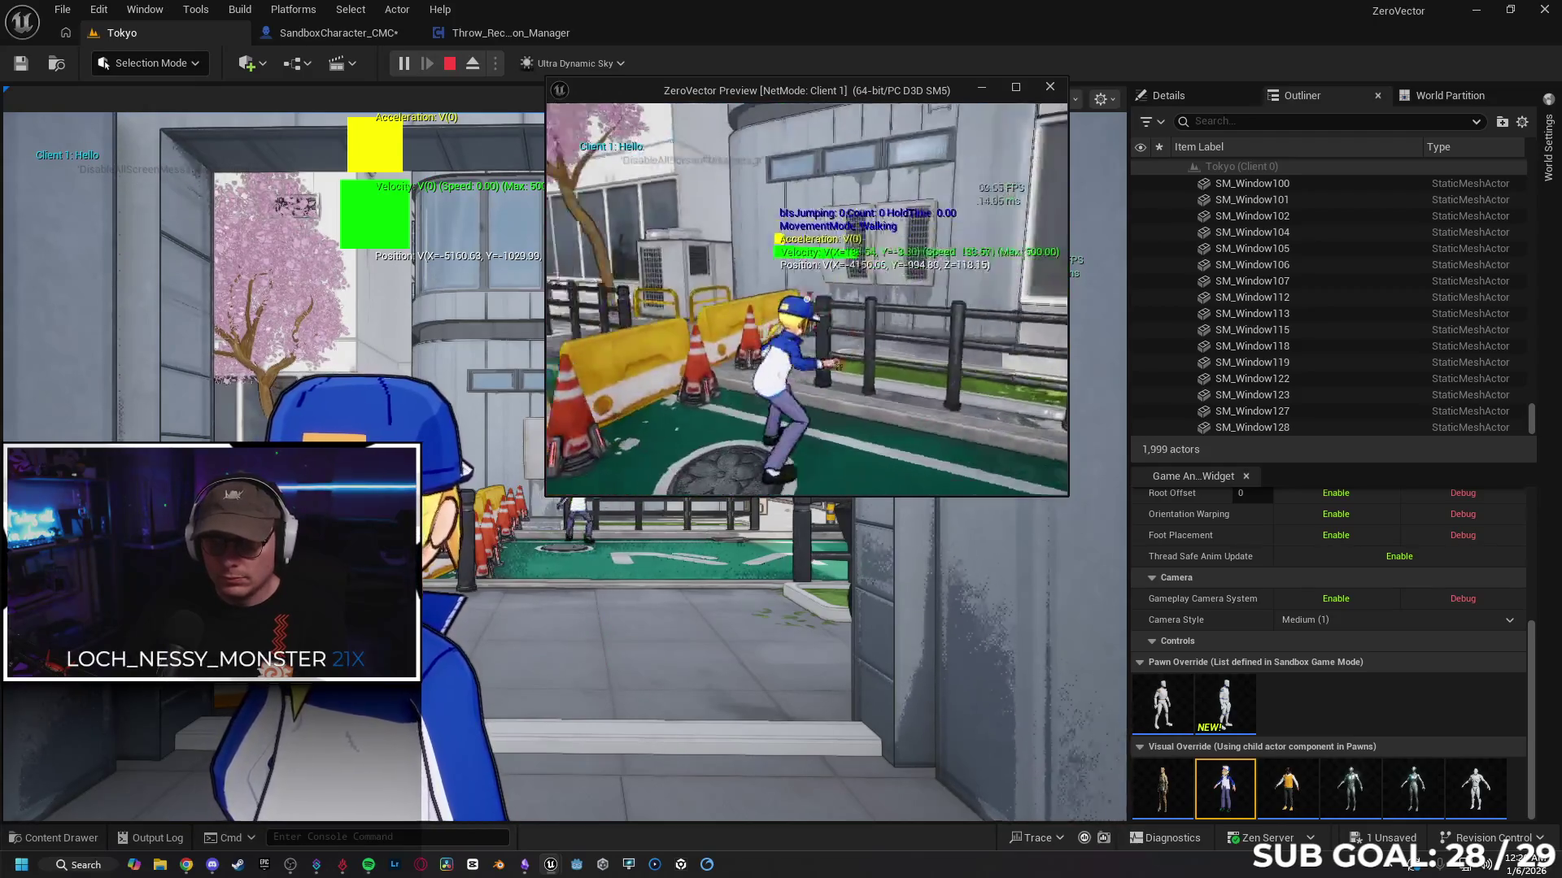
key("shift+F1")
left_click(732, 570)
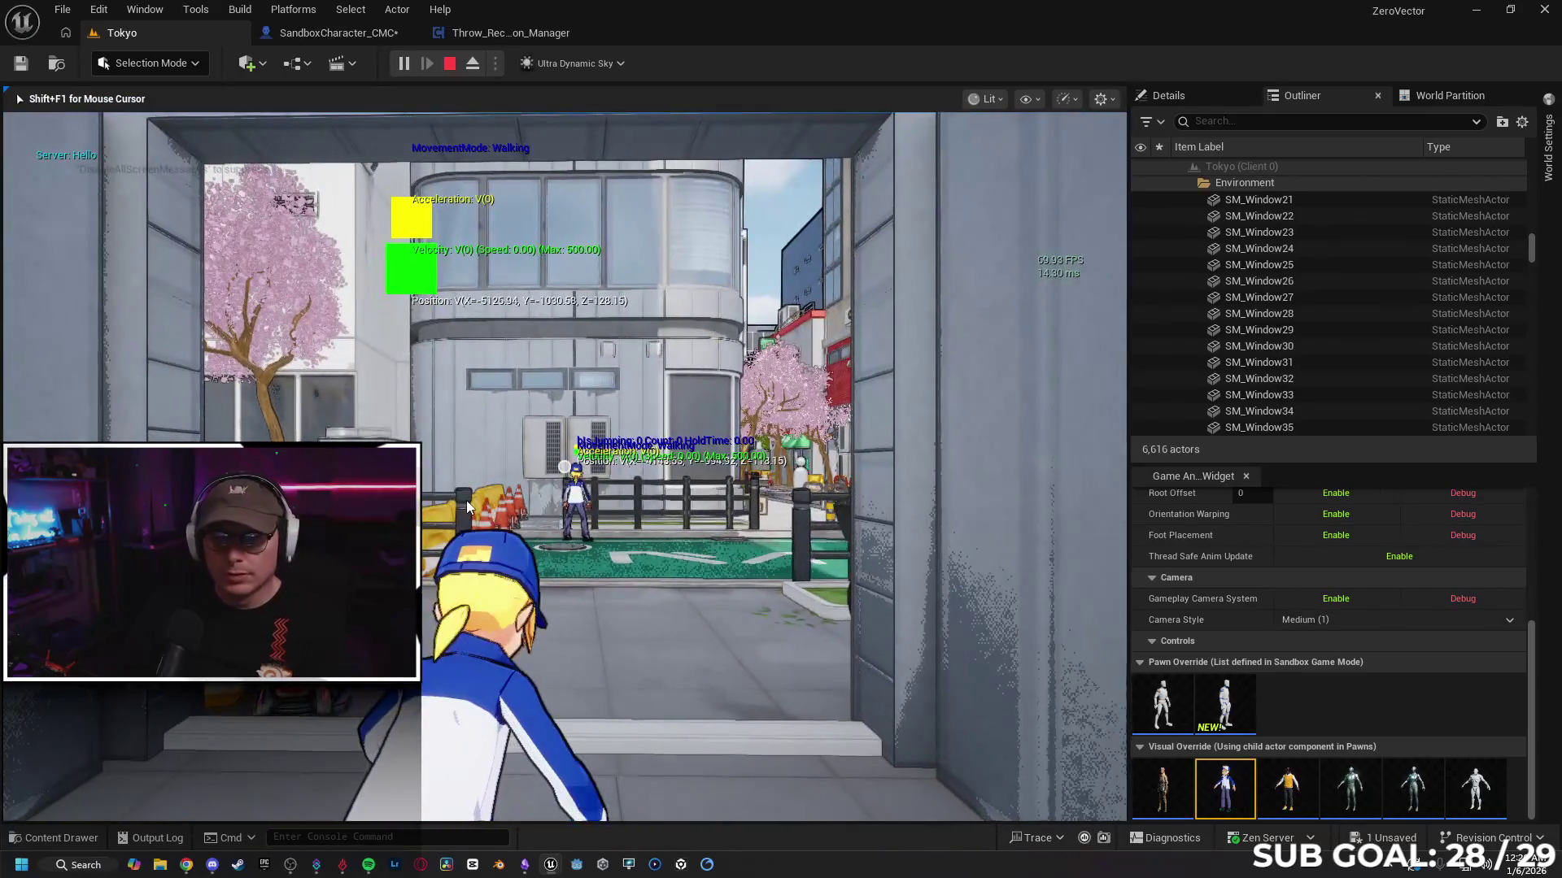
key("Escape")
left_click(340, 36)
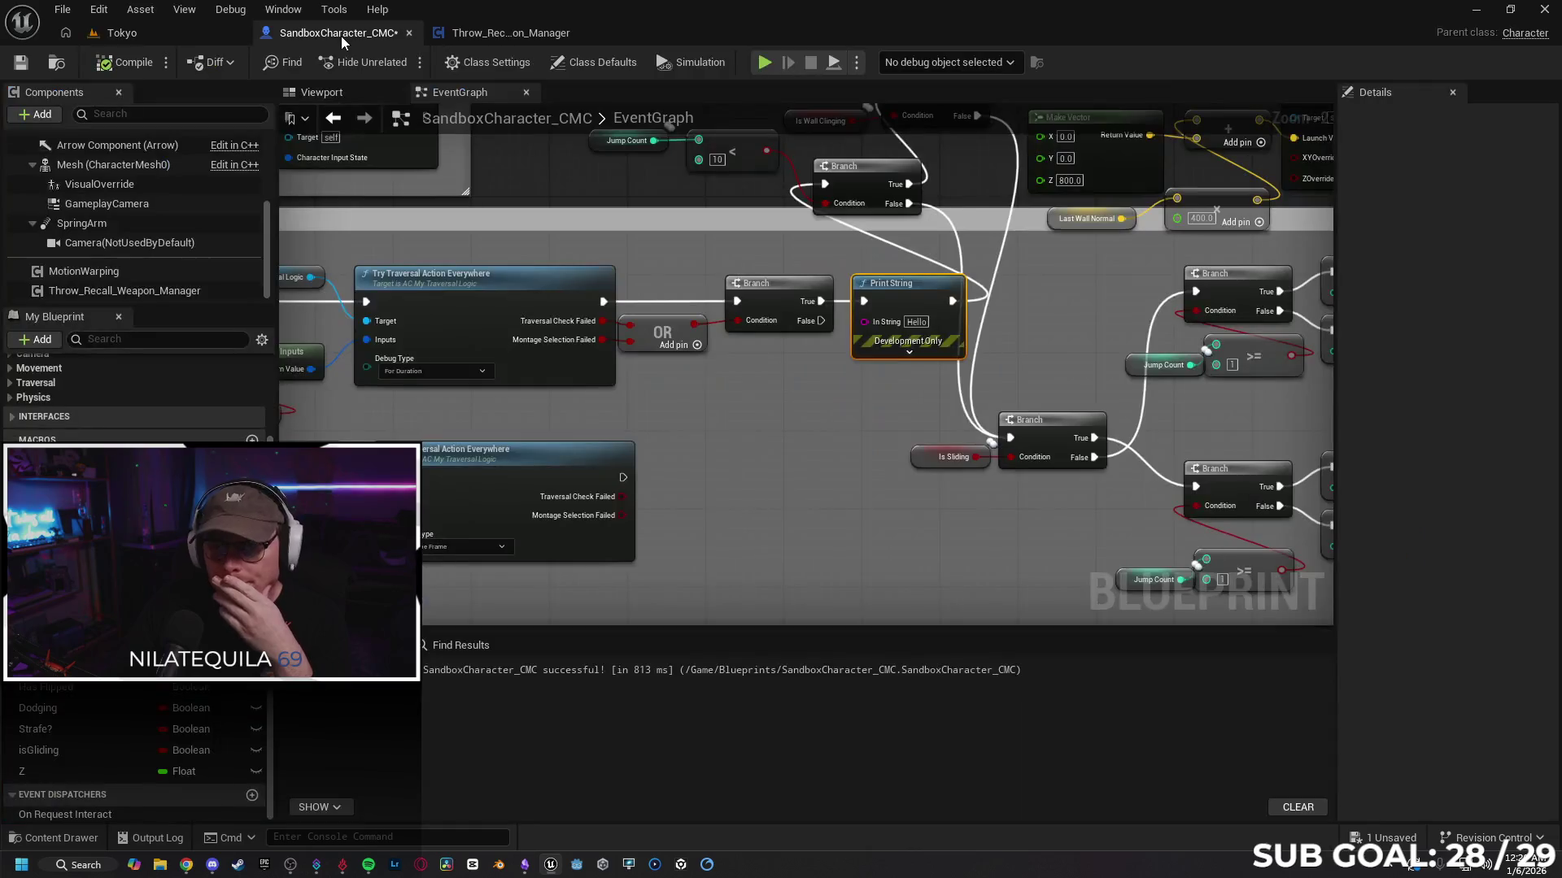
Step: Inspect the Jump Count less-than comparison and the Jump Count variable's properties
scroll(692, 327, "up", 2)
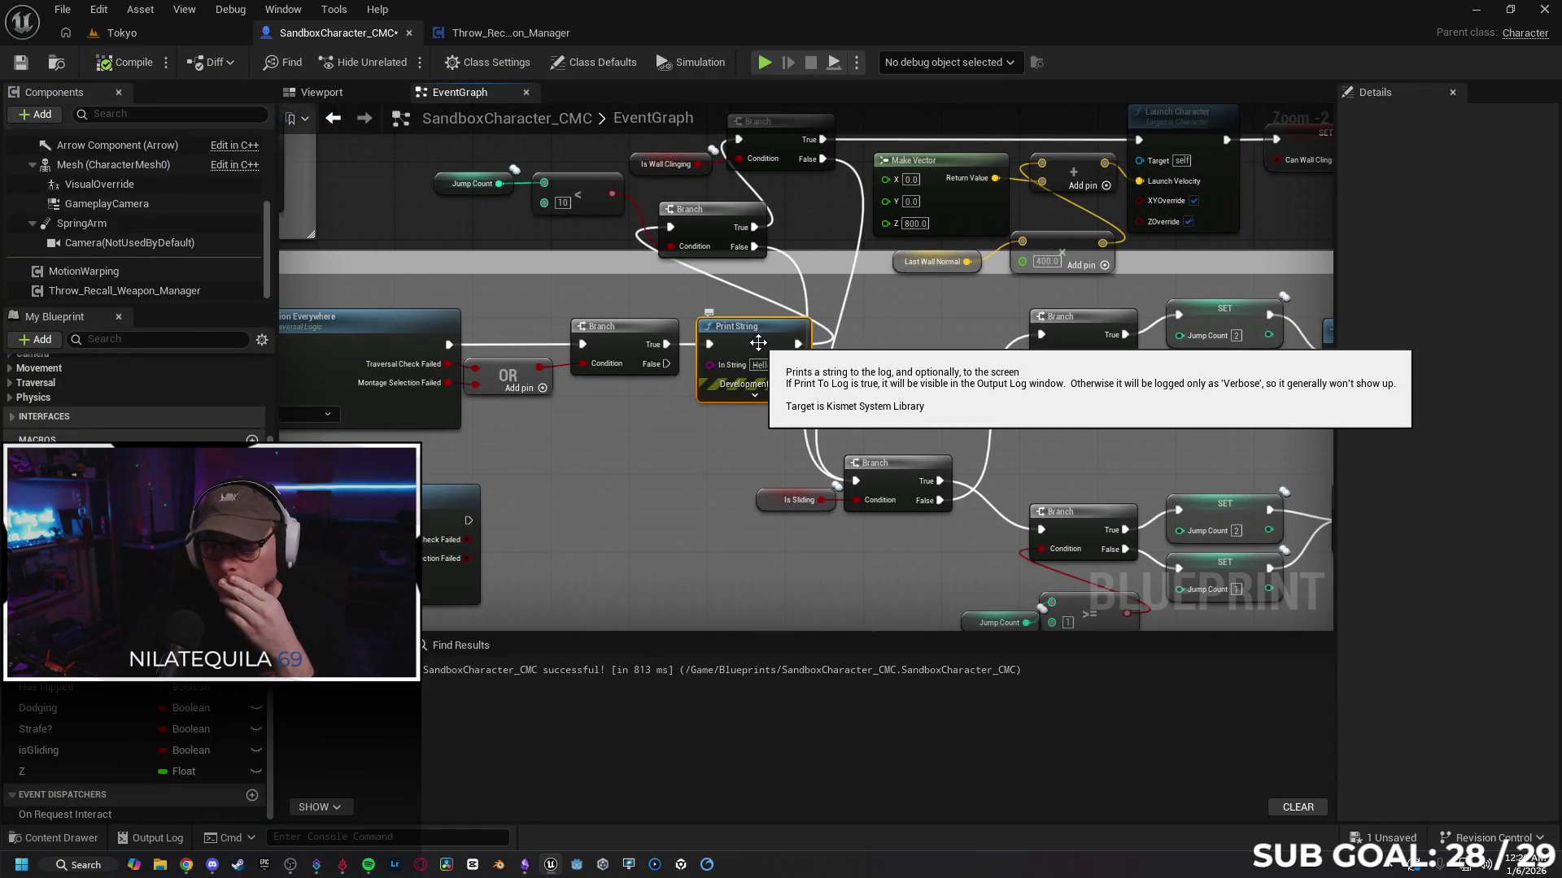
left_click(588, 211)
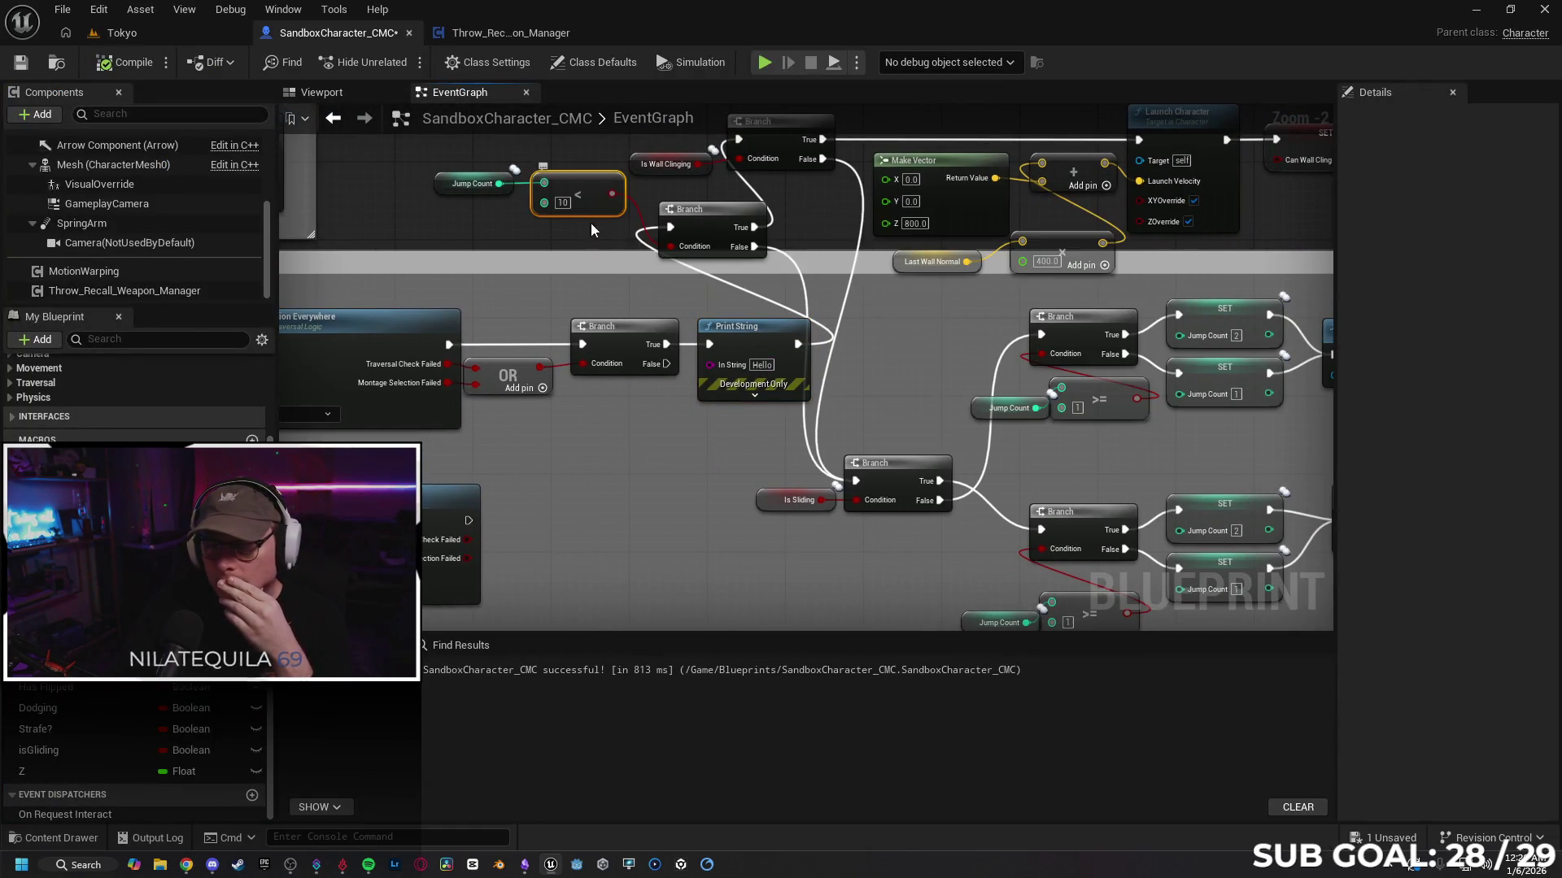
left_click(444, 185)
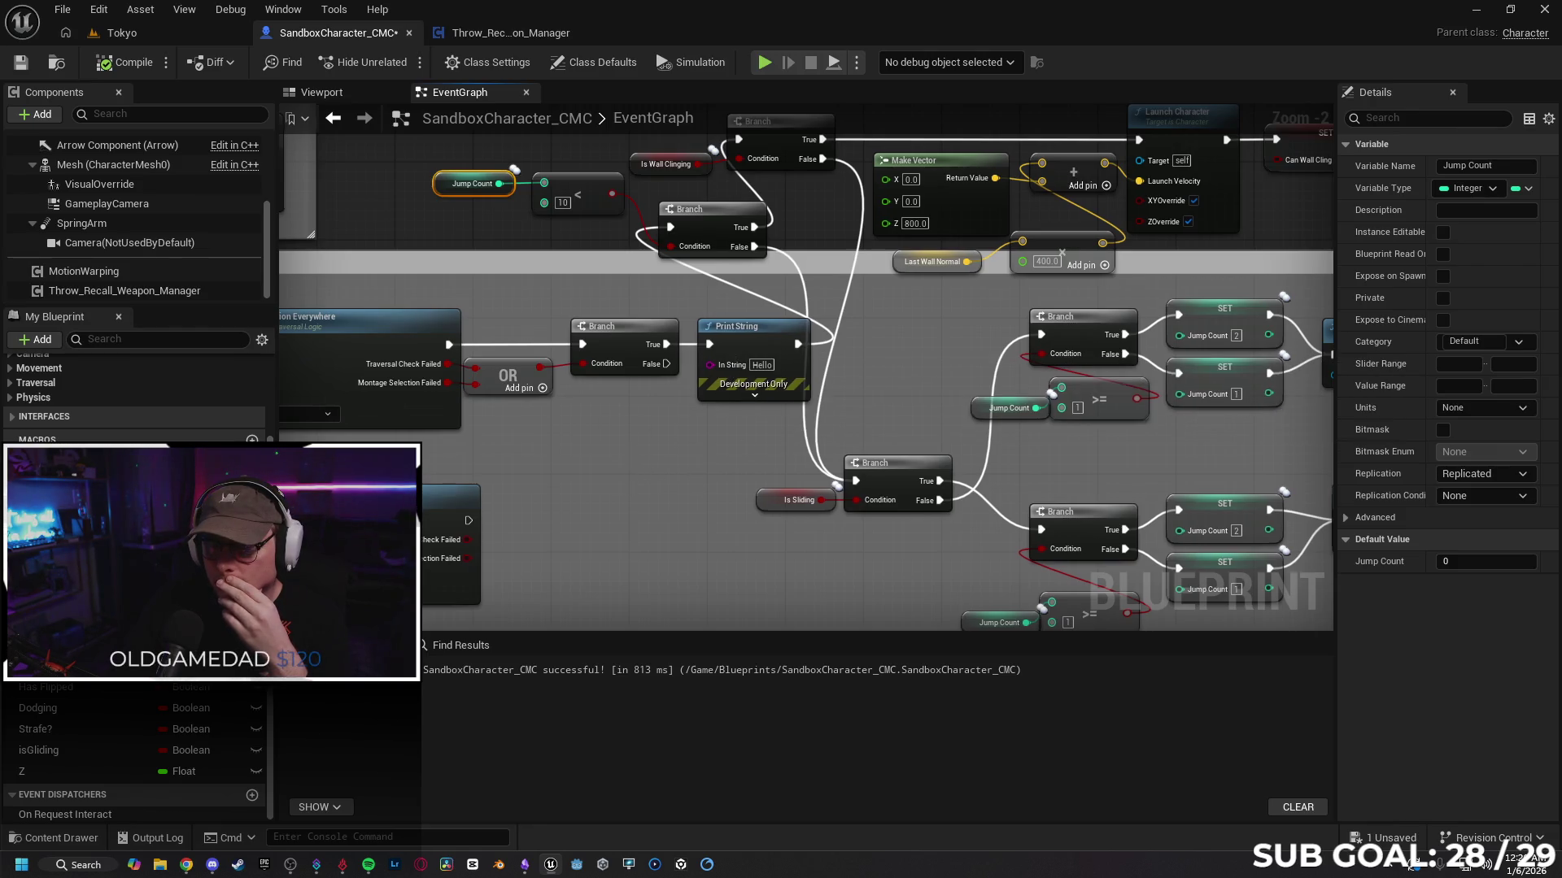
Step: Delete the debug Print String and wire the traversal Branch's True output to the next Branch
mouse_move(639, 468)
left_mouse_down()
mouse_move(1163, 407)
mouse_move(1181, 361)
mouse_move(937, 459)
left_mouse_up()
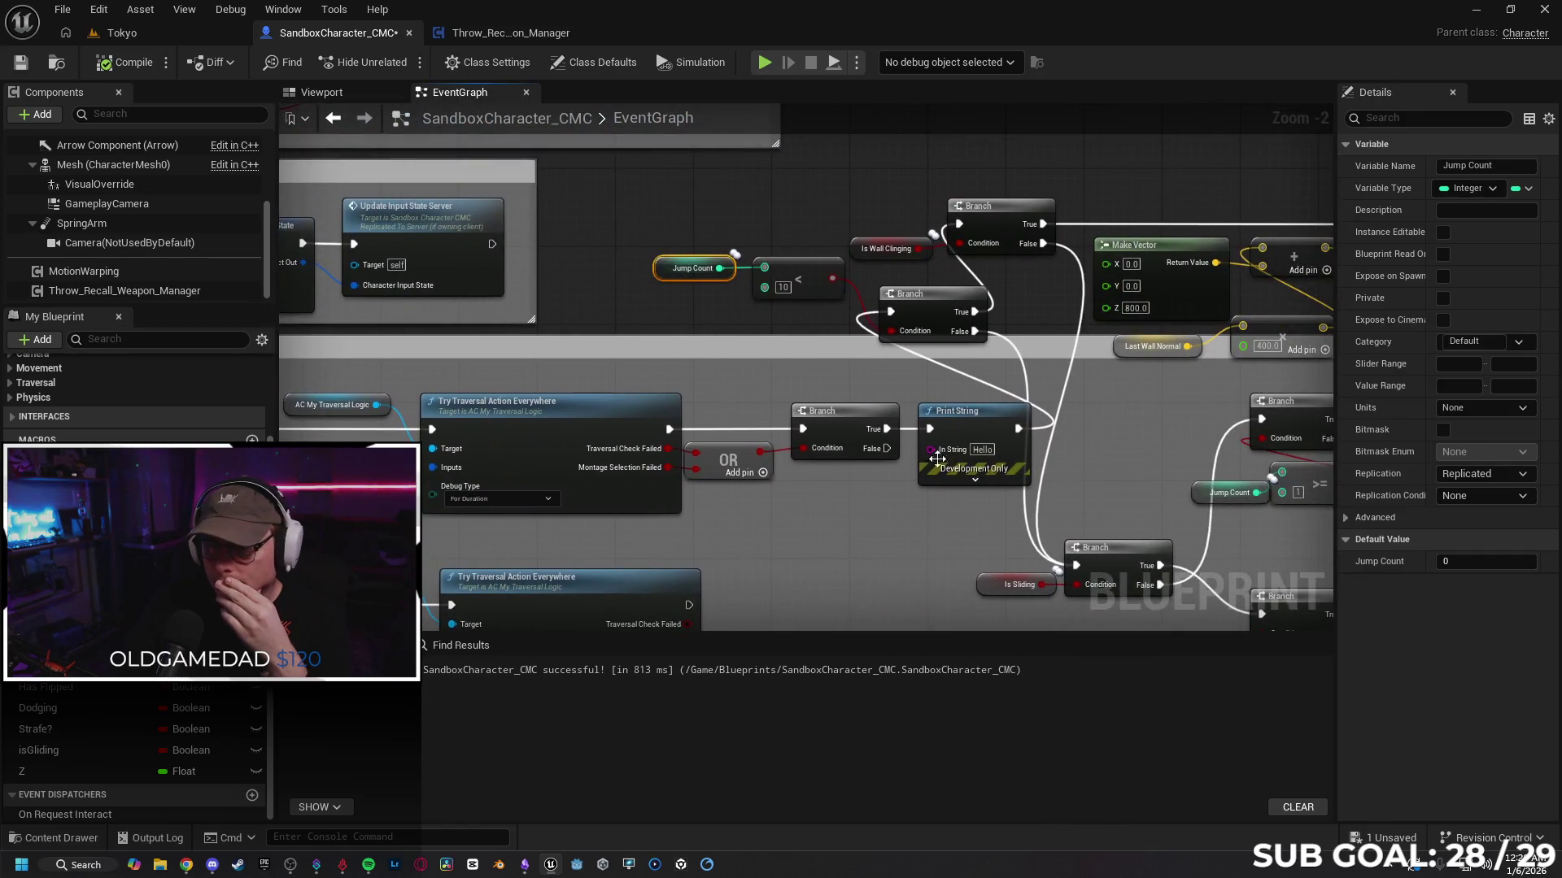
left_click(954, 427)
key("Delete")
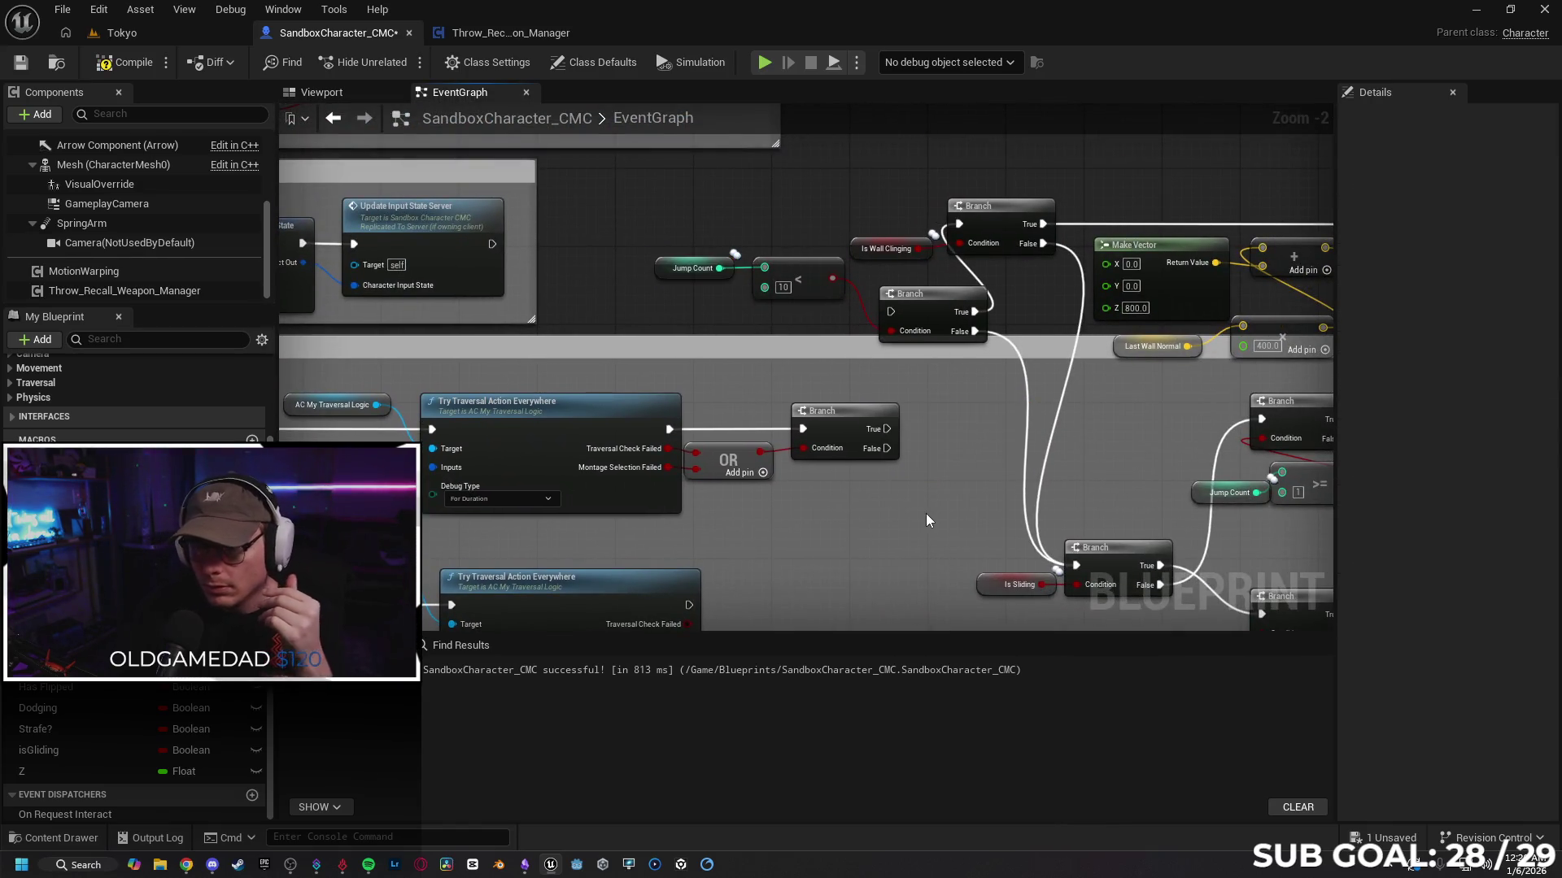
mouse_move(885, 429)
left_mouse_down()
mouse_move(903, 383)
mouse_move(891, 312)
left_mouse_up()
scroll(706, 375, "down", 3)
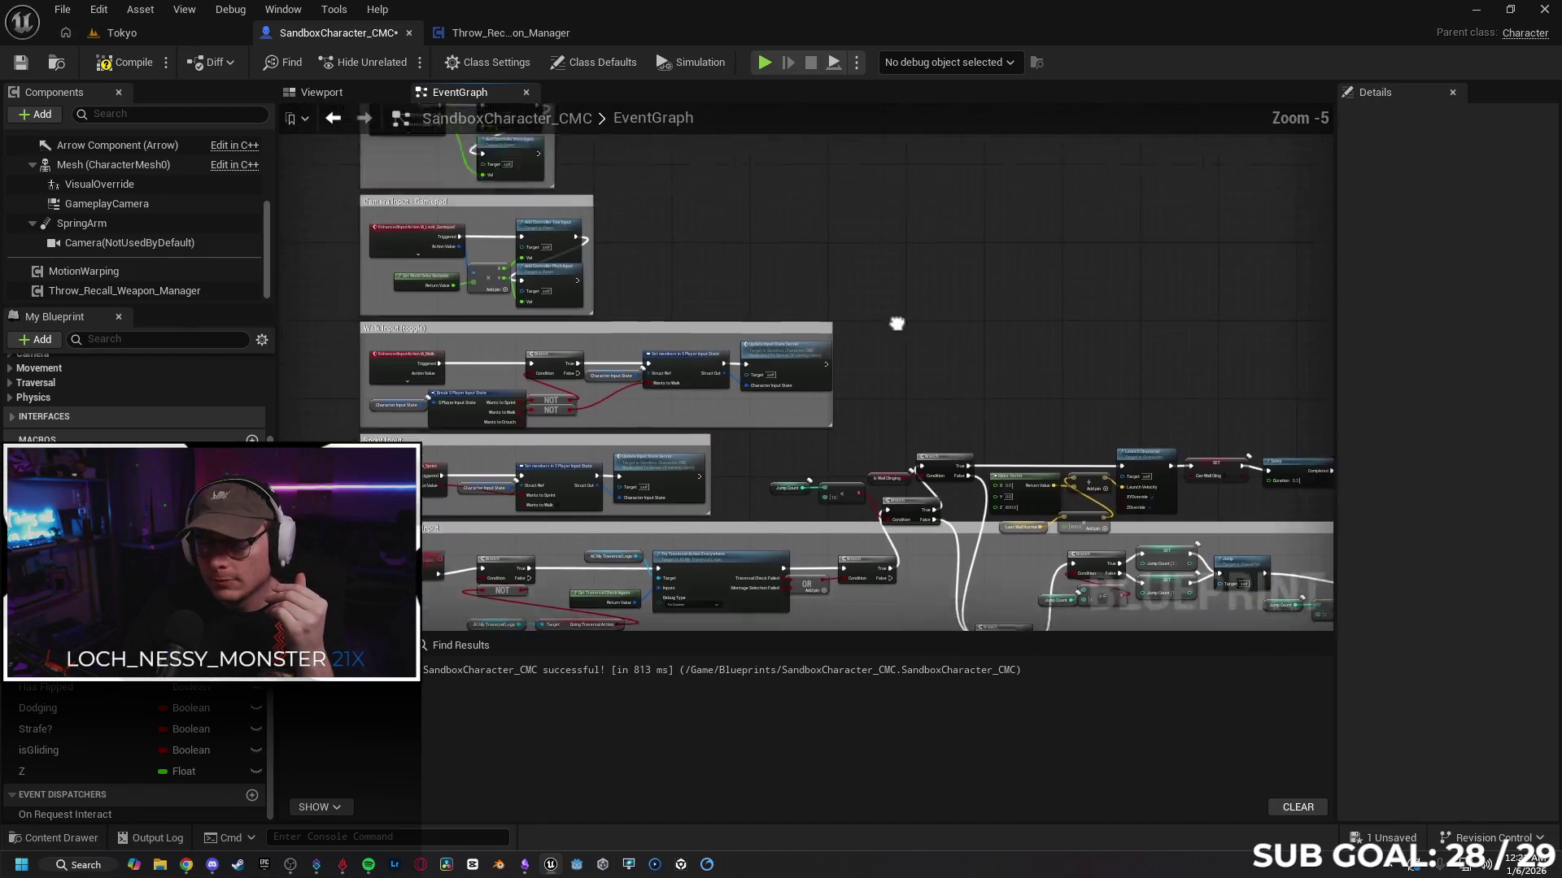
scroll(810, 389, "up", 2)
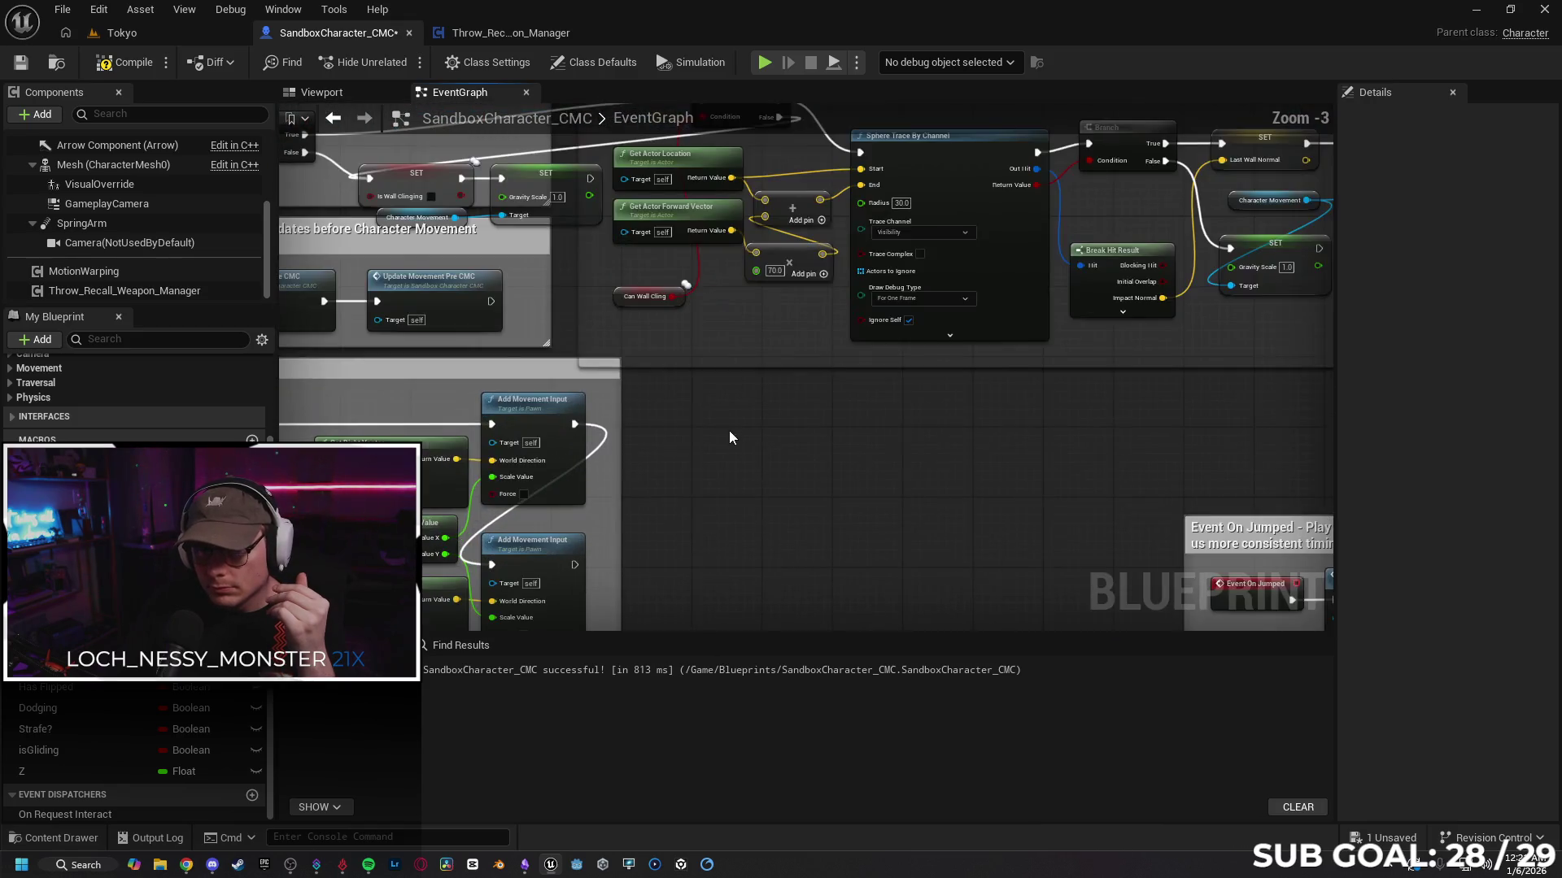
mouse_move(779, 473)
left_mouse_down()
mouse_move(1059, 467)
mouse_move(1082, 488)
mouse_move(1014, 453)
mouse_move(721, 452)
mouse_move(794, 481)
mouse_move(575, 481)
left_mouse_up()
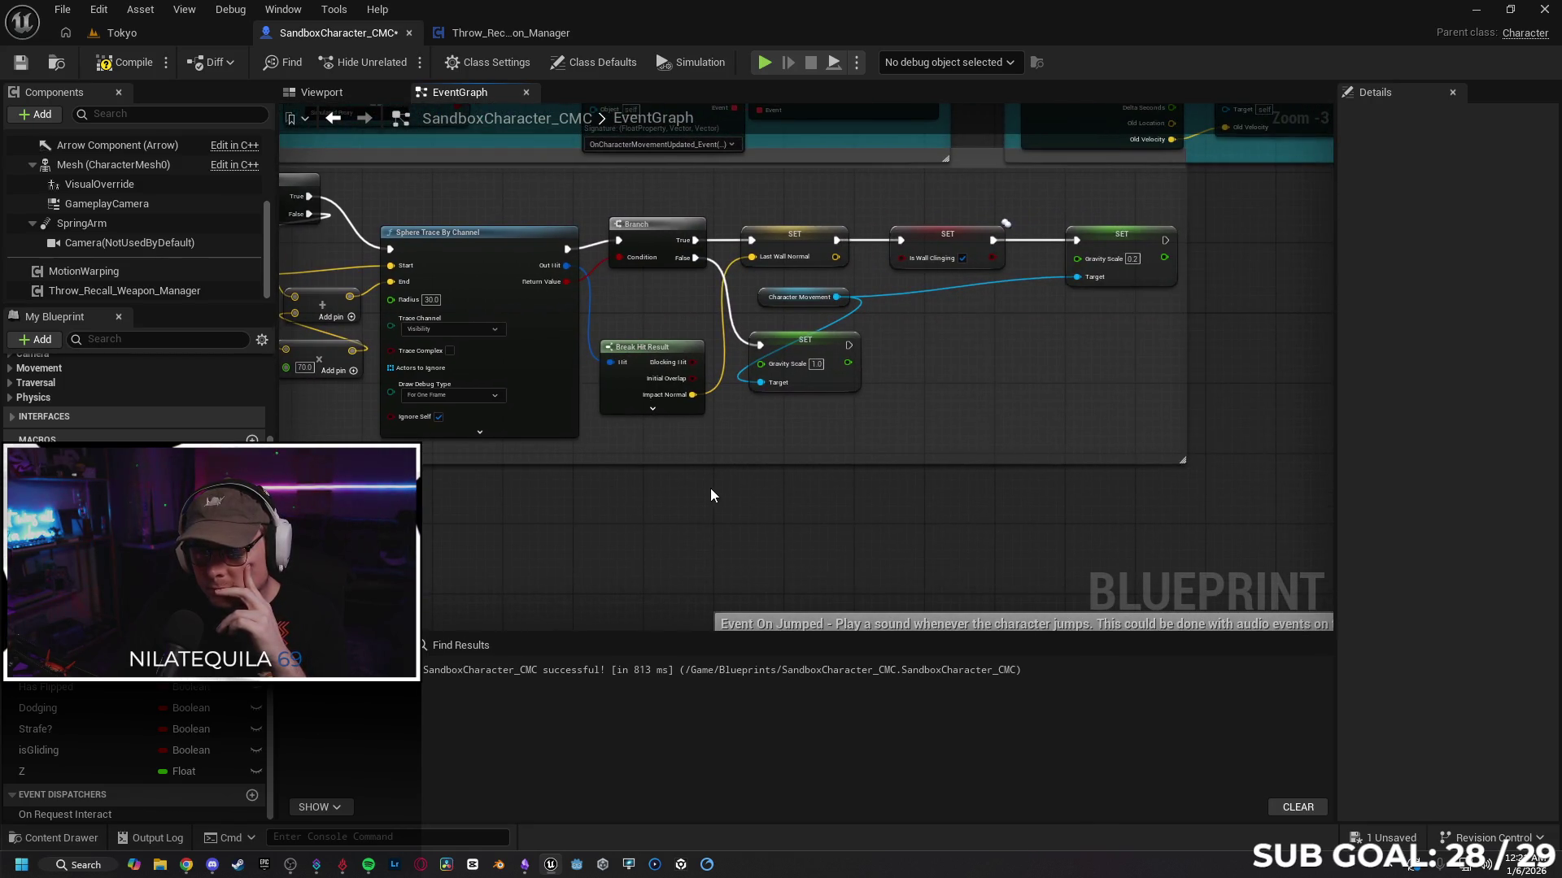
mouse_move(711, 489)
left_mouse_down()
mouse_move(714, 464)
mouse_move(746, 460)
mouse_move(840, 478)
left_mouse_up()
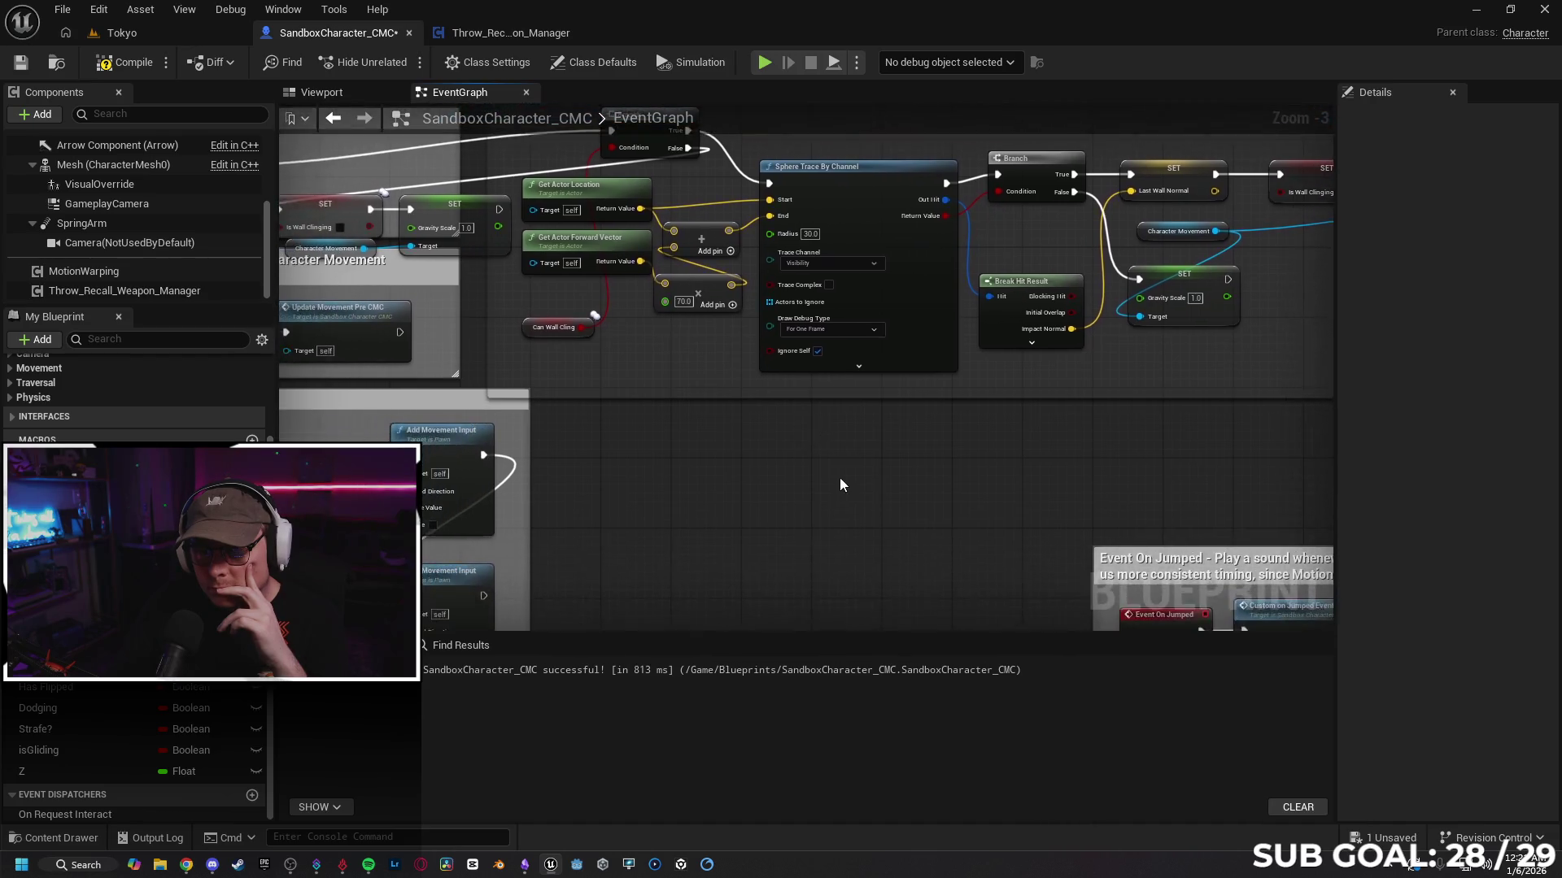
scroll(819, 498, "down", 1)
mouse_move(840, 564)
left_mouse_down()
mouse_move(746, 409)
mouse_move(833, 255)
mouse_move(817, 591)
mouse_move(802, 463)
mouse_move(868, 460)
mouse_move(829, 498)
mouse_move(736, 502)
mouse_move(739, 514)
left_mouse_up()
scroll(883, 492, "up", 1)
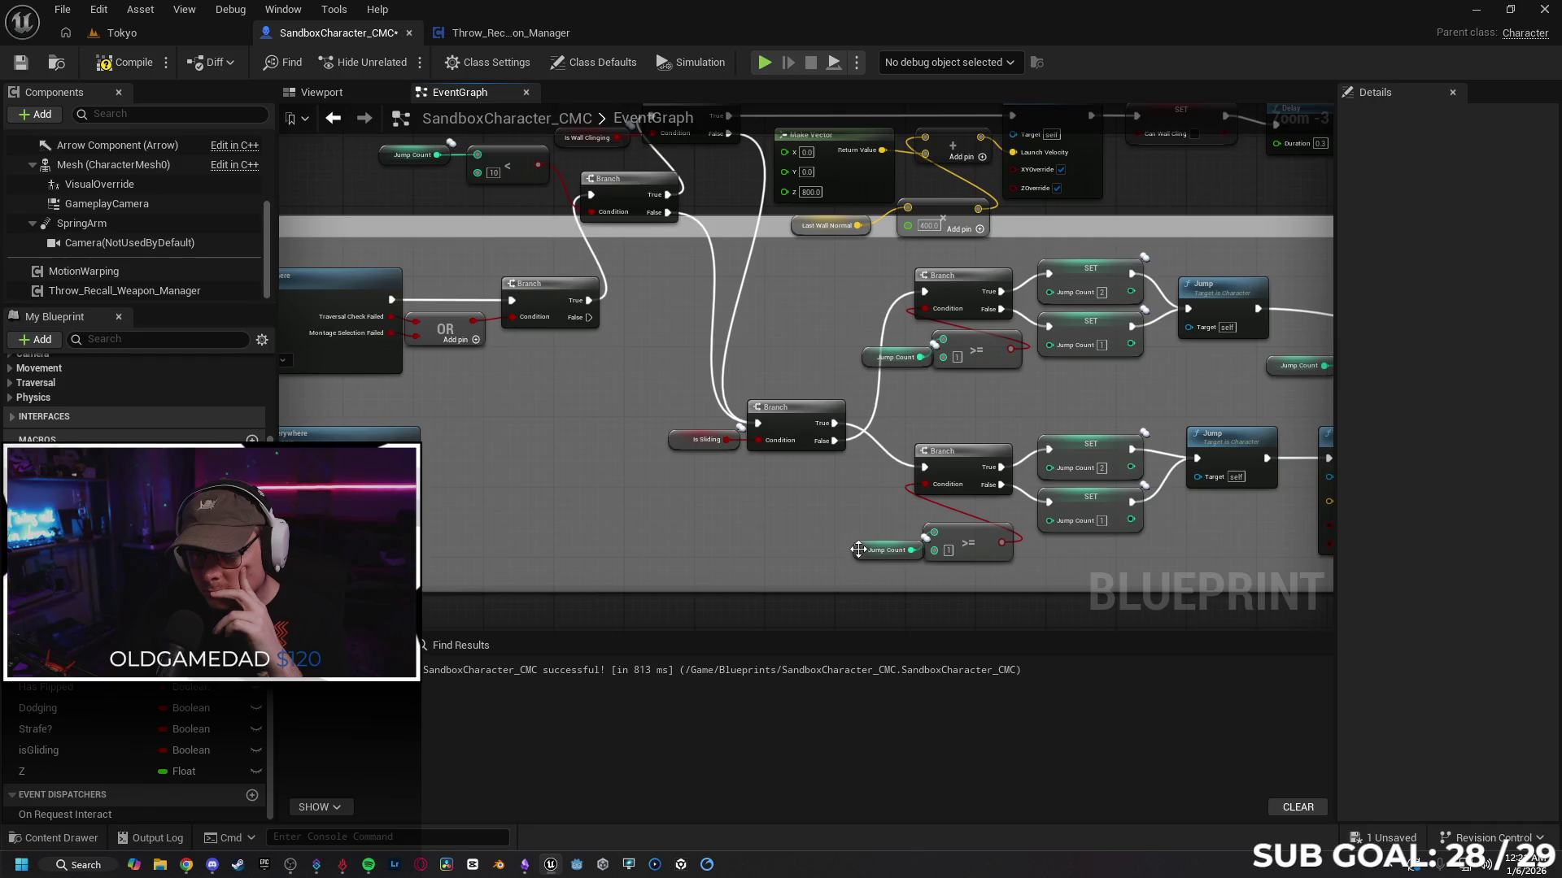
left_click_drag(858, 550, 839, 556)
left_click_drag(781, 498, 776, 550)
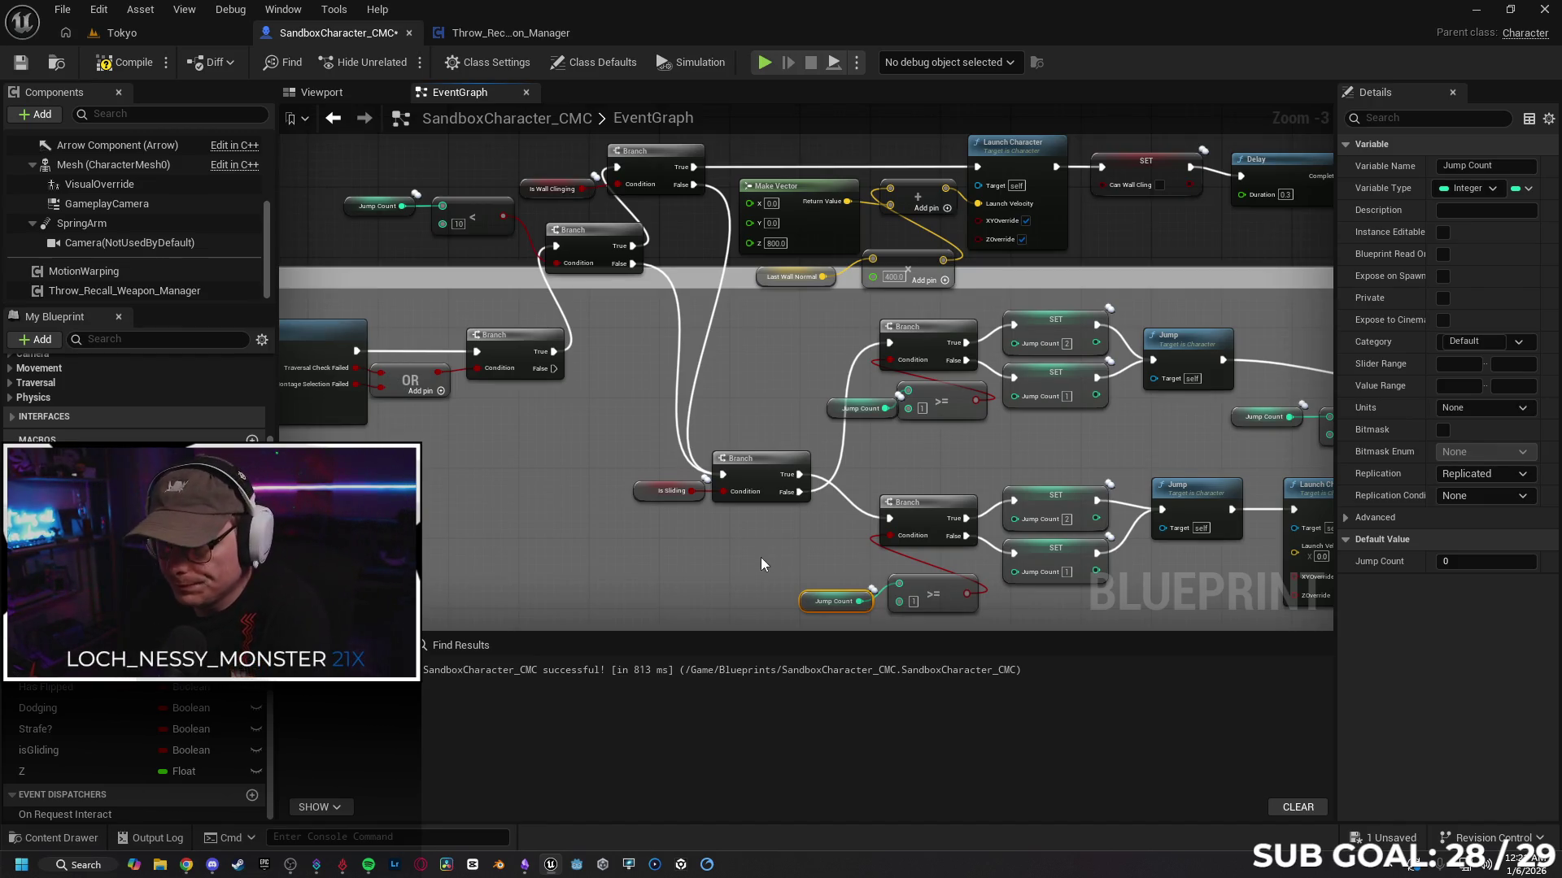
left_click_drag(760, 558, 622, 533)
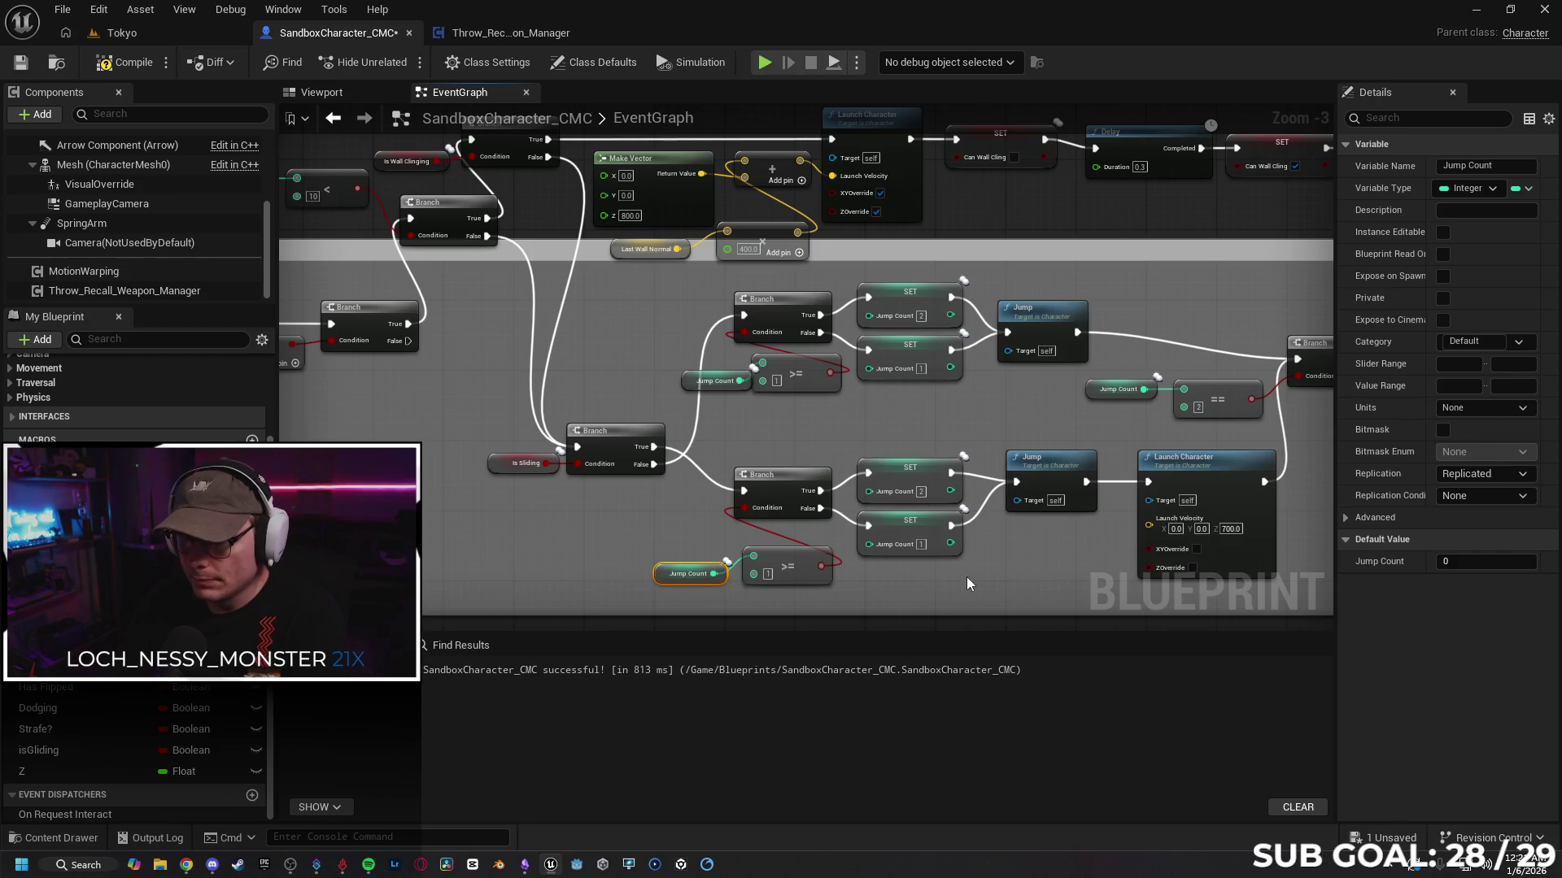
mouse_move(967, 584)
left_mouse_down()
mouse_move(780, 522)
mouse_move(936, 582)
left_mouse_up()
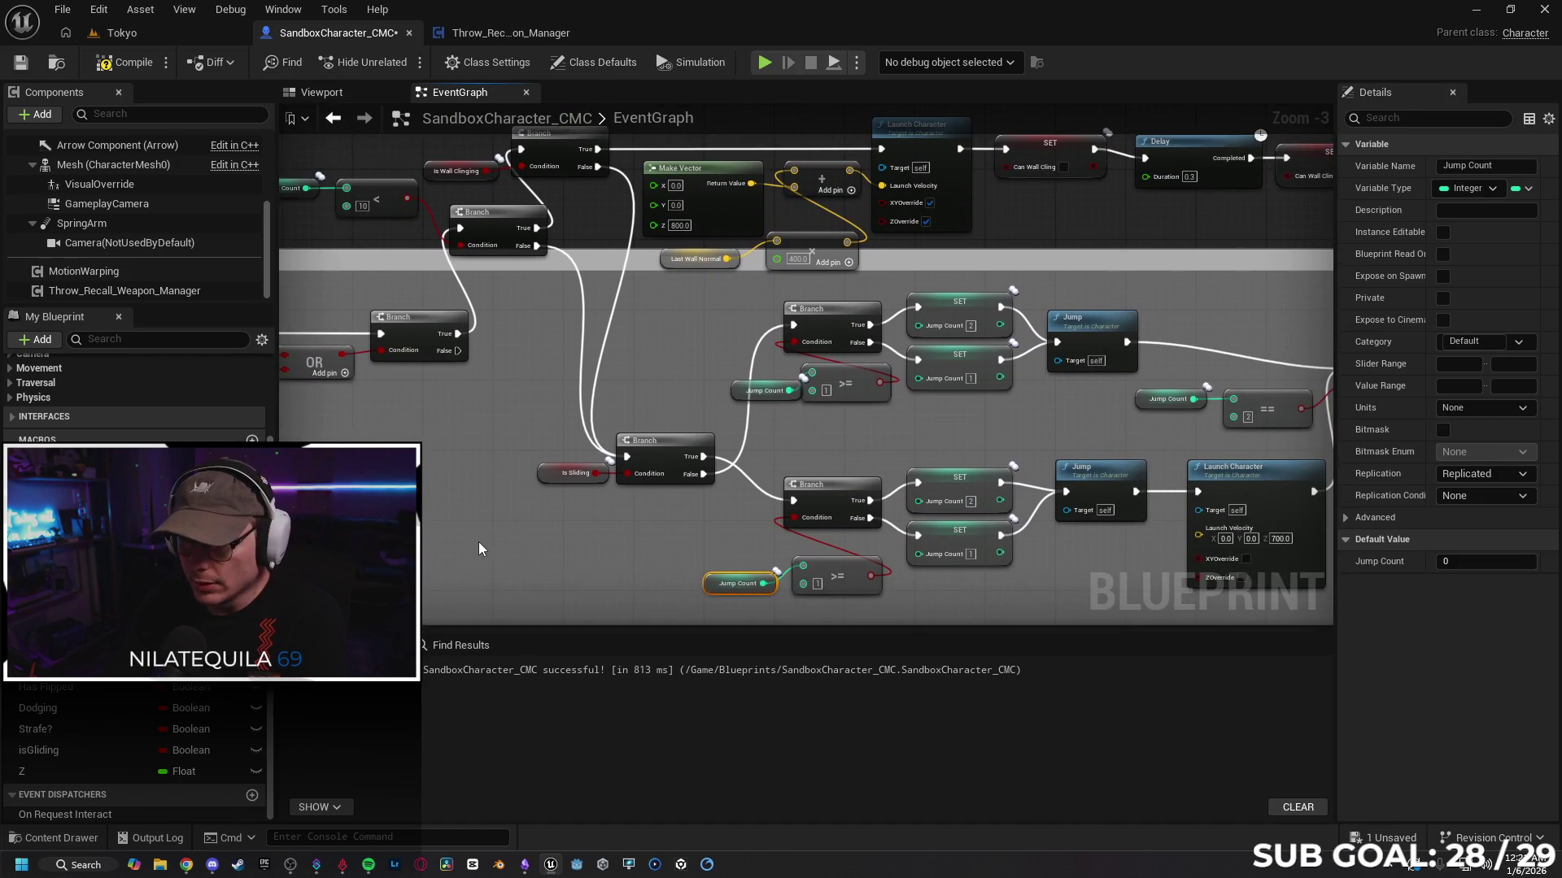
left_click_drag(685, 374, 524, 445)
mouse_move(697, 362)
left_mouse_down()
mouse_move(675, 376)
mouse_move(779, 364)
left_mouse_up()
mouse_move(915, 340)
left_mouse_down()
mouse_move(595, 269)
mouse_move(705, 328)
mouse_move(690, 339)
mouse_move(717, 329)
mouse_move(762, 379)
left_mouse_up()
left_click(461, 645)
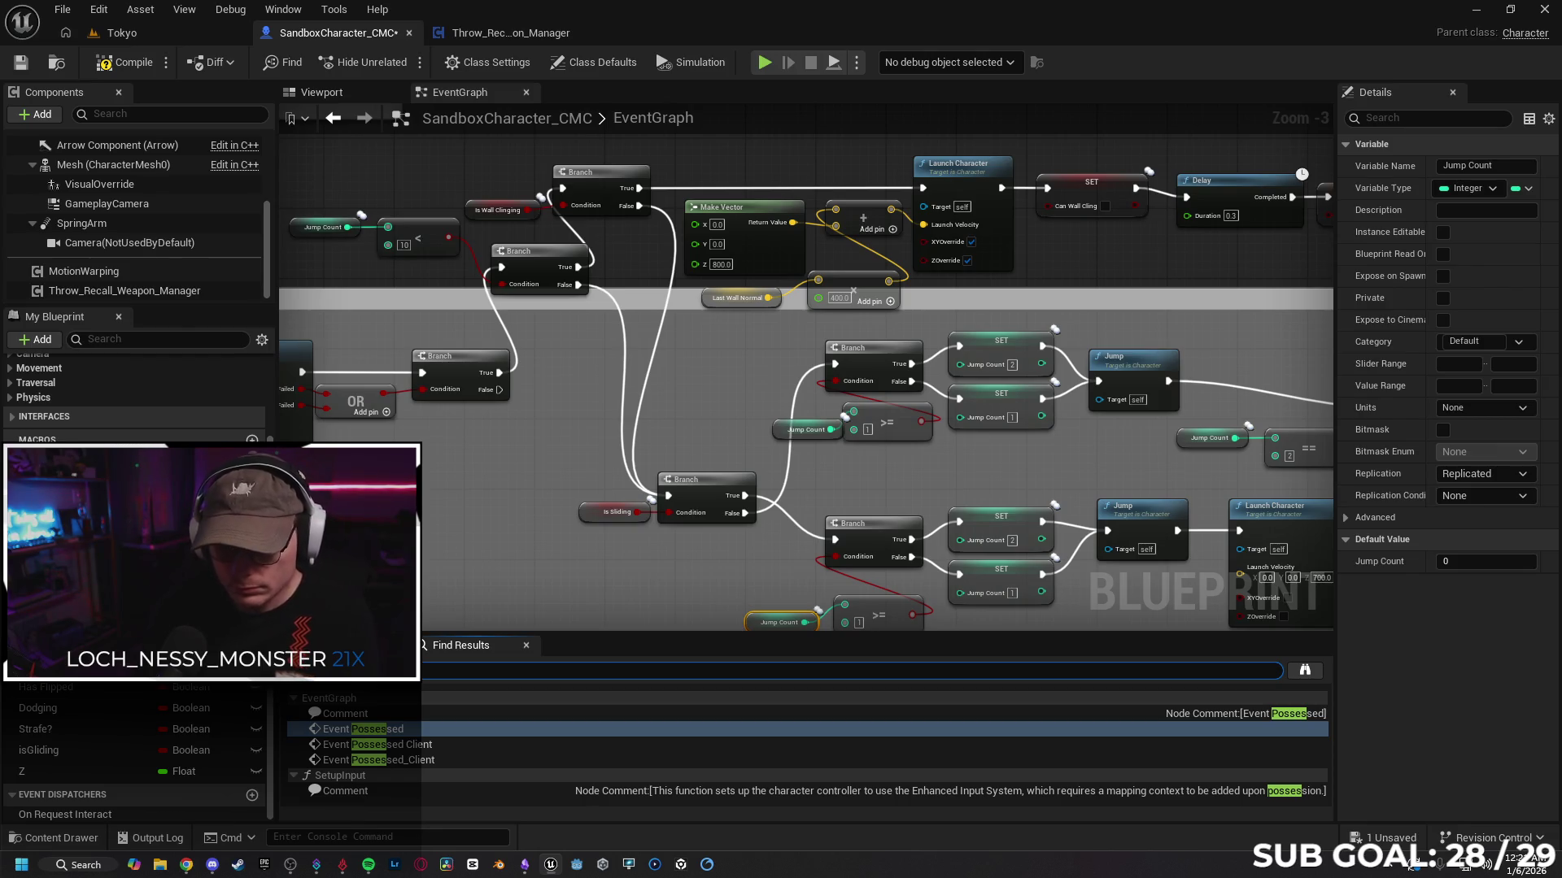
Step: List all Jump Count Set and Get references, then bring the wall-clinging Branch's comparison into view
key("Return")
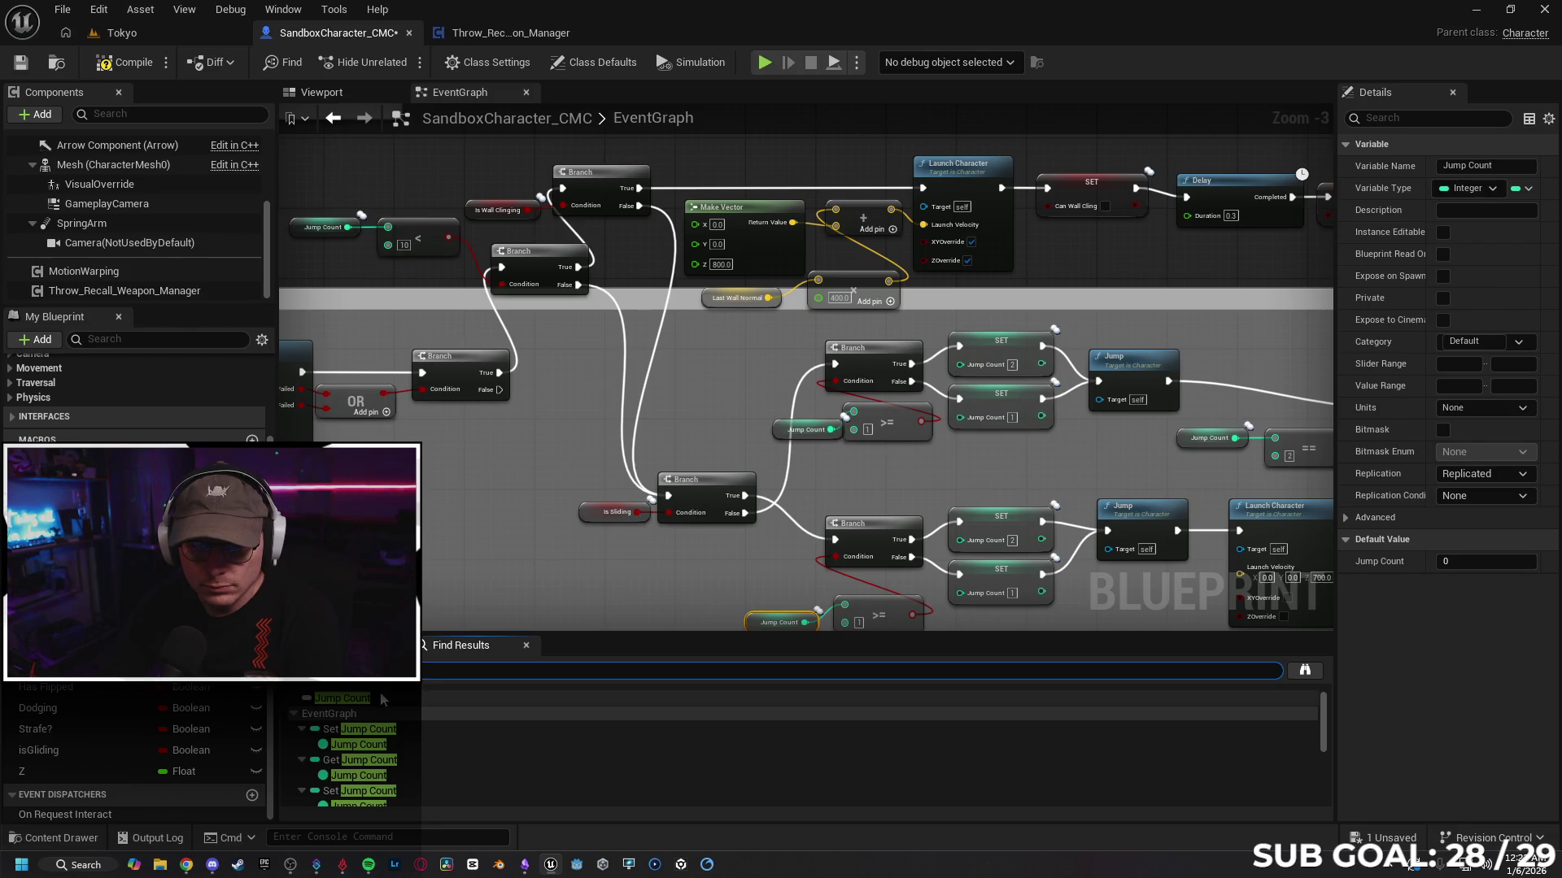
mouse_move(450, 447)
left_mouse_down()
mouse_move(600, 453)
mouse_move(615, 500)
left_mouse_up()
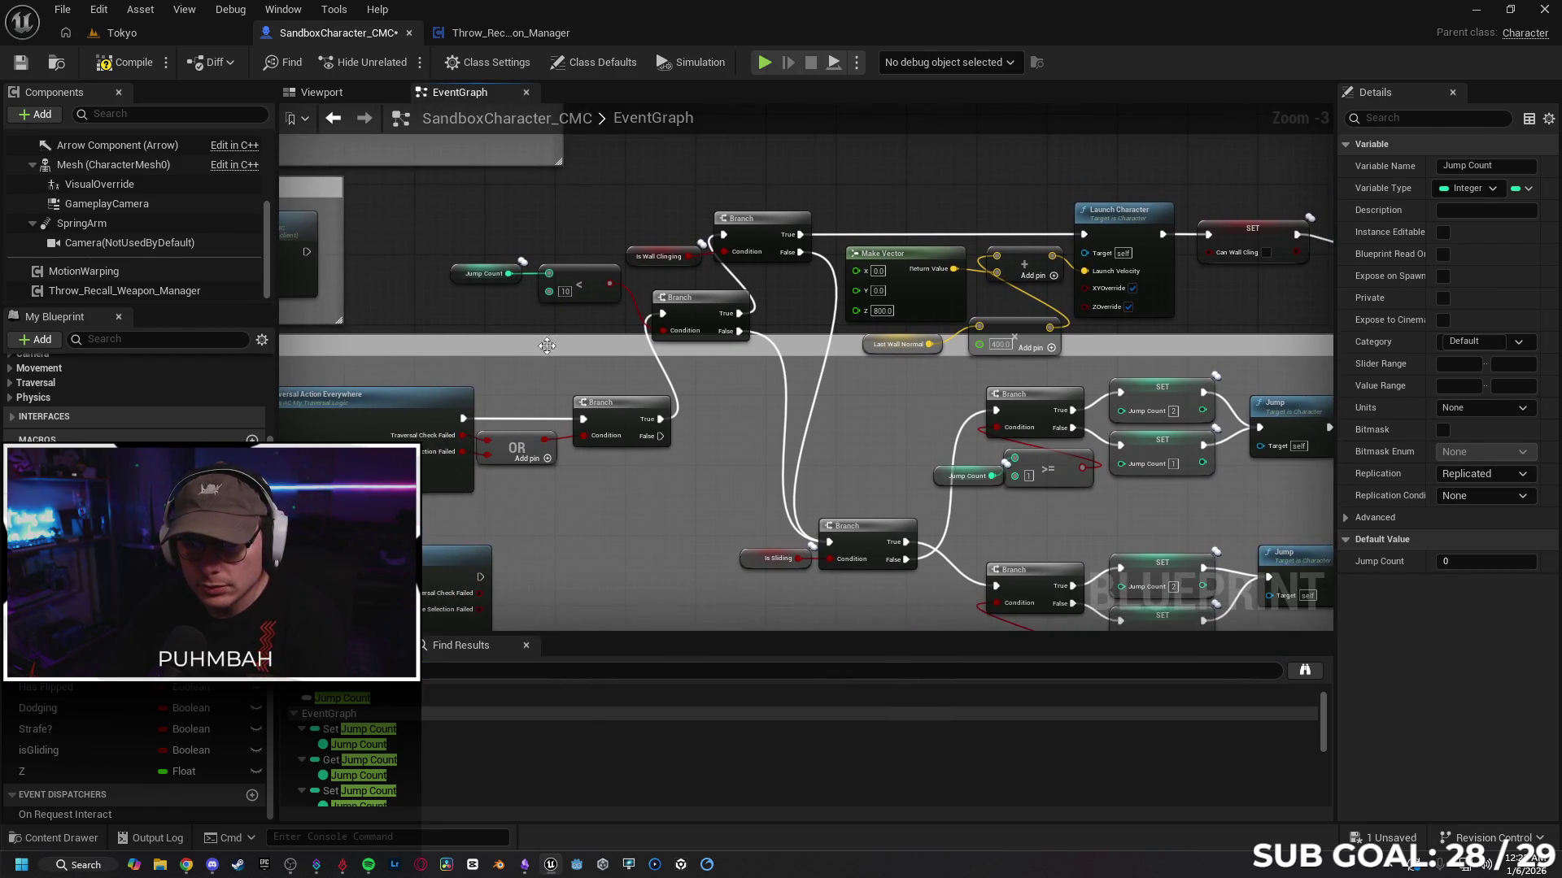
left_click_drag(546, 350, 558, 419)
scroll(676, 492, "up", 1)
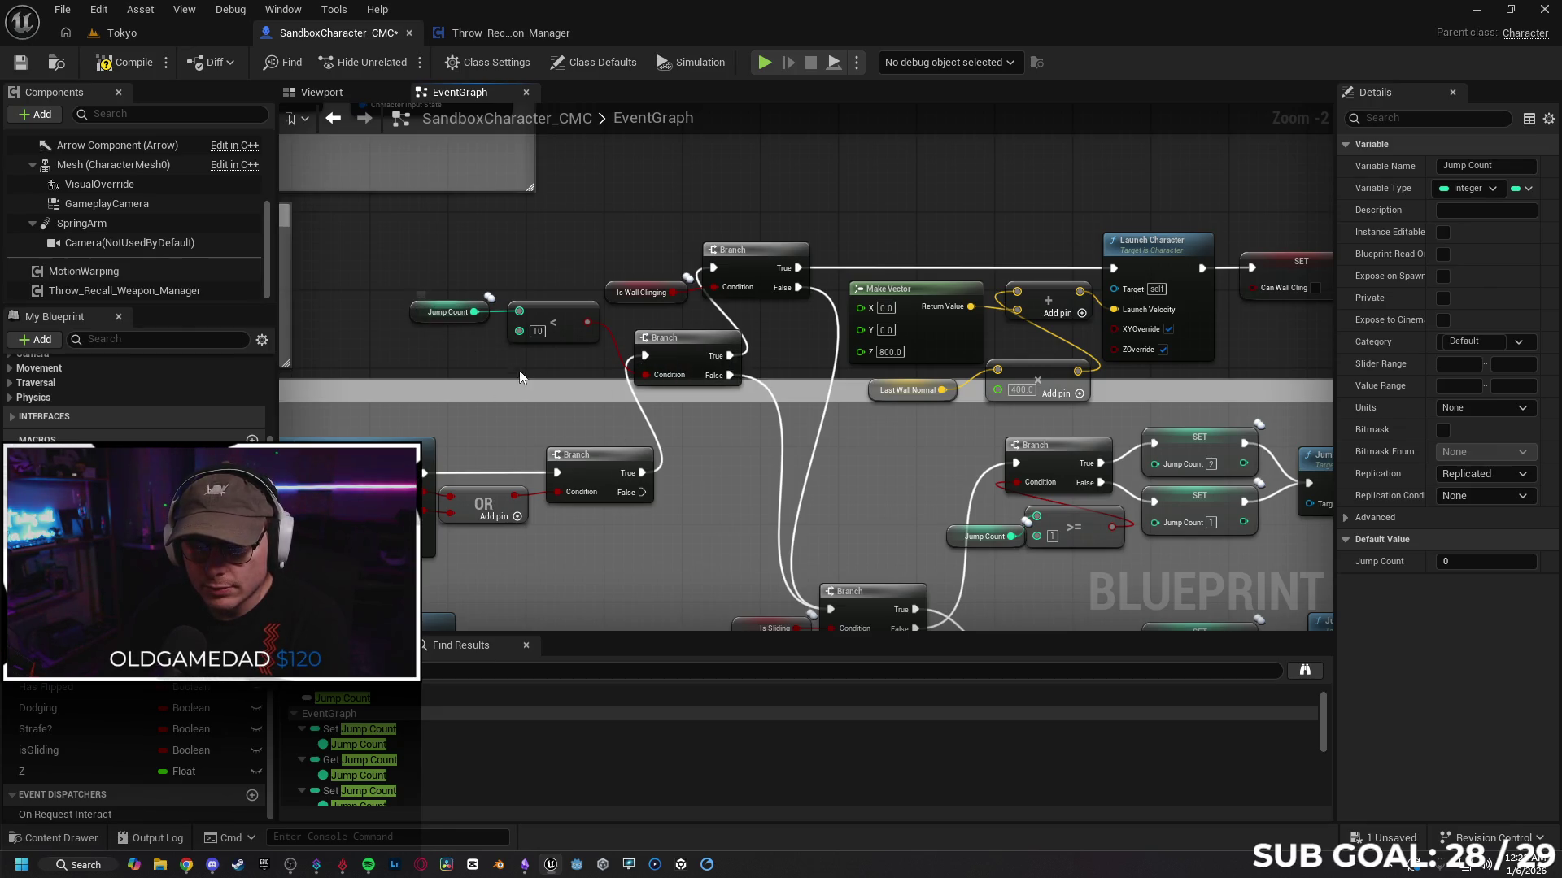
left_click(600, 387)
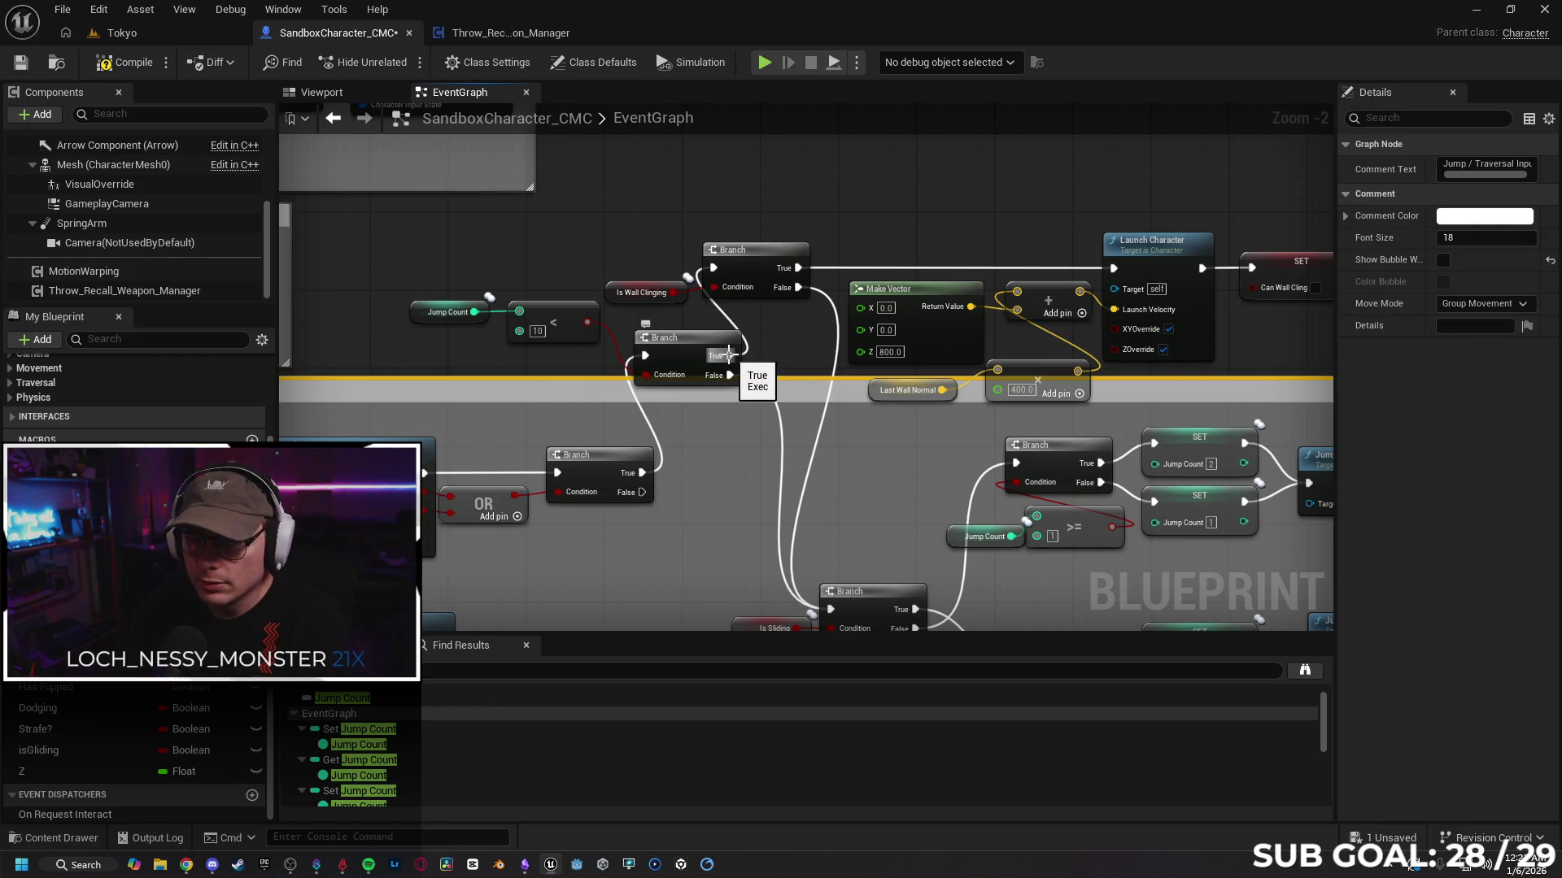
Step: Attach a Print String node to the wall-clinging Branch's True output, then switch to the Tokyo level
left_click_drag(730, 355, 785, 358)
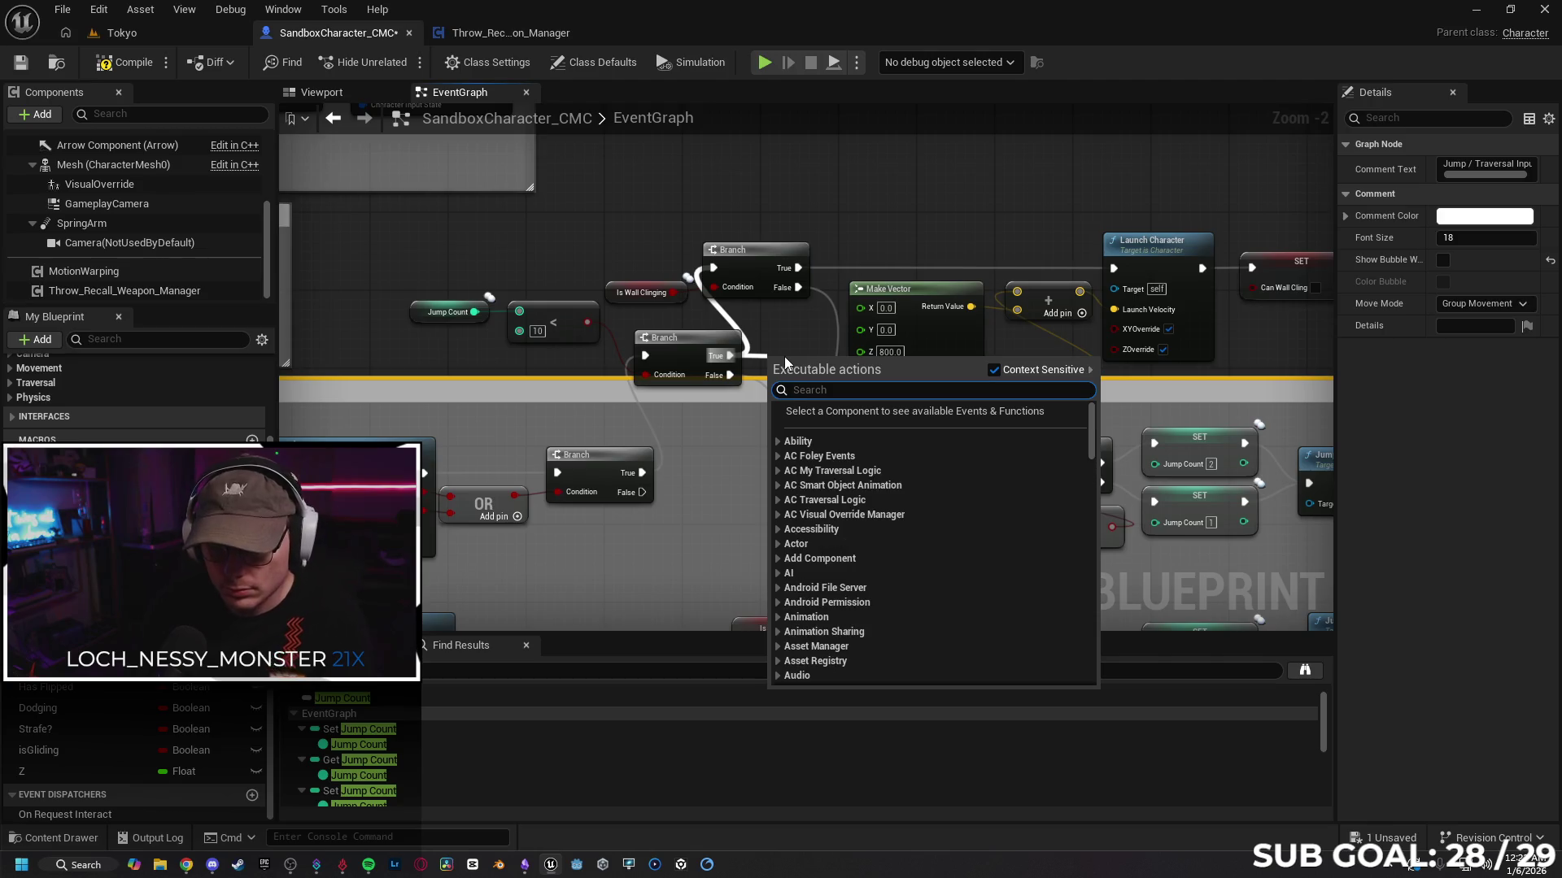
type("print")
key("Return")
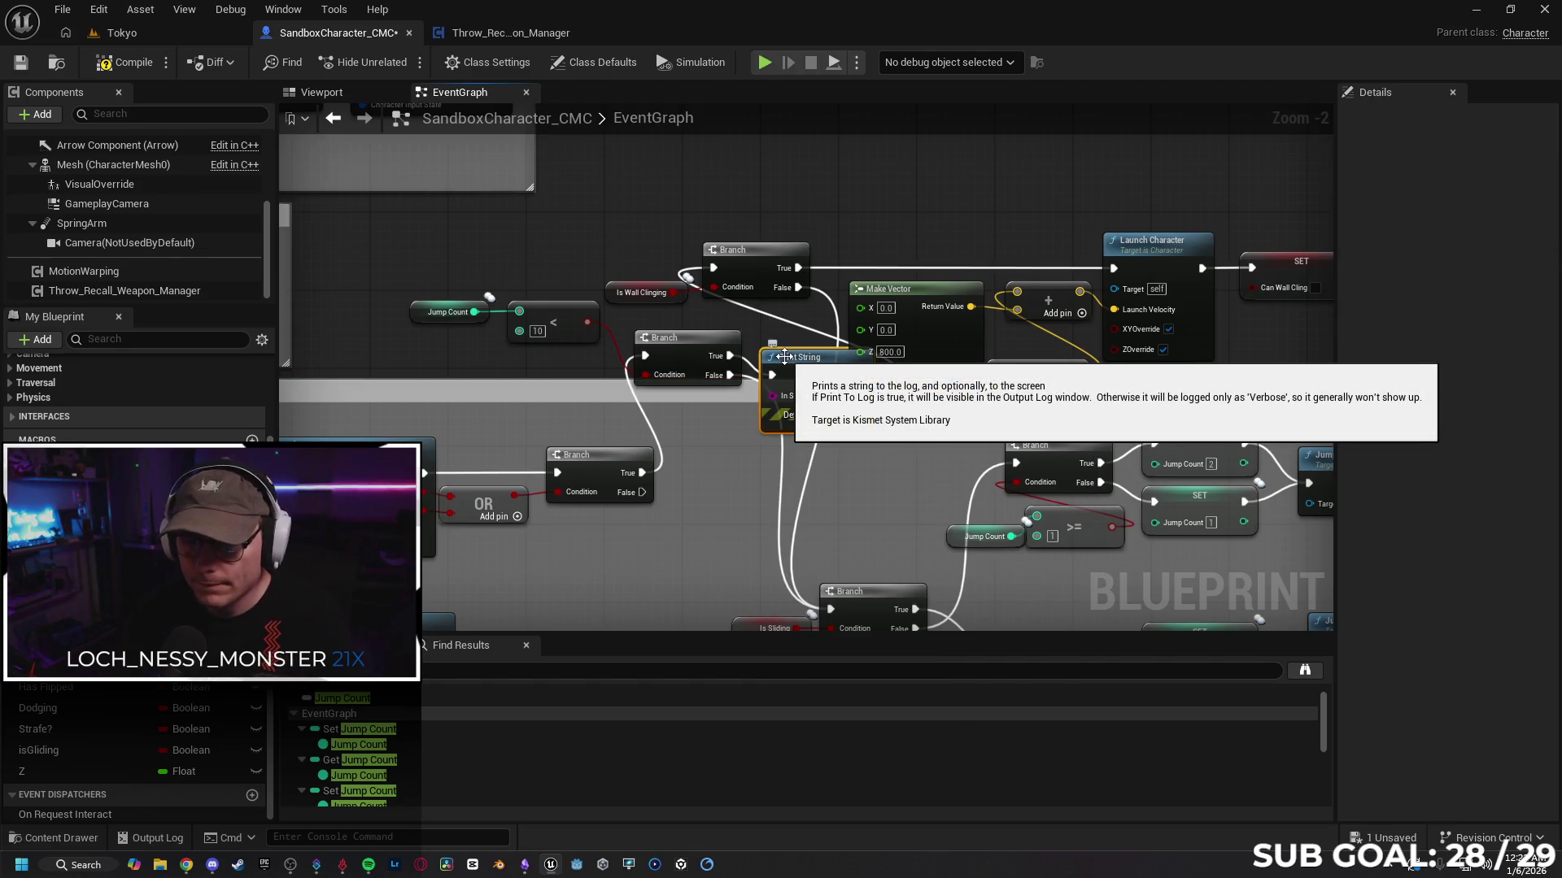
left_click_drag(777, 339, 787, 345)
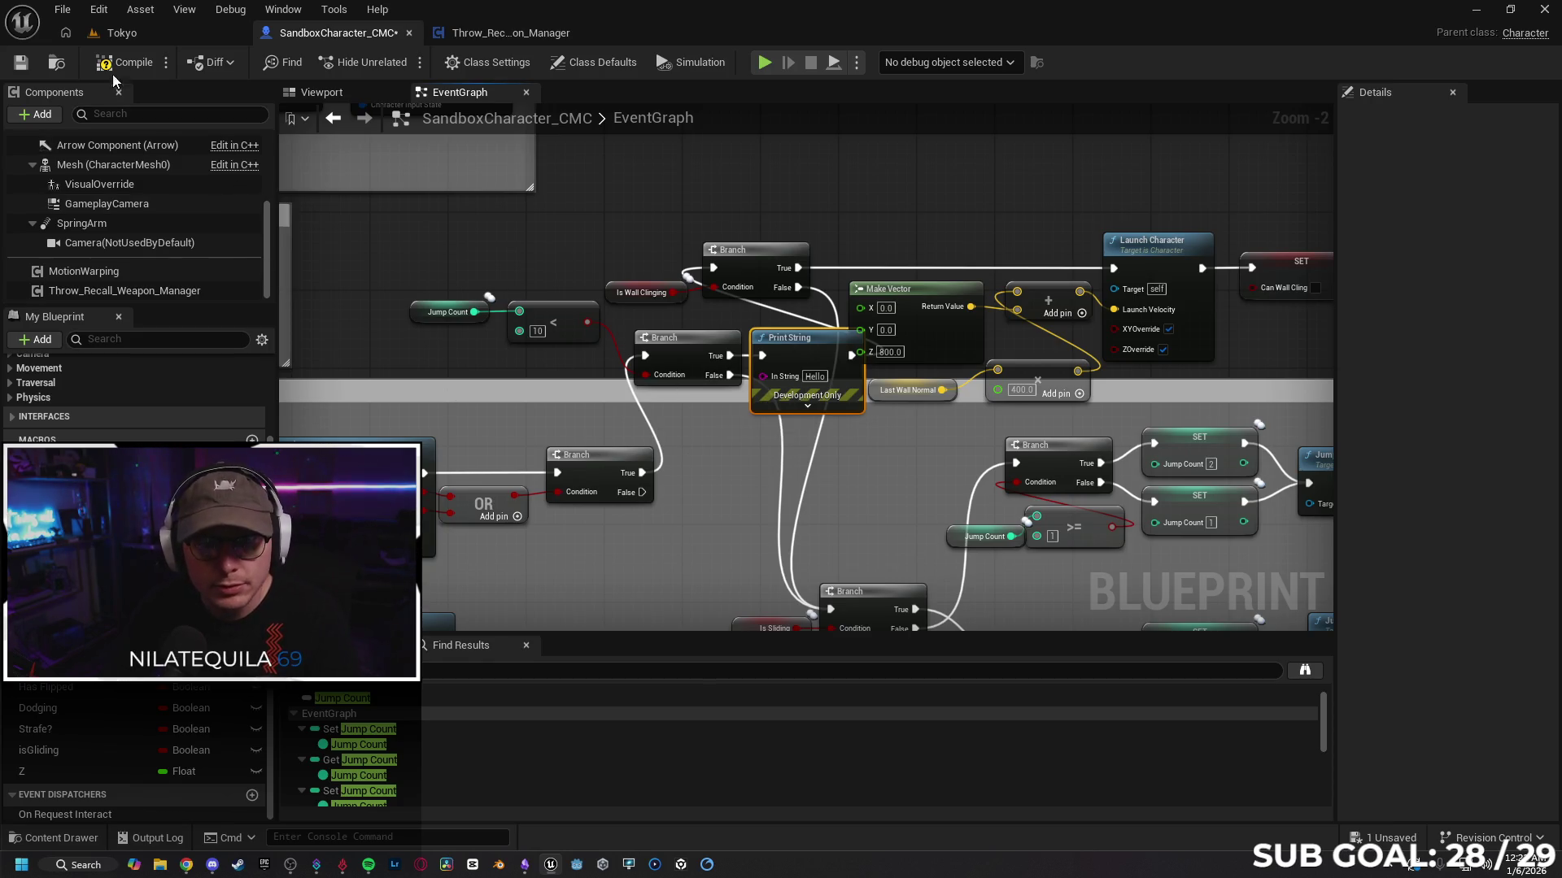
left_click(144, 36)
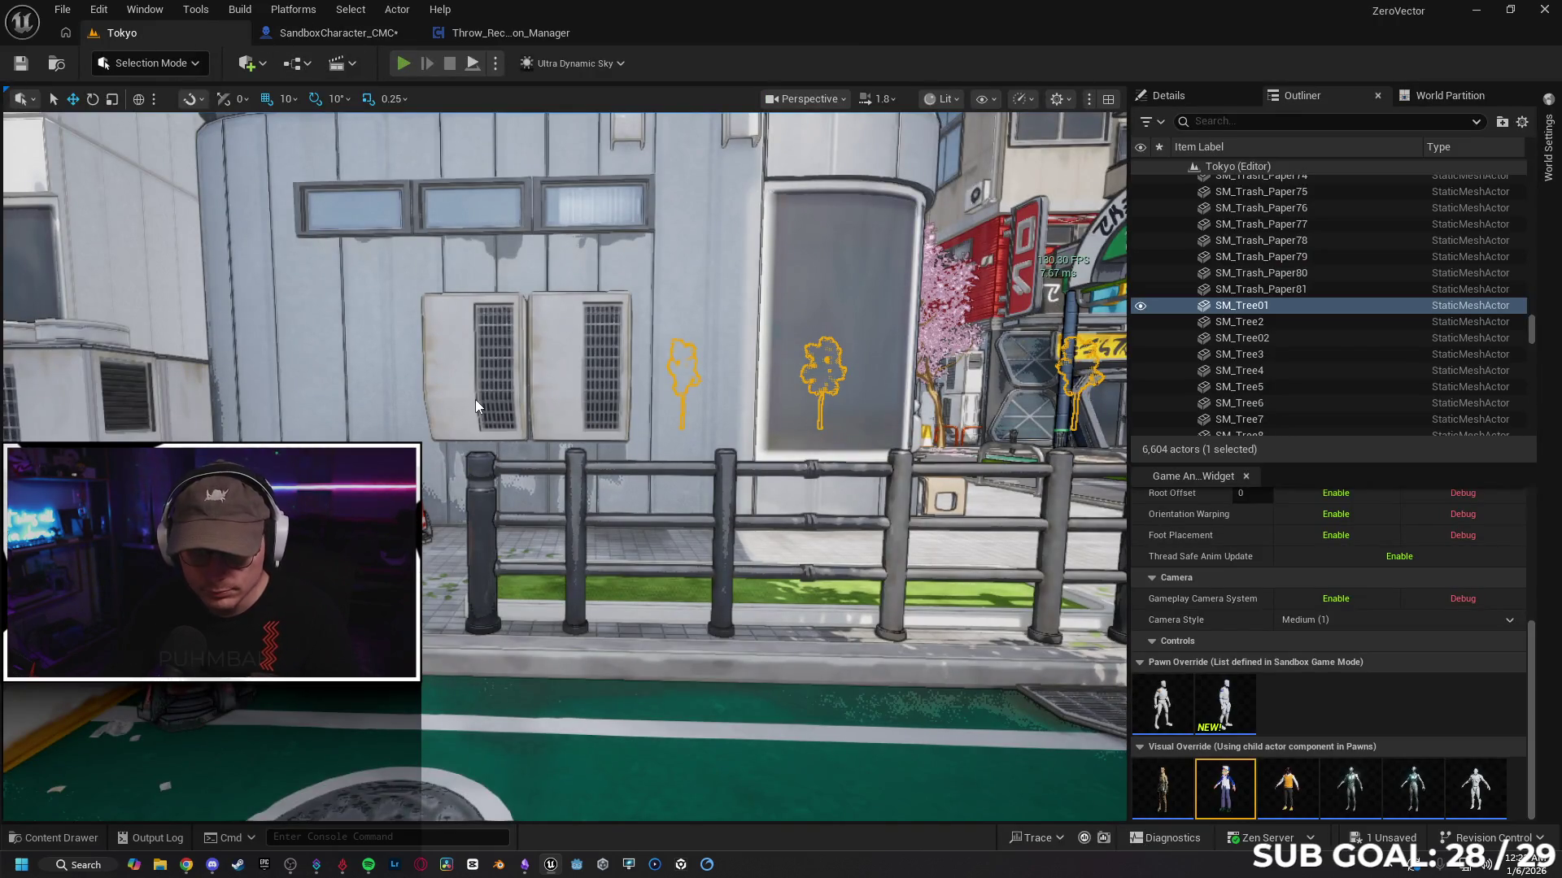
Step: Start a multiplayer PIE session and have the client run and jump twice, printing Hello
key("alt+p")
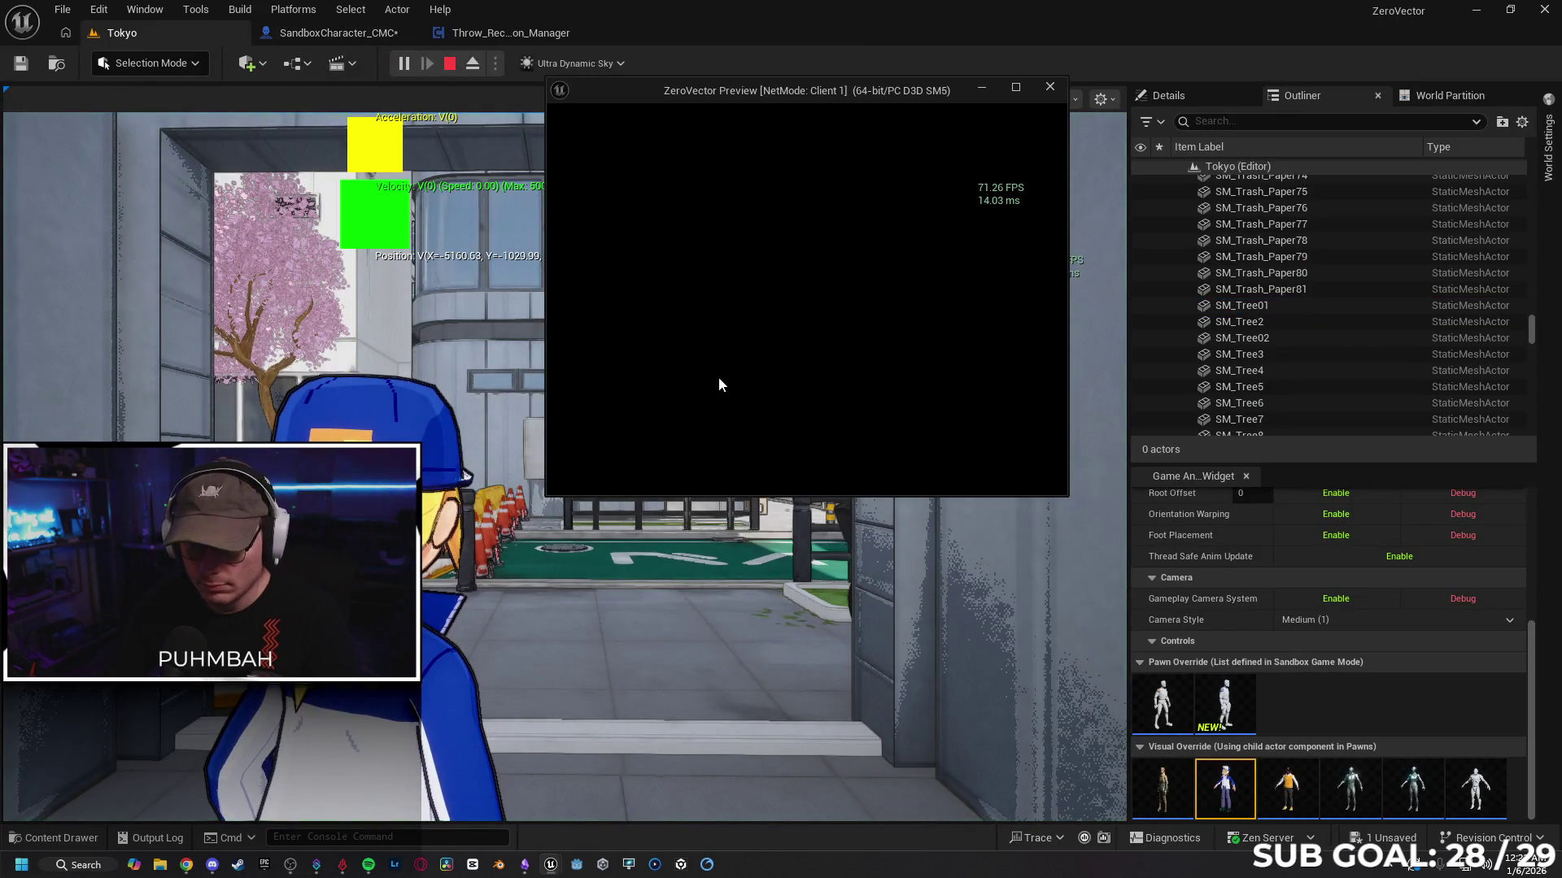
key("w")
key("space")
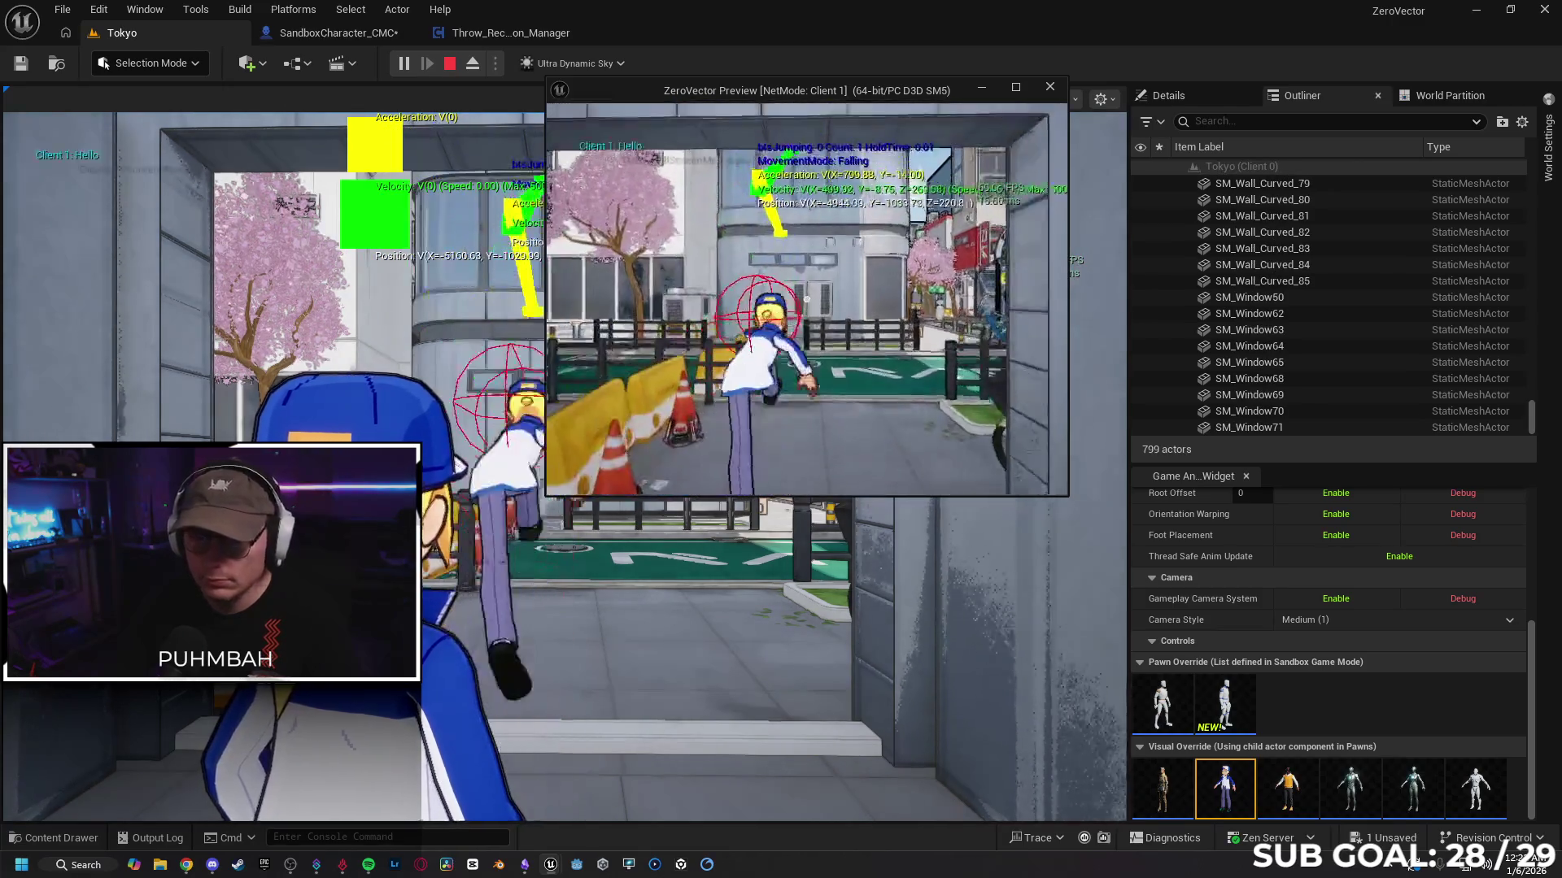
key("space")
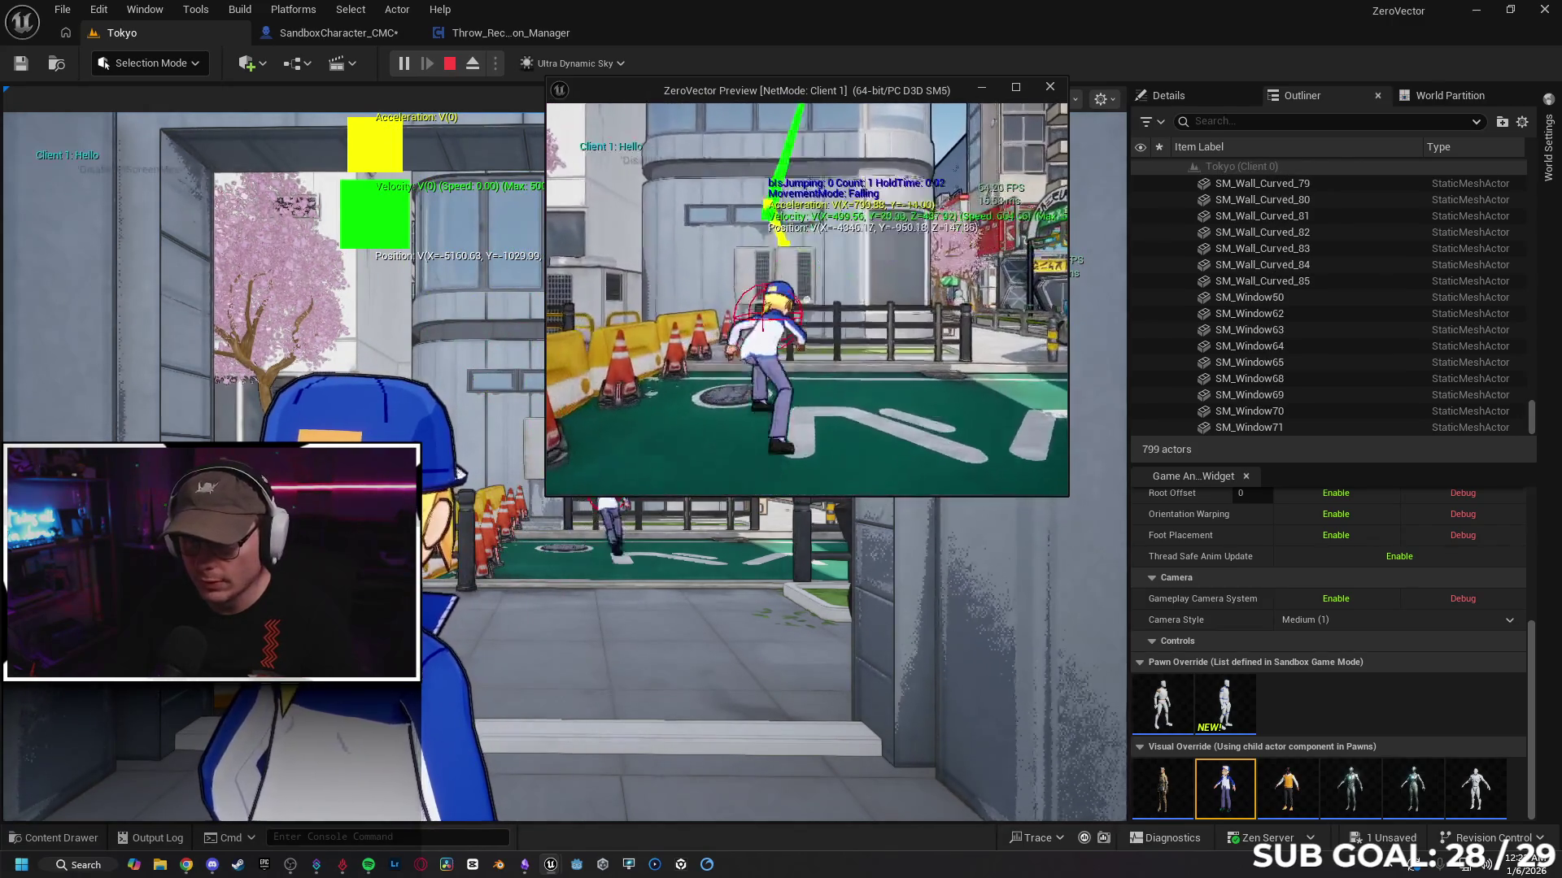
key("d")
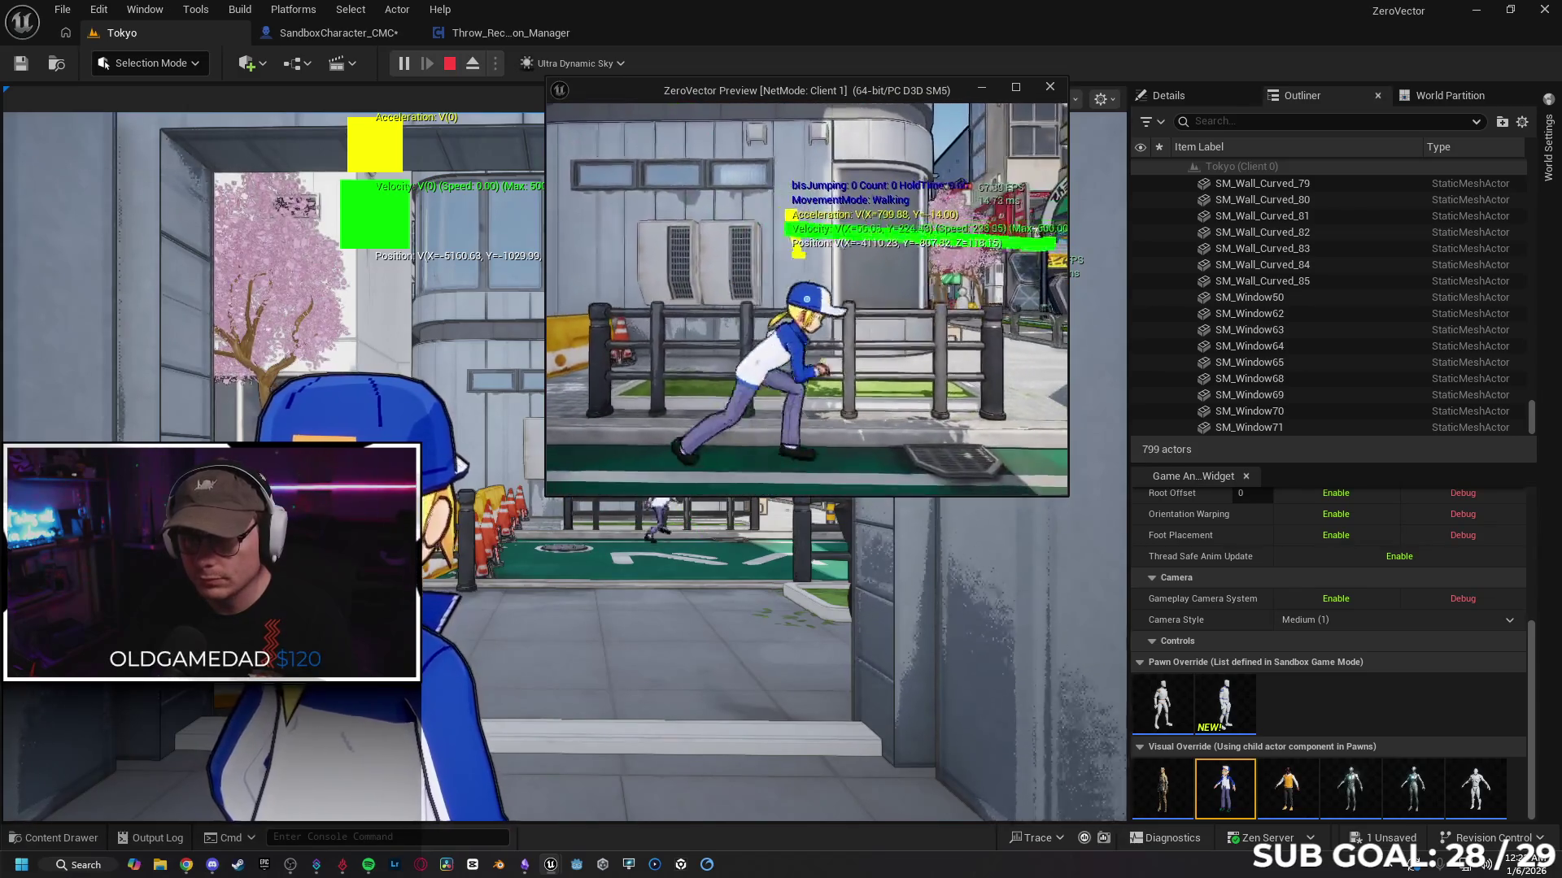
key("super")
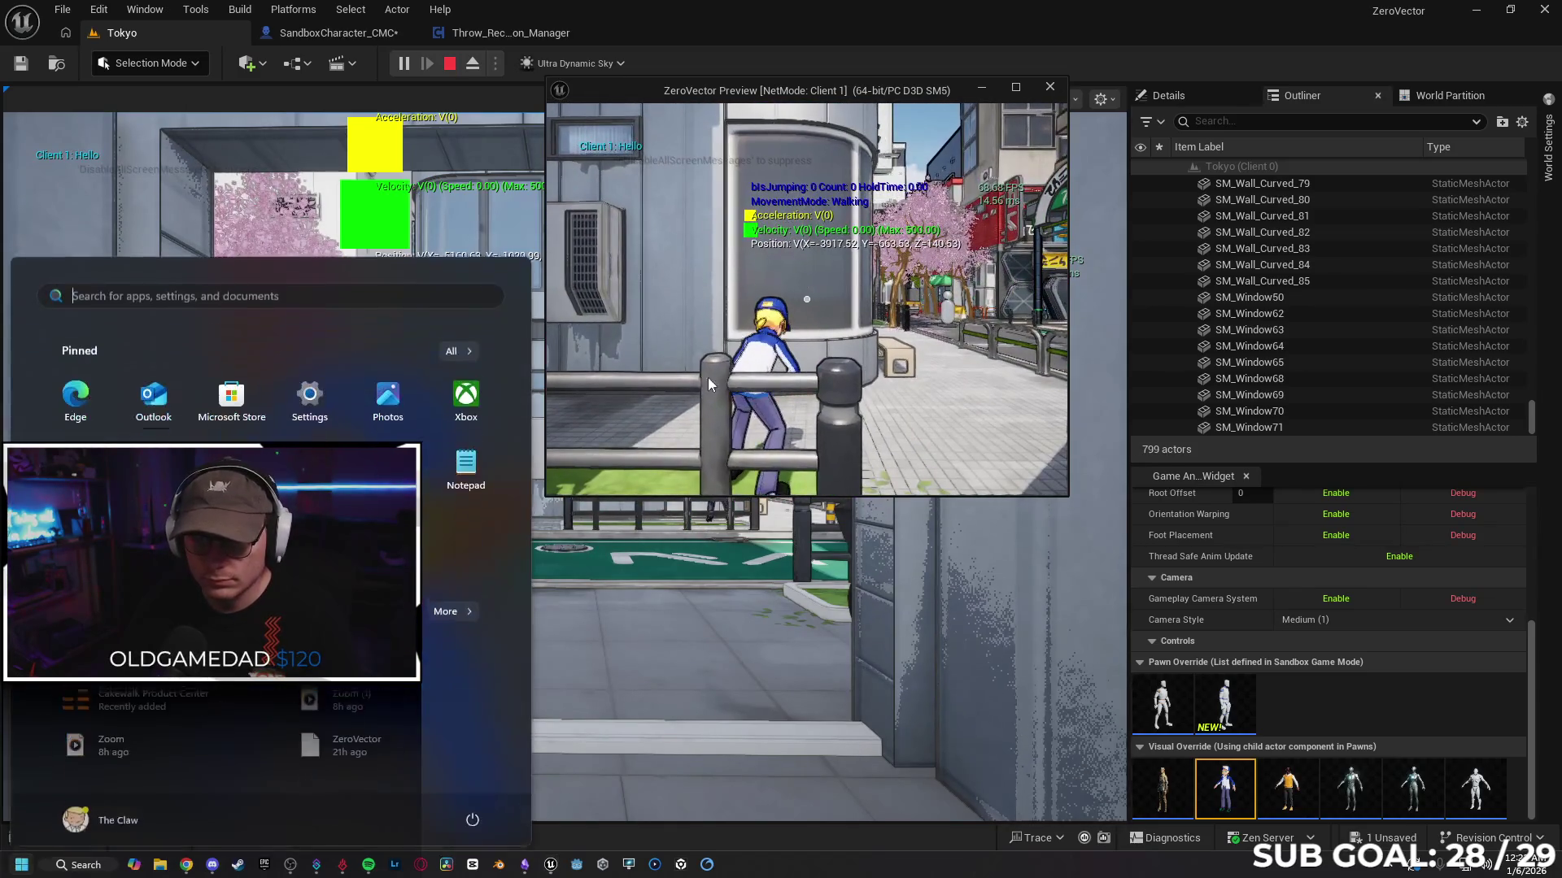
Step: Stop the play session and return to the SandboxCharacter_CMC EventGraph
left_click(652, 628)
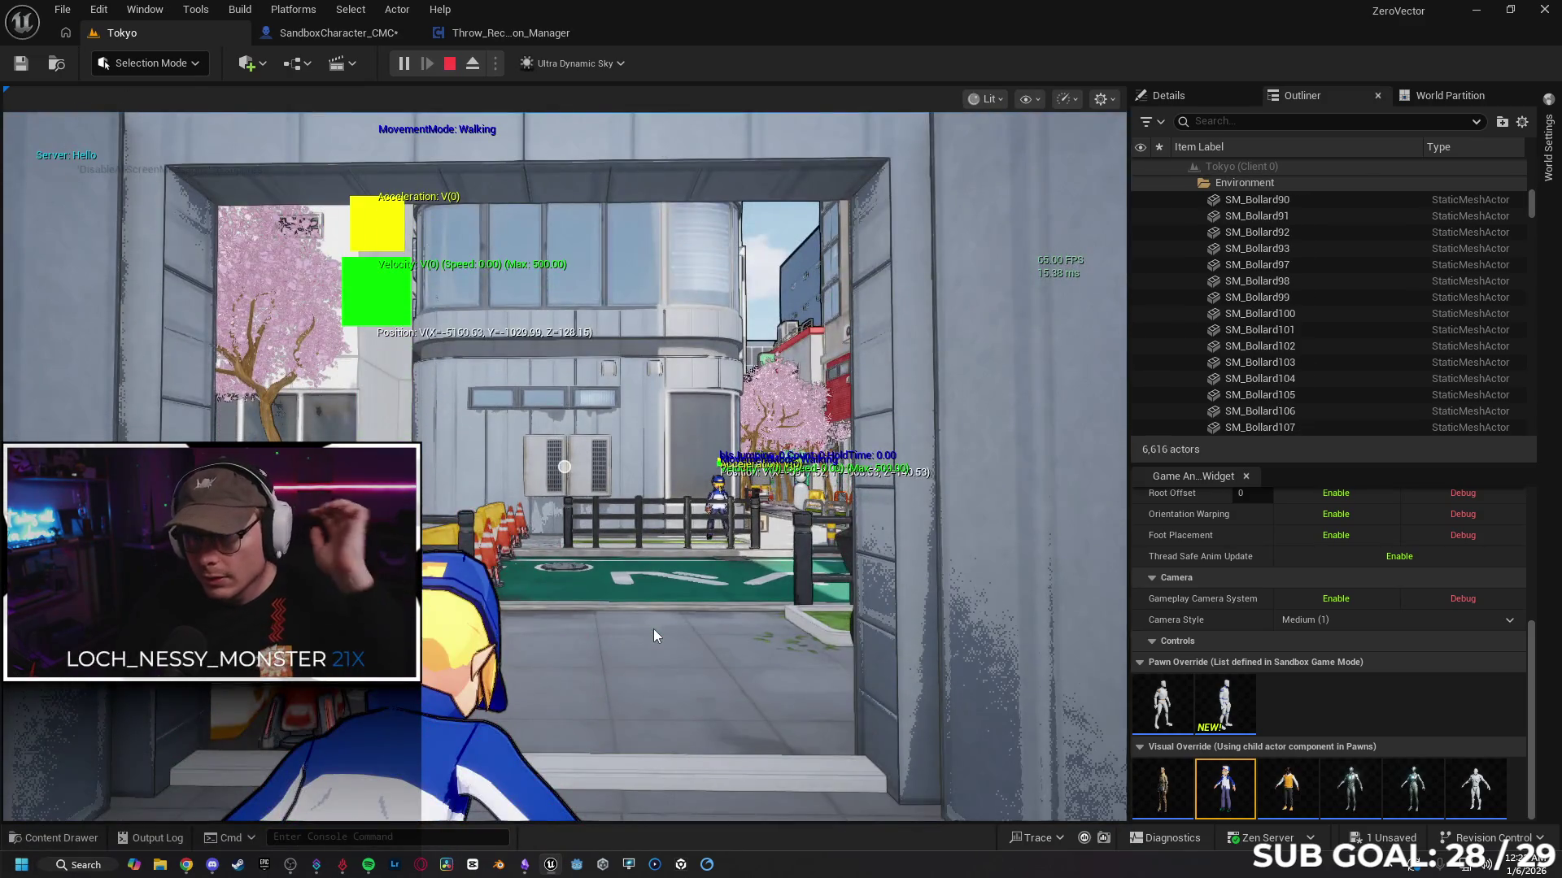
key("Escape")
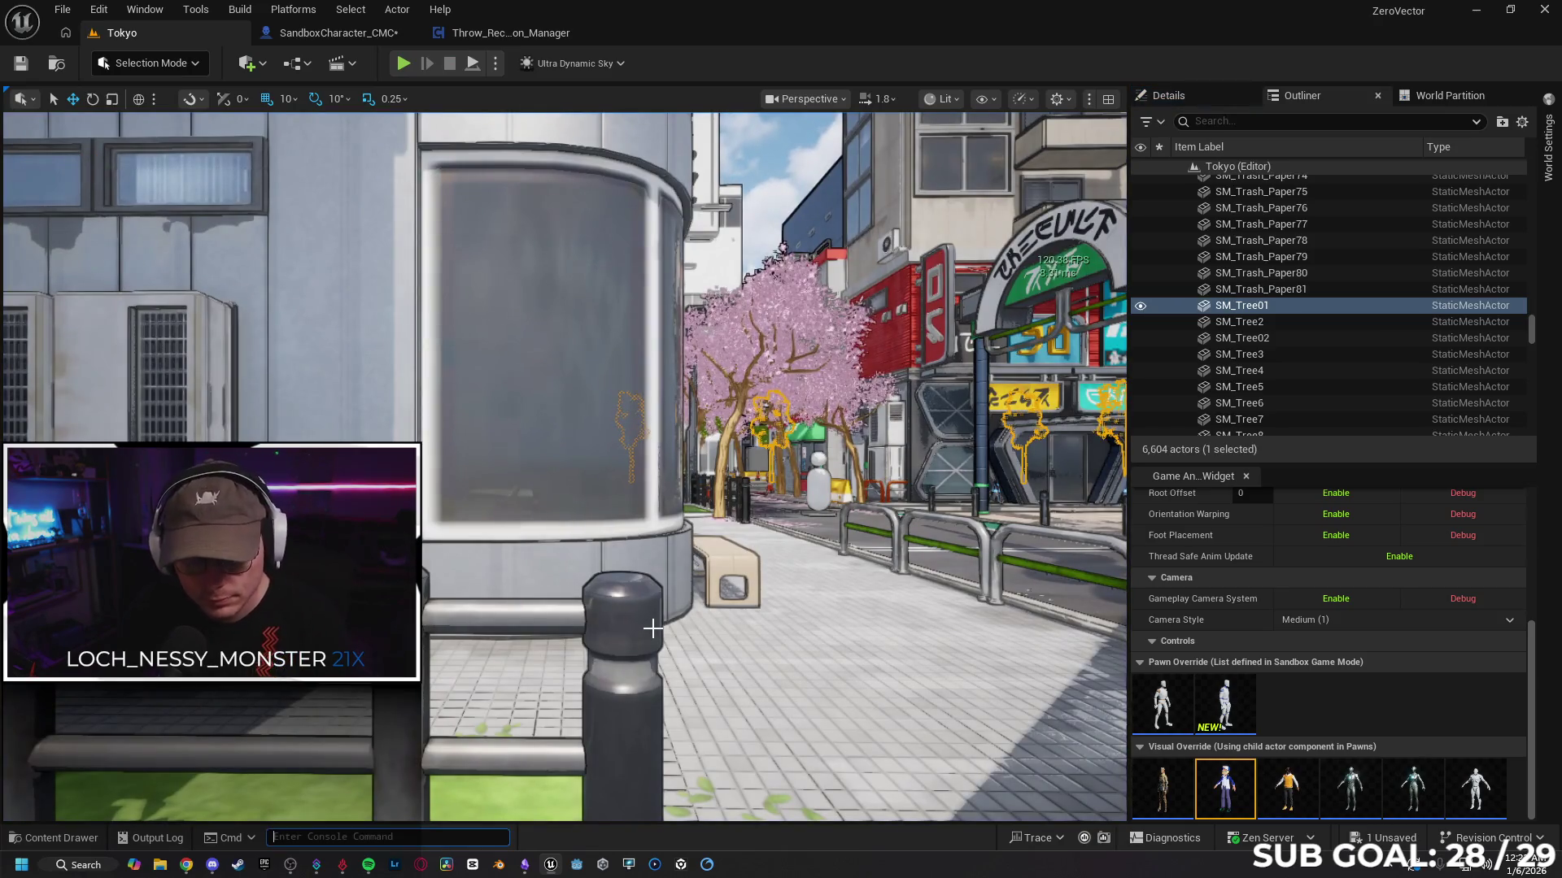
left_click(545, 866)
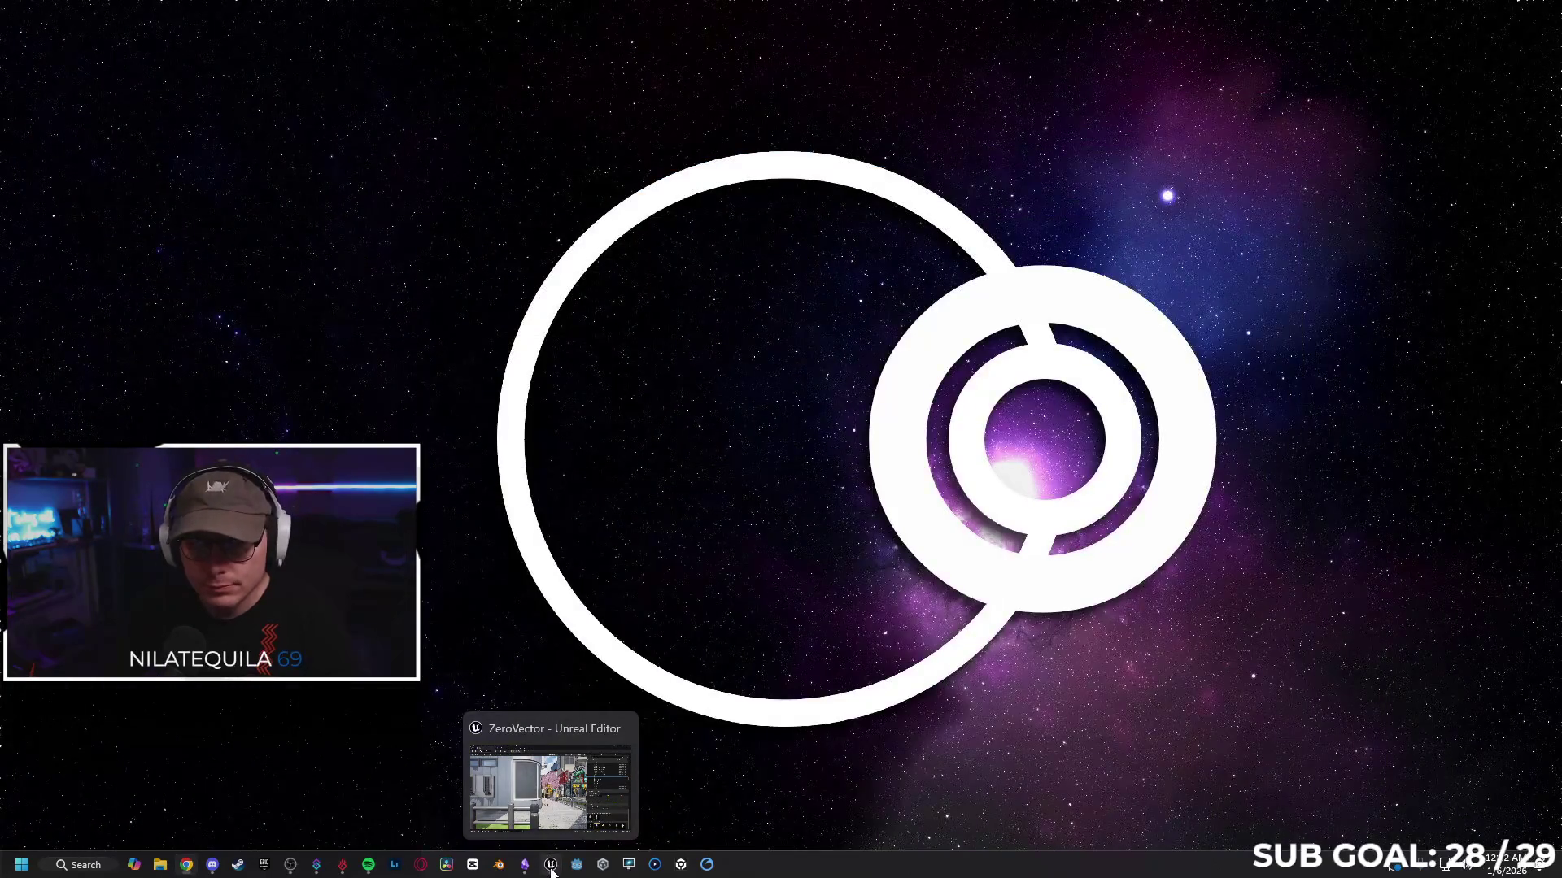
left_click(552, 869)
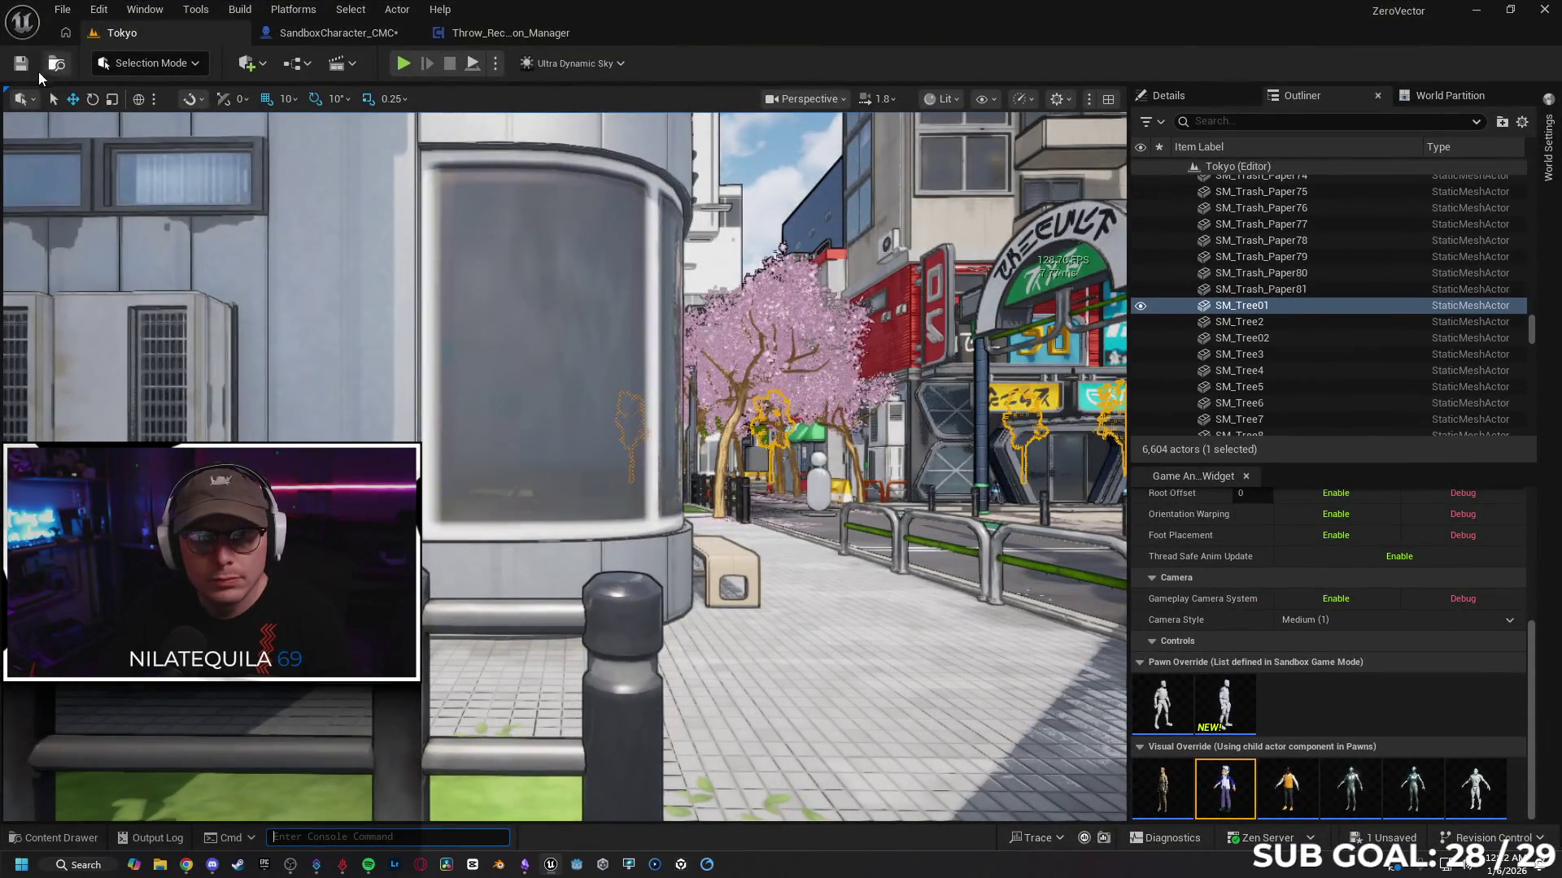
left_click(311, 36)
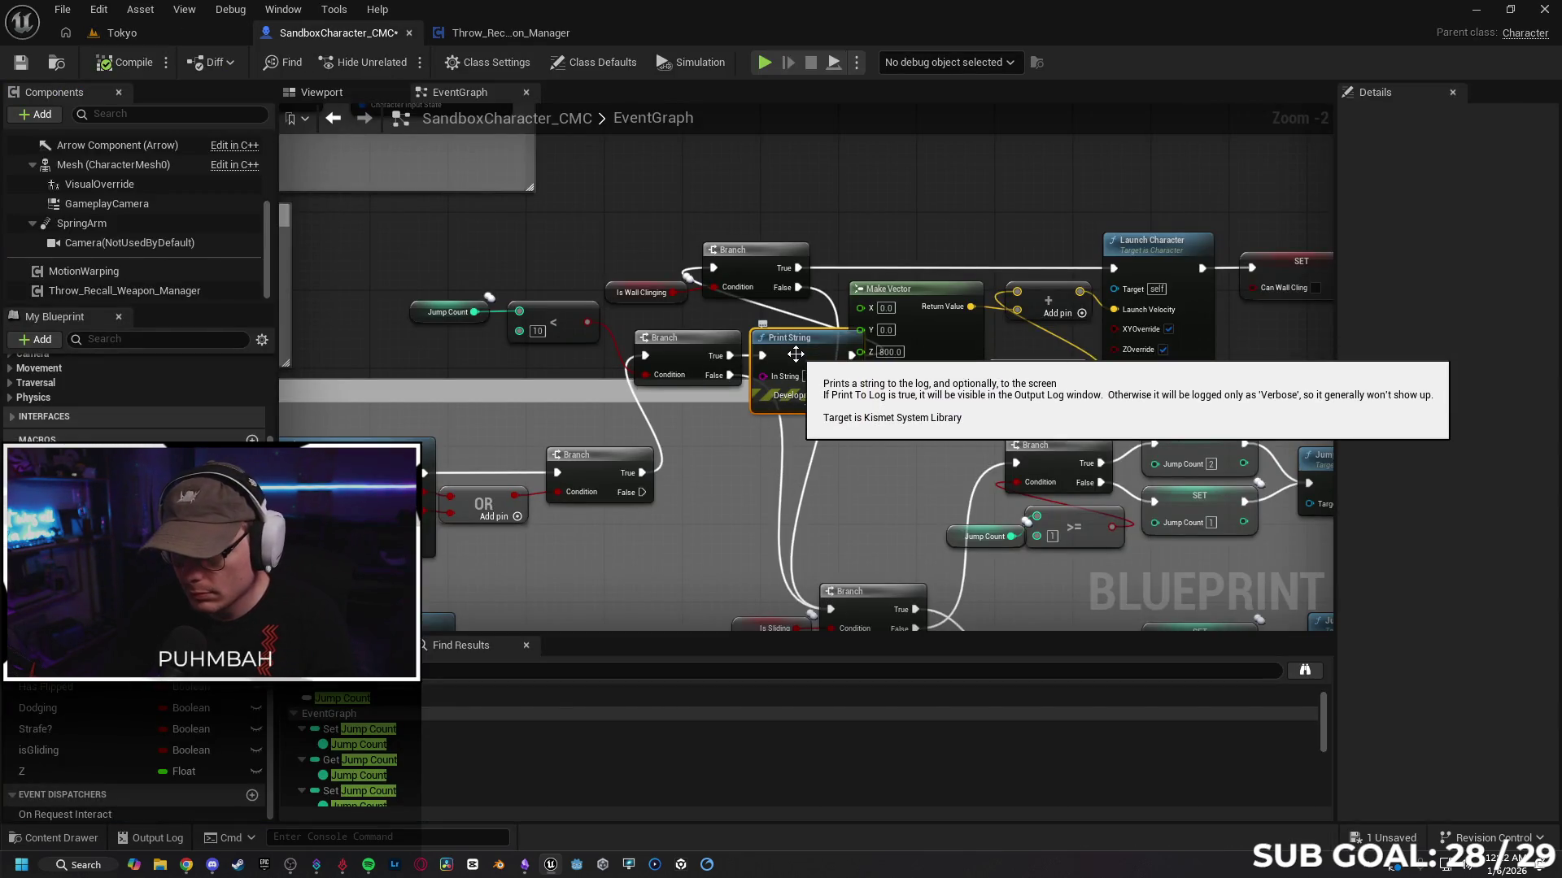
Step: Delete the debug Print String and wire the lower Branch's True into the upper Branch
key("Delete")
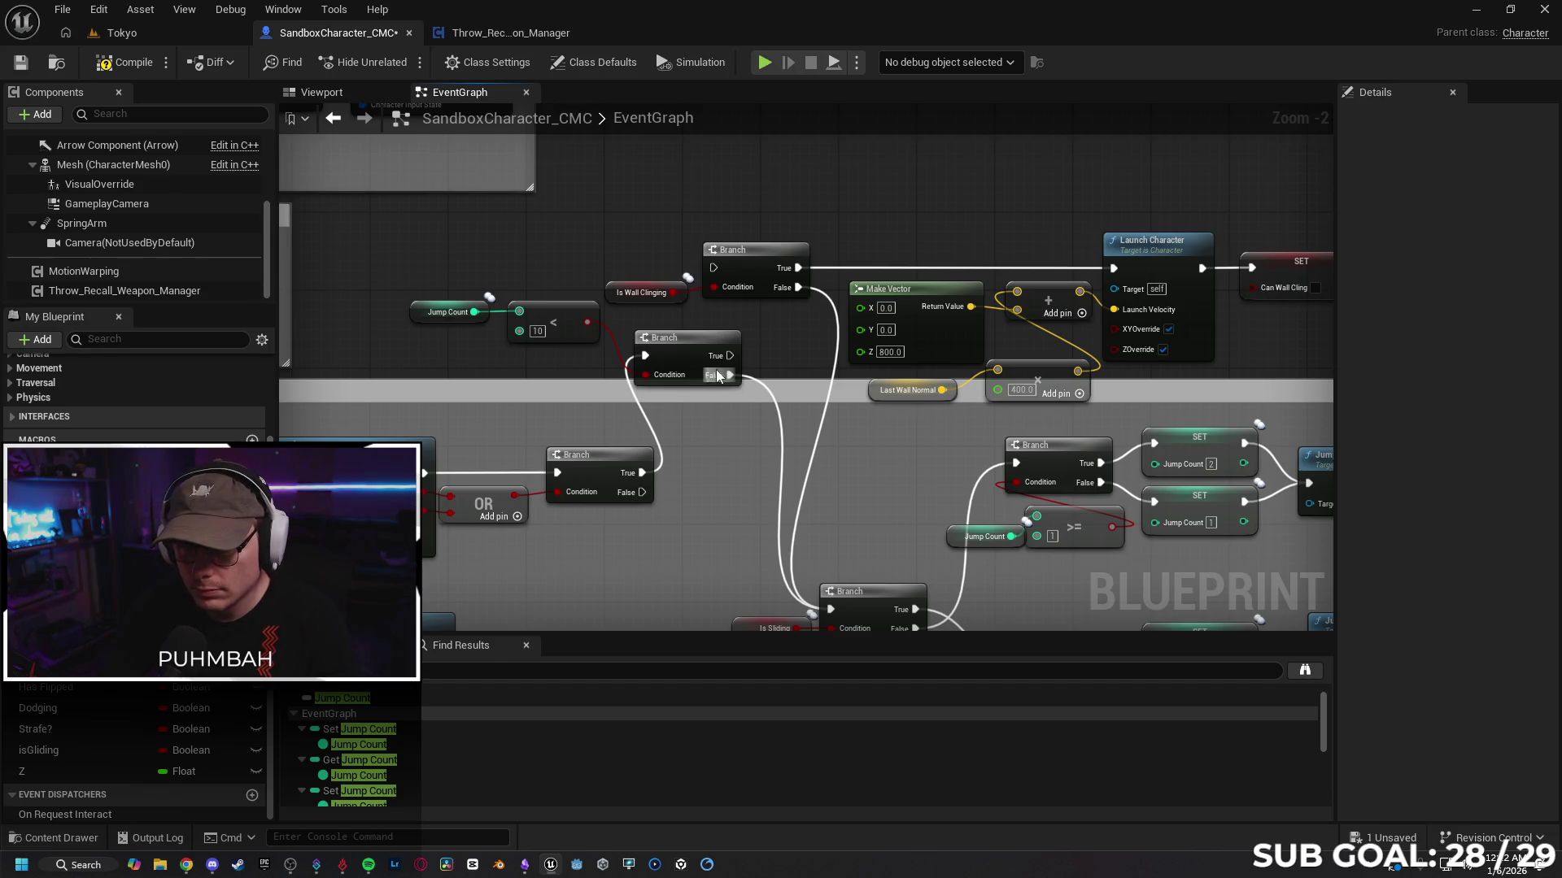
left_click_drag(731, 359, 714, 267)
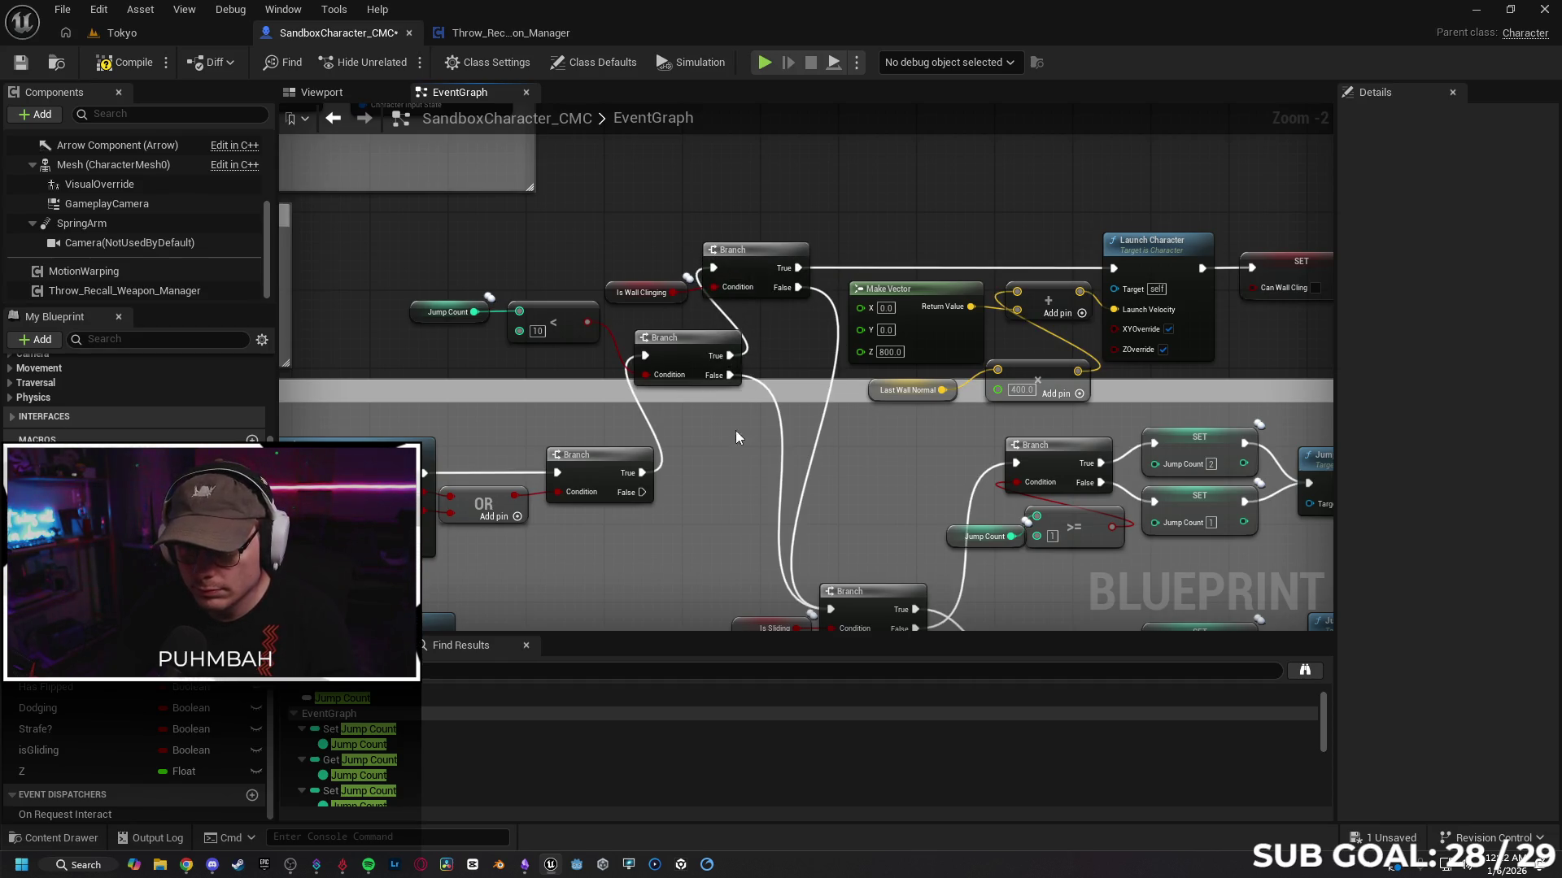
left_click_drag(707, 459, 705, 418)
left_click_drag(969, 357, 873, 349)
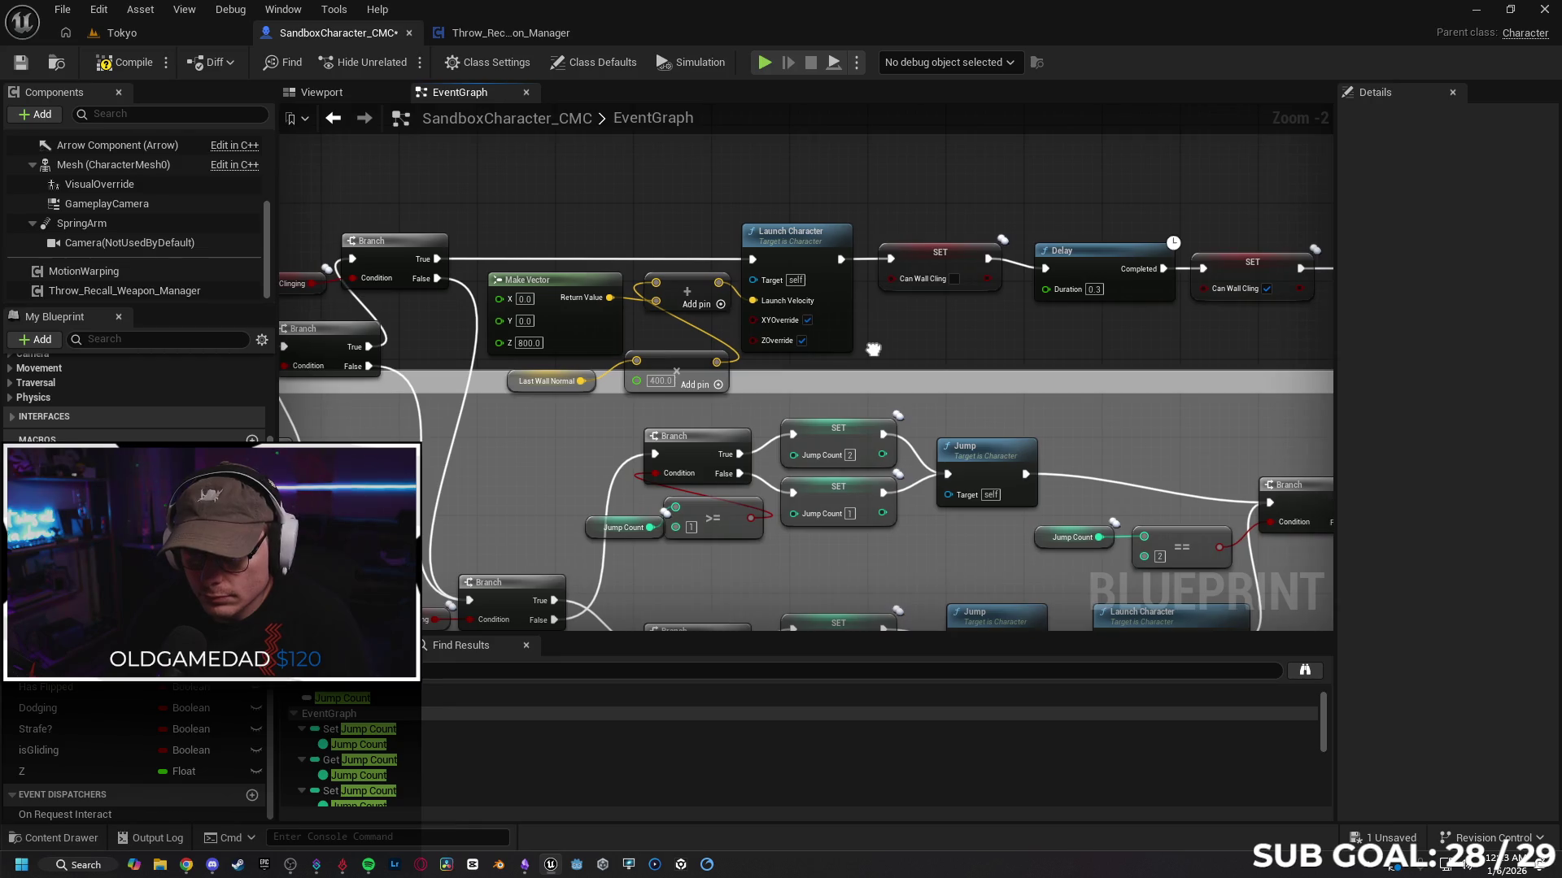
Step: Set the LastWallNormal variable's Replication to Replicated
left_click(545, 324)
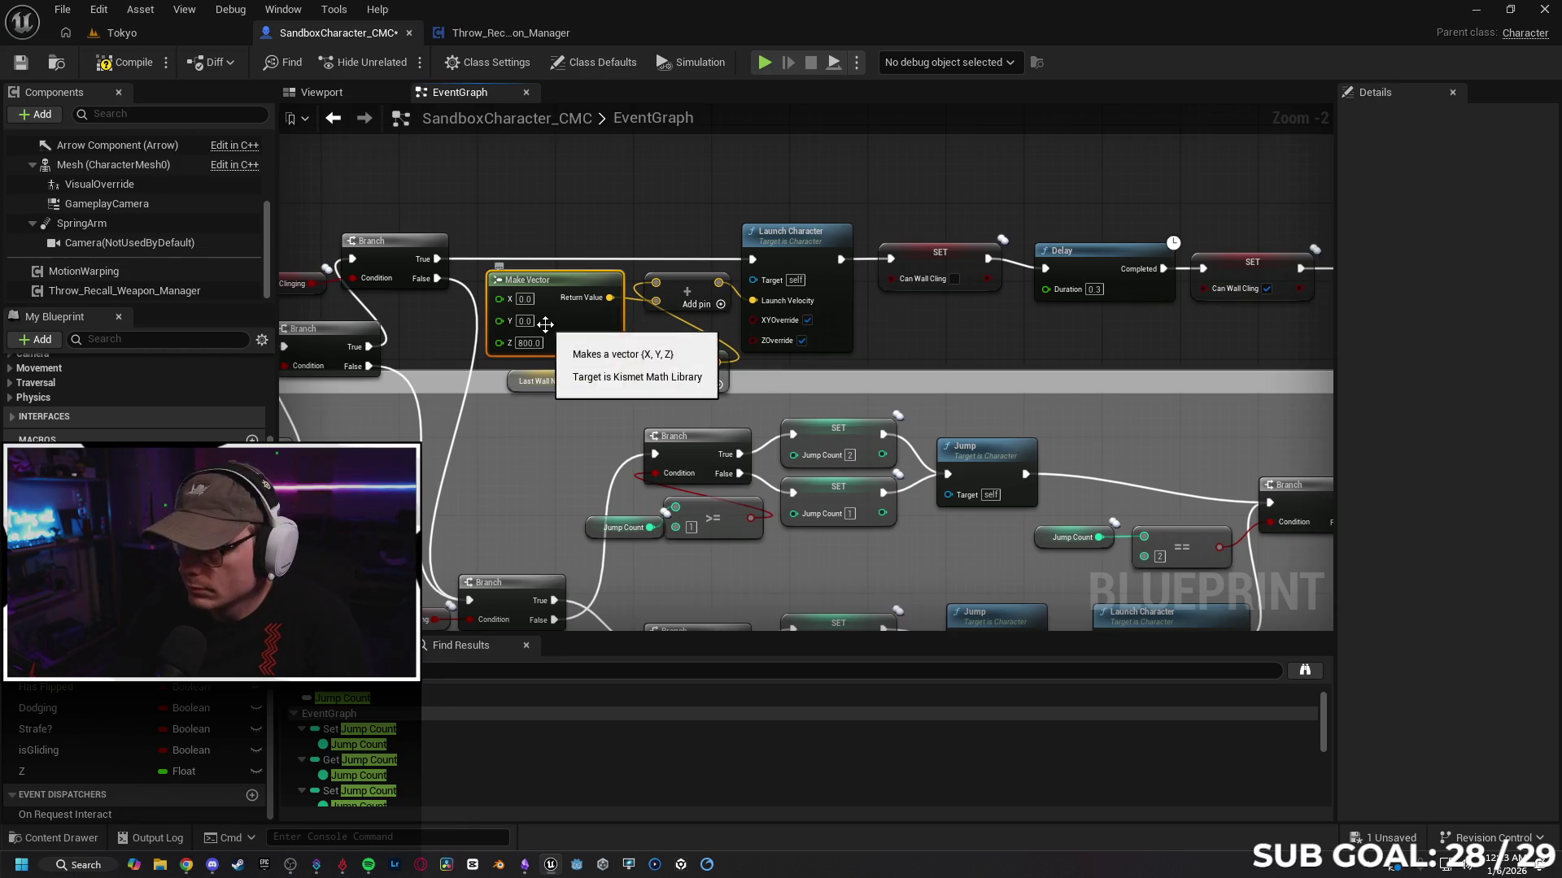
left_click(510, 385)
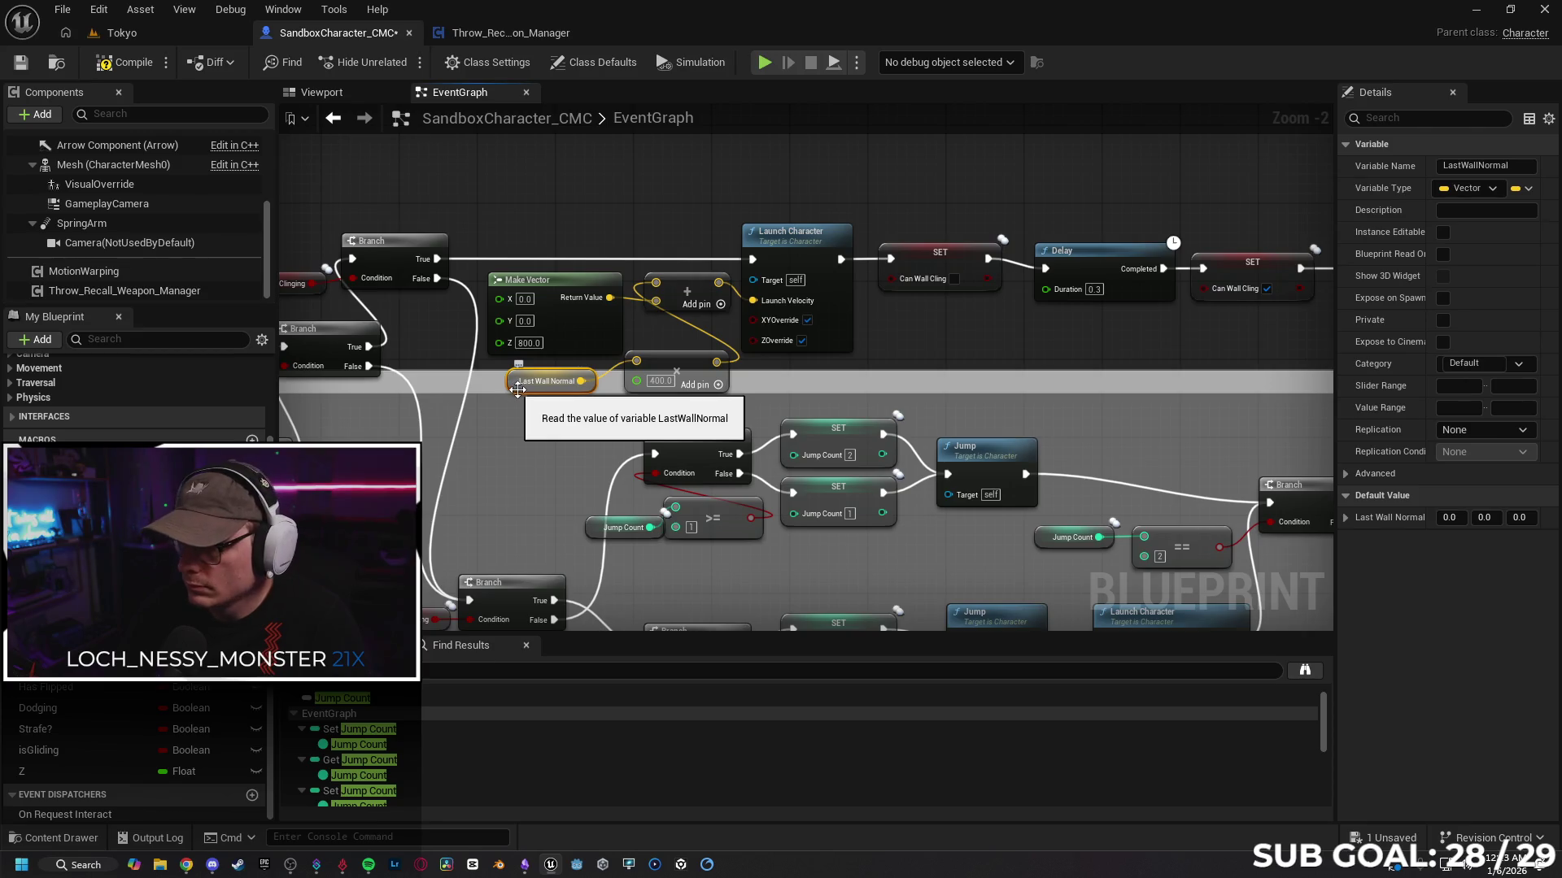
left_click(1464, 429)
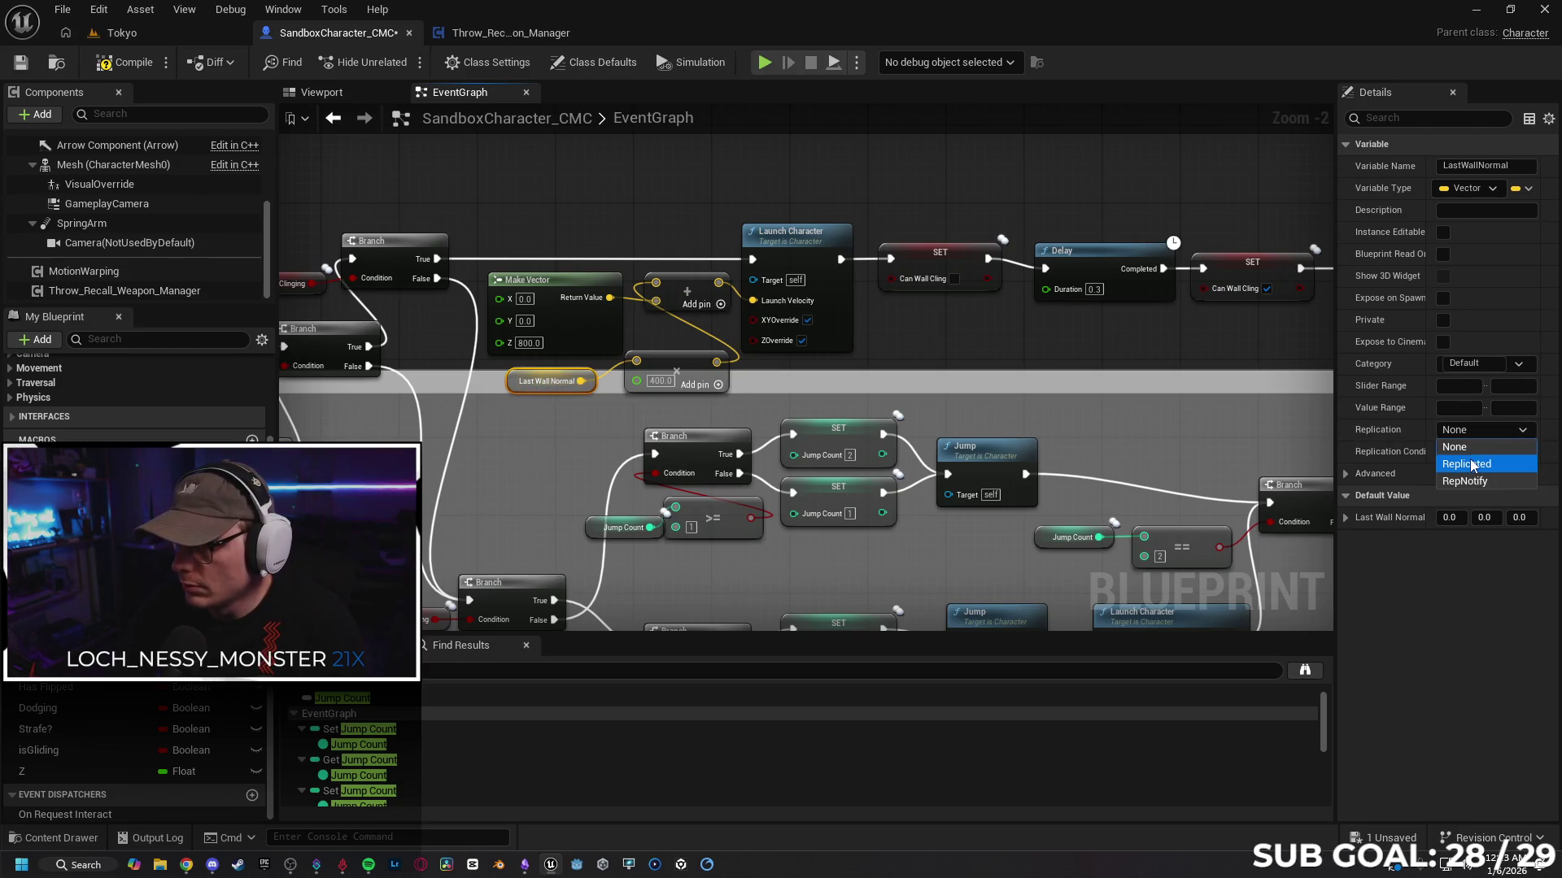
left_click(1471, 458)
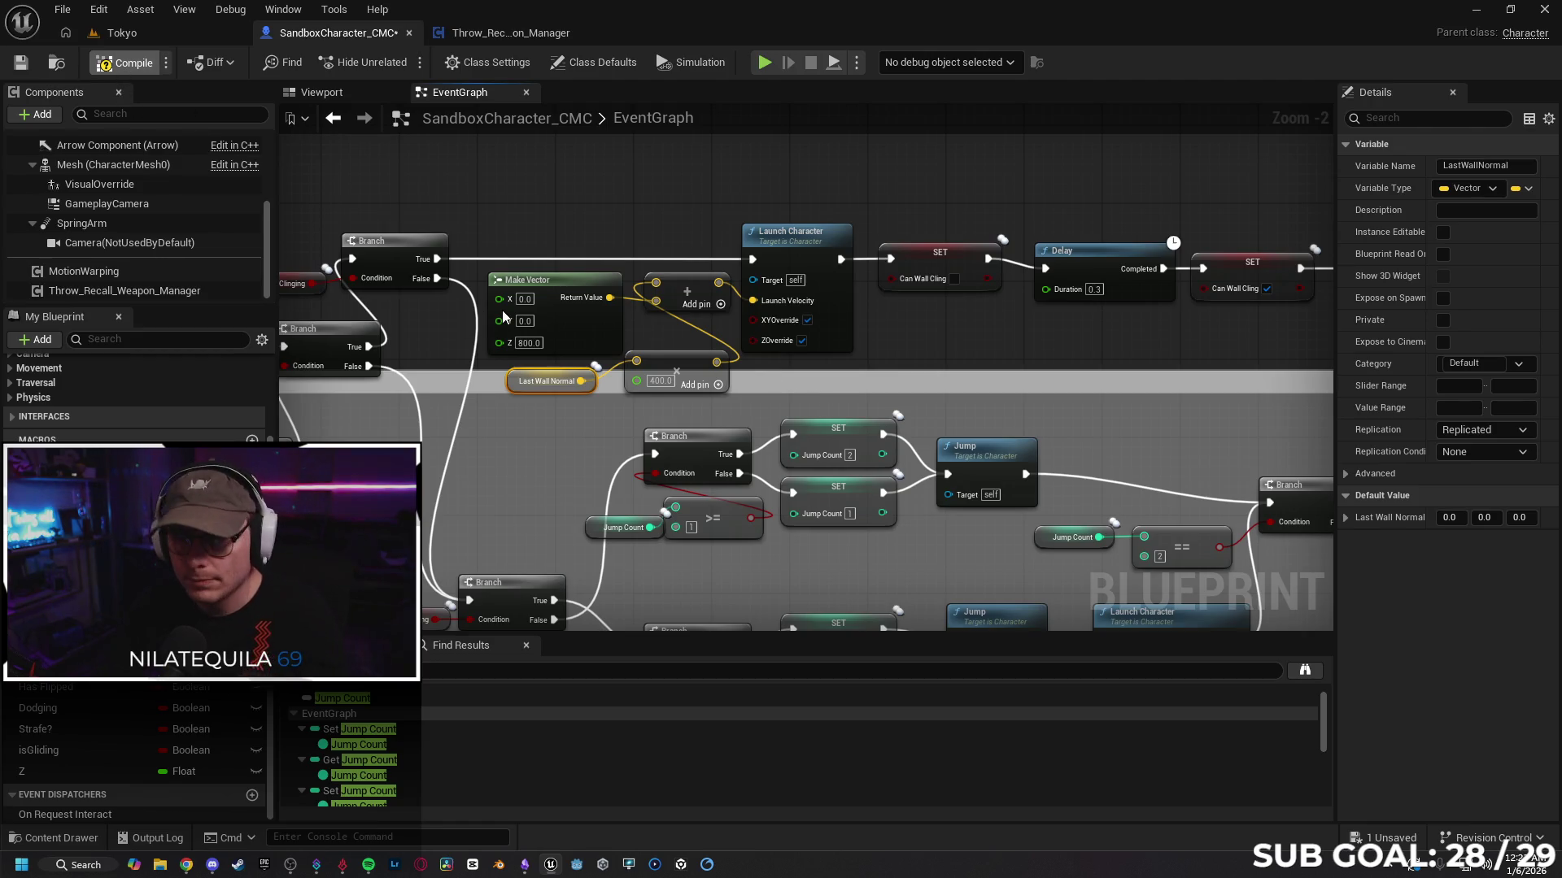
left_click(115, 32)
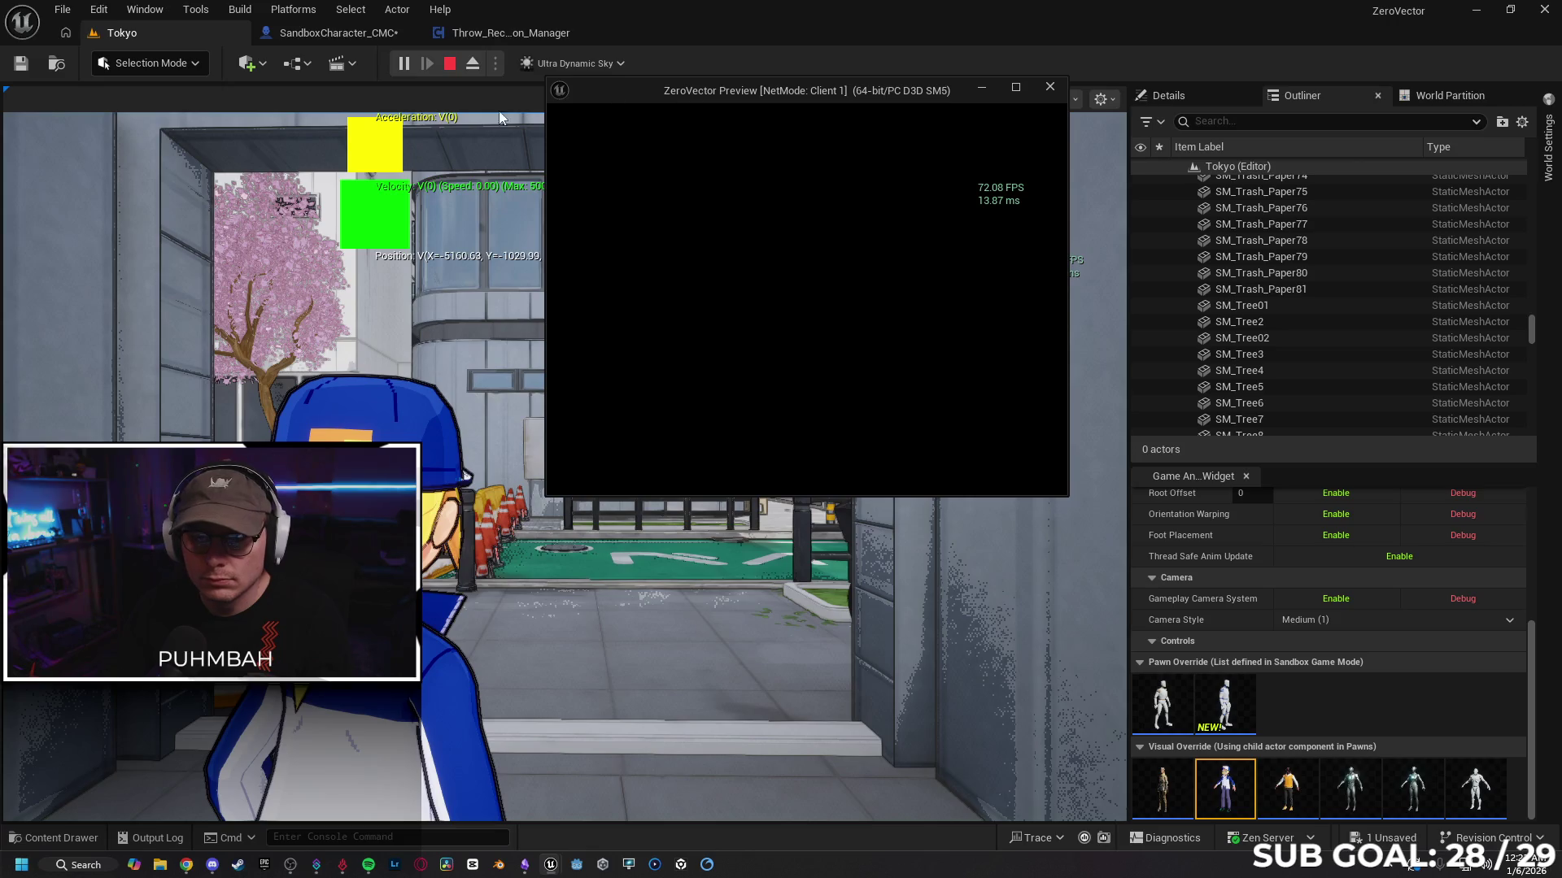
Step: Test client wall jumping in Tokyo, then go back to the SandboxCharacter_CMC EventGraph
mouse_move(598, 101)
left_mouse_down()
mouse_move(173, 126)
mouse_move(61, 112)
mouse_move(183, 192)
mouse_move(57, 119)
mouse_move(67, 106)
left_mouse_up()
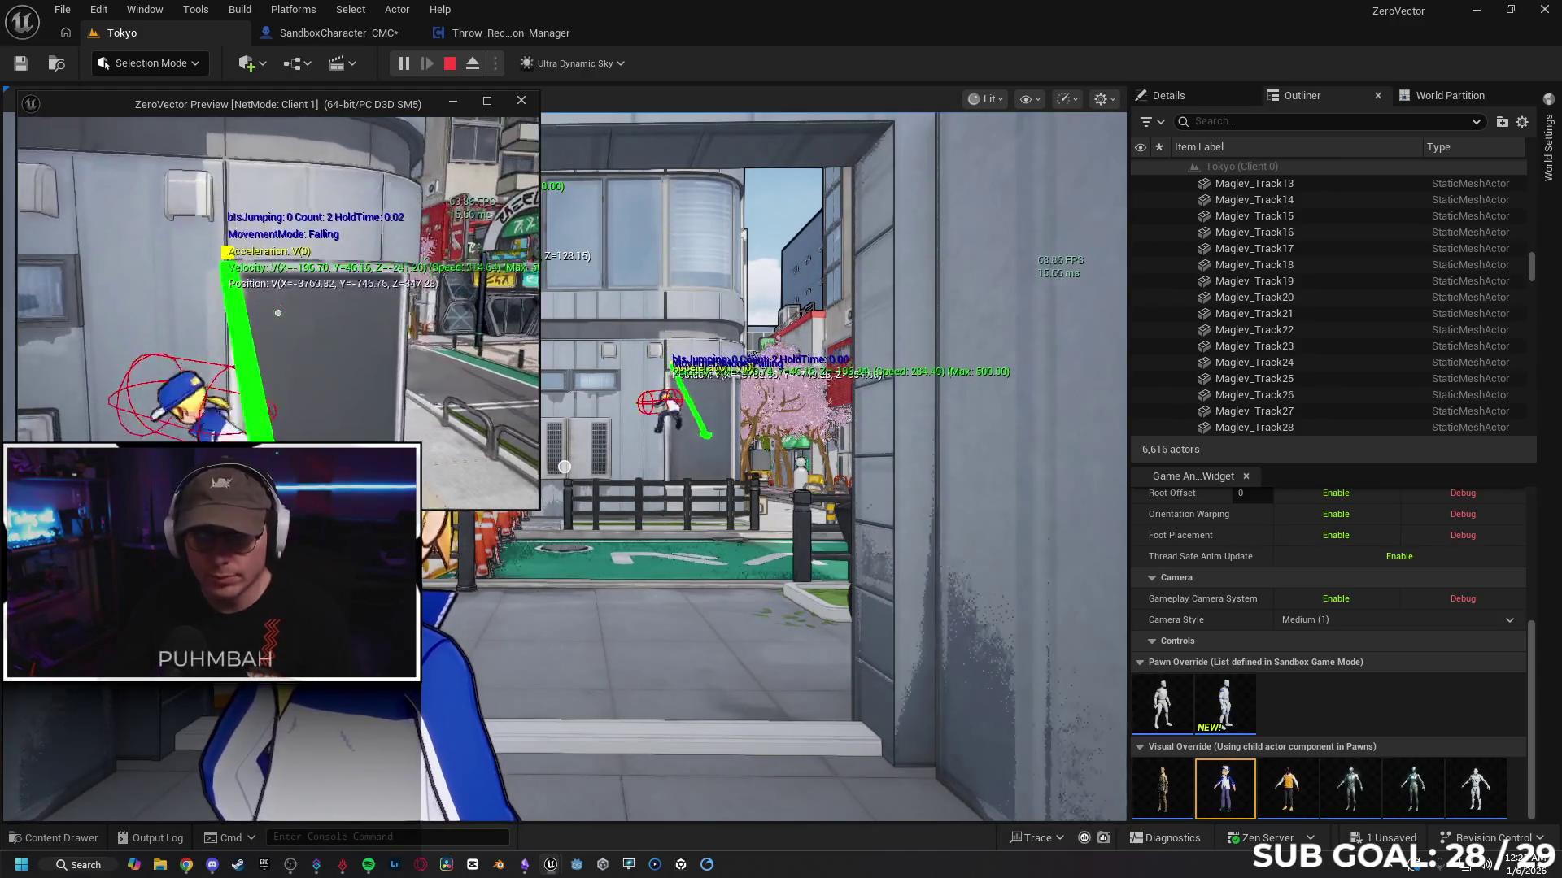
left_click(334, 223)
left_click(340, 37)
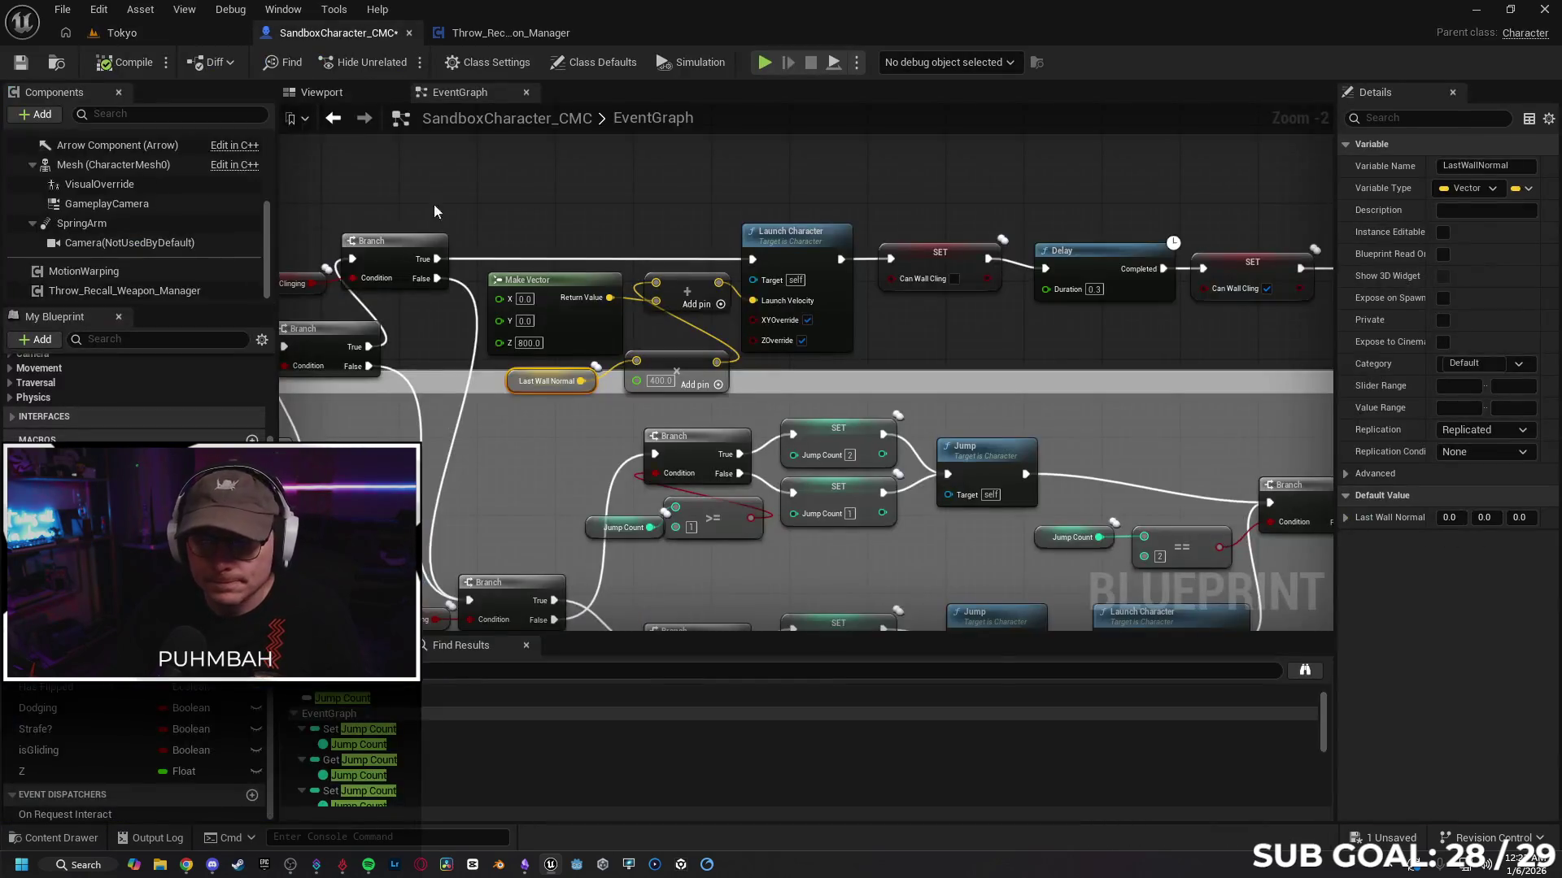
scroll(691, 176, "down", 2)
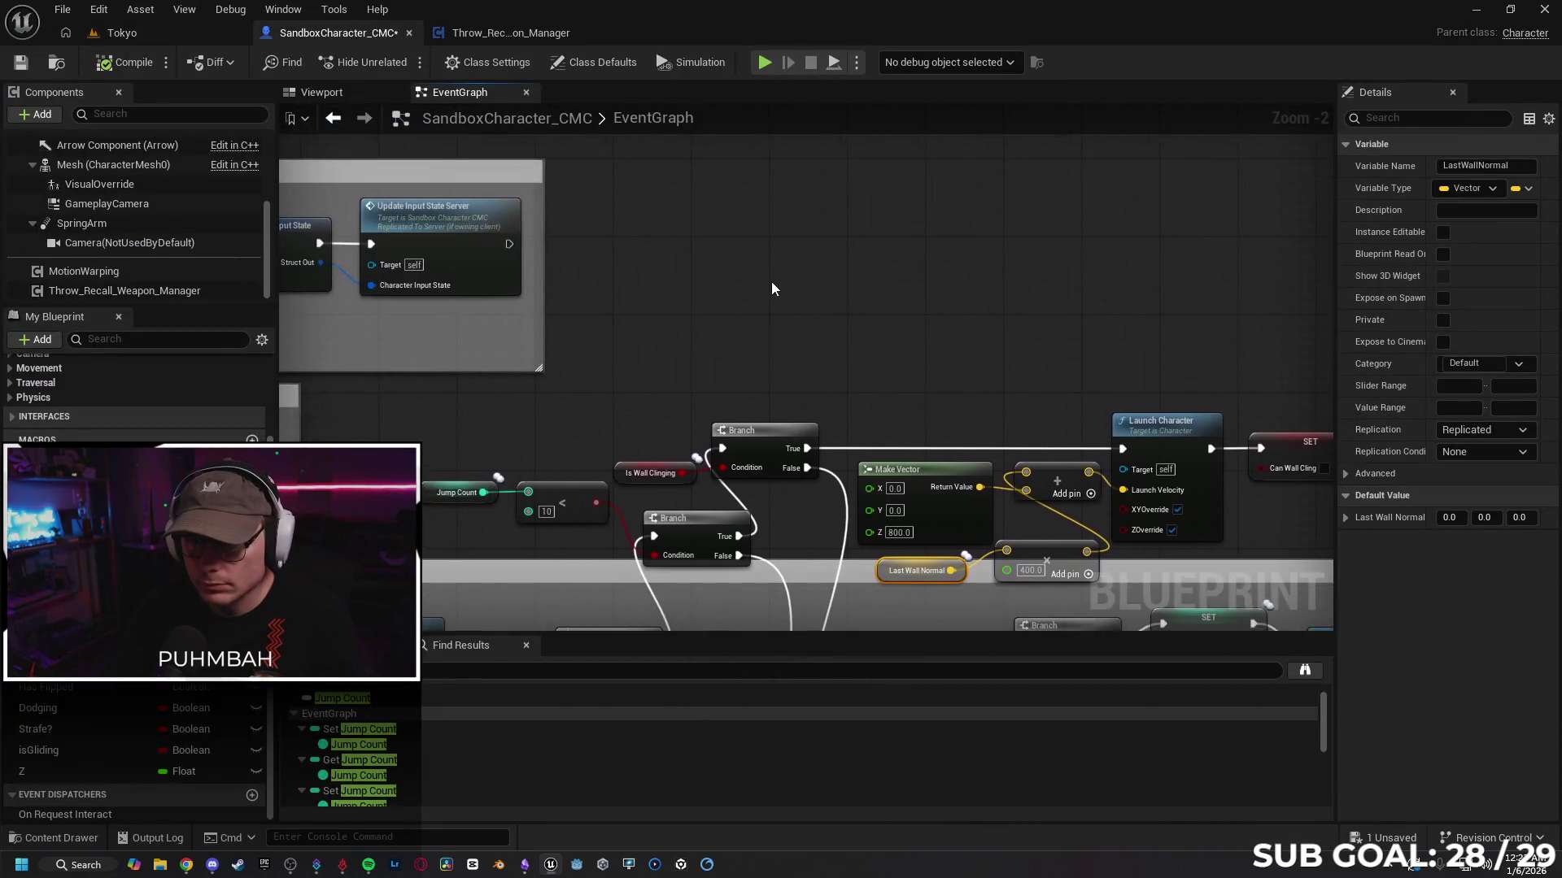
mouse_move(771, 281)
left_mouse_down()
mouse_move(804, 486)
mouse_move(627, 456)
mouse_move(642, 344)
mouse_move(589, 378)
left_mouse_up()
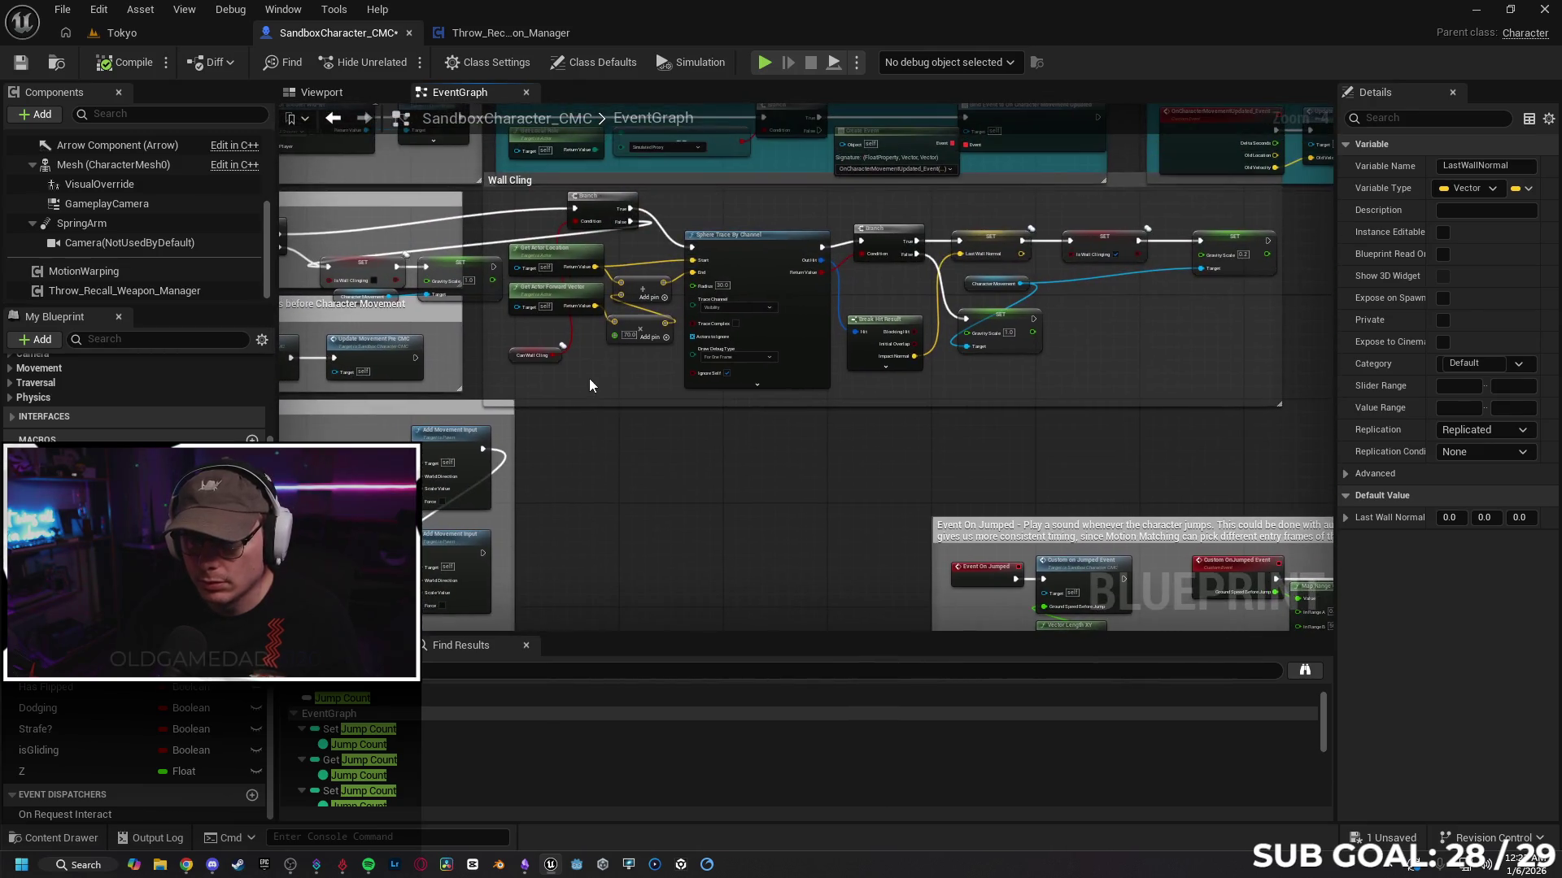
scroll(693, 432, "up", 1)
mouse_move(694, 432)
left_mouse_down()
mouse_move(707, 436)
mouse_move(597, 425)
left_mouse_up()
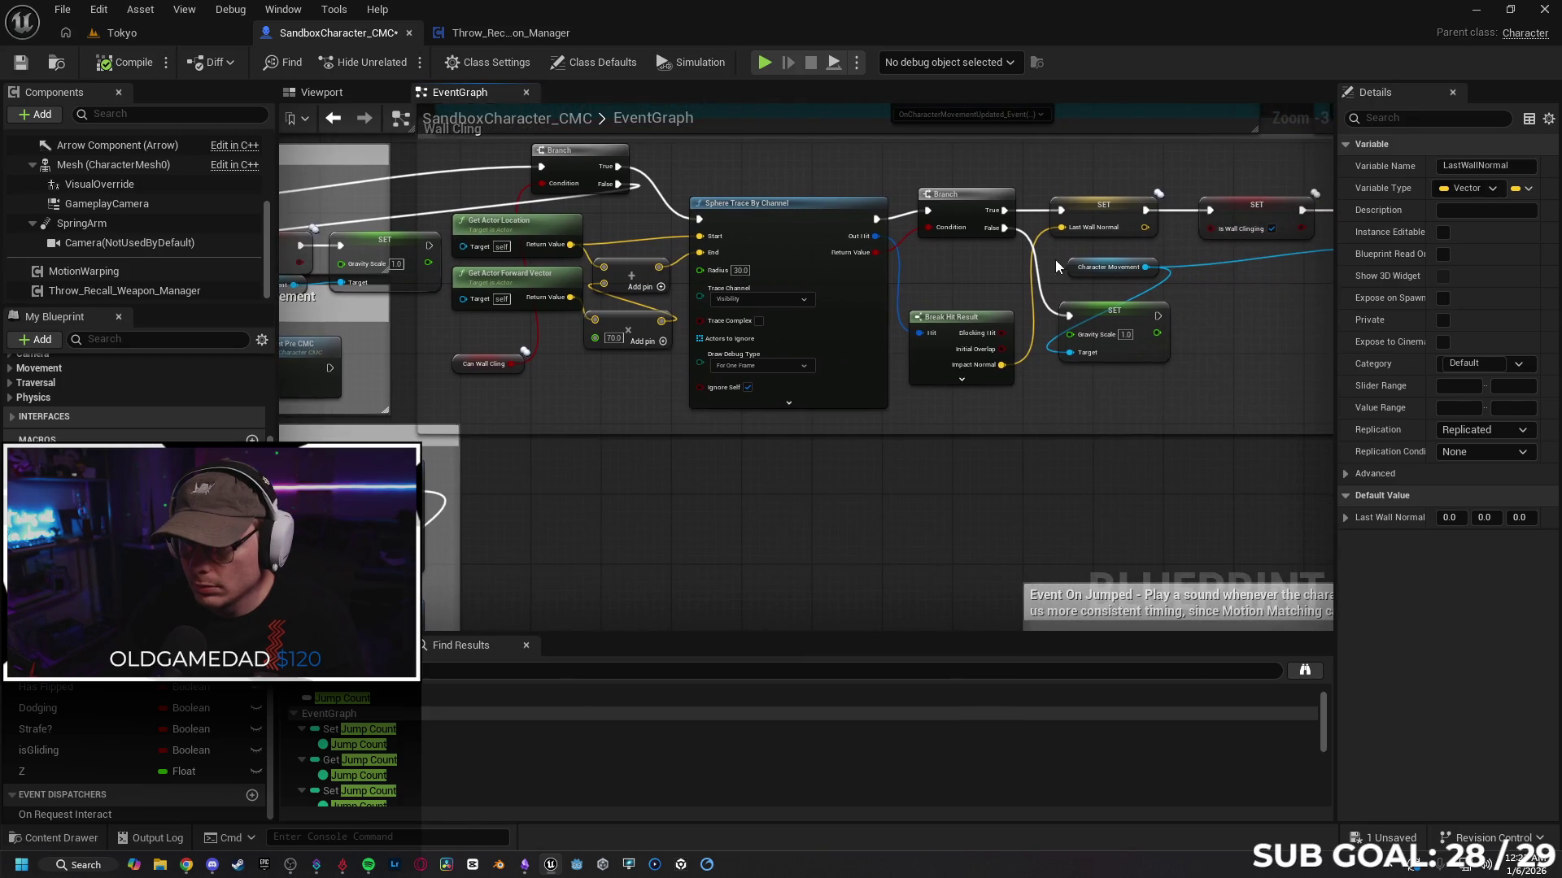
left_click(1085, 216)
left_click_drag(1207, 393, 1050, 406)
left_click(856, 335)
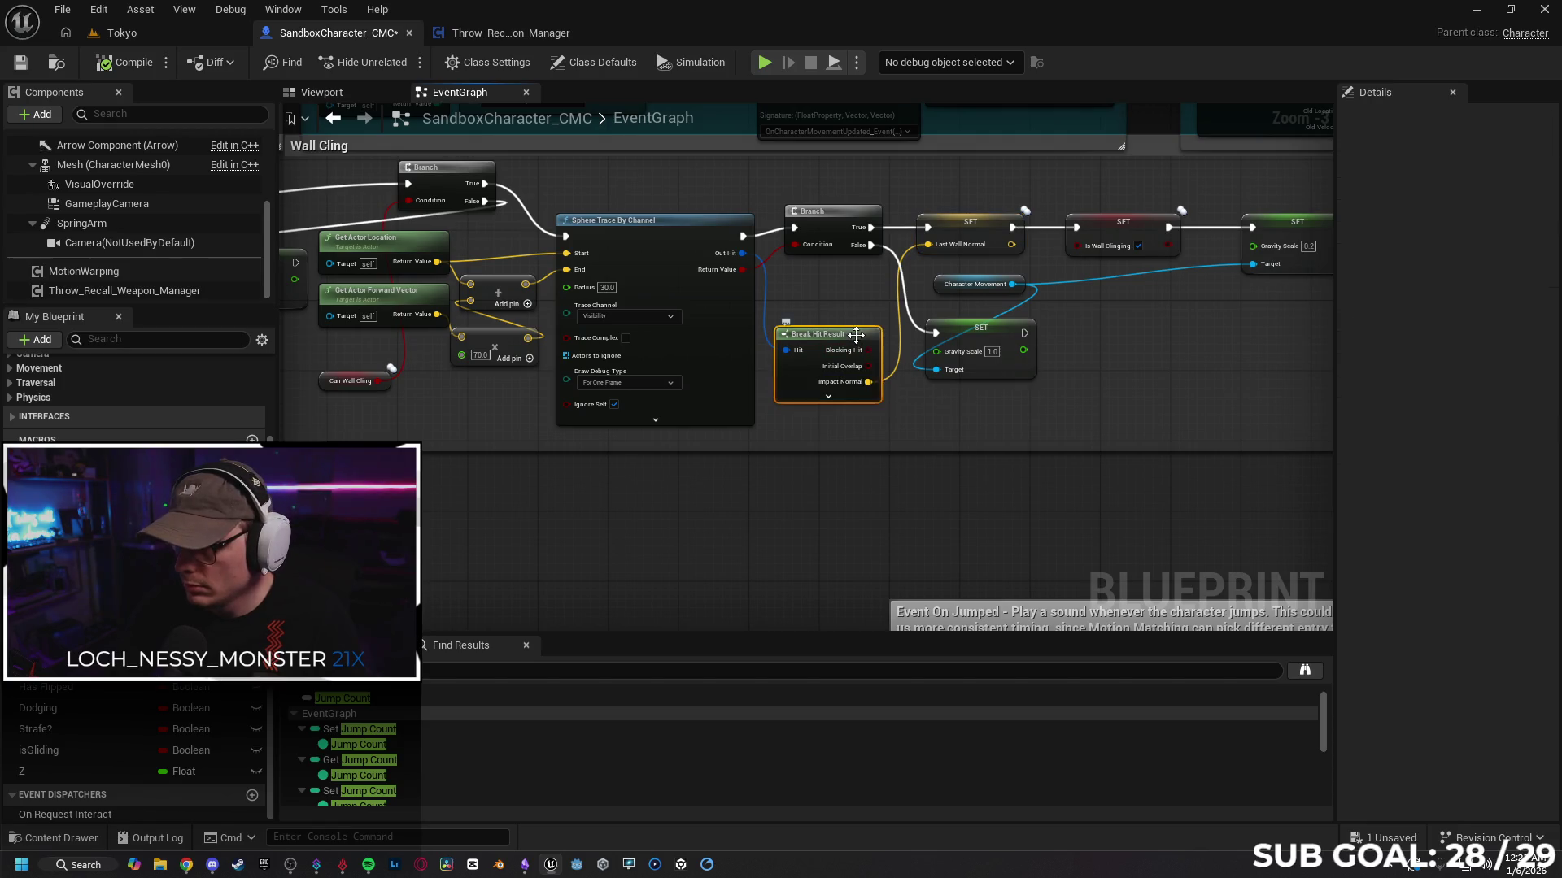
left_click(970, 231)
mouse_move(1111, 356)
left_mouse_down()
mouse_move(857, 362)
mouse_move(1021, 335)
left_mouse_up()
left_click(1020, 246)
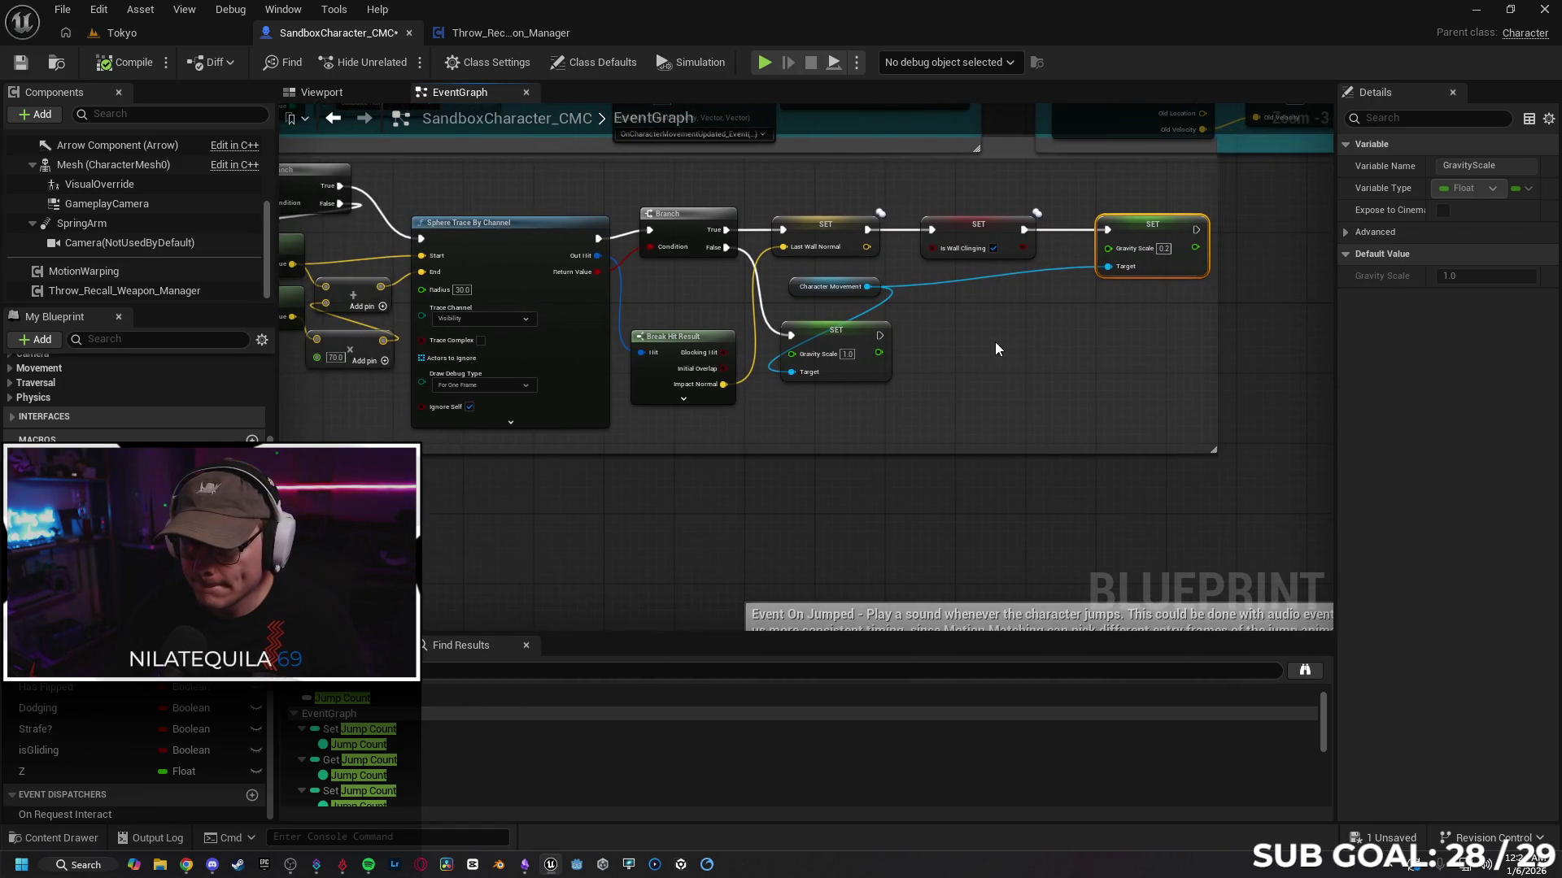
left_click_drag(753, 434, 1209, 426)
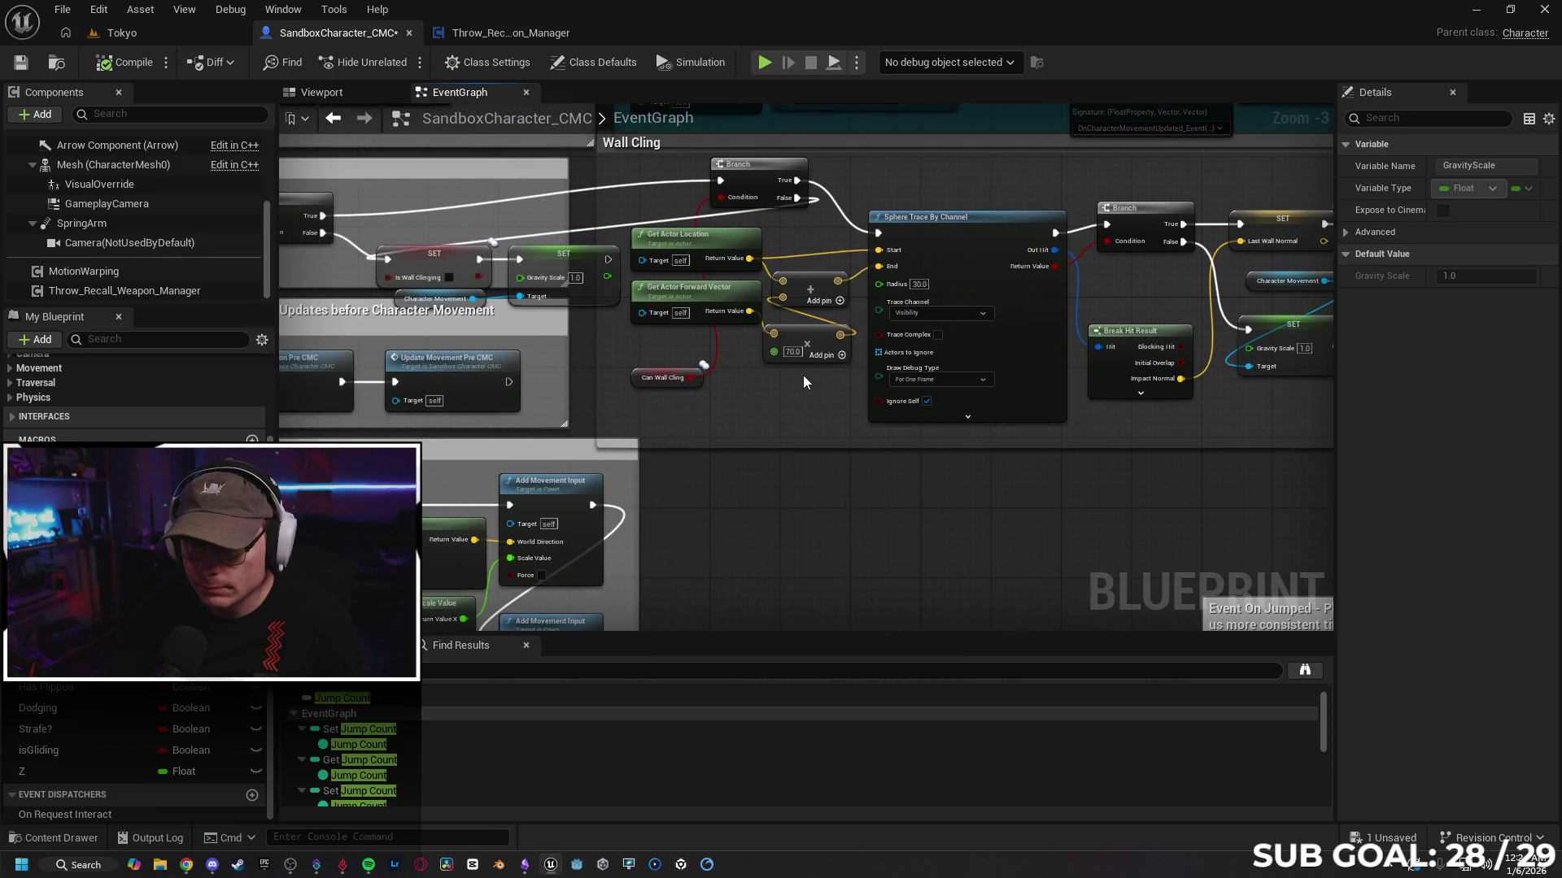
mouse_move(803, 374)
left_mouse_down()
mouse_move(896, 408)
mouse_move(974, 404)
left_mouse_up()
left_click_drag(734, 376, 922, 372)
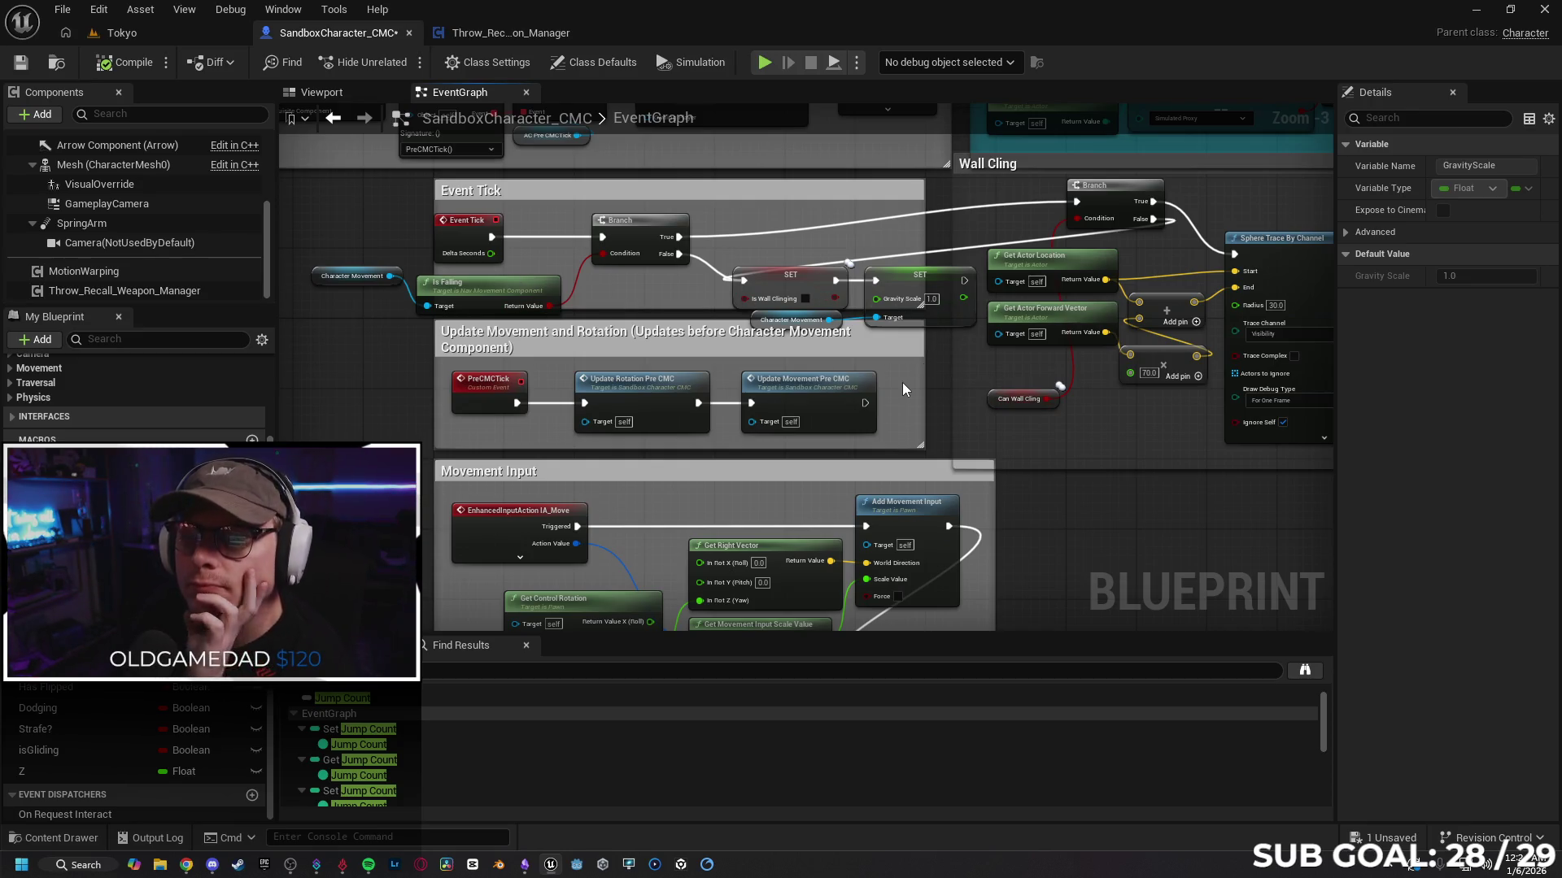
left_click_drag(911, 383, 795, 339)
left_click_drag(1022, 441, 769, 466)
scroll(770, 465, "down", 1)
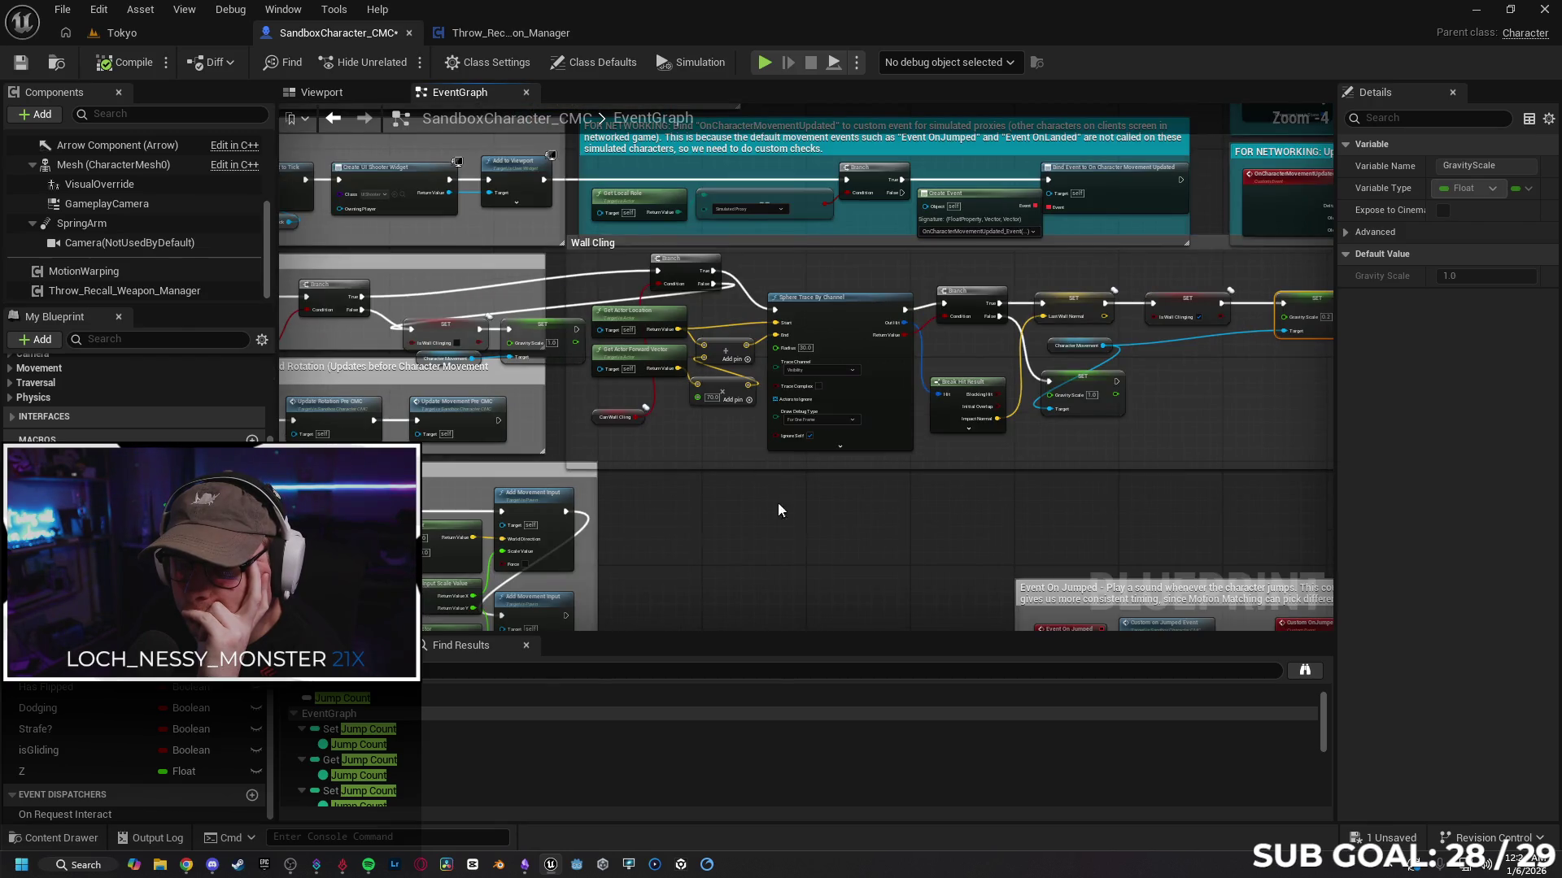
scroll(773, 455, "down", 2)
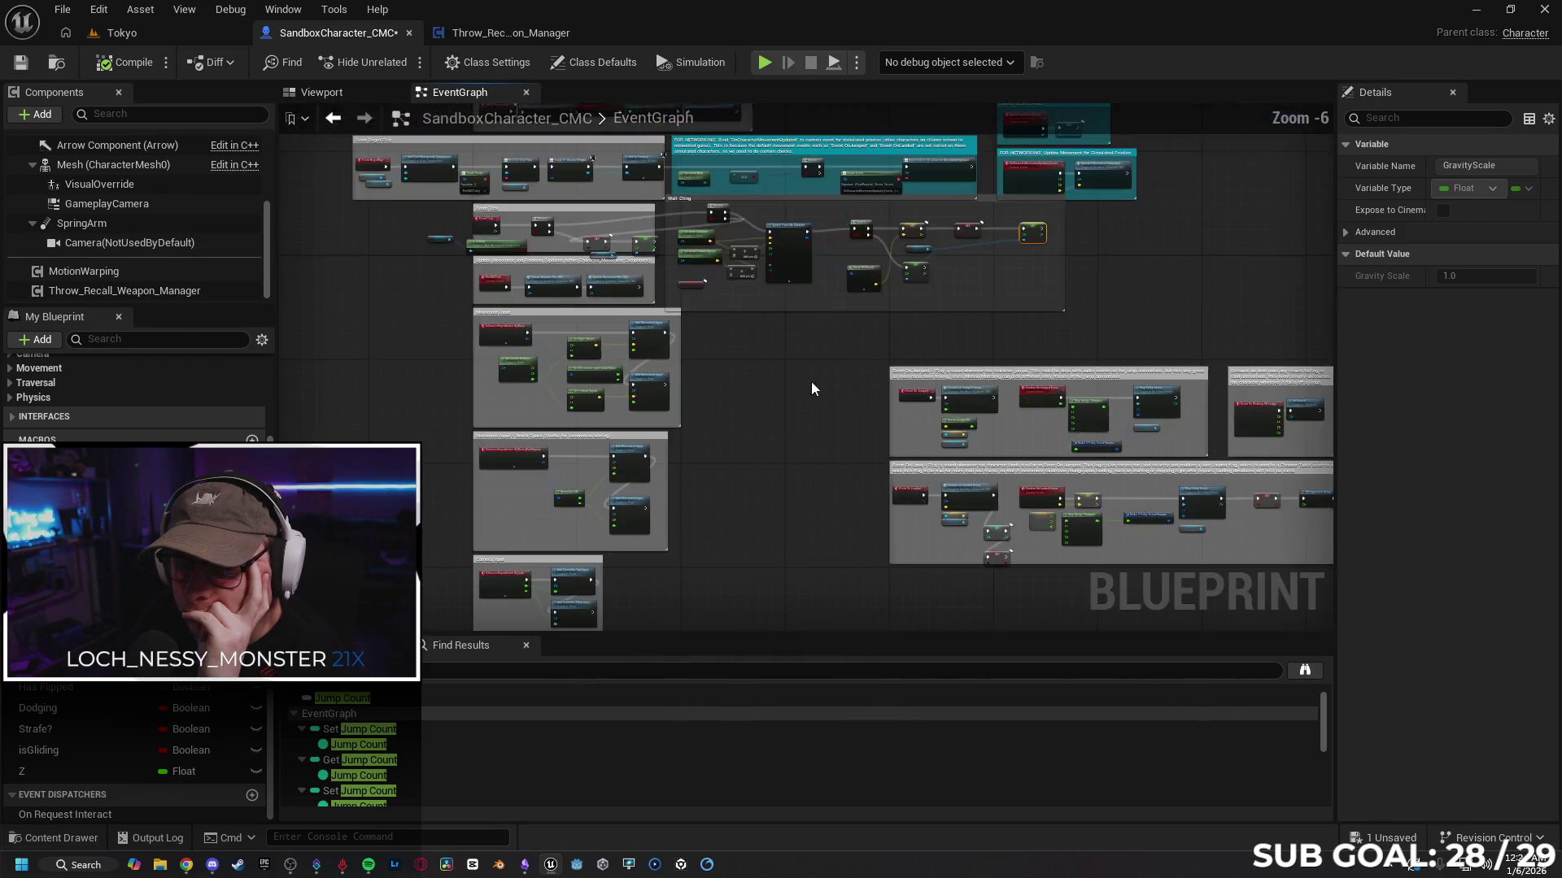
scroll(818, 271, "up", 3)
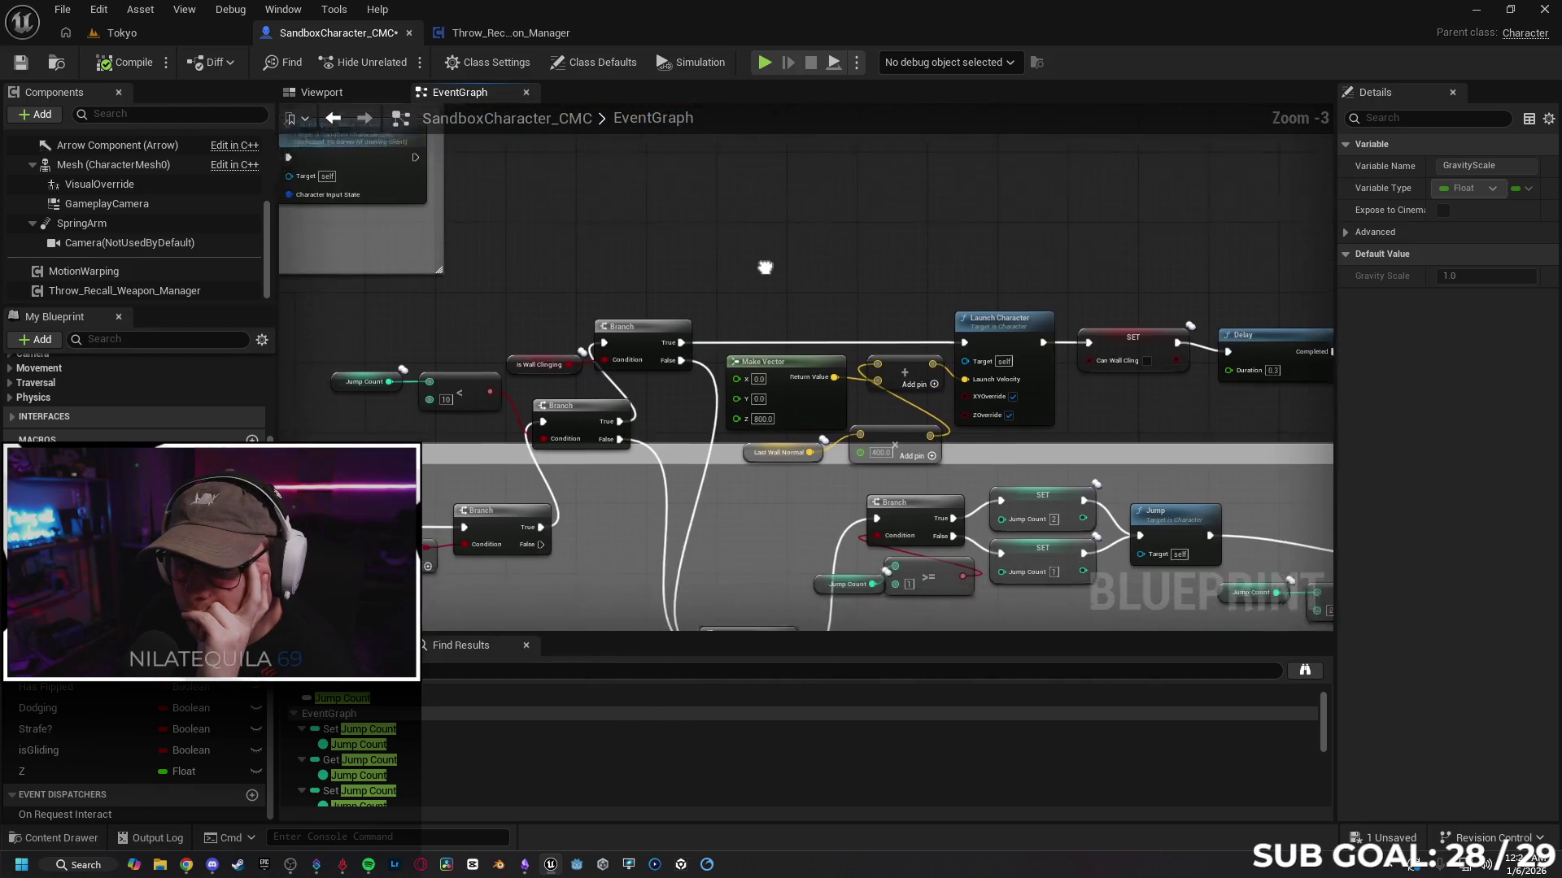
mouse_move(805, 279)
left_mouse_down()
mouse_move(816, 237)
mouse_move(786, 236)
left_mouse_up()
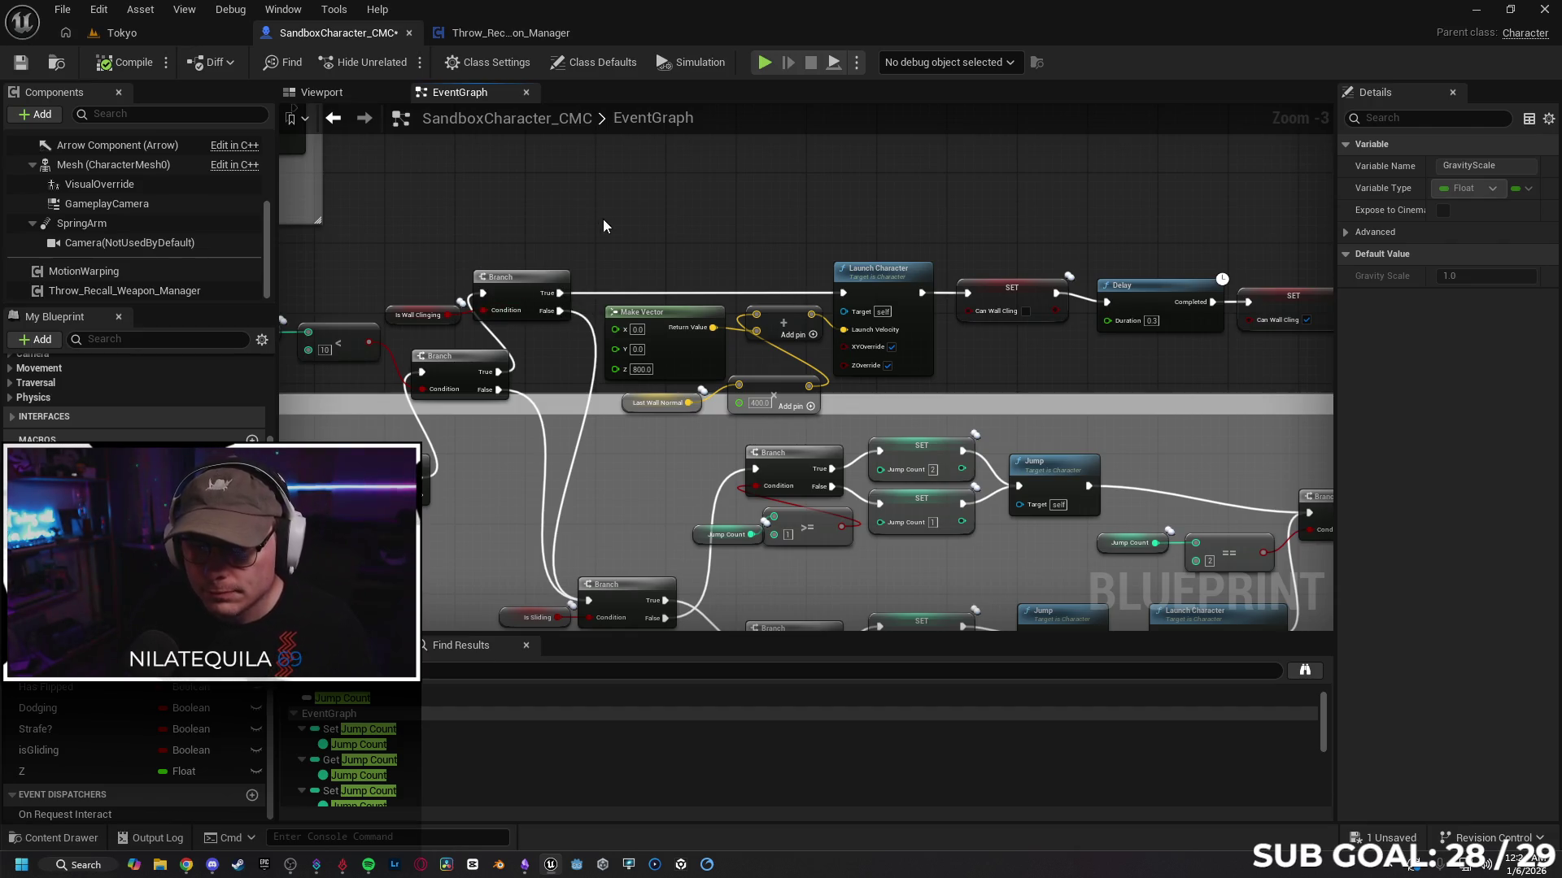
scroll(607, 263, "up", 1)
left_click_drag(623, 306, 683, 261)
Step: Add a Print String on the Branch's True output and test client wall jumps printing Hello
type("print")
key("Return")
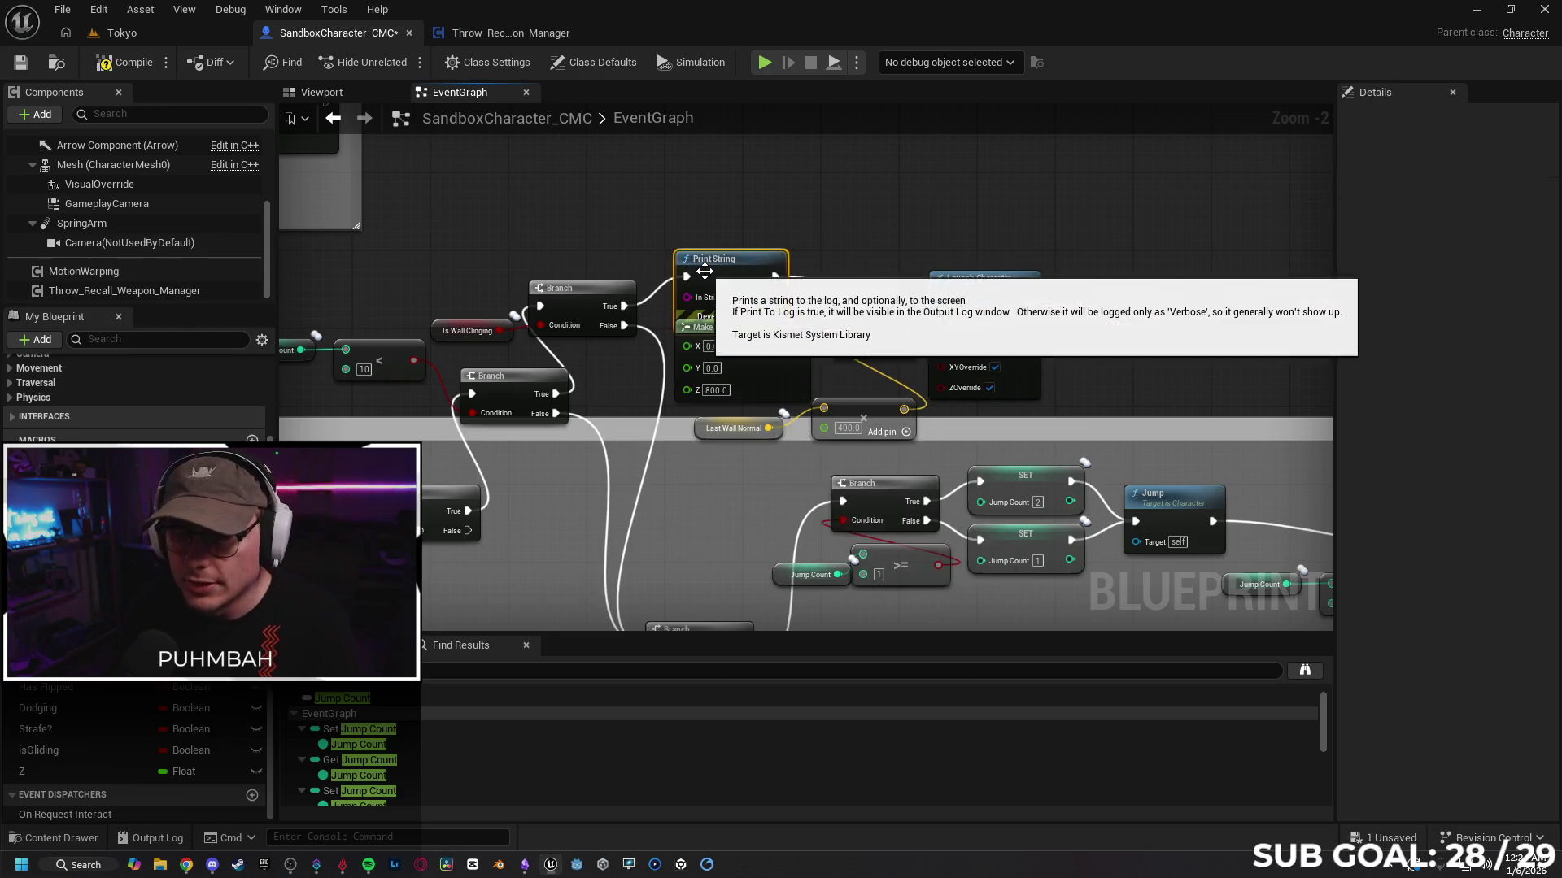
left_click(145, 33)
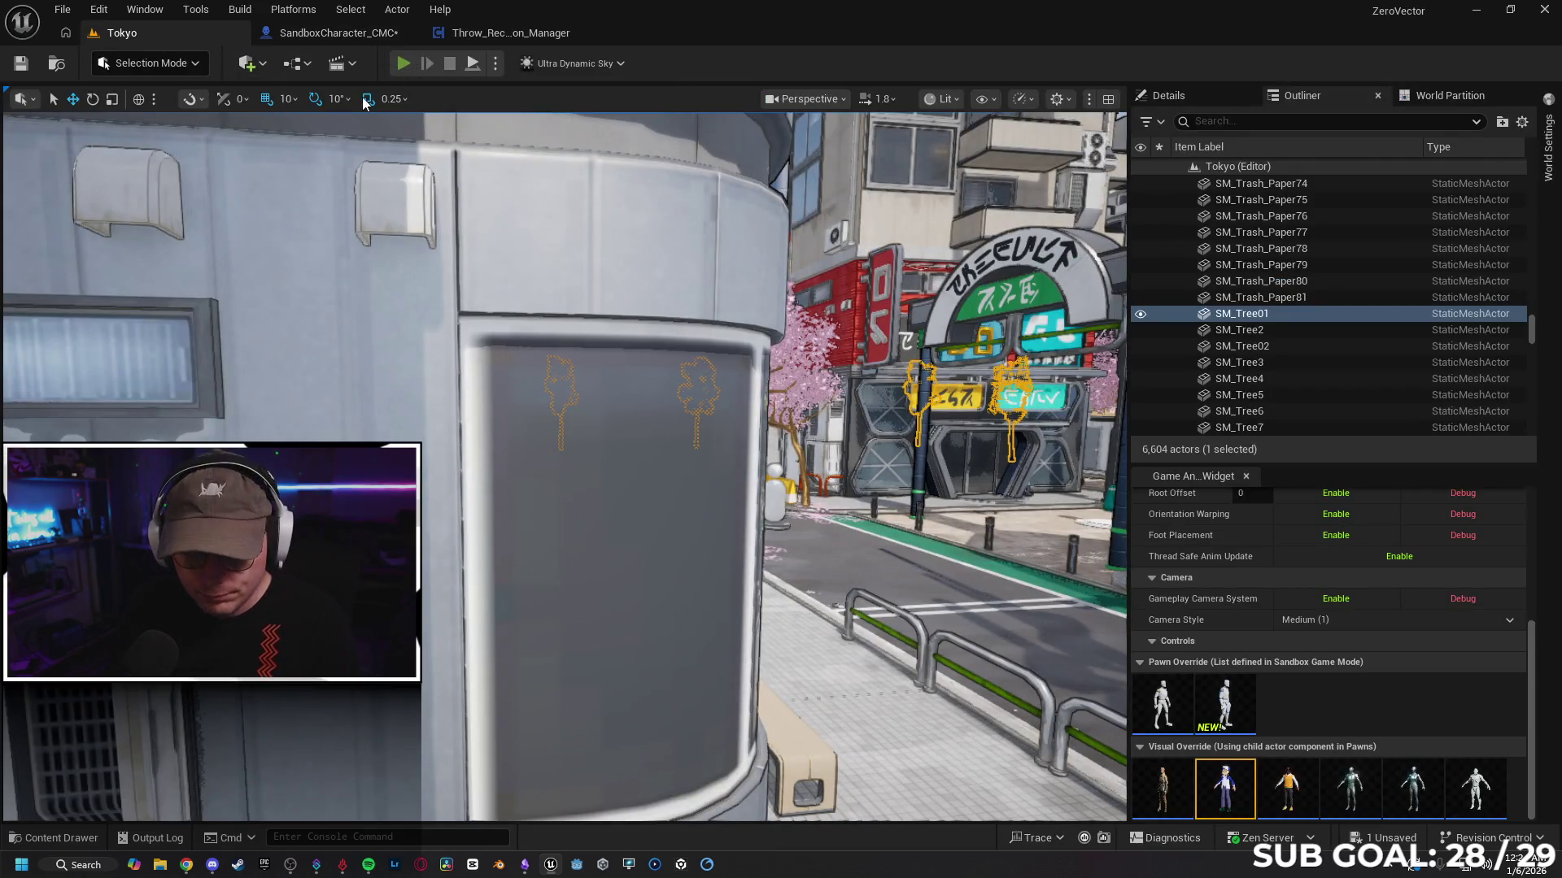
key("alt+p")
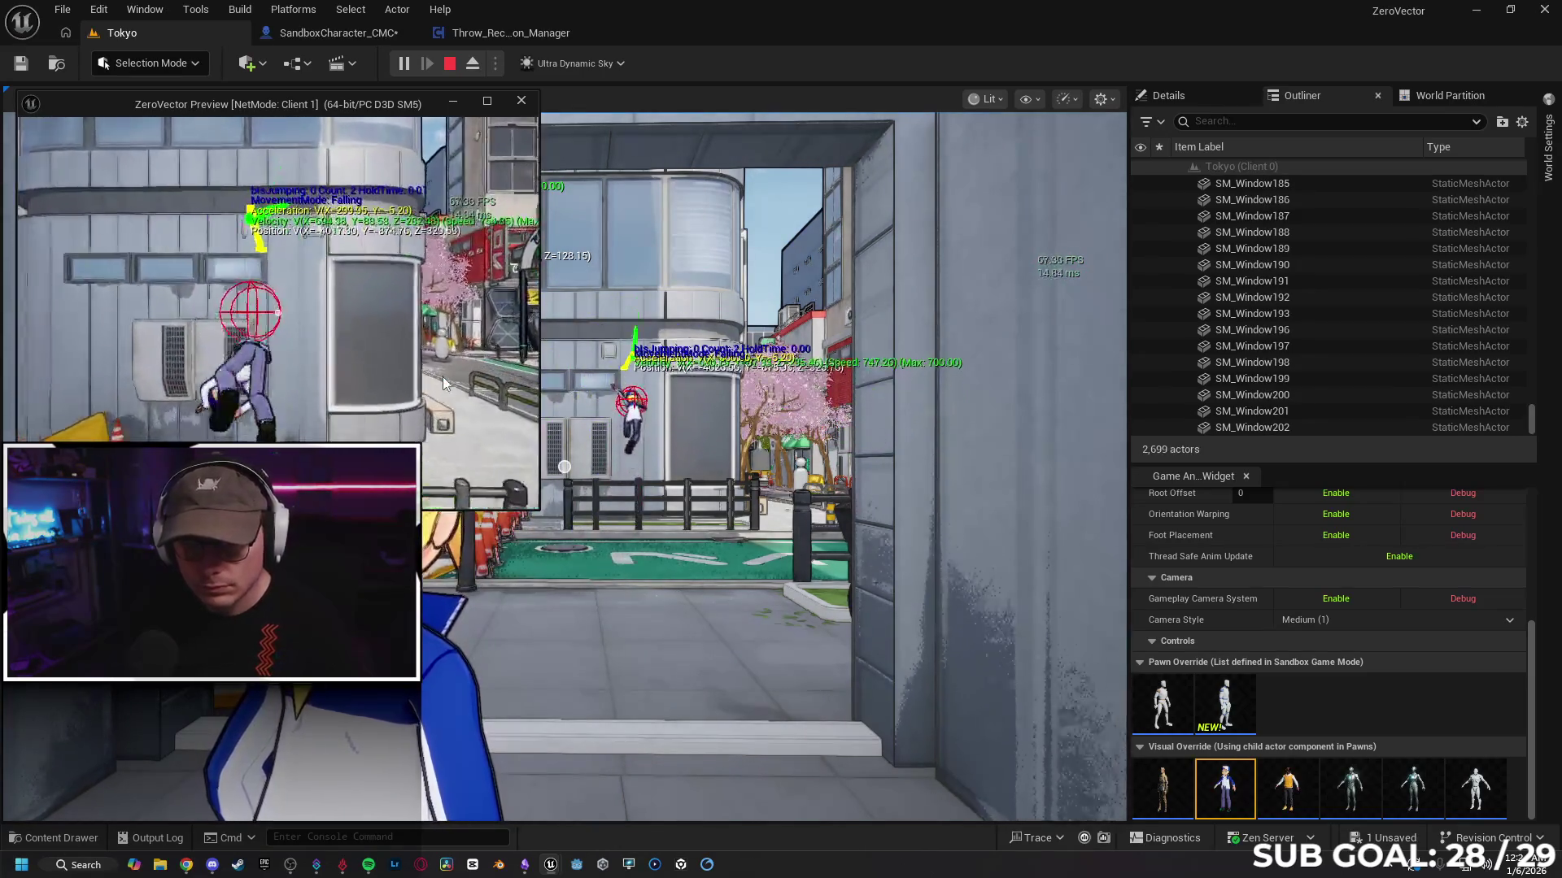
key("space")
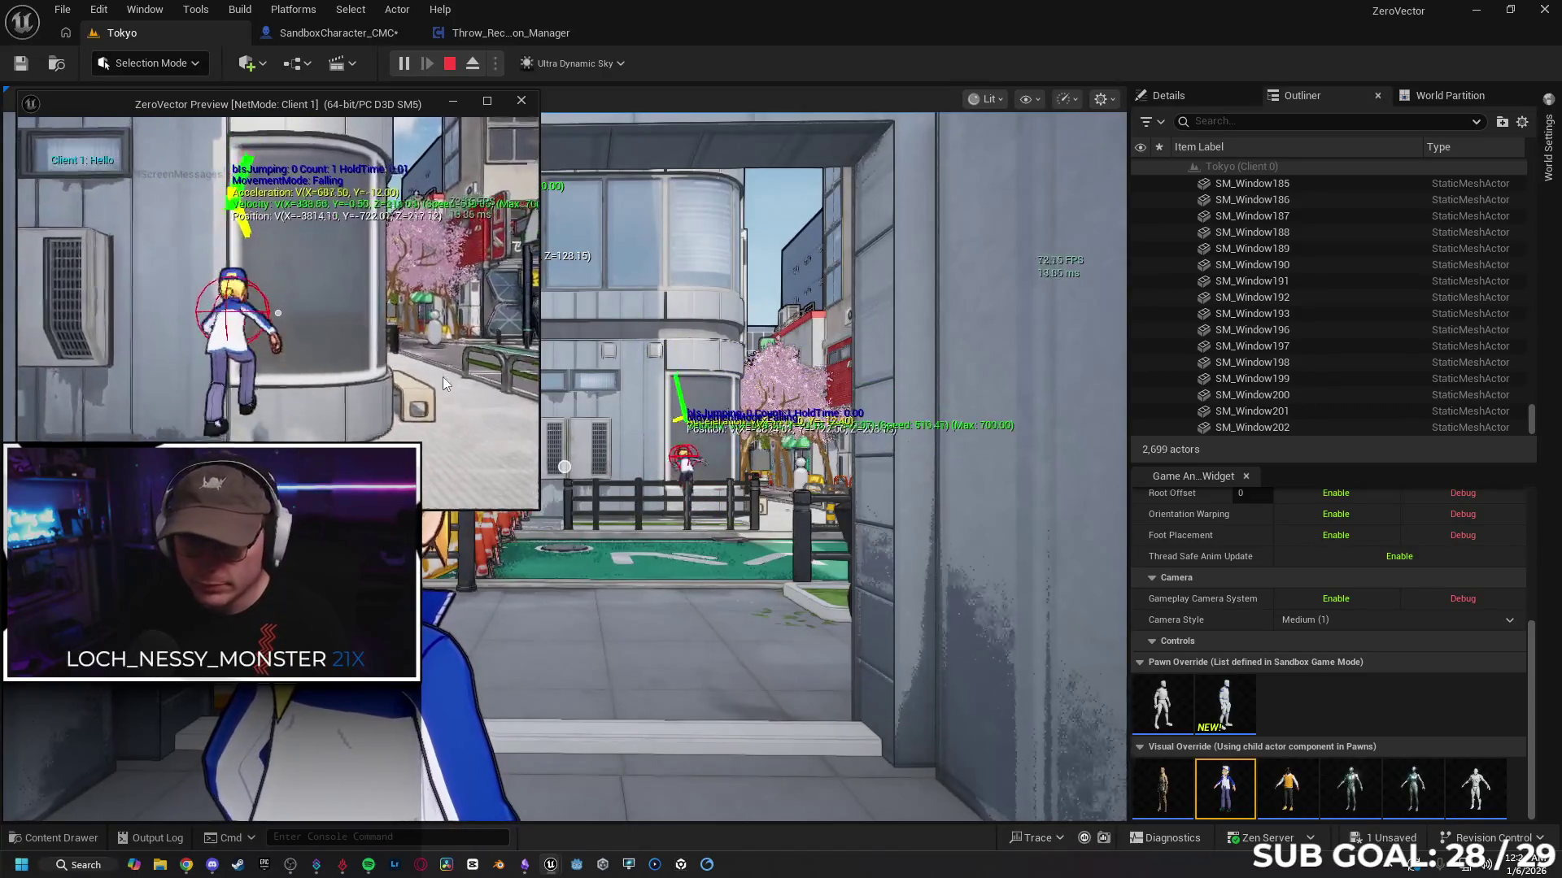
key("space")
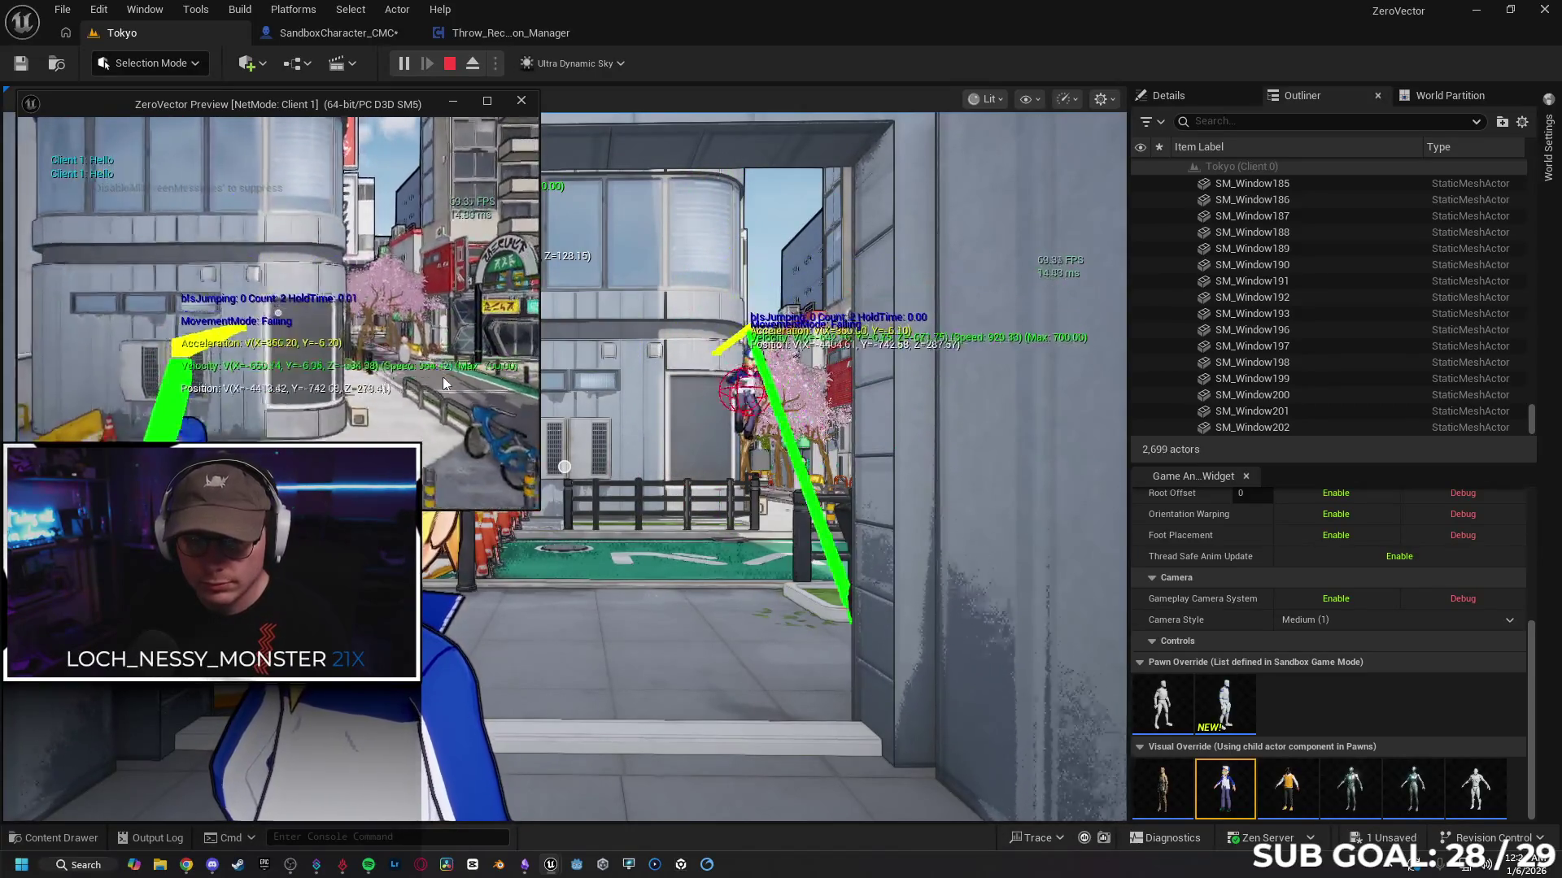
key("alt+Tab")
left_click(500, 34)
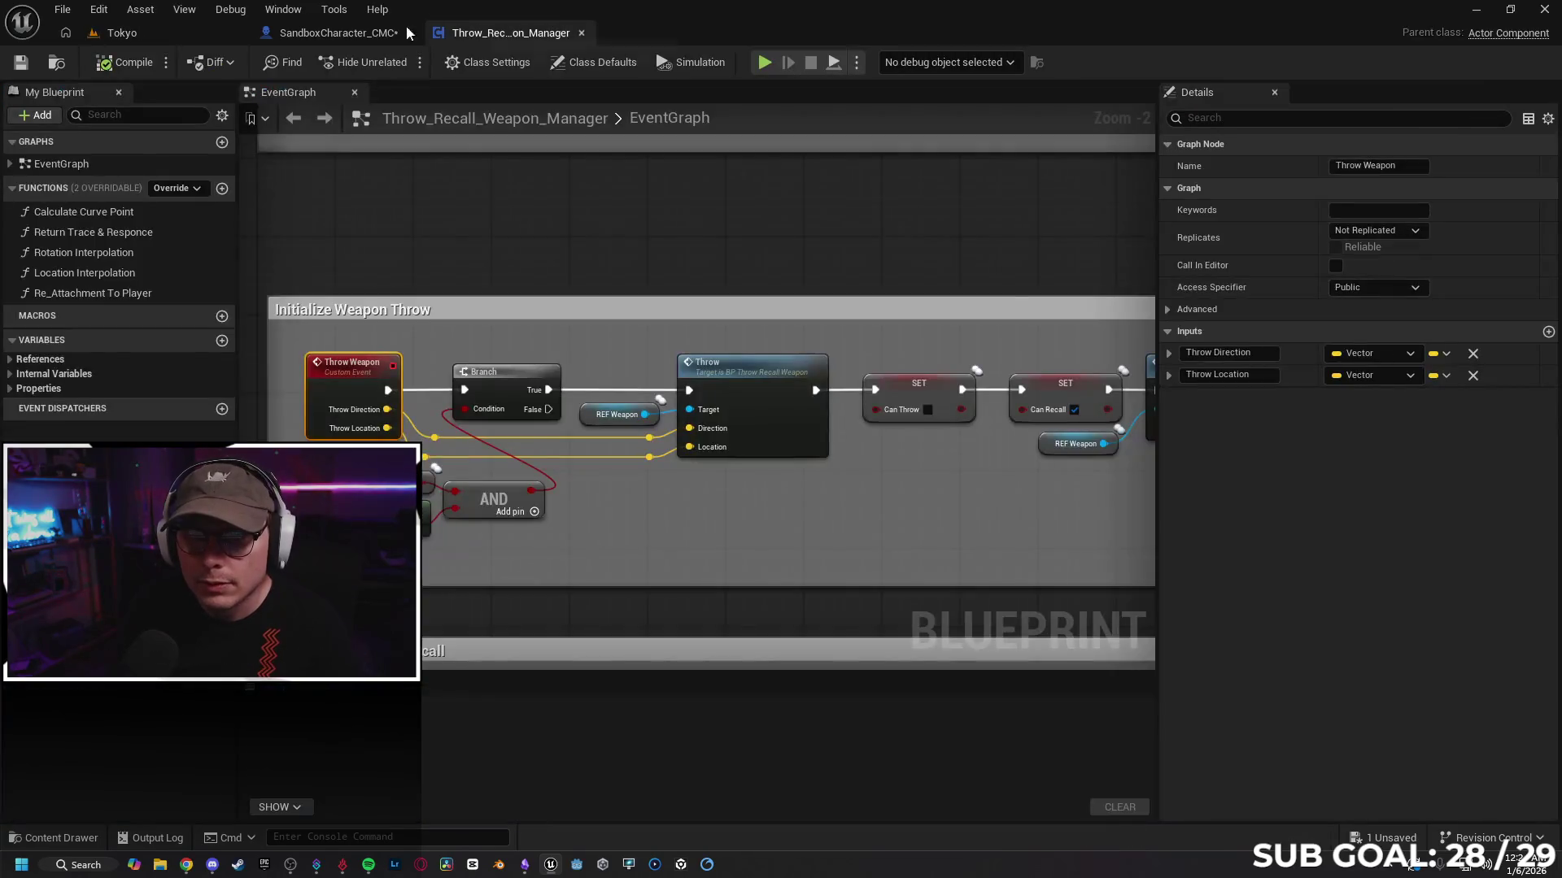
Step: Delete the old Print String and connect the Branch's True directly to Launch Character
left_click(353, 33)
left_click_drag(774, 259, 754, 231)
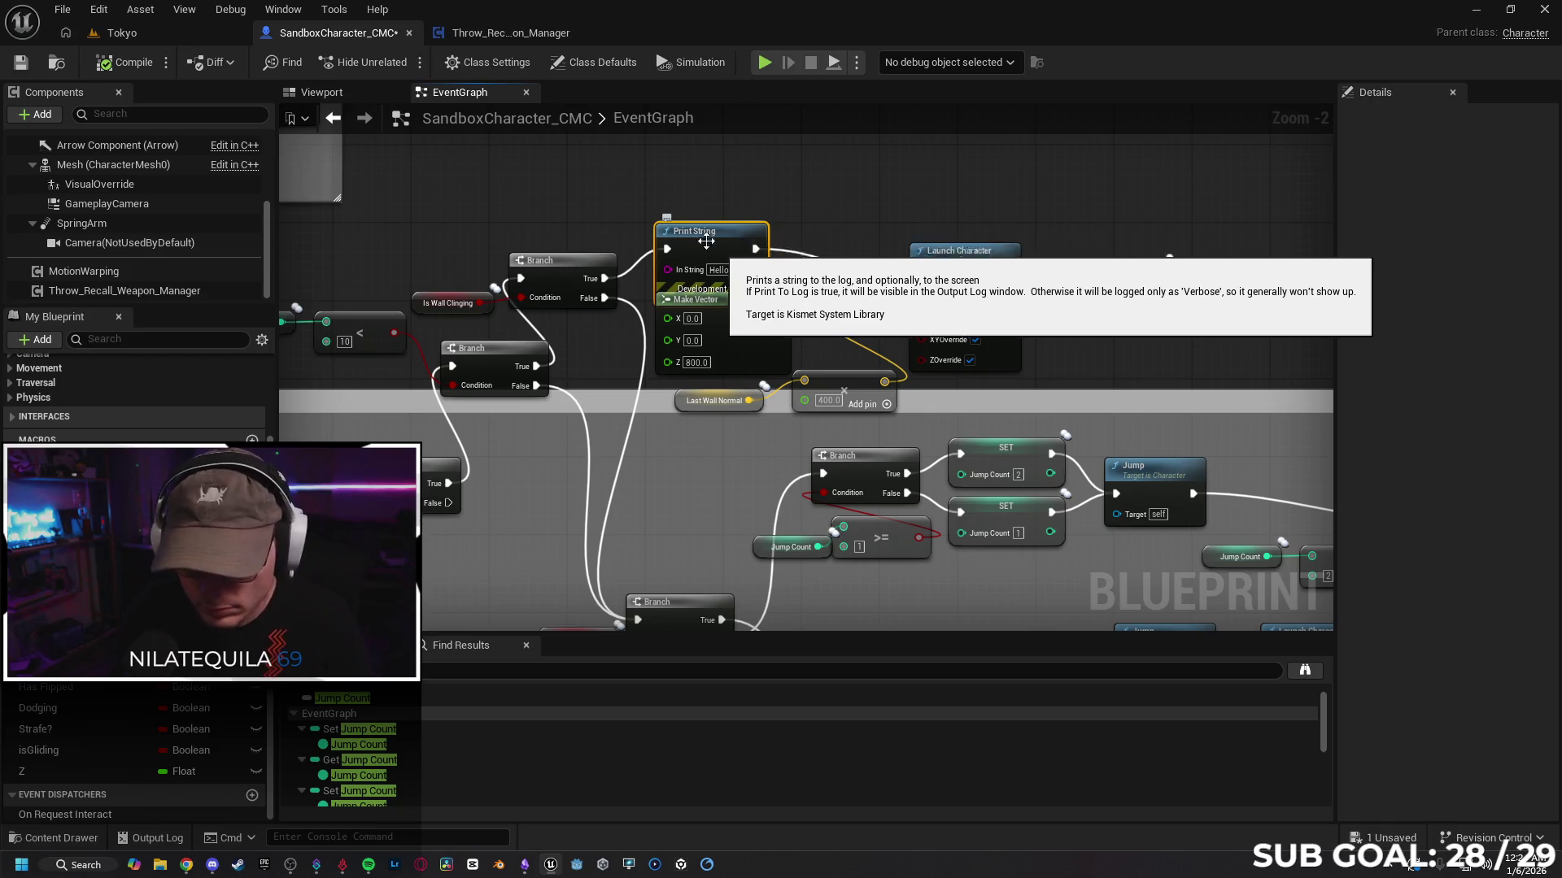
key("Delete")
left_click_drag(603, 278, 921, 279)
left_click_drag(997, 200, 643, 212)
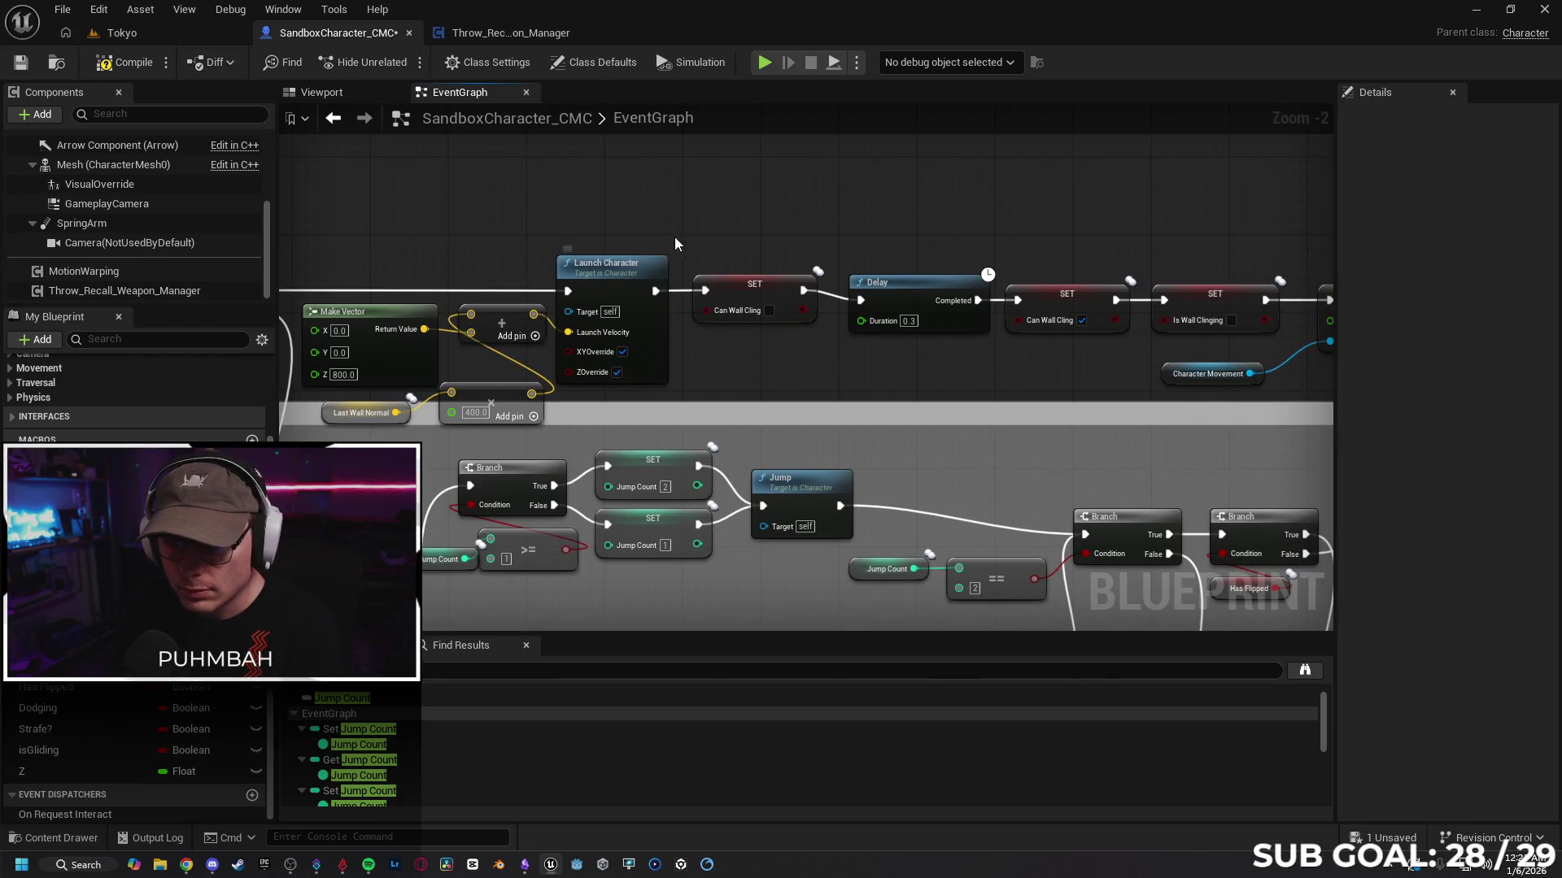
left_click_drag(677, 237, 707, 238)
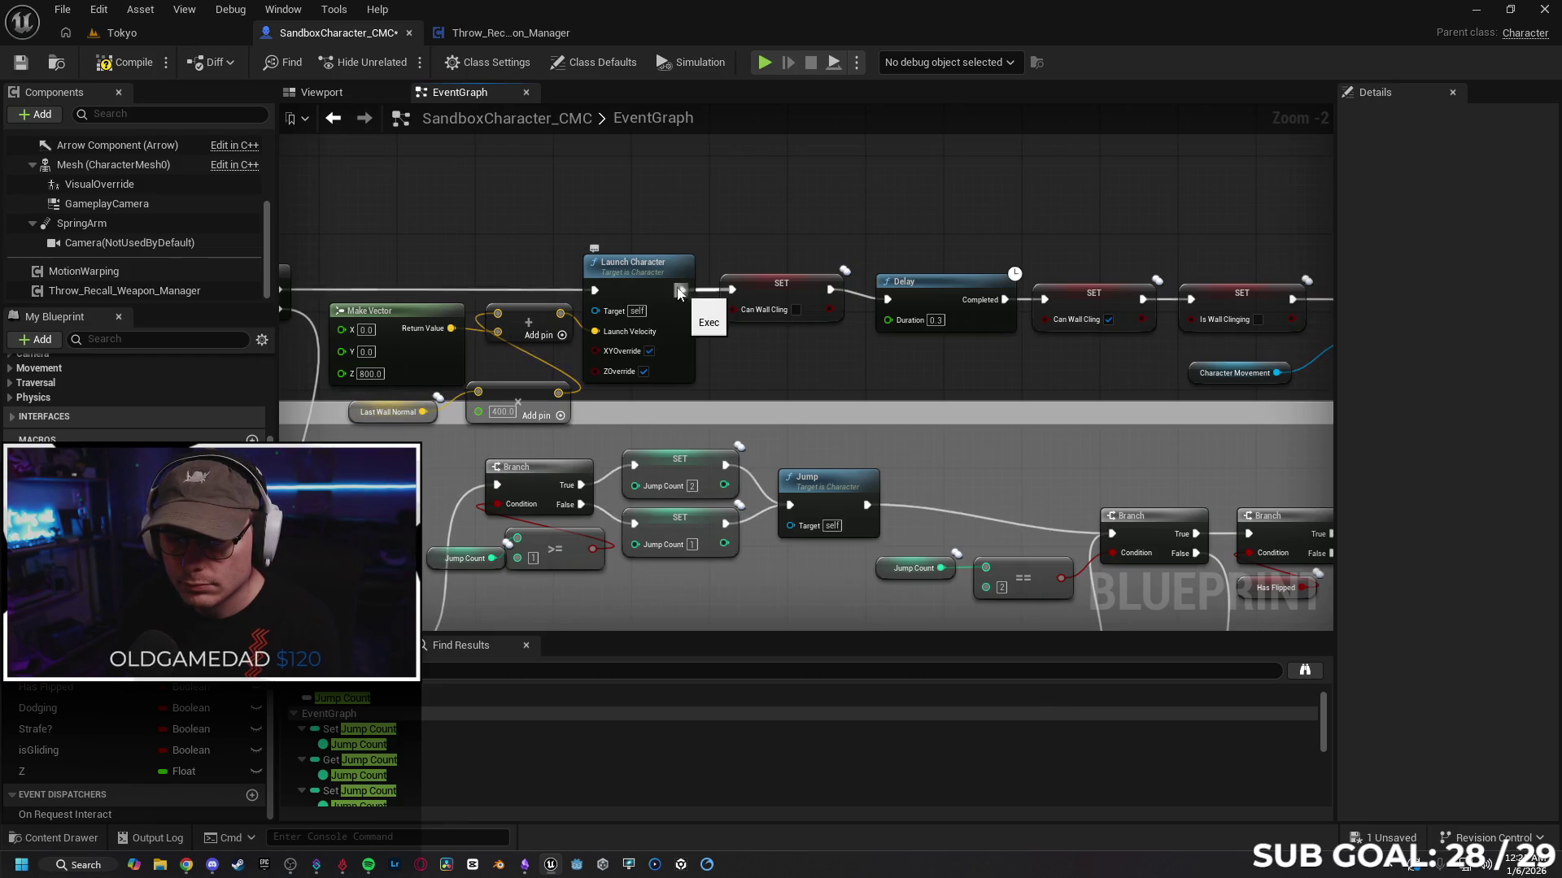
Step: Insert a Print String between Launch Character and the Can Wall Cling SET node
left_click_drag(681, 290, 729, 187)
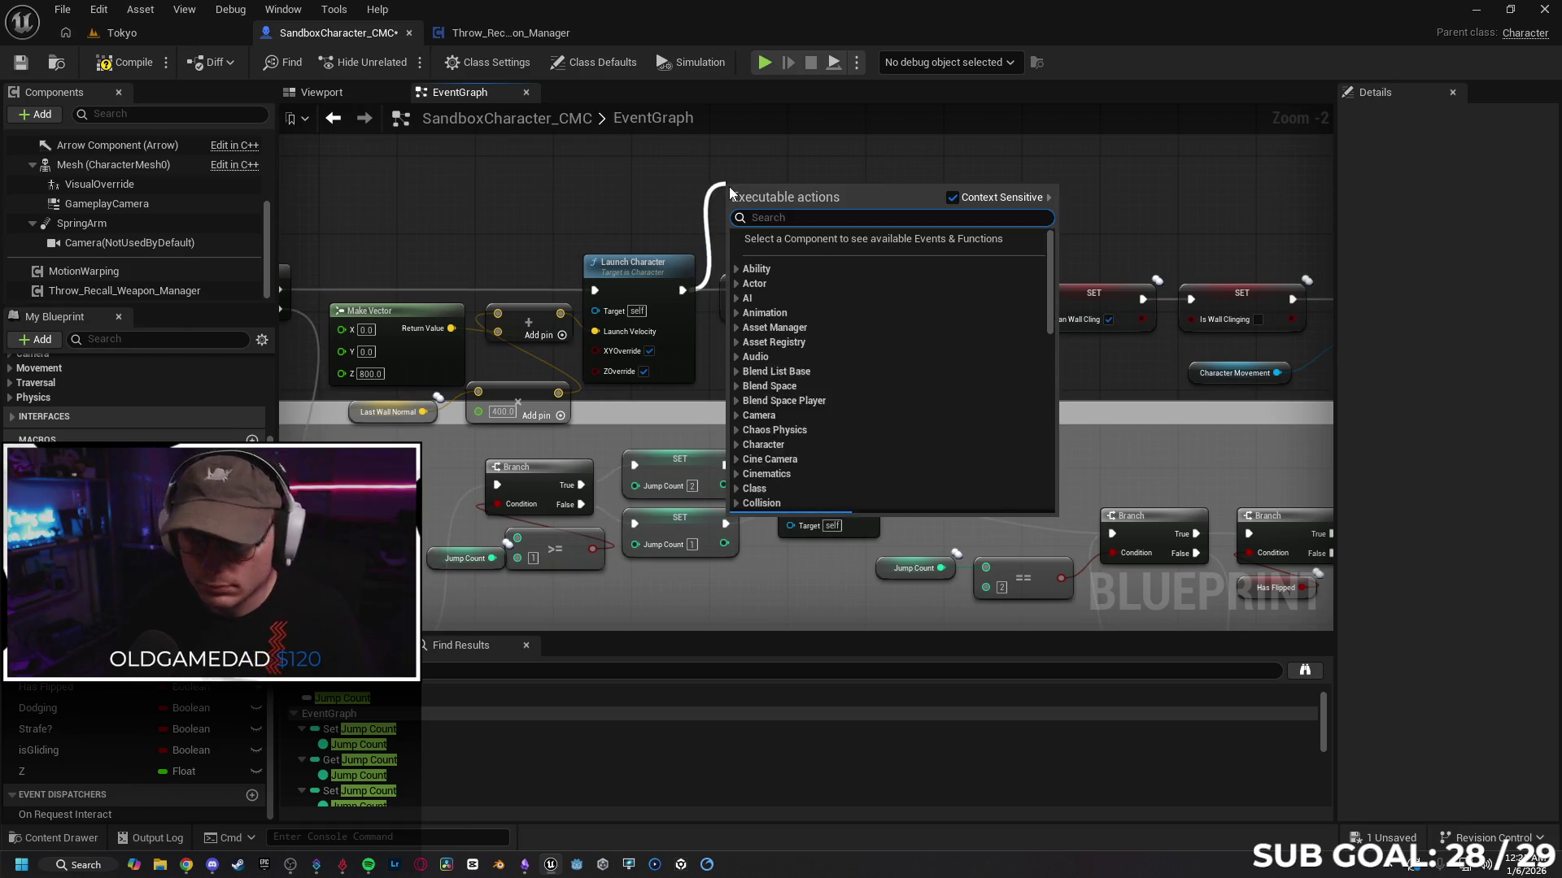
type("print")
key("Return")
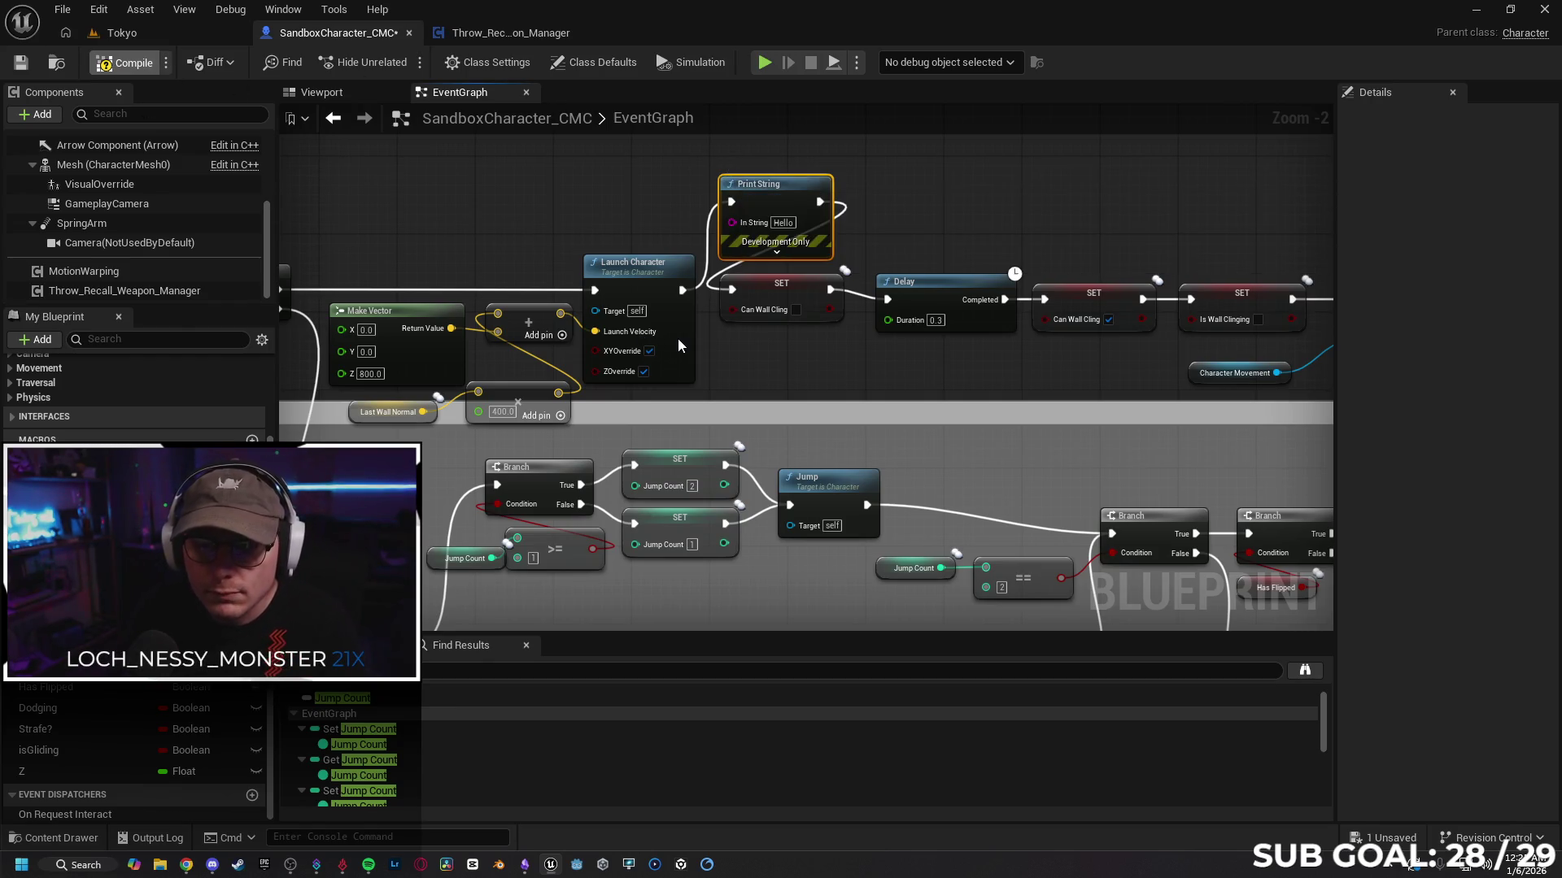
left_click(162, 32)
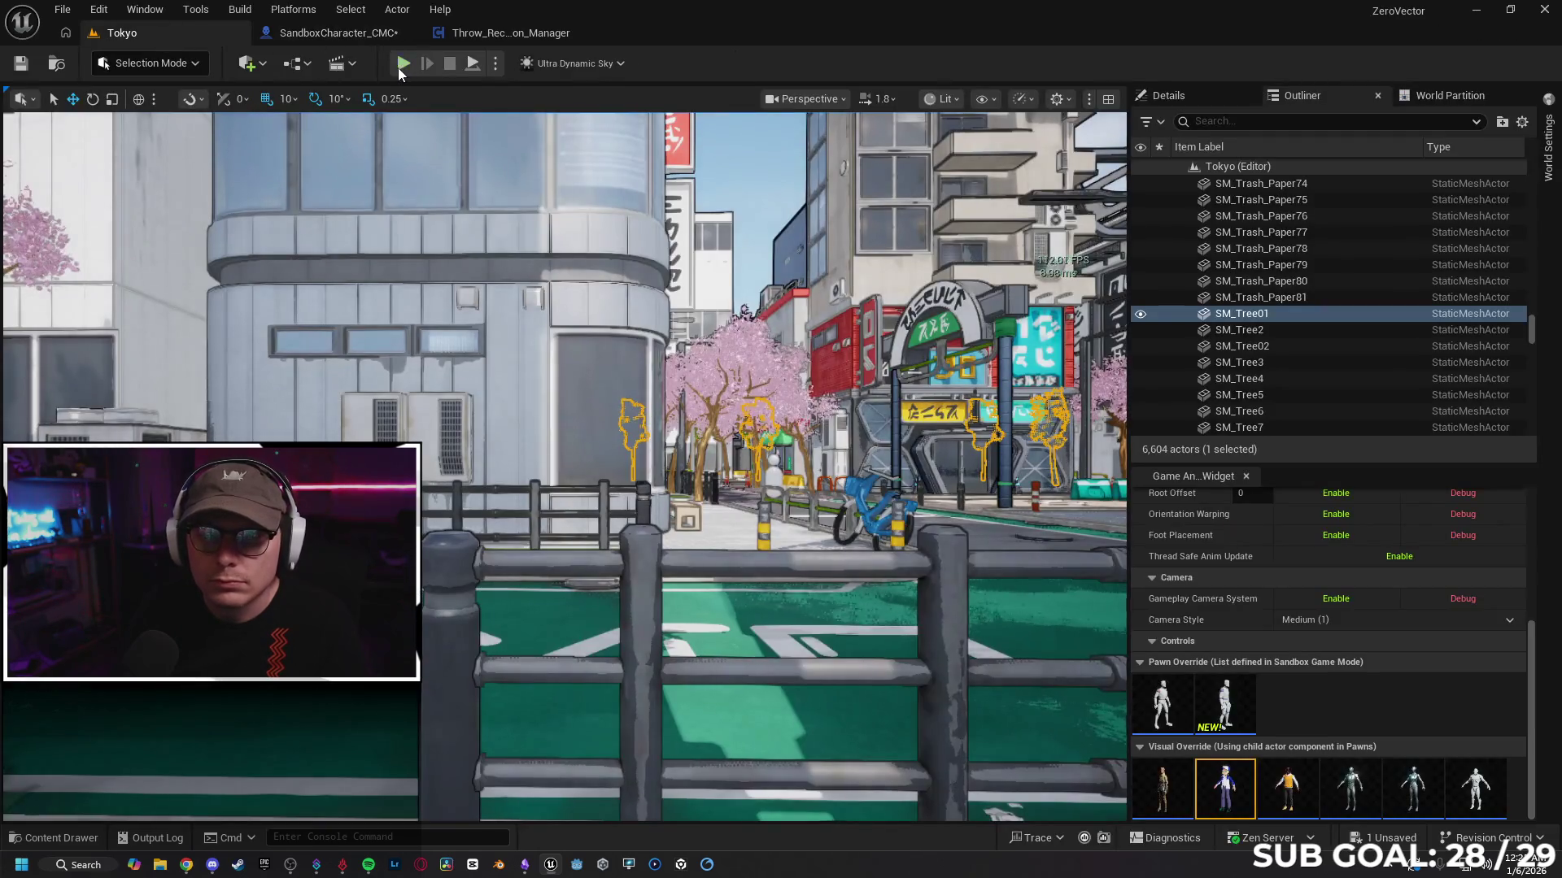
key("alt+p")
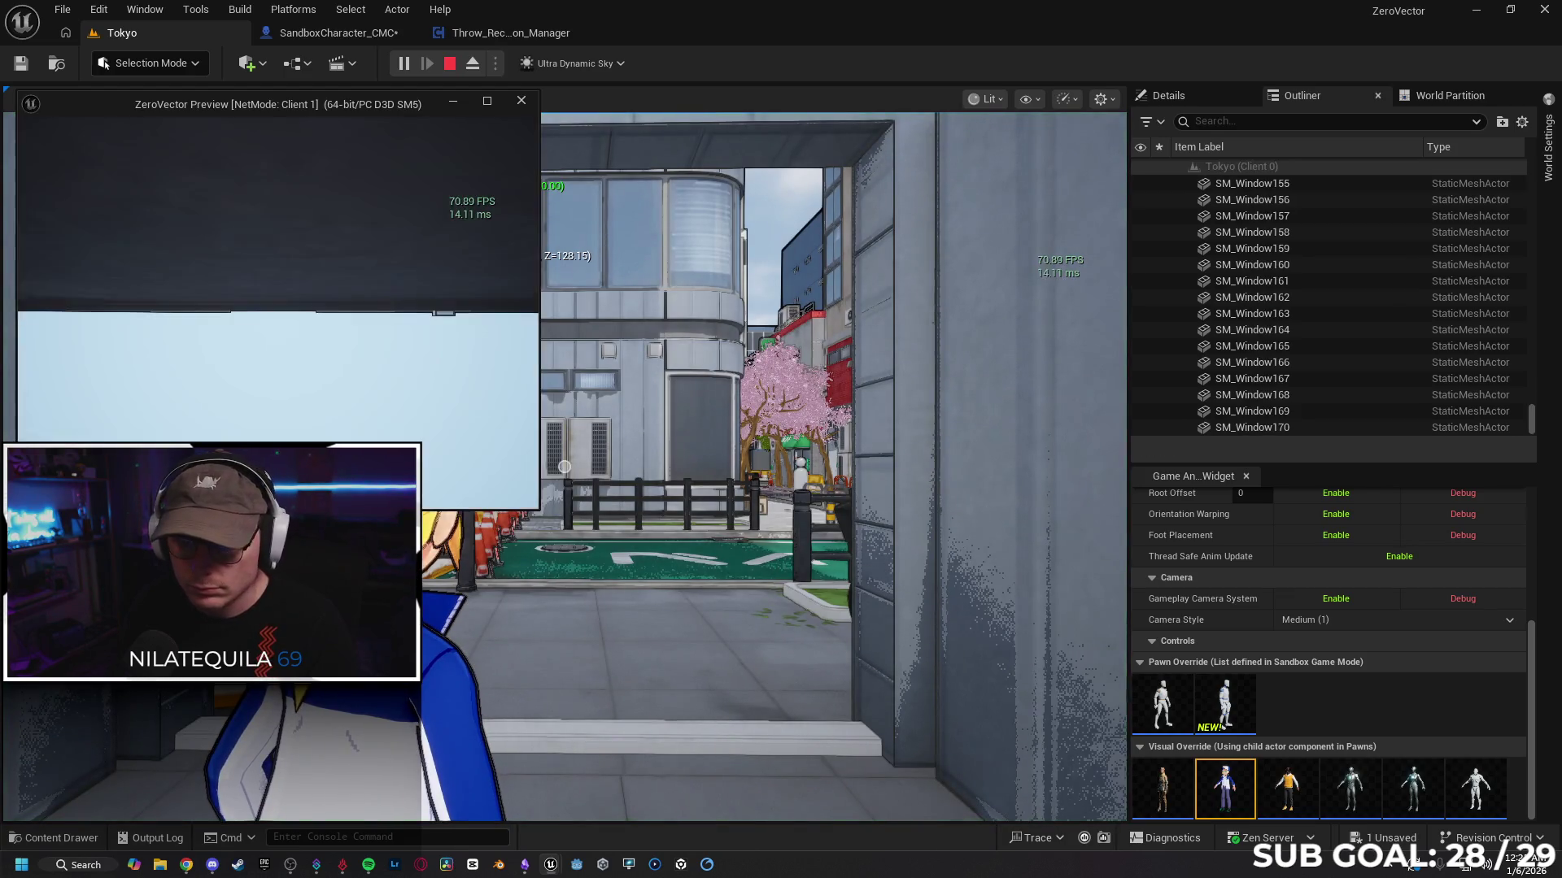
key("w")
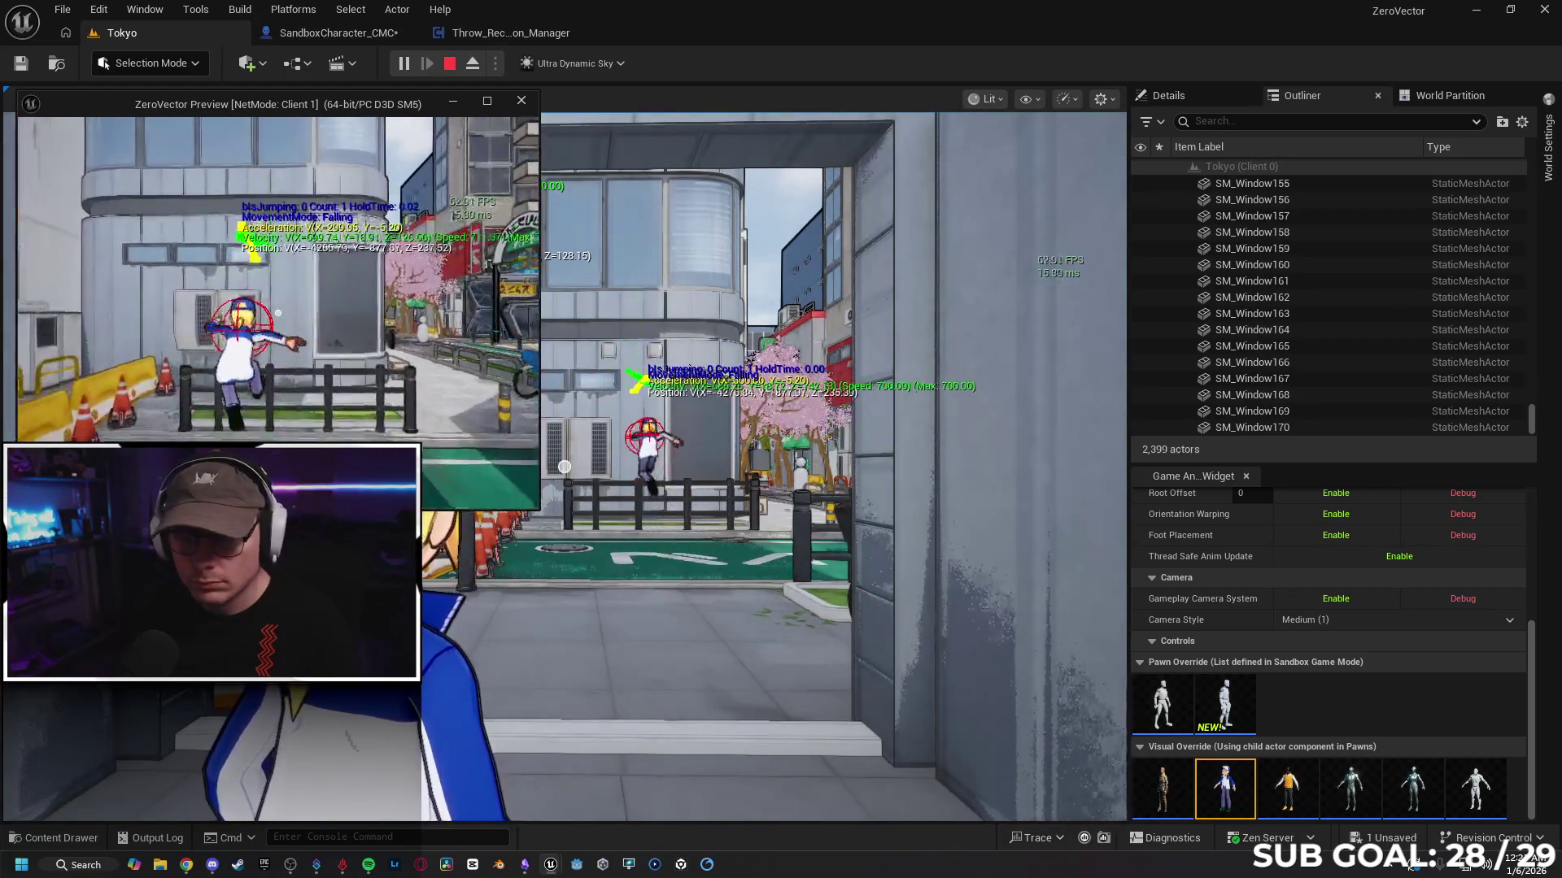
key("space")
key("space")
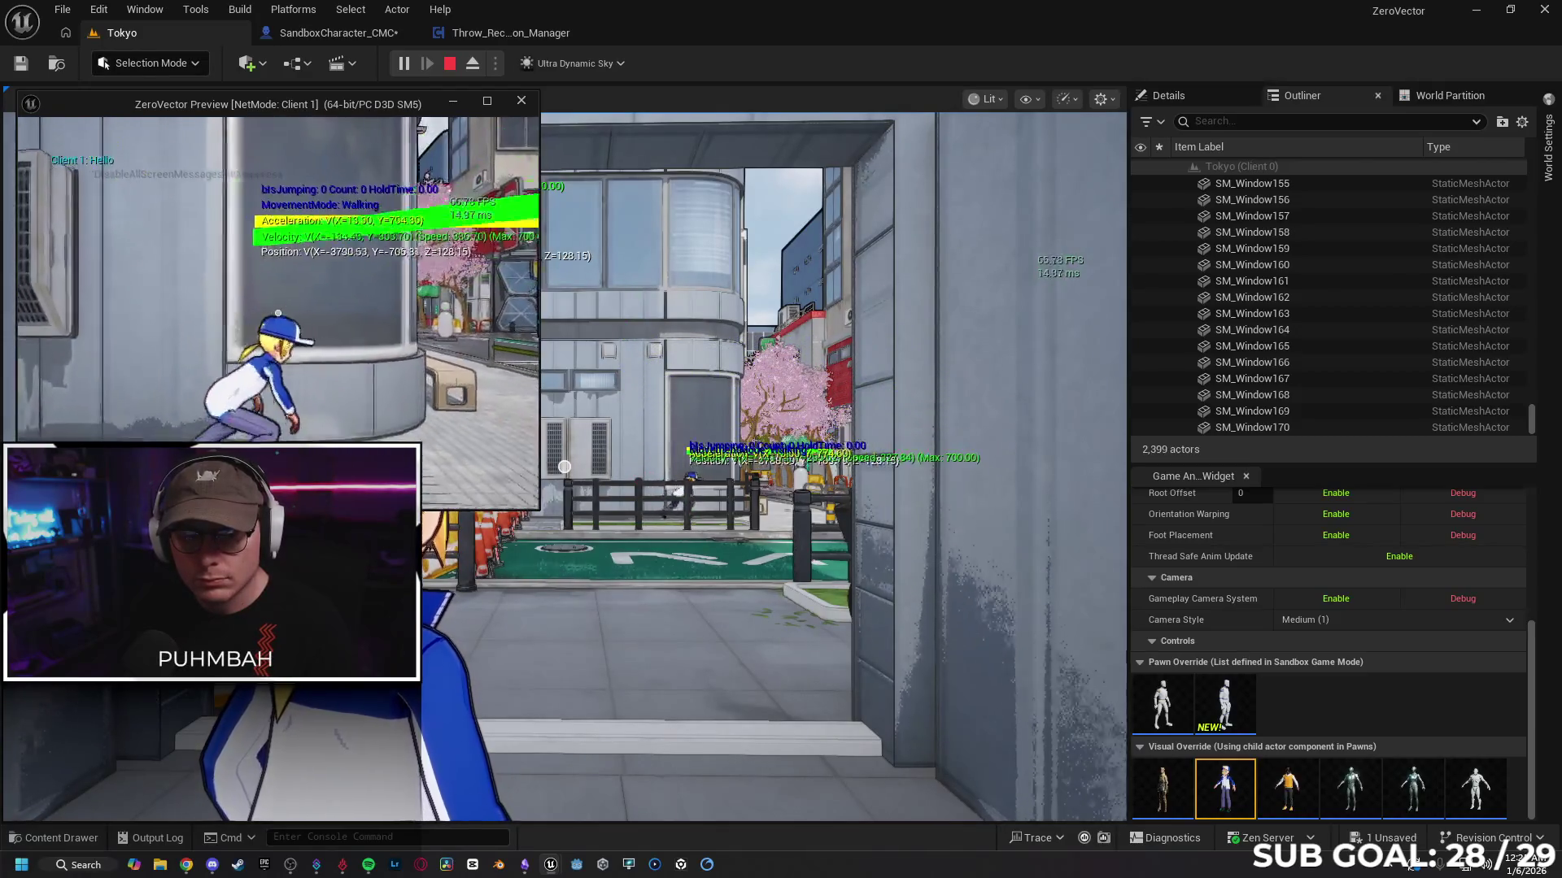
key("space")
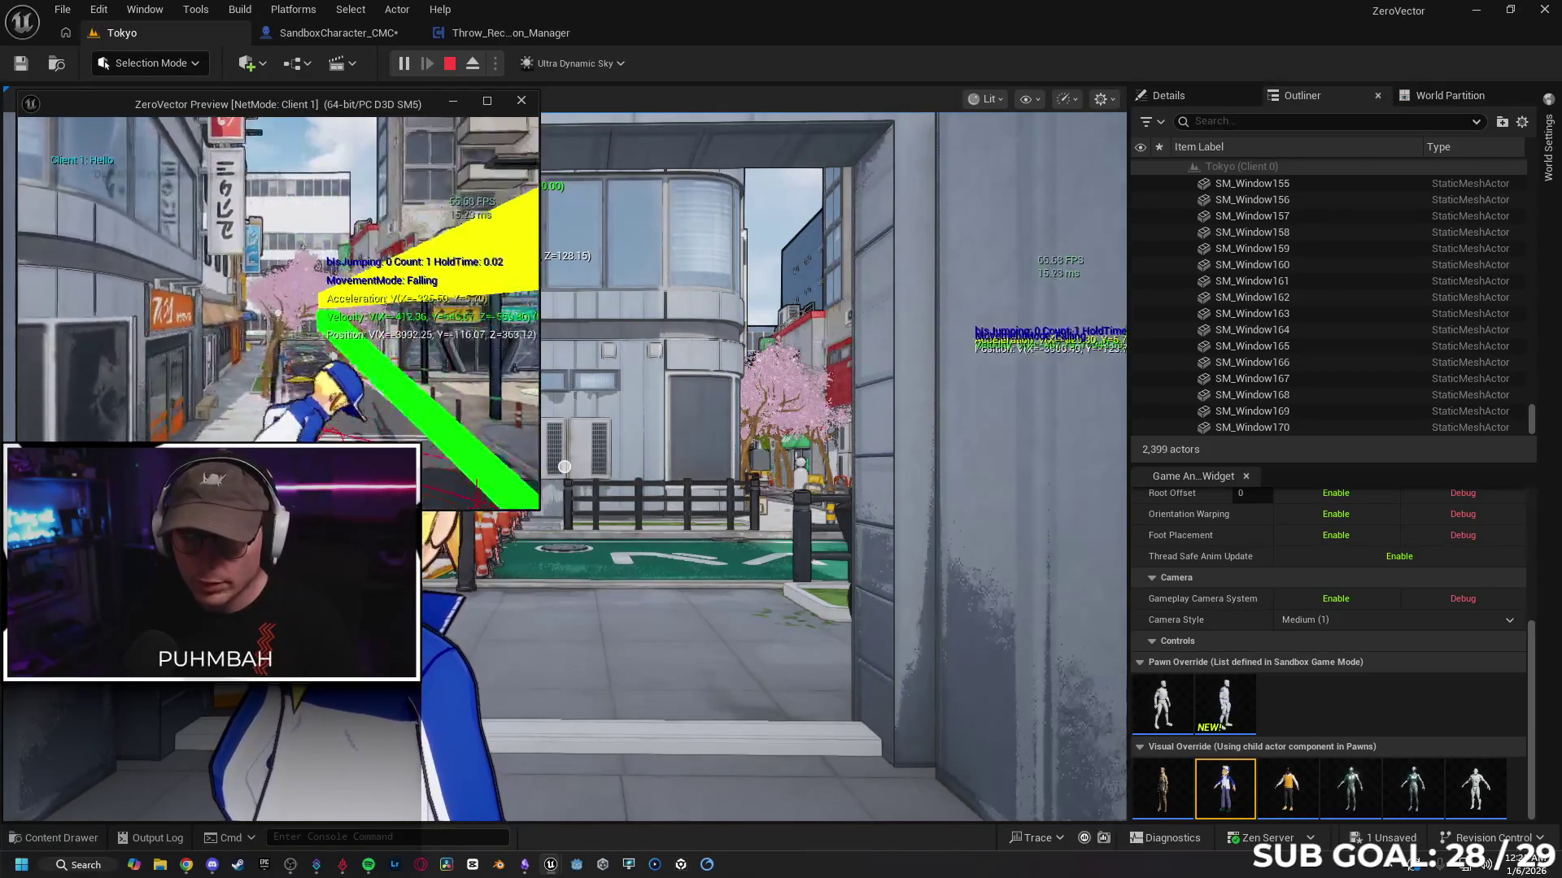
key("Escape")
left_click(342, 36)
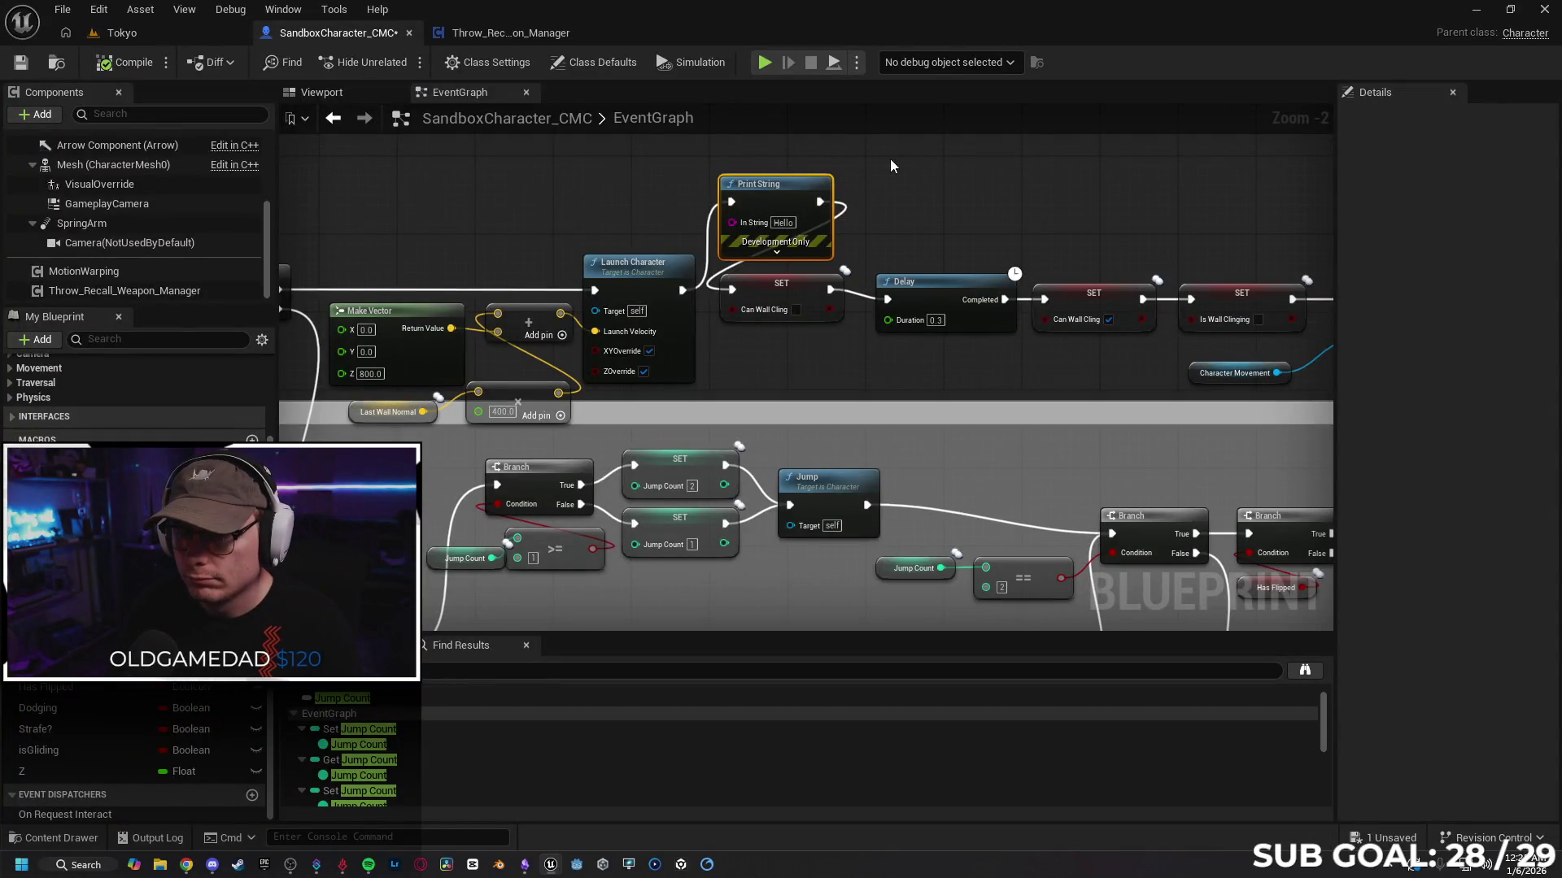
Step: Delete the Hello Print String and reconnect Launch Character to the Can Wall Cling SET node
left_click_drag(892, 162, 860, 155)
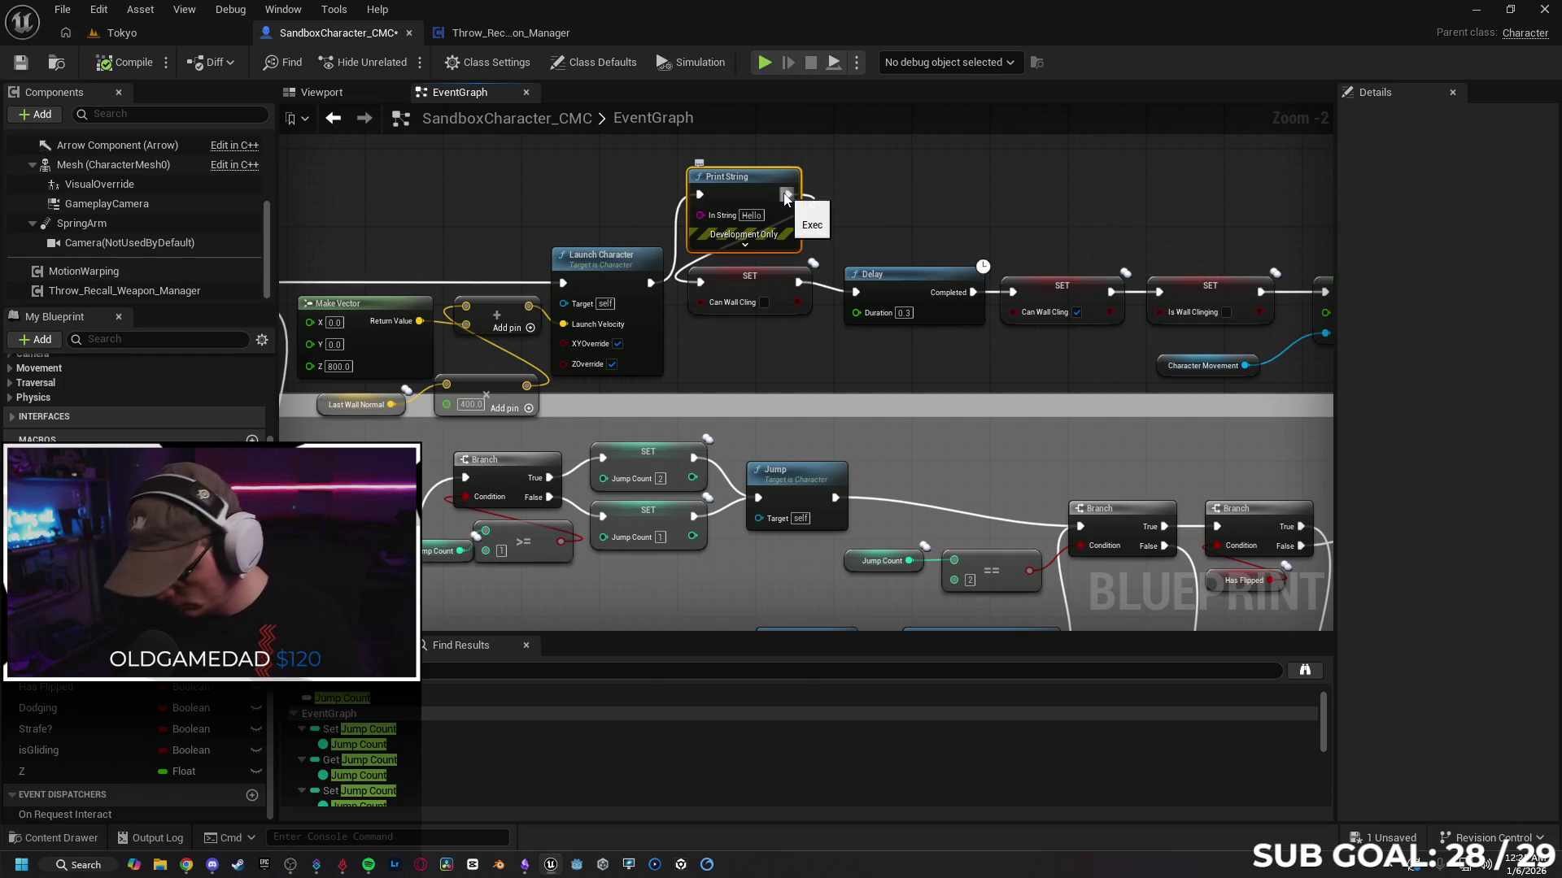
key("Delete")
left_click_drag(651, 283, 712, 277)
left_click_drag(397, 227, 565, 215)
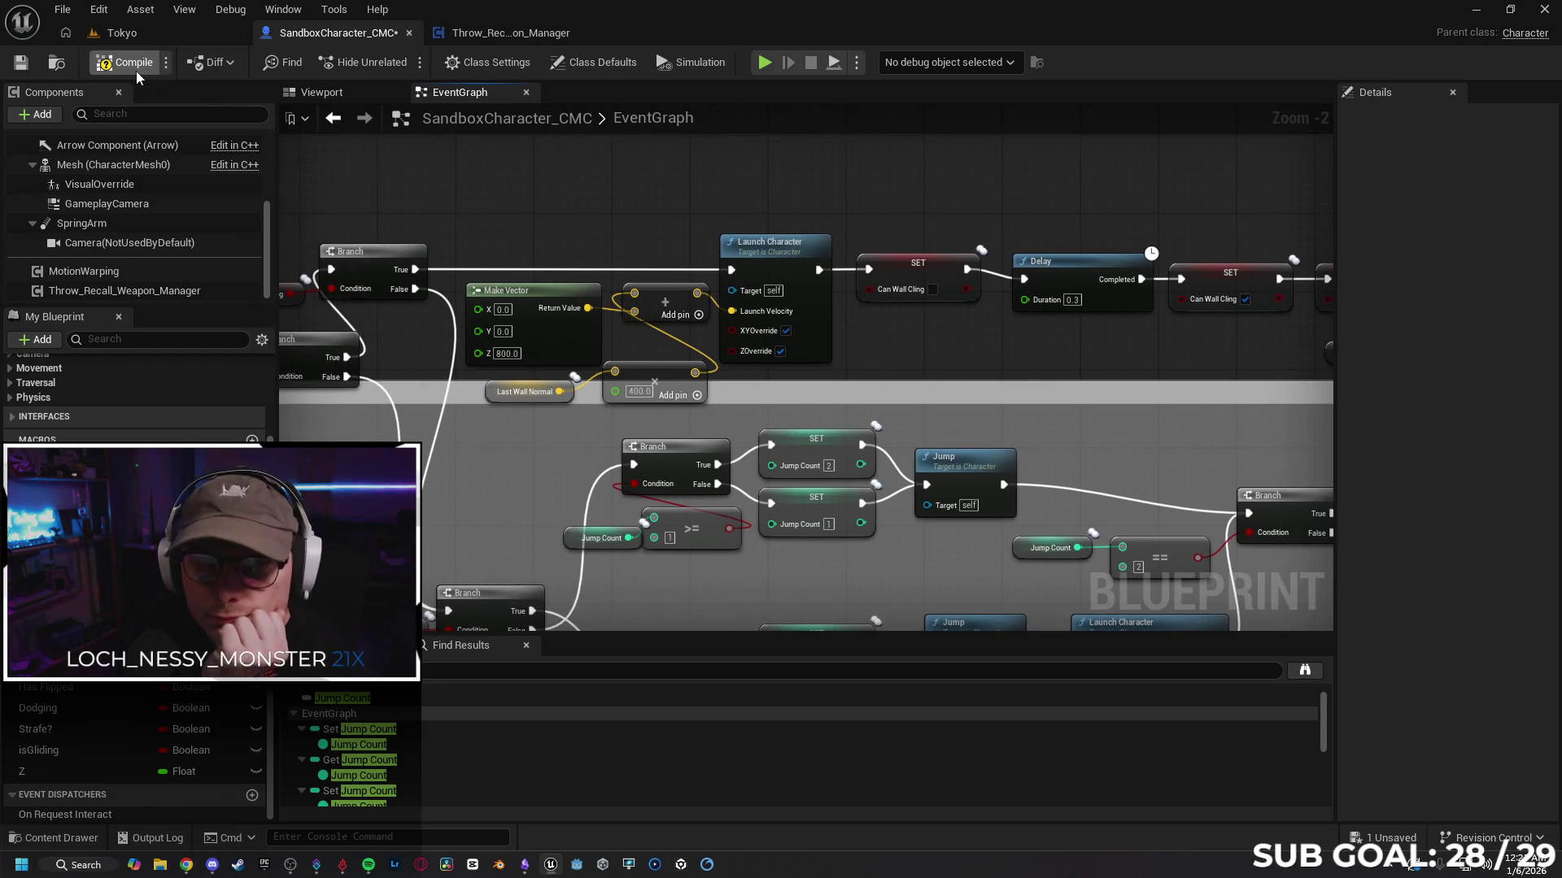
Step: Inspect the wall-jump logic, checking the 400× wall-normal scaling and Make Vector nodes
left_click_drag(703, 160, 804, 126)
left_click(766, 268)
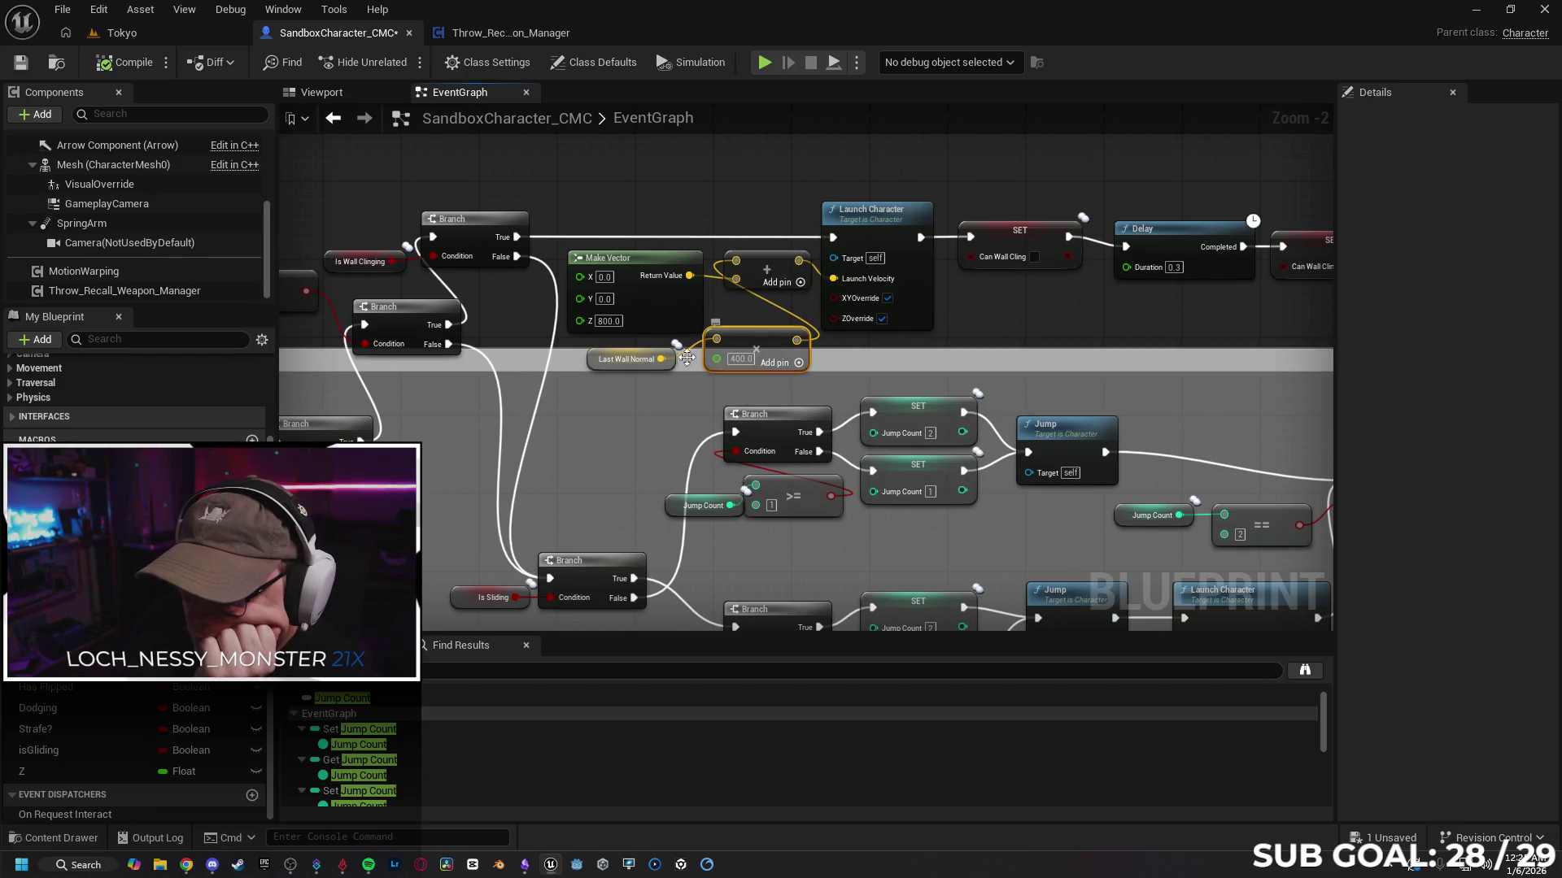
left_click(659, 310)
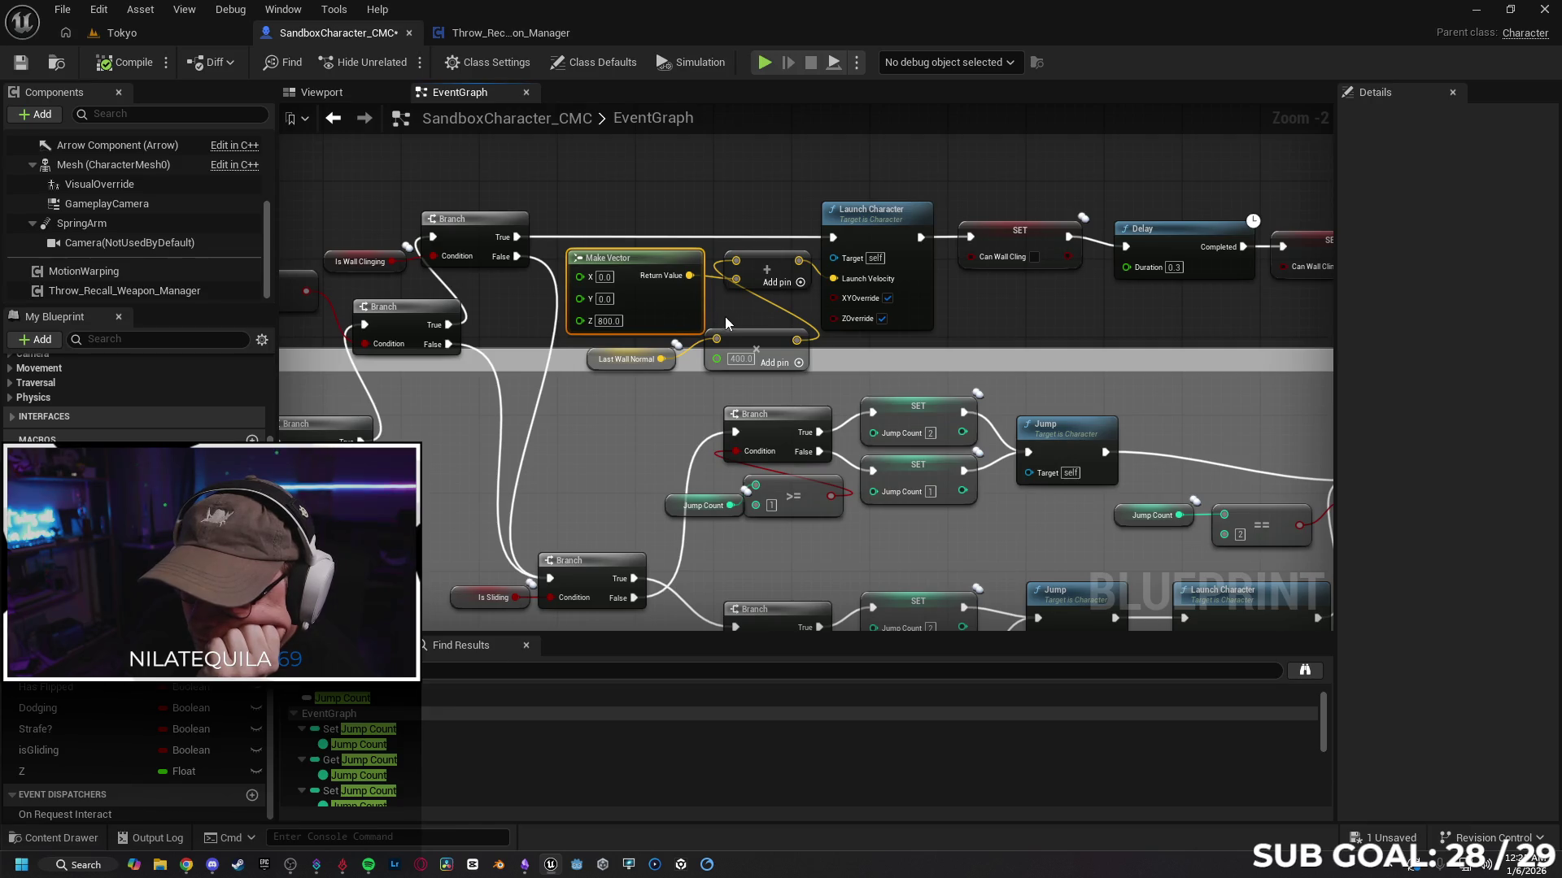
left_click_drag(726, 323, 818, 324)
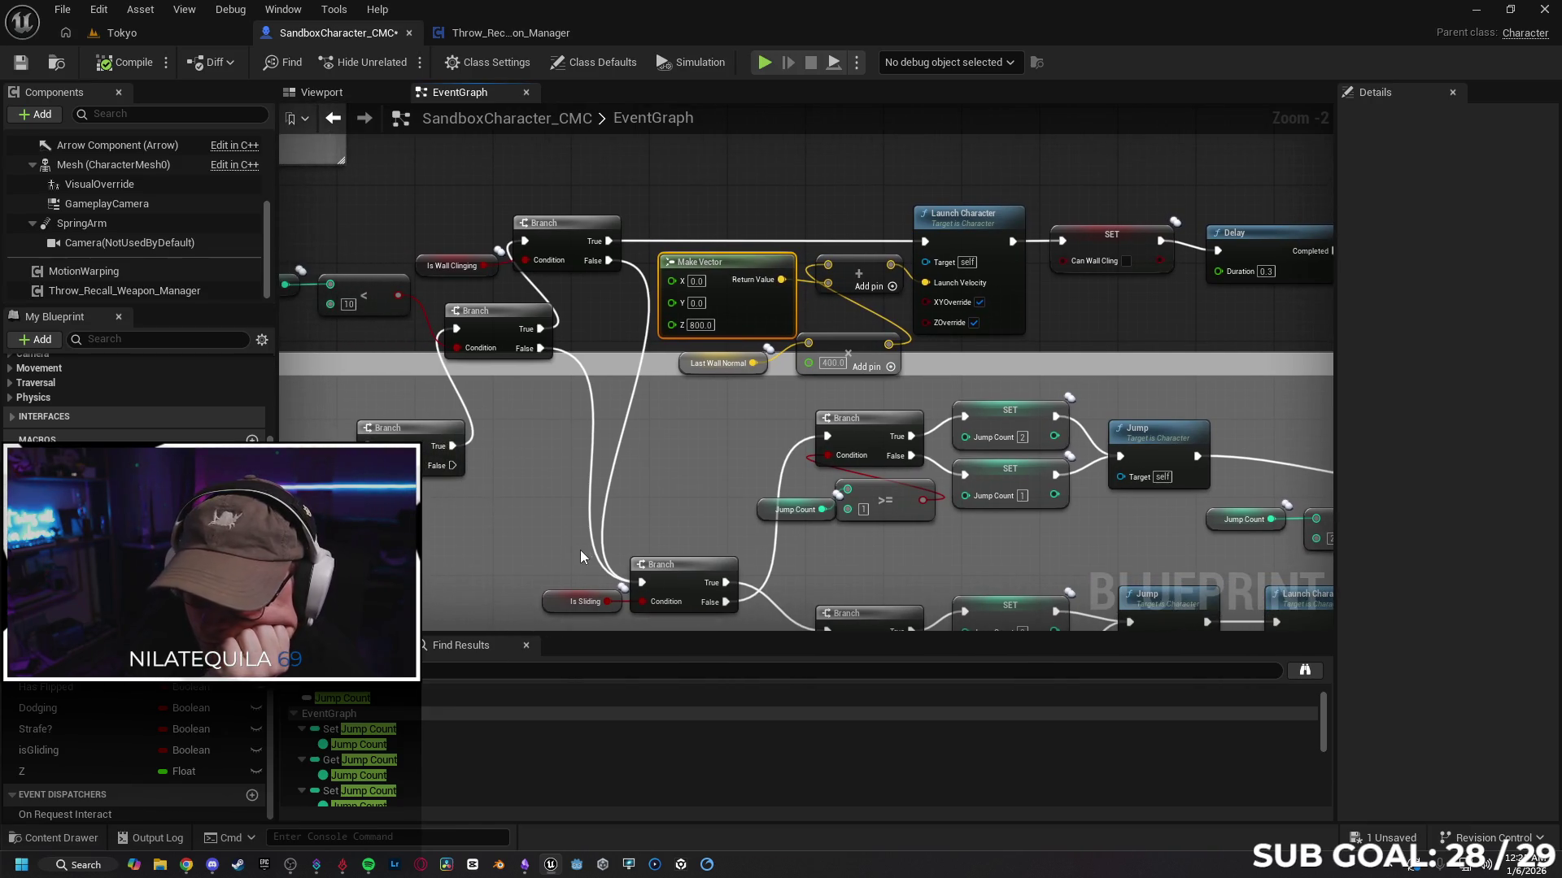
mouse_move(527, 503)
left_mouse_down()
mouse_move(656, 440)
mouse_move(445, 536)
left_mouse_up()
mouse_move(1027, 361)
left_mouse_down()
mouse_move(927, 358)
mouse_move(1119, 322)
left_mouse_up()
scroll(682, 299, "down", 4)
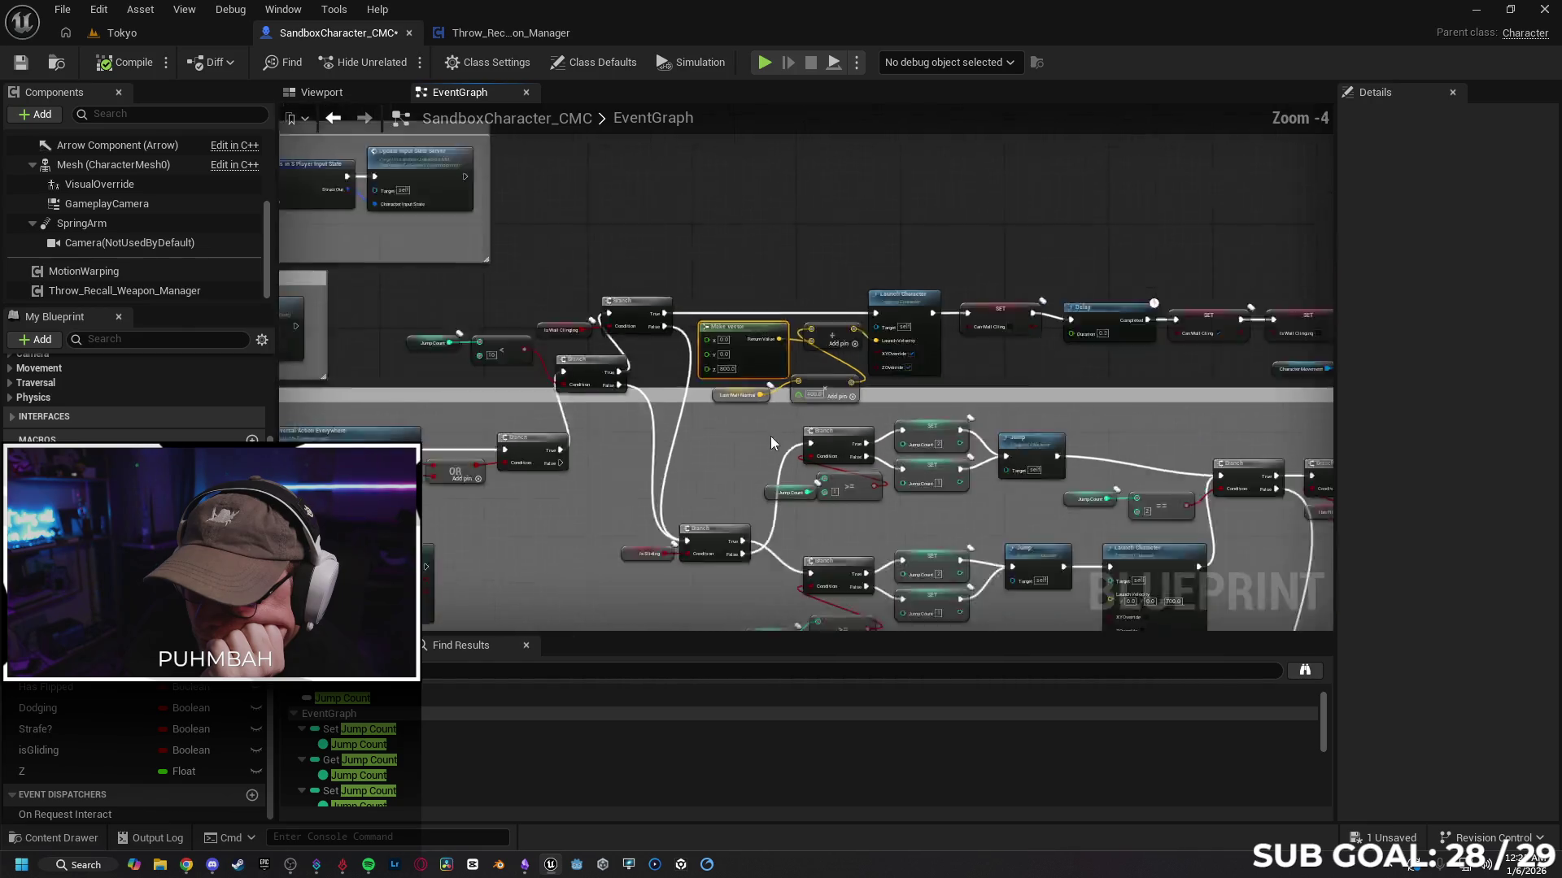
scroll(714, 398, "up", 3)
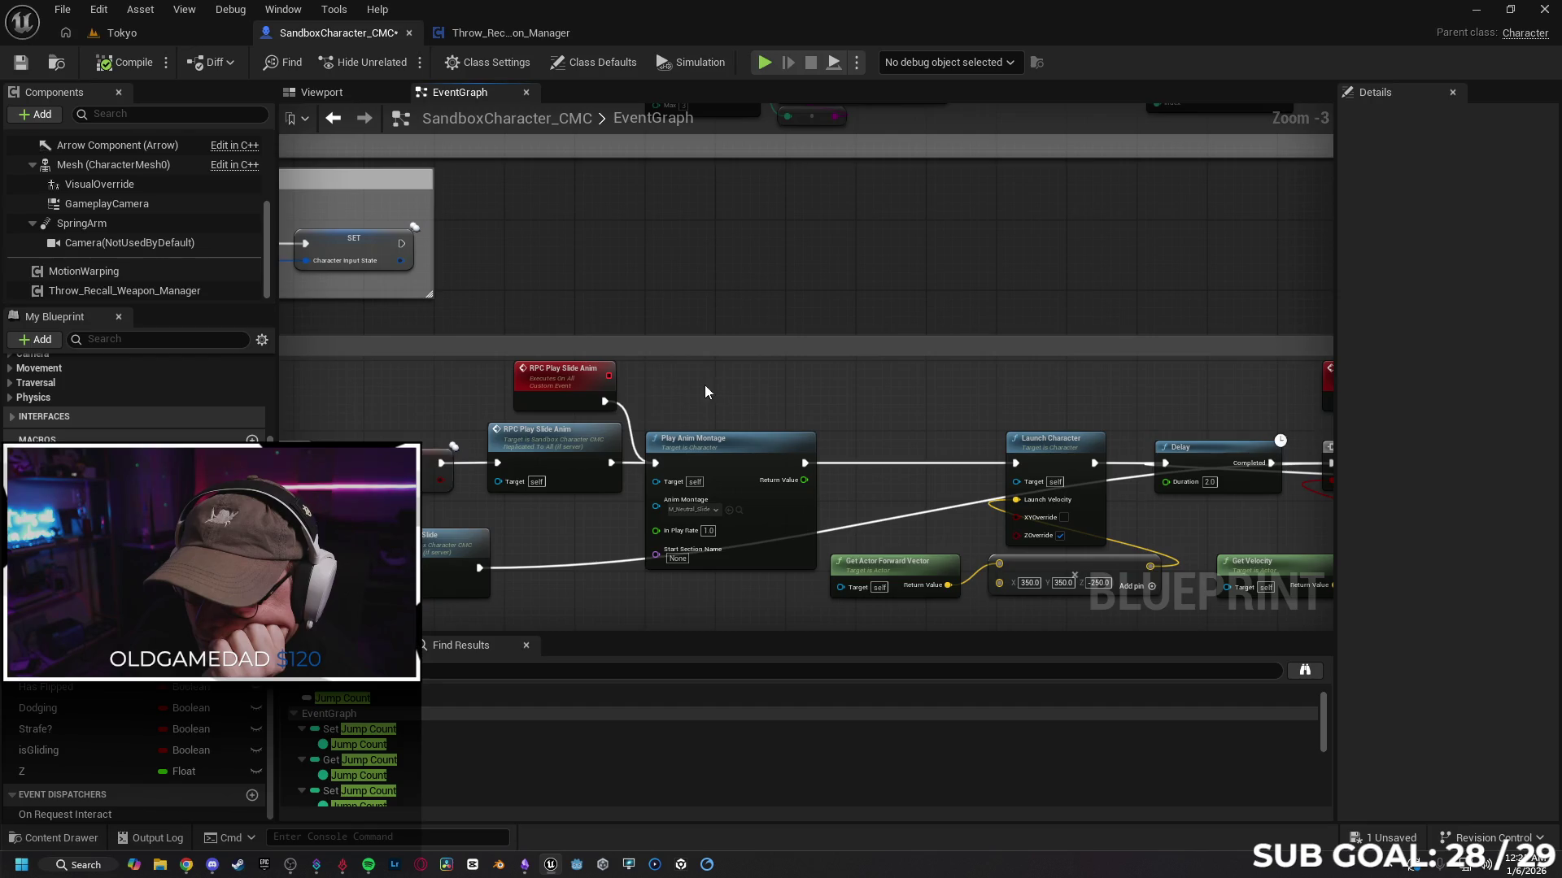
scroll(704, 384, "down", 1)
left_click_drag(701, 363, 817, 327)
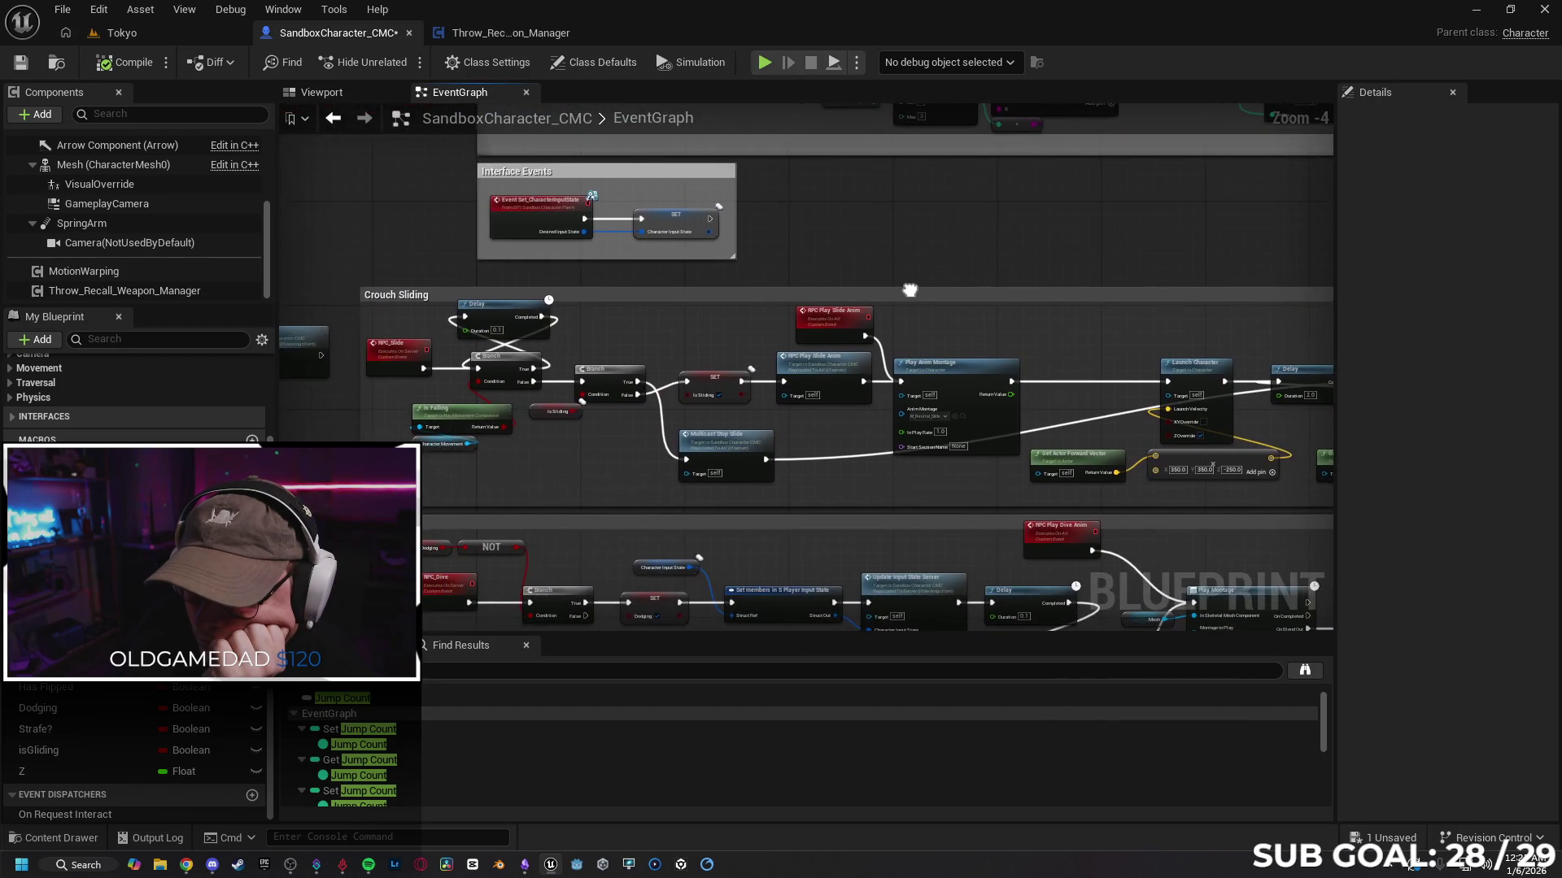
left_click(817, 328)
mouse_move(910, 262)
left_mouse_down()
mouse_move(871, 266)
mouse_move(774, 210)
left_mouse_up()
mouse_move(959, 468)
left_mouse_down()
mouse_move(870, 408)
mouse_move(818, 404)
left_mouse_up()
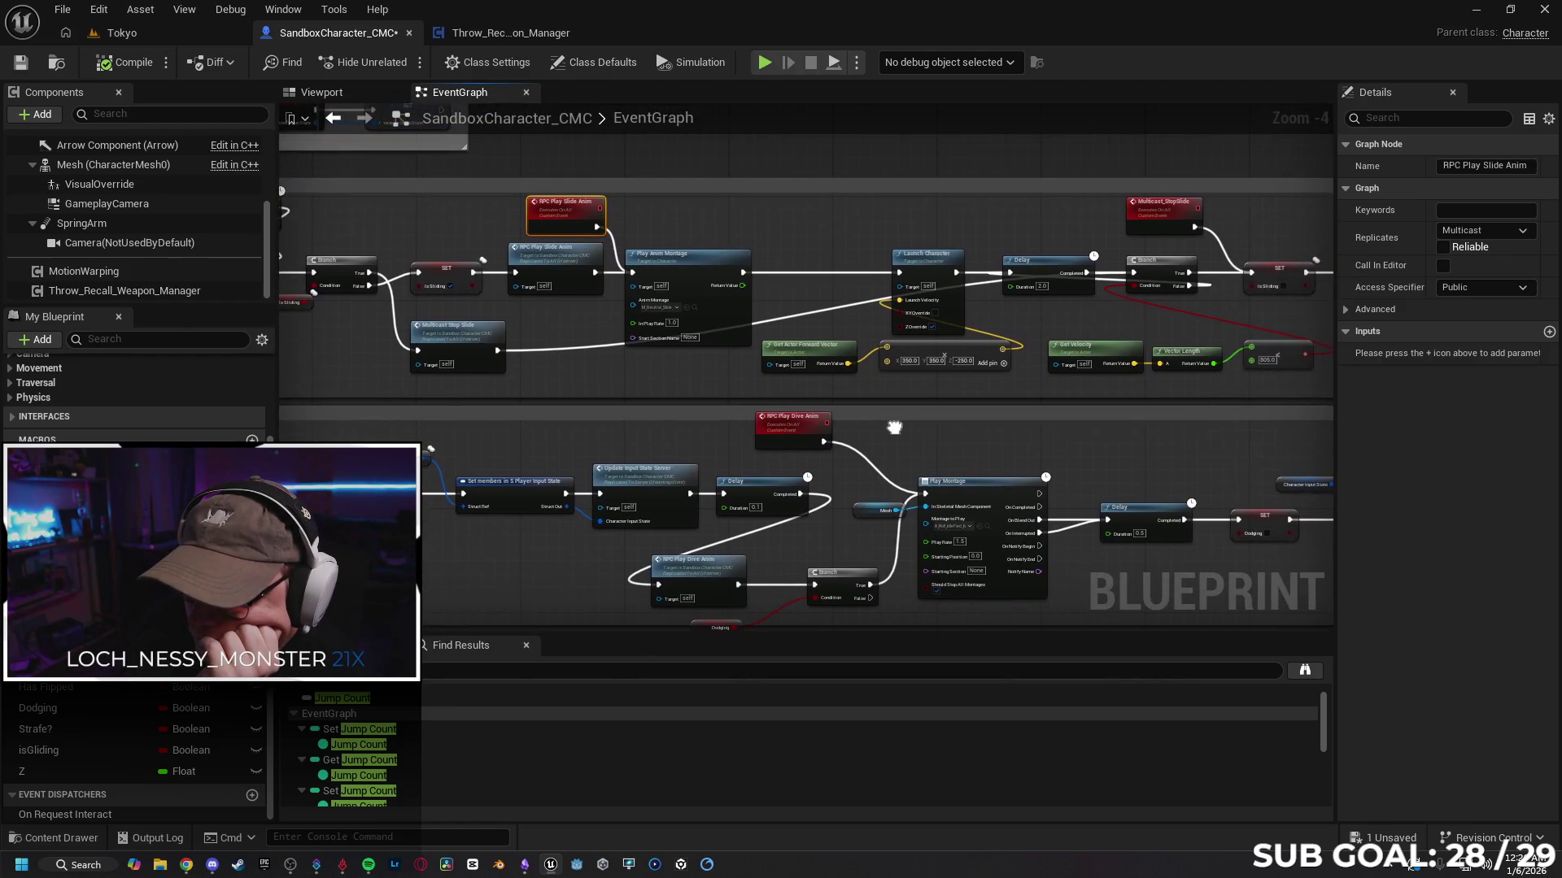
left_click_drag(630, 453, 1024, 375)
mouse_move(684, 344)
left_mouse_down()
mouse_move(774, 352)
mouse_move(797, 388)
mouse_move(715, 244)
mouse_move(634, 292)
mouse_move(593, 416)
left_mouse_up()
left_click_drag(616, 348, 630, 382)
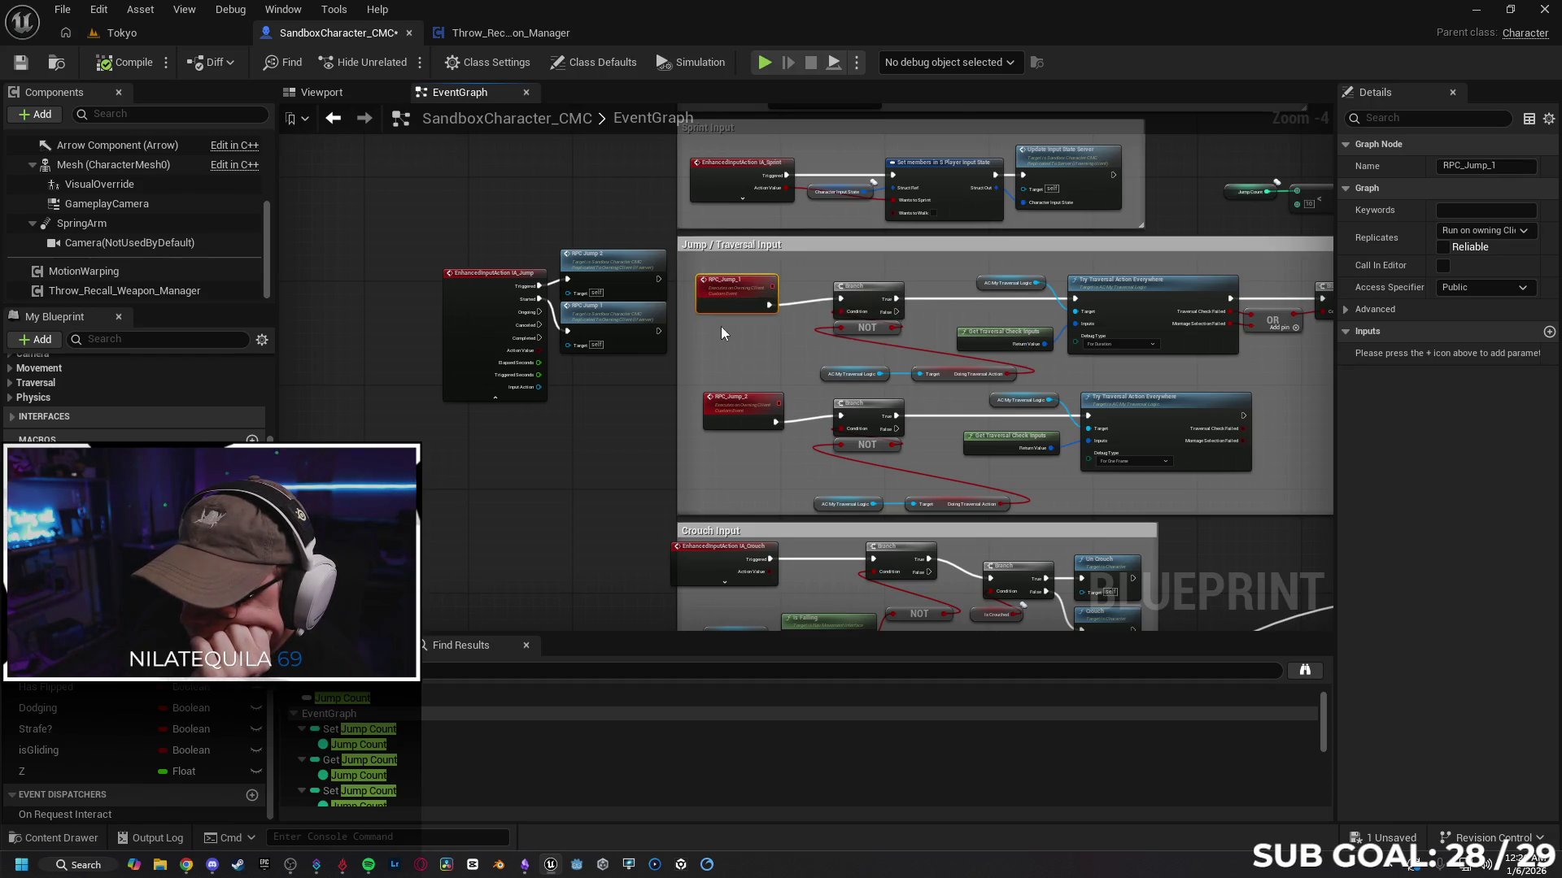
Step: Set the Replicates option of RPC_Jump_1 and RPC_Jump_2 to Run on Server
scroll(846, 289, "up", 1)
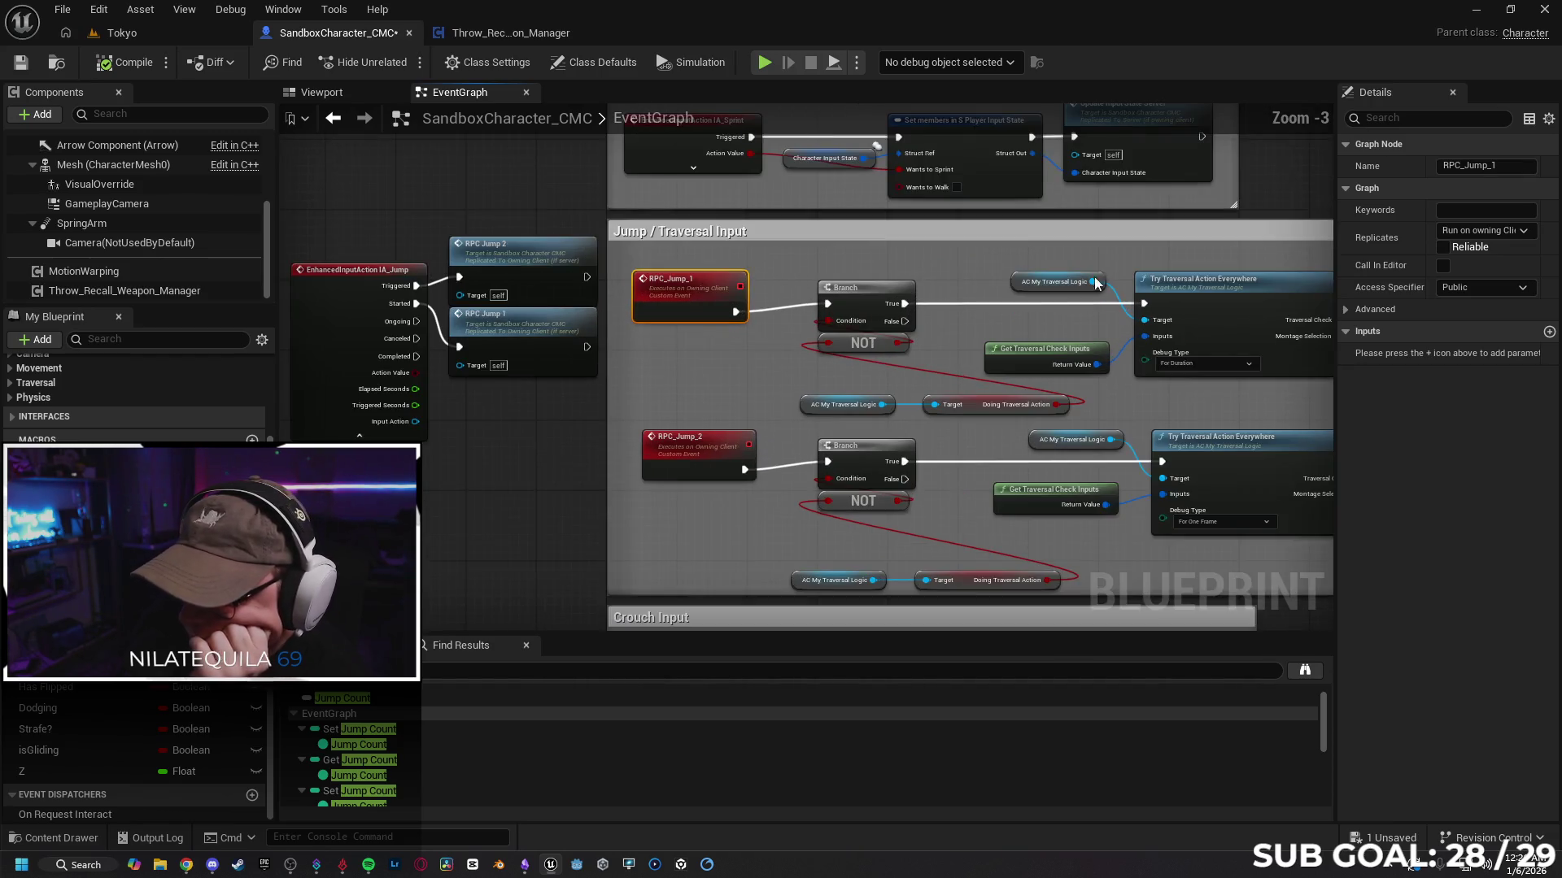
left_click(1482, 233)
left_click(1487, 293)
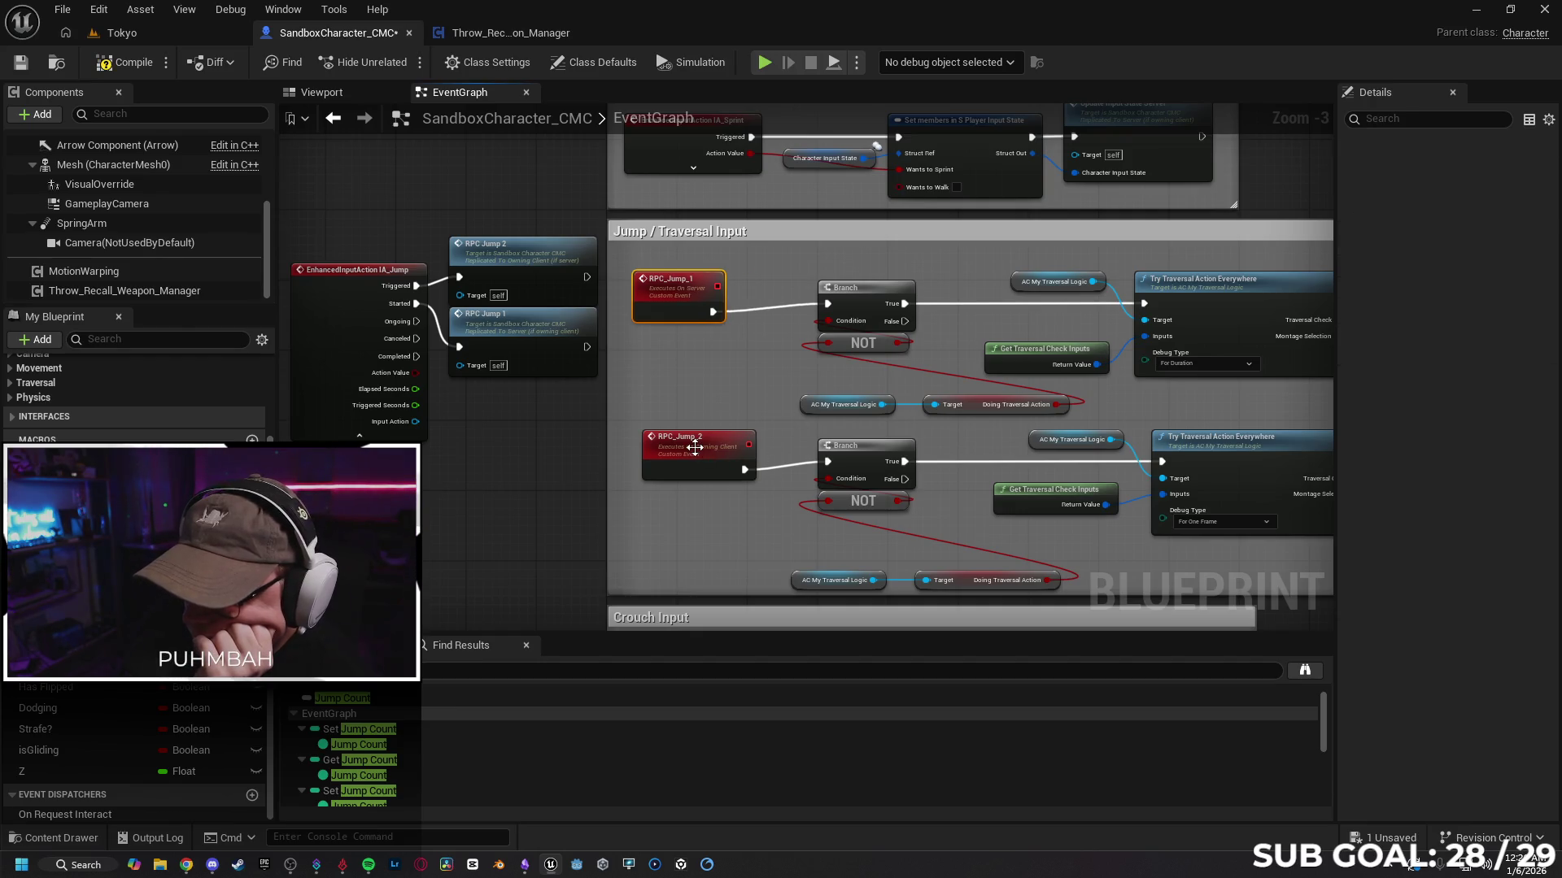
left_click(1493, 235)
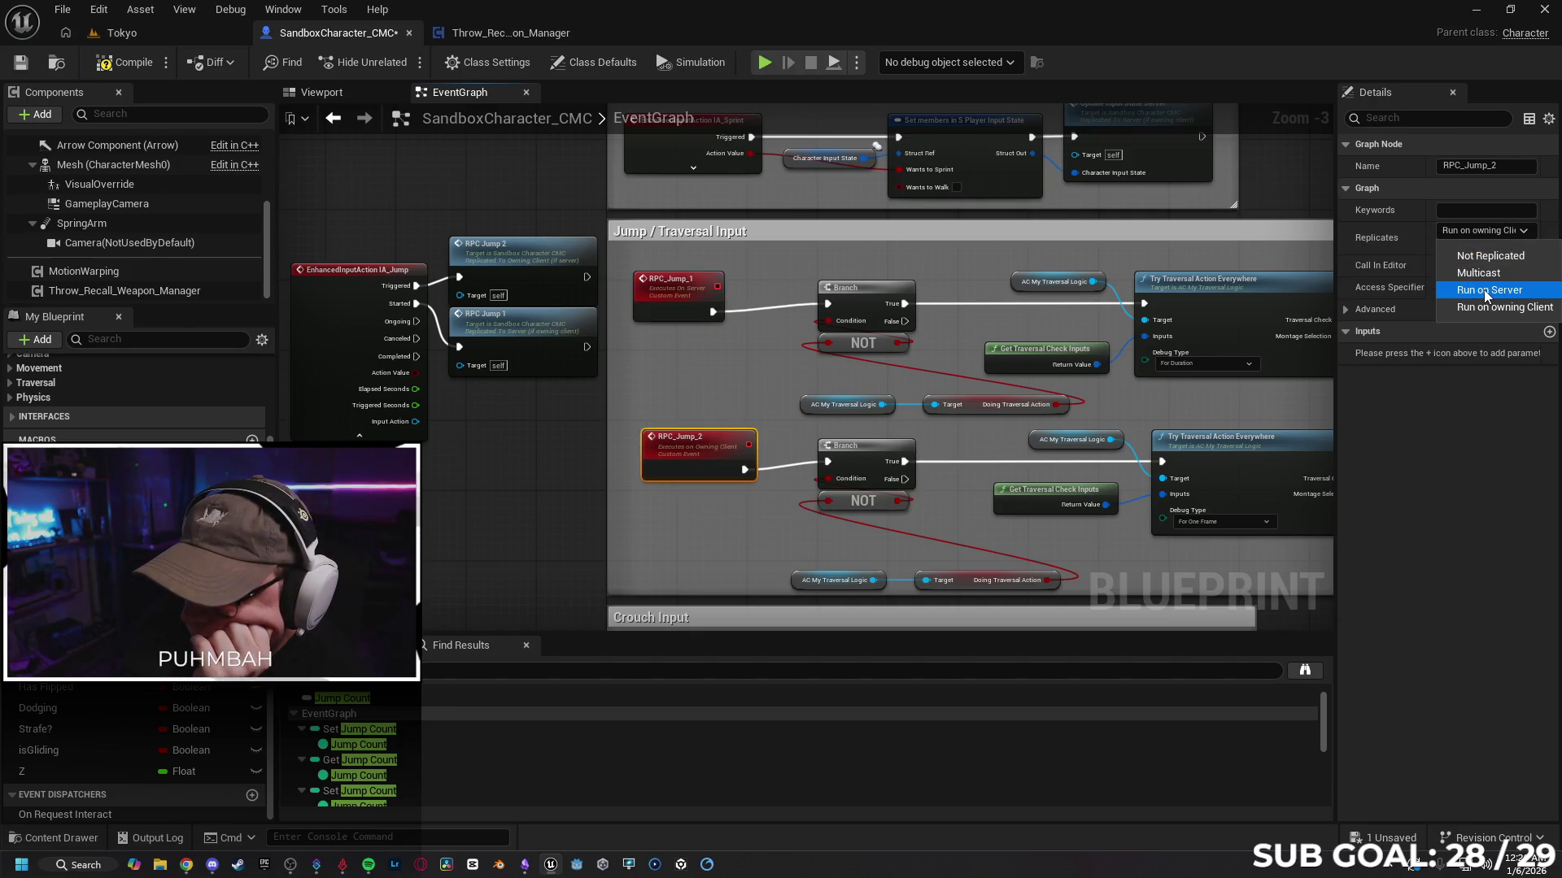
left_click(848, 280)
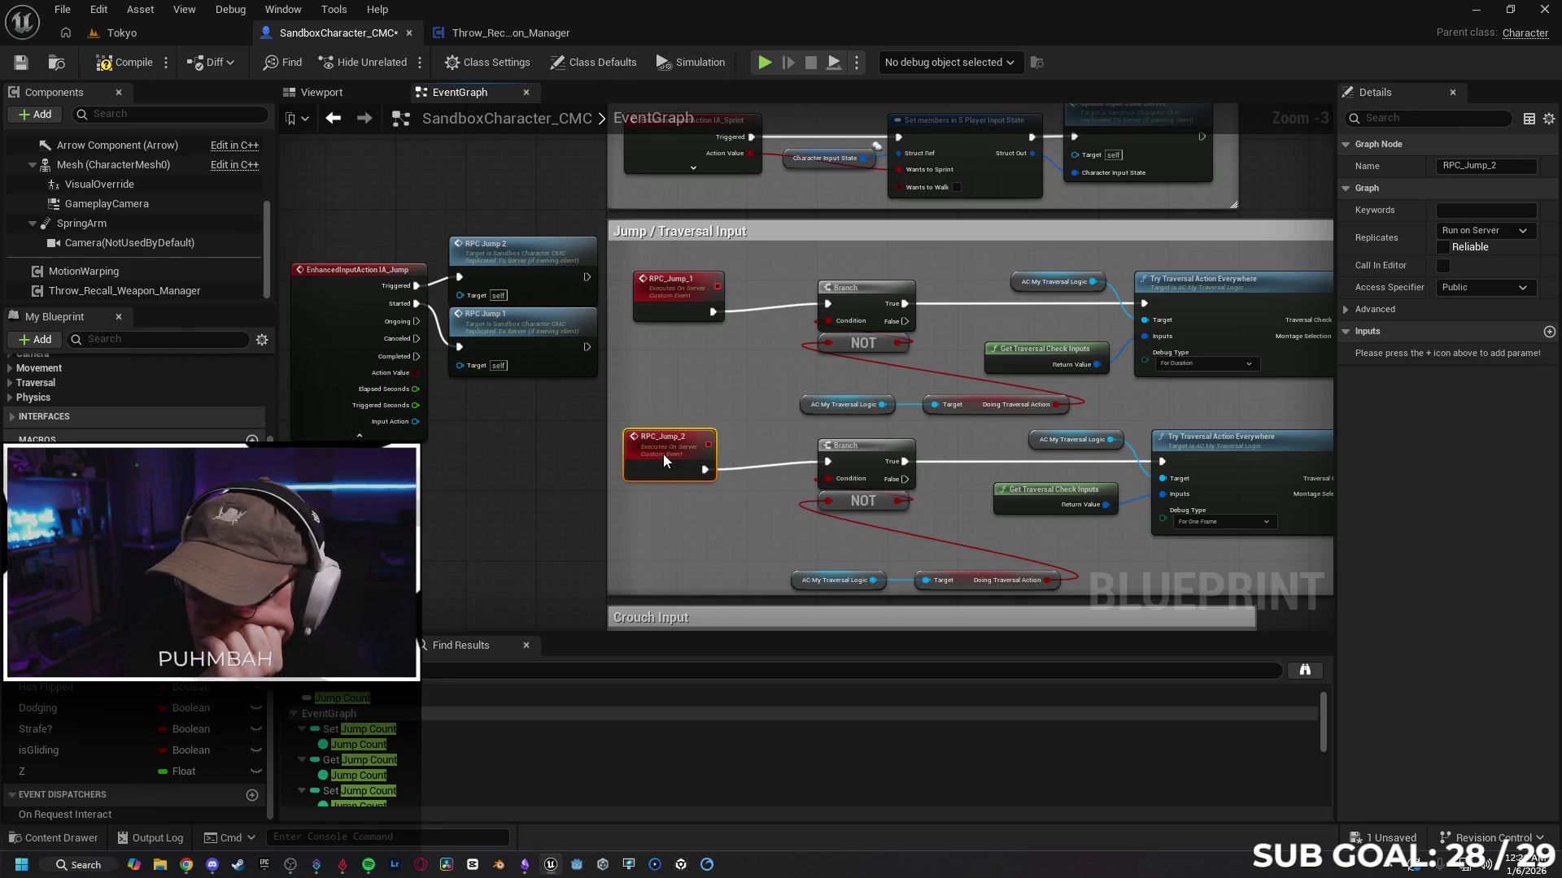
Step: Review the wall-jump chain and the jump input events in the graph
mouse_move(685, 452)
left_mouse_down()
mouse_move(673, 352)
mouse_move(602, 356)
mouse_move(570, 316)
mouse_move(619, 298)
mouse_move(630, 374)
left_mouse_up()
left_click_drag(744, 363, 707, 491)
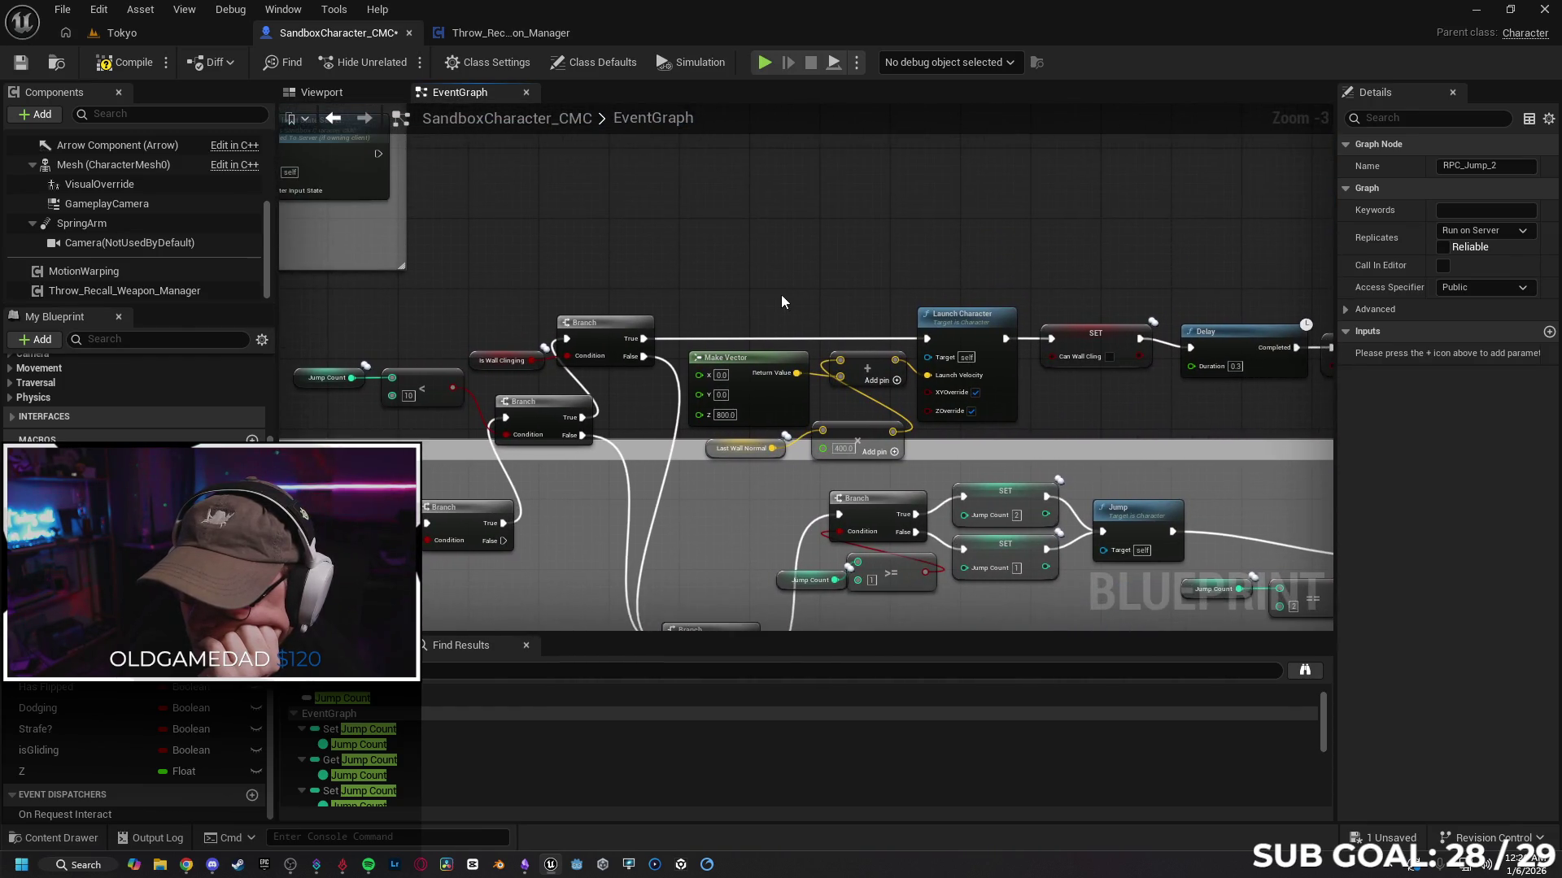
mouse_move(782, 296)
left_mouse_down()
mouse_move(603, 299)
mouse_move(568, 258)
mouse_move(644, 237)
mouse_move(736, 247)
mouse_move(711, 244)
mouse_move(699, 307)
mouse_move(1019, 218)
mouse_move(1084, 224)
left_mouse_up()
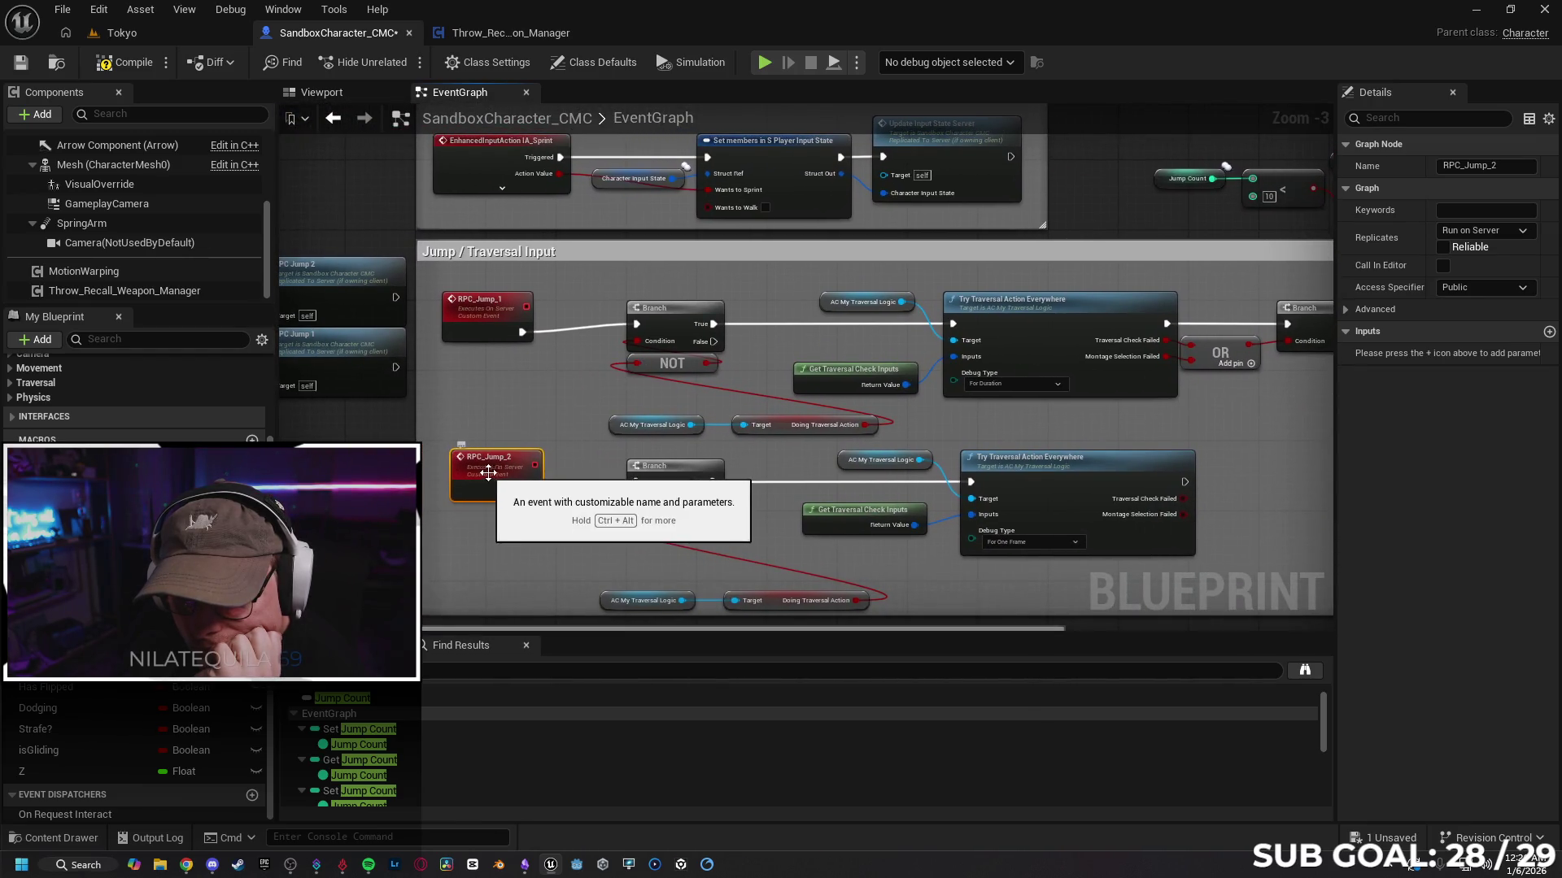
left_click_drag(540, 408, 552, 417)
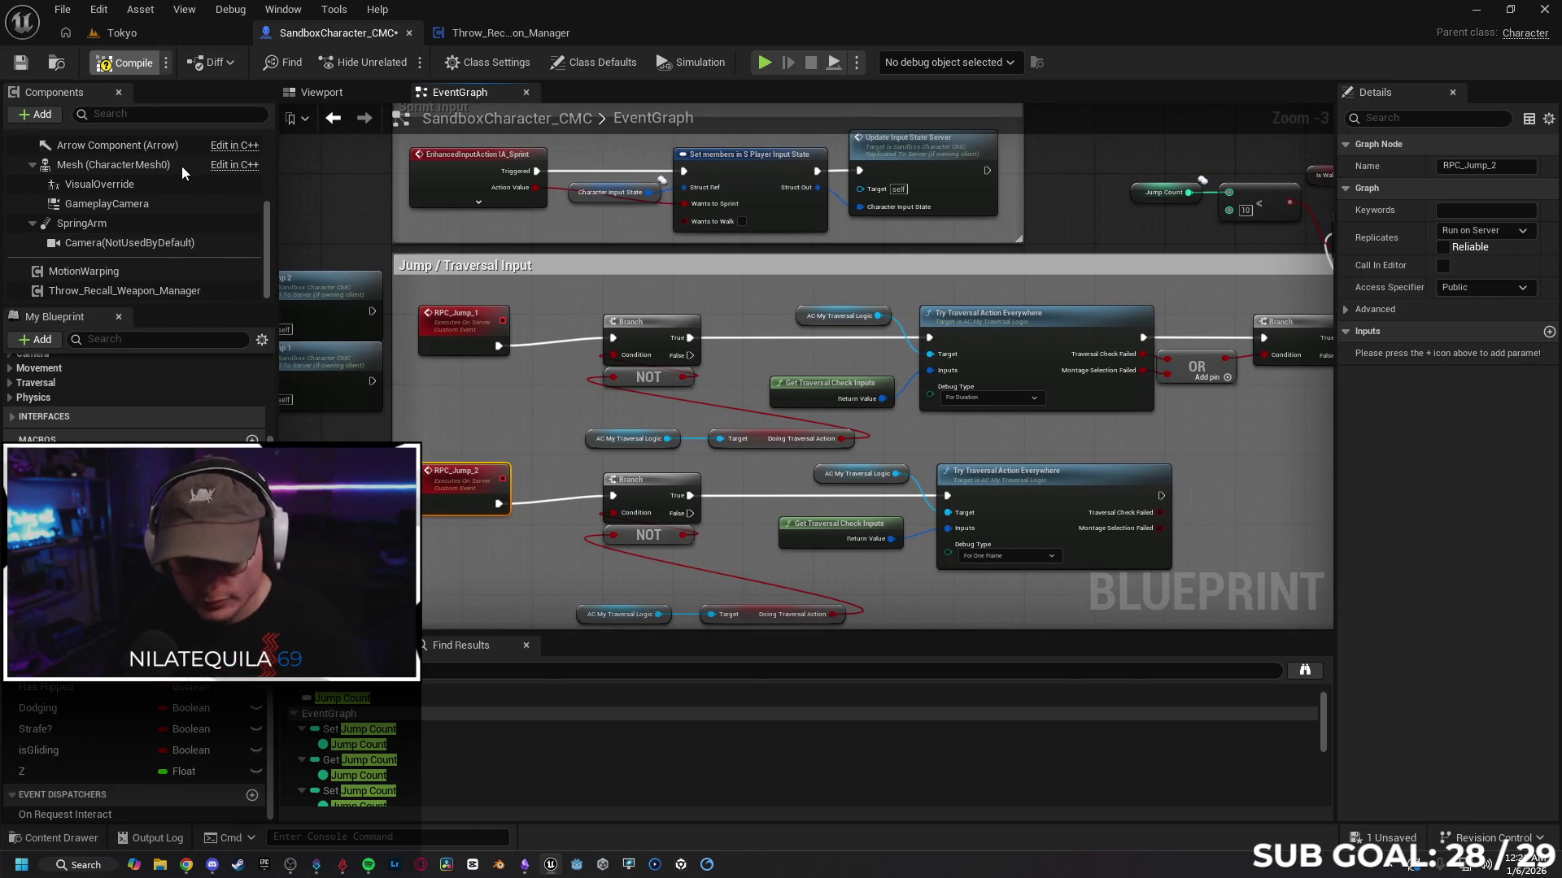
left_click(118, 32)
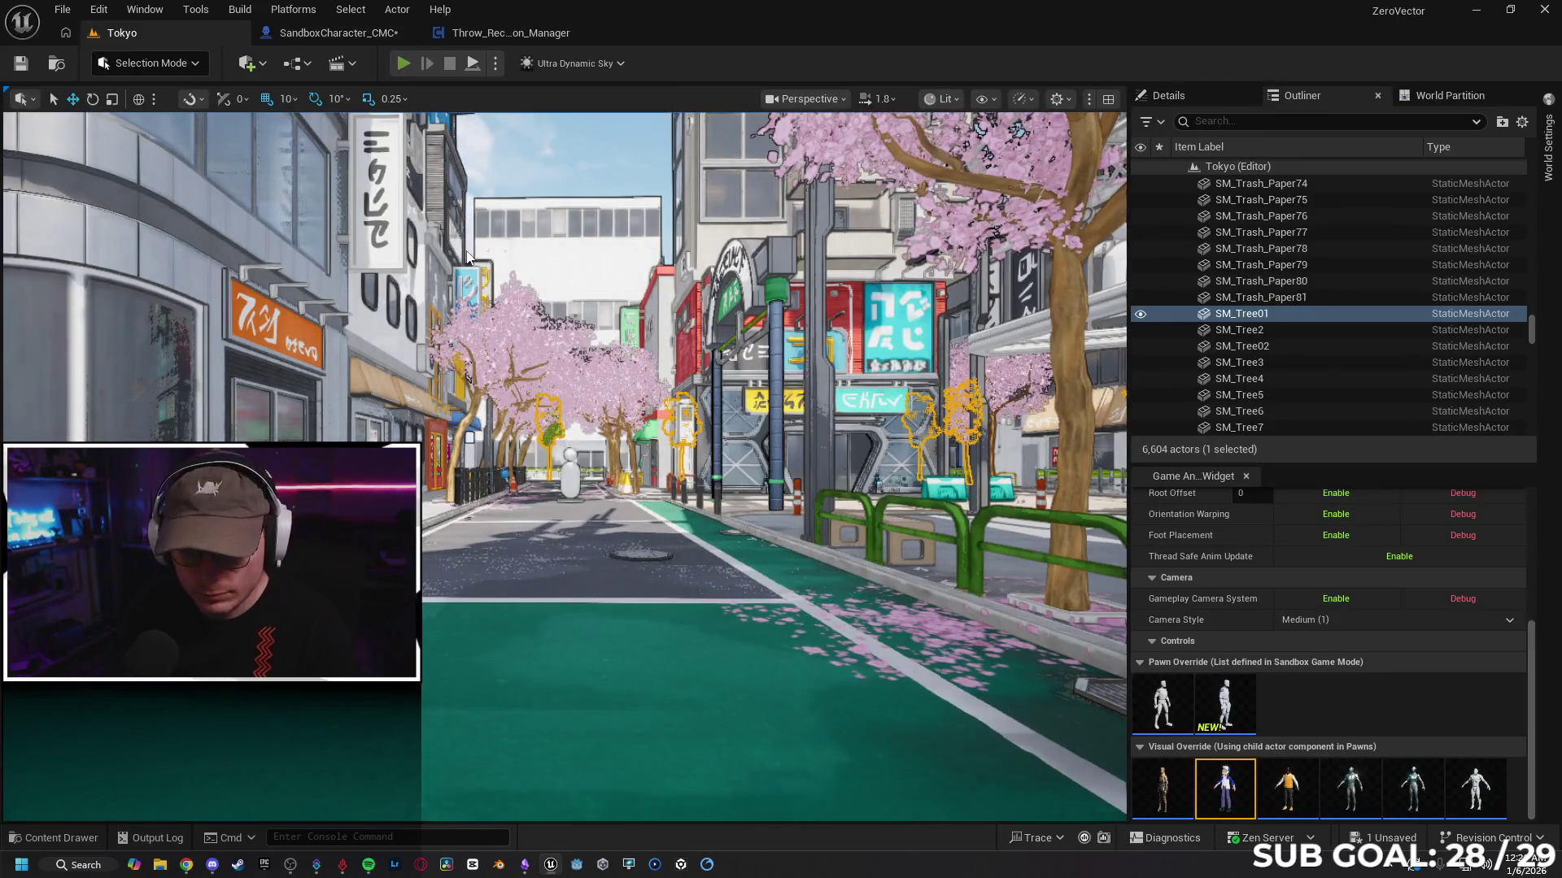
key("alt+p")
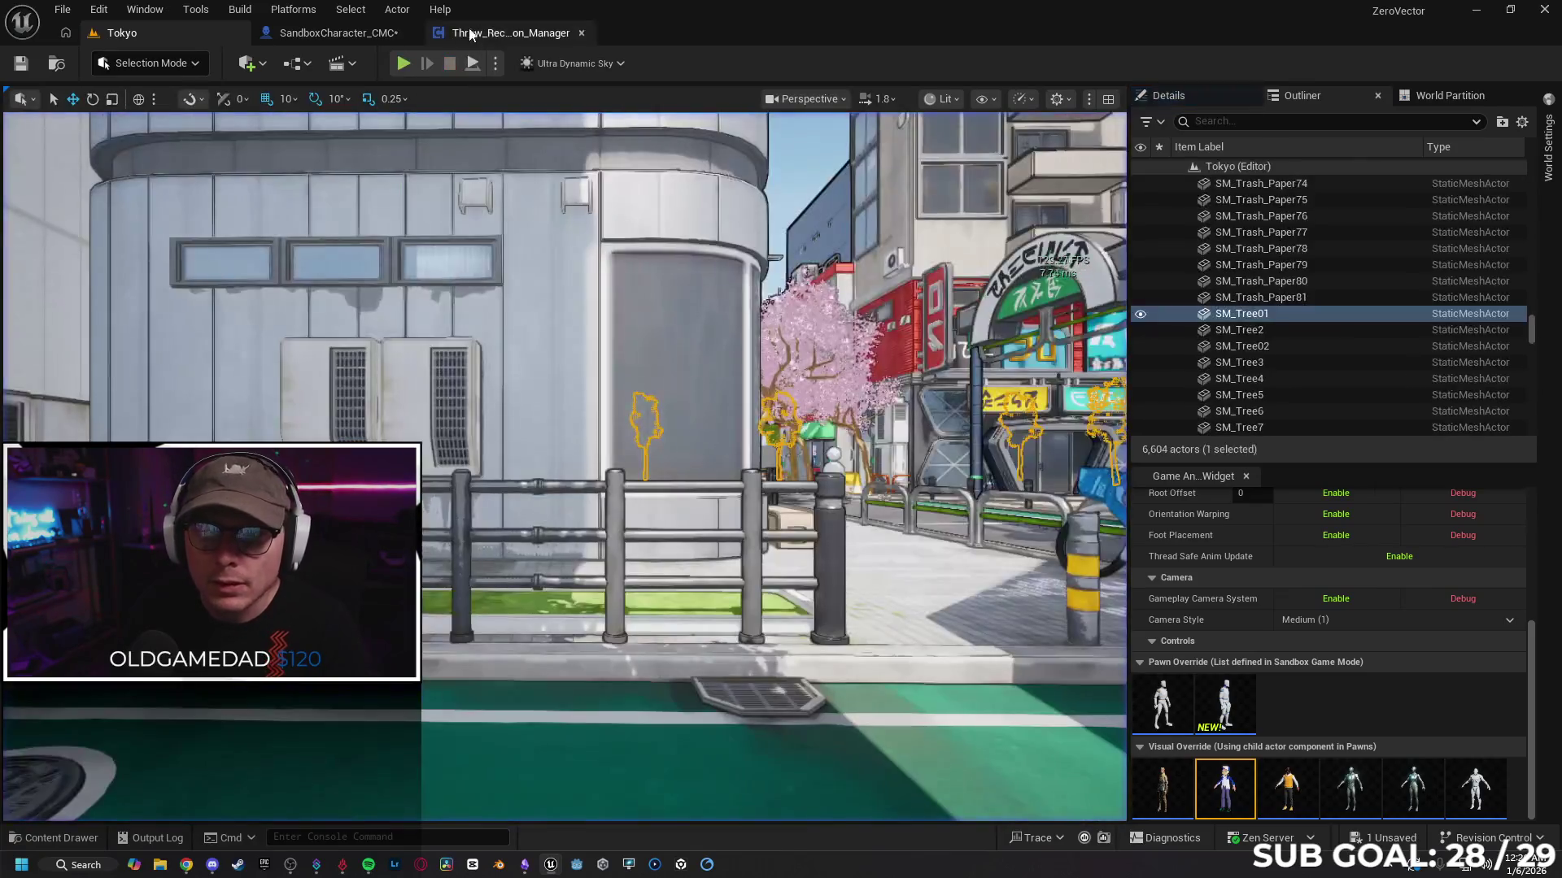
left_click(358, 32)
mouse_move(434, 315)
left_mouse_down()
mouse_move(575, 349)
mouse_move(704, 343)
left_mouse_up()
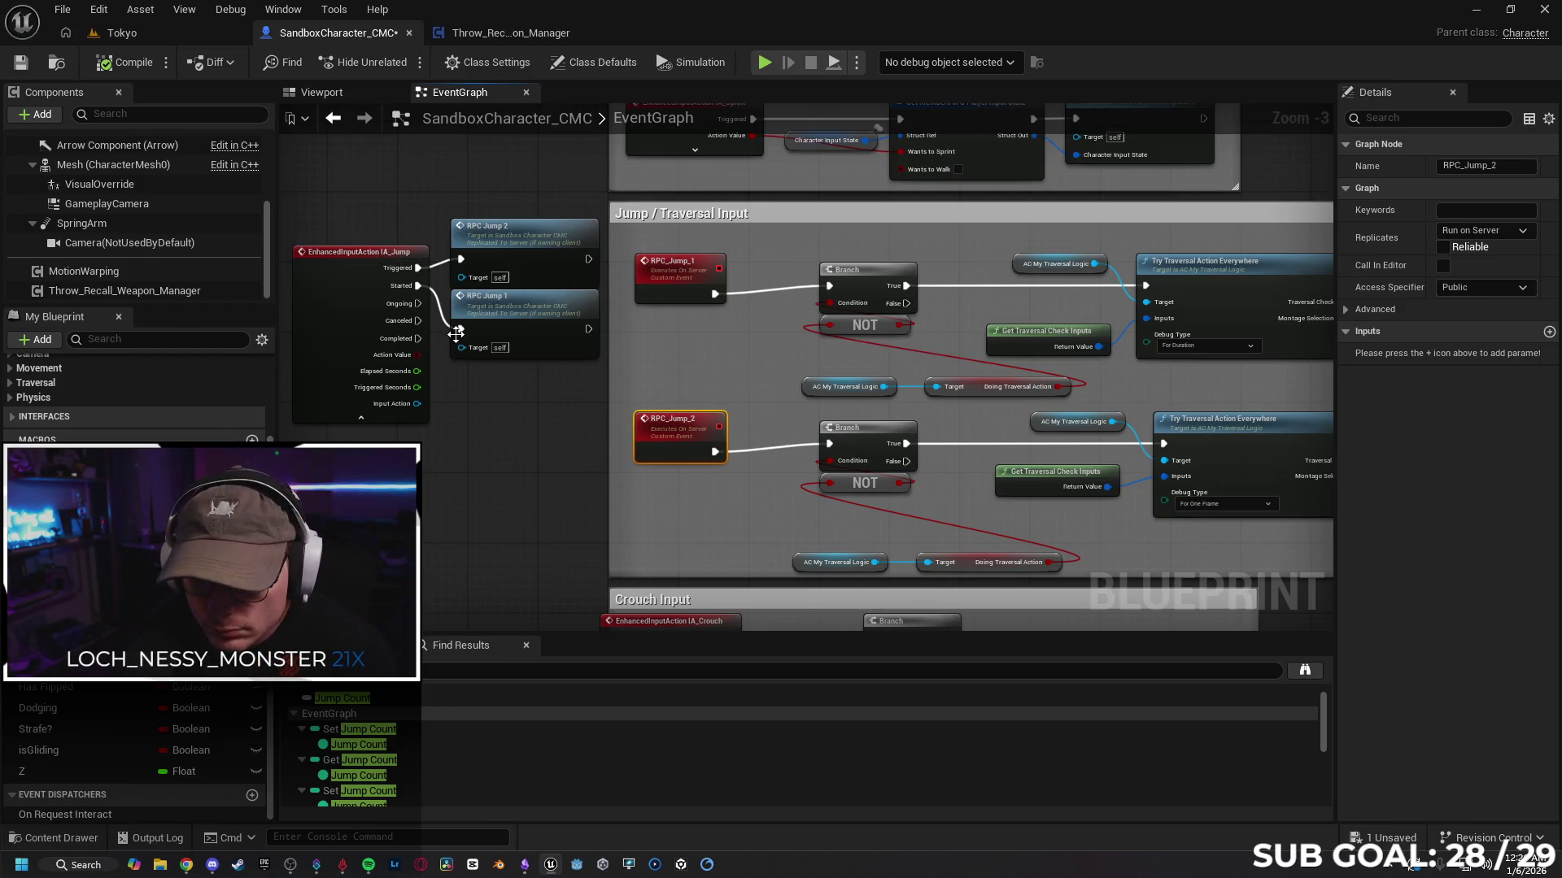
Step: Wire IA_Jump's Started and Triggered outputs directly into the two traversal Branches
left_click_drag(425, 271, 505, 325)
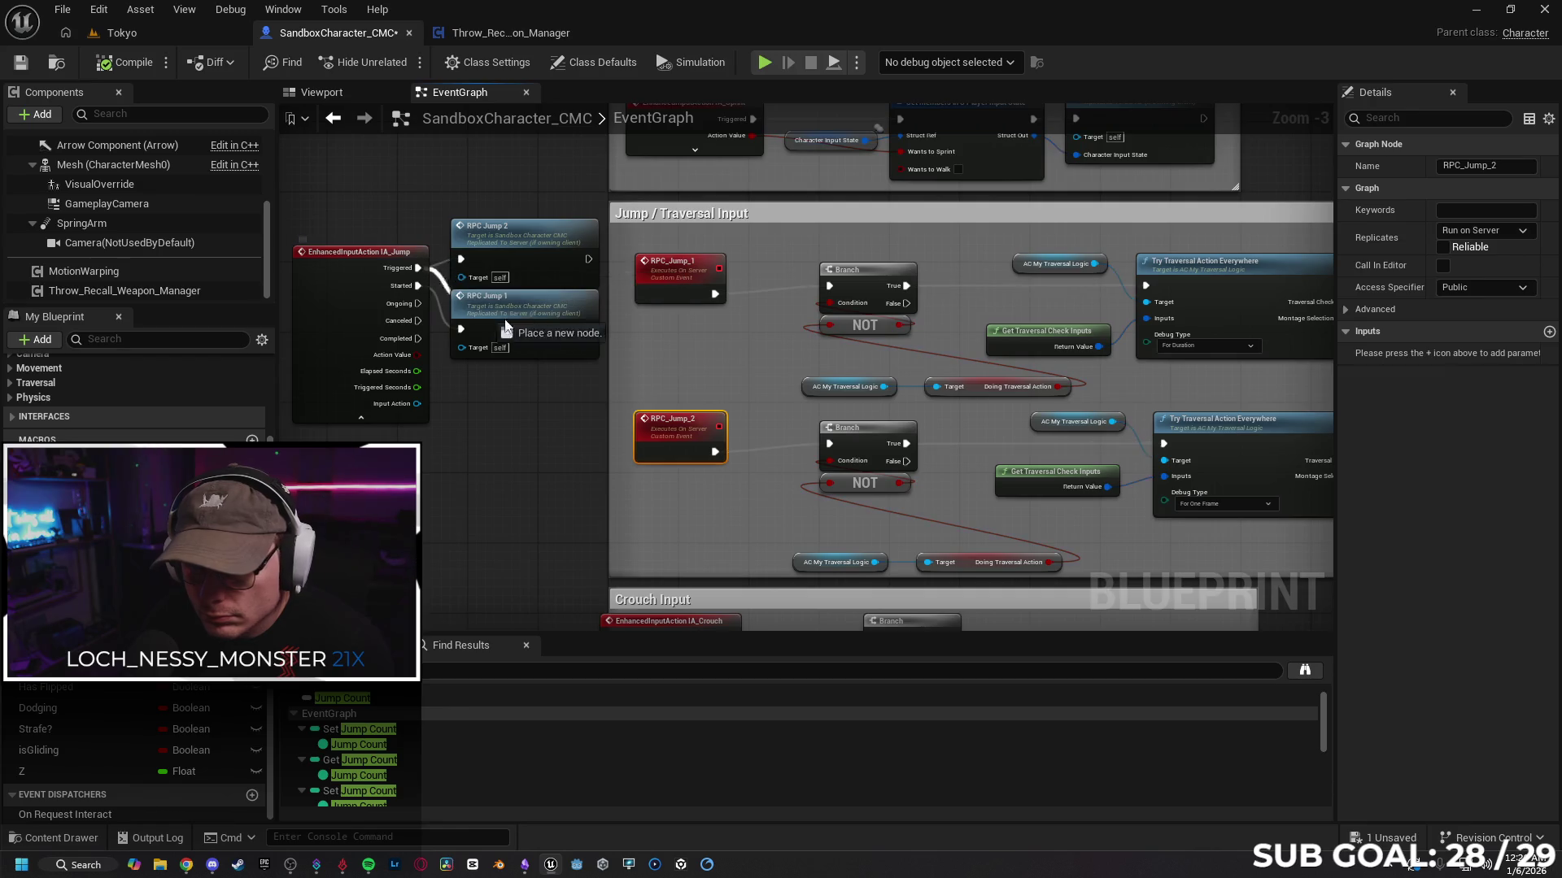
left_click_drag(830, 444, 830, 445)
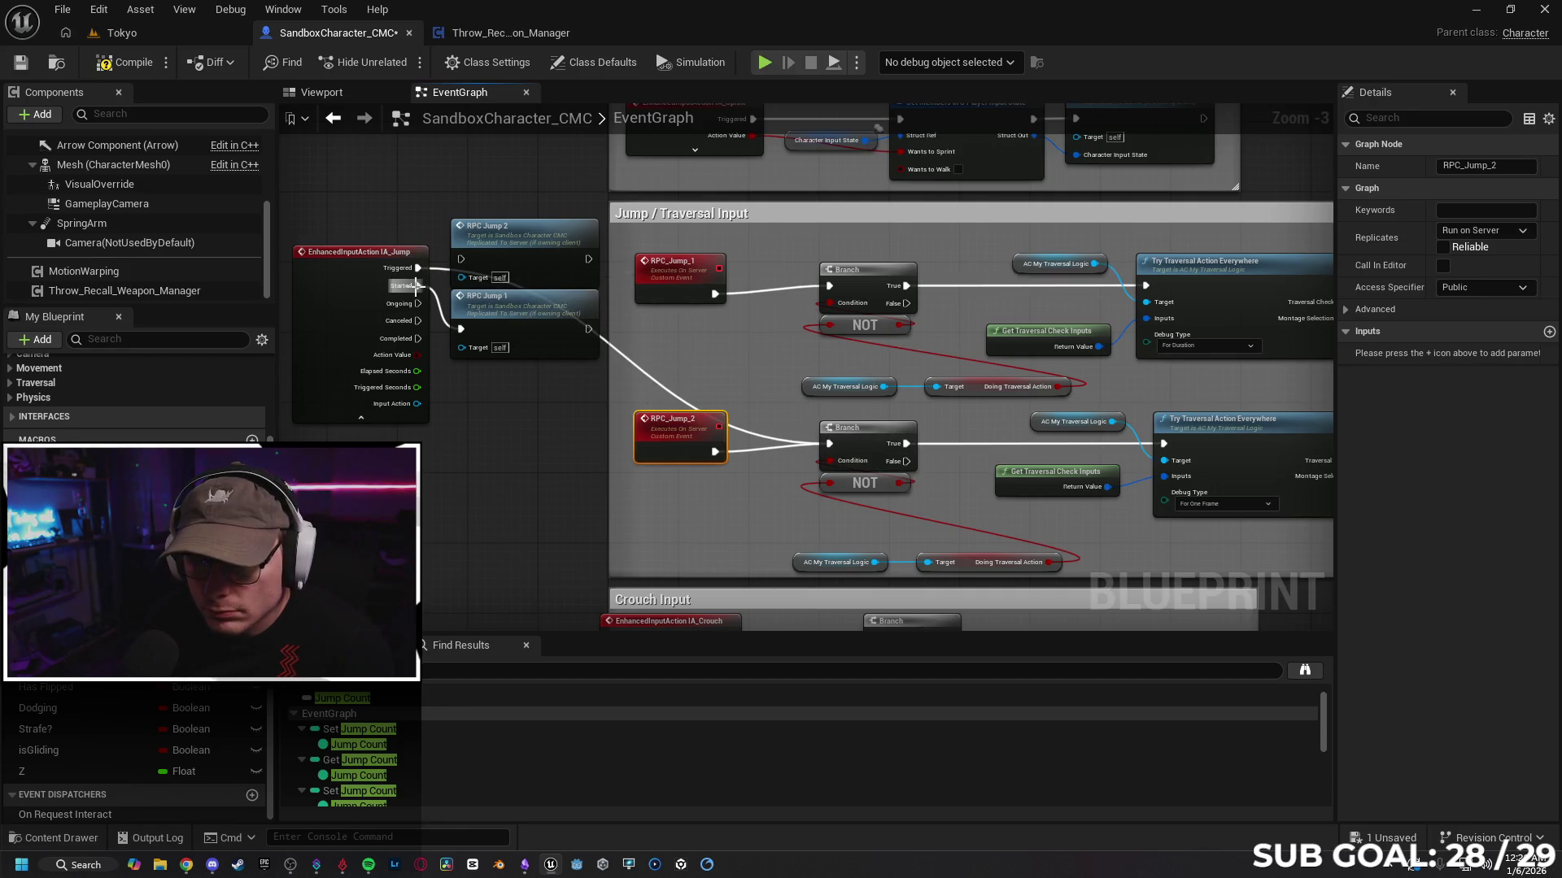
left_click_drag(416, 285, 830, 286)
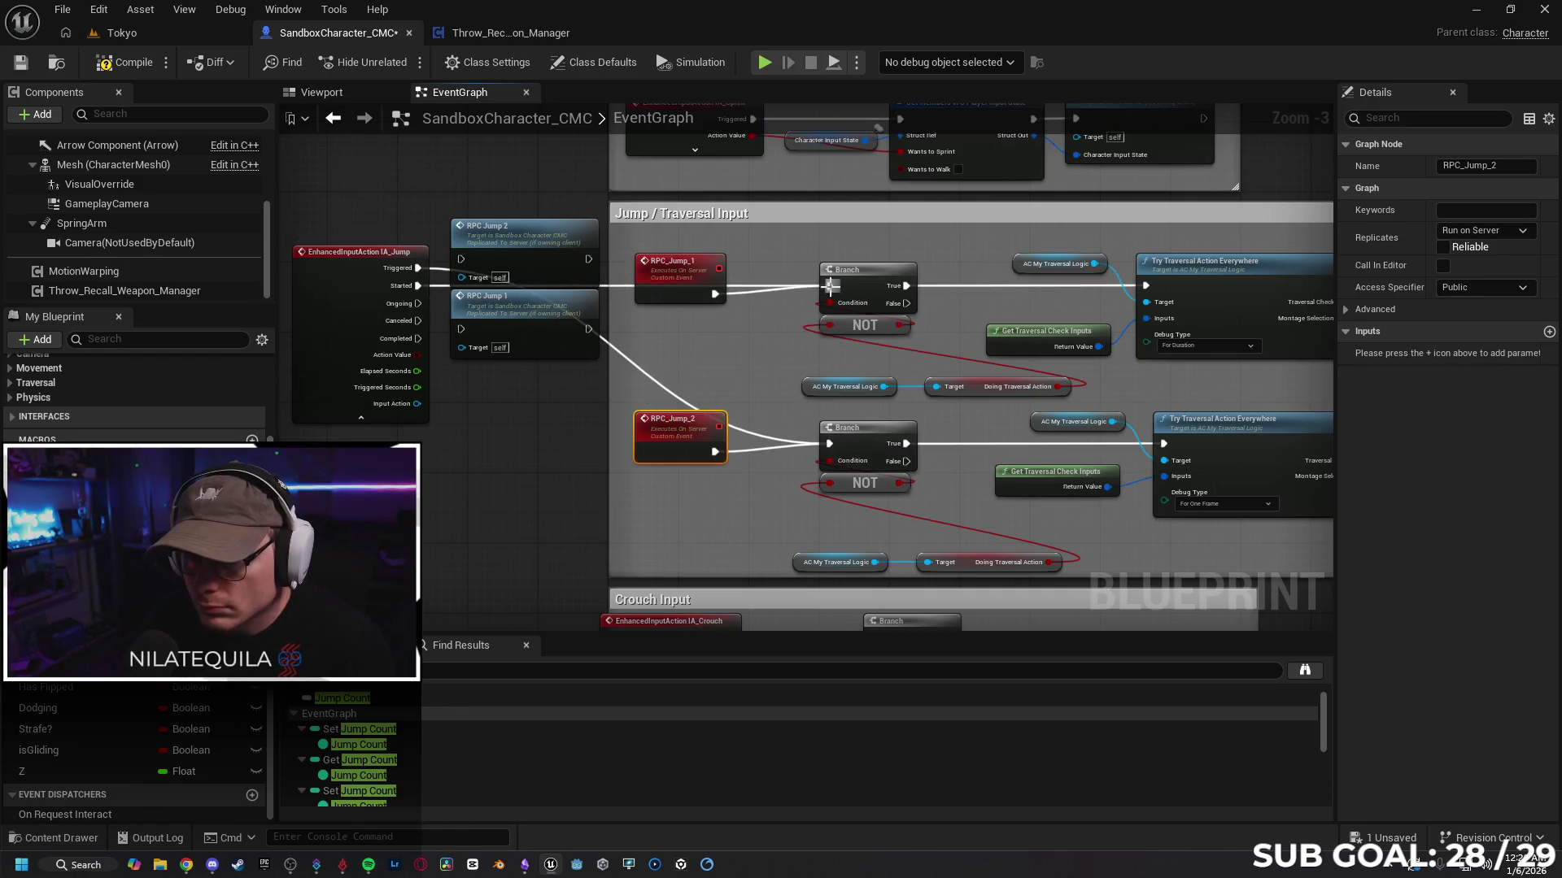
Step: Delete both RPC Jump calls and RPC_Jump_1/RPC_Jump_2 events, and move IA_Jump into Jump / Traversal Input
left_click(534, 256)
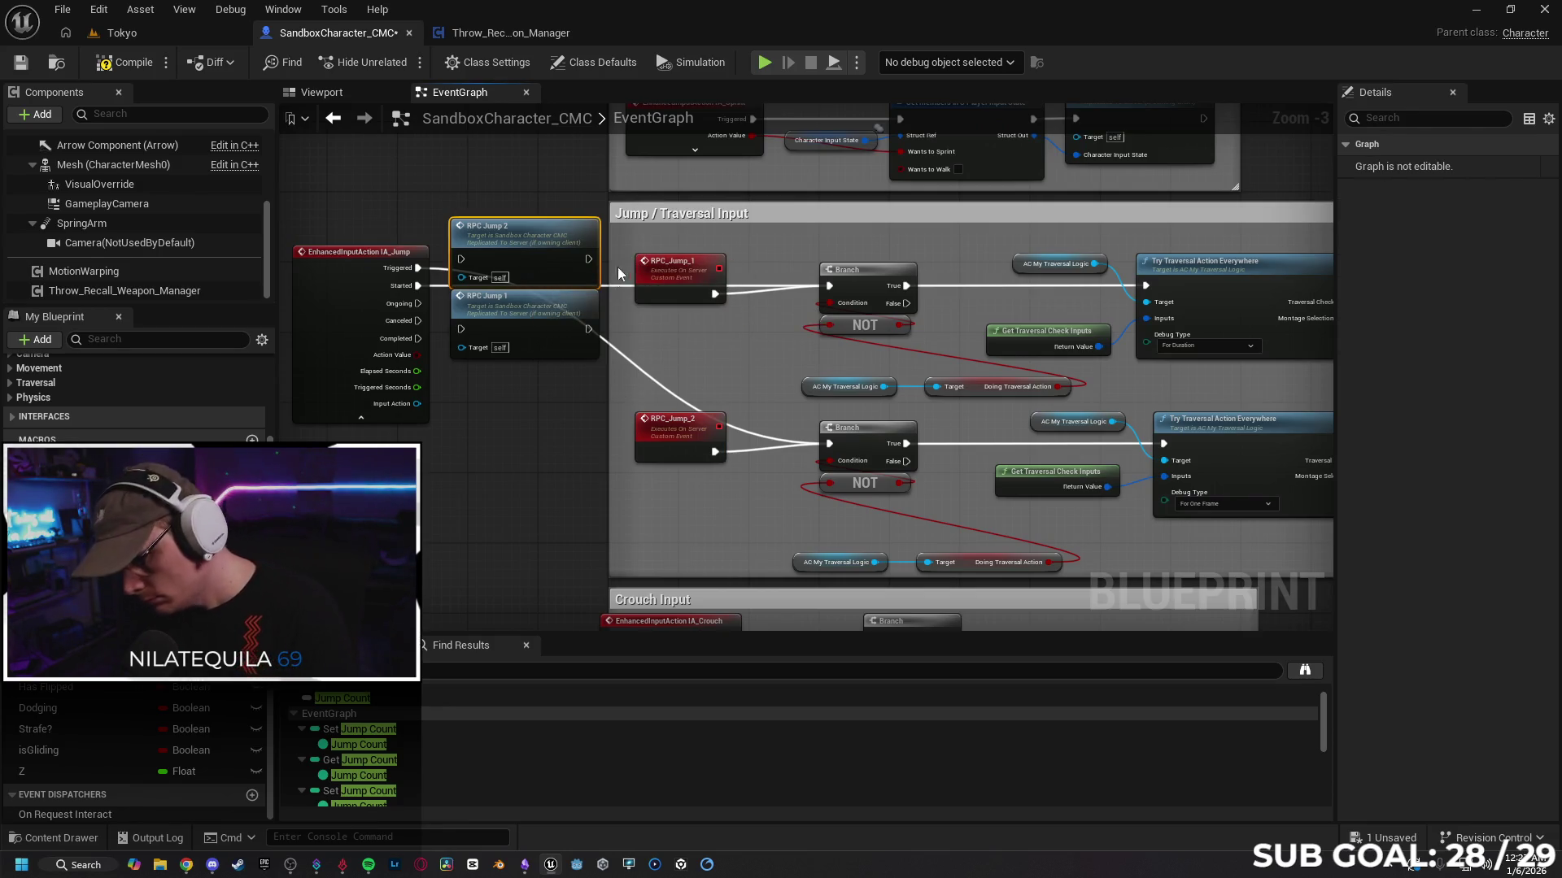
key("Delete")
left_click(529, 329)
key("Delete")
left_click(680, 273)
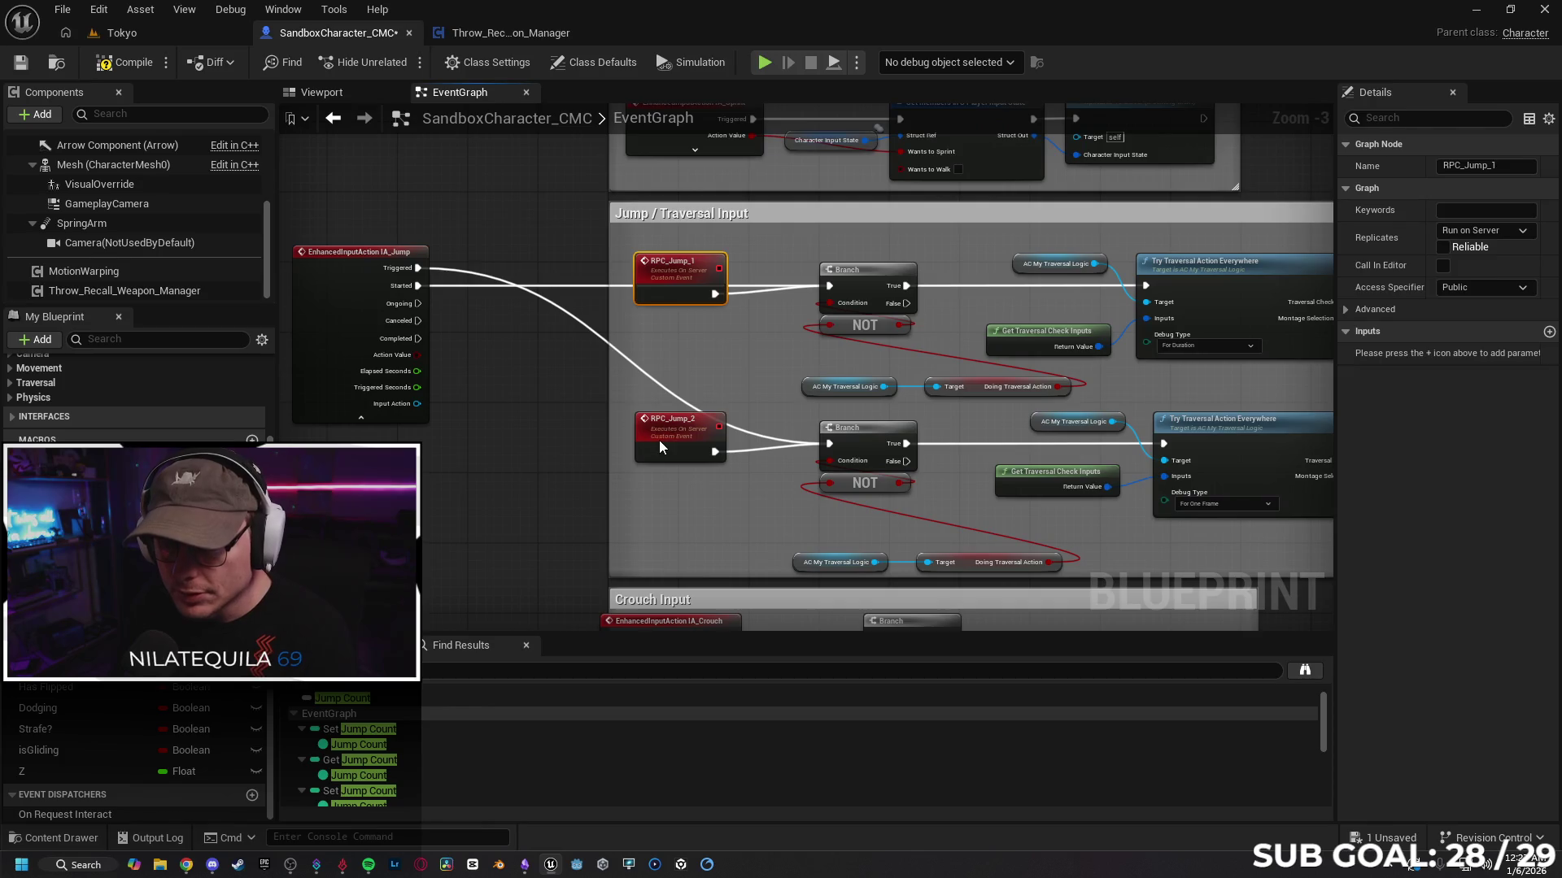
key("Delete")
left_click(661, 447)
key("Delete")
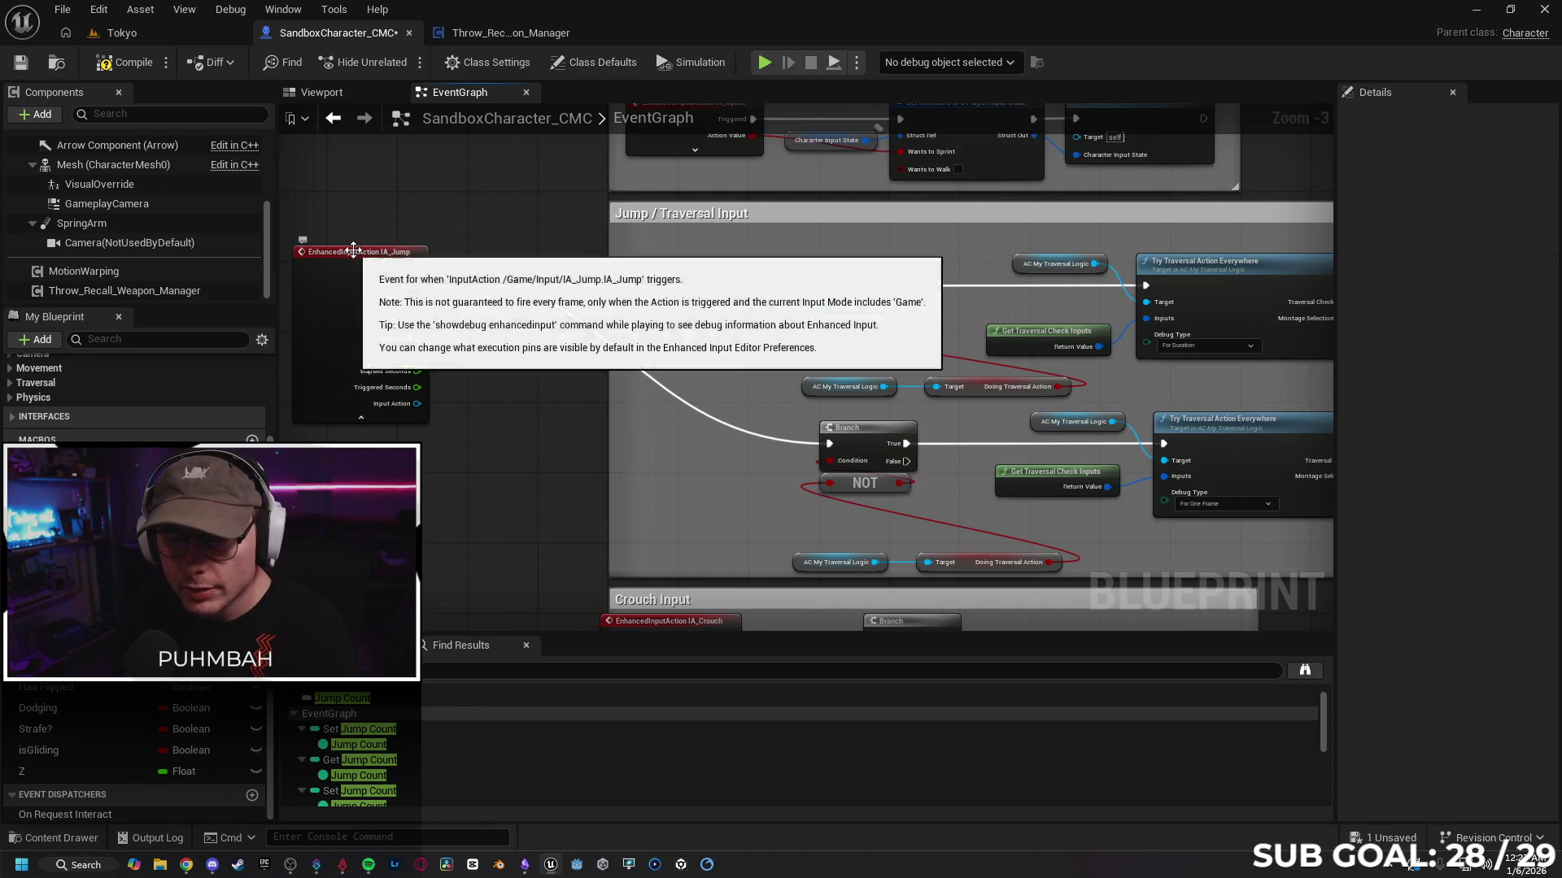
left_click_drag(352, 258, 675, 261)
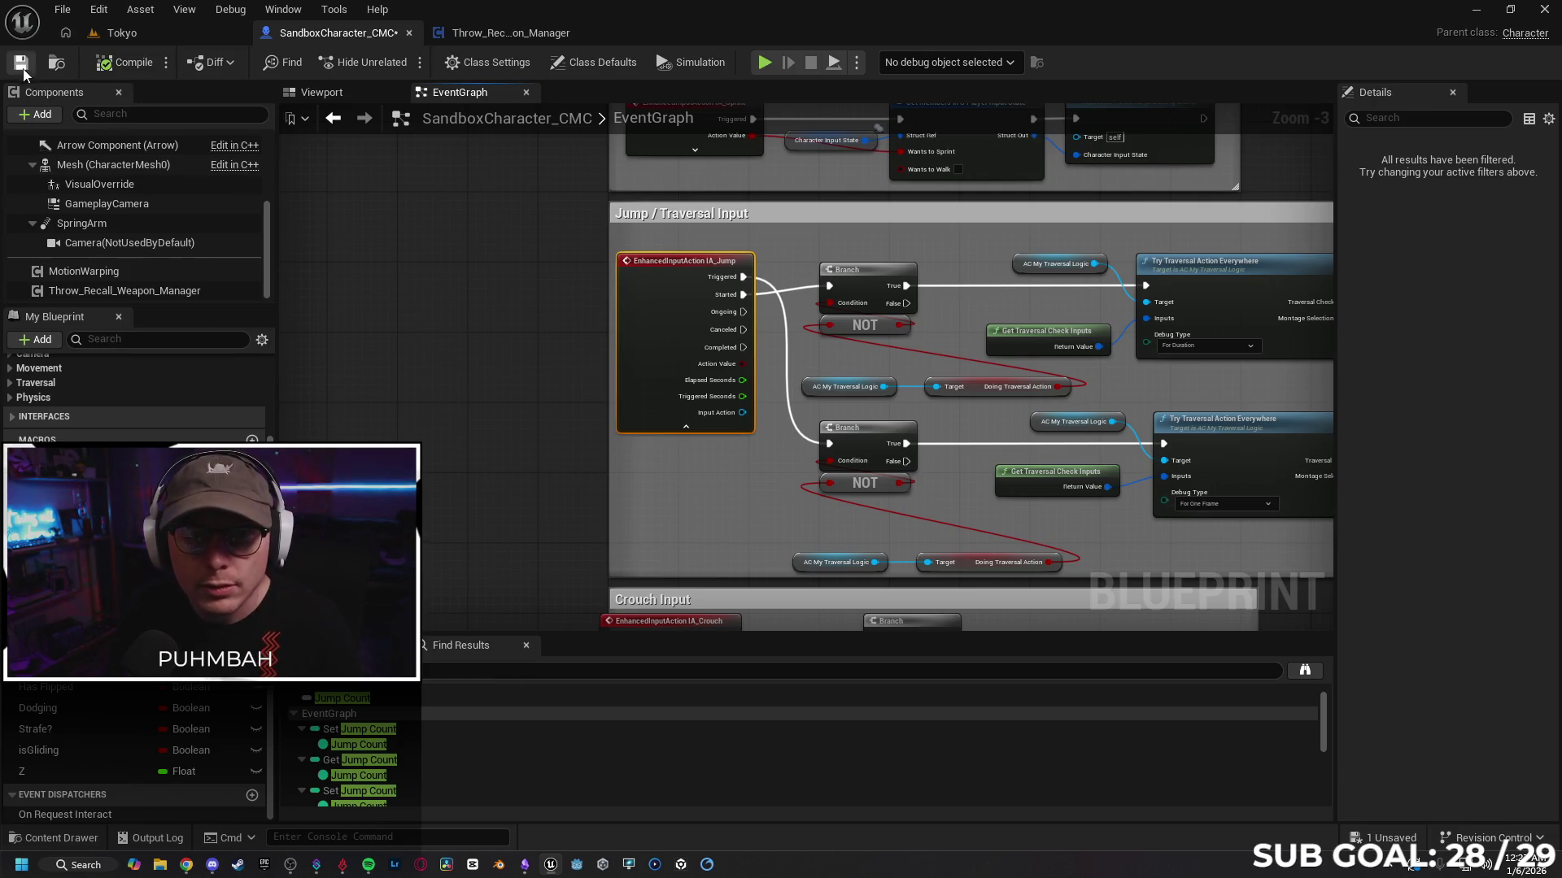
left_click(172, 31)
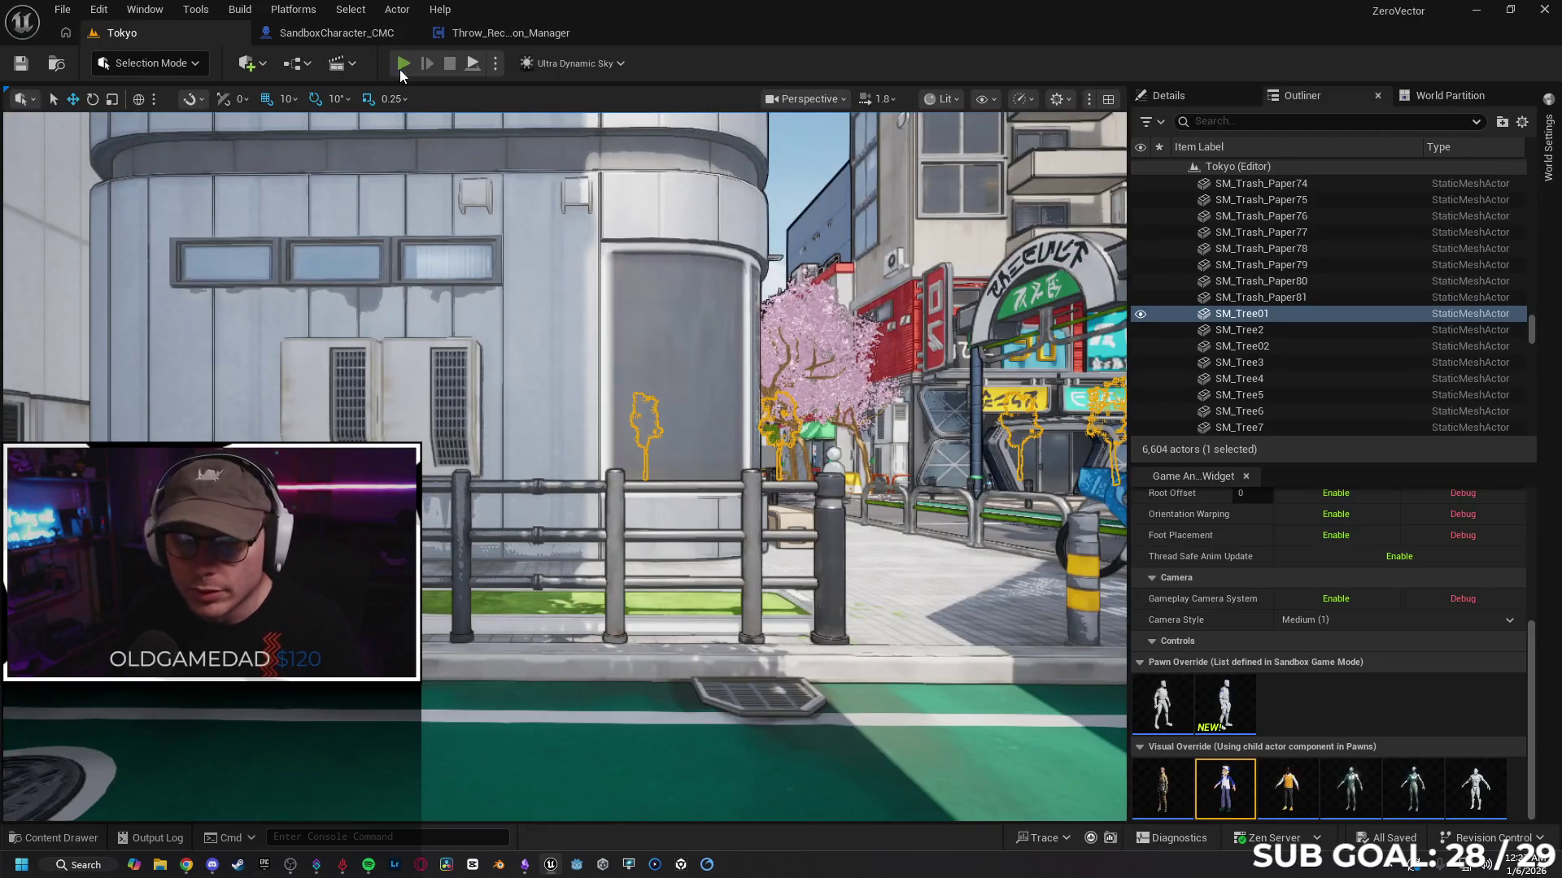
Step: Start a multiplayer PIE session and jump off the wall in the main game view
key("alt+p")
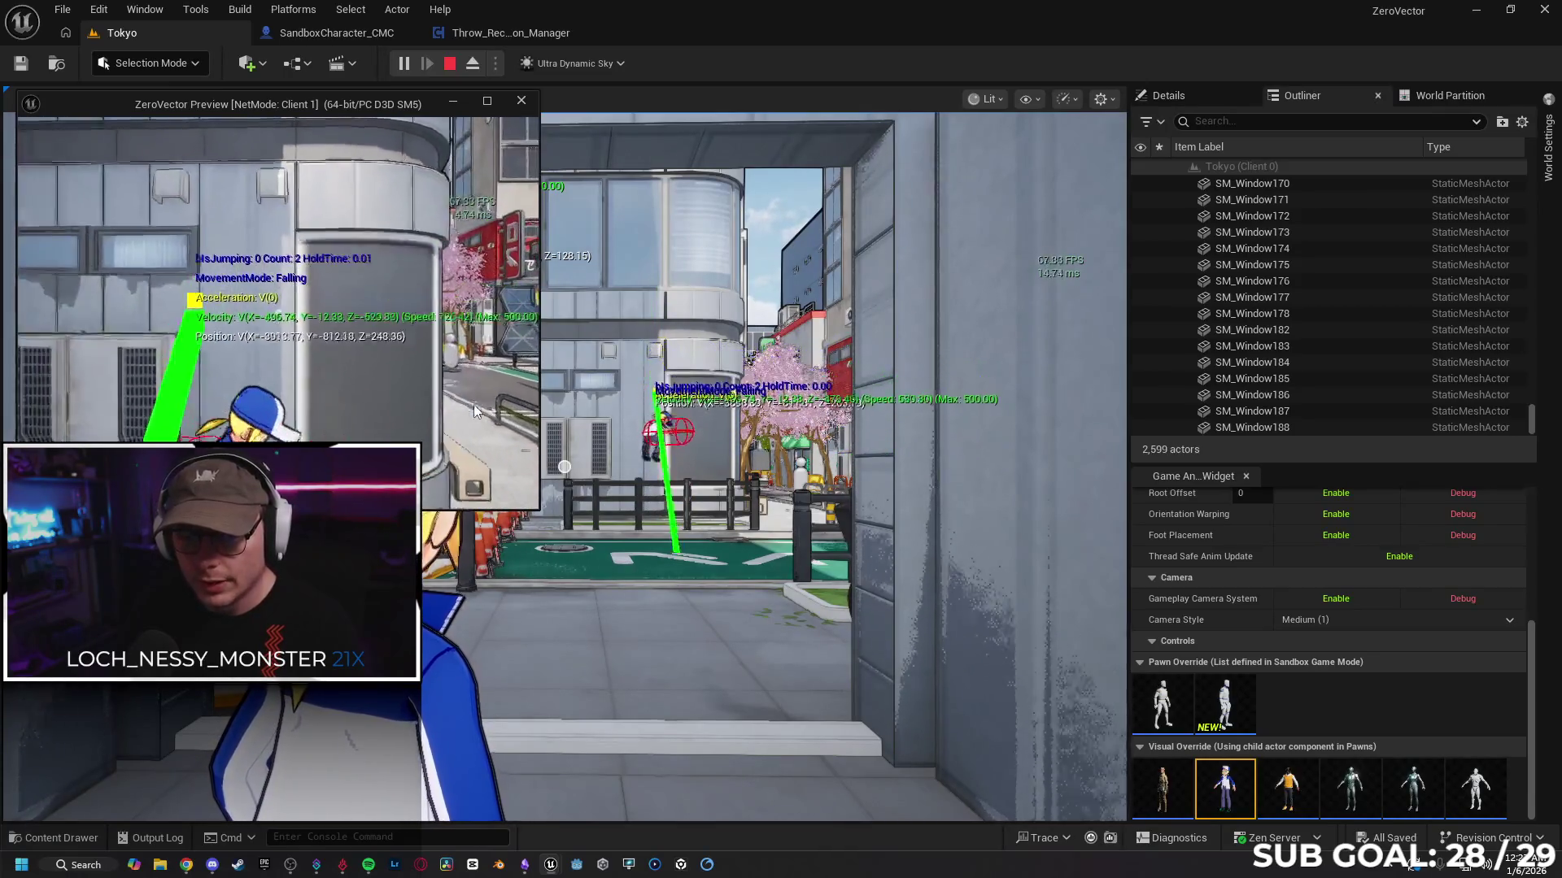
left_click(473, 404)
left_click(564, 467)
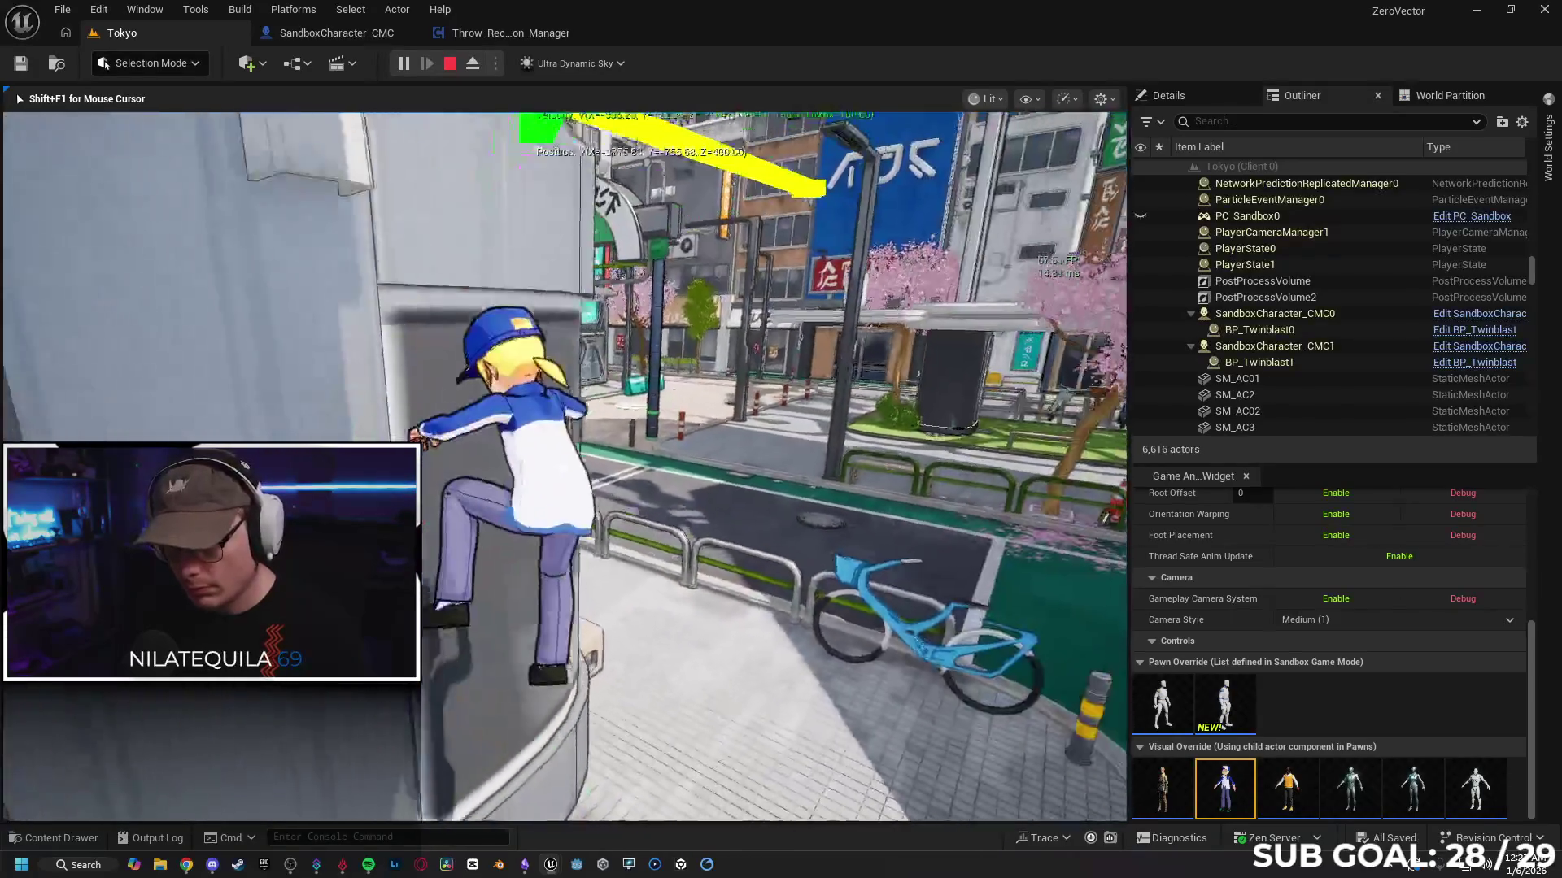
key("space")
Step: Jump twice off the wall as the client, then stop PIE and return to SandboxCharacter_CMC
key("alt+Tab")
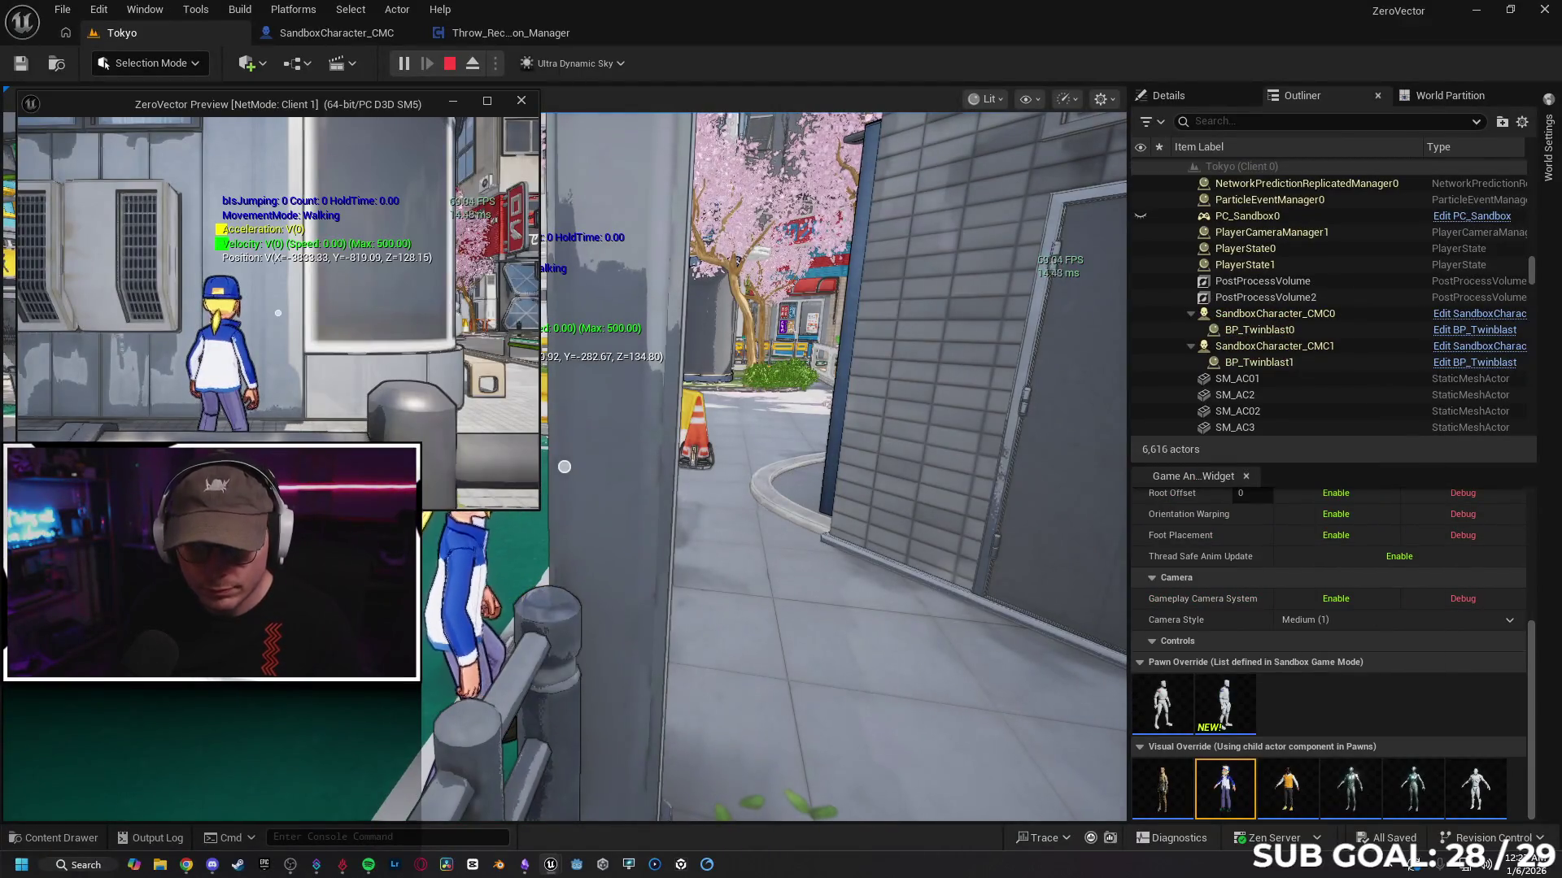
key("w")
key("space")
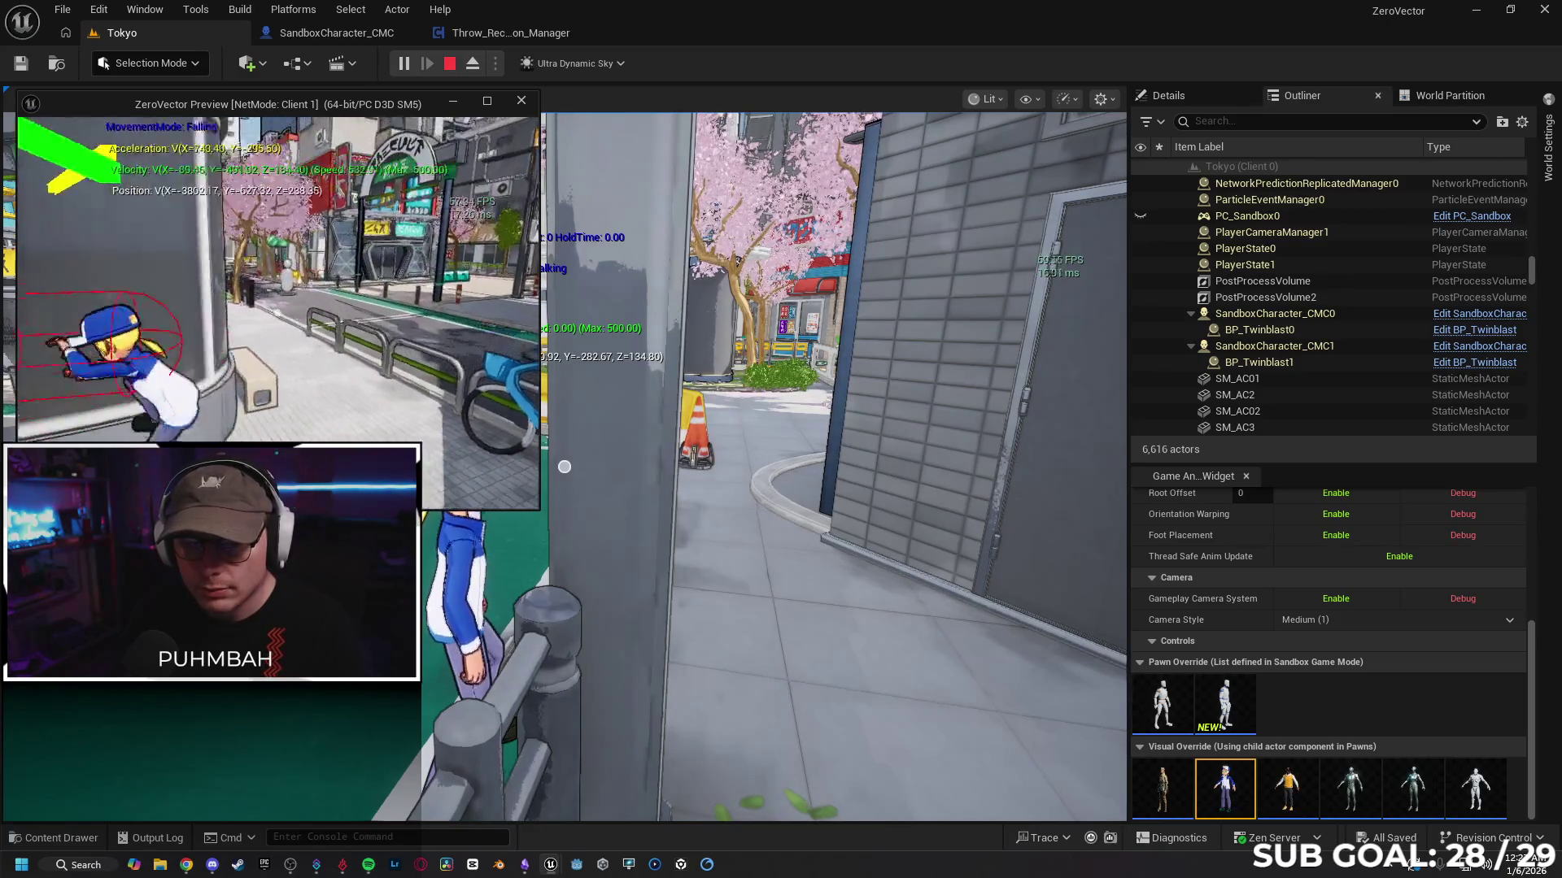
key("space")
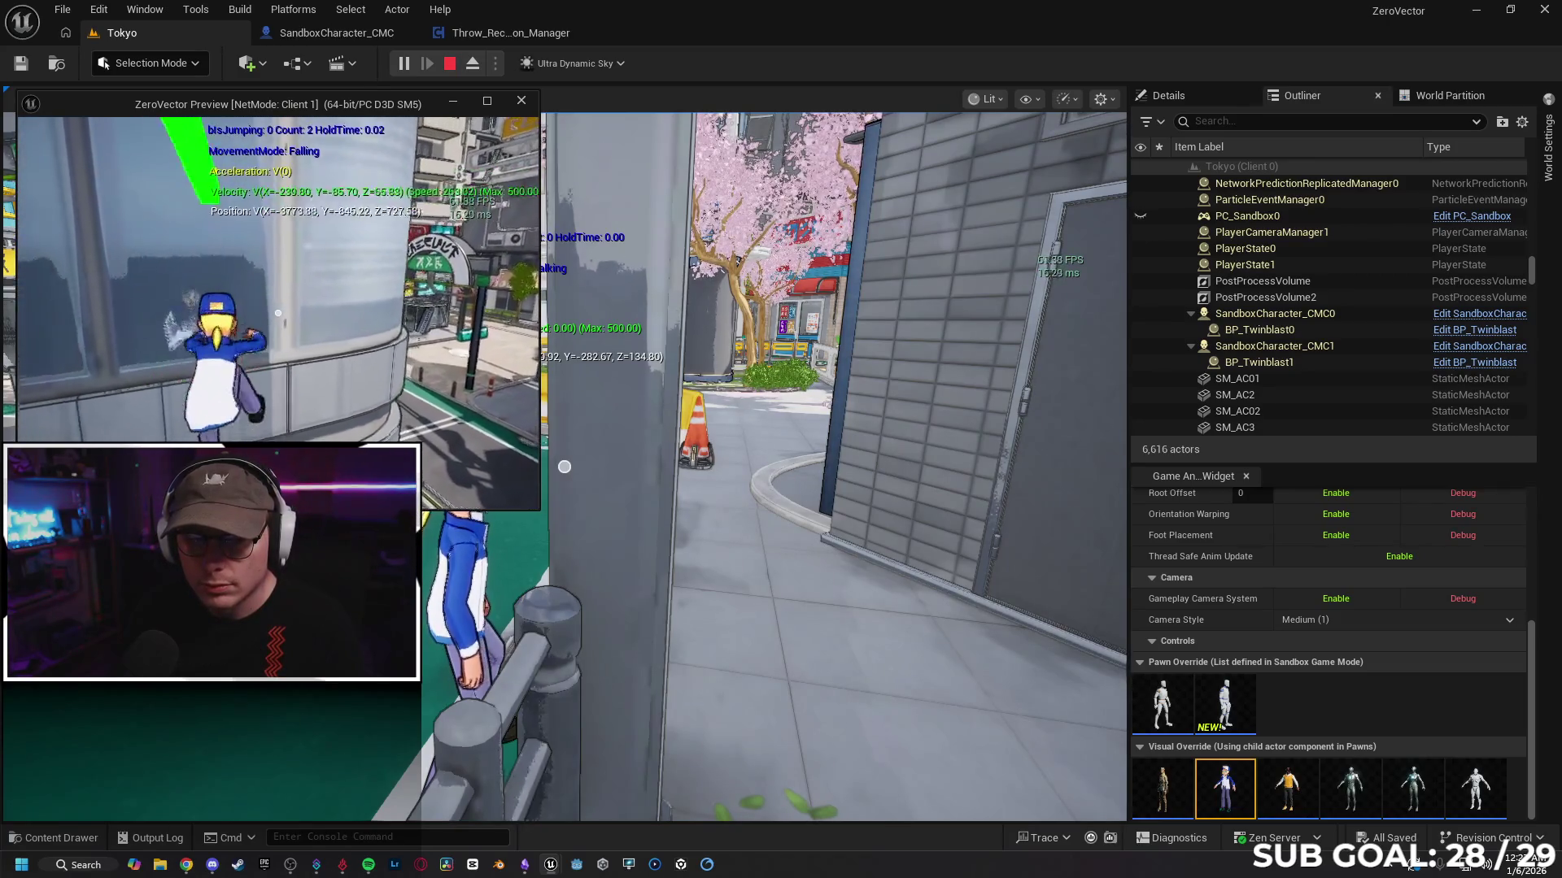
key("alt+Tab")
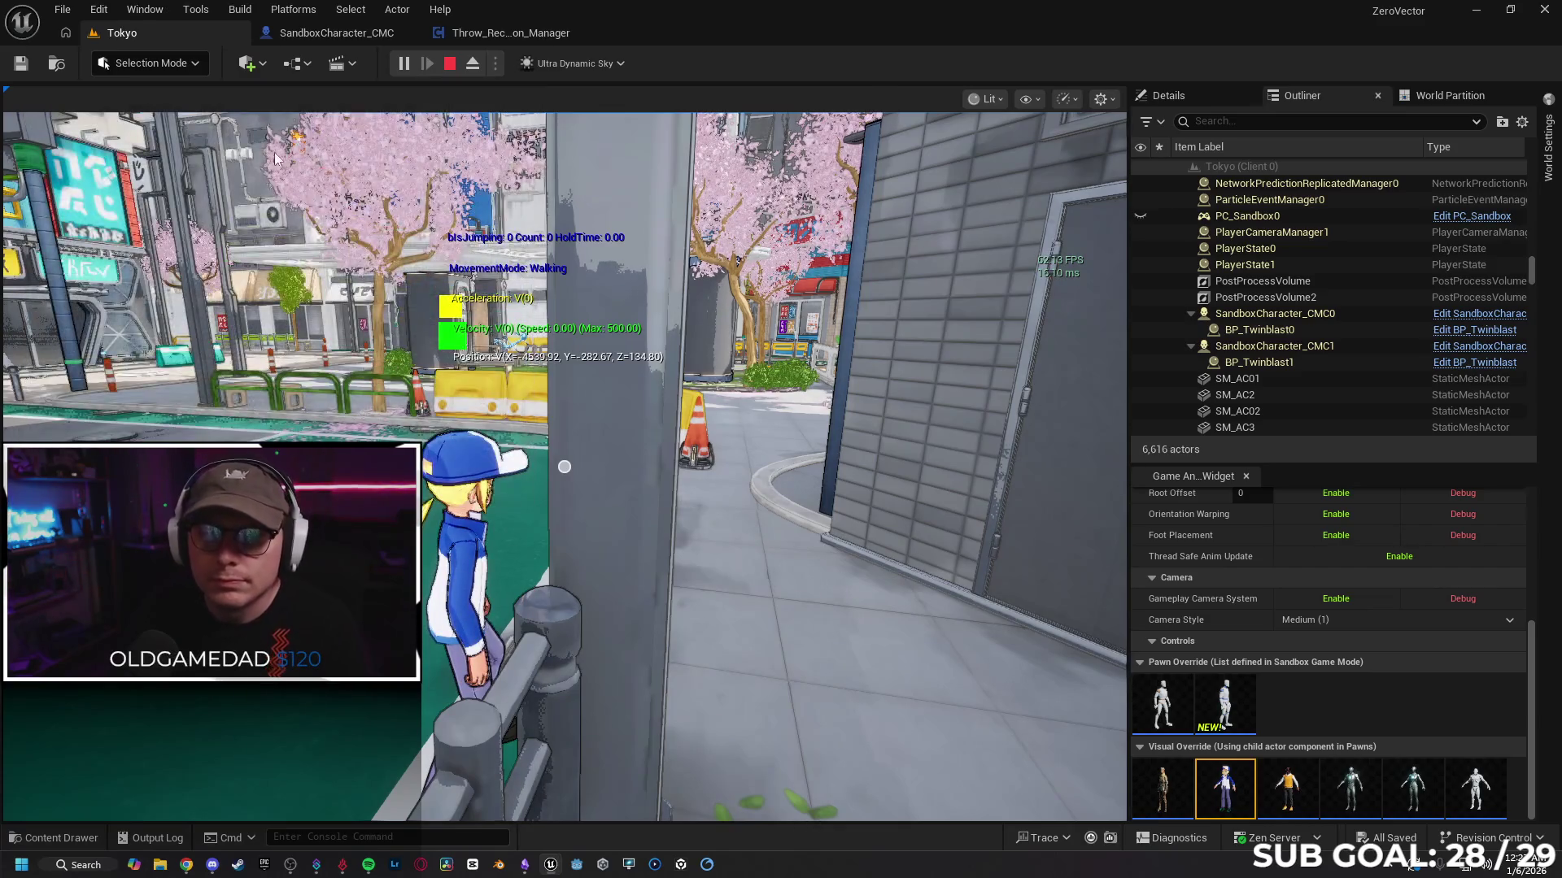
key("Escape")
left_click(337, 33)
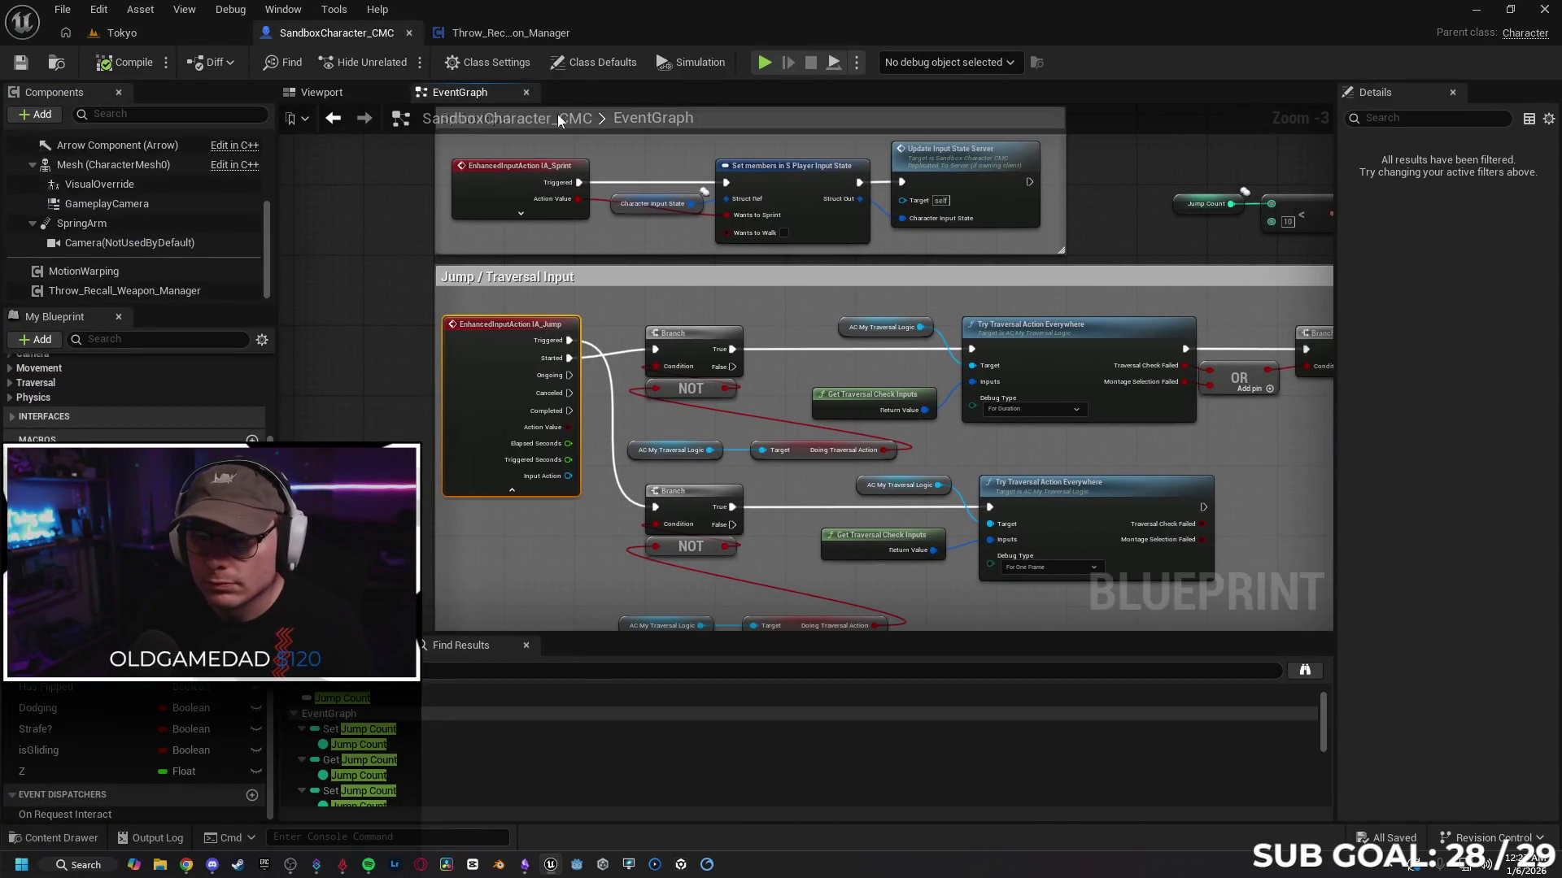
Step: Filter Class Defaults for 'rep', toggle Mesh/CharacterMovement component replication and enable Based Movement
left_click(612, 63)
type("t")
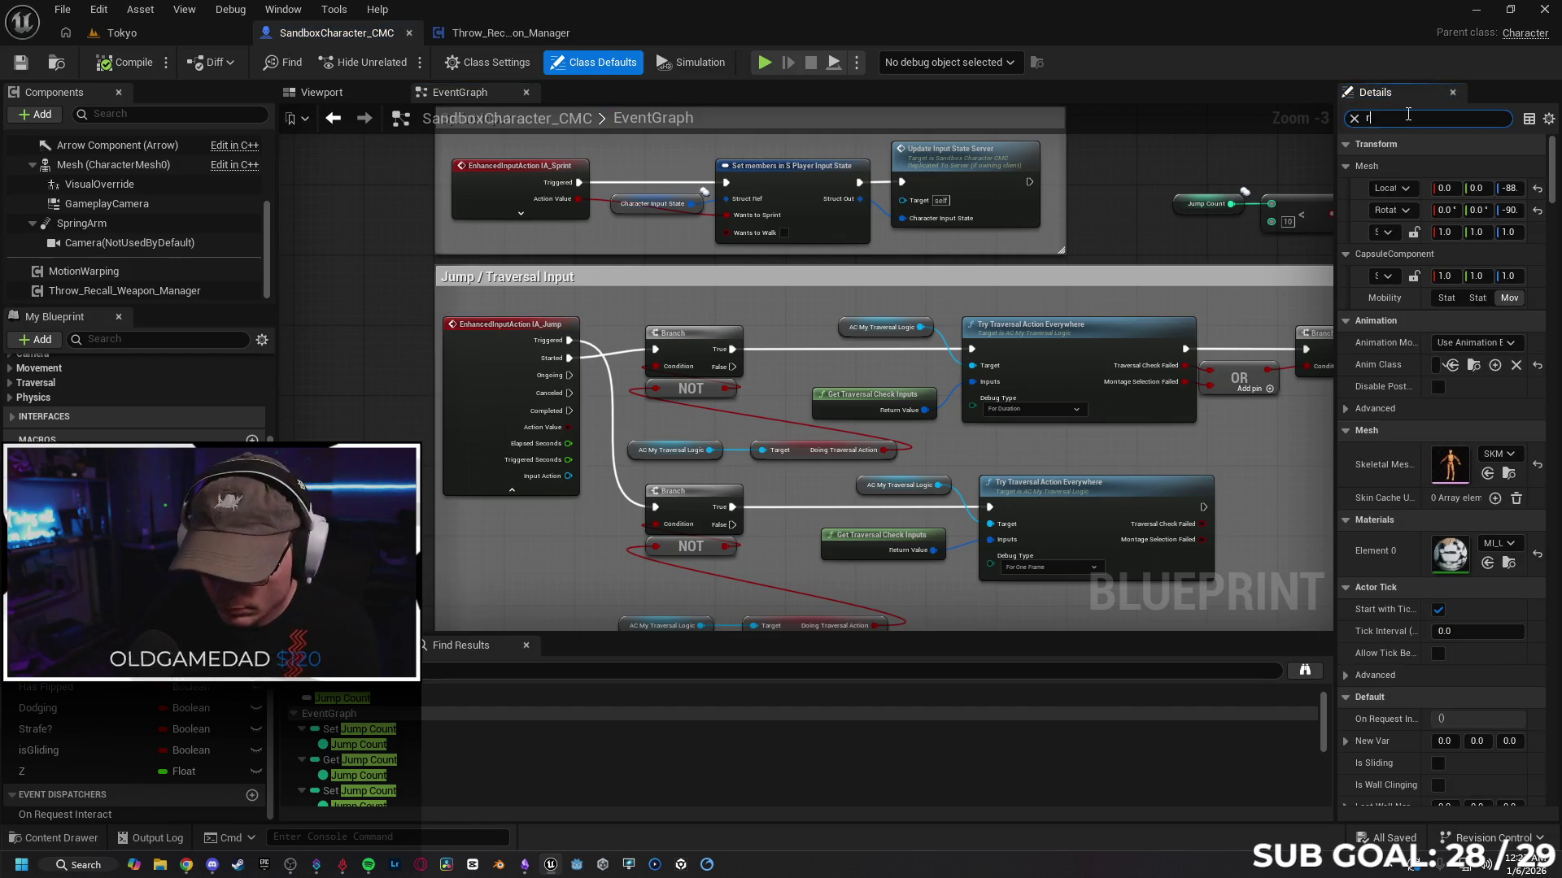
type("ep")
scroll(1515, 538, "down", 5)
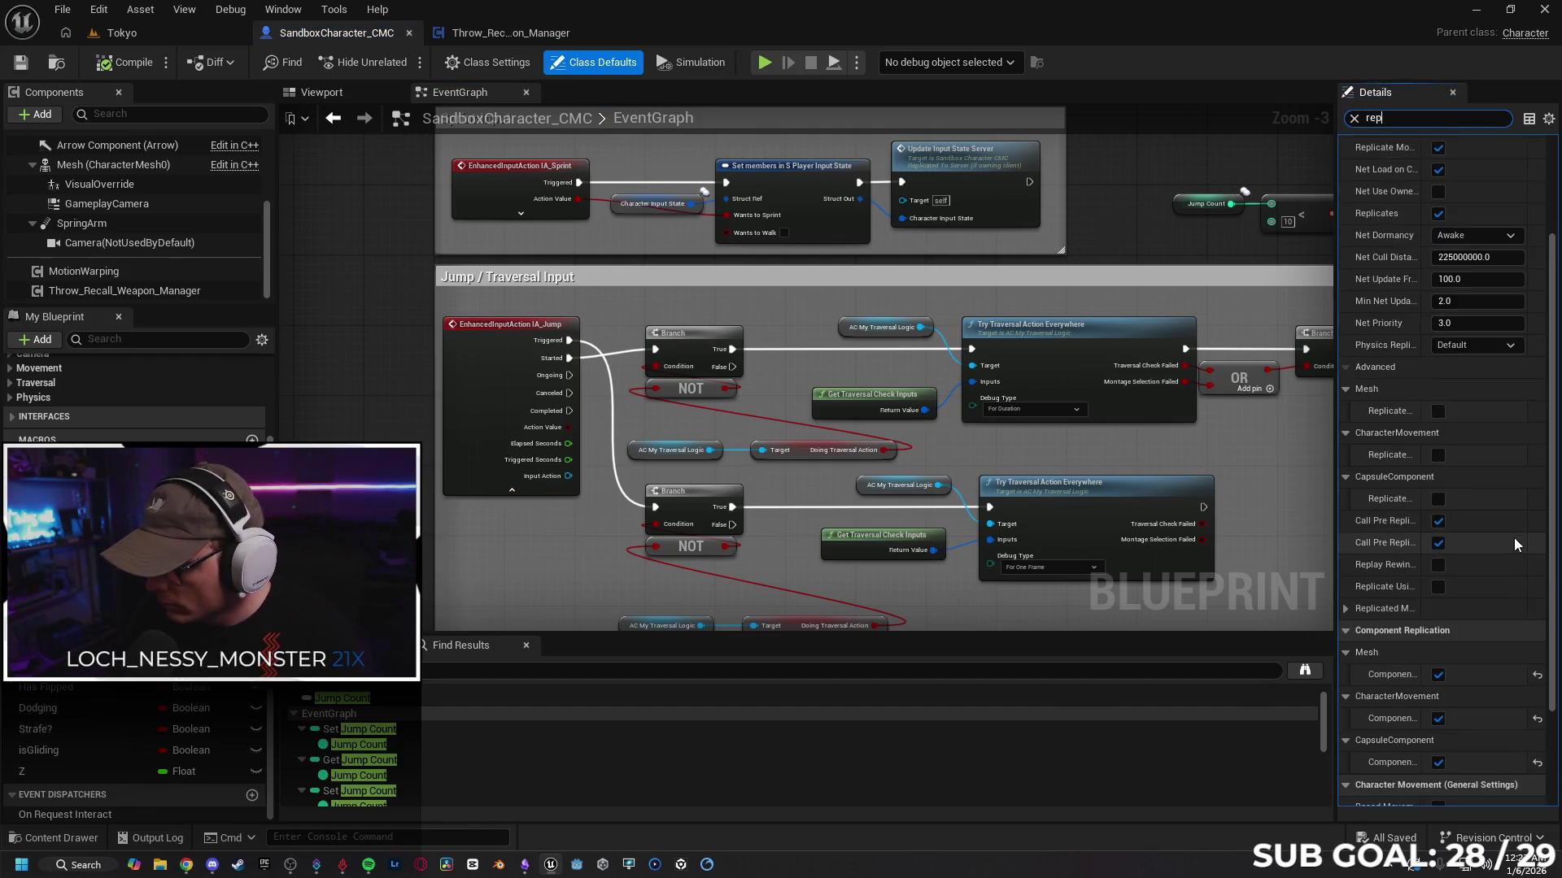
left_click(1438, 551)
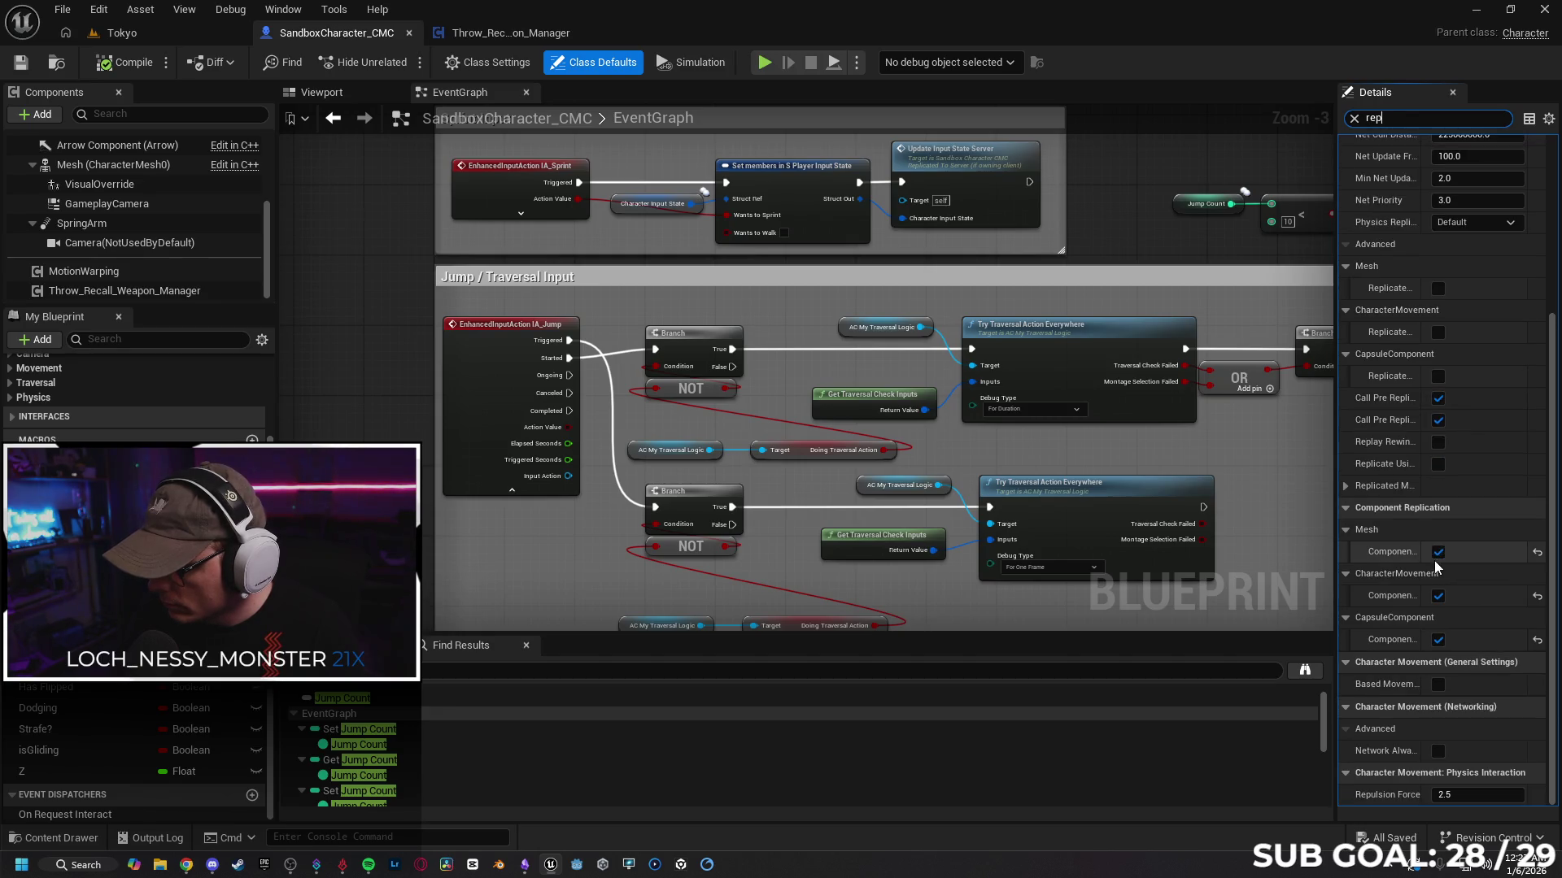
left_click(1438, 595)
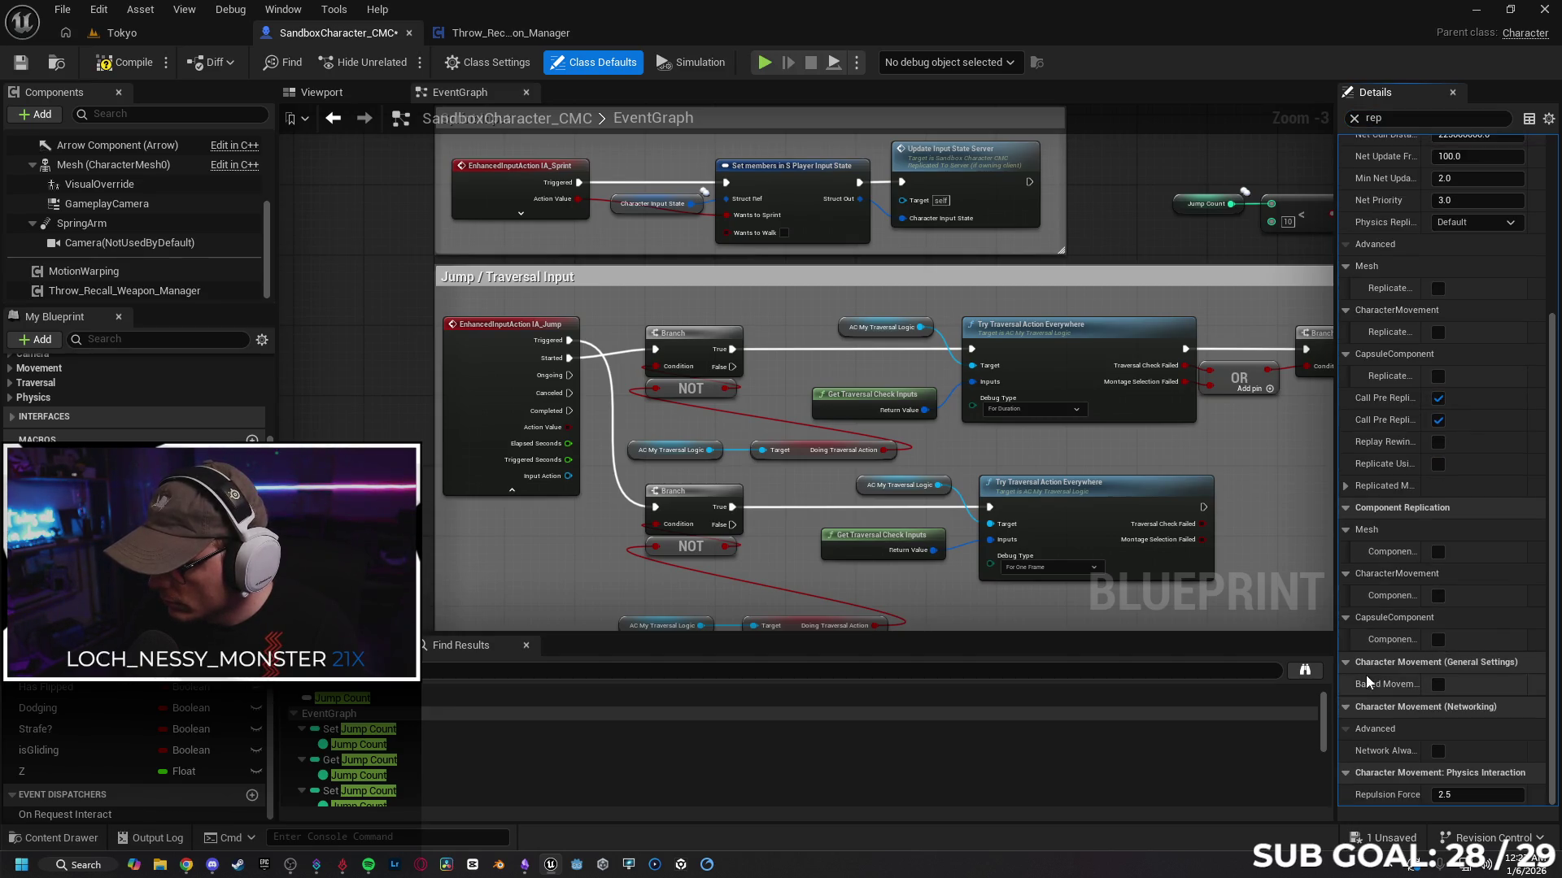
mouse_move(1365, 690)
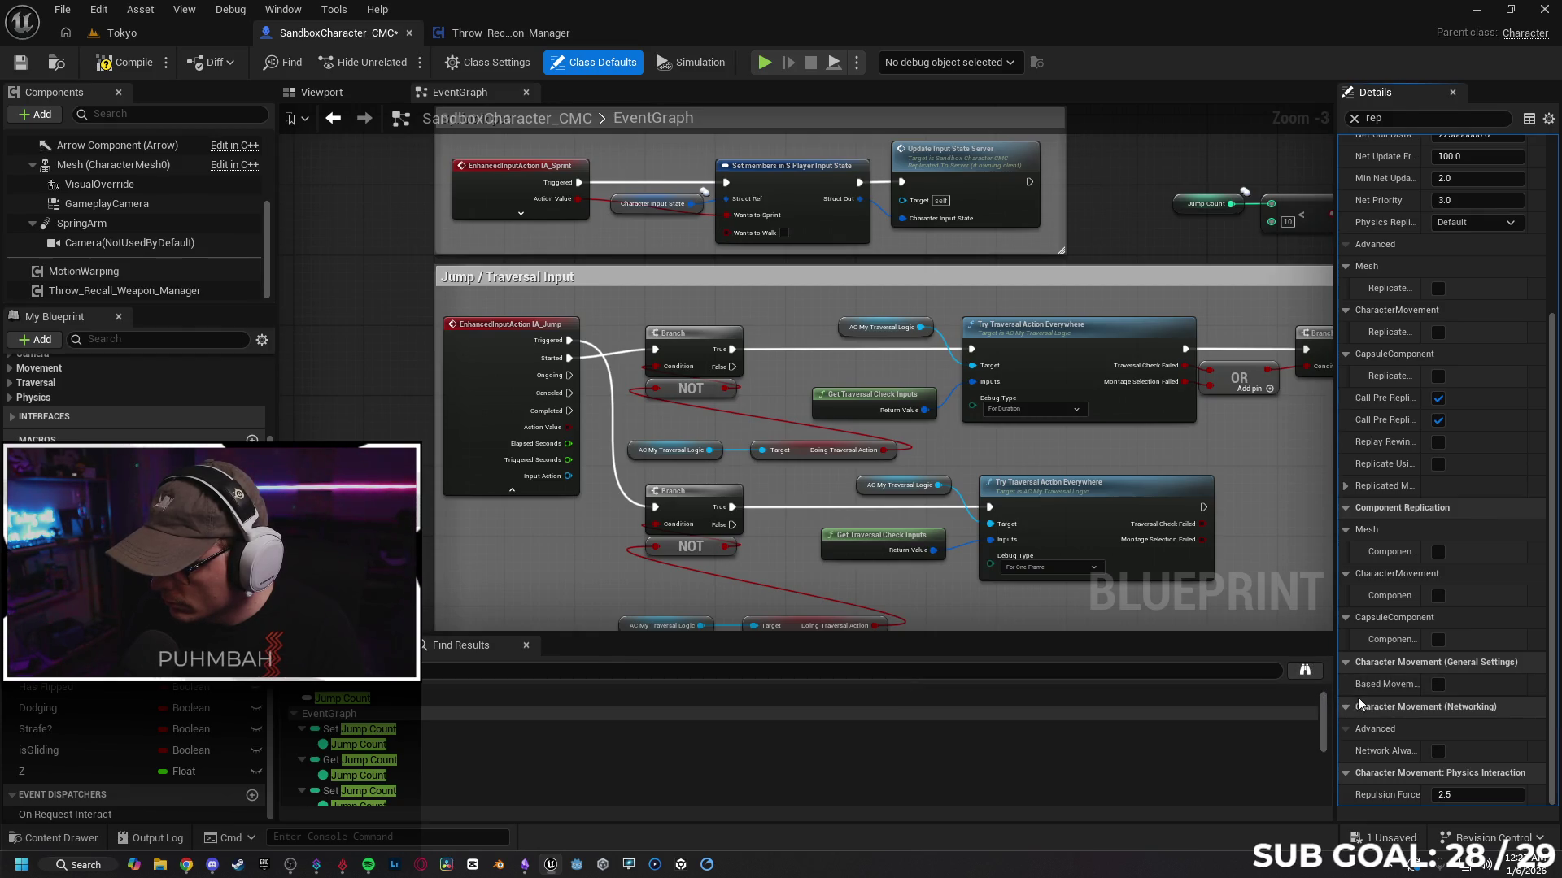
mouse_move(1393, 758)
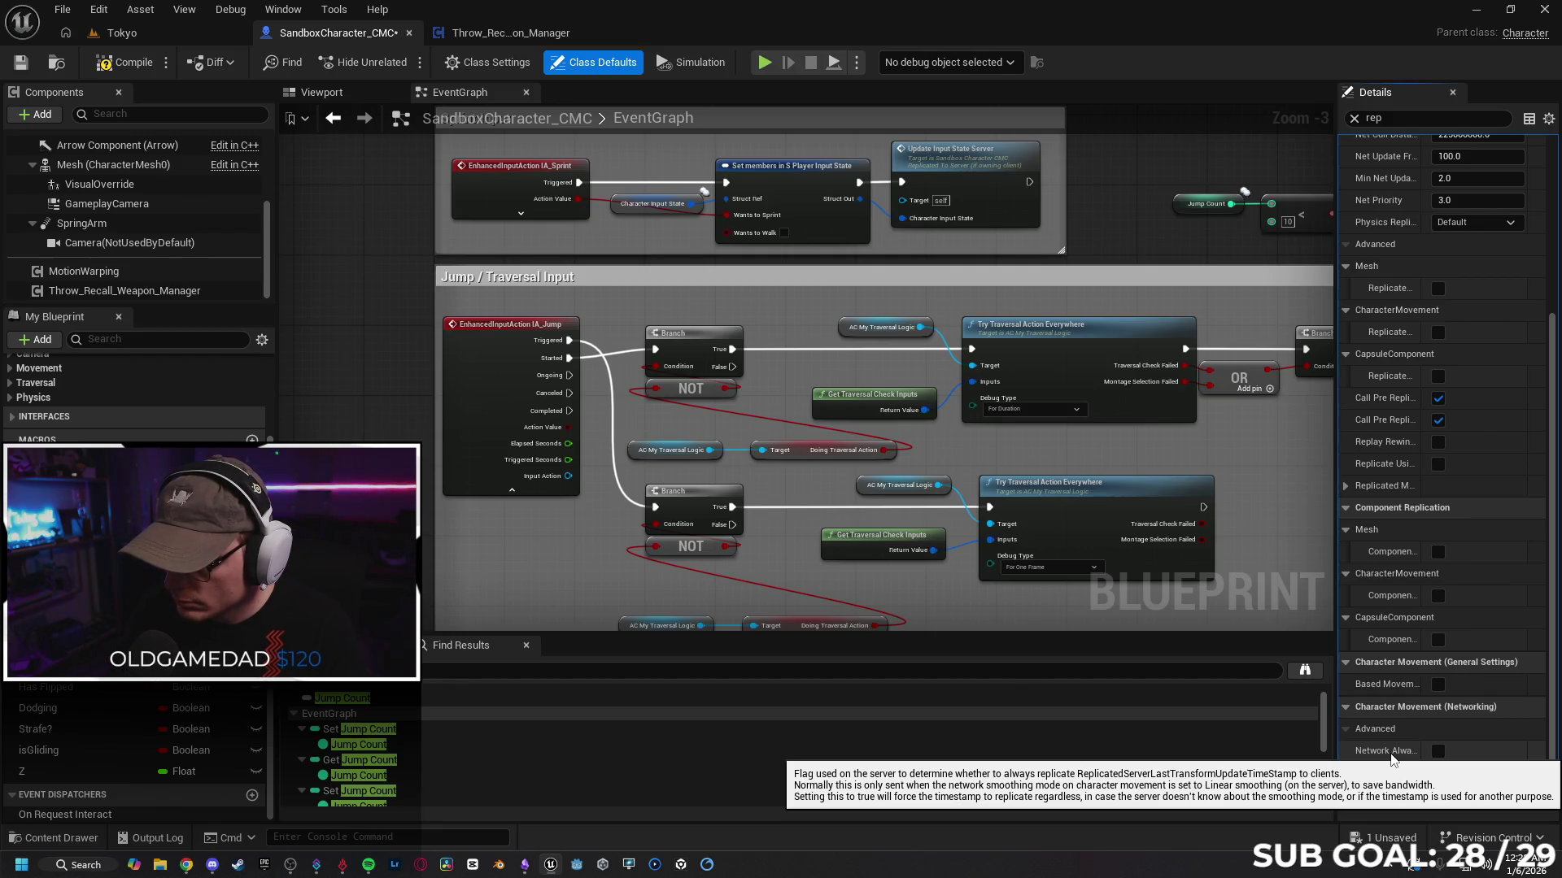
left_click(1438, 687)
left_click(1438, 595)
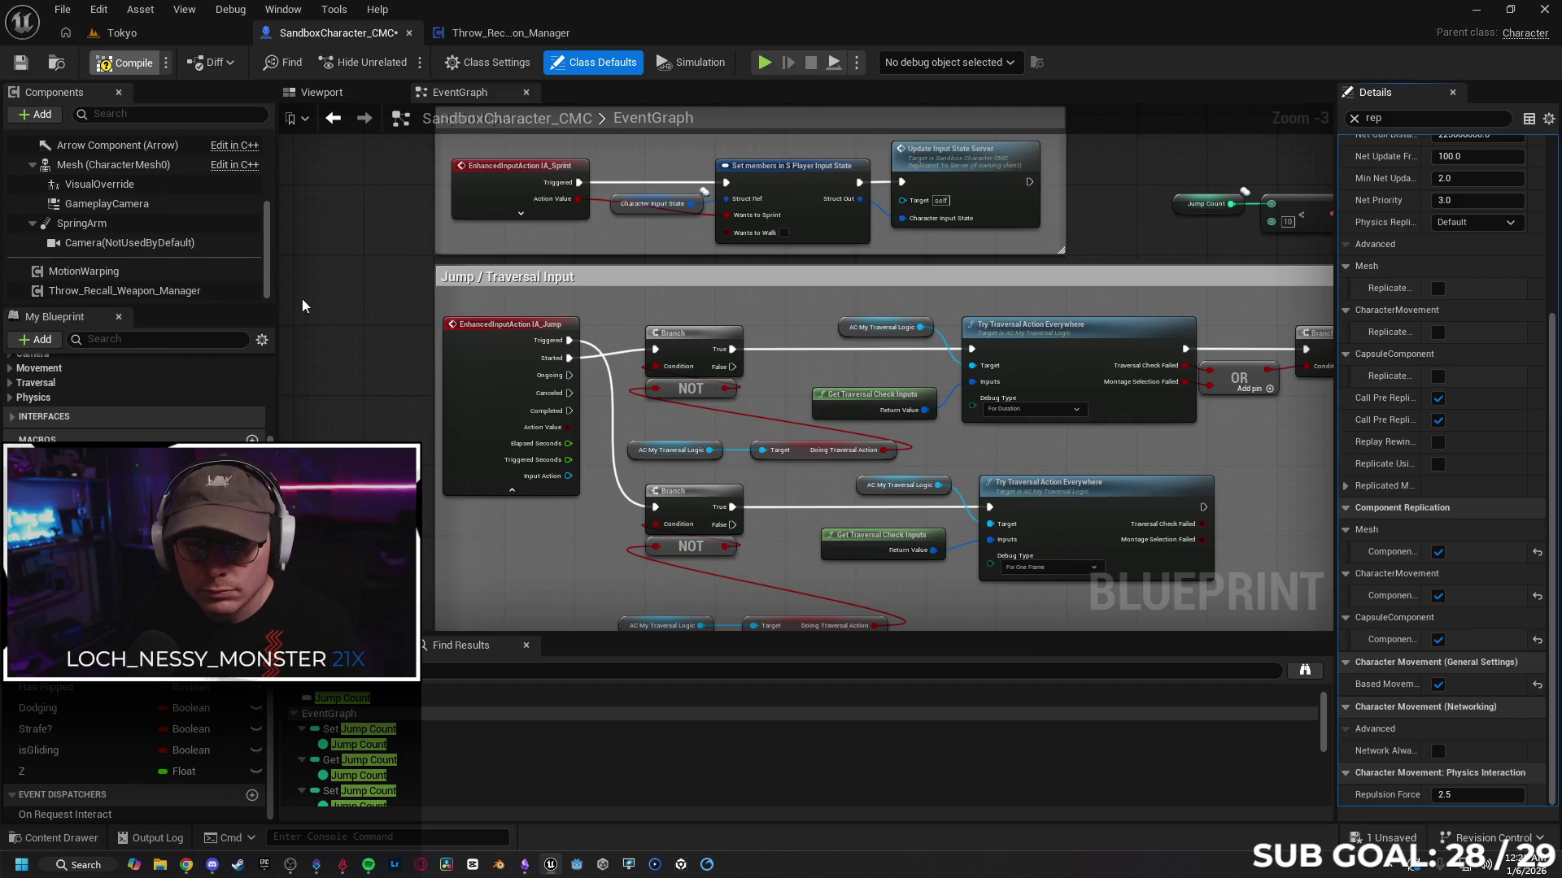
left_click(160, 39)
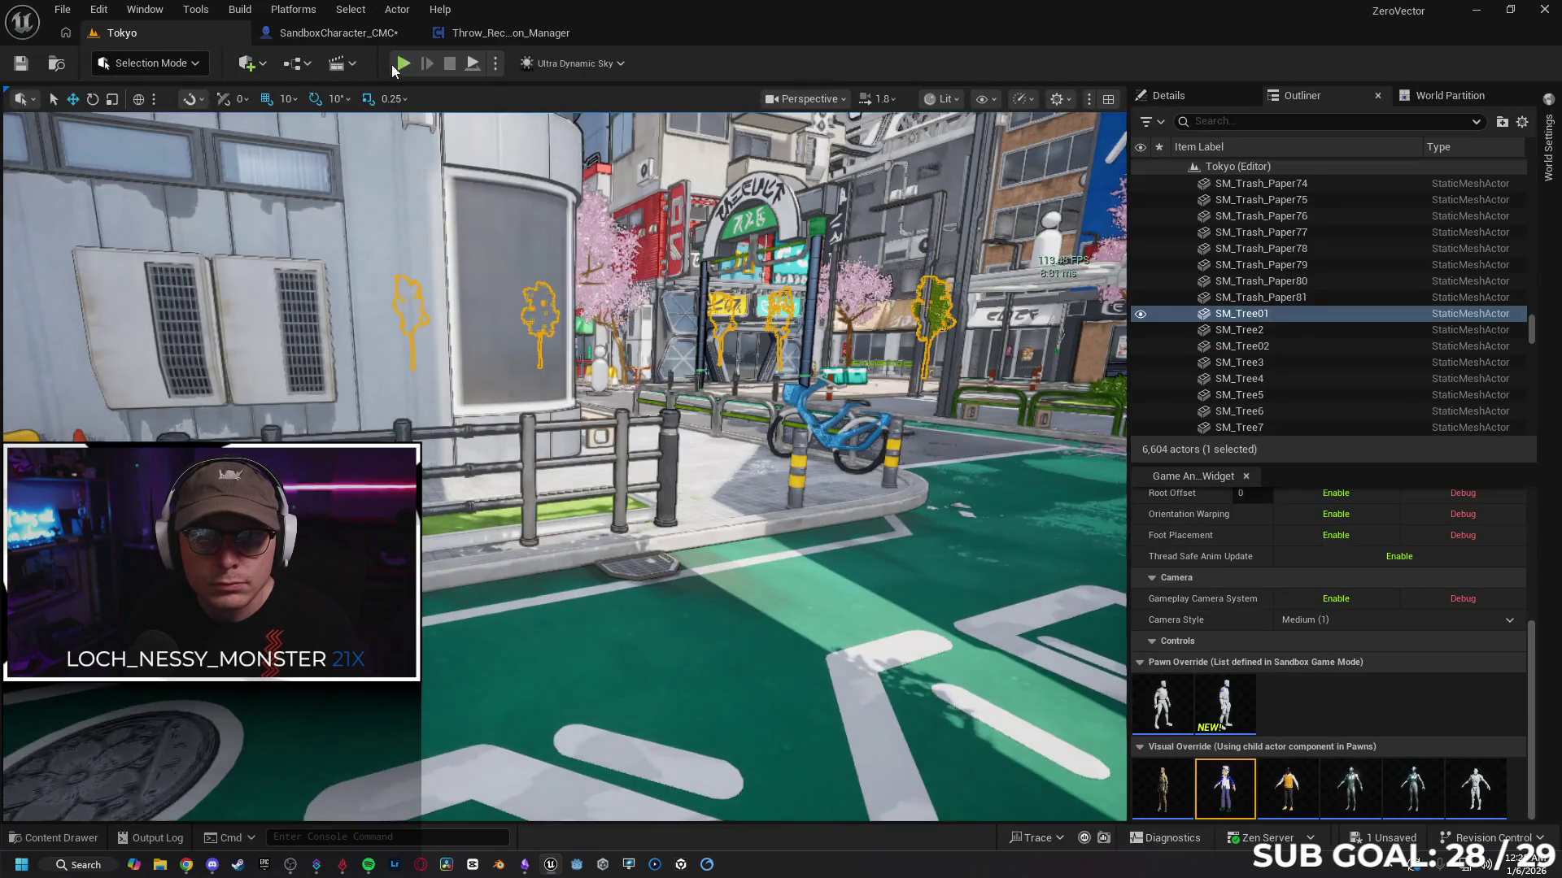
Step: Run another multiplayer PIE test, double-jumping the client off walls, then return to SandboxCharacter_CMC
key("alt+p")
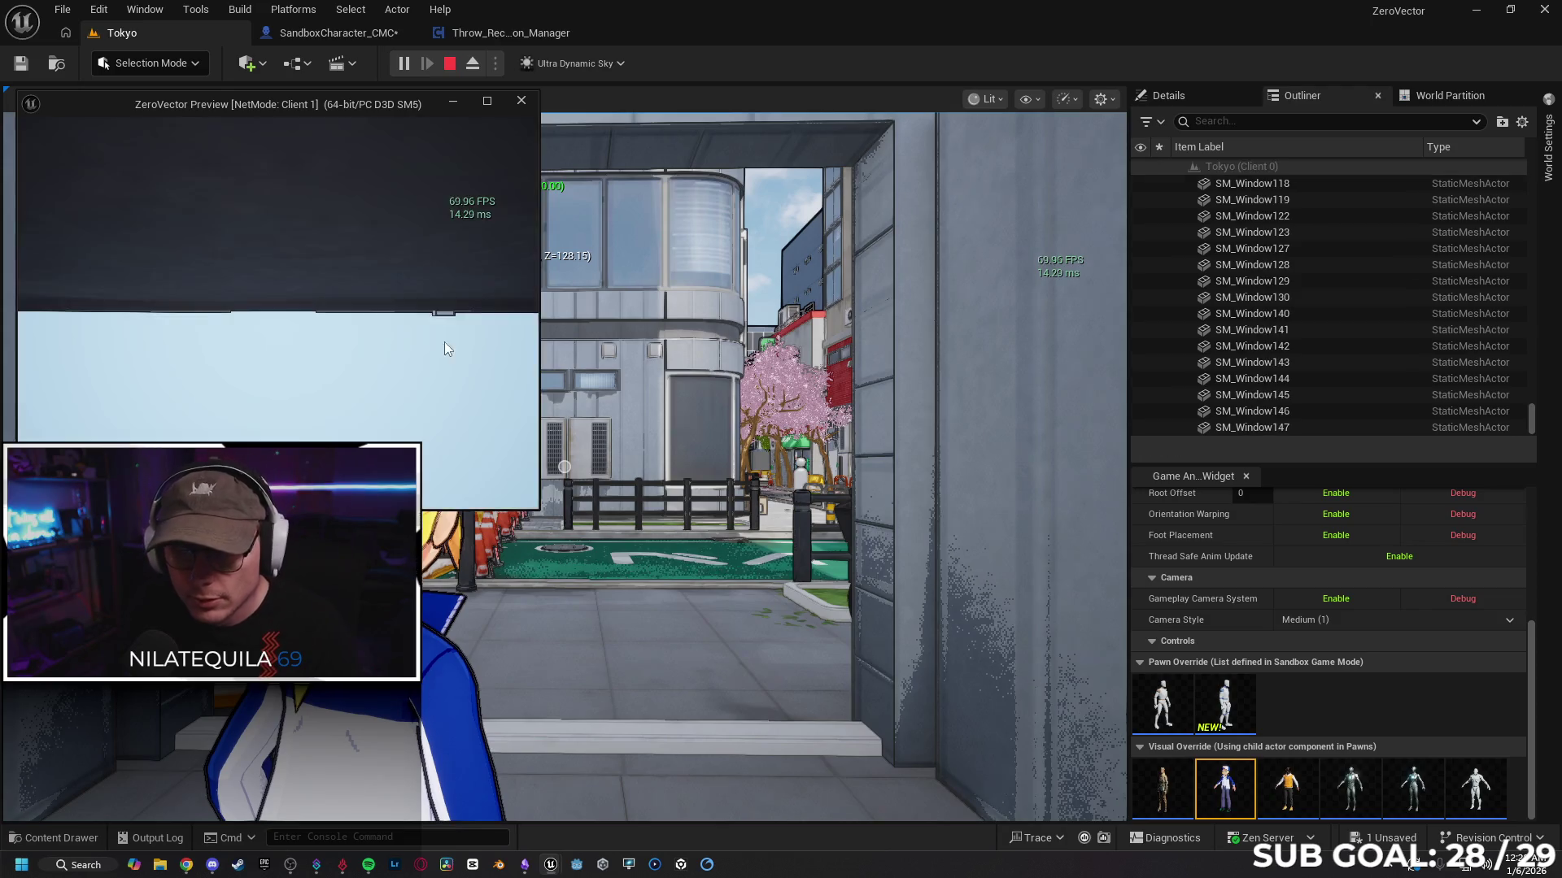
key("w")
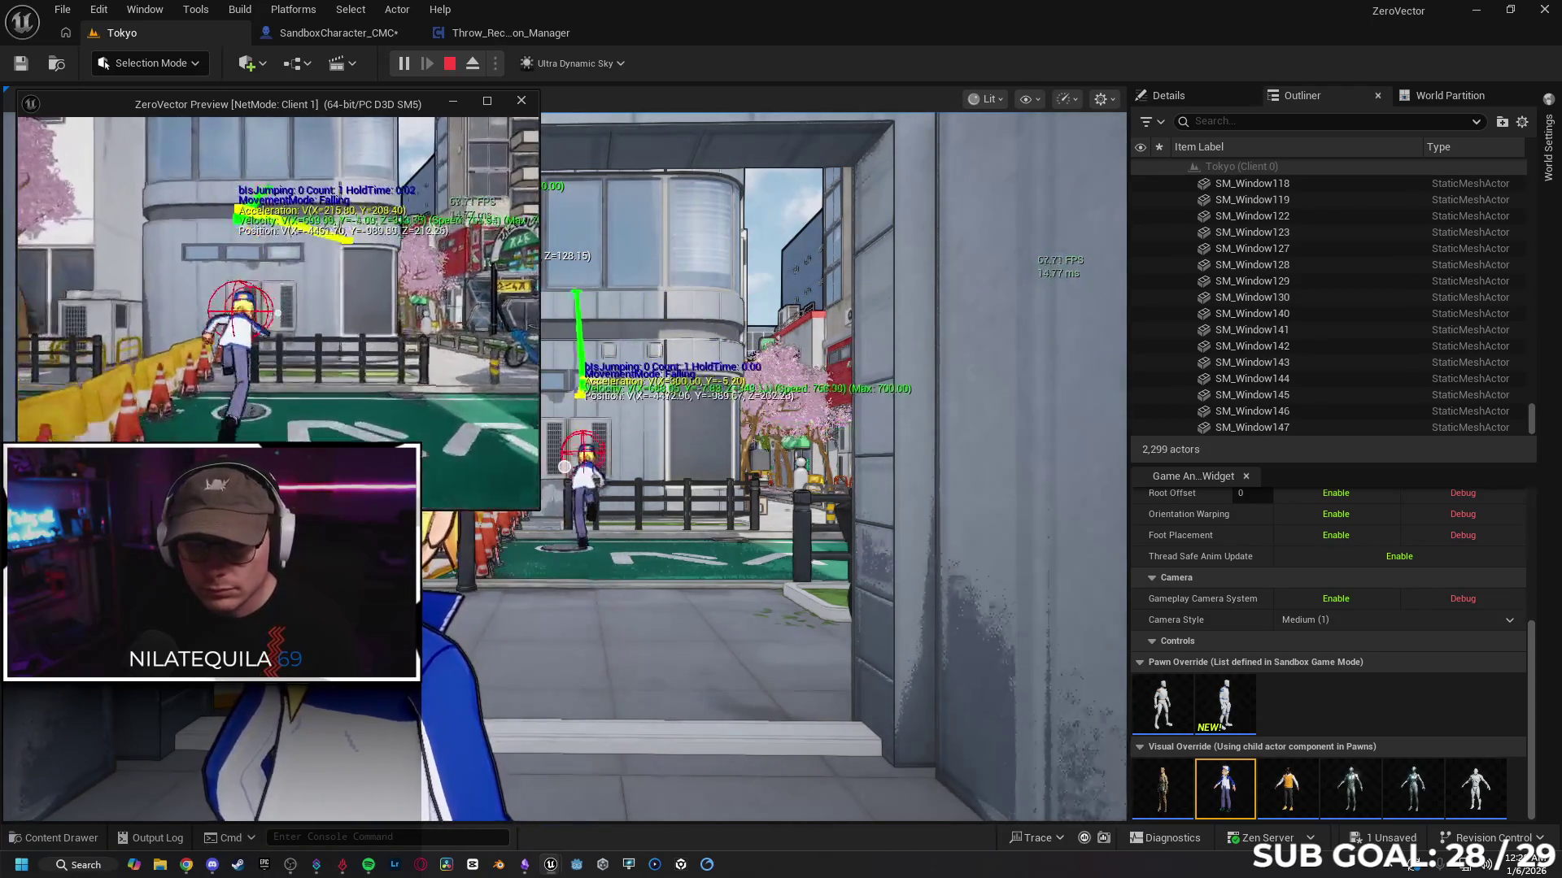
key("space")
key("space")
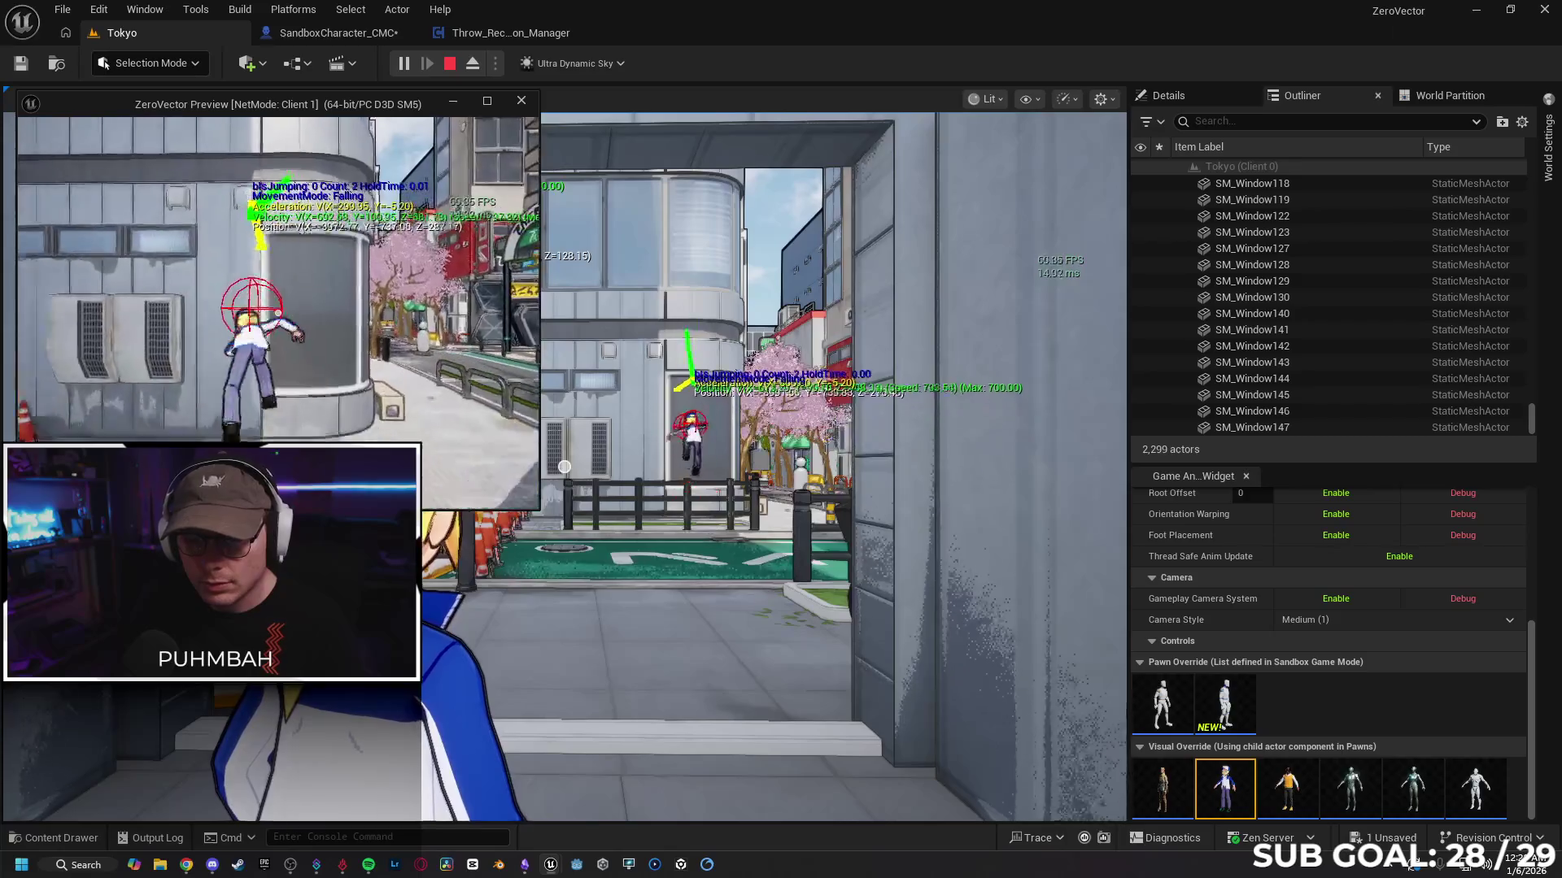
key("space")
key("space")
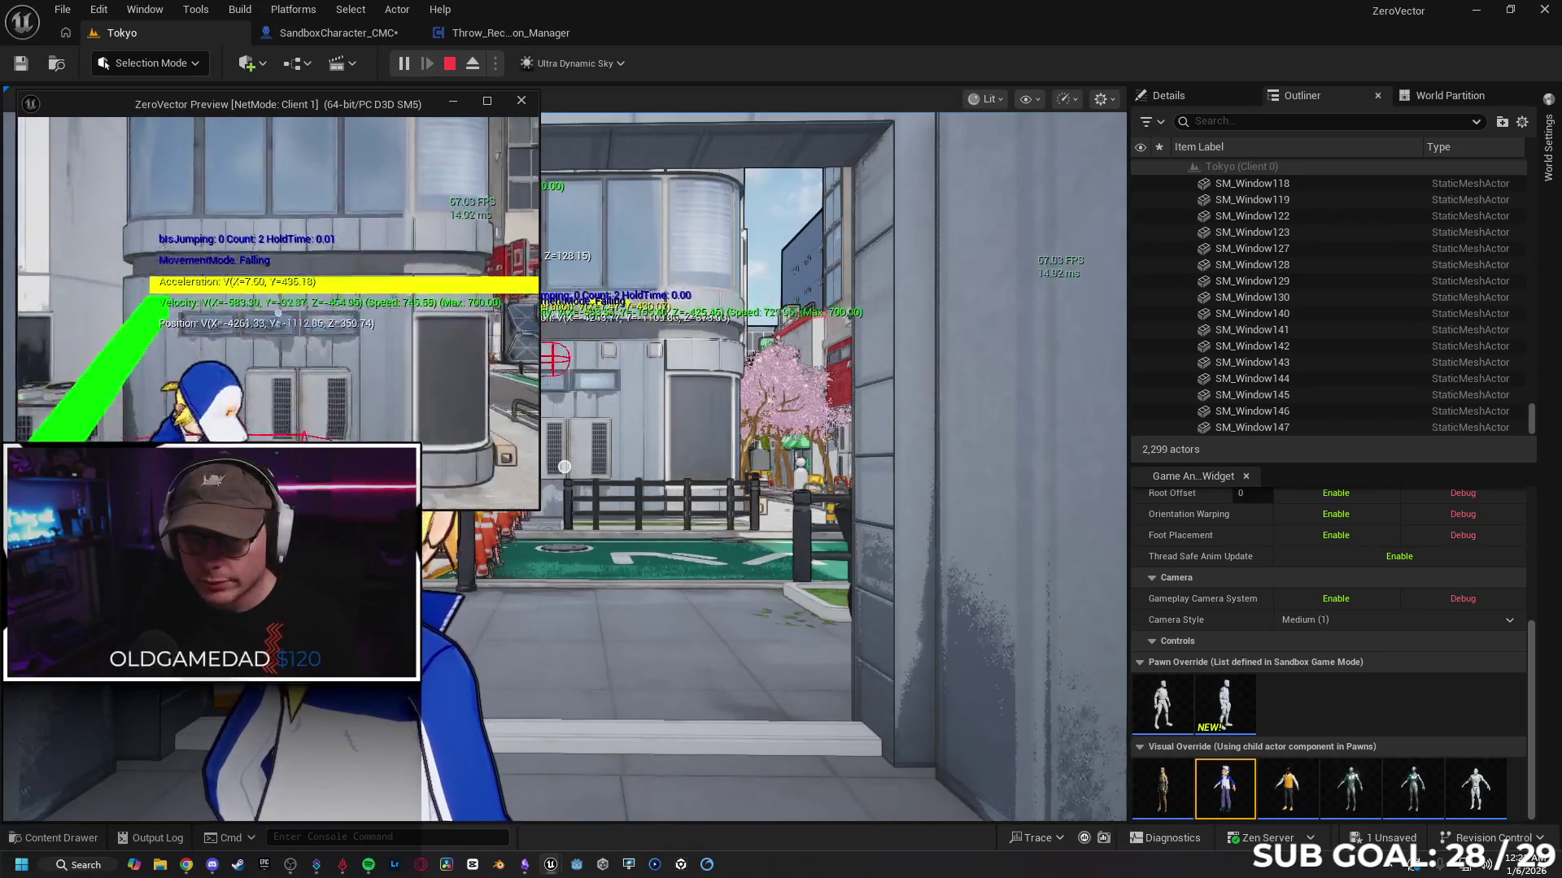
key("space")
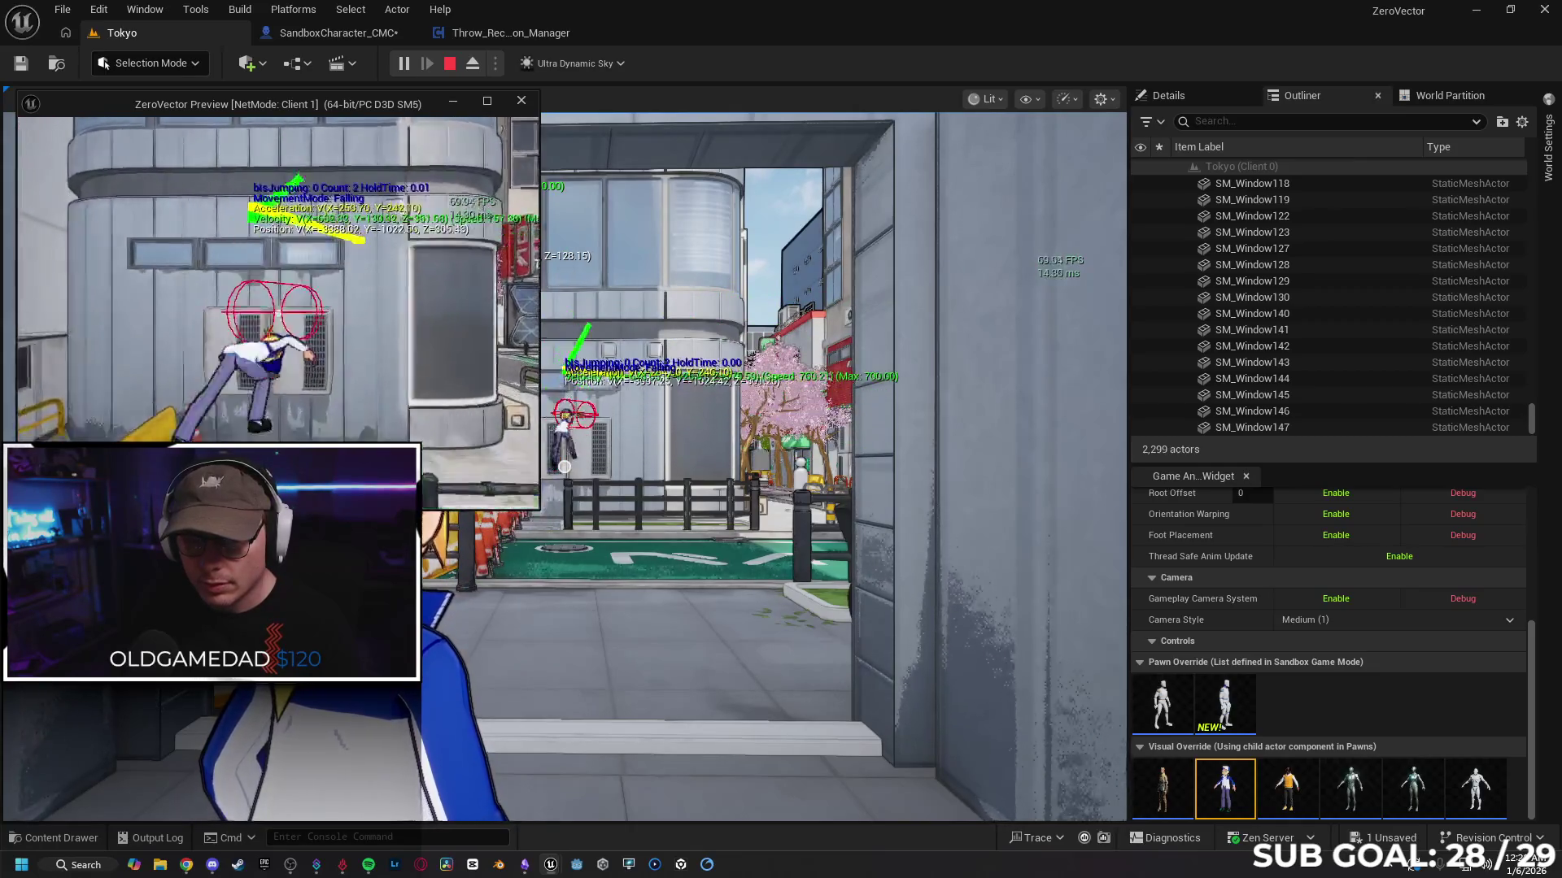
key("space")
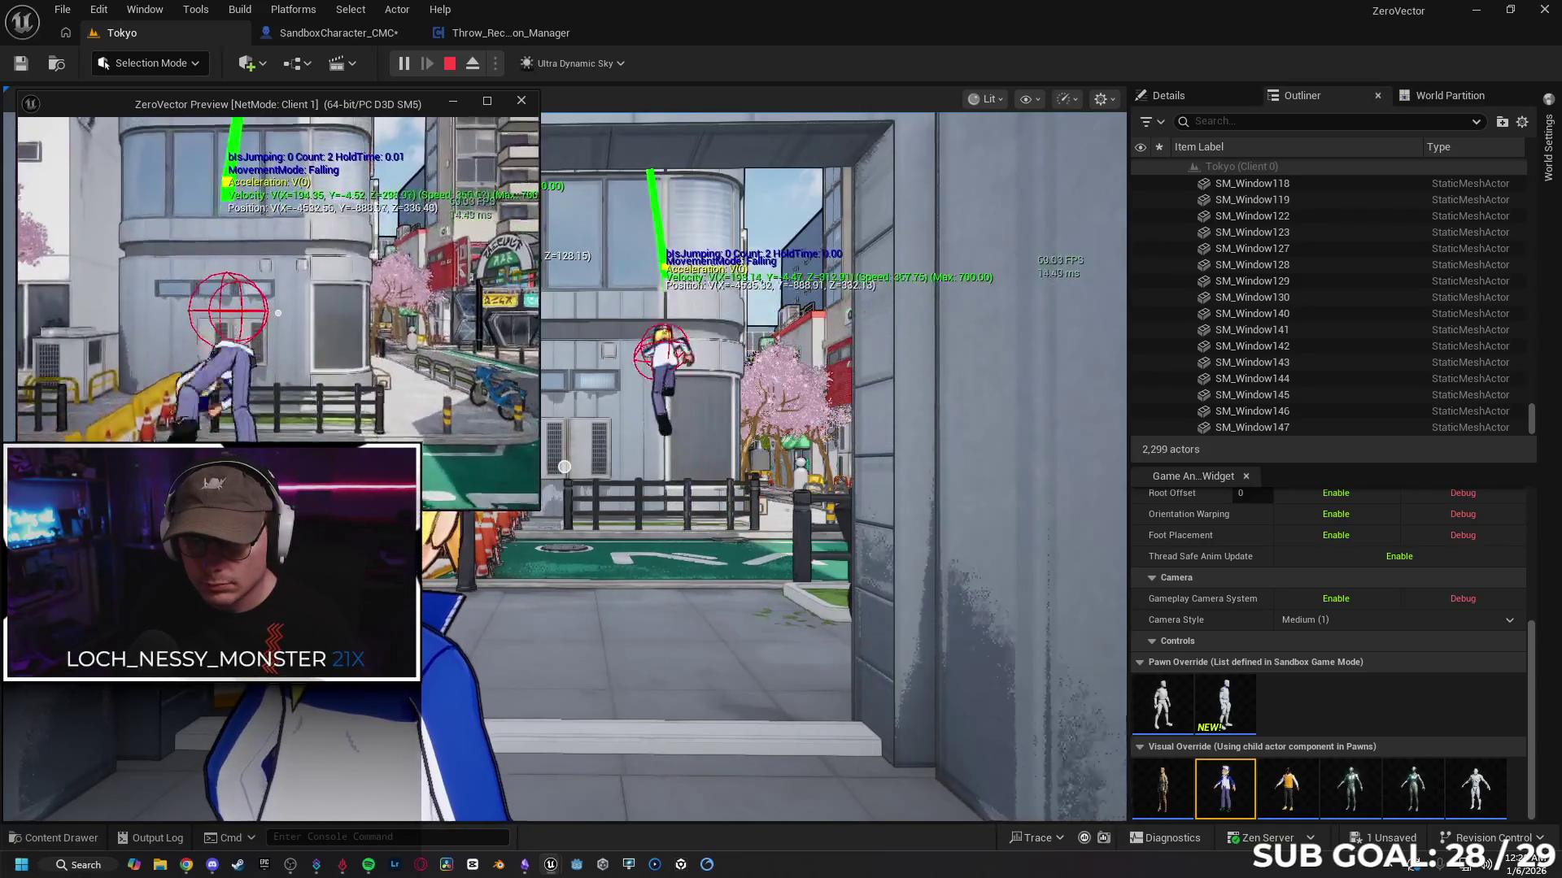
key("space")
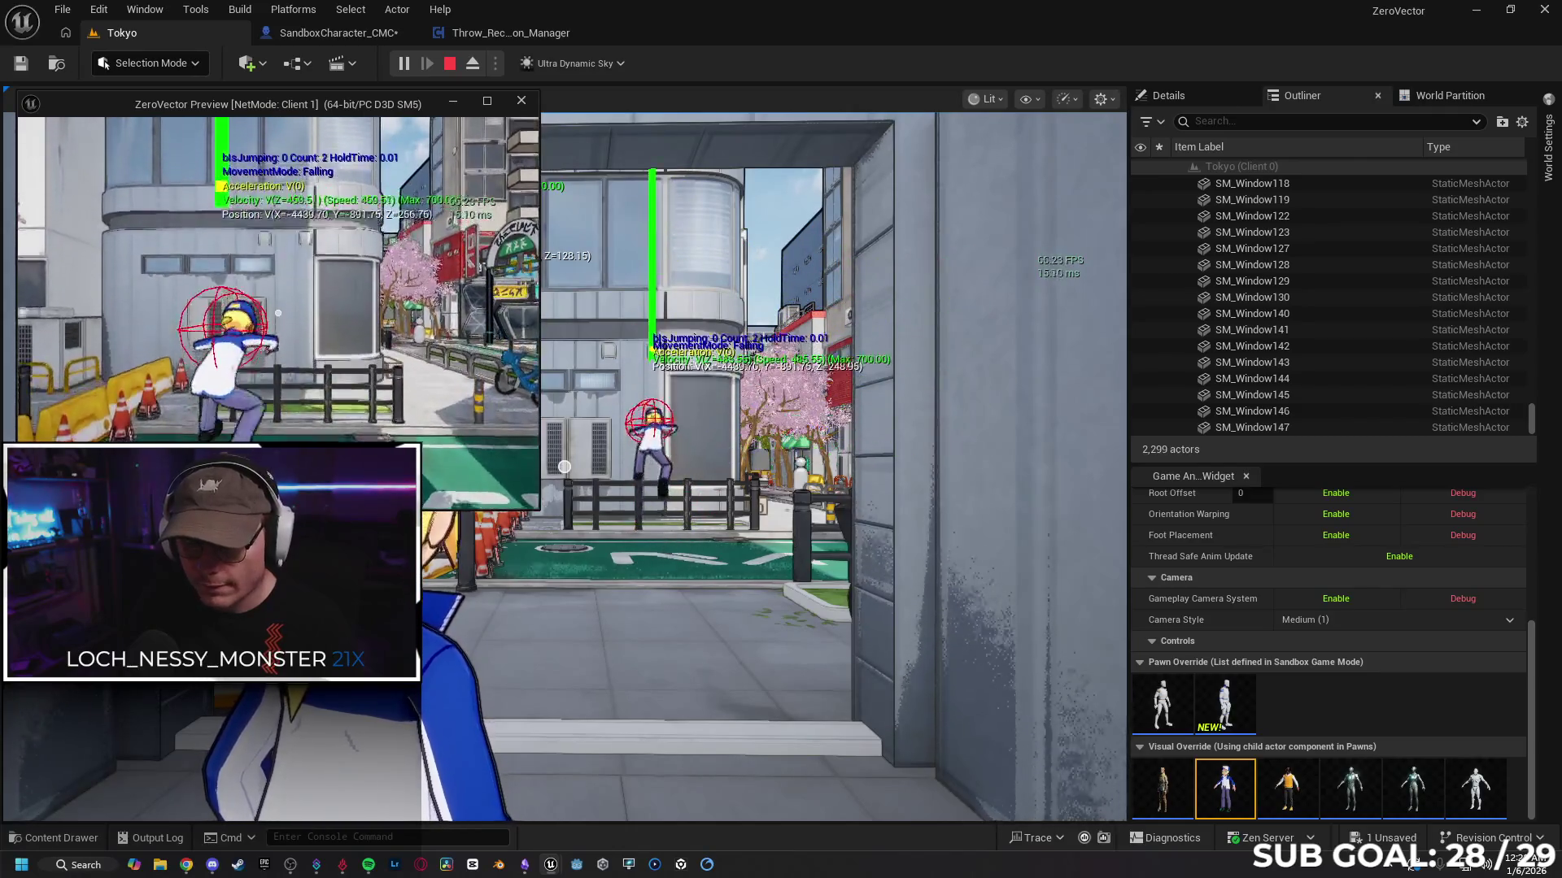
key("Escape")
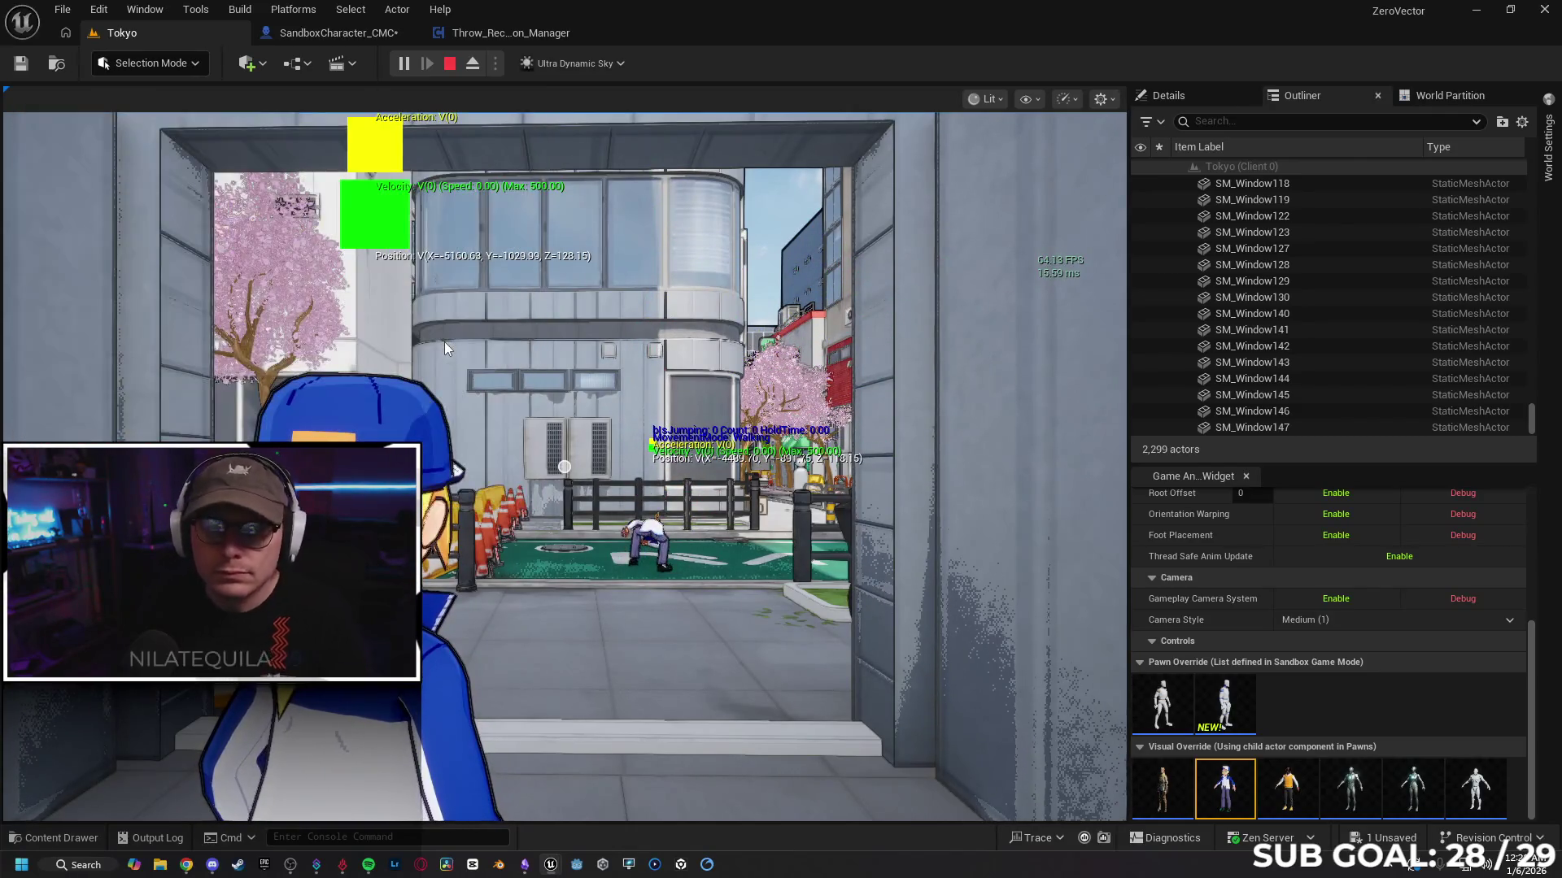
left_click(313, 32)
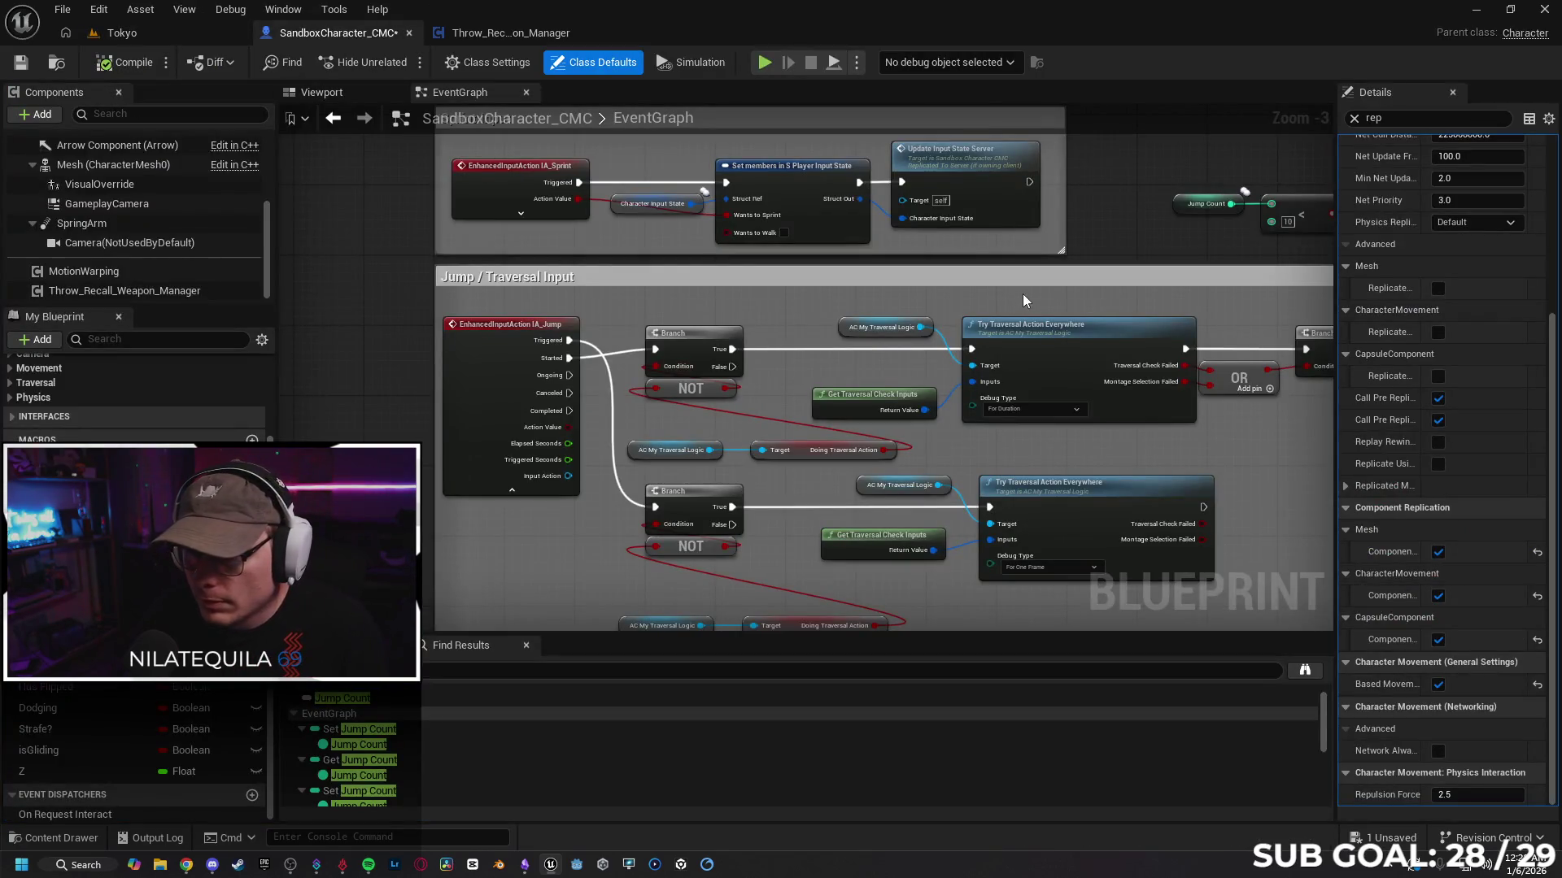
Step: Straighten and nudge the Branch, Play Anim Montage and SET flip nodes into a line
mouse_move(1023, 301)
left_mouse_down()
mouse_move(917, 380)
mouse_move(431, 366)
left_mouse_up()
mouse_move(1138, 410)
left_mouse_down()
mouse_move(1146, 456)
mouse_move(1011, 474)
mouse_move(1030, 453)
left_mouse_up()
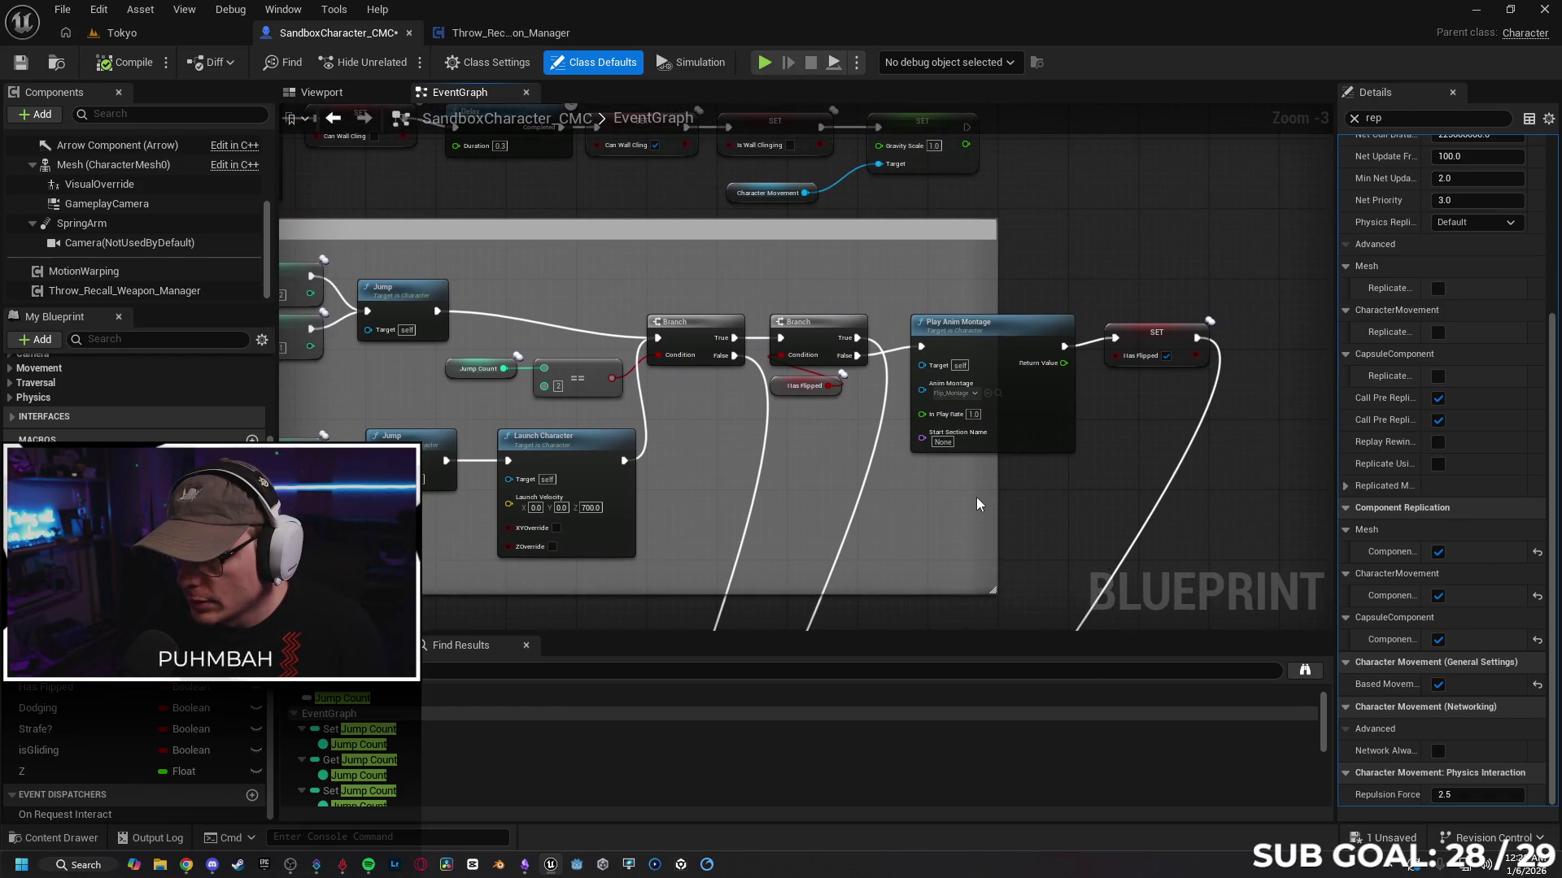
left_click_drag(841, 325, 841, 326)
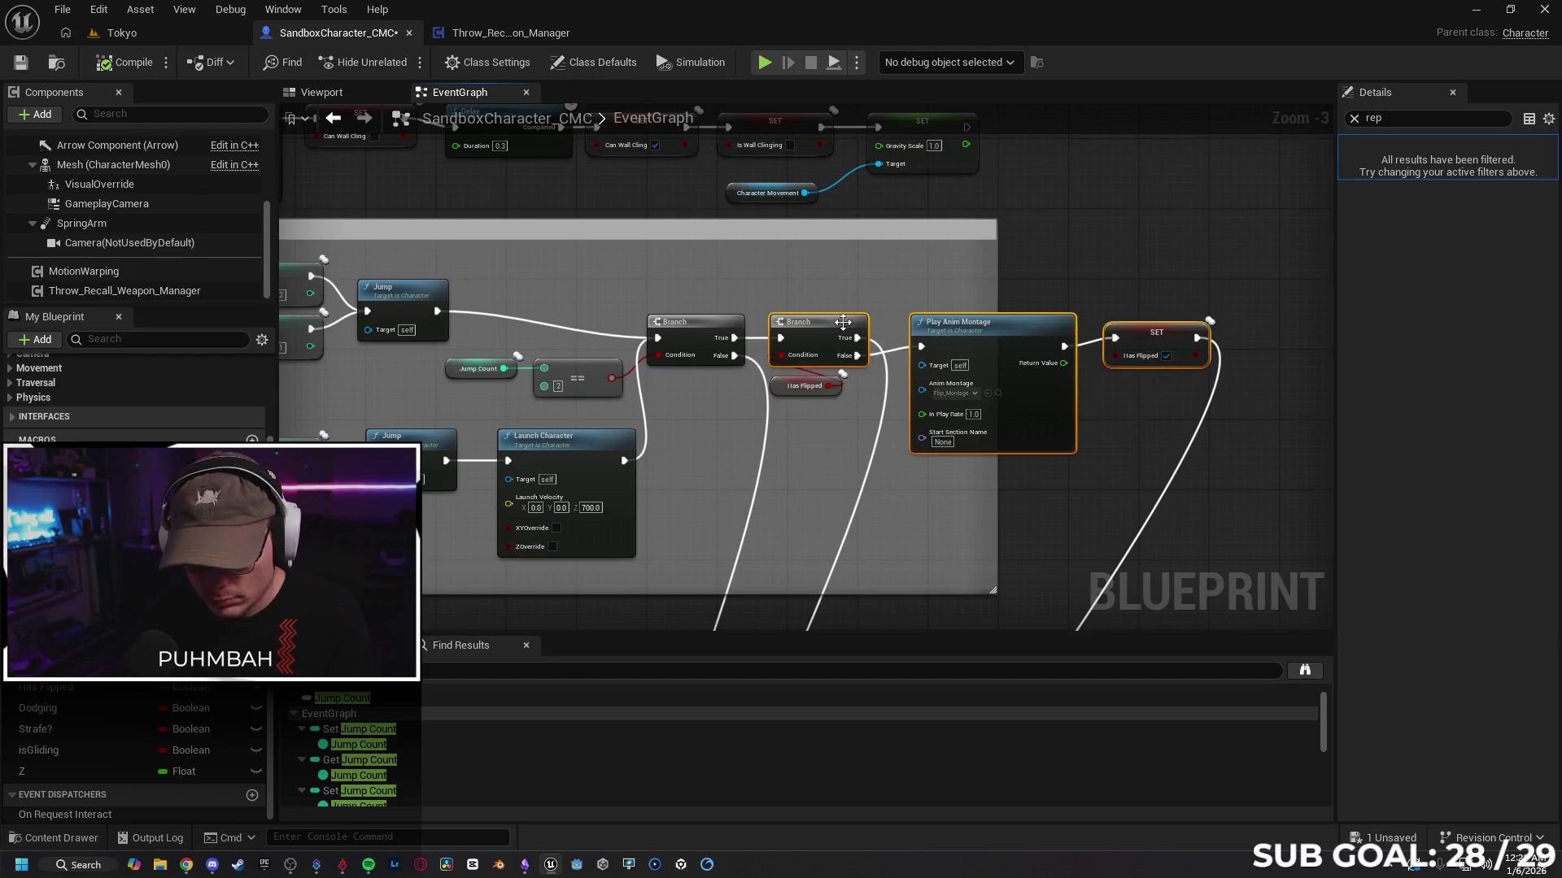
key("q")
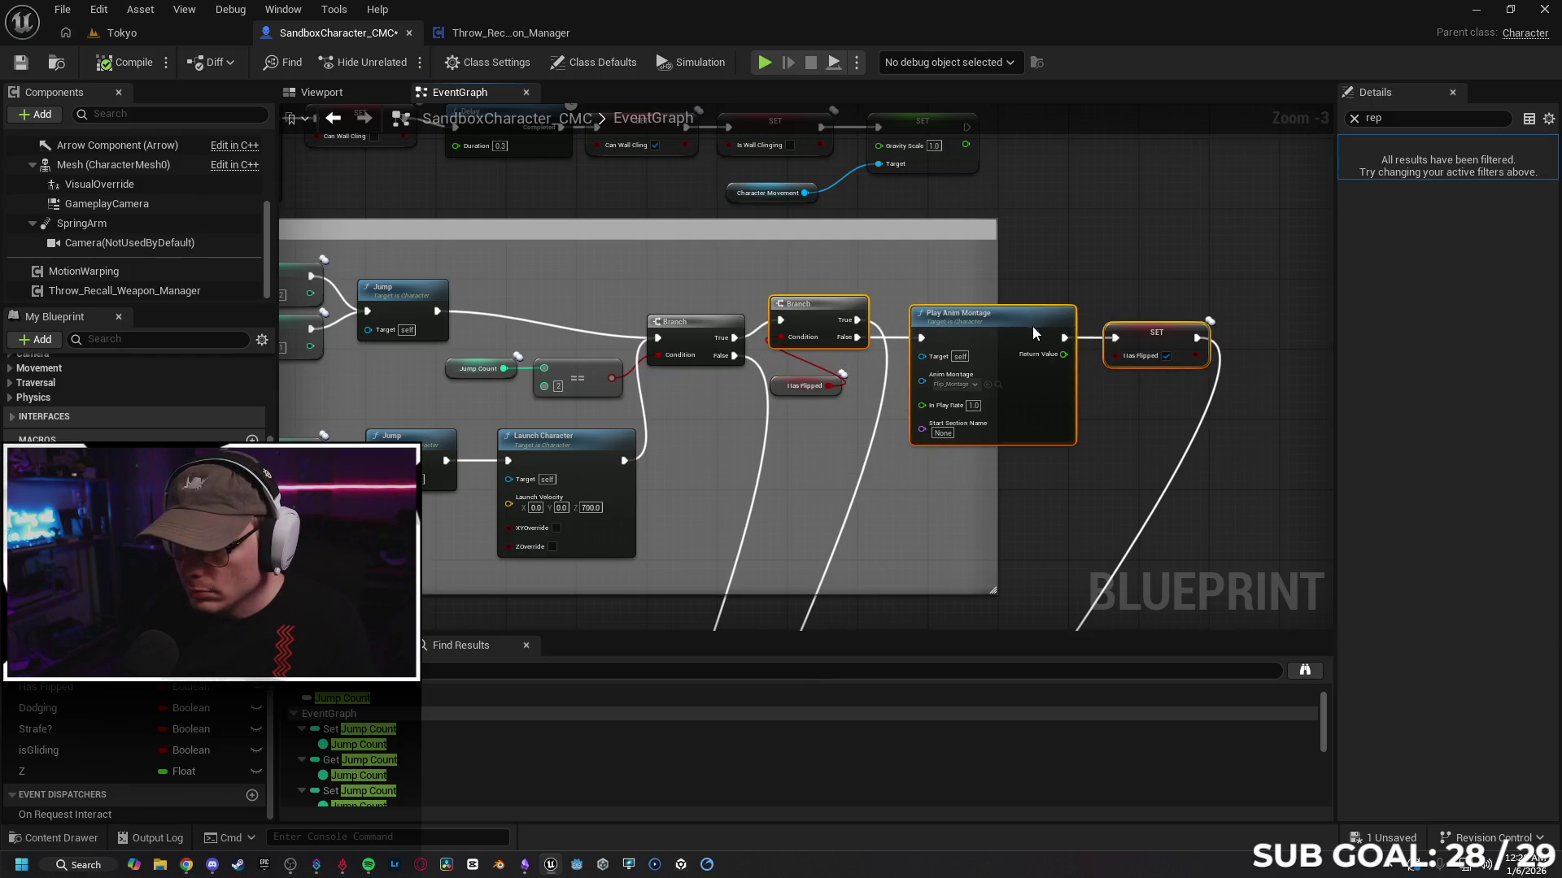
left_click_drag(1032, 325, 1041, 341)
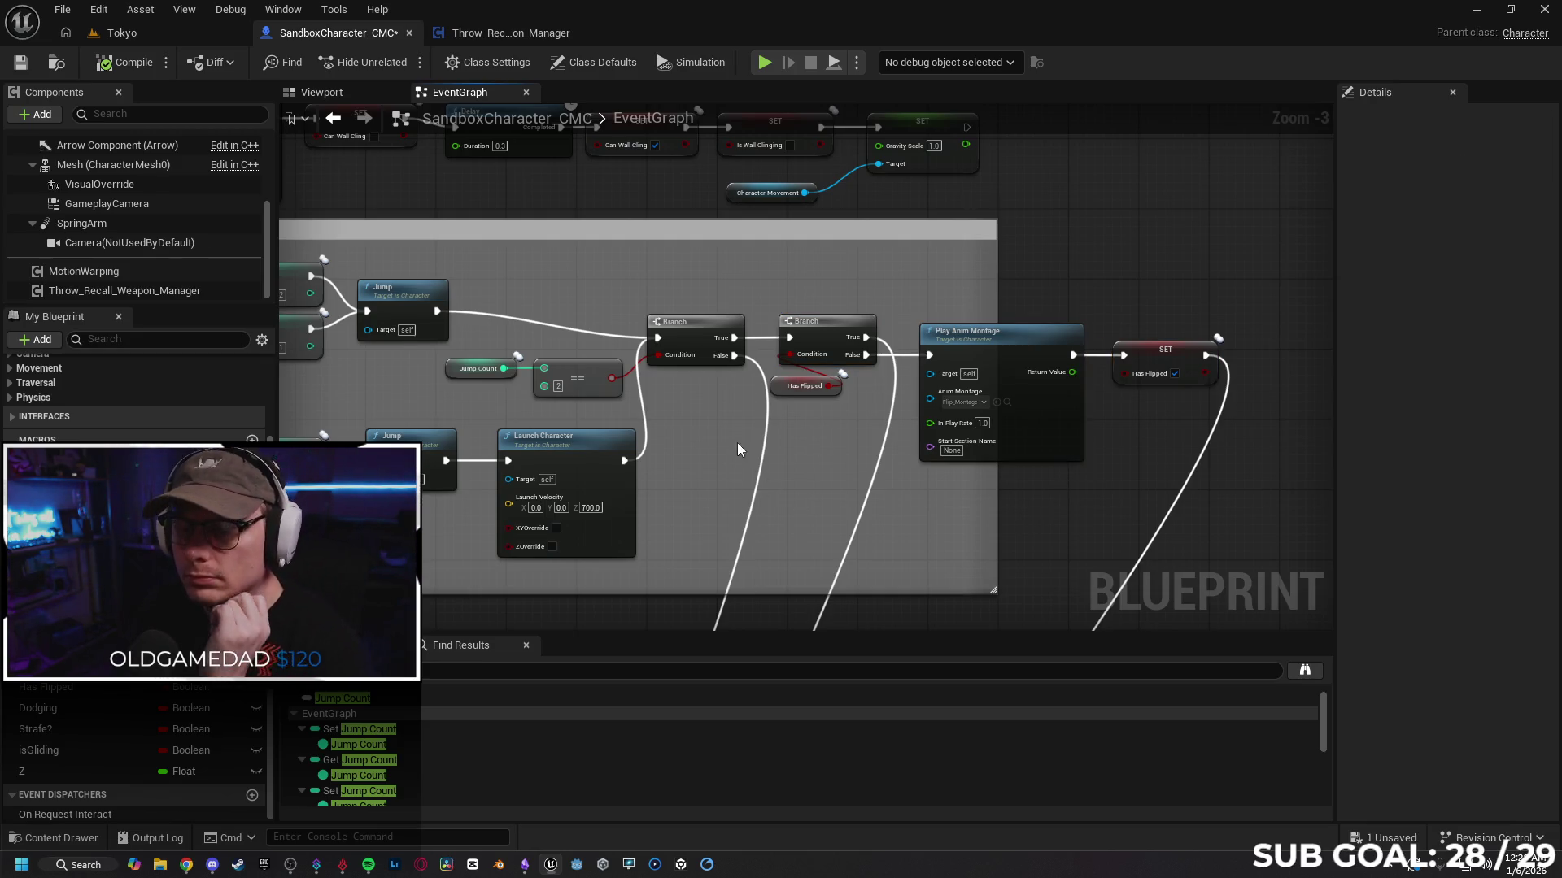
Step: Add a Hello Print String off the wall-cling Branch True pin, before Launch Character
mouse_move(737, 450)
left_mouse_down()
mouse_move(847, 467)
mouse_move(668, 471)
mouse_move(822, 551)
mouse_move(784, 480)
mouse_move(732, 480)
mouse_move(781, 472)
mouse_move(802, 506)
left_mouse_up()
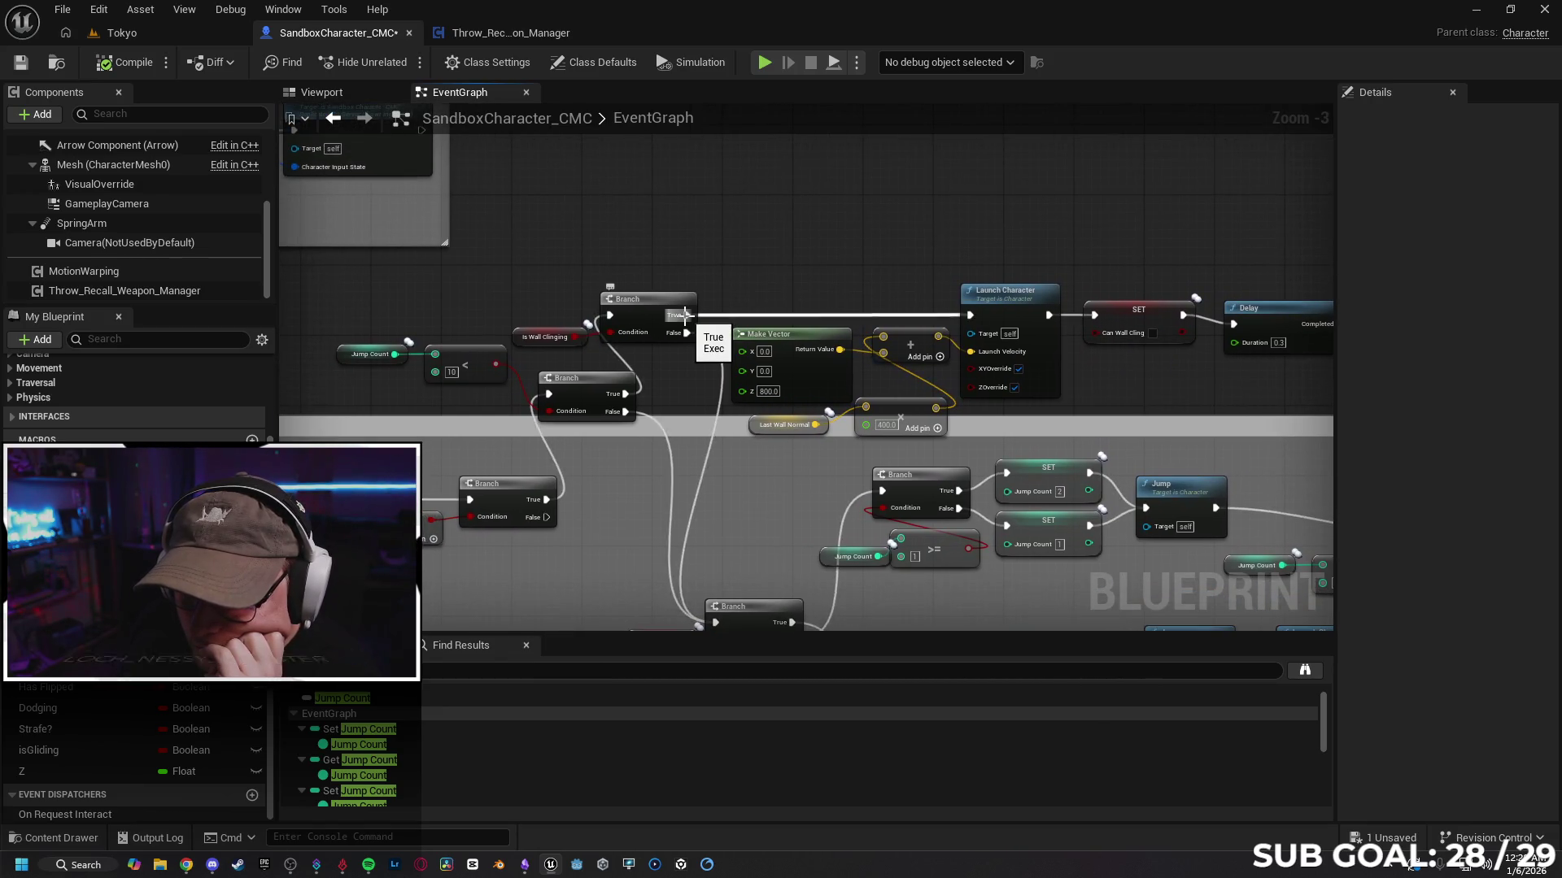
left_click_drag(708, 285, 717, 250)
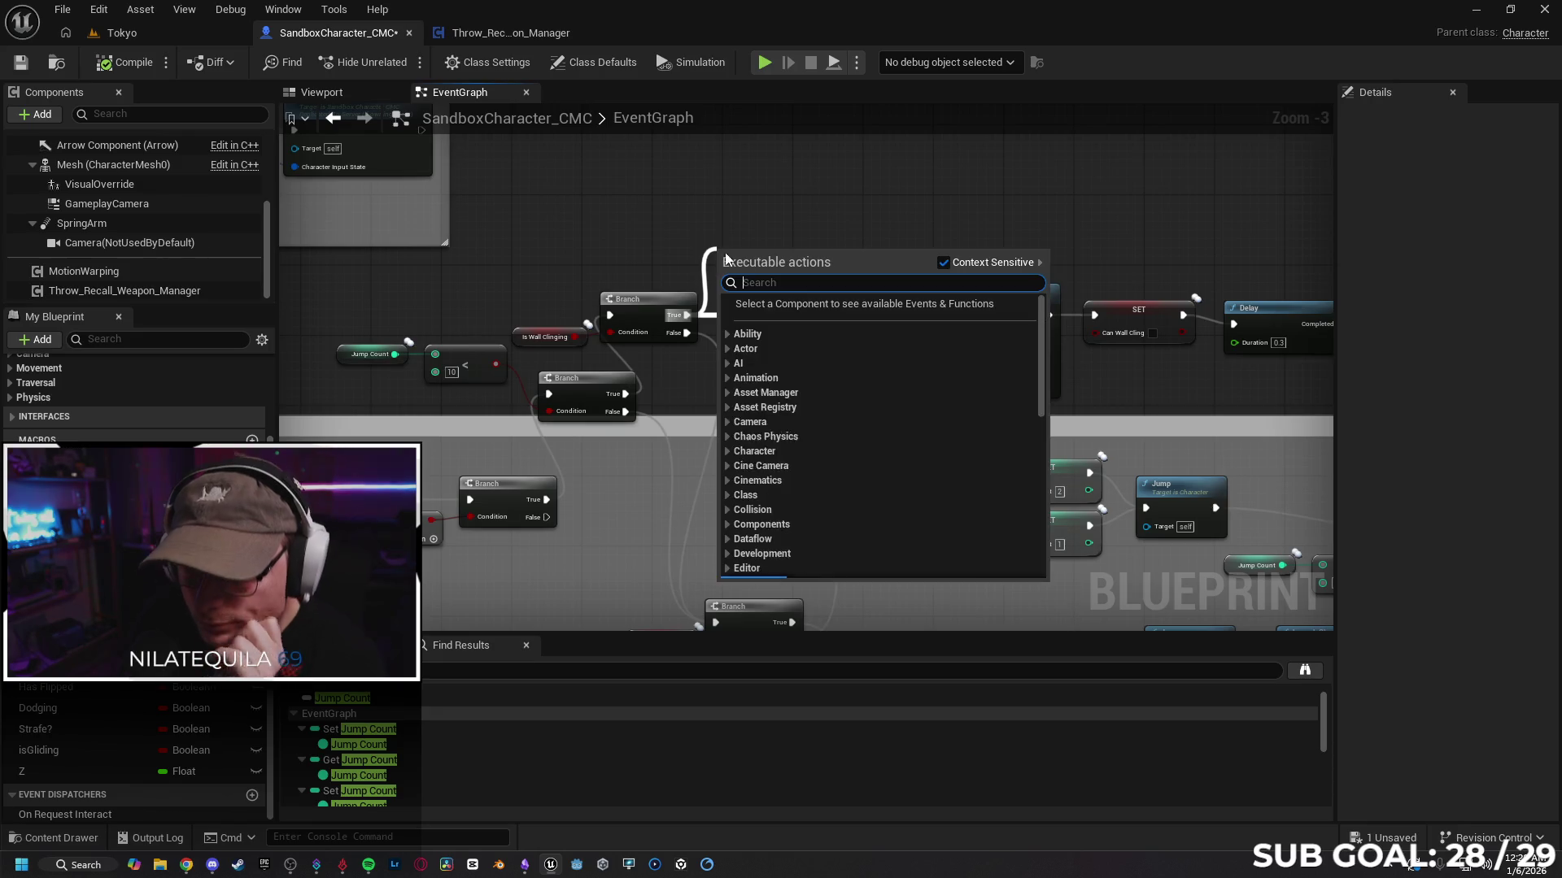
type("print")
key("Return")
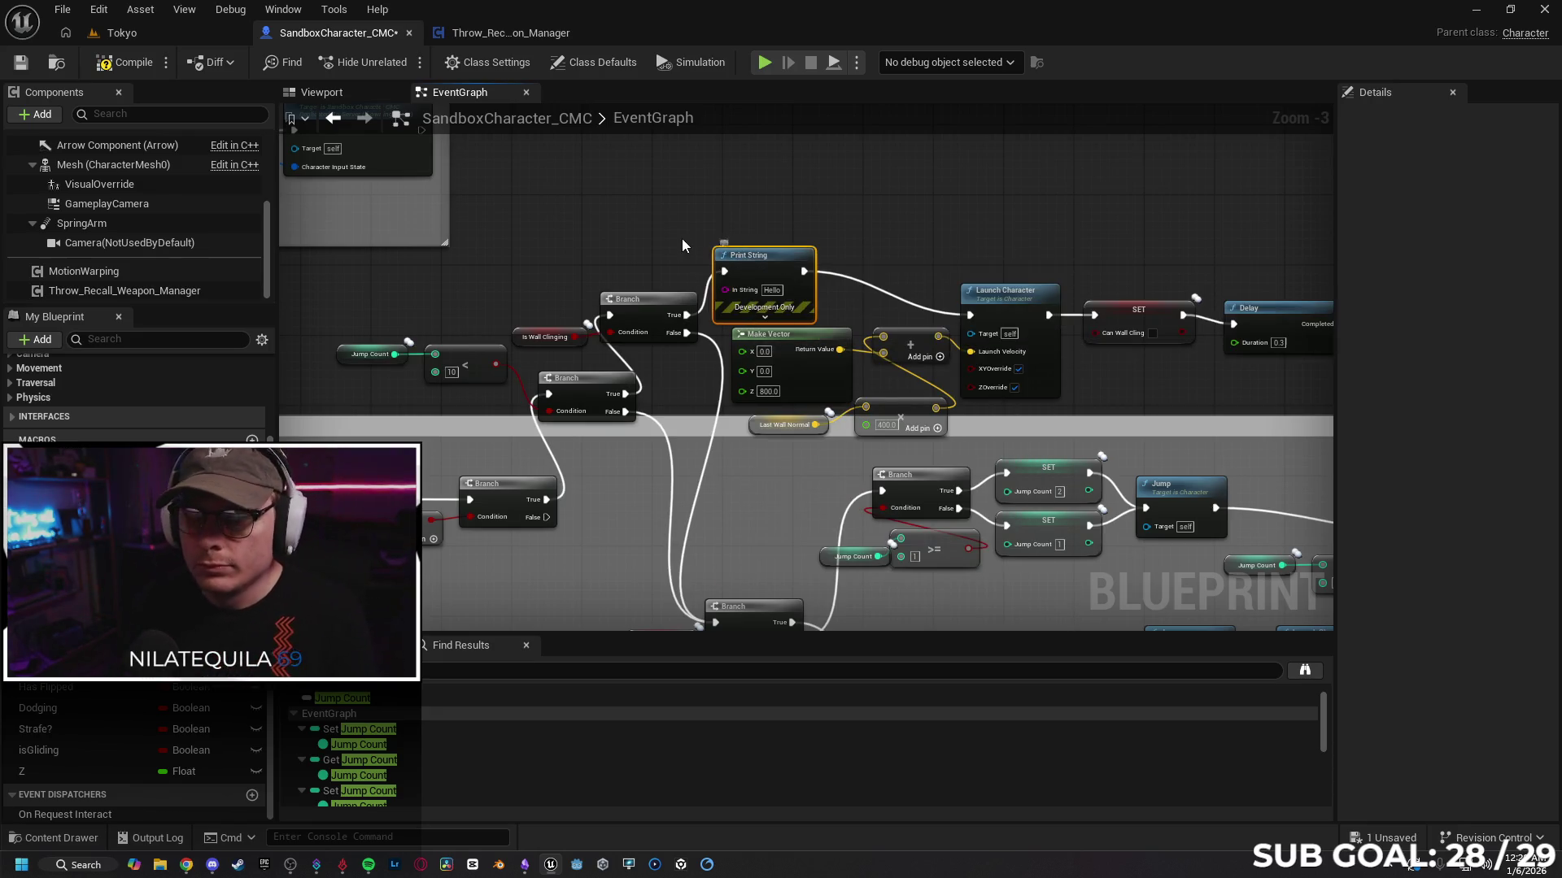
left_click_drag(769, 250, 795, 223)
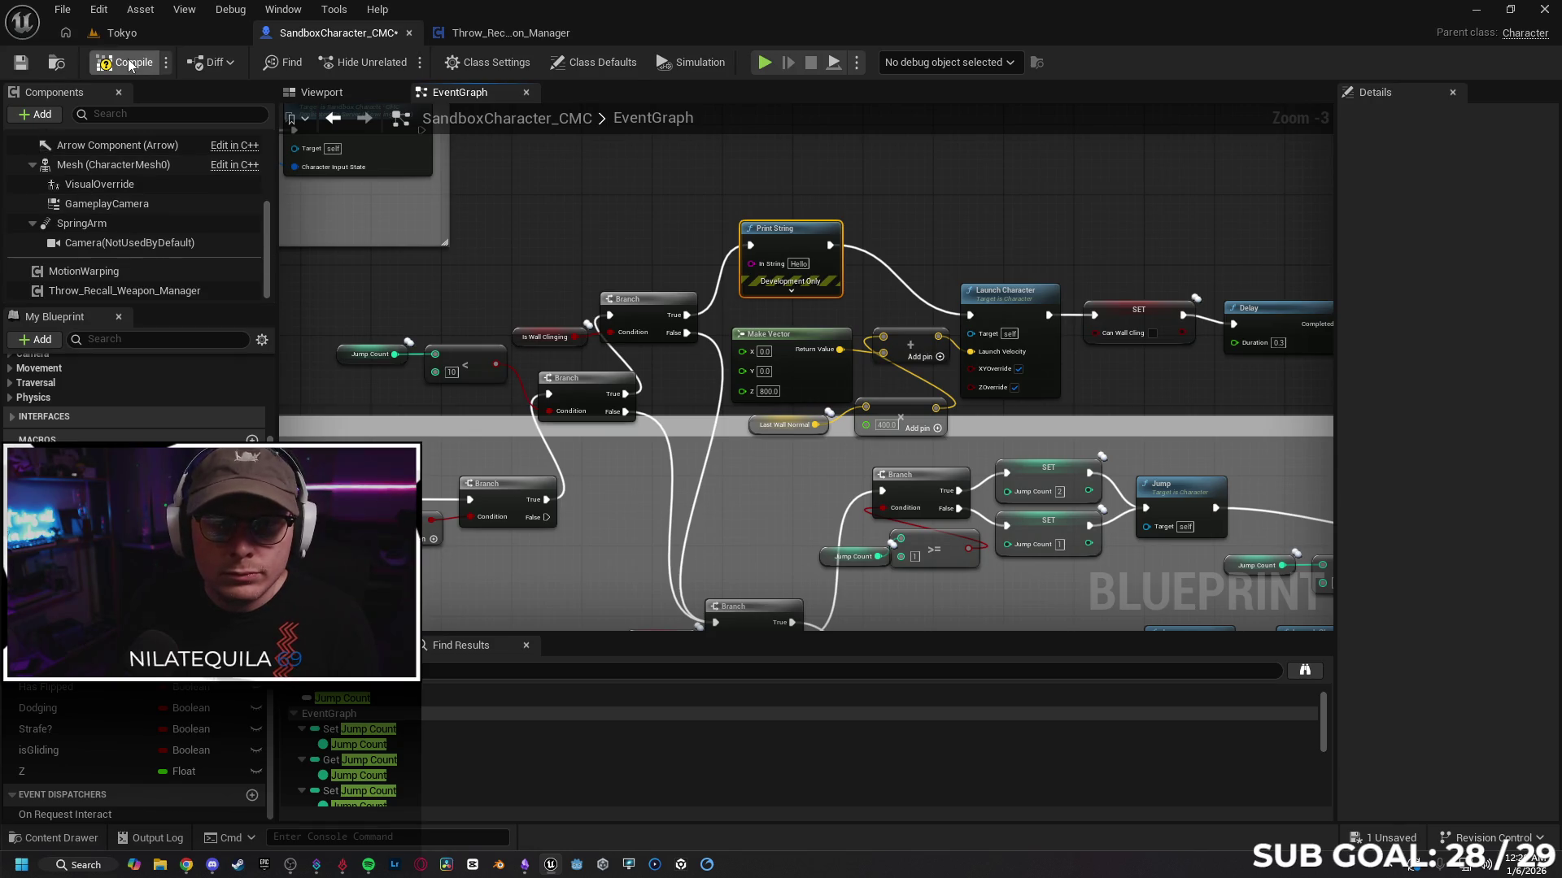
left_click(117, 34)
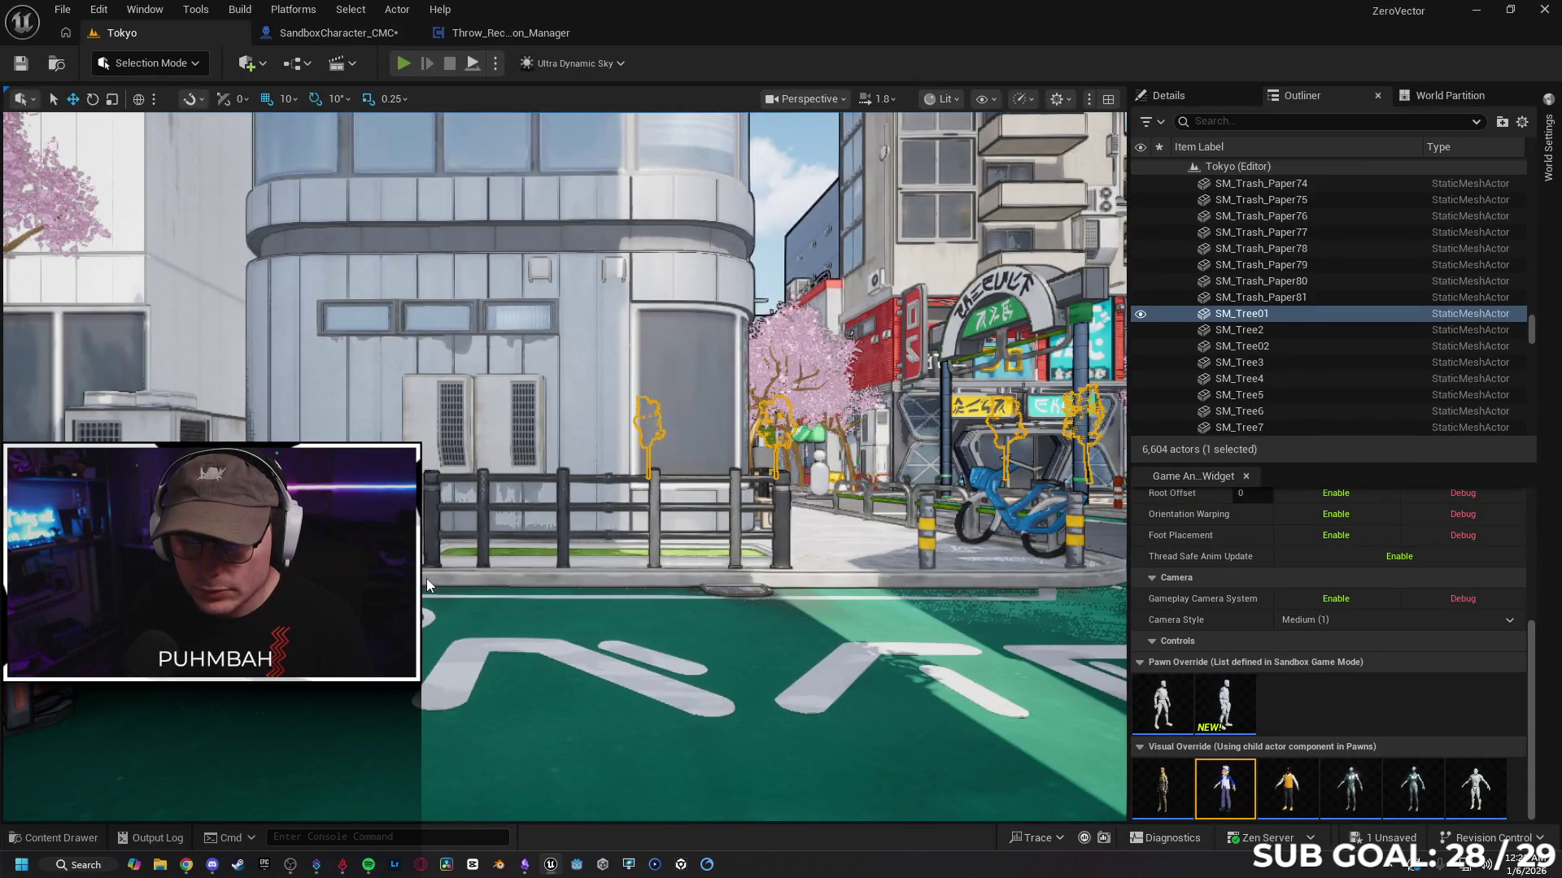
Step: Play the Tokyo level and test client jumps, repositioning the client preview window
key("alt+p")
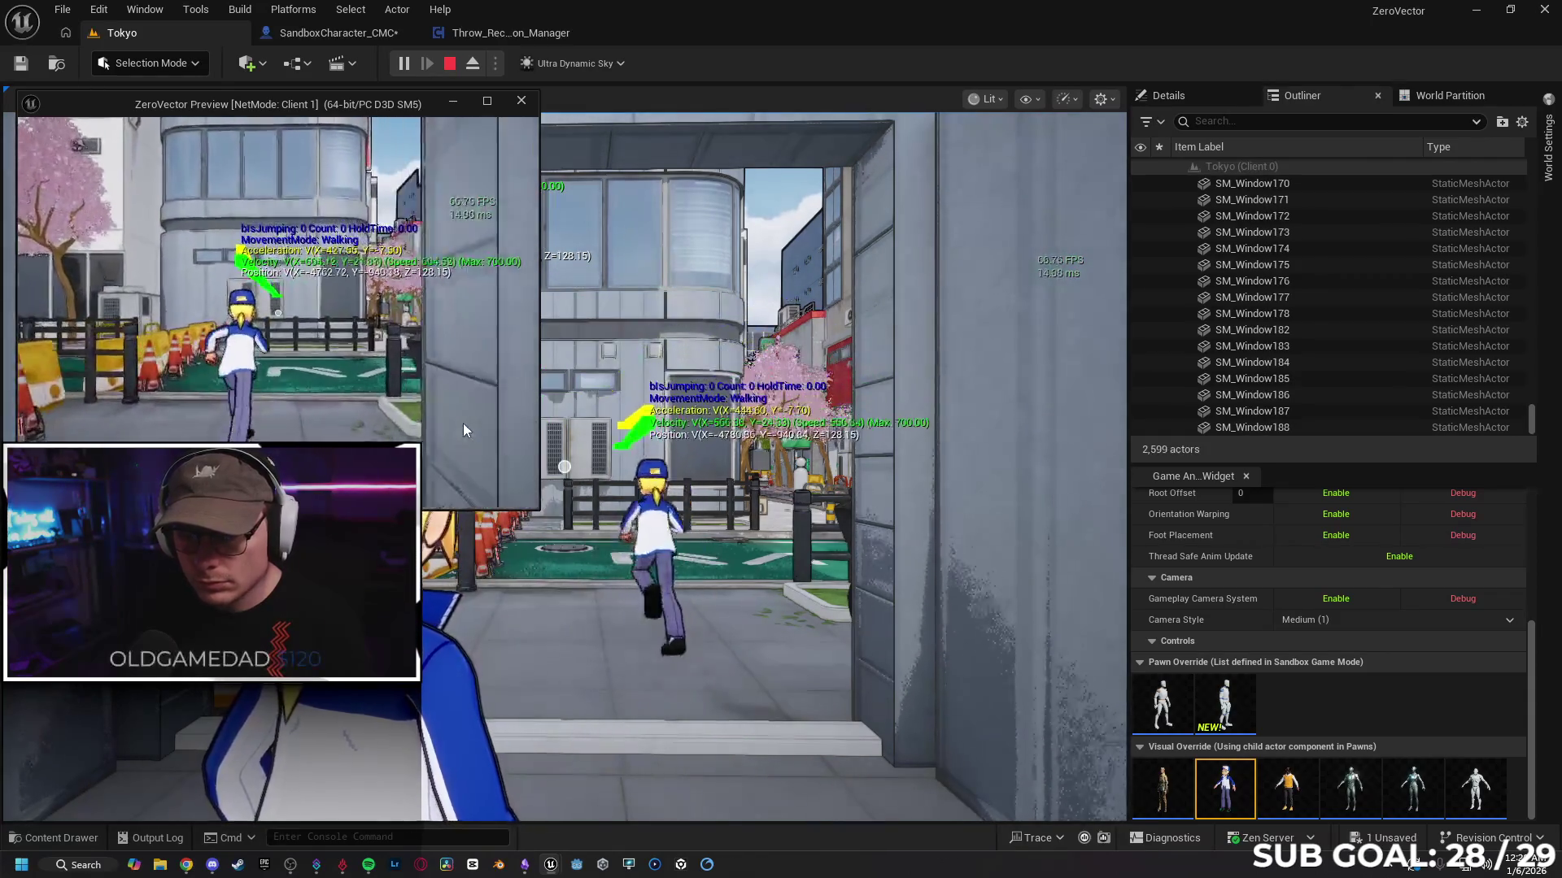
key("space")
key("space")
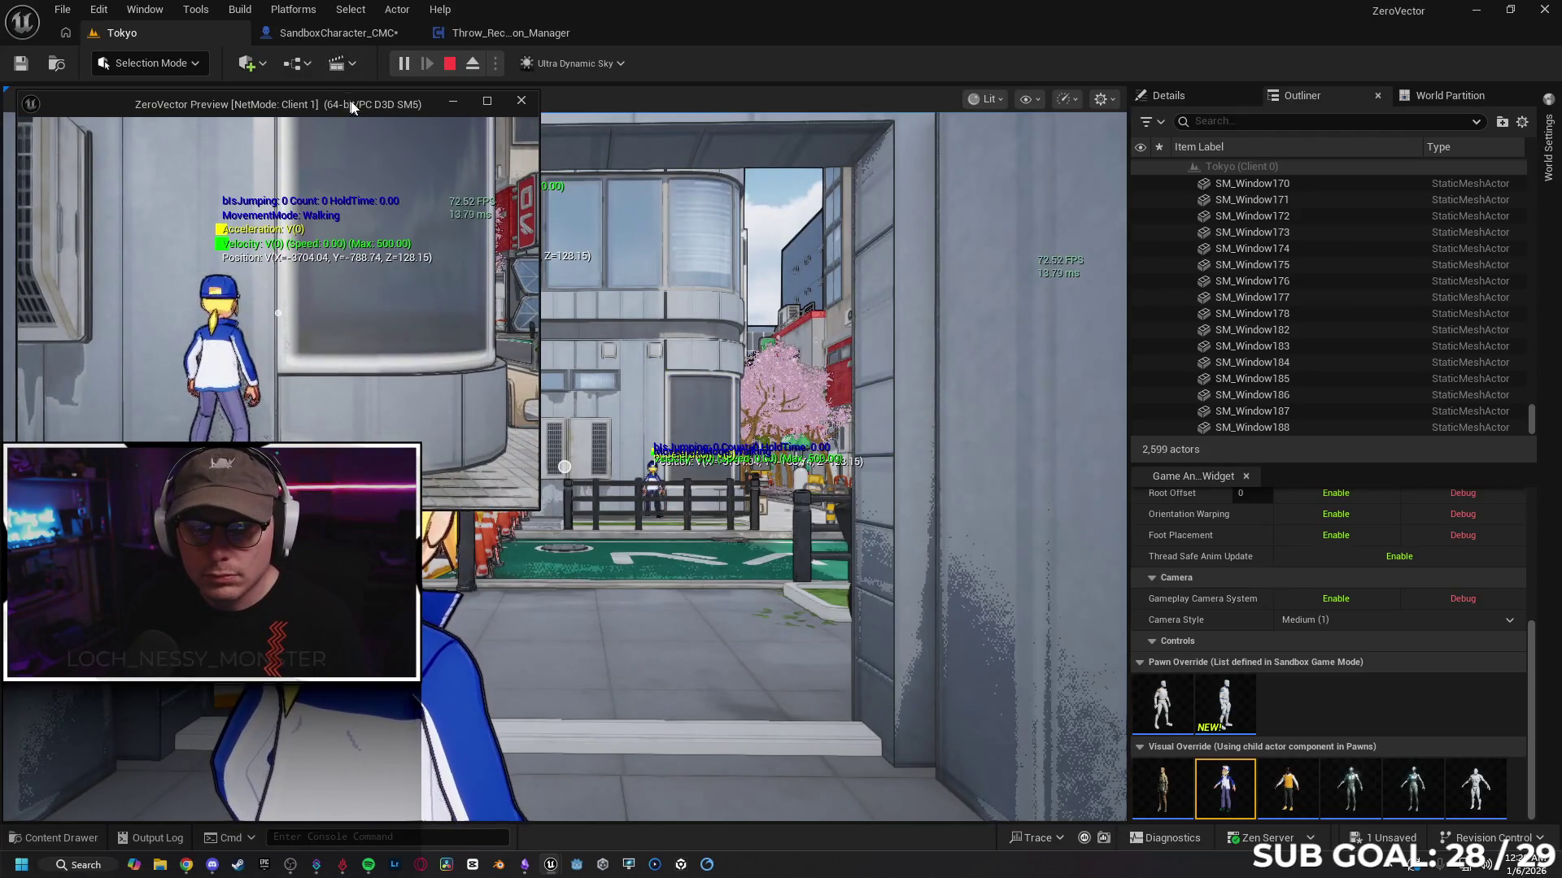
left_click_drag(351, 108, 777, 140)
key("w")
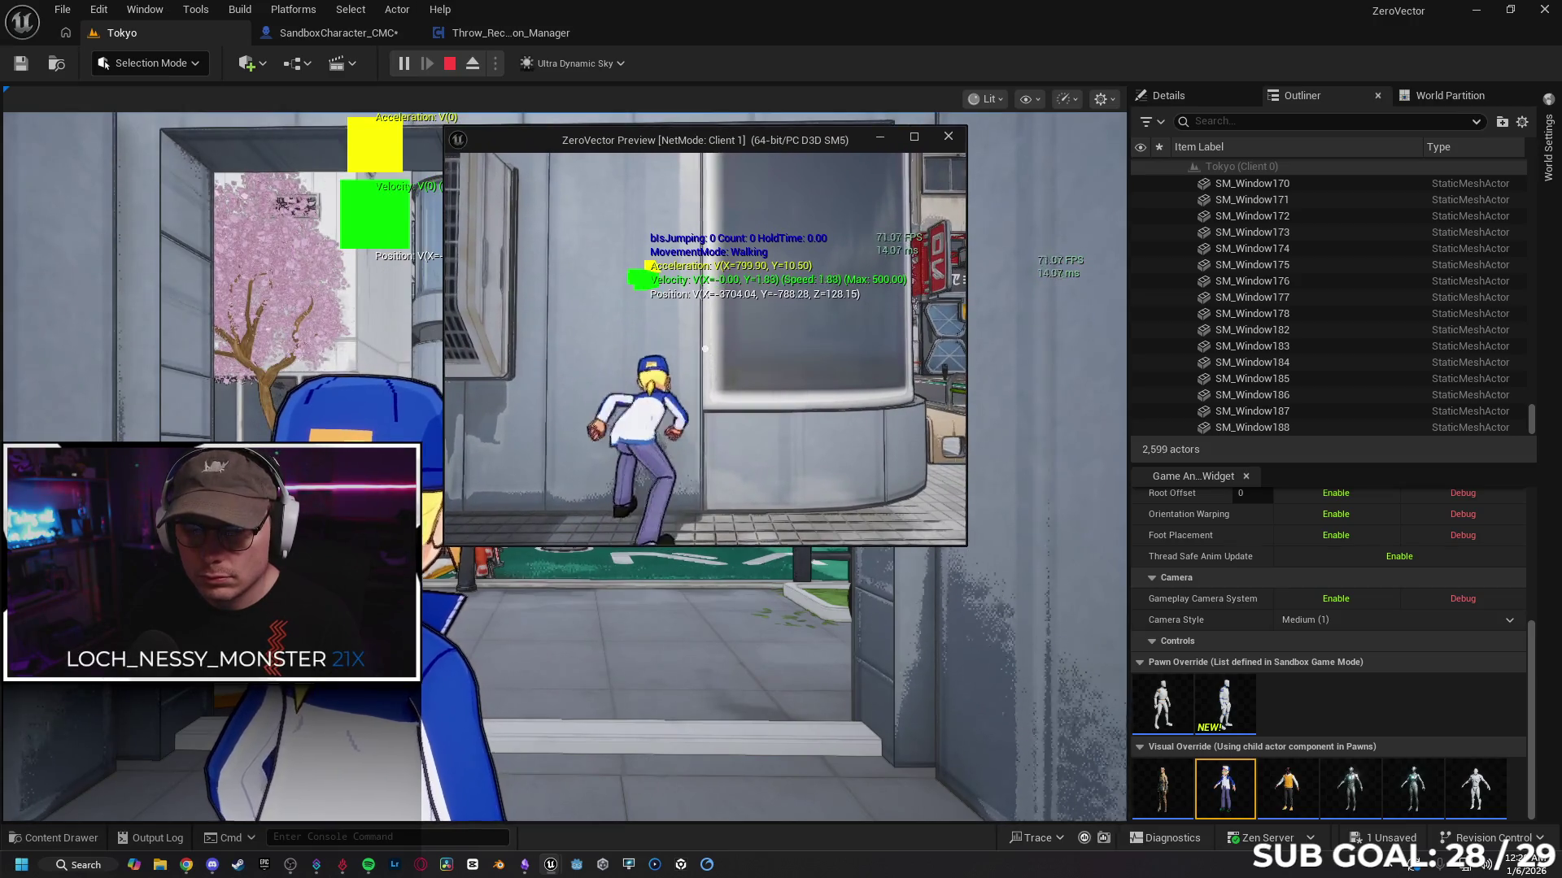
key("space")
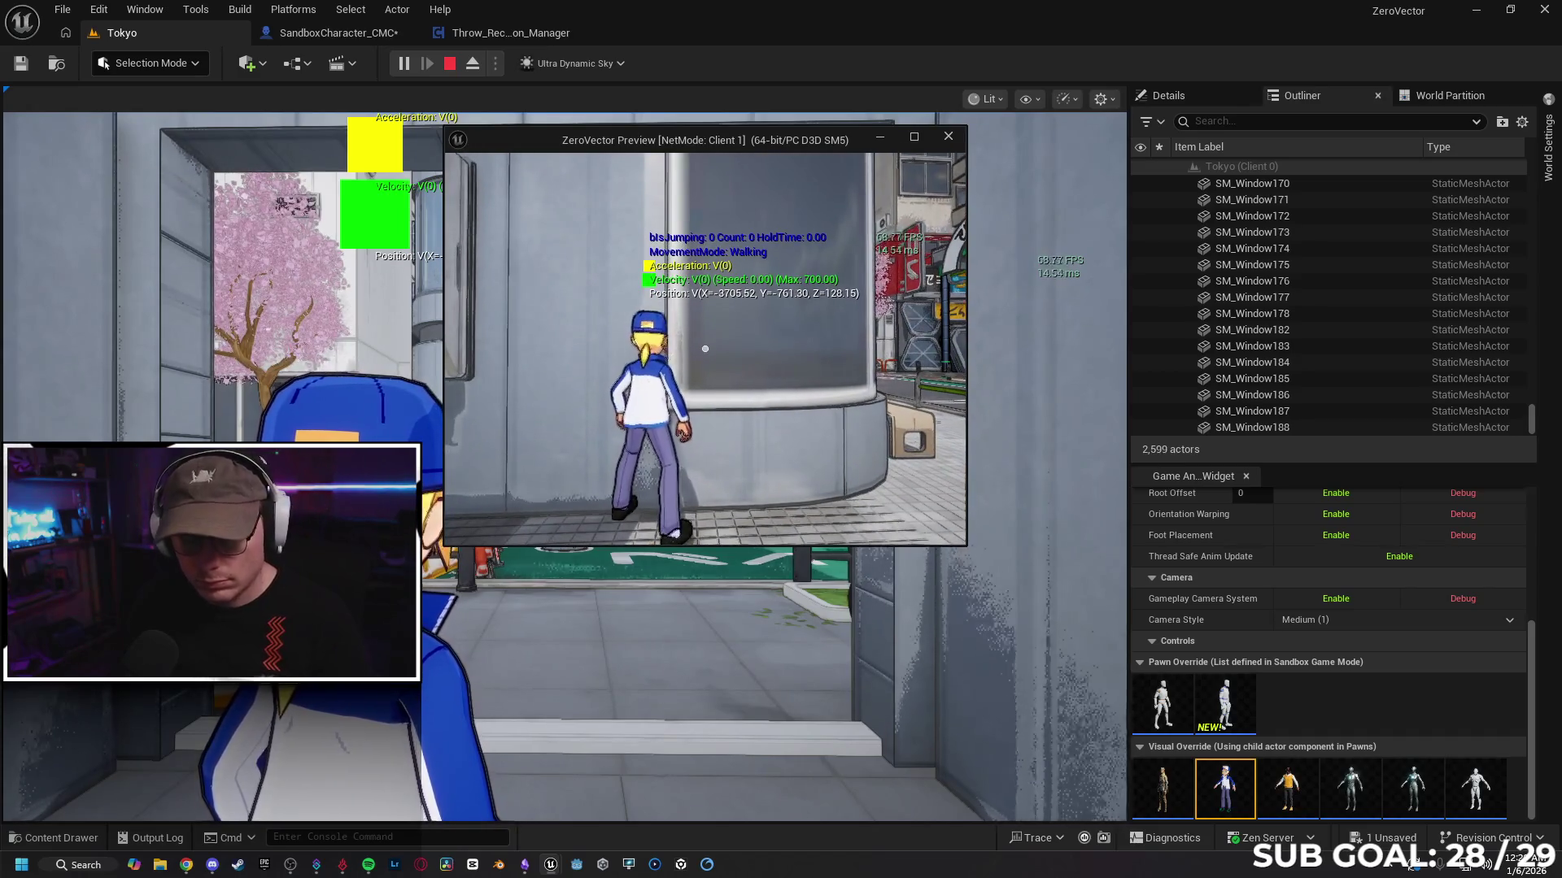
left_click_drag(662, 141, 232, 112)
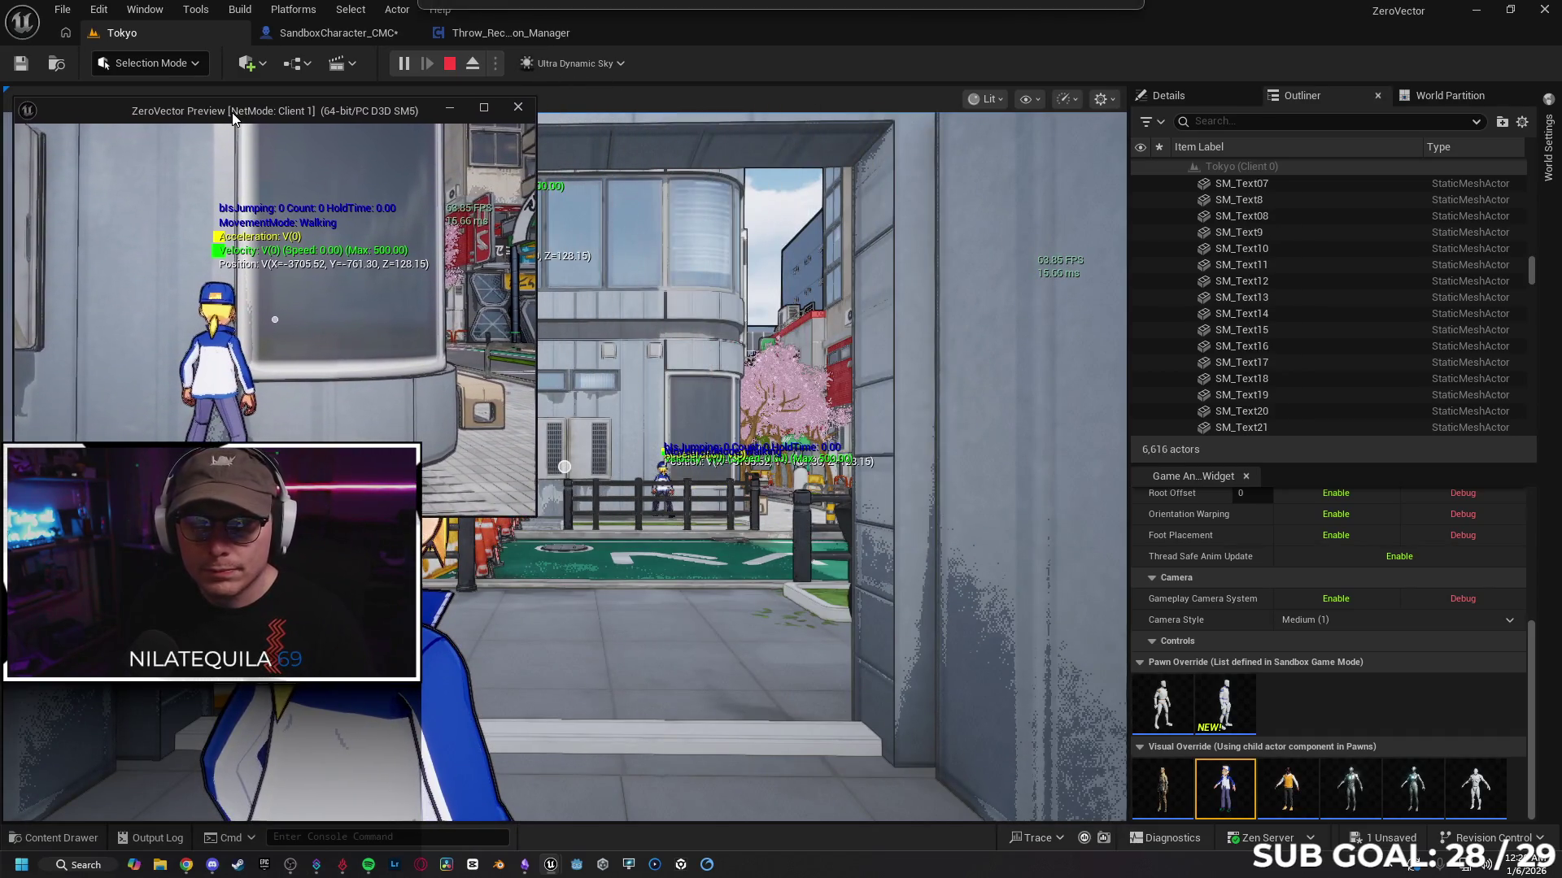
Step: Run the main player down the street, wall-clinging and jumping off the building wall
left_click(583, 465)
key("w")
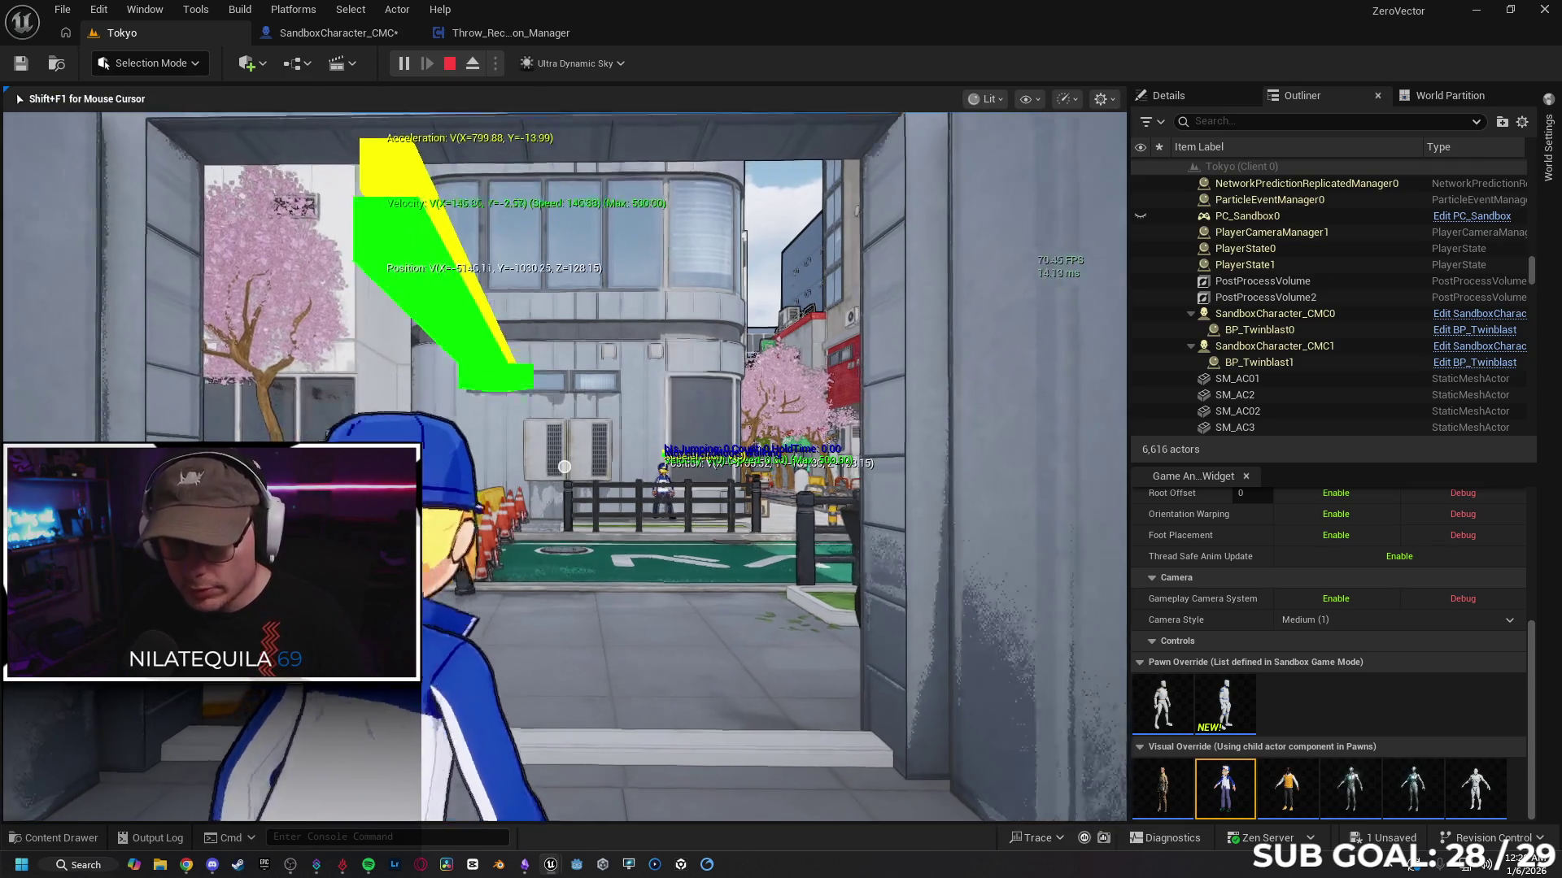
key("space")
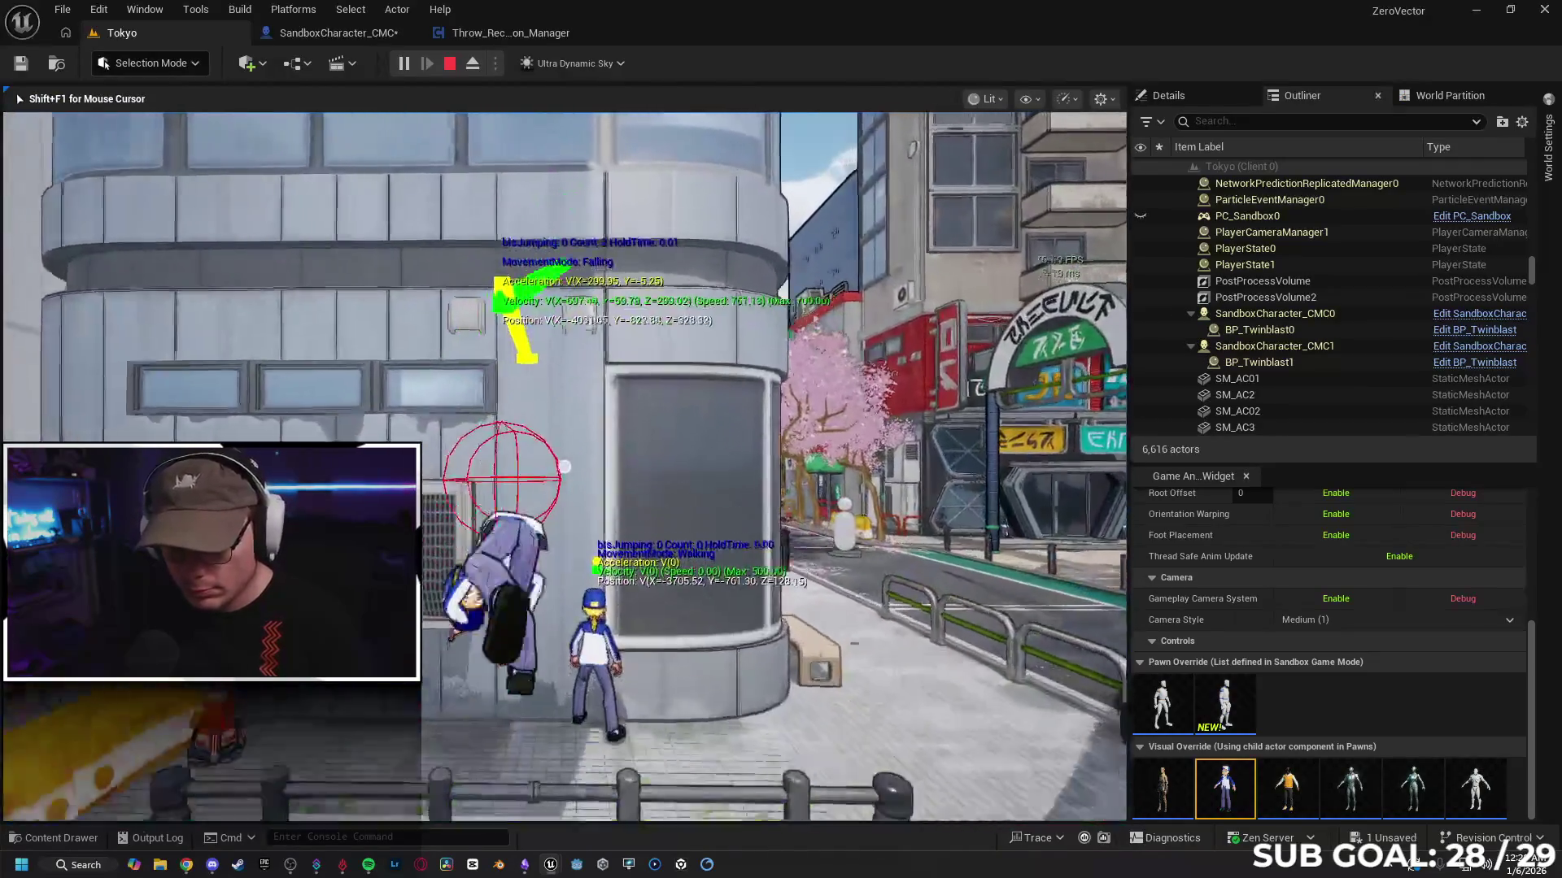
key("space")
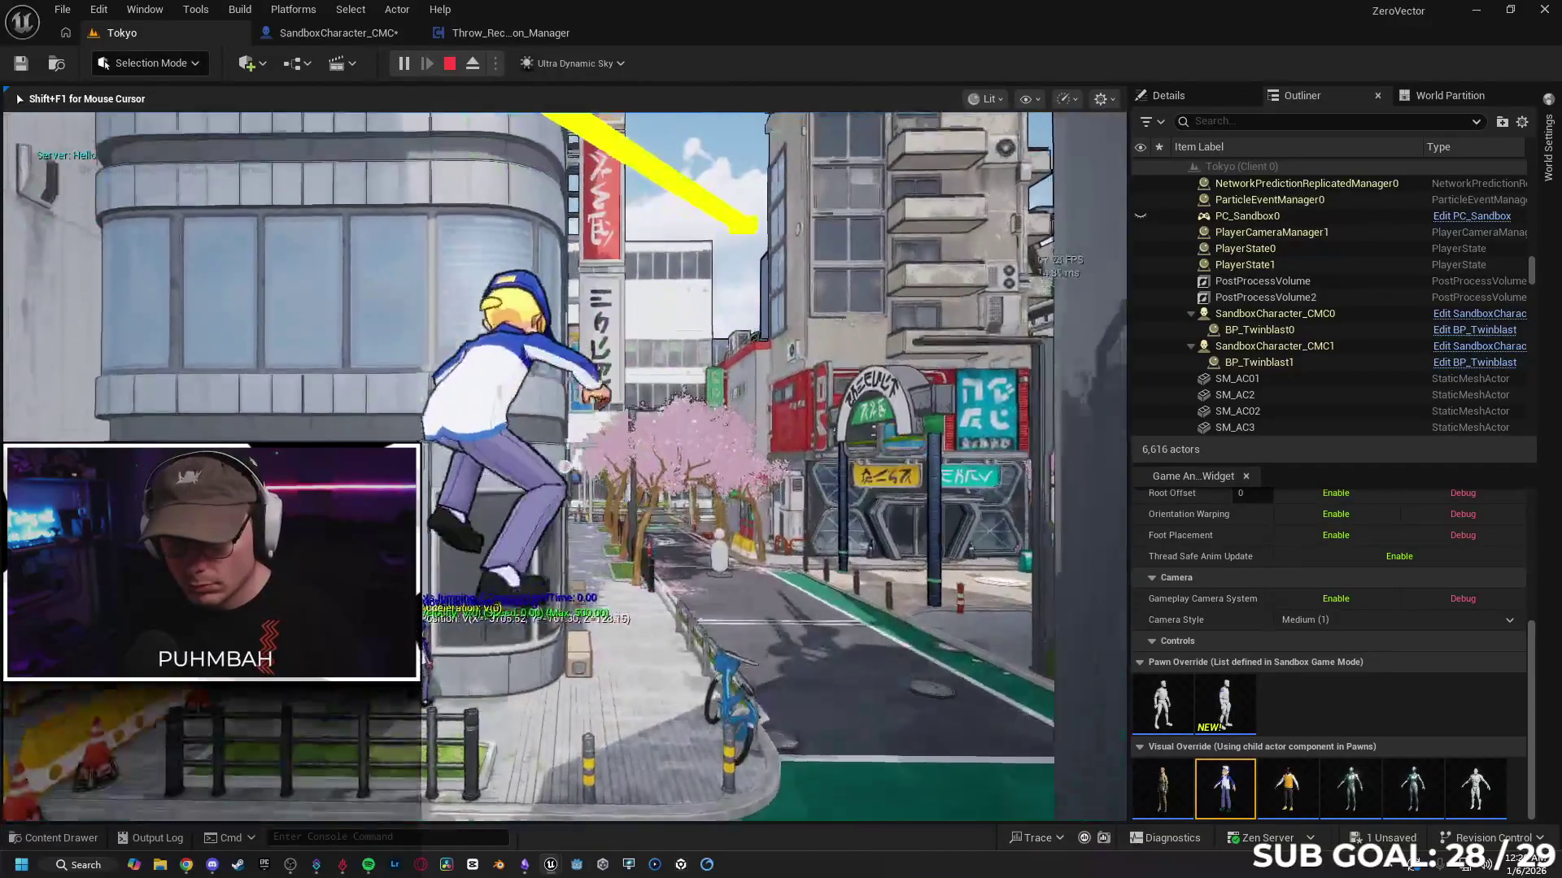
key("space")
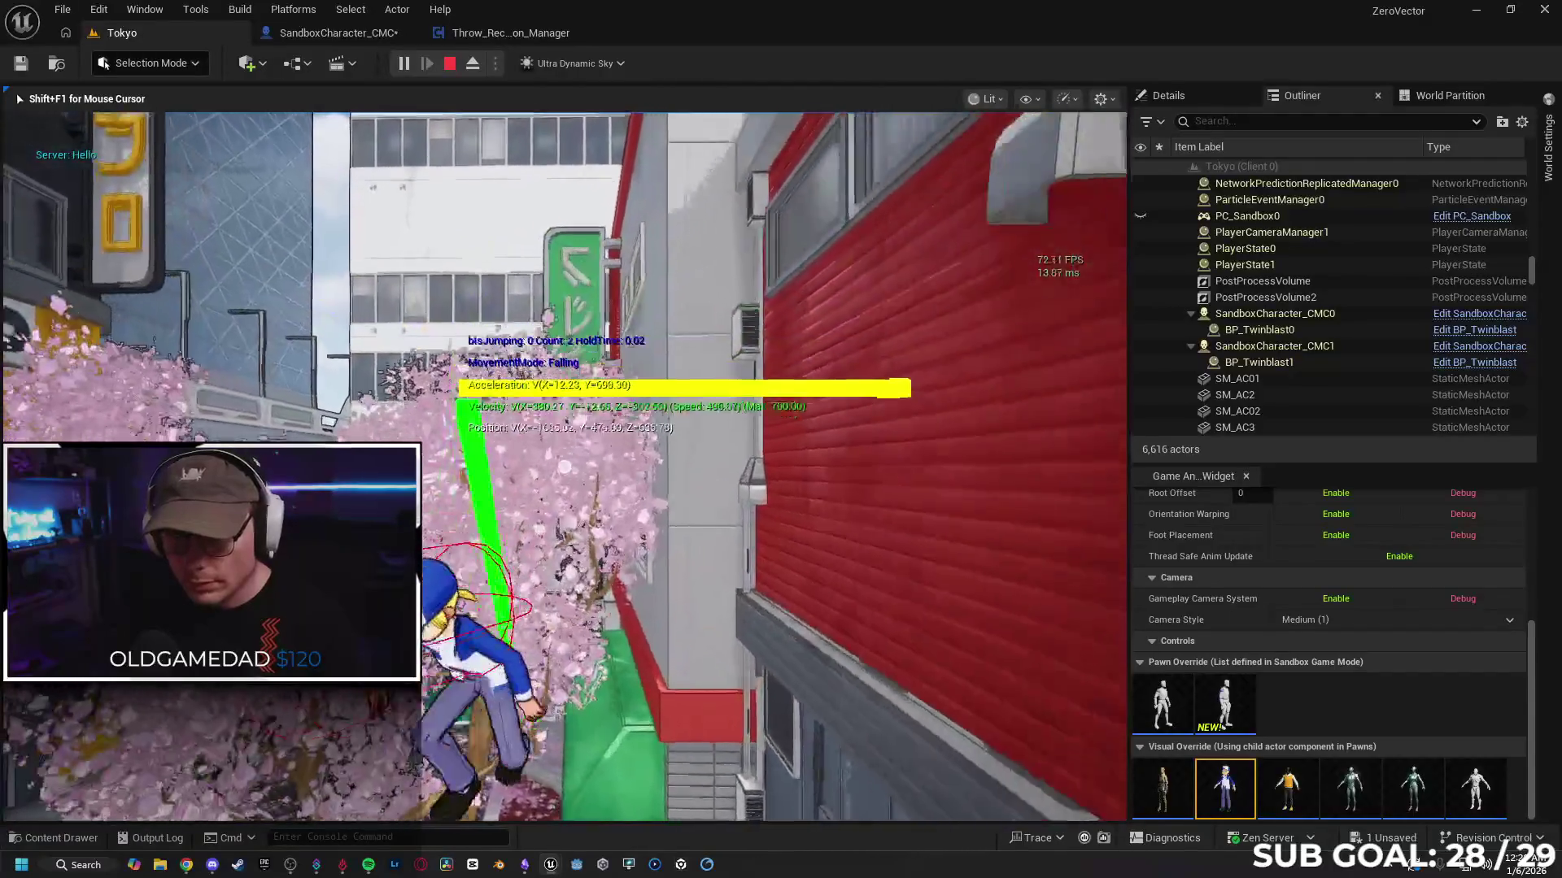
key("space")
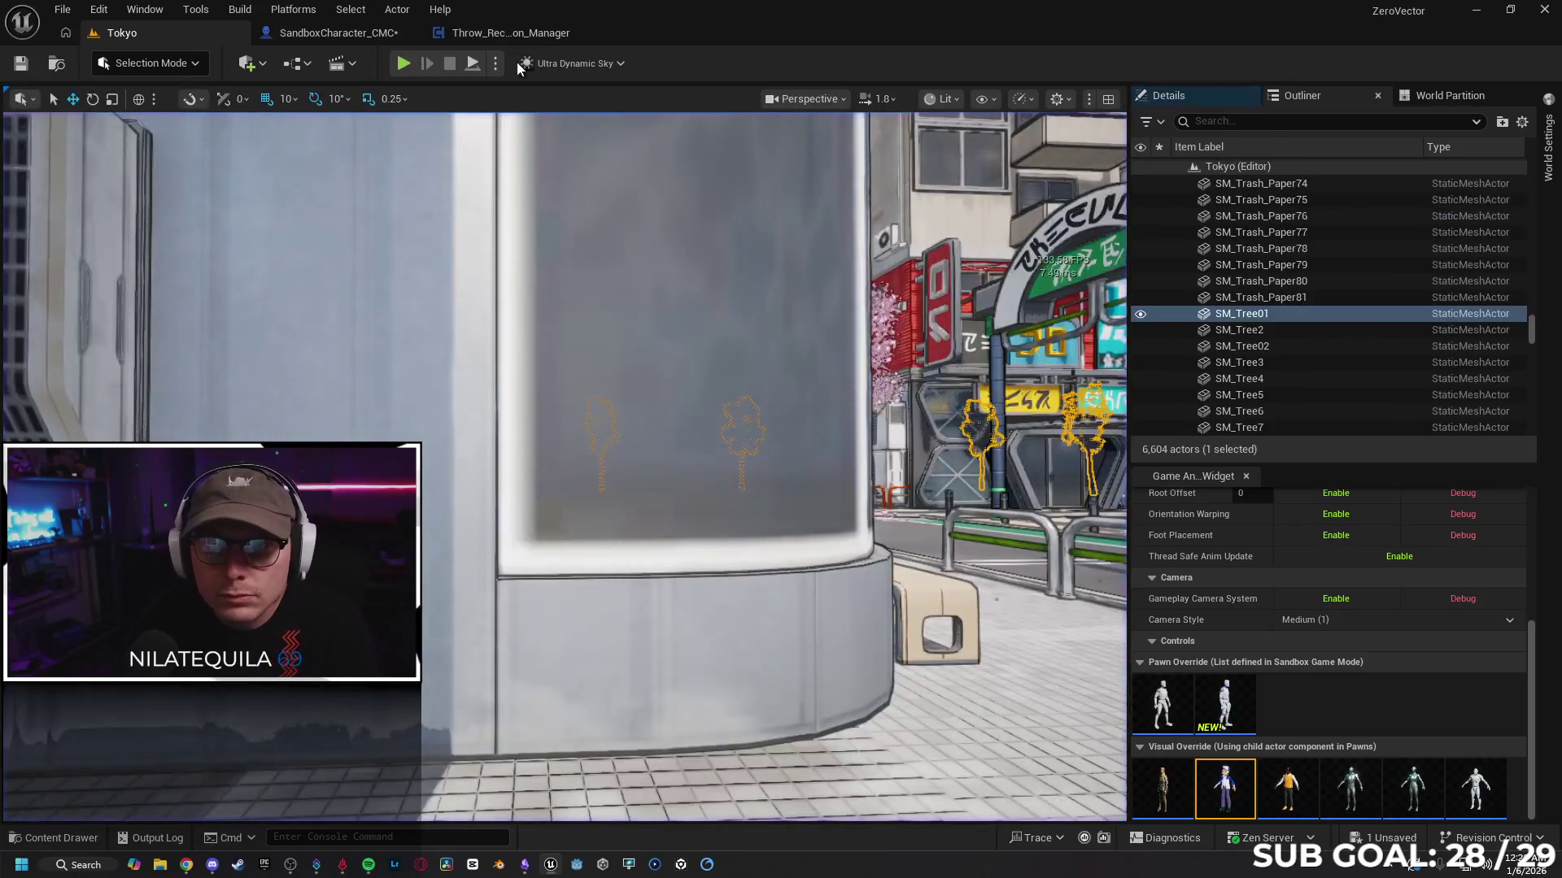
Step: Check and close the Throw_Recall_Weapon_Manager Blueprint, returning to the Hello Print String
left_click(505, 29)
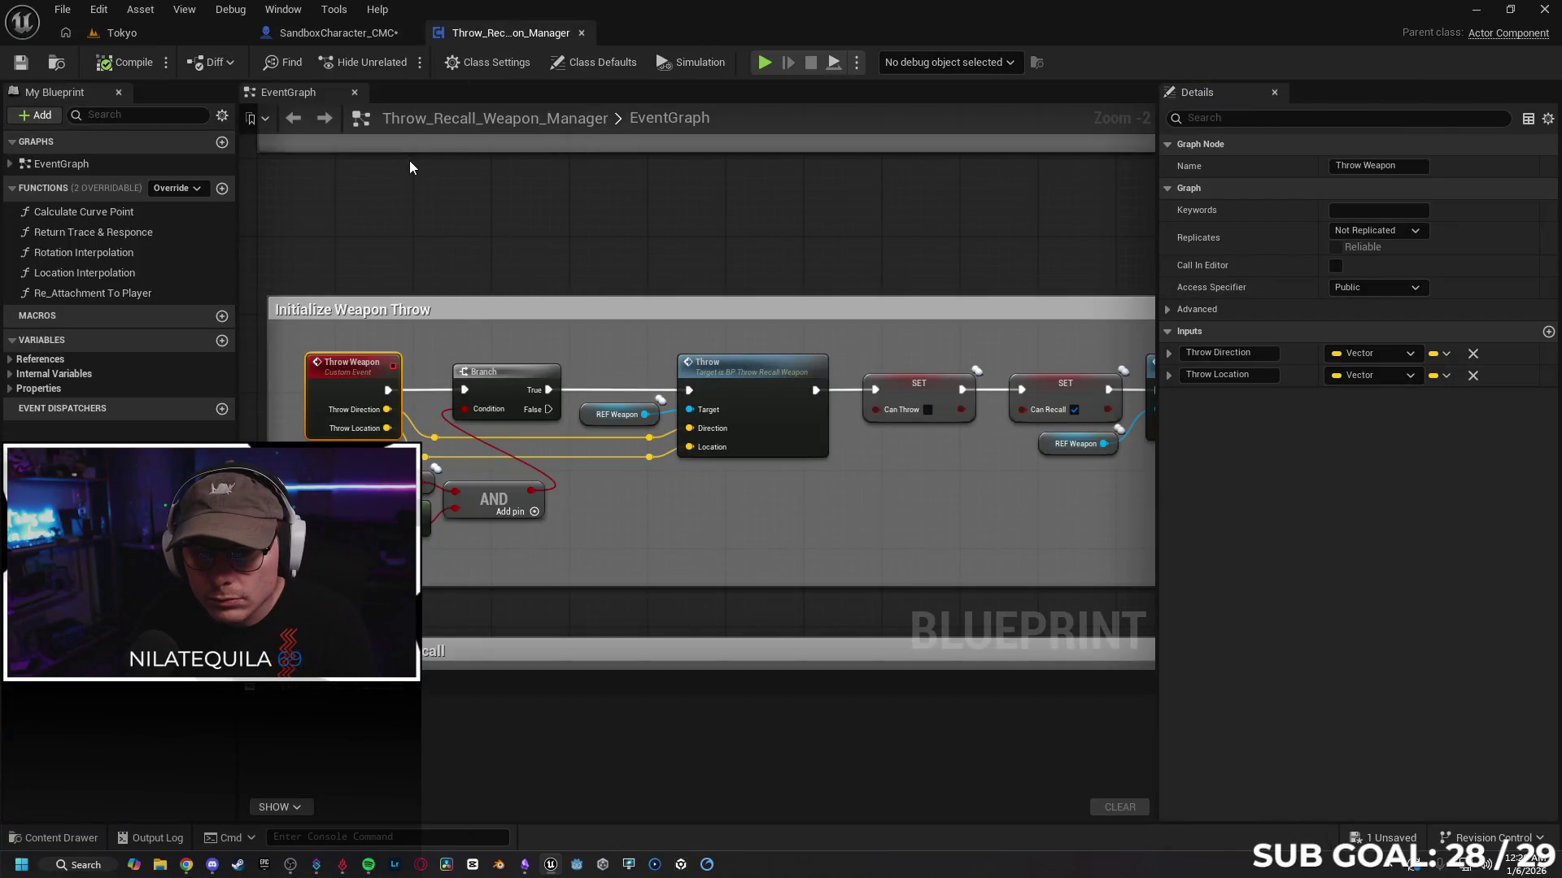
scroll(464, 264, "down", 1)
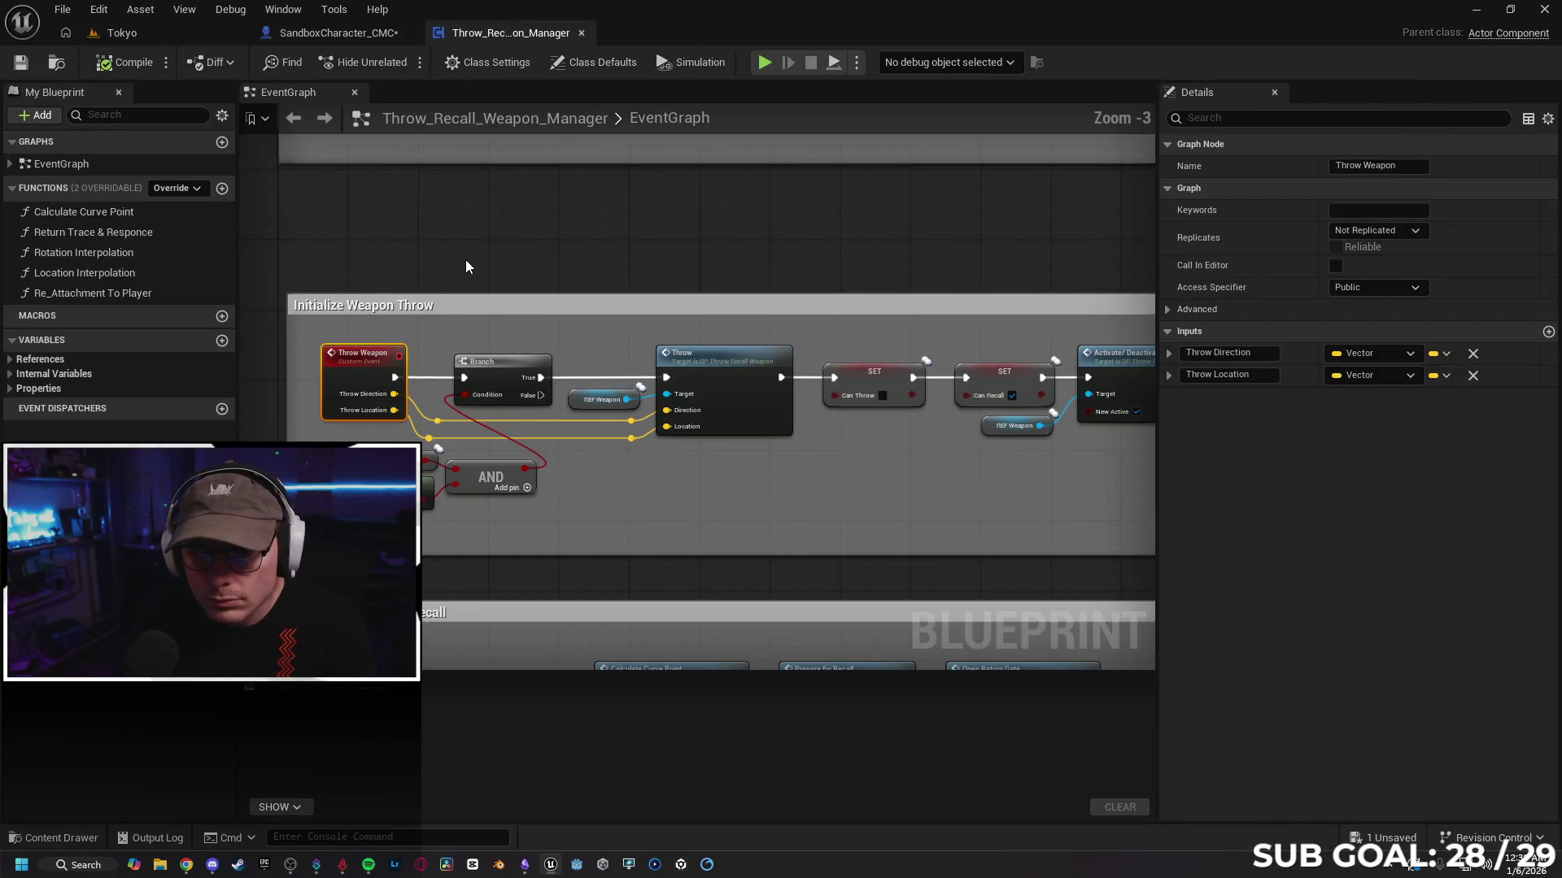
left_click(580, 33)
mouse_move(485, 233)
left_mouse_down()
mouse_move(569, 220)
mouse_move(616, 162)
left_mouse_up()
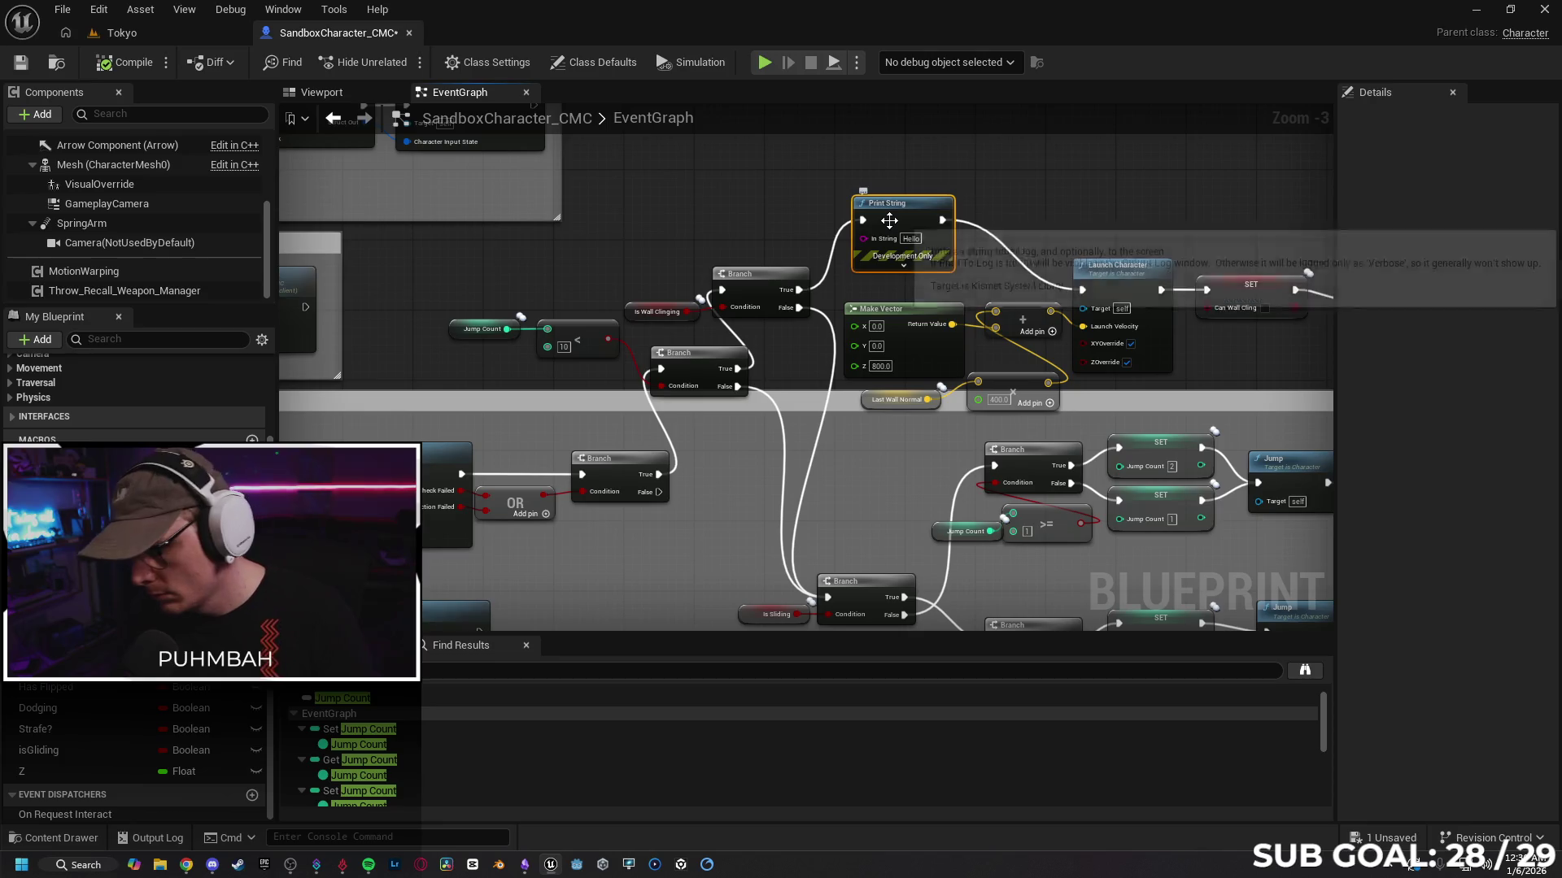
Step: Remove the Hello Print String and bring the Jump / Traversal Input section into view
key("Delete")
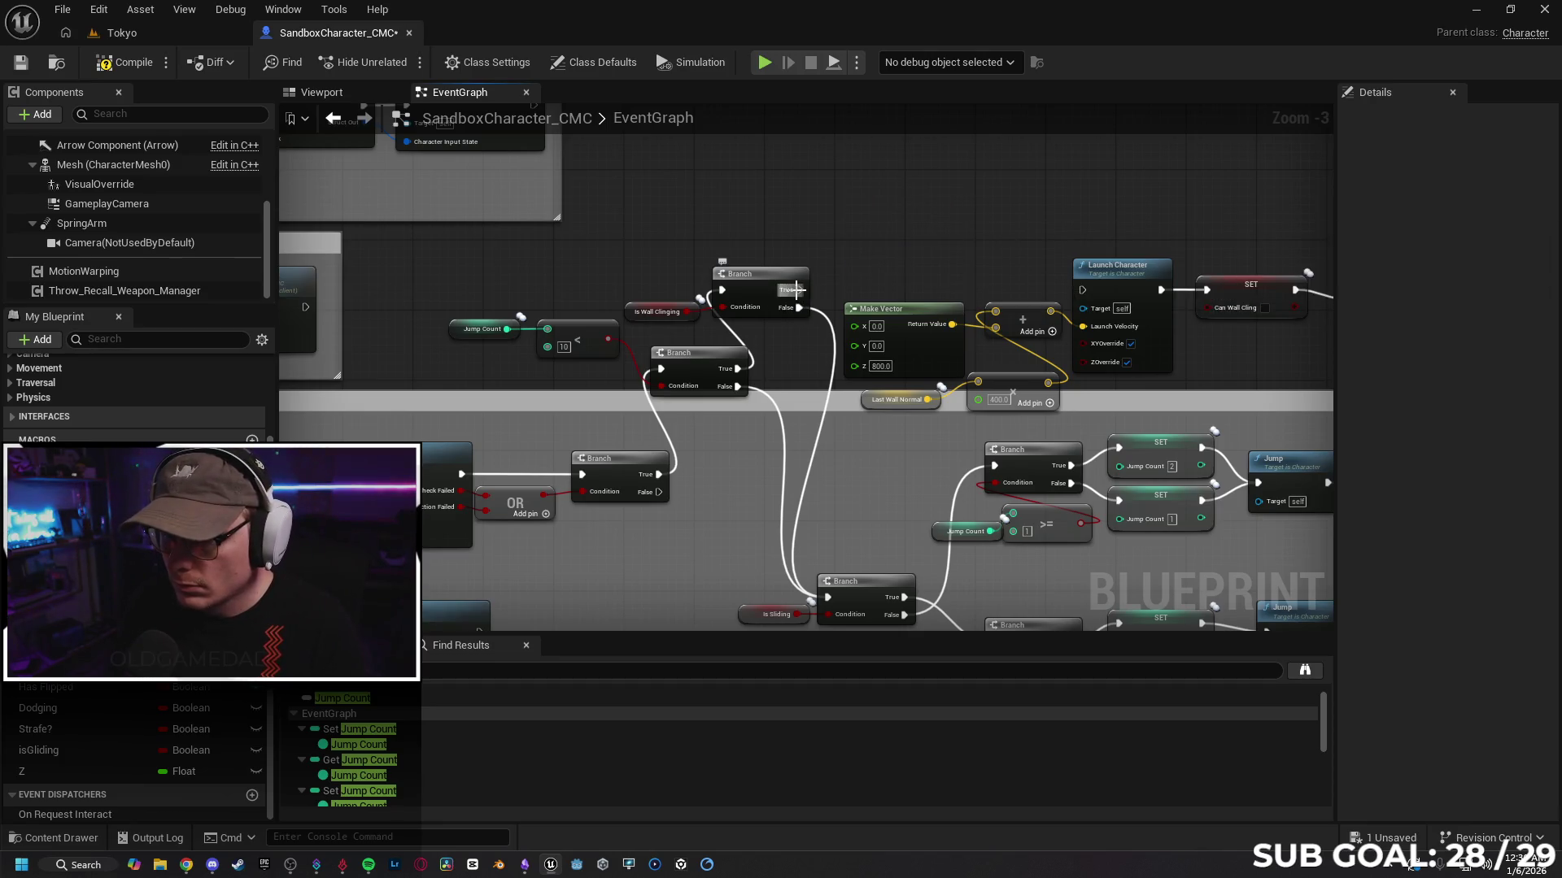
left_click_drag(828, 234, 1056, 181)
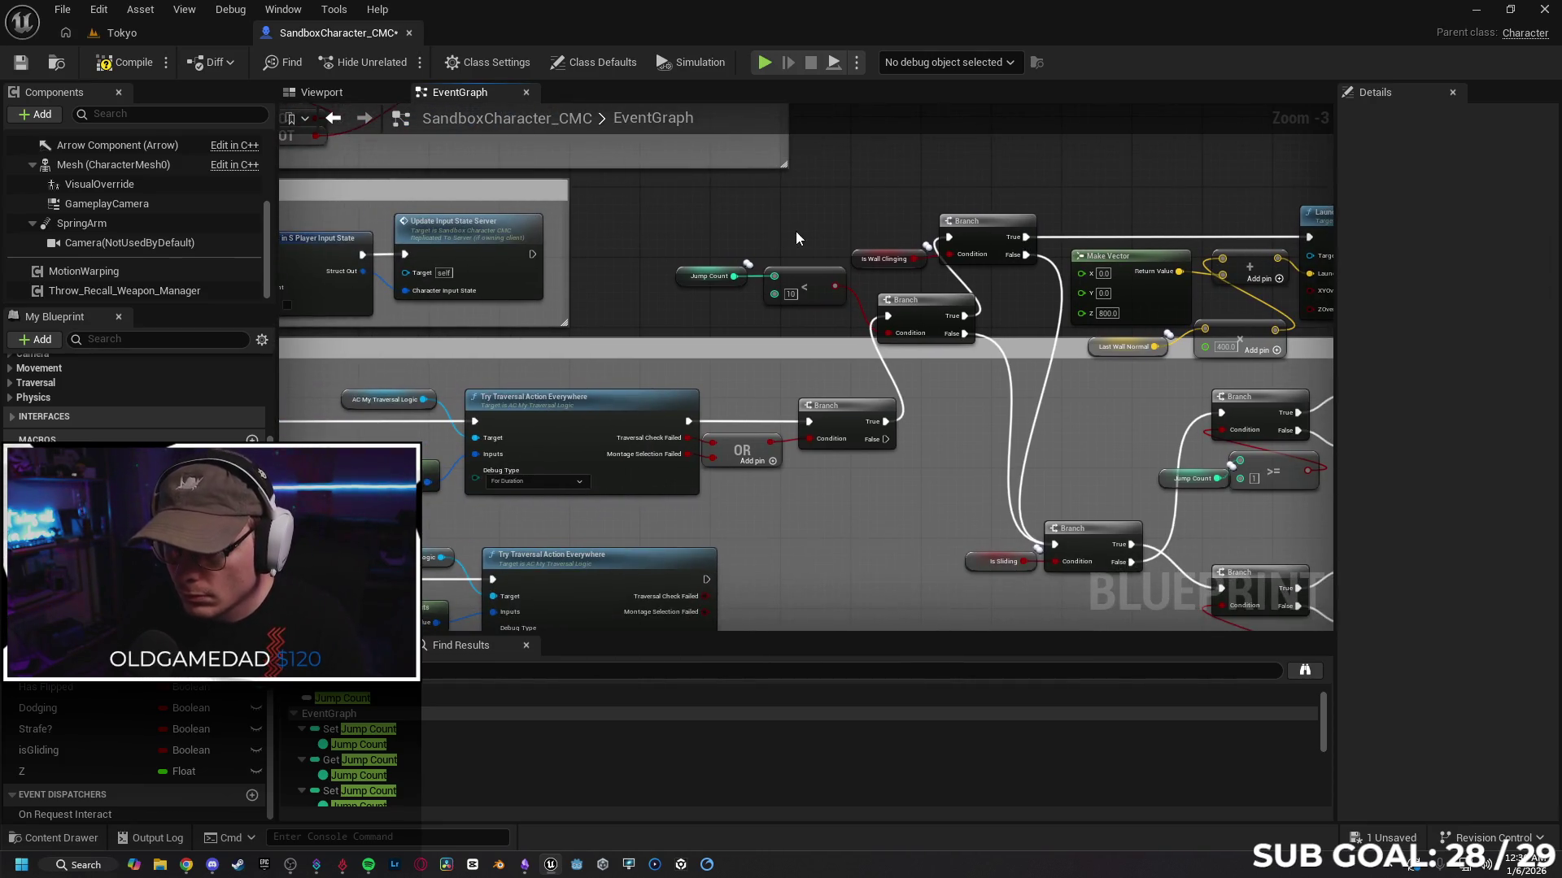
mouse_move(639, 302)
left_mouse_down()
mouse_move(819, 305)
mouse_move(1057, 209)
left_mouse_up()
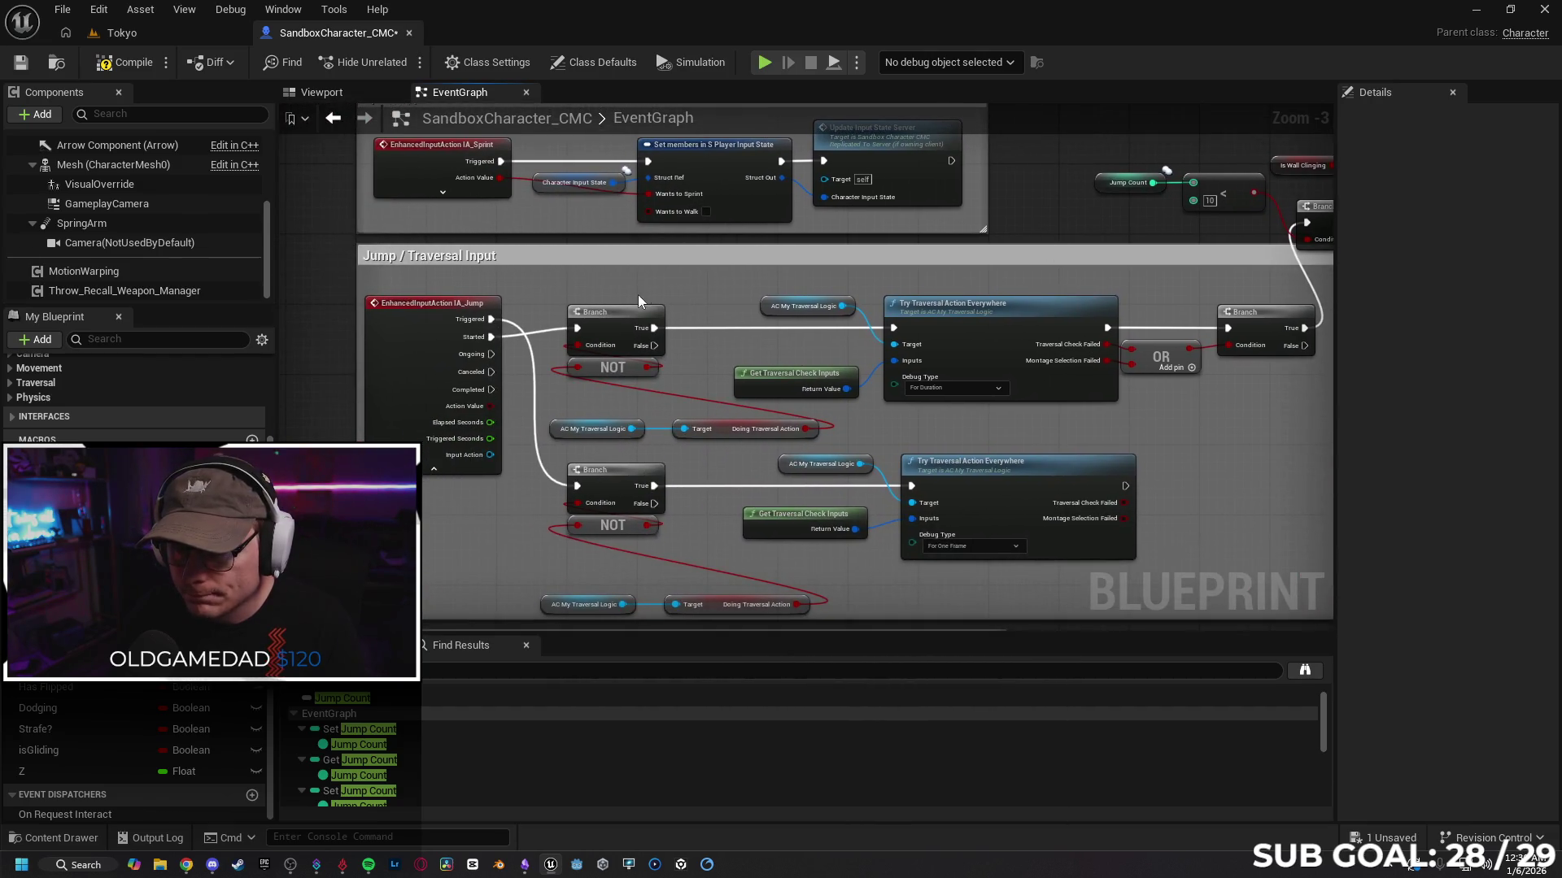
left_click_drag(727, 283, 589, 280)
mouse_move(1128, 436)
left_mouse_down()
mouse_move(835, 429)
mouse_move(1072, 399)
mouse_move(1098, 366)
mouse_move(912, 446)
mouse_move(906, 422)
mouse_move(1228, 412)
mouse_move(1232, 373)
left_mouse_up()
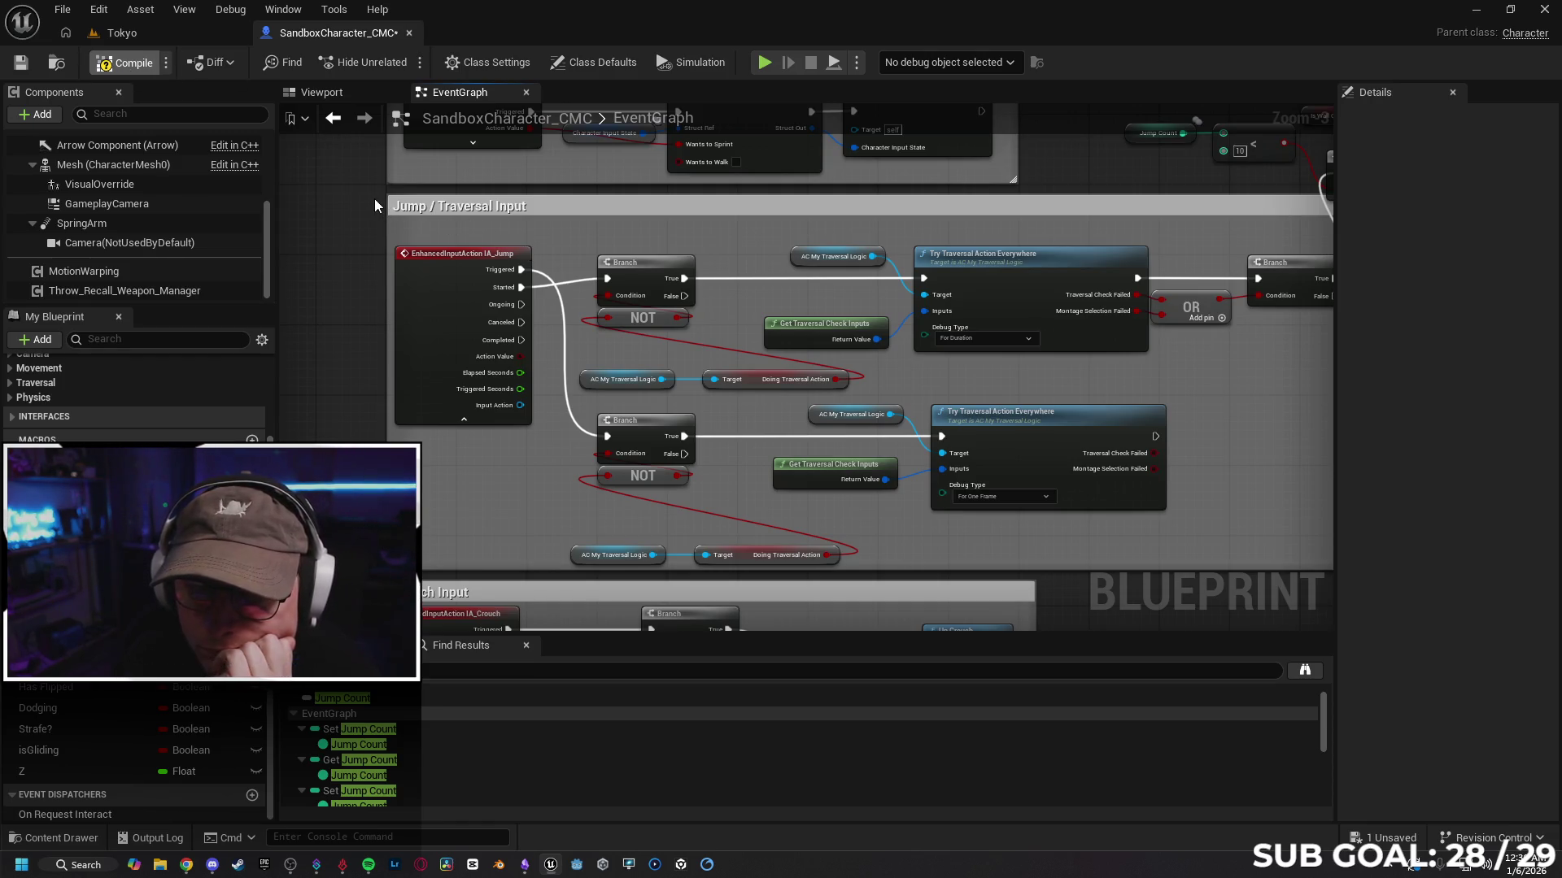
Step: Compile the Blueprint and list its Class Defaults replication settings, such as Net Priority 3.0
key("F7")
left_click_drag(599, 235, 516, 232)
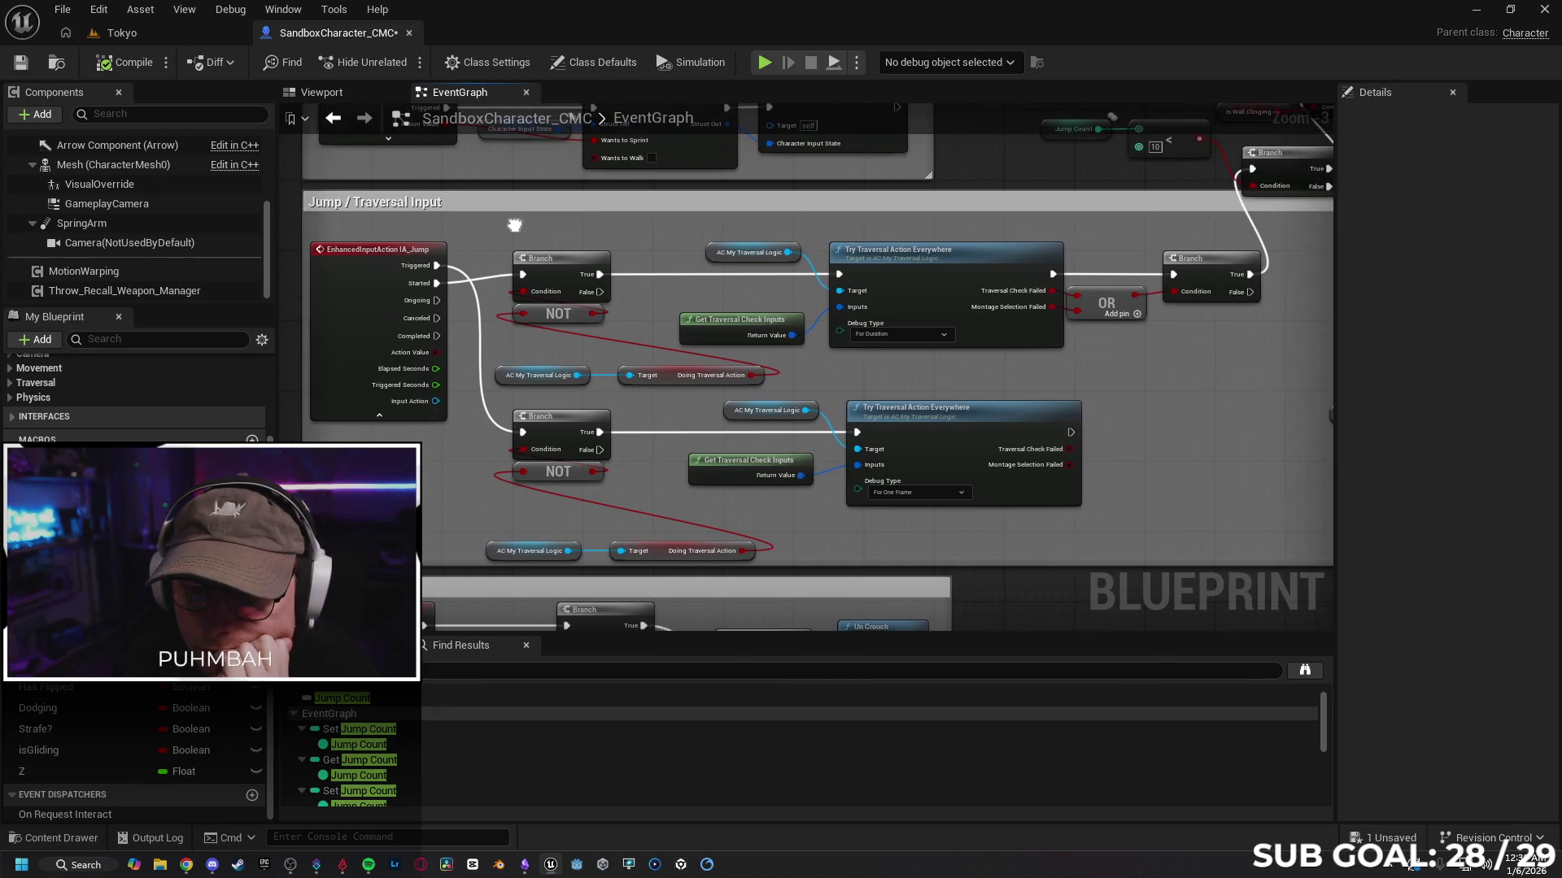
left_click(397, 257)
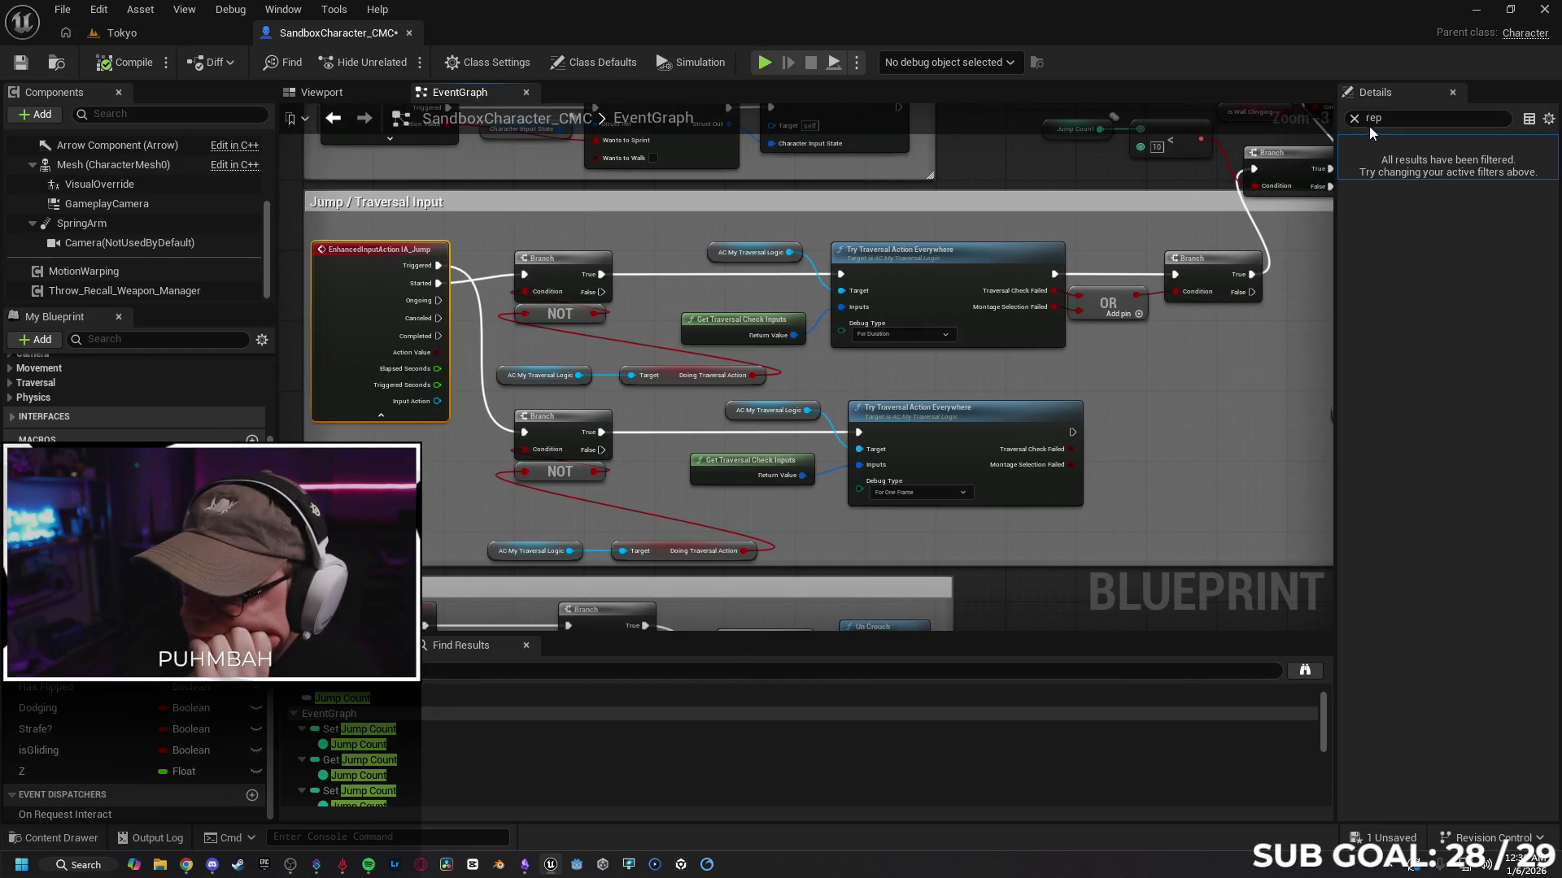
left_click(607, 65)
scroll(1454, 548, "down", 5)
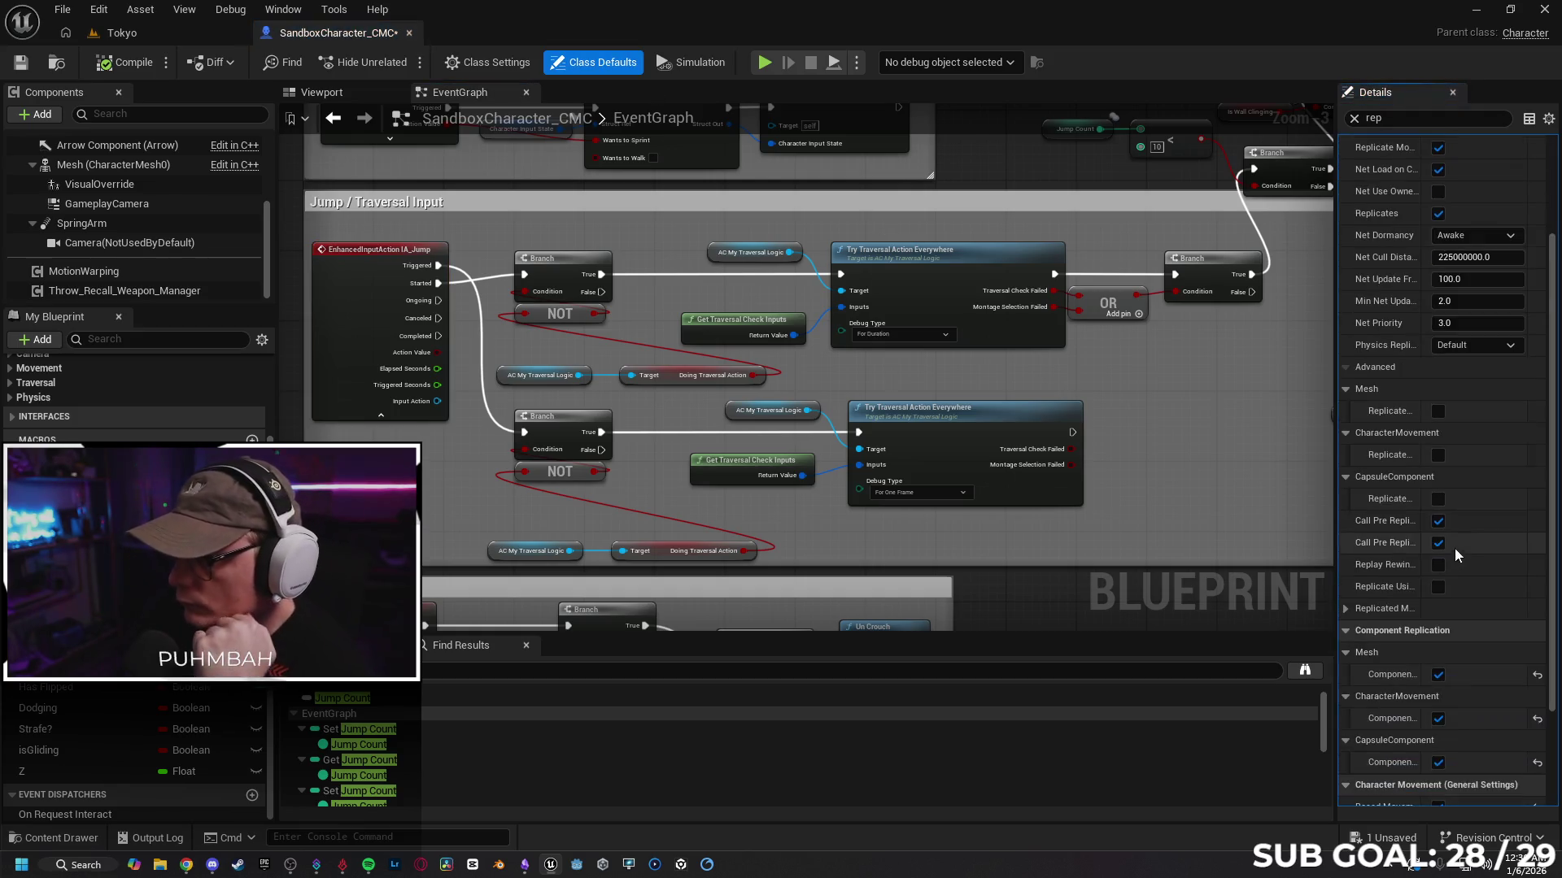